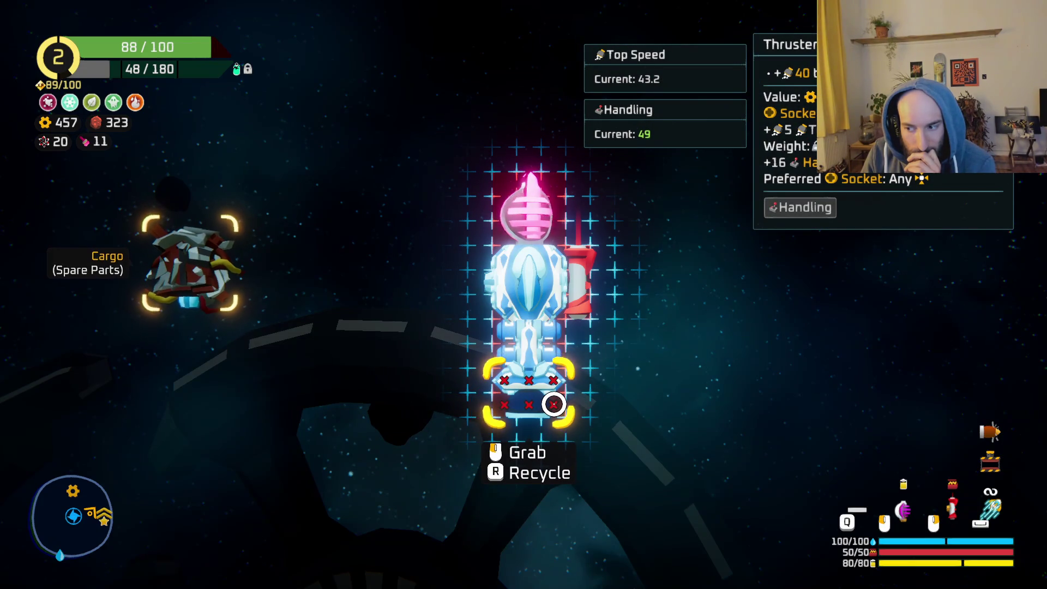
Fly to the shop and buy the Ion Cannon for 400 gold.
key("Tab")
key("w")
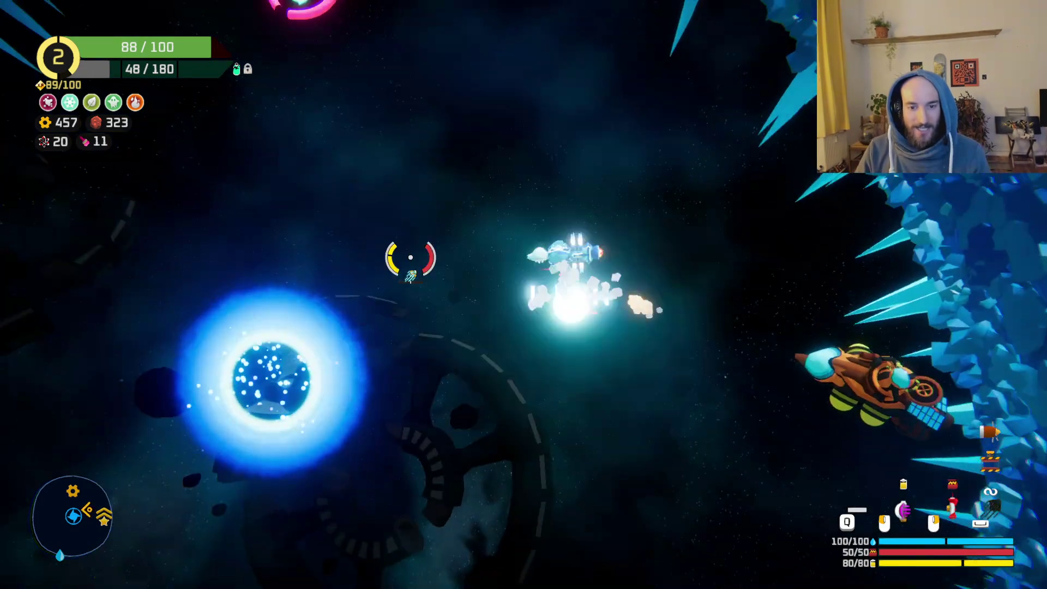
key("d")
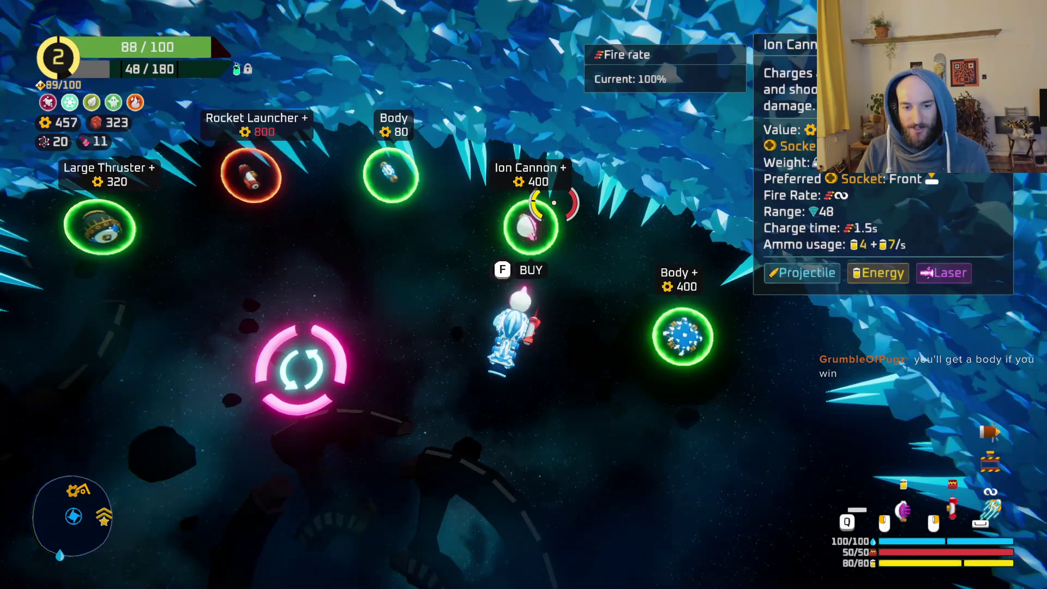
key("Tab")
key("Tab")
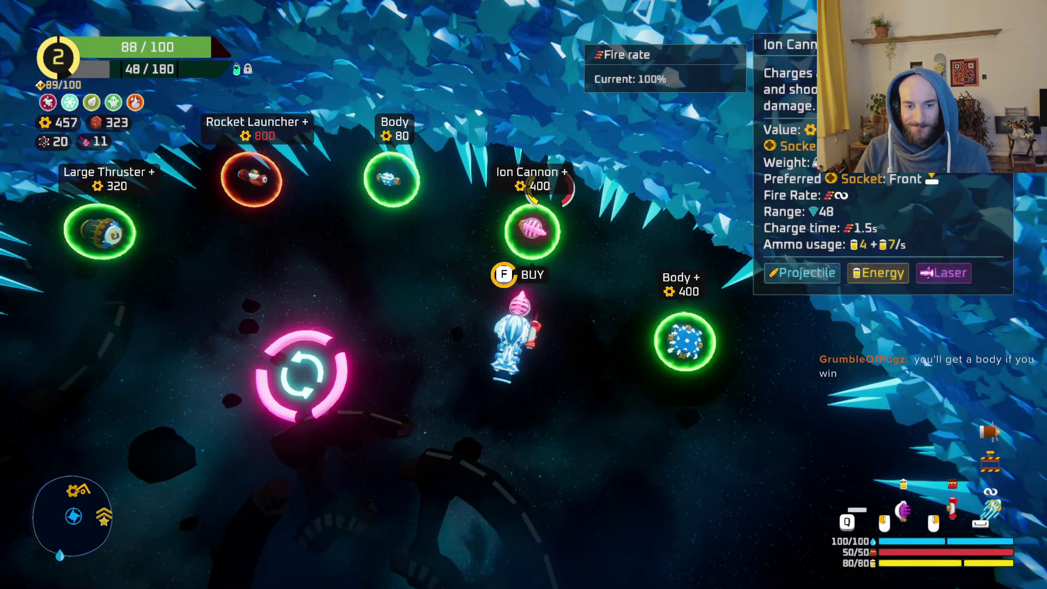
key("f")
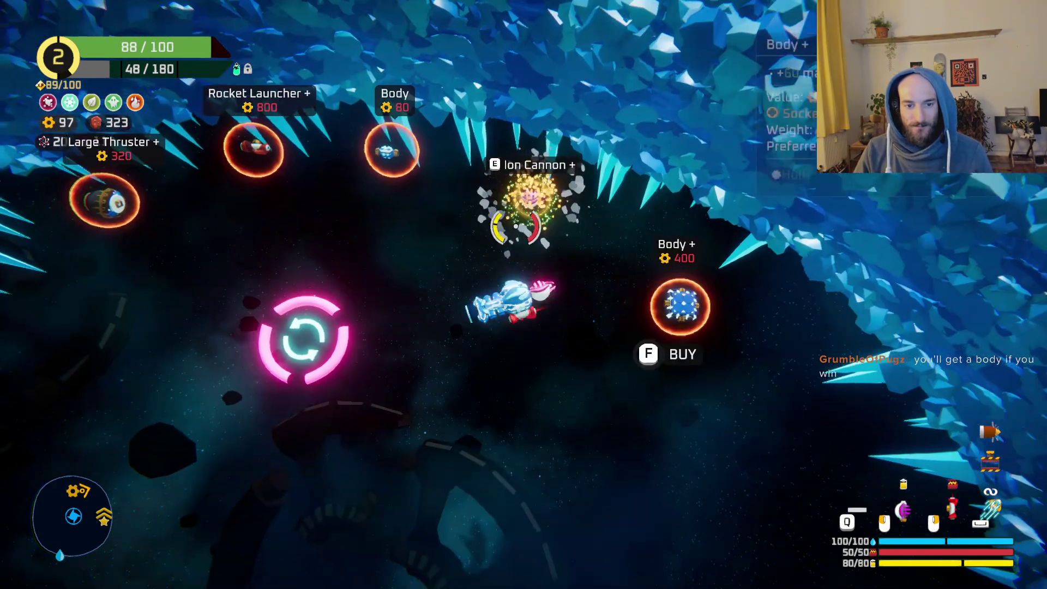
key("Tab")
Mount the Ion Cannon on the ship's left side, then swap it into cargo for the spare parts.
left_click(550, 289)
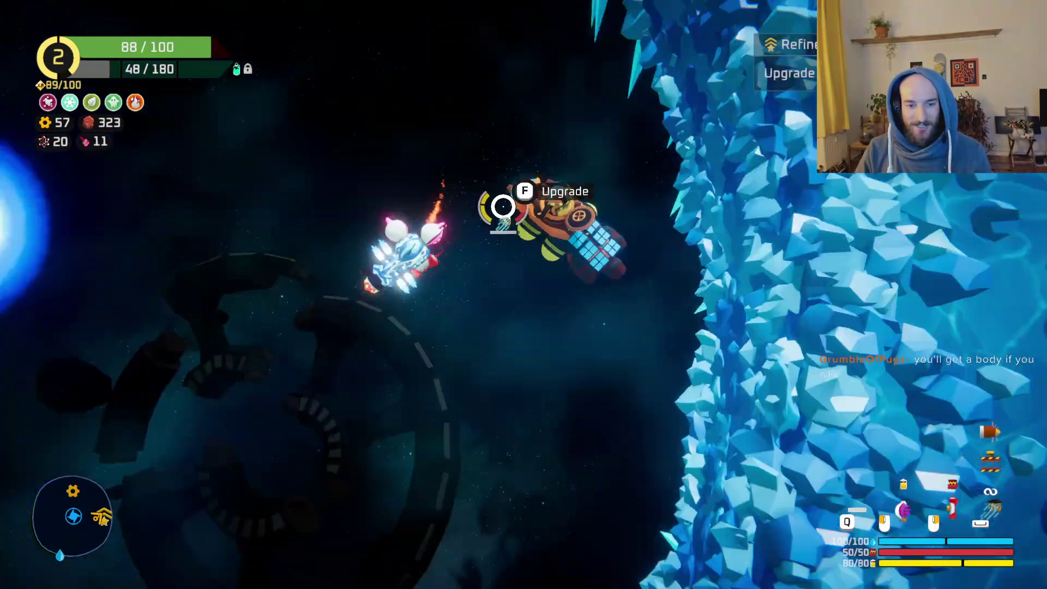
key("Tab")
left_click_drag(504, 315, 164, 381)
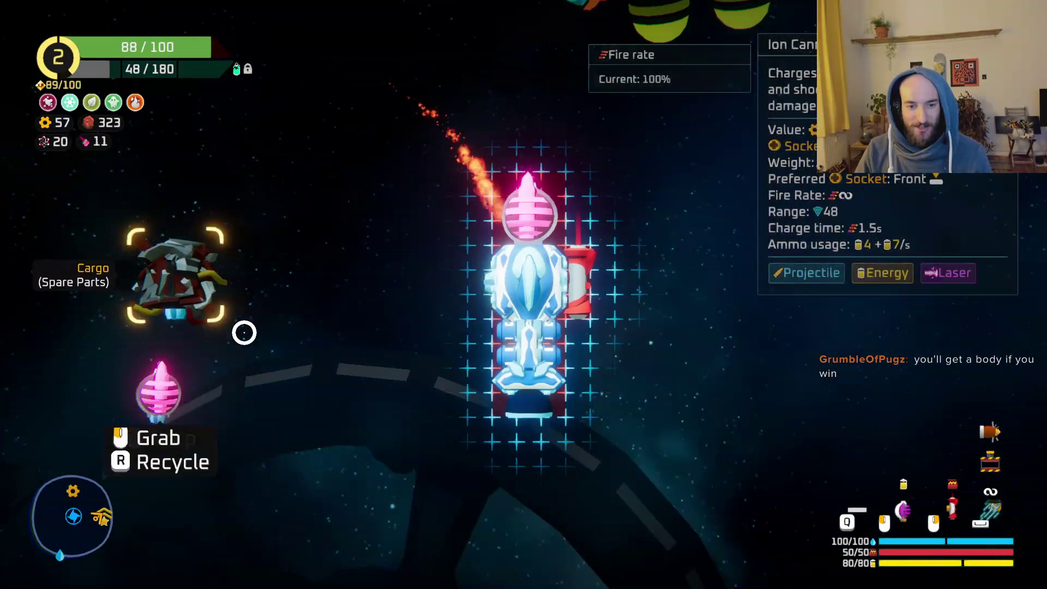
left_click_drag(147, 259, 497, 278)
left_click_drag(185, 376, 187, 264)
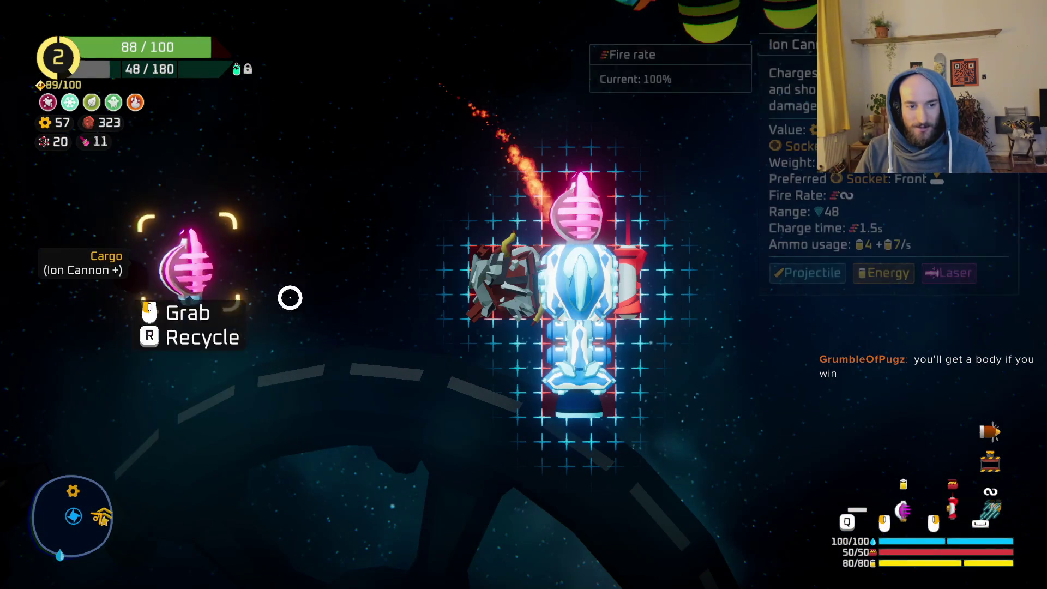
left_click_drag(497, 278, 186, 267)
Test-fire the lasers at the crystal wall.
key("Tab")
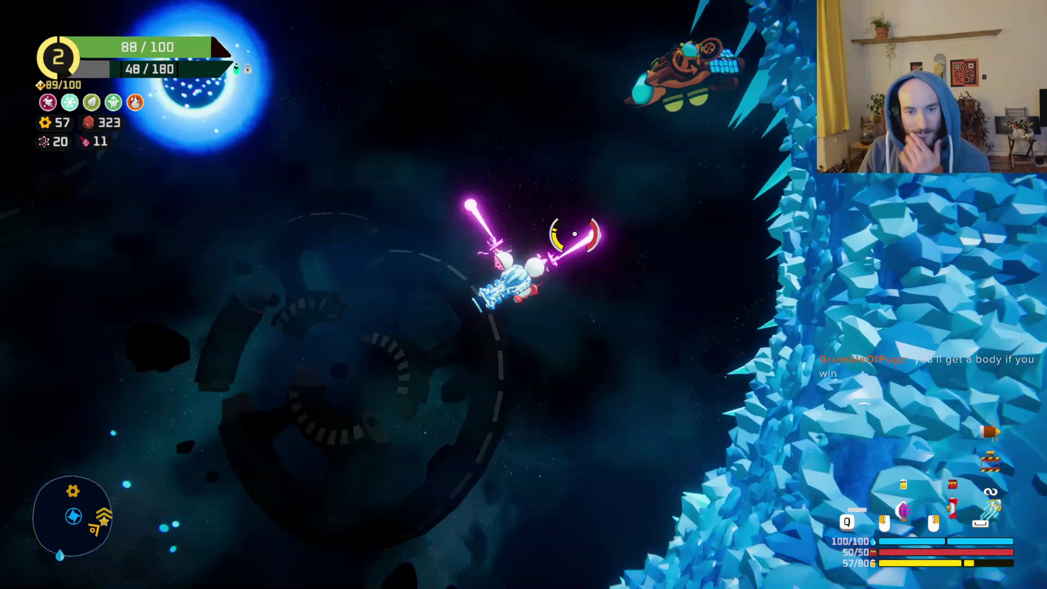
left_click(574, 234)
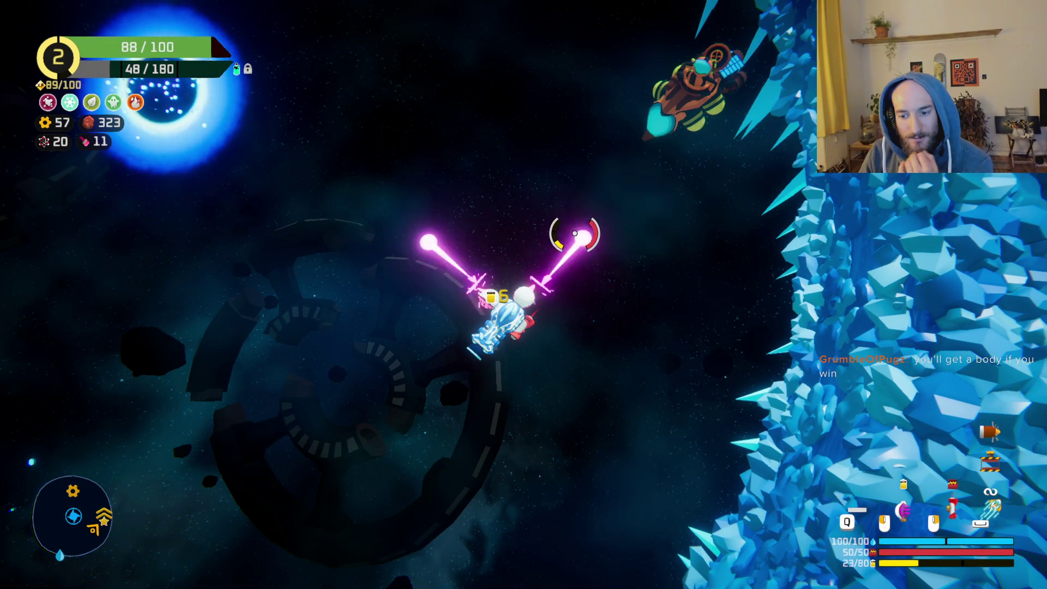
left_click(575, 234)
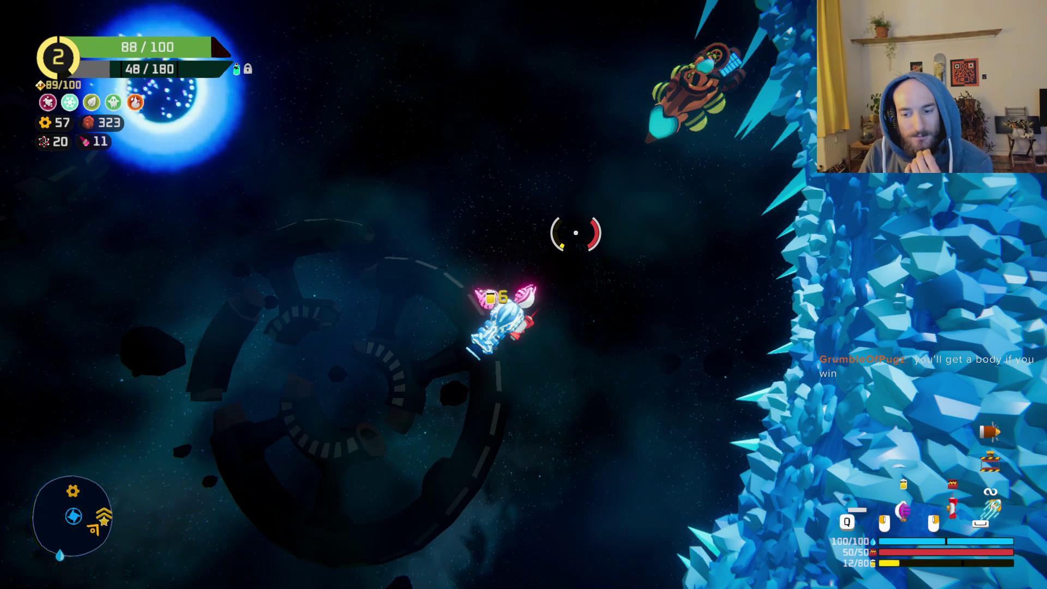
Stow the Ion Cannon in cargo, remount the spare parts, and fly on.
key("Tab")
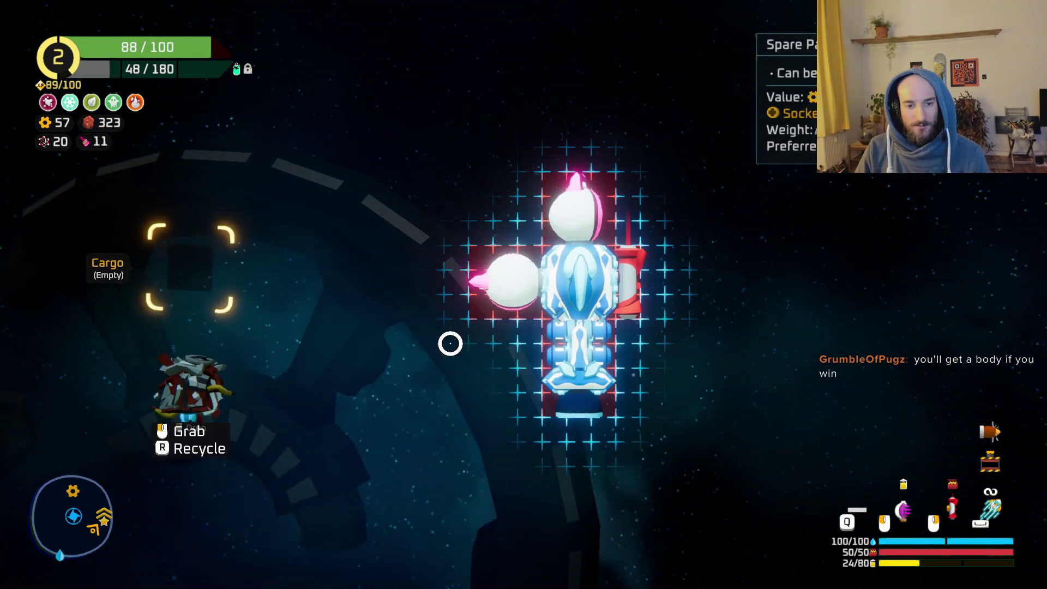
left_click_drag(510, 281, 188, 267)
left_click_drag(188, 390, 491, 281)
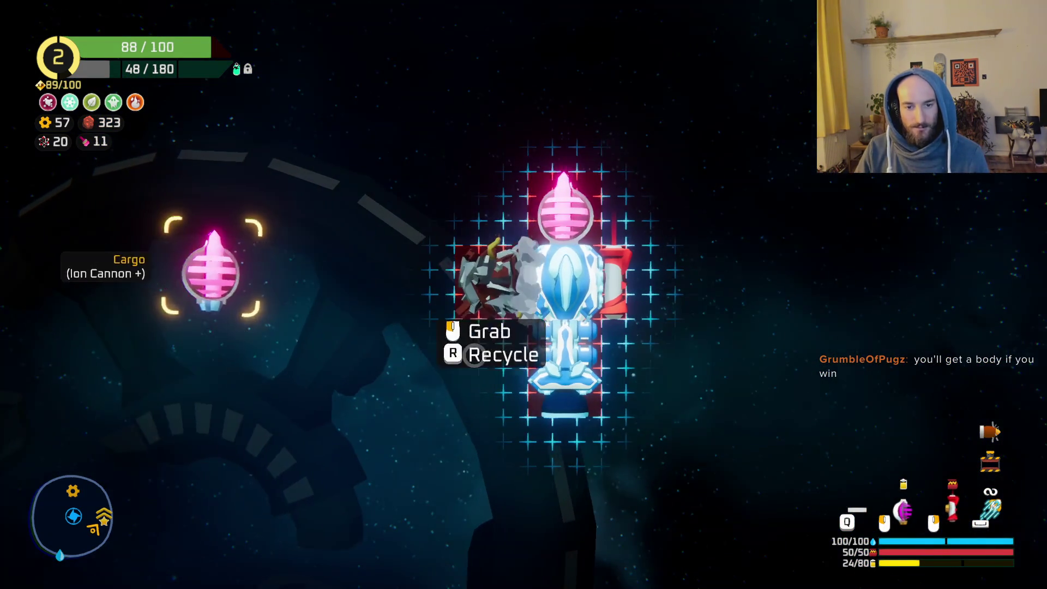
key("Tab")
key("w")
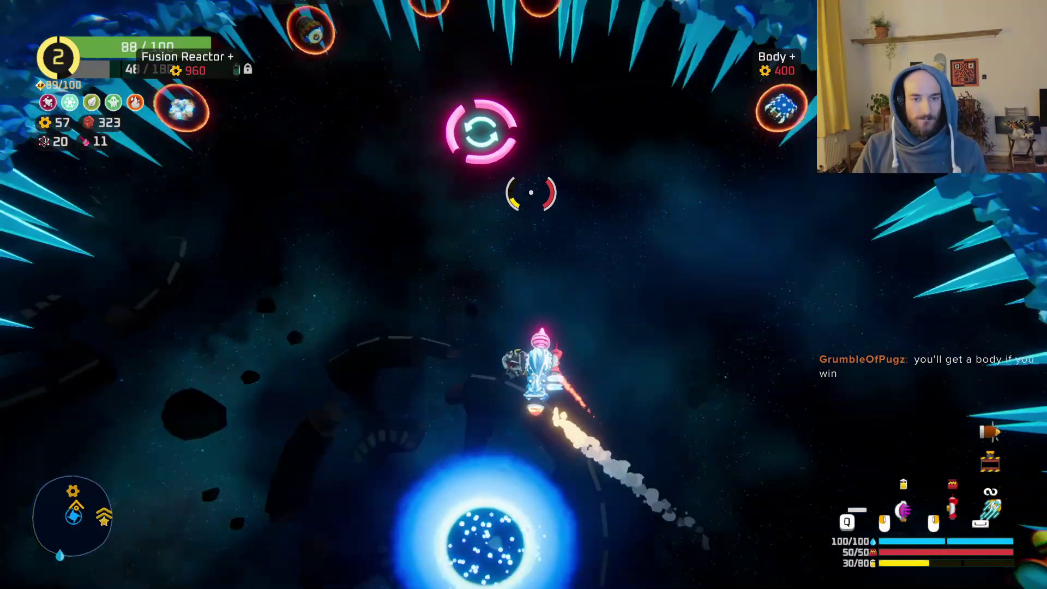
Fly past the reroll station into the portal and warp into The Frost Shrike's arena.
key("w")
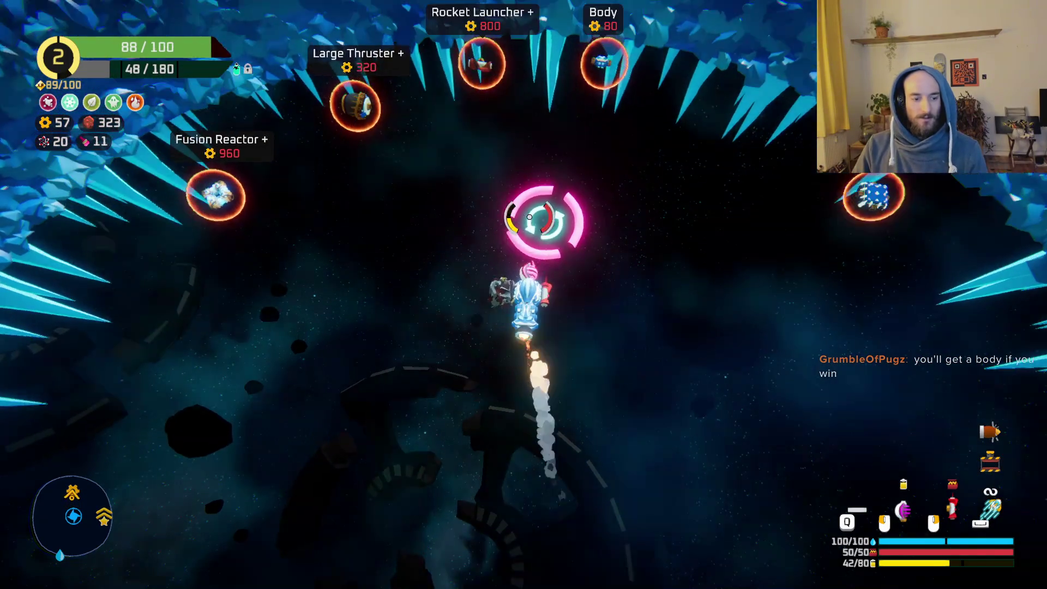
key("w")
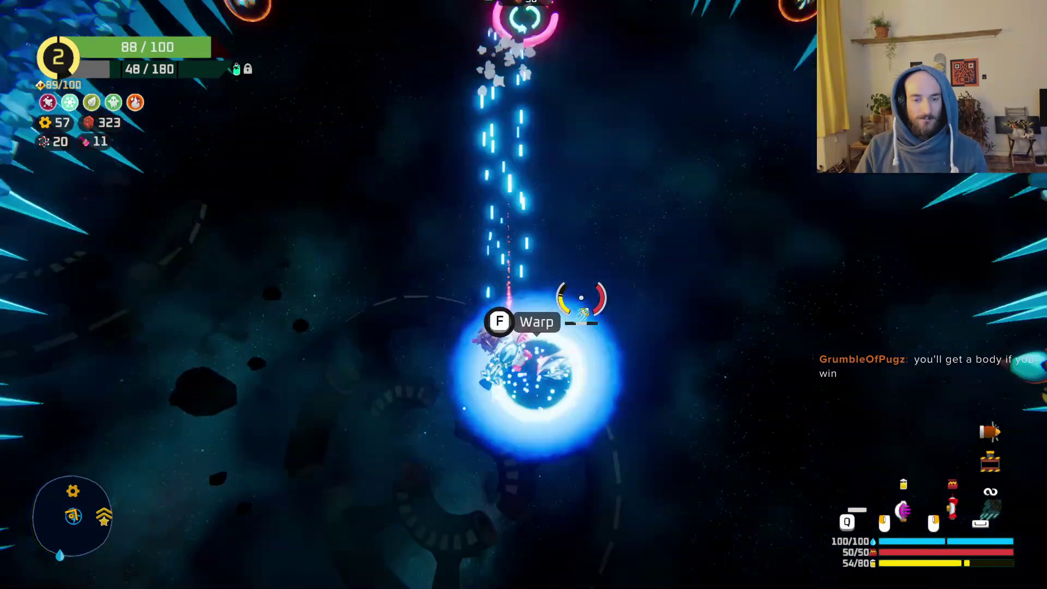
key("f")
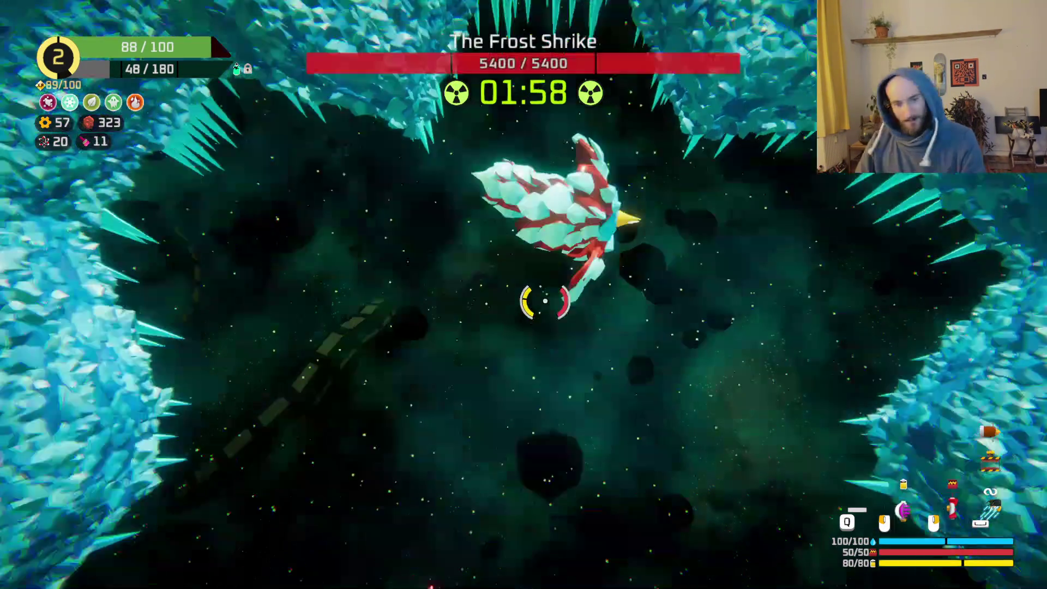
Strafe The Frost Shrike with both weapons and the special ability, cutting it to 2520 HP.
right_click(598, 168)
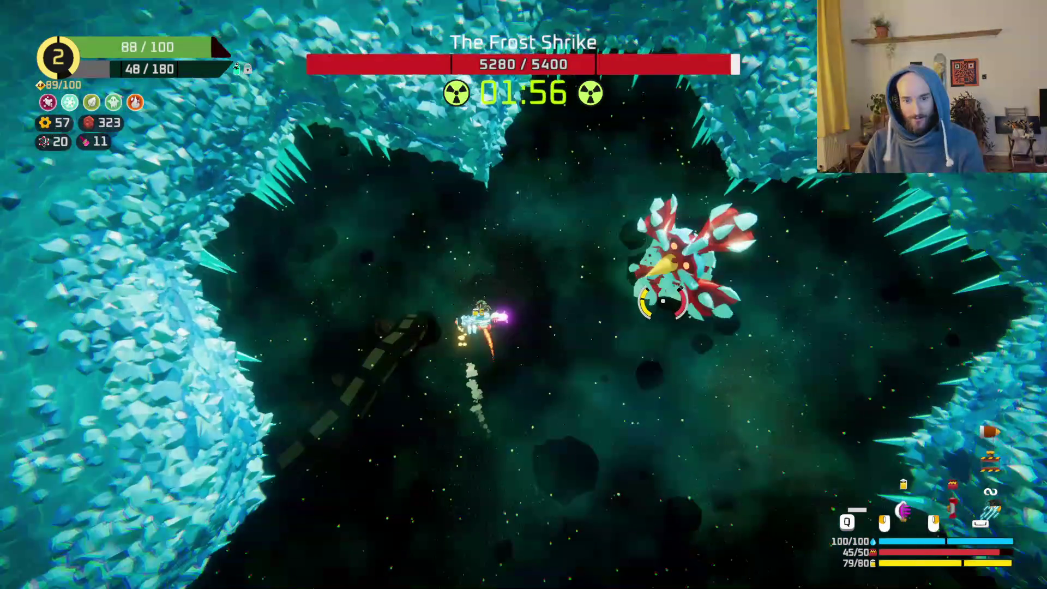
left_click(649, 333)
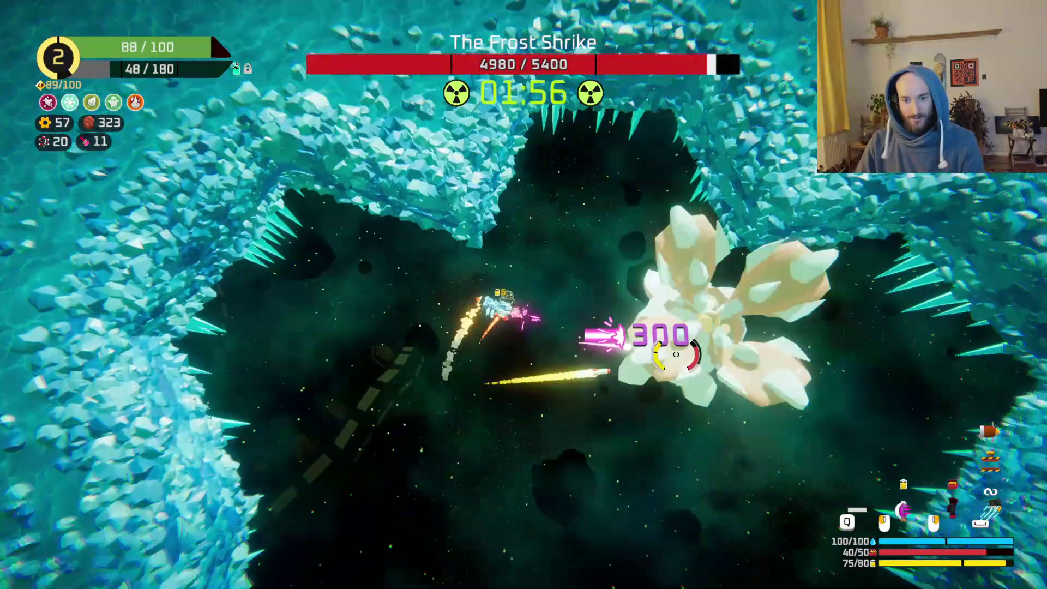
right_click(657, 349)
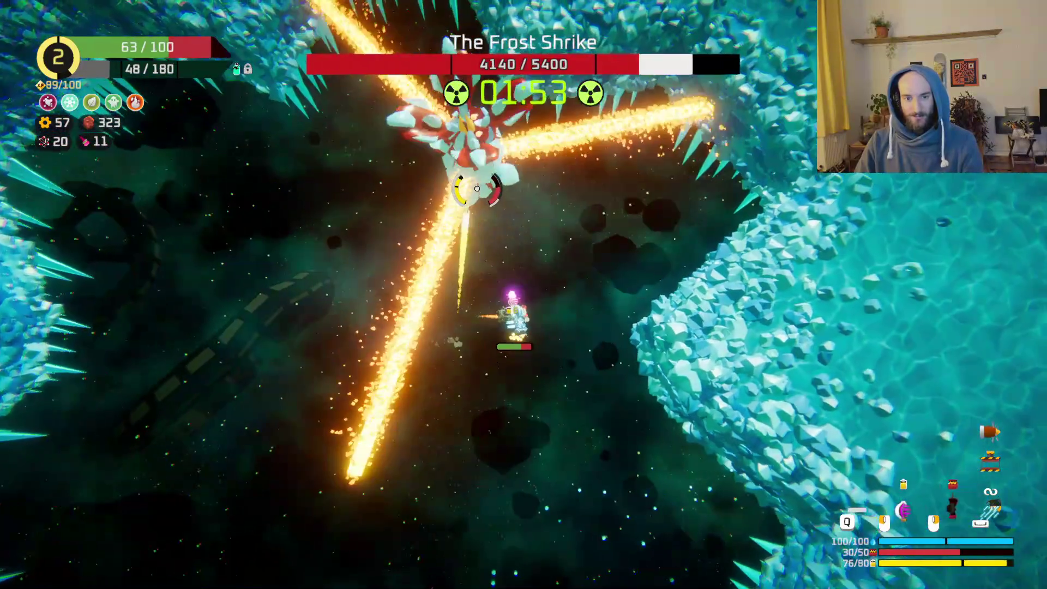
right_click(478, 188)
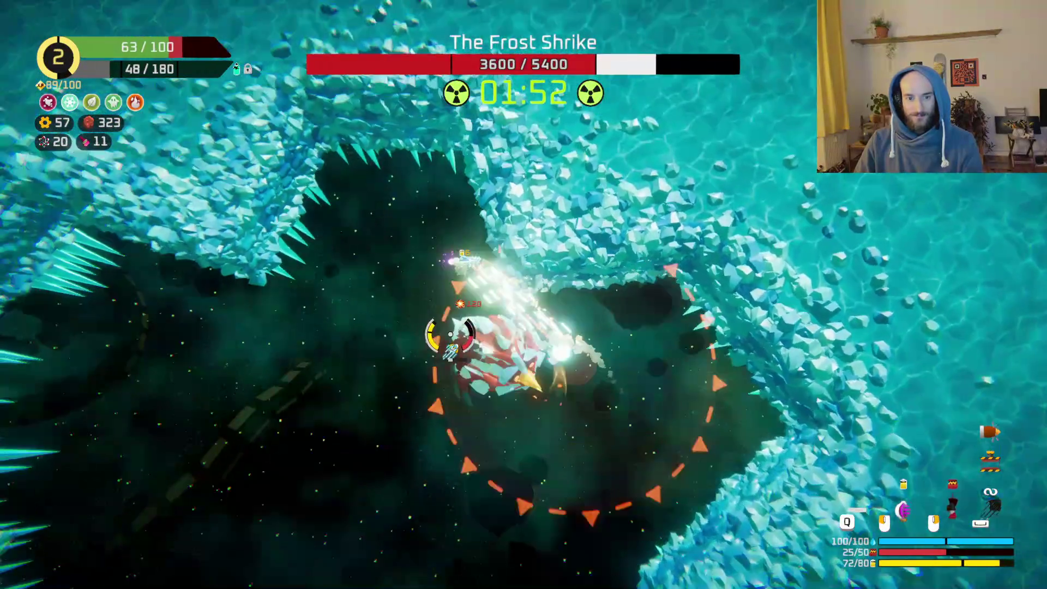
left_click(635, 416)
left_click(666, 378)
key("space")
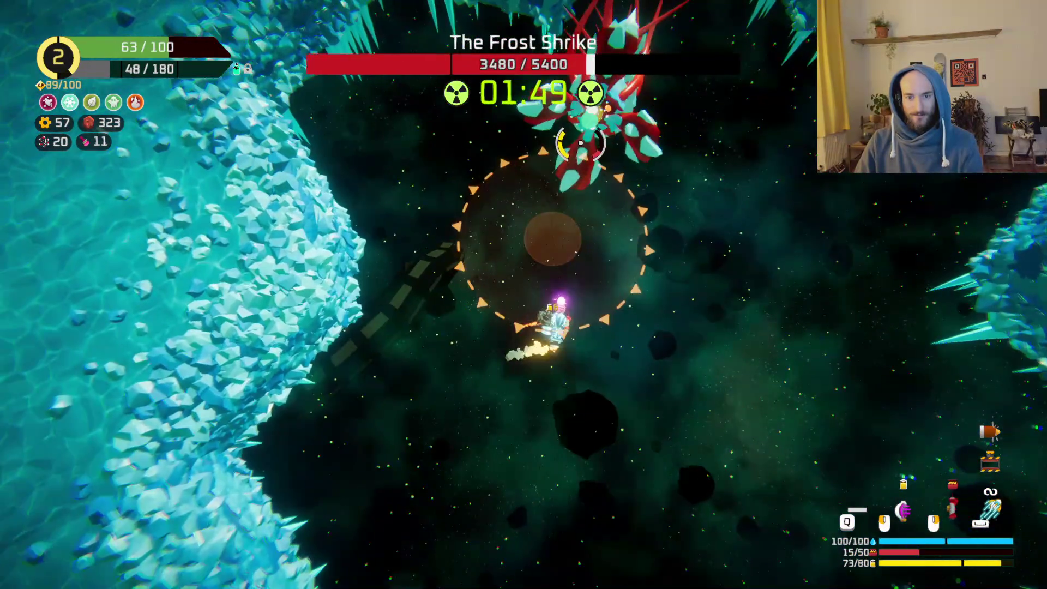
left_click(581, 143)
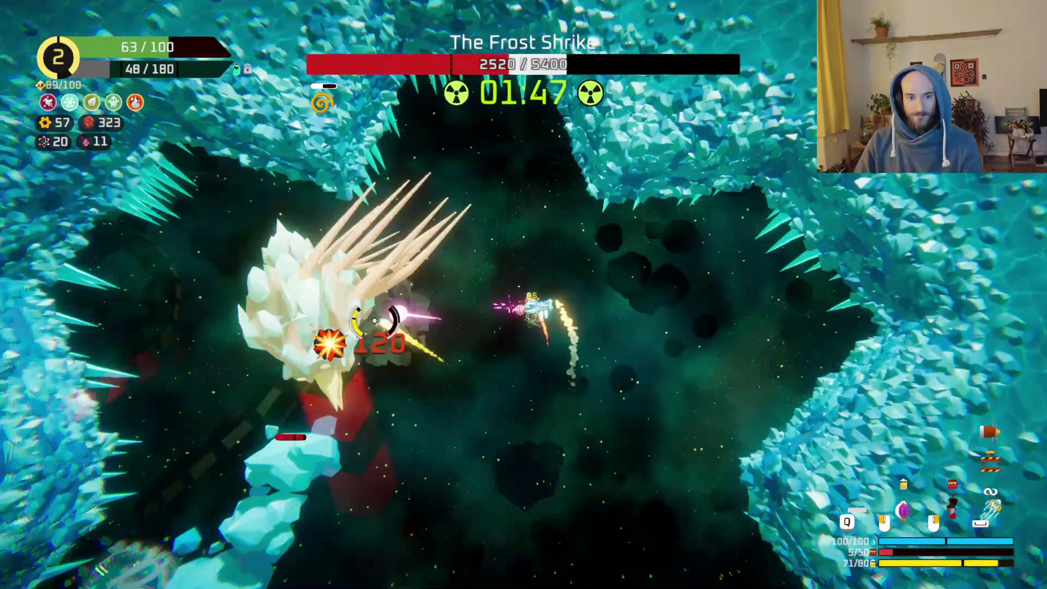
Keep firing through its spike spray until The Frost Shrike is destroyed.
left_click(375, 320)
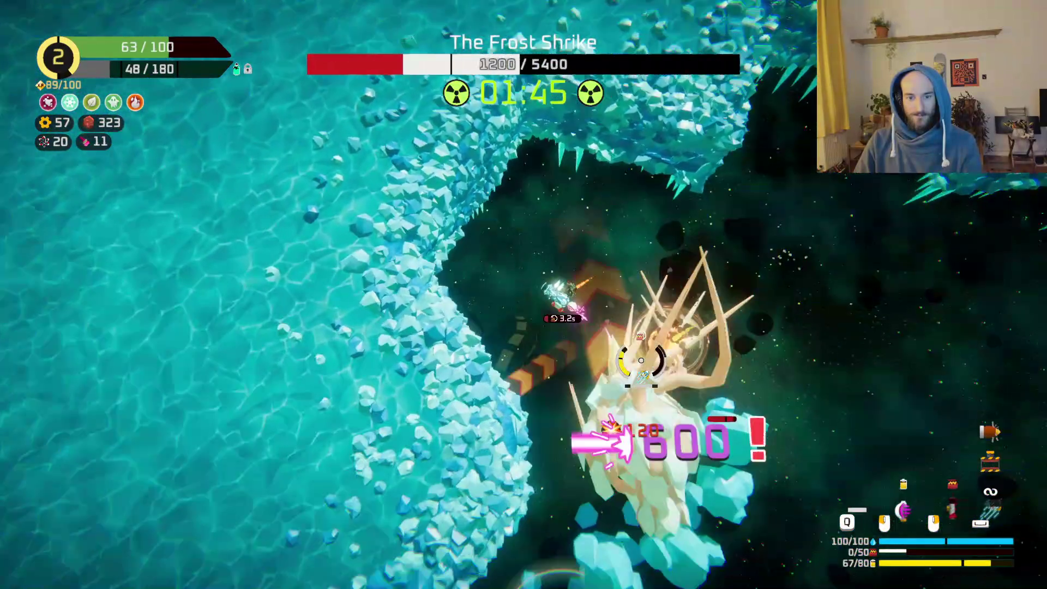
key("space")
key("s")
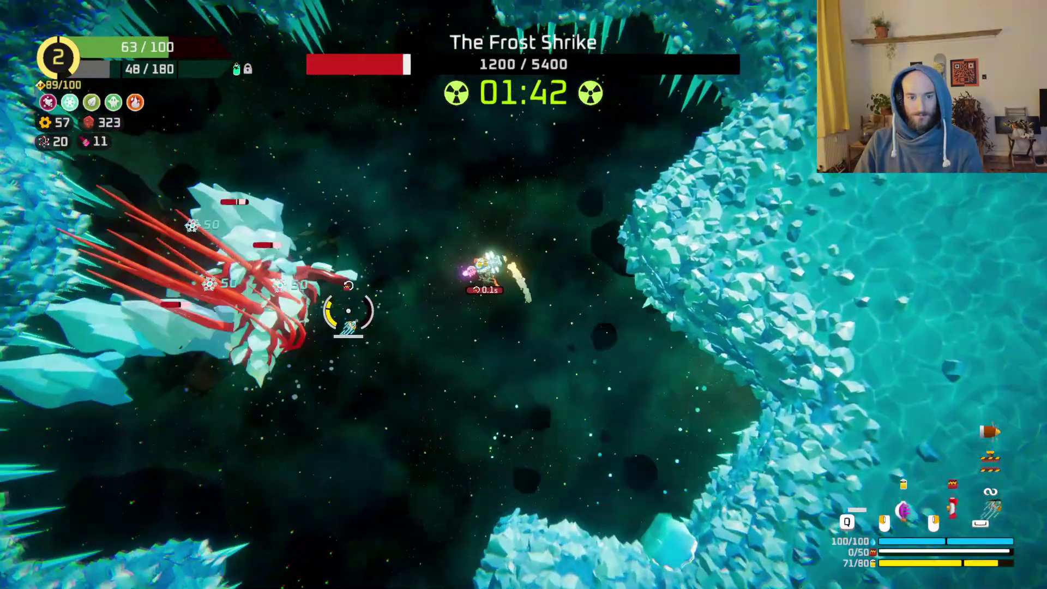
left_click(367, 286)
left_click(371, 285)
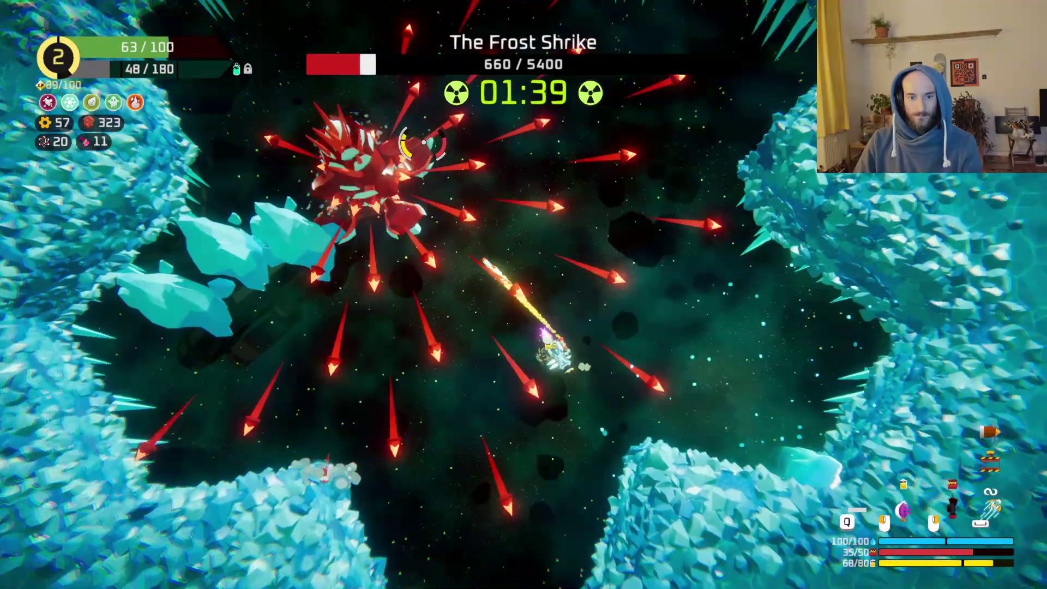
left_click(424, 142)
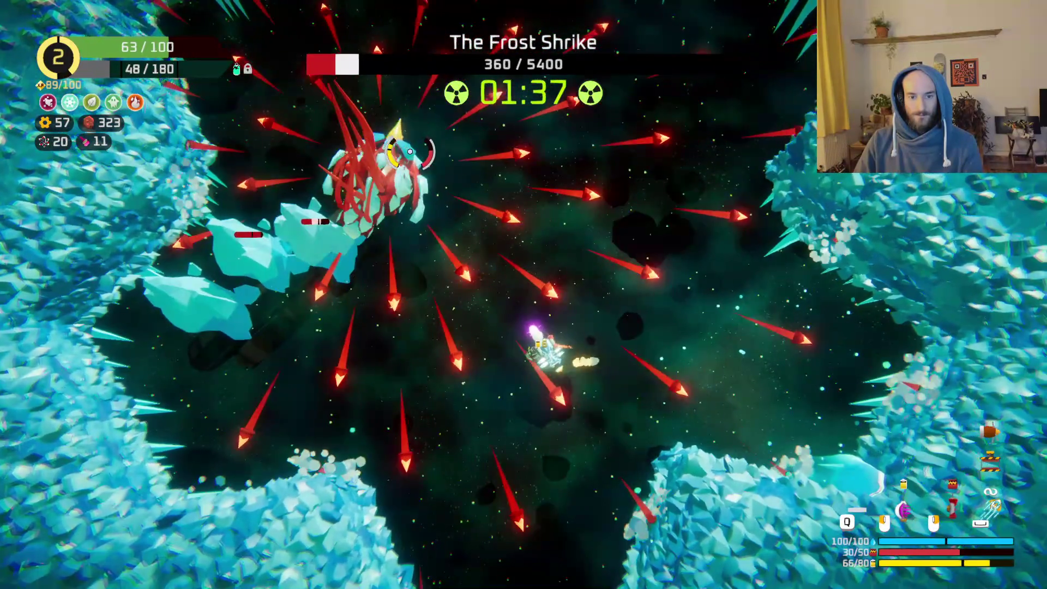
left_click(410, 151)
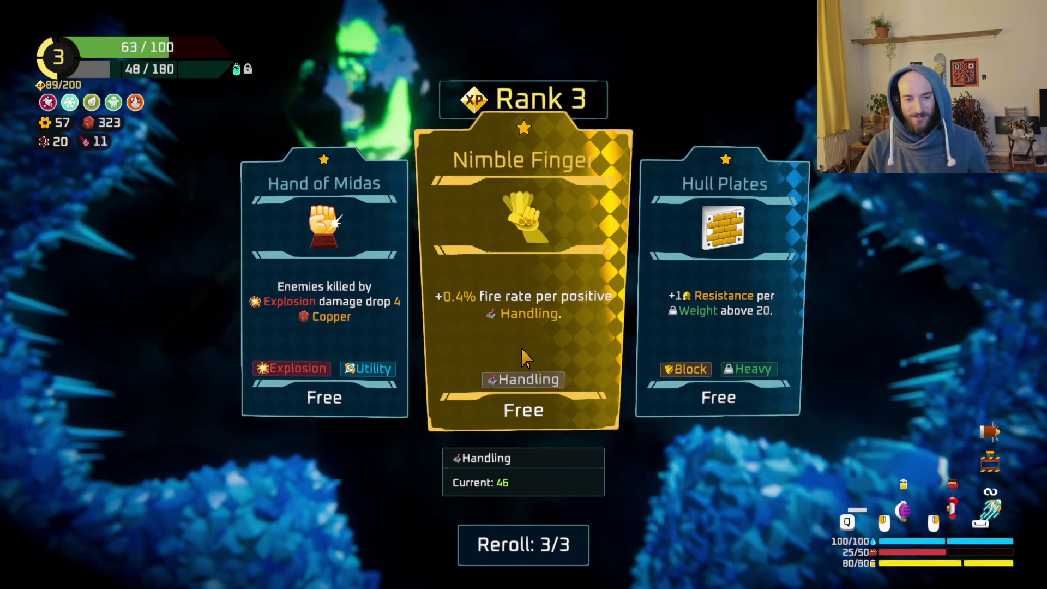
Take the Nimble Finger reward and mine the Crystal in the cave.
left_click(526, 334)
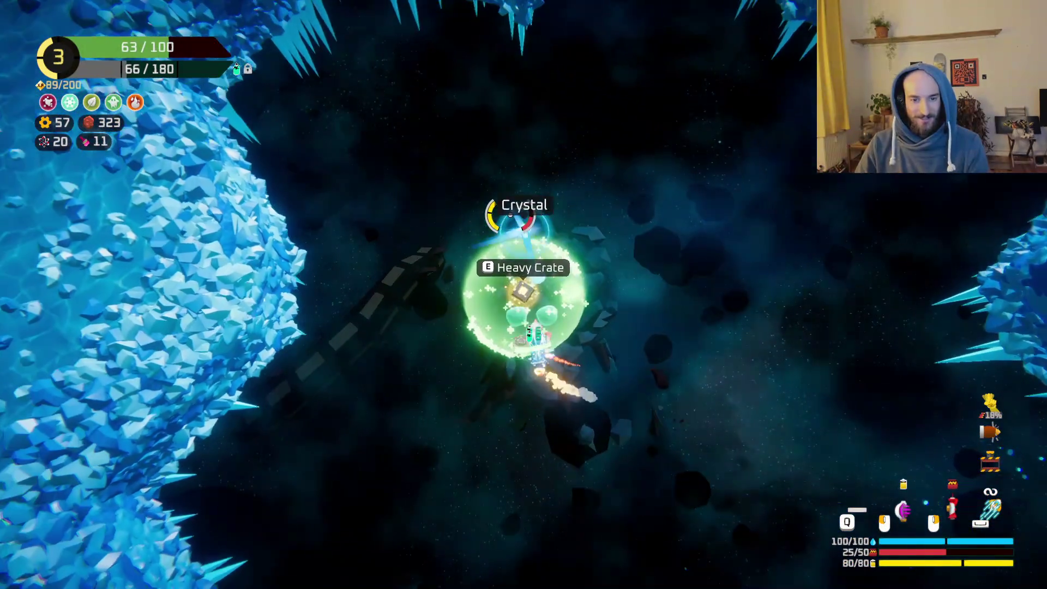
key("w")
left_click(510, 215)
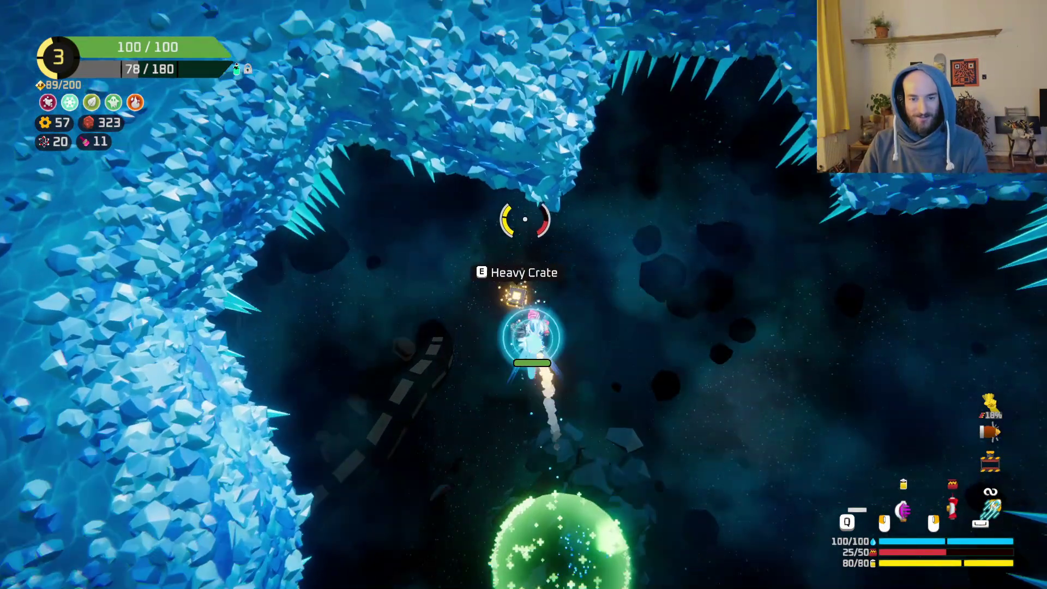
Move the Ion Cannon from cargo onto the ship's front beside the existing one.
key("e")
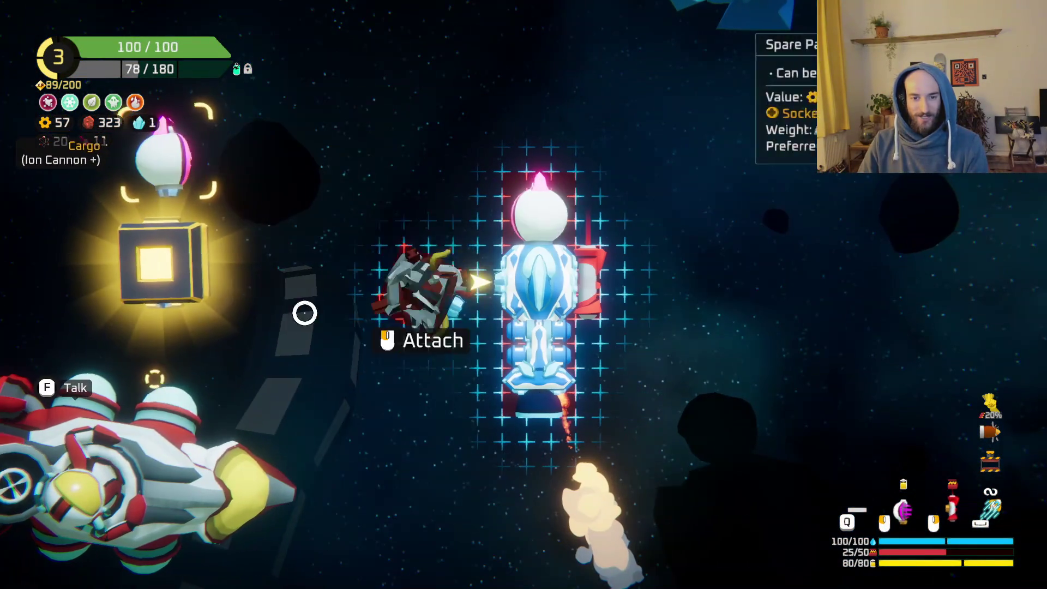
mouse_move(154, 260)
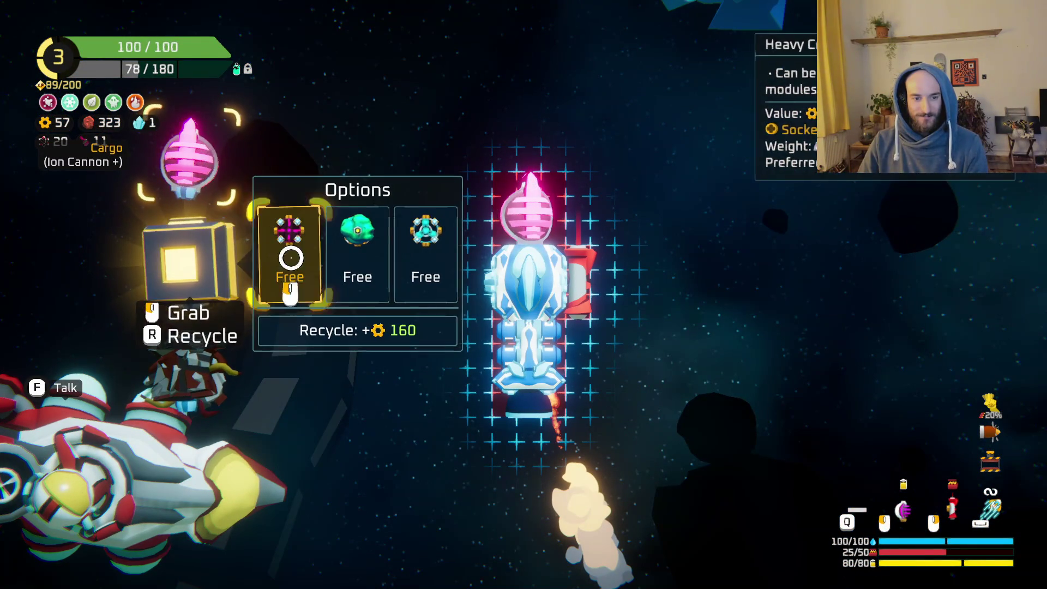
left_click(428, 265)
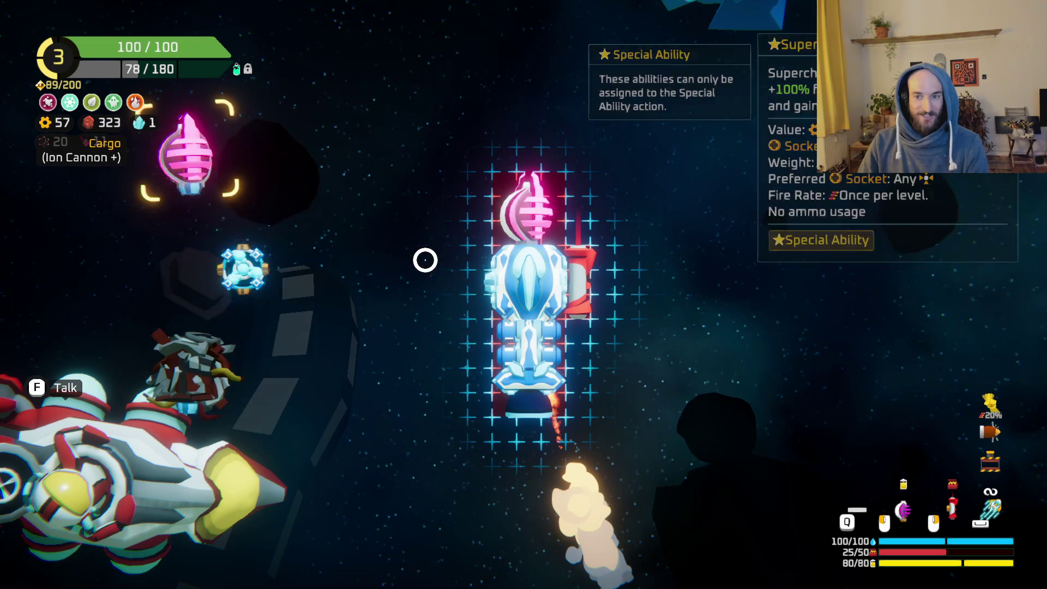
left_click(444, 289)
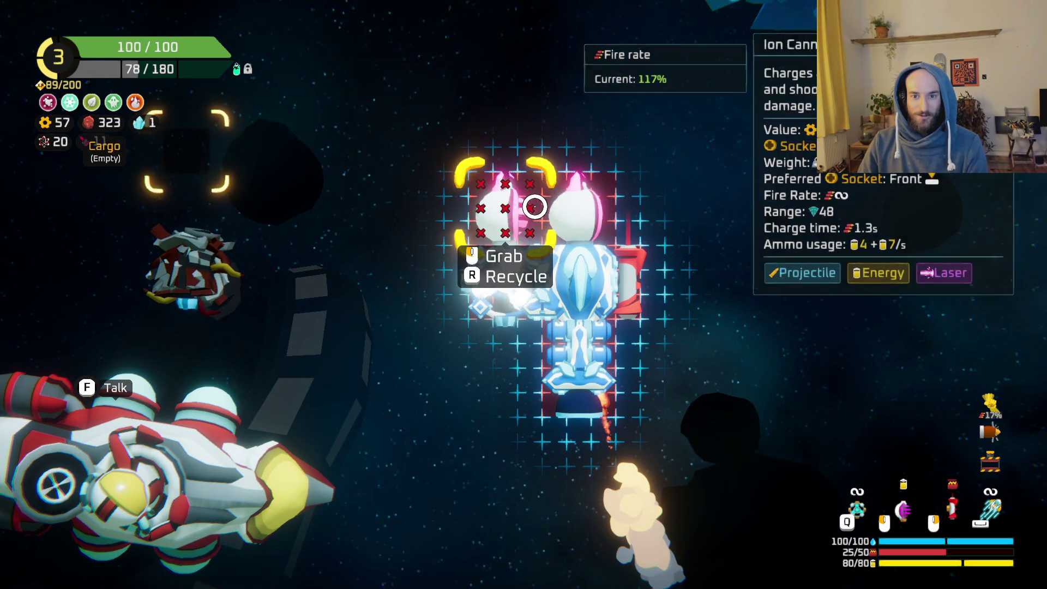
Attach the grey spare part on the ship's left side and return to flight.
mouse_move(199, 257)
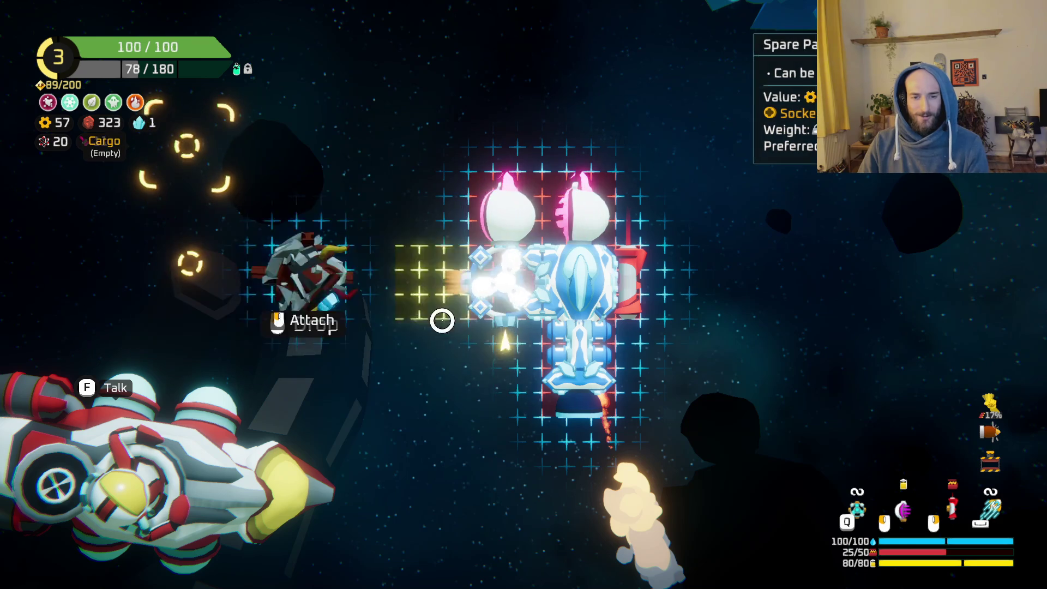
left_click(494, 357)
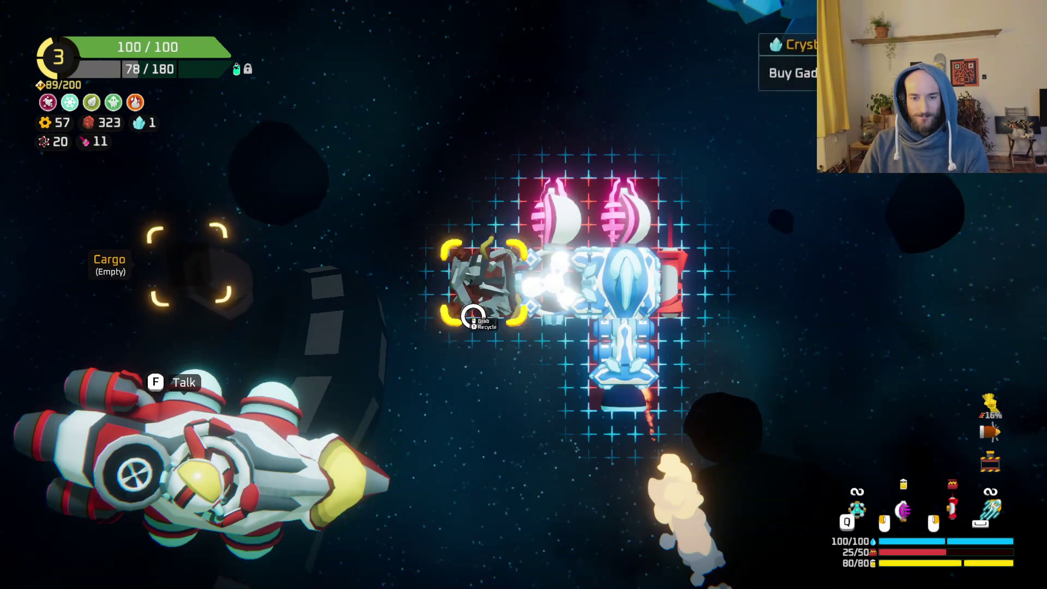
left_click(487, 336)
left_click(498, 353)
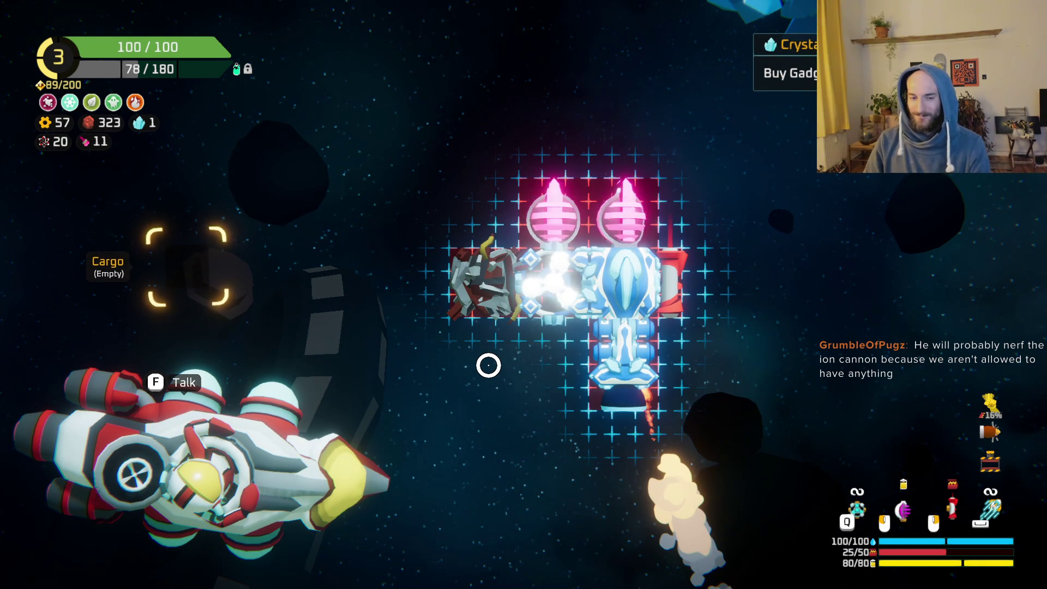
key("Tab")
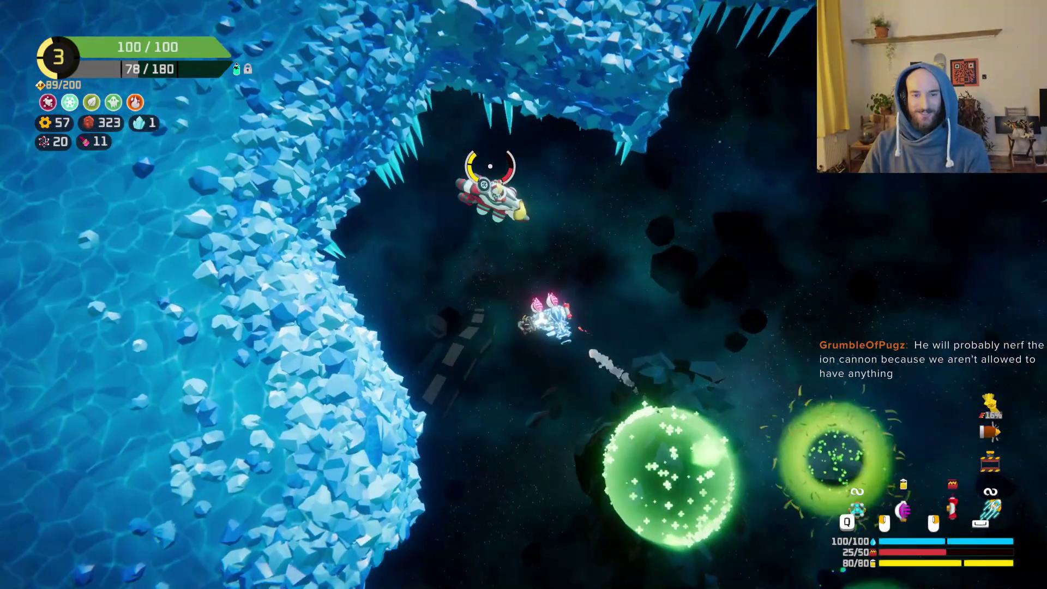
Buy the Balance Scale epic gadget from the vendor, then fly through the crystal cave firing.
key("e")
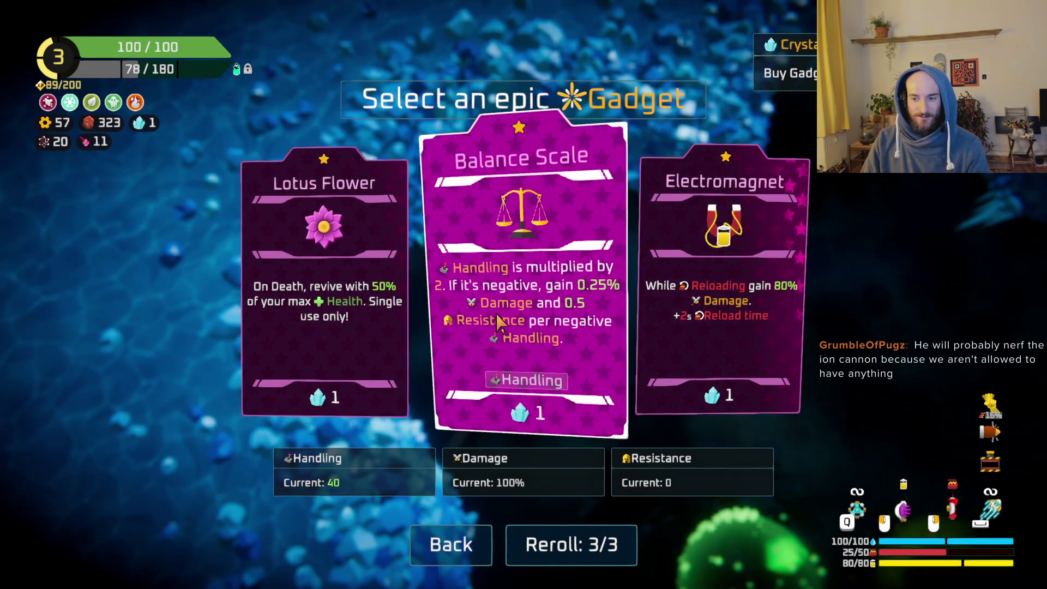
left_click(506, 315)
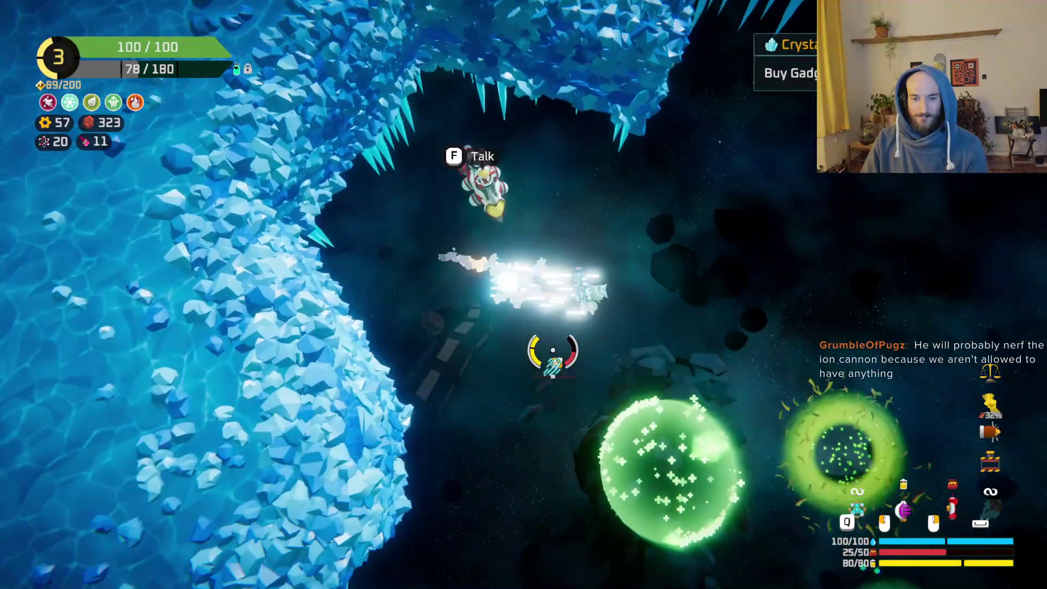
key("s")
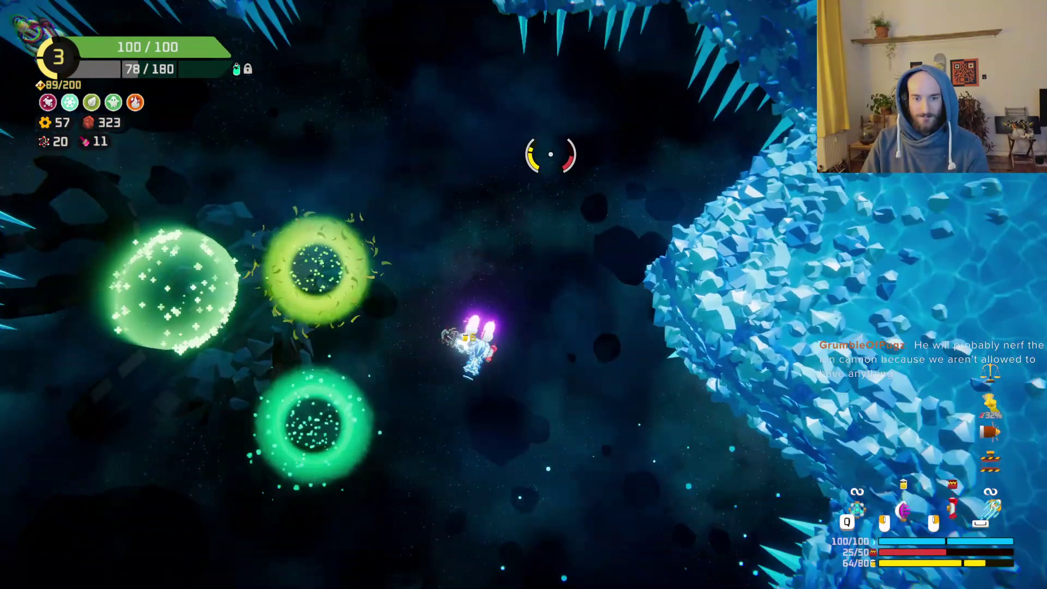
left_click(553, 152)
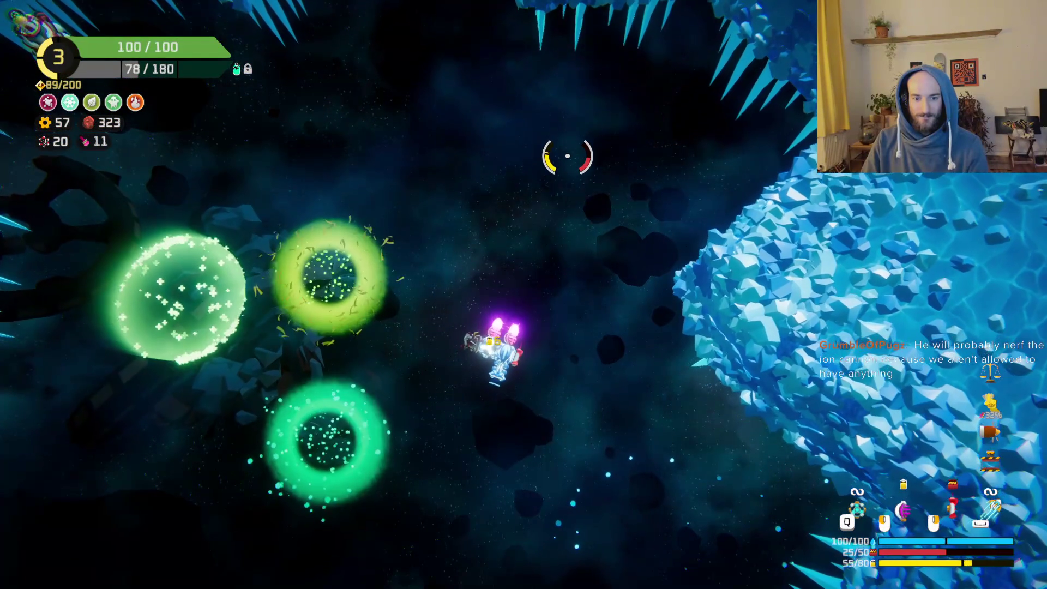
left_click(566, 155)
Check the ship's modules, then fly into the Spectral abyss warp portal.
key("Tab")
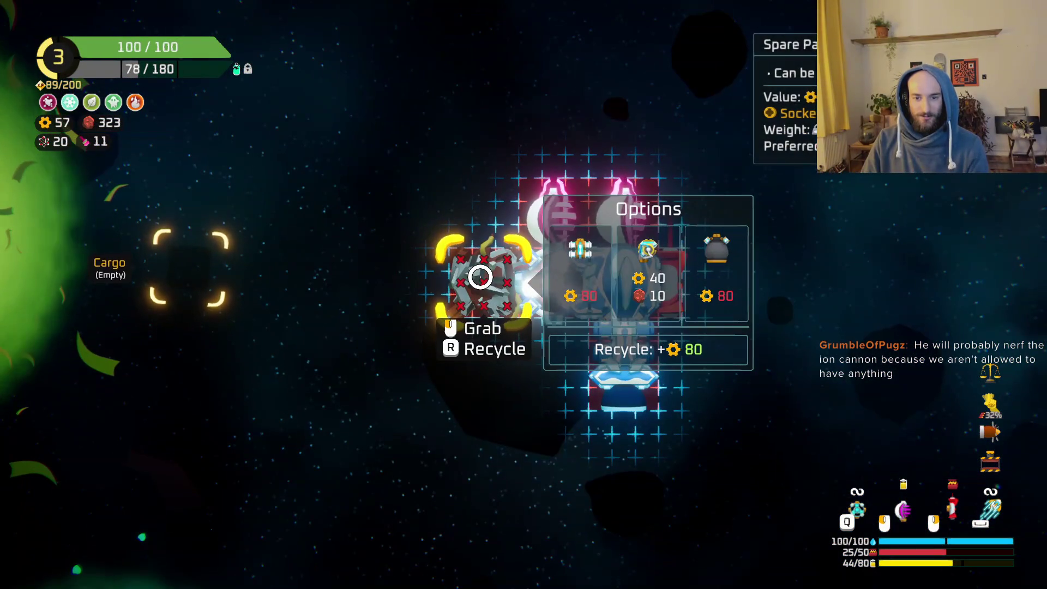
key("Tab")
key("Tab")
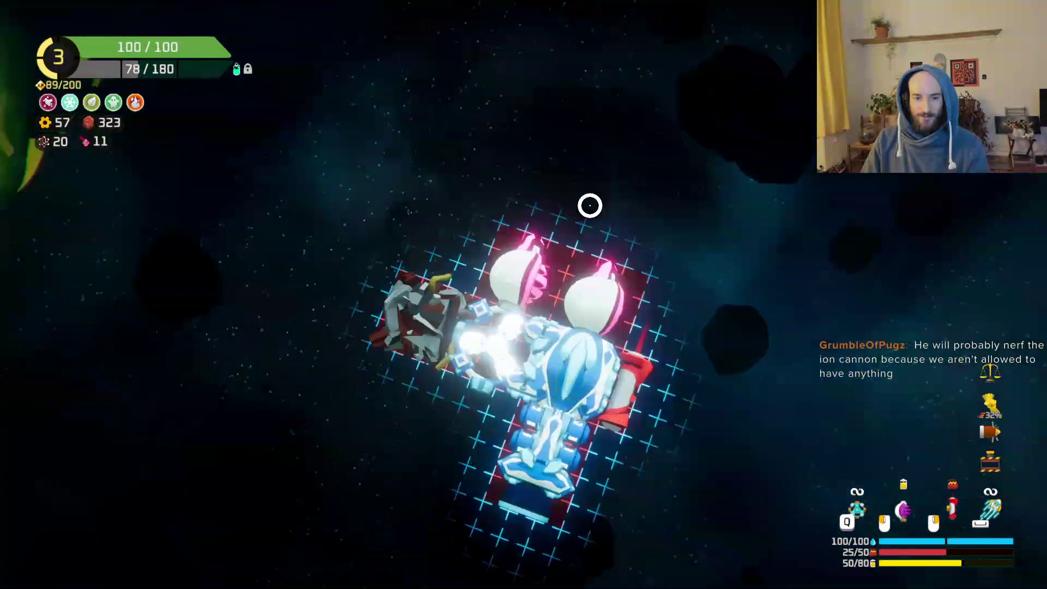
key("Tab")
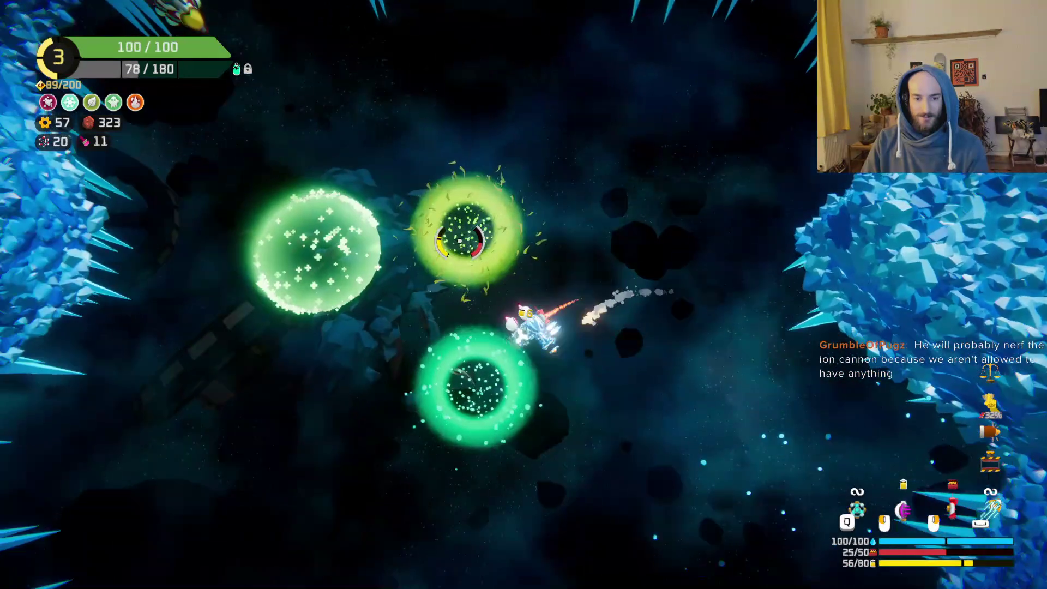
key("s")
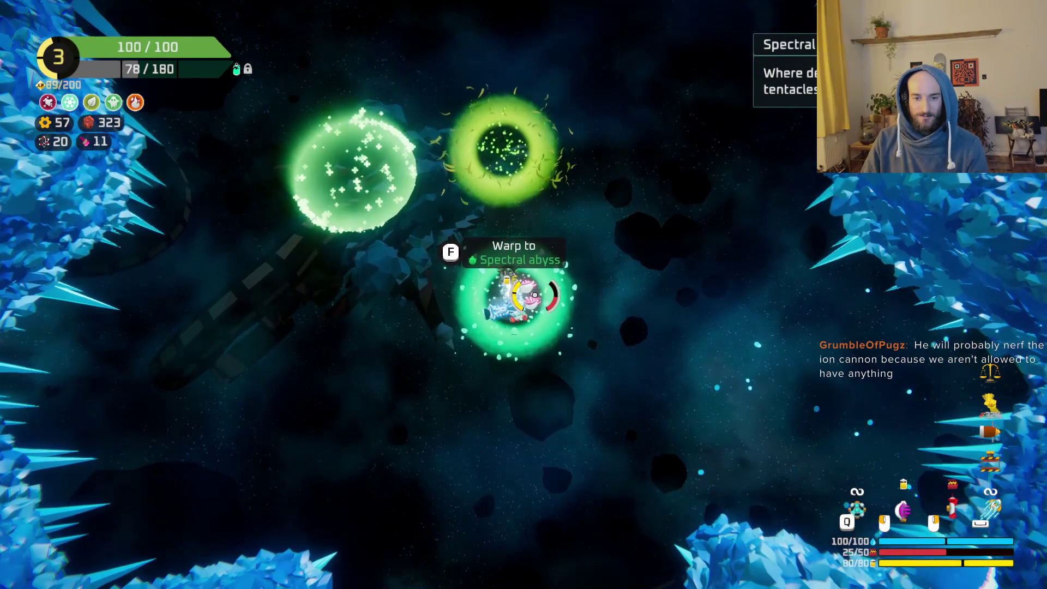
Warp to the Spectral abyss and pick the ringed start node at the bottom of the sector map.
key("f")
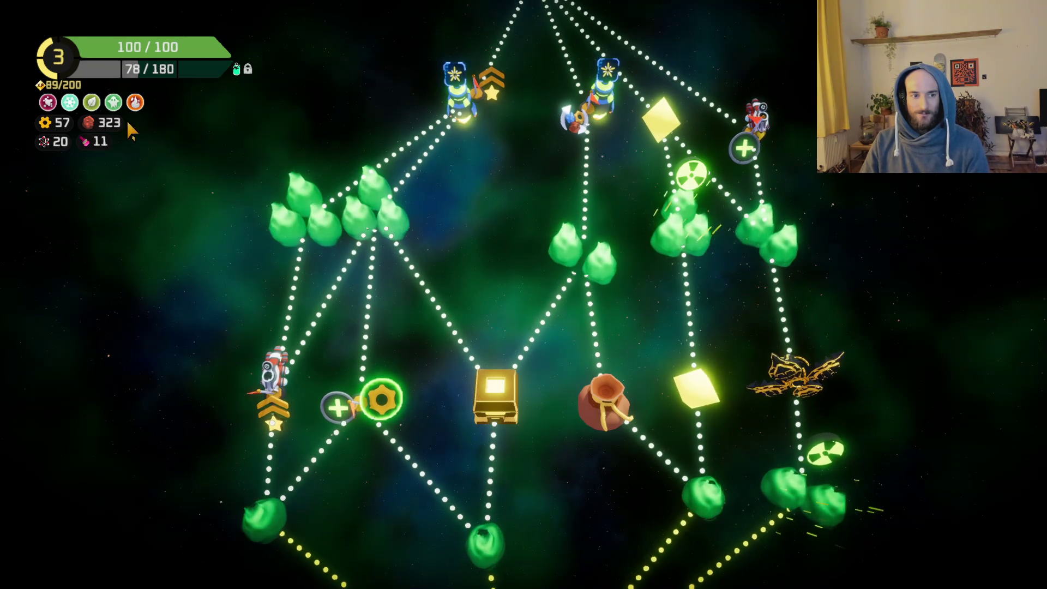
scroll(533, 418, "down", 2)
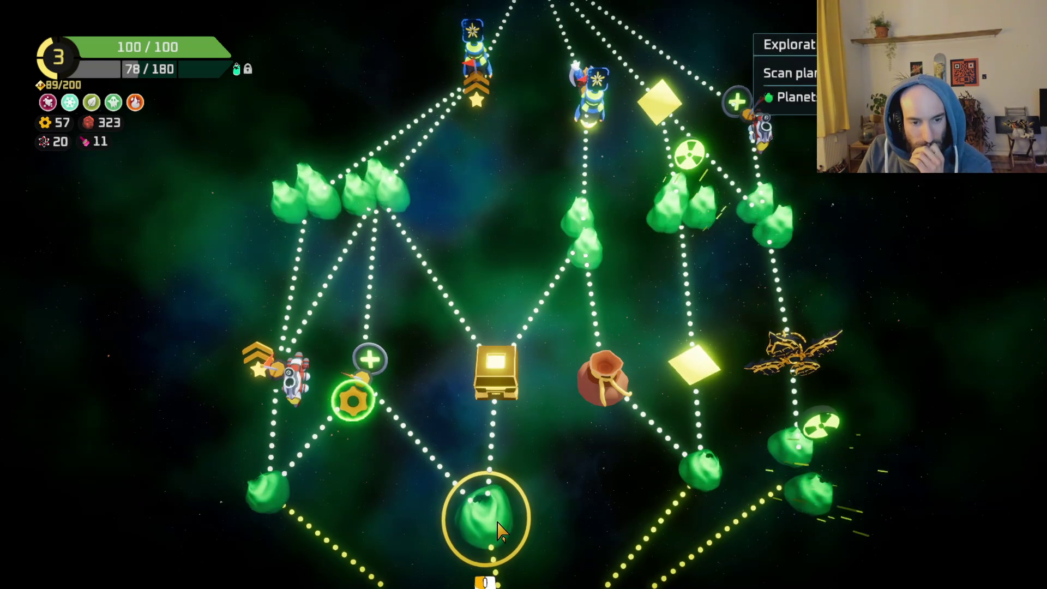
left_click(500, 532)
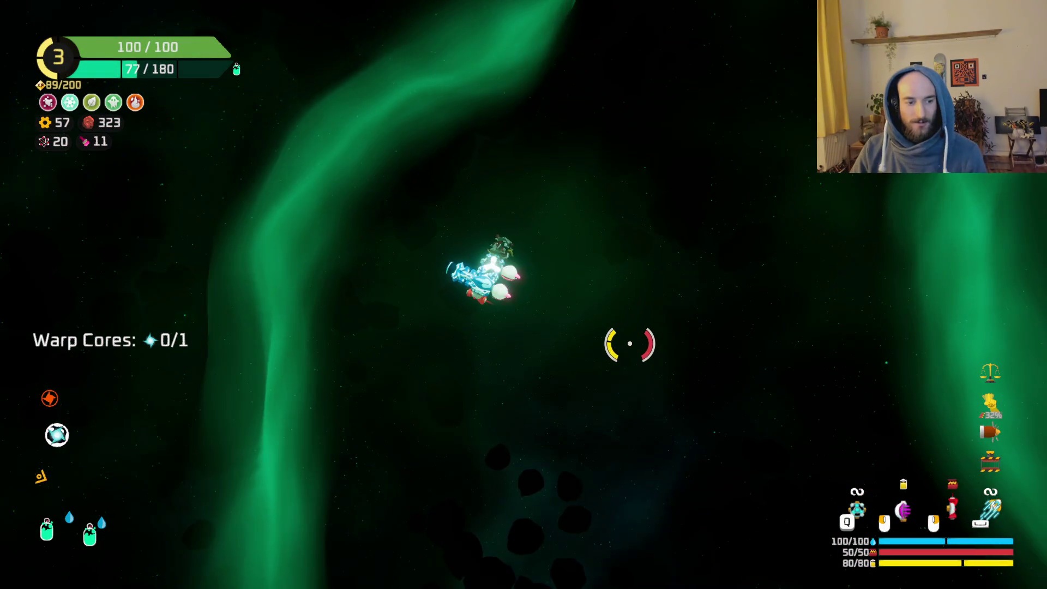
Shoot down the alien ships around the spiky planet, raising scrap from 323 to 377.
key("w")
left_click(404, 309)
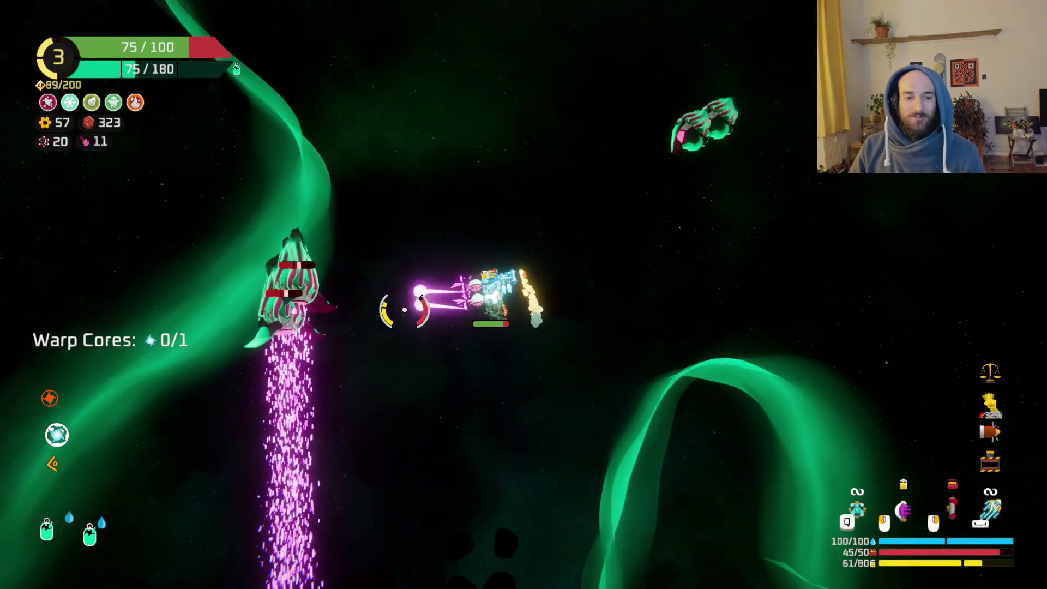
mouse_move(404, 310)
left_mouse_down()
mouse_move(608, 290)
mouse_move(743, 316)
mouse_move(713, 335)
mouse_move(749, 374)
mouse_move(701, 316)
mouse_move(662, 87)
mouse_move(538, 105)
mouse_move(548, 240)
mouse_move(467, 215)
mouse_move(351, 206)
mouse_move(428, 246)
mouse_move(398, 243)
mouse_move(715, 271)
mouse_move(739, 376)
left_mouse_up()
left_click(398, 398)
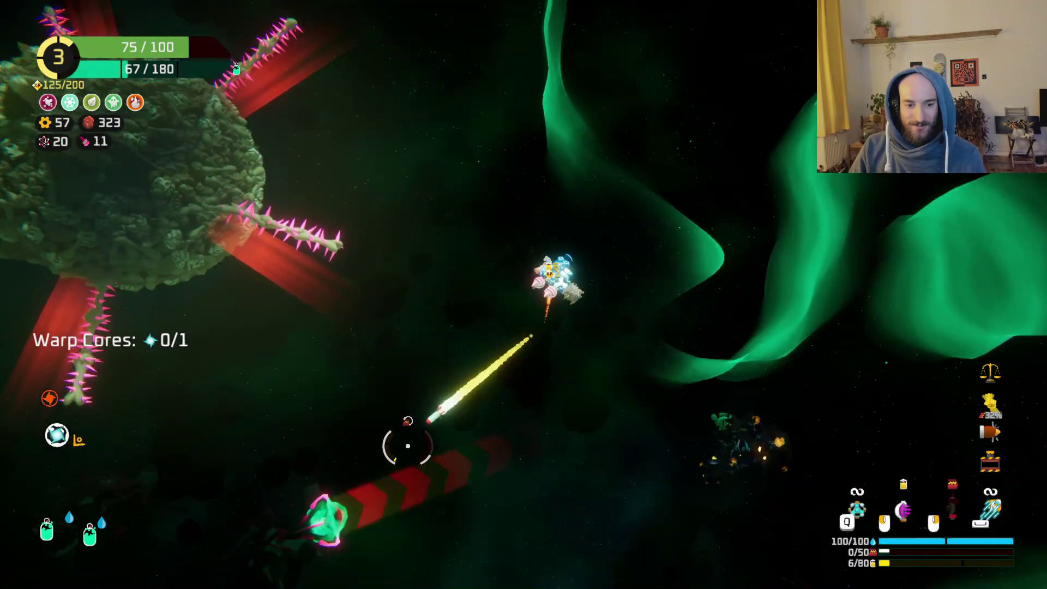
key("s")
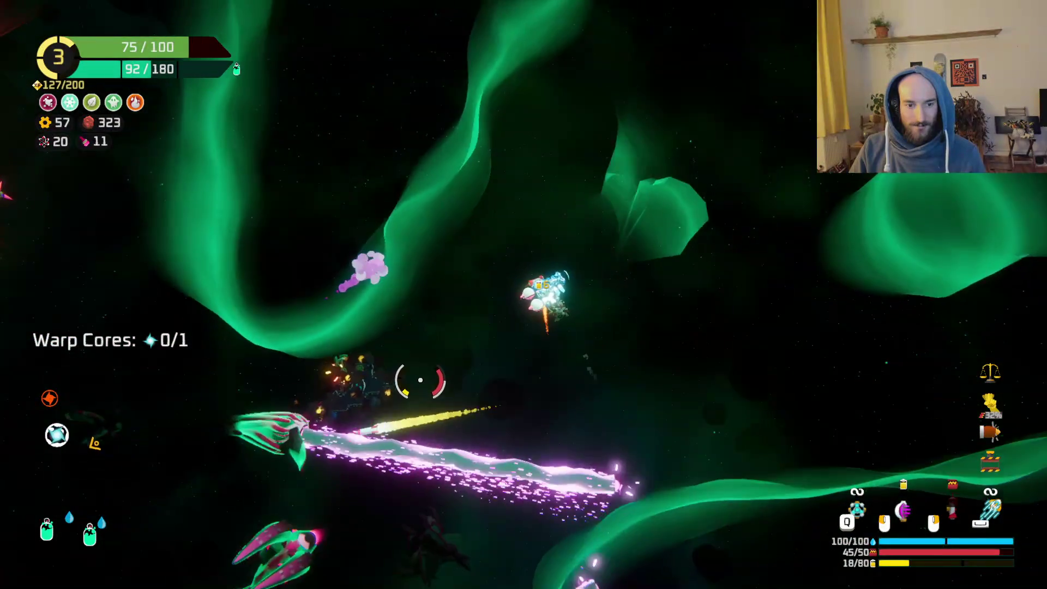
left_click(456, 461)
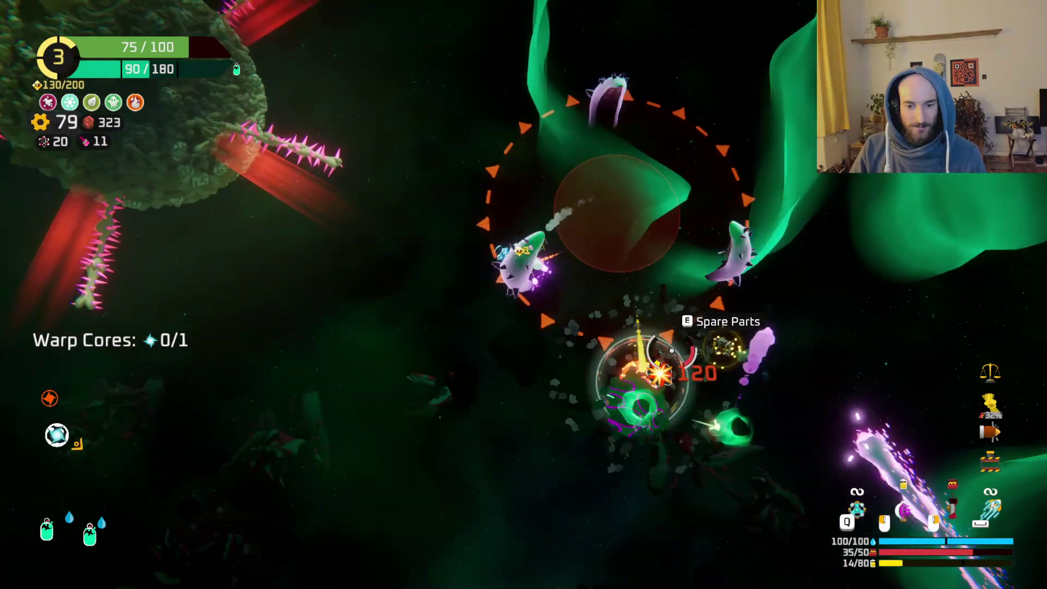
left_click(672, 351)
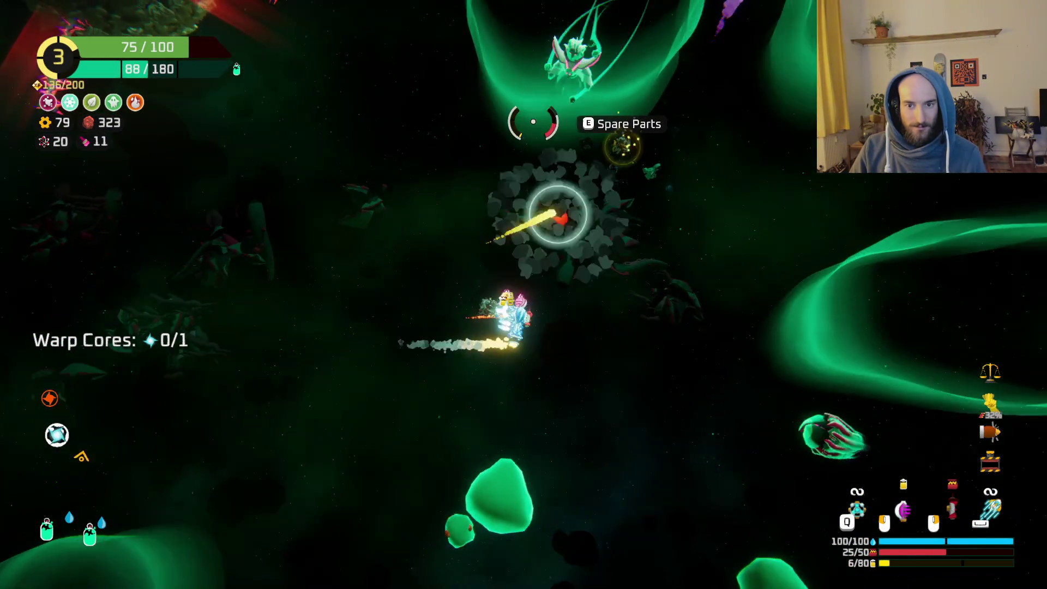
left_click(367, 204)
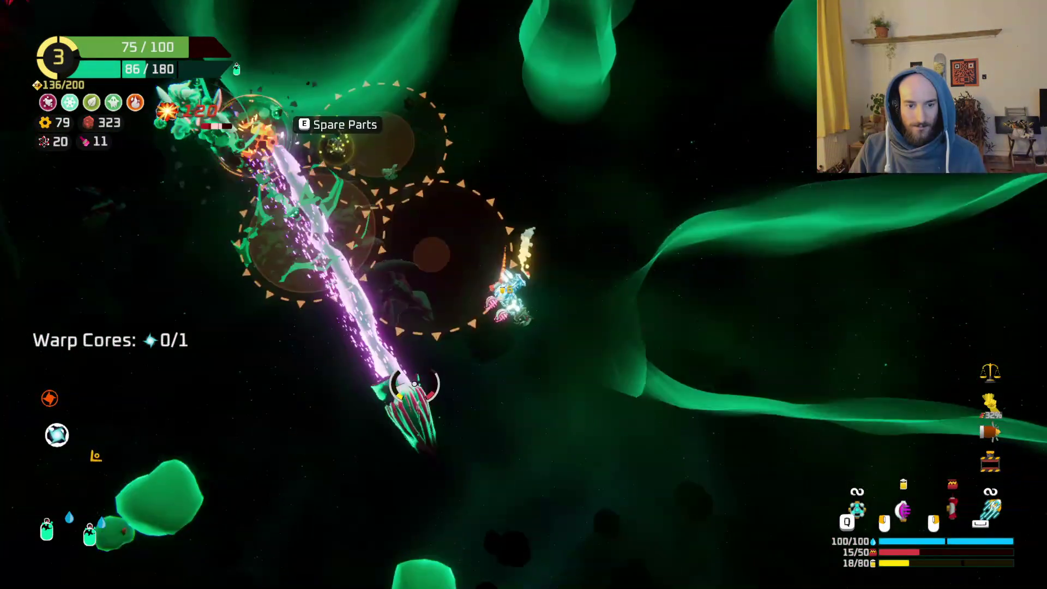
left_click(425, 218)
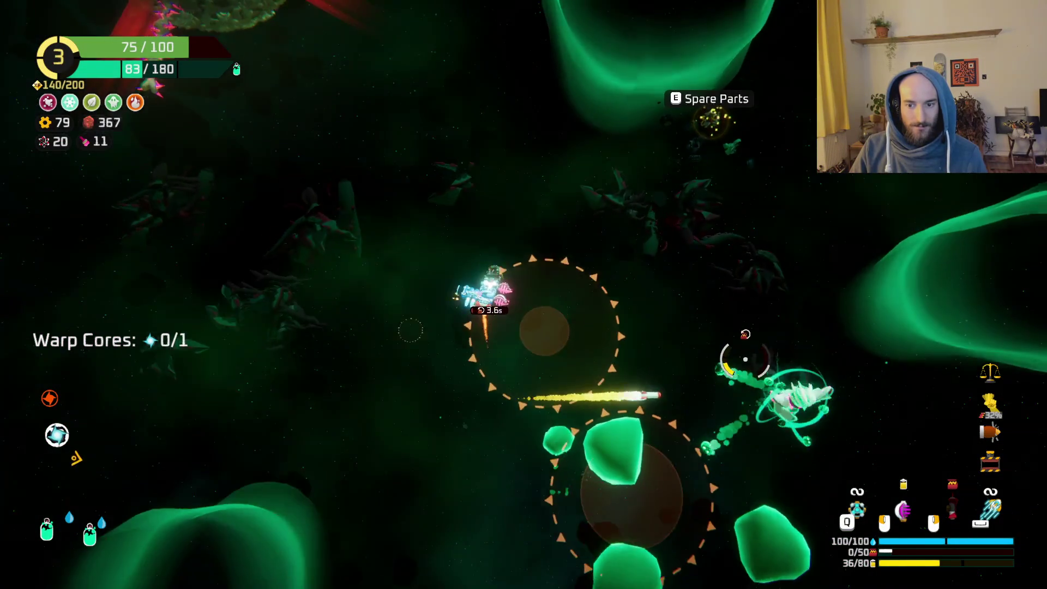
left_click(711, 419)
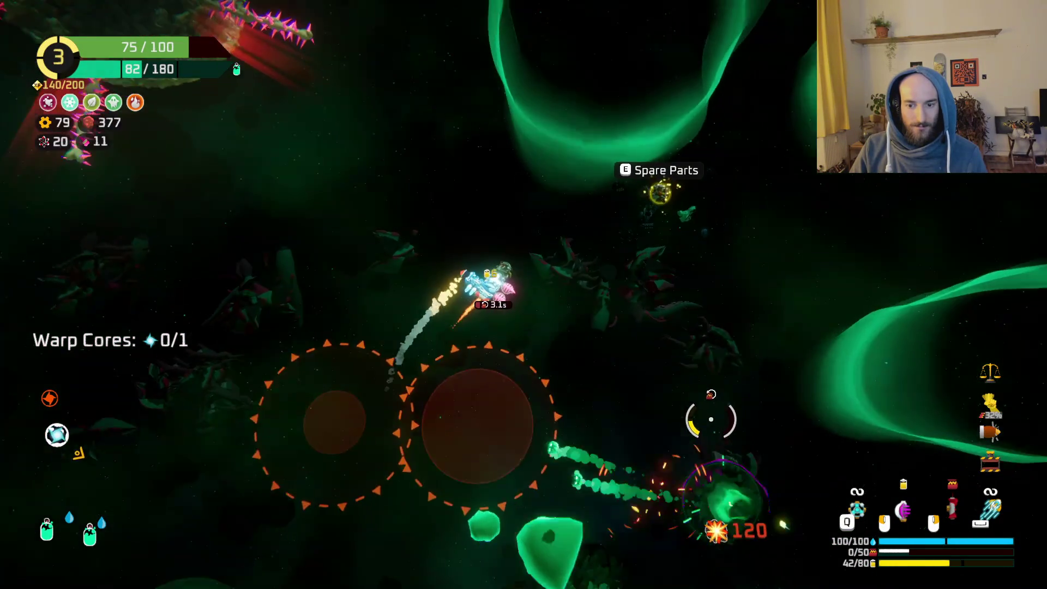
left_click(594, 443)
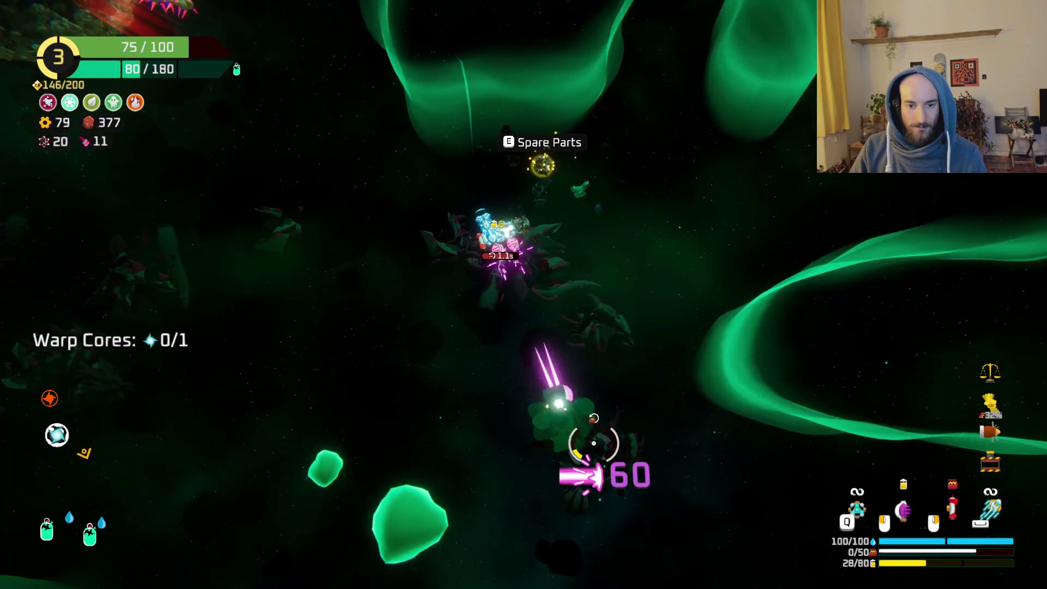
Handle the collected spare part in ship building, then resume flying.
key("e")
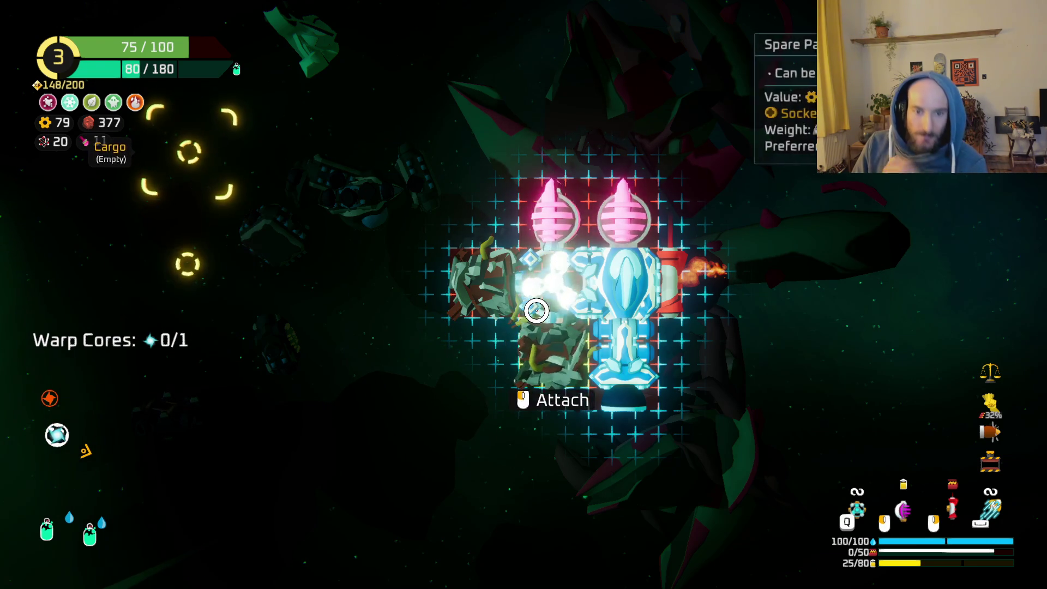
key("Tab")
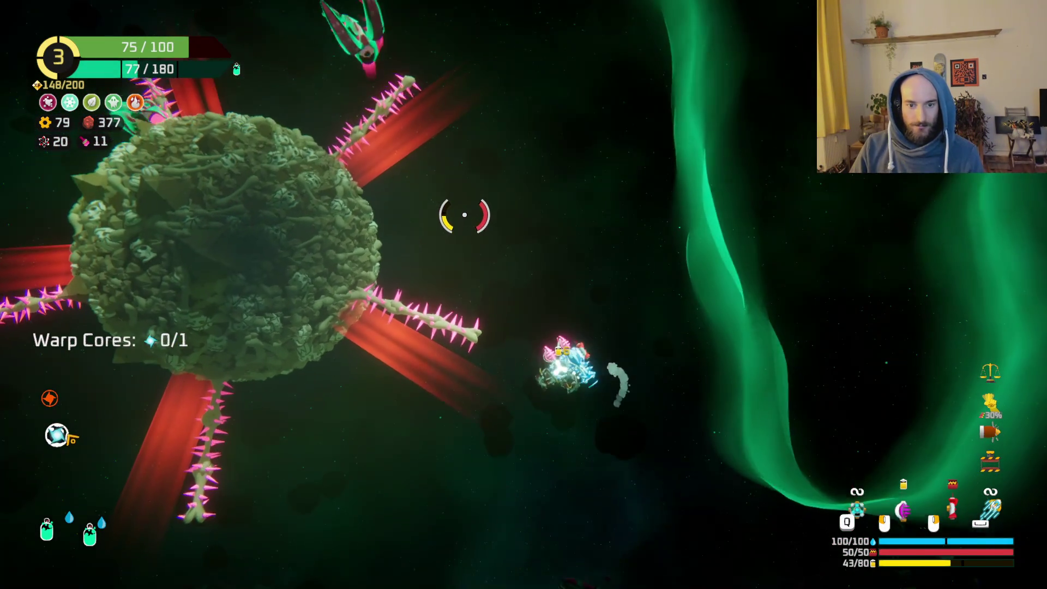
Circle past the spiky planet and mine the bone planet until its warp core is collected.
key("q")
key("a")
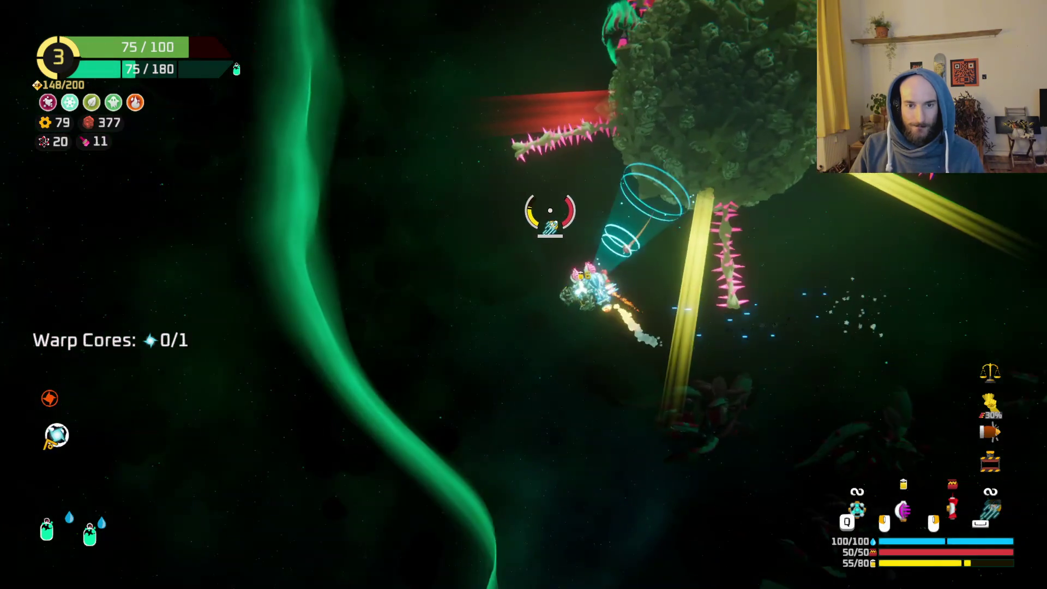
key("w")
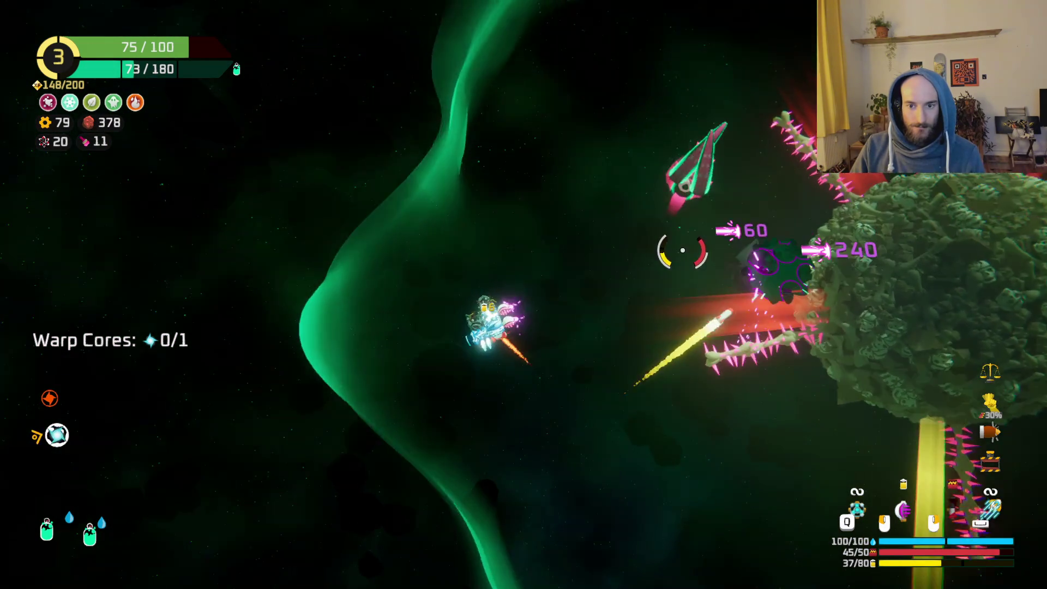
key("w")
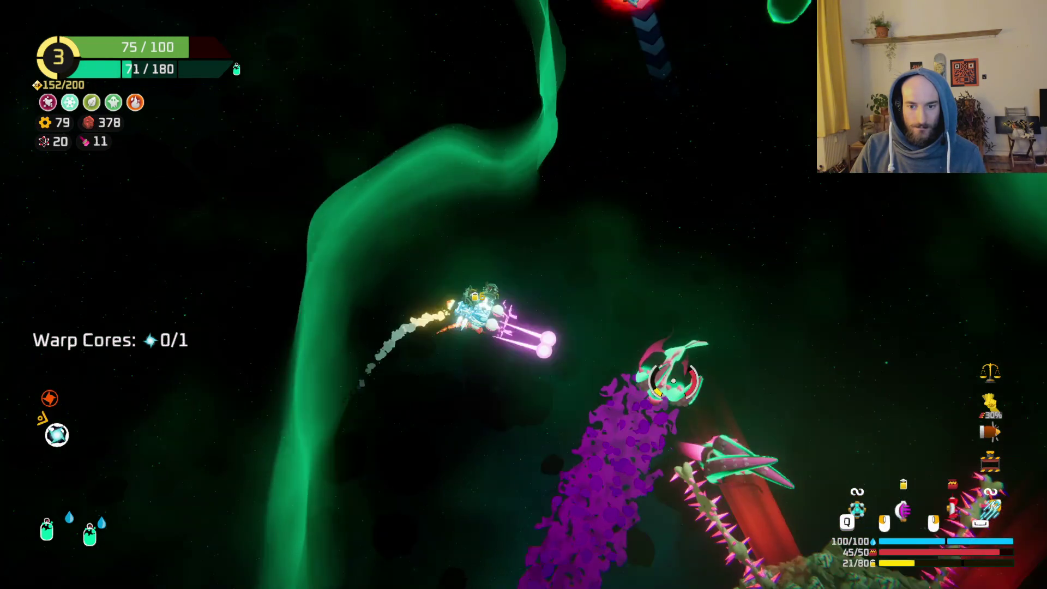
key("d")
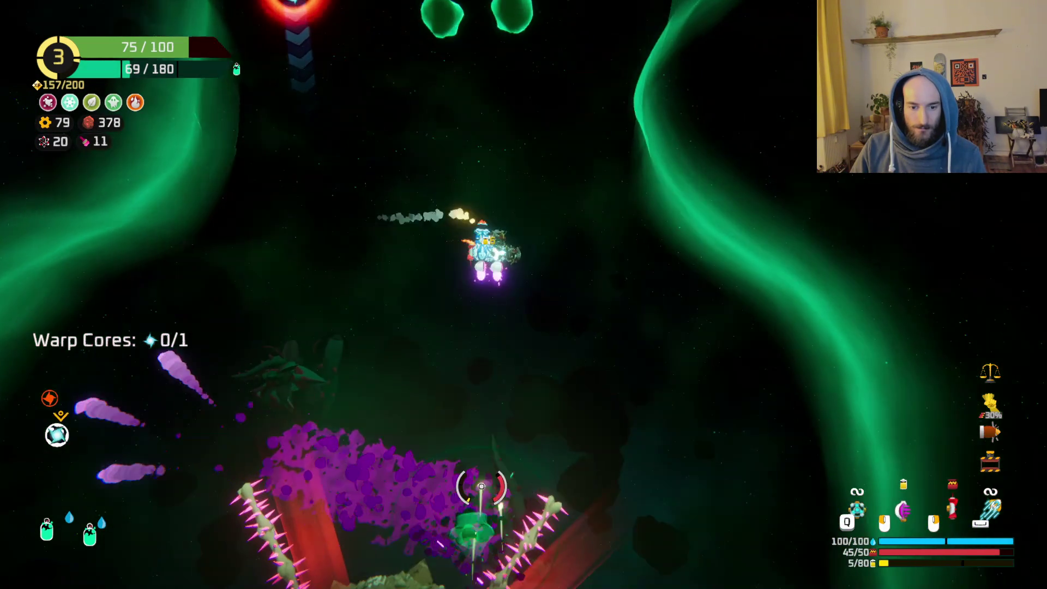
key("s")
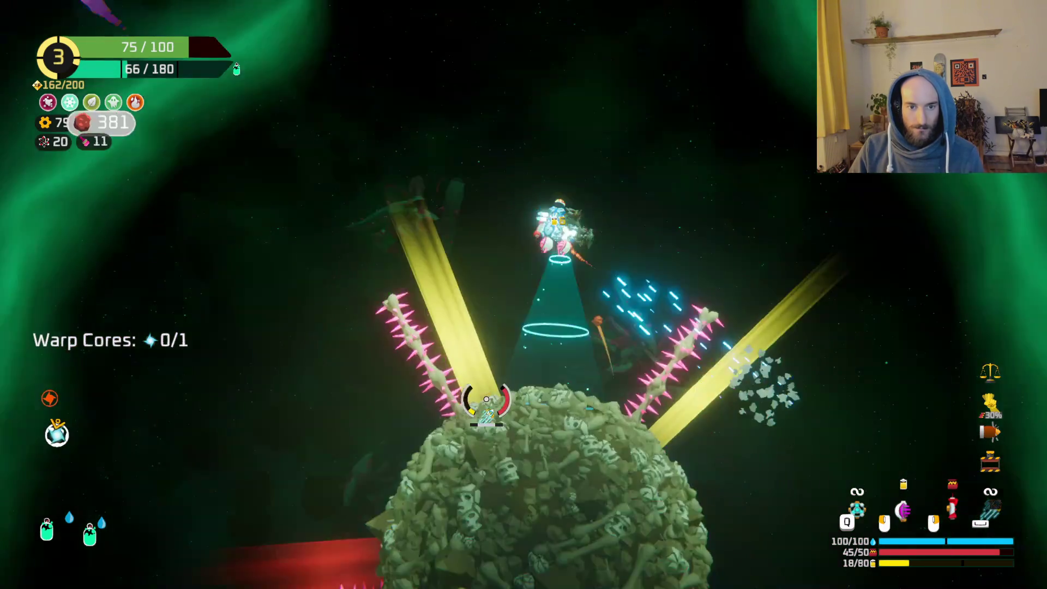
key("a")
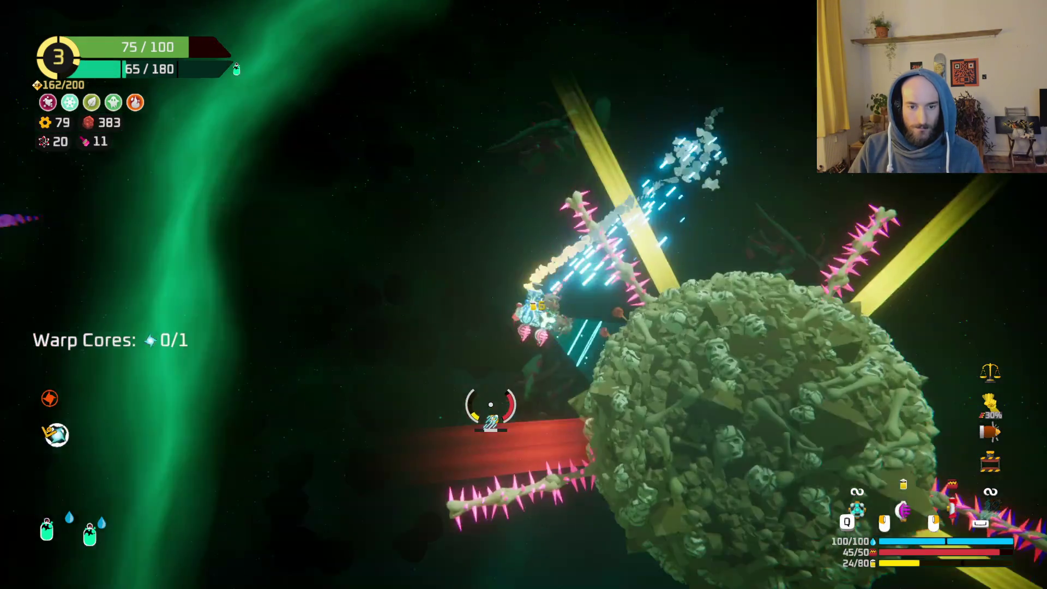
key("w")
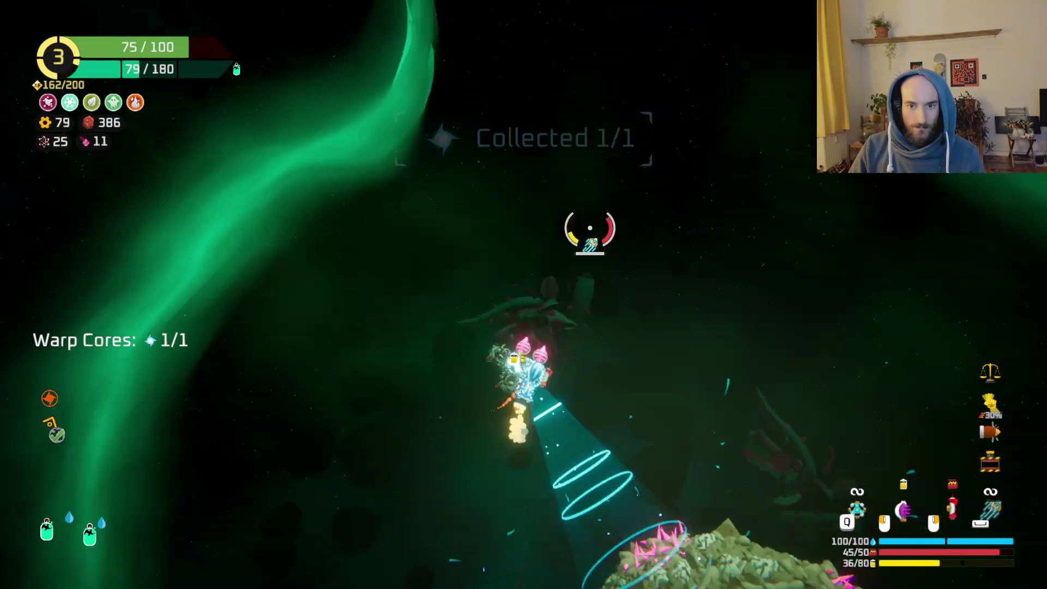
Fly through the next area past the red hazard, rocketing the spiky enemy and gathering scrap.
key("w")
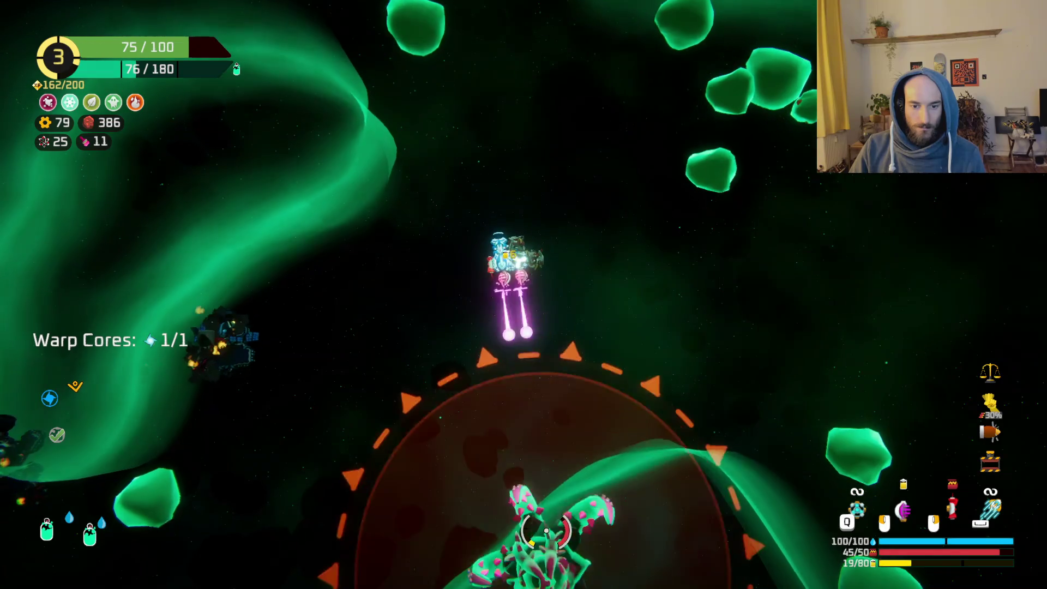
key("w")
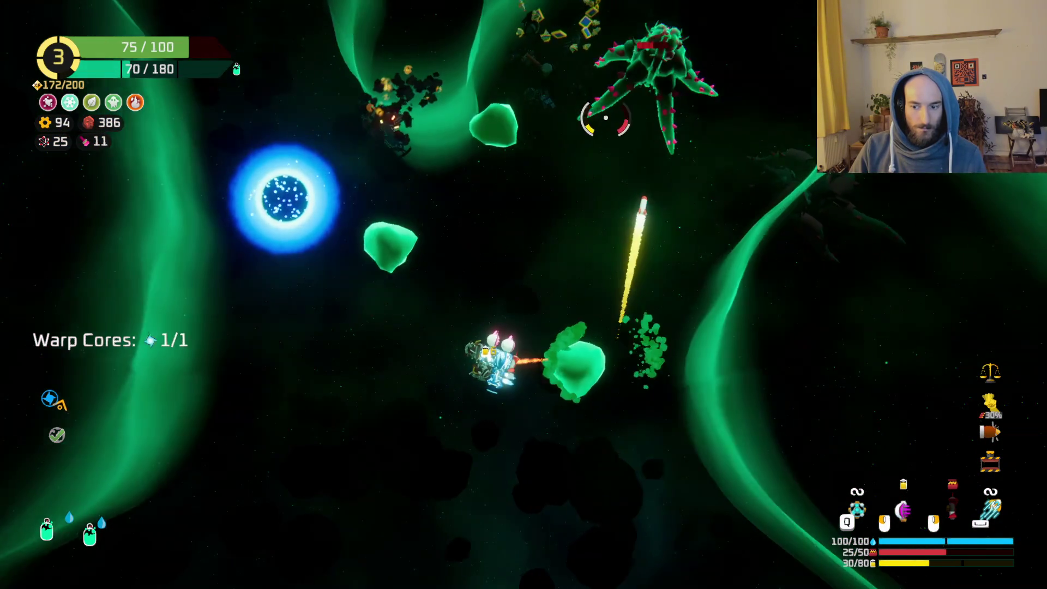
key("w")
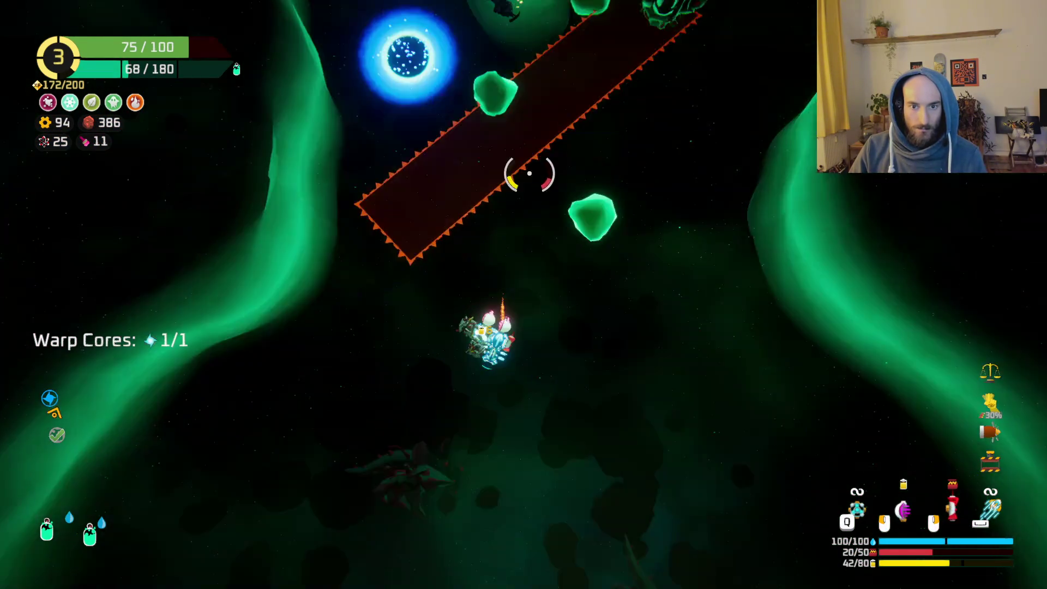
right_click(526, 167)
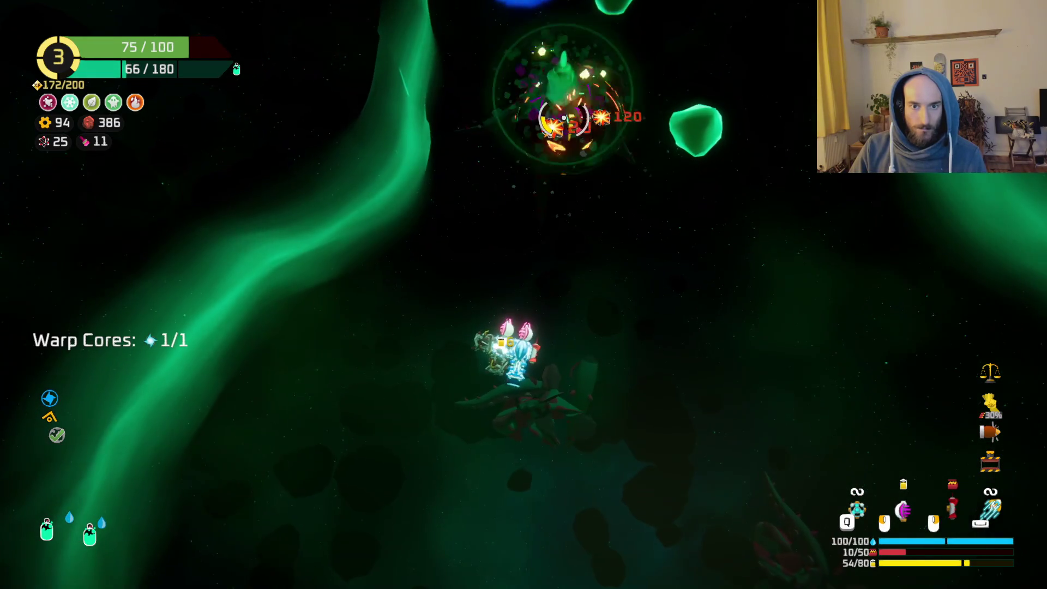
key("w")
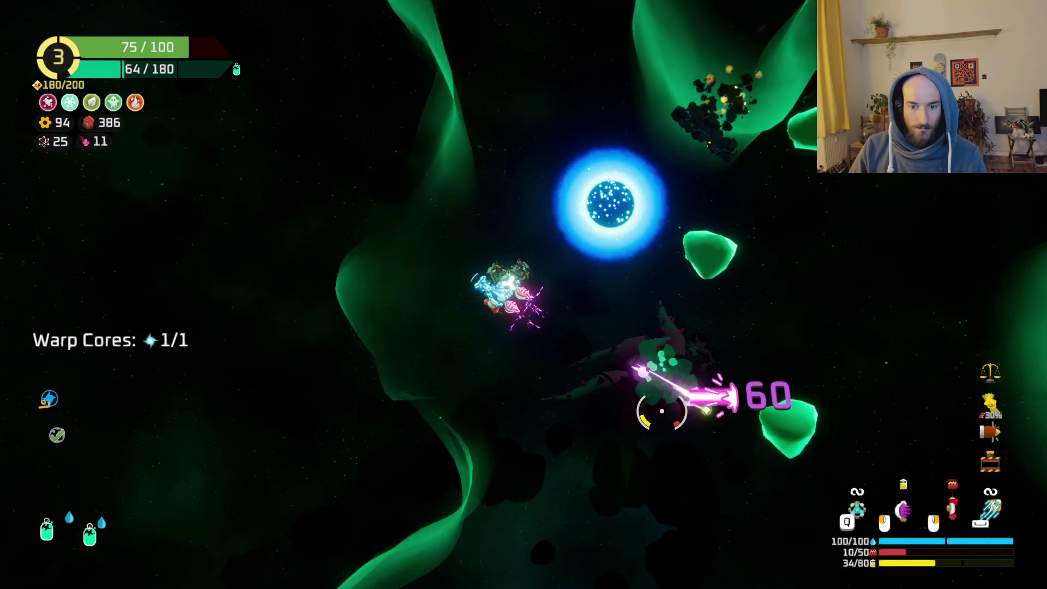
key("w")
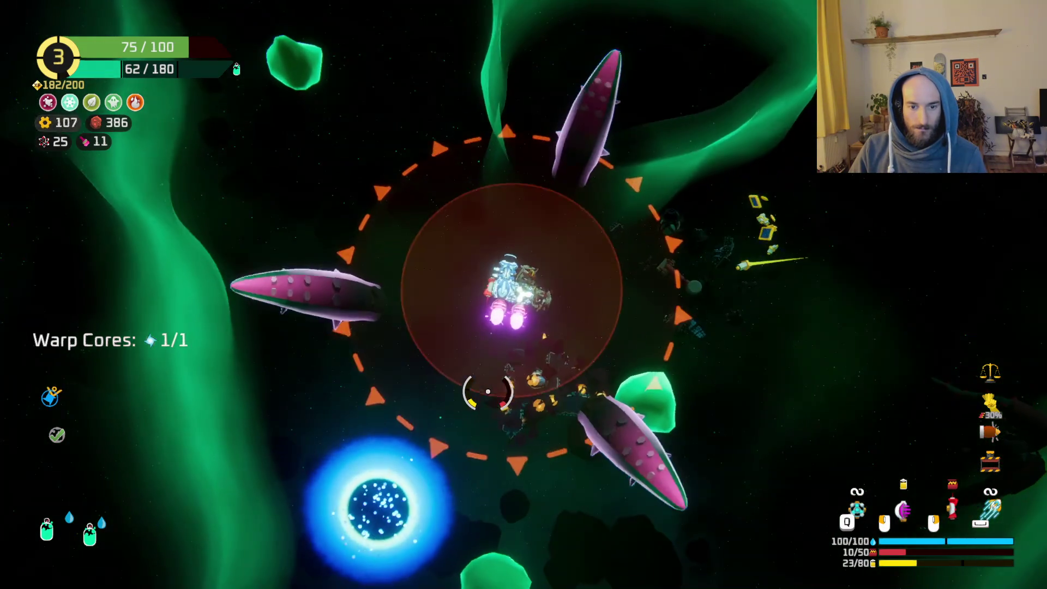
key("w")
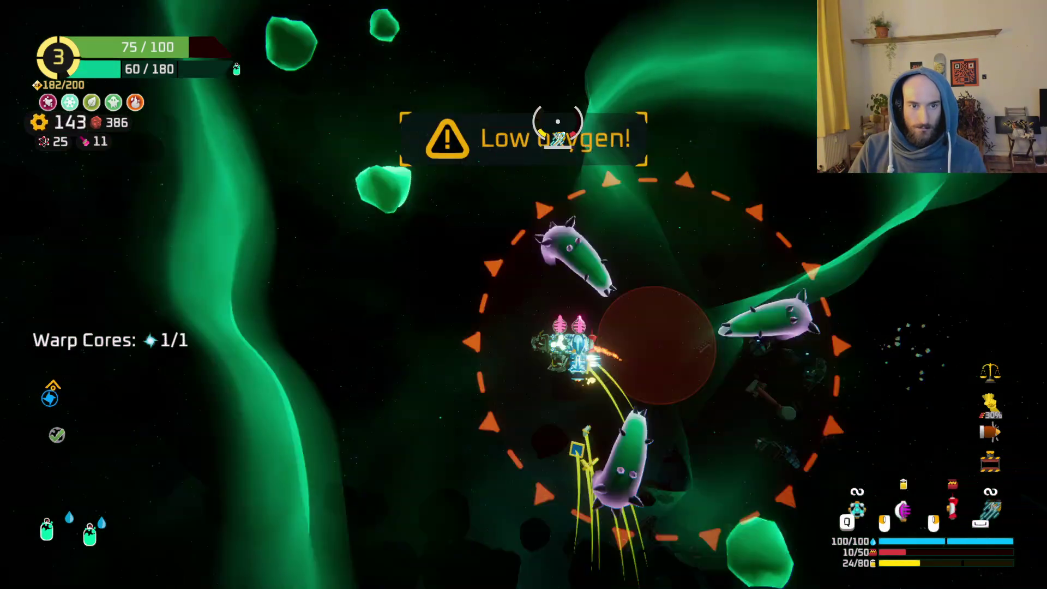
key("w")
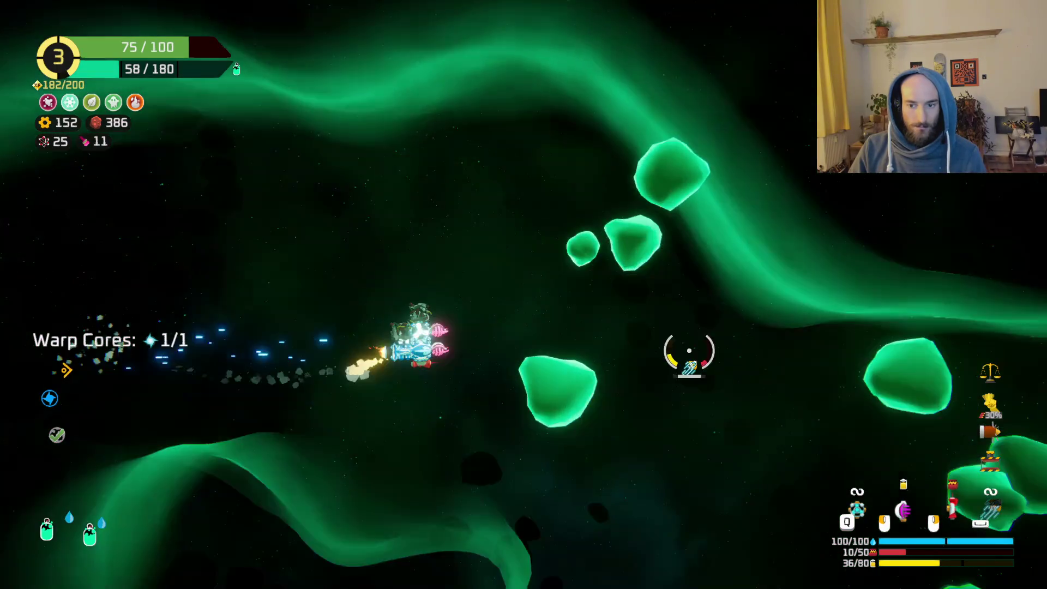
key("s")
key("w")
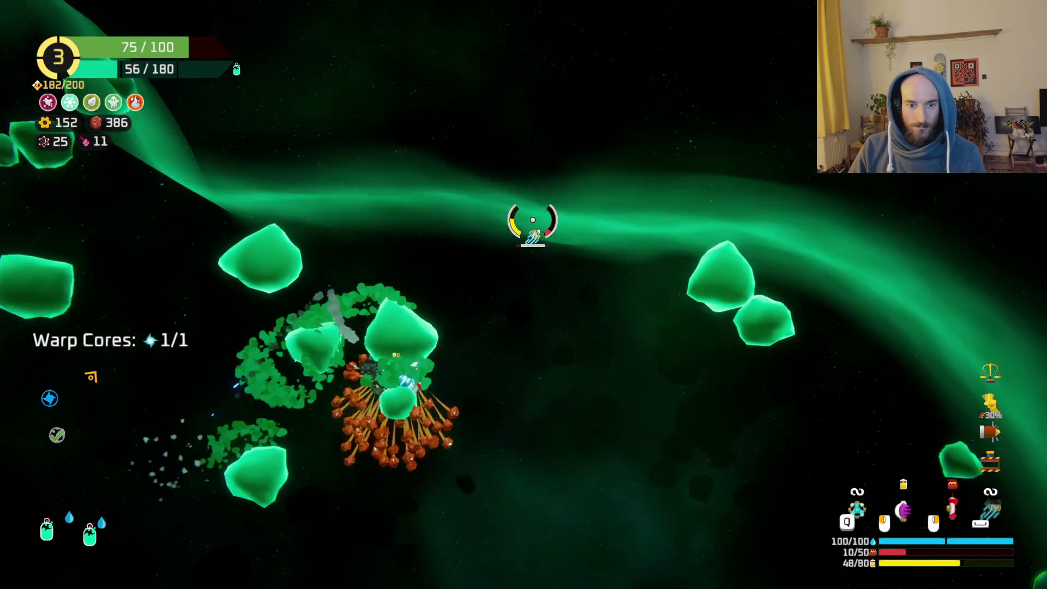
Dash around the enemy swarm and hit it with the heavy weapon until reaching Rank 4.
key("space")
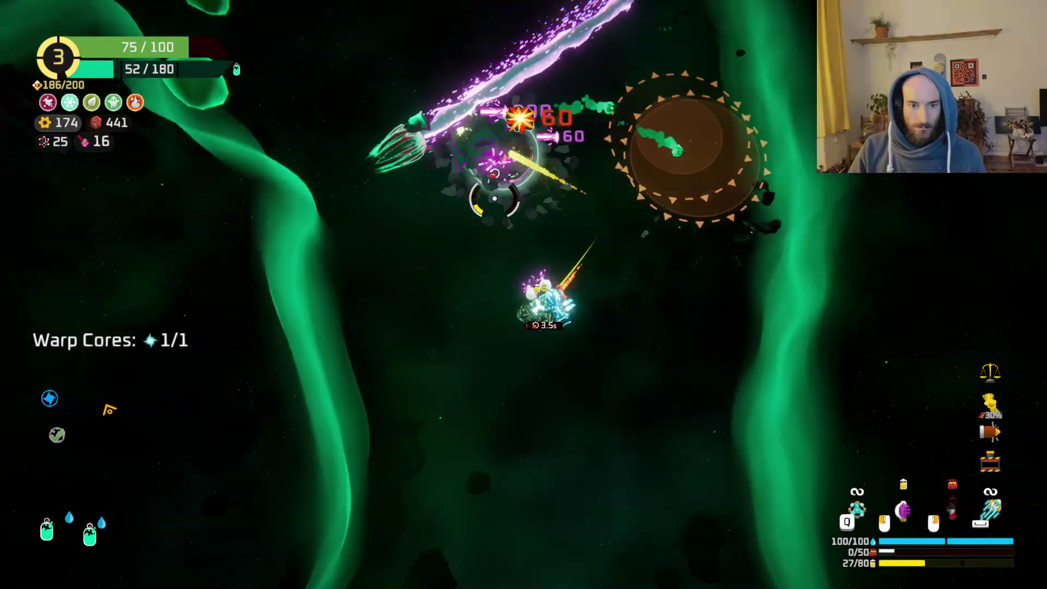
key("space")
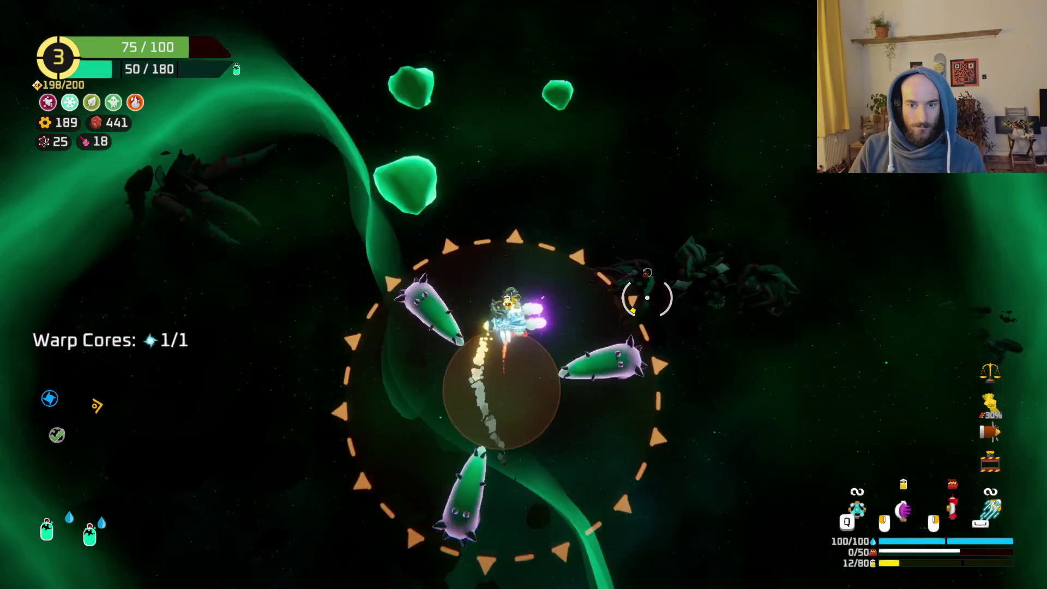
key("space")
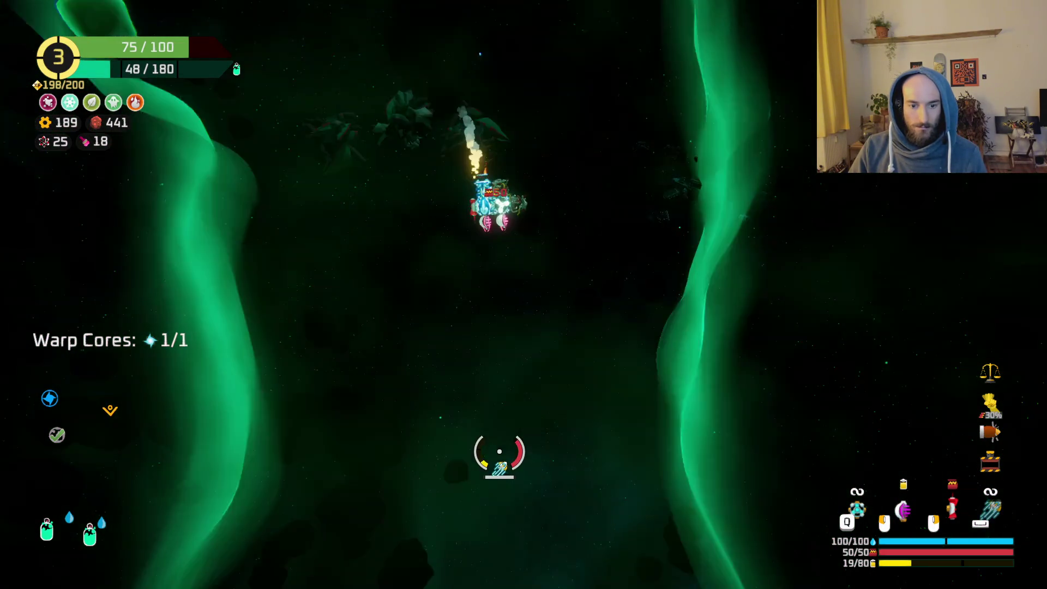
key("space")
key("space")
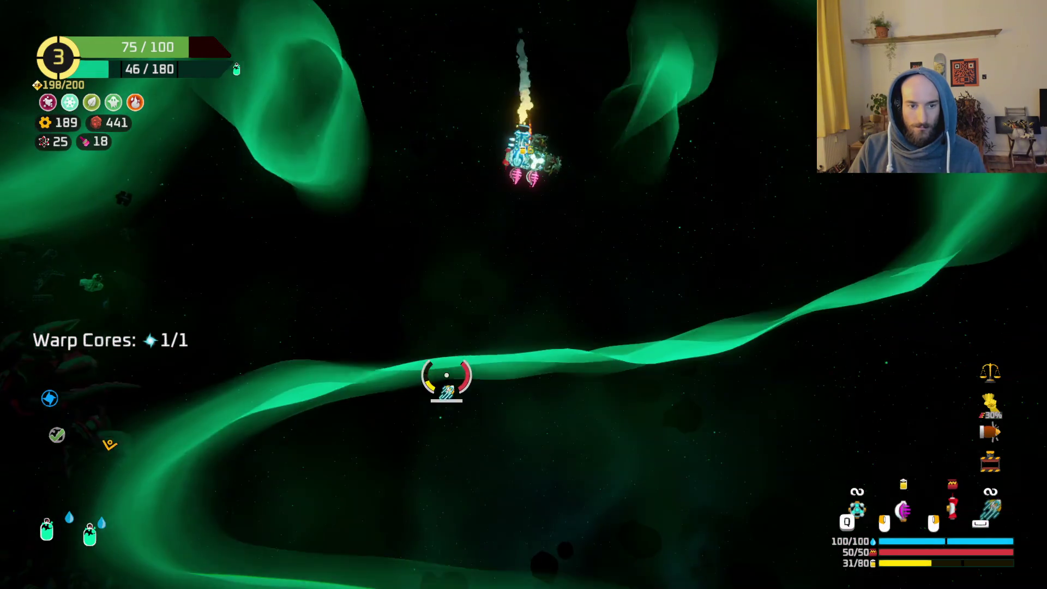
key("space")
key("space")
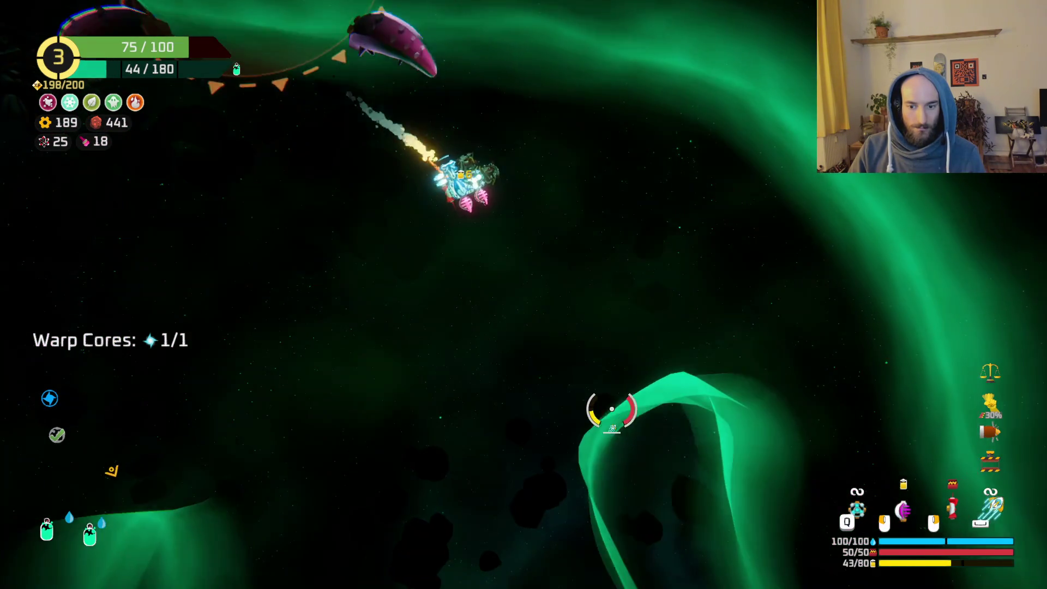
key("space")
key("space")
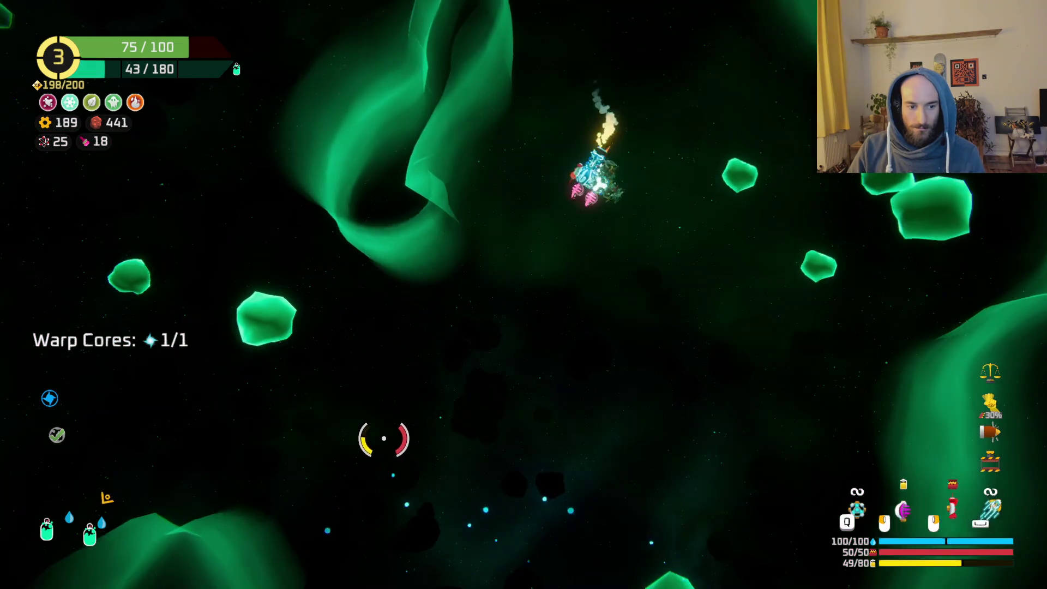
key("space")
key("space")
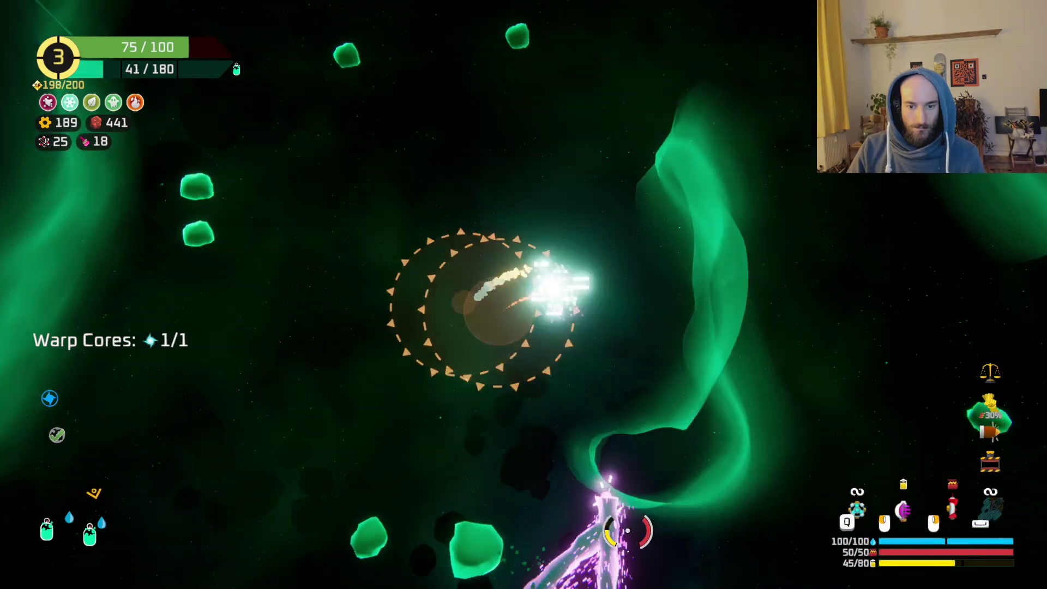
key("space")
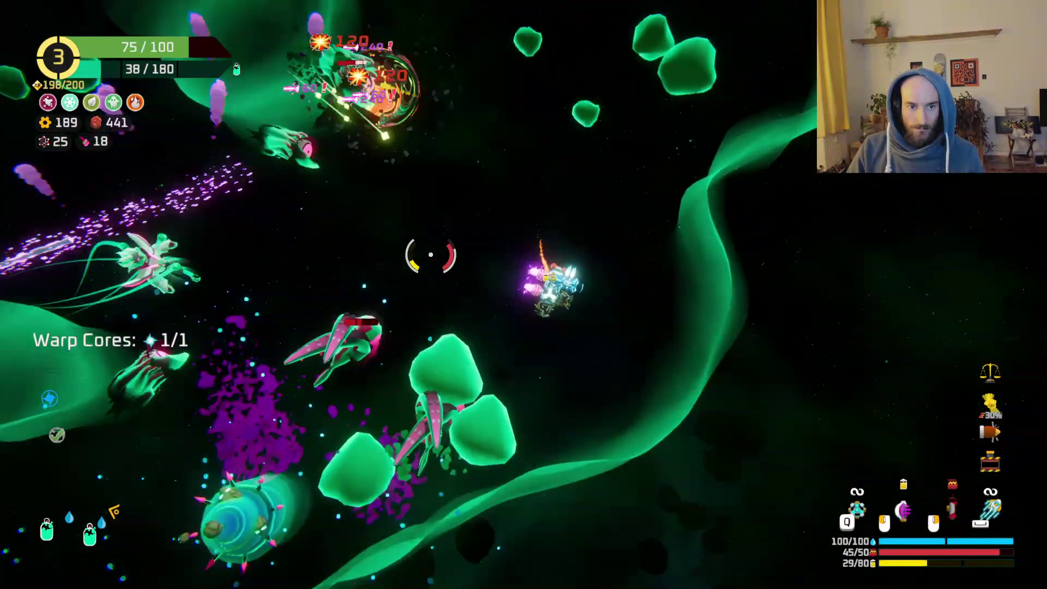
right_click(395, 216)
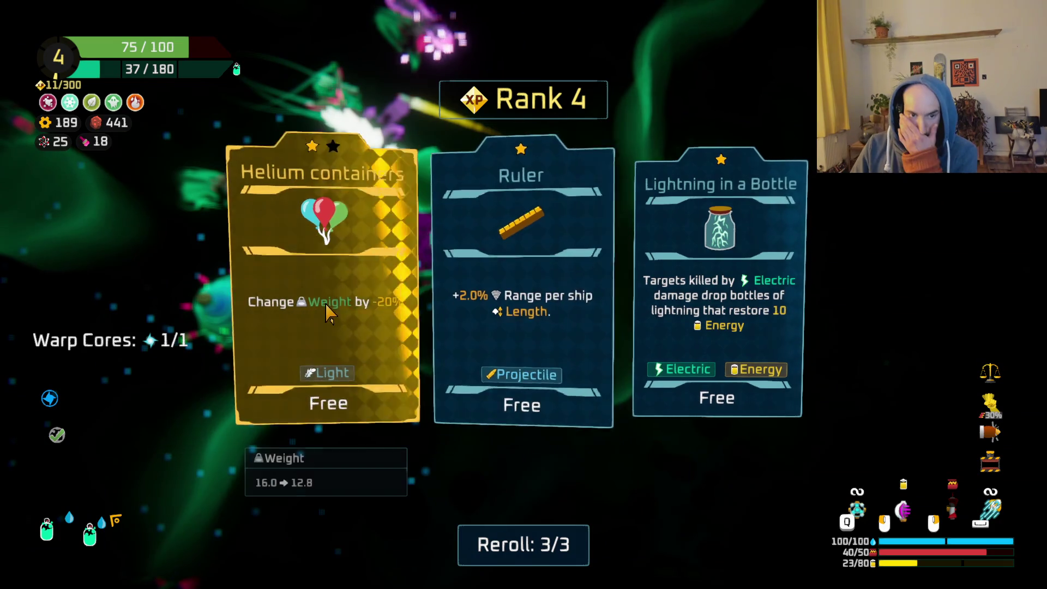
Take the Ruler upgrade and fire heavy shots at the nearby enemies.
left_click(572, 331)
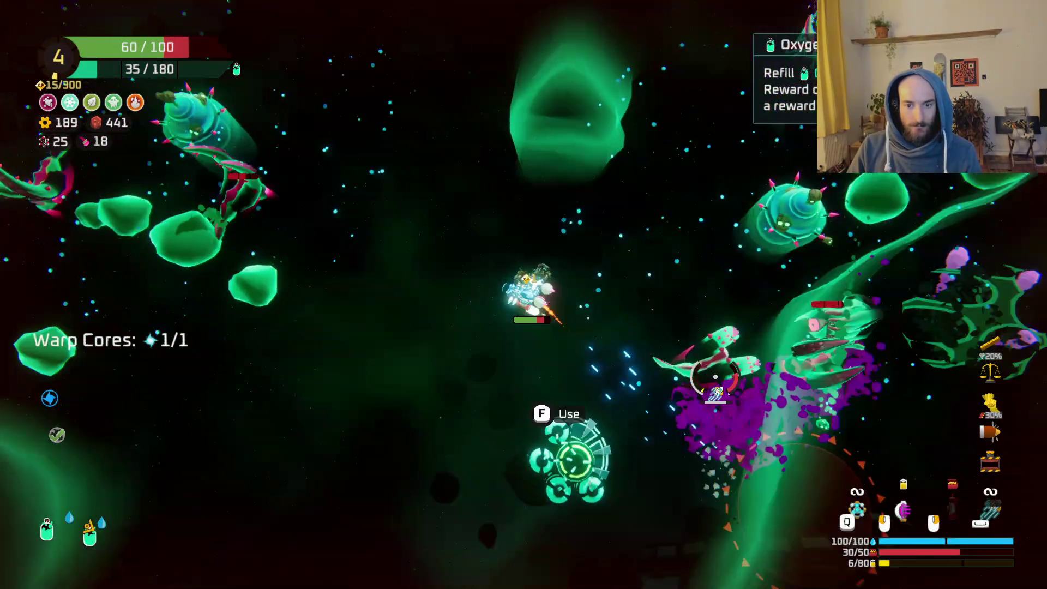
right_click(777, 384)
right_click(777, 383)
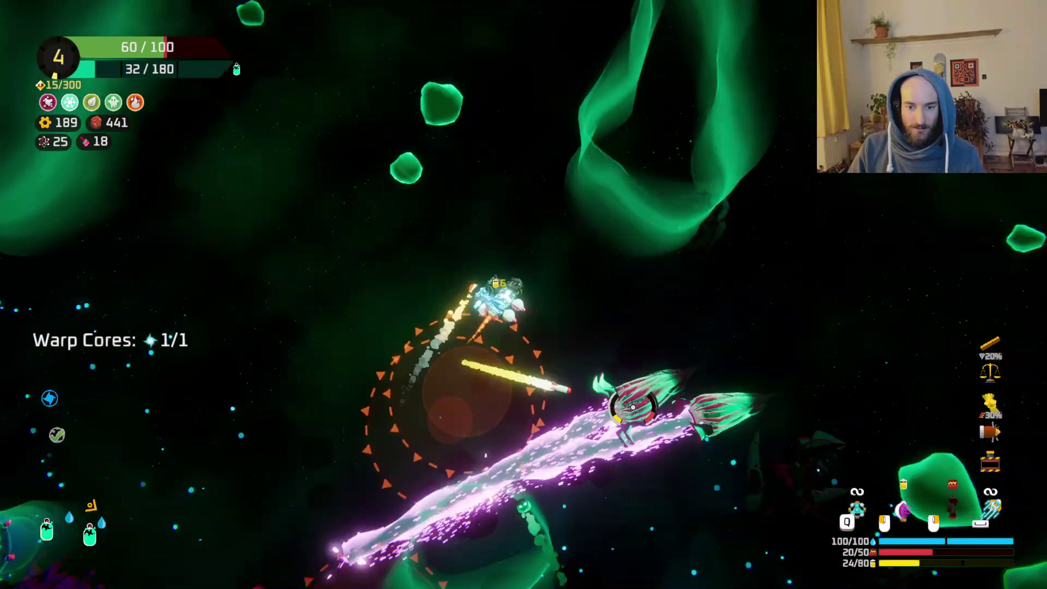
right_click(633, 407)
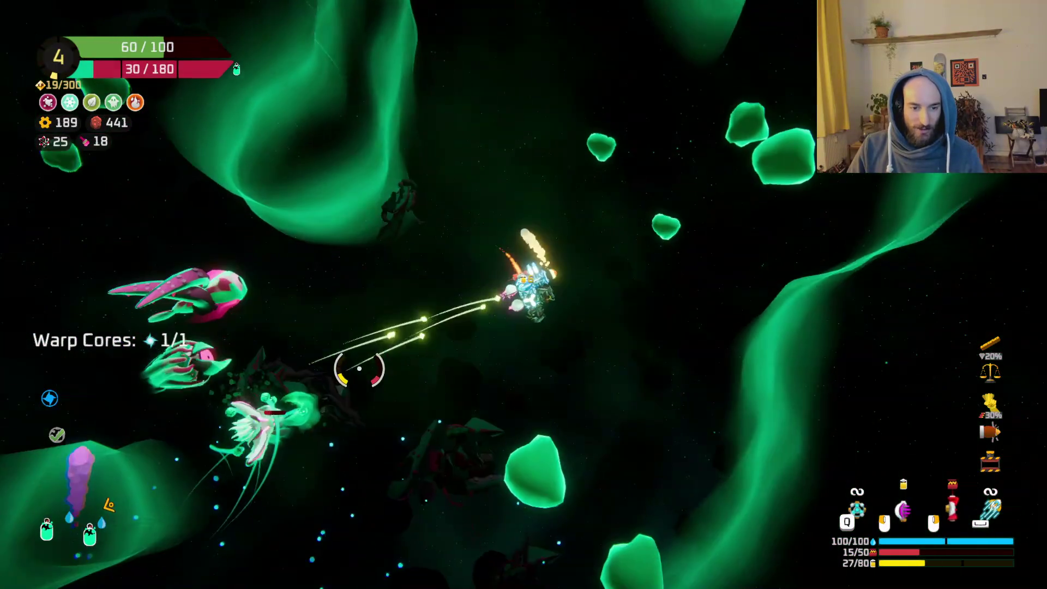
right_click(359, 369)
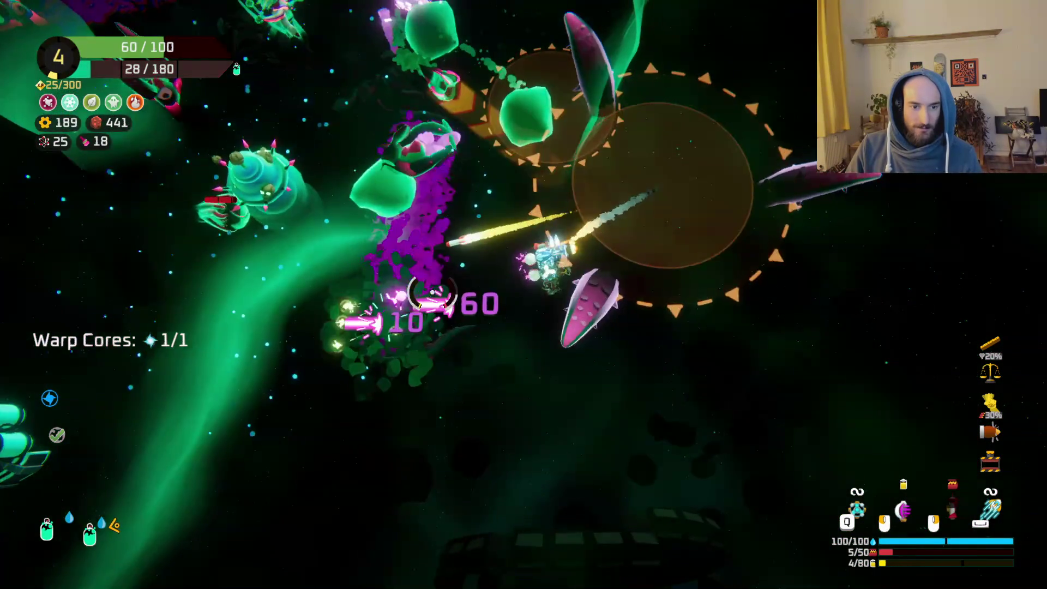
left_click(491, 251)
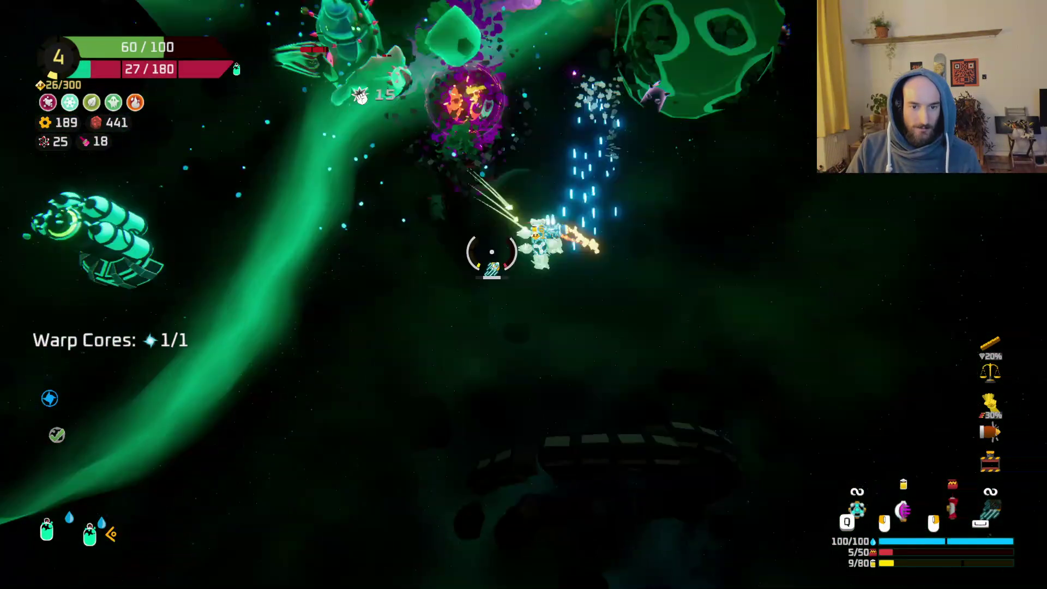
right_click(676, 261)
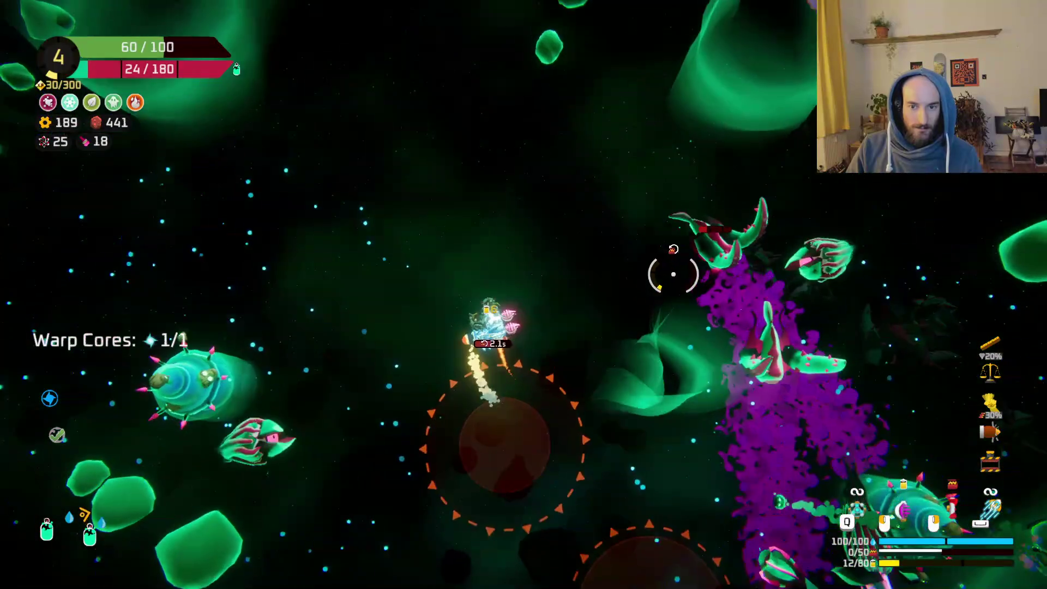
Shoot through the surrounding enemies and bring up the reward station's choices.
left_click(670, 273)
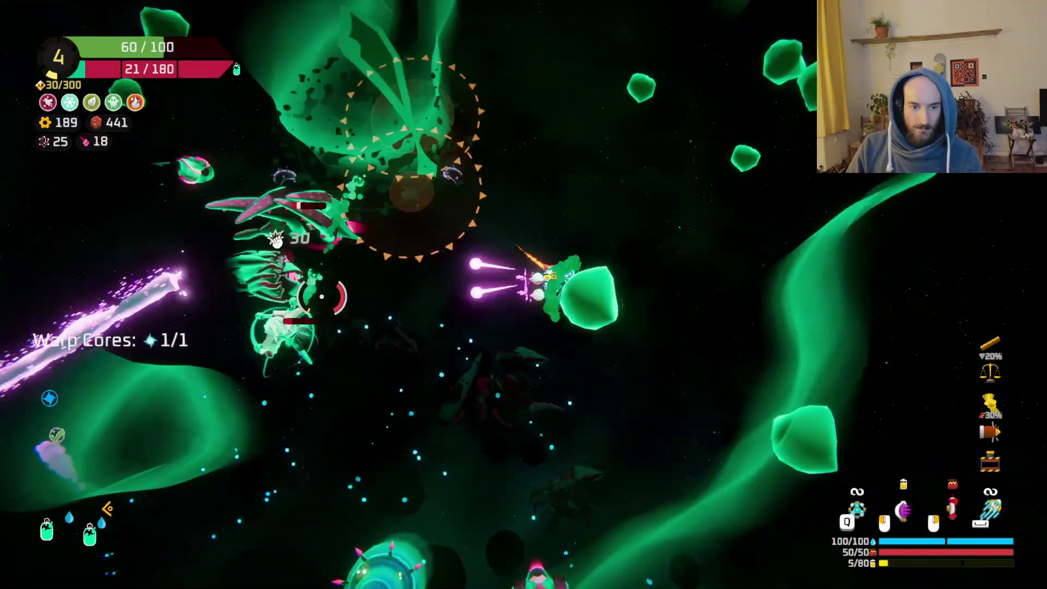
left_click(338, 218)
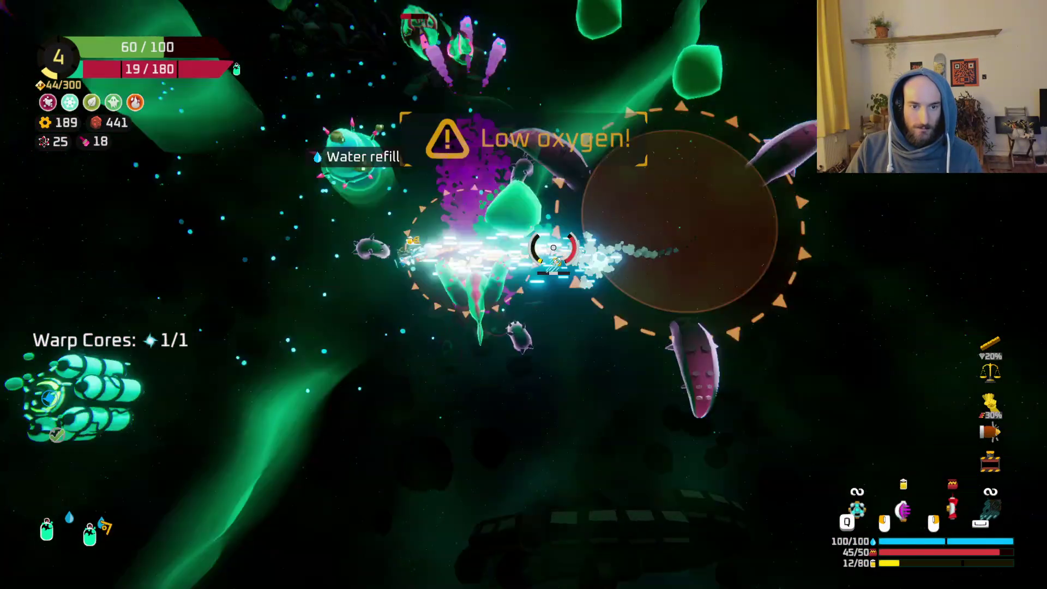
left_click(692, 309)
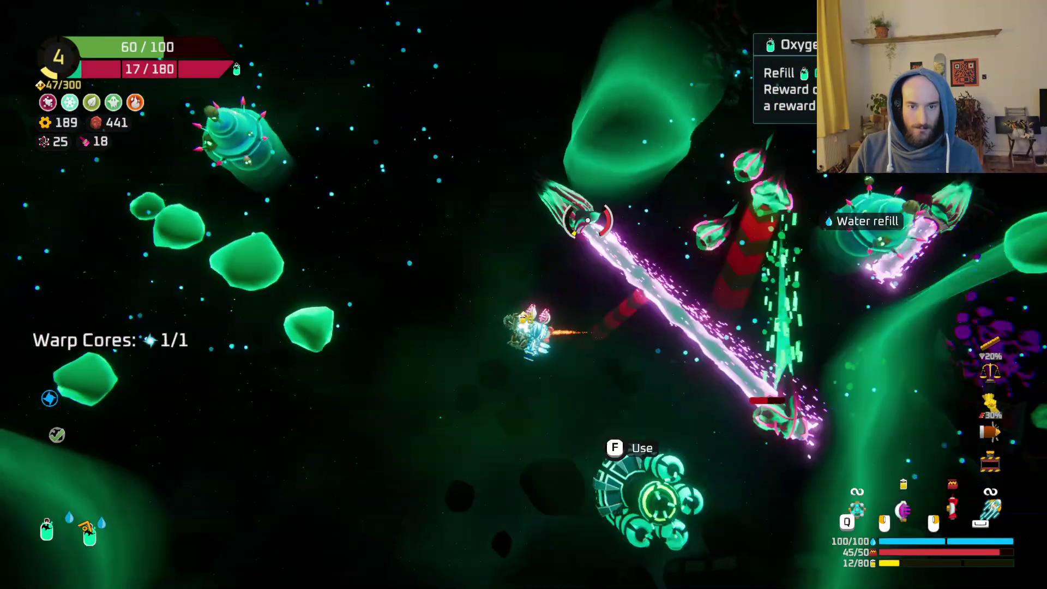
left_click(642, 271)
left_click(642, 270)
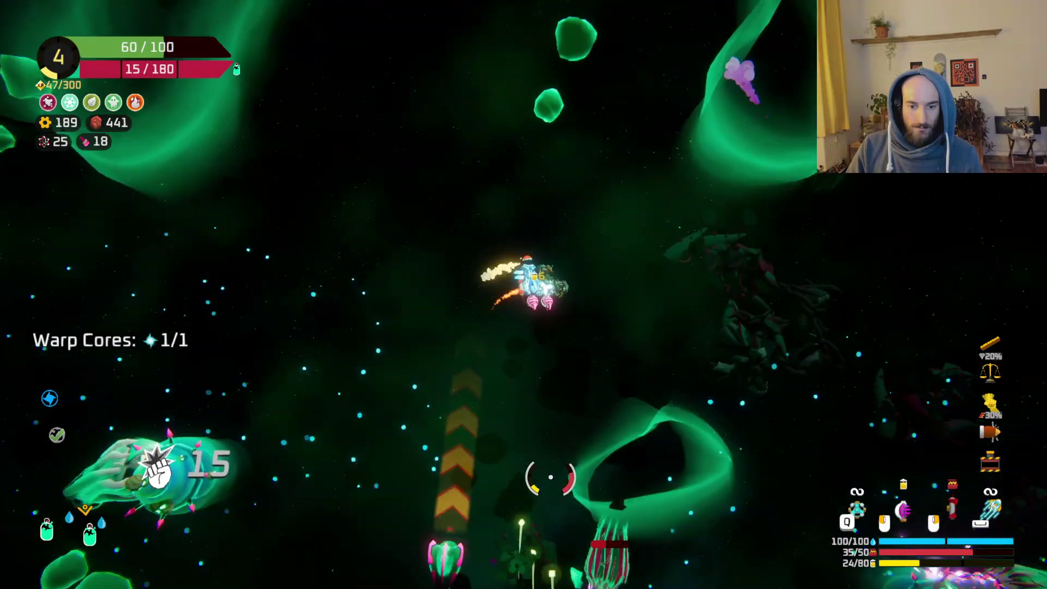
left_click(358, 374)
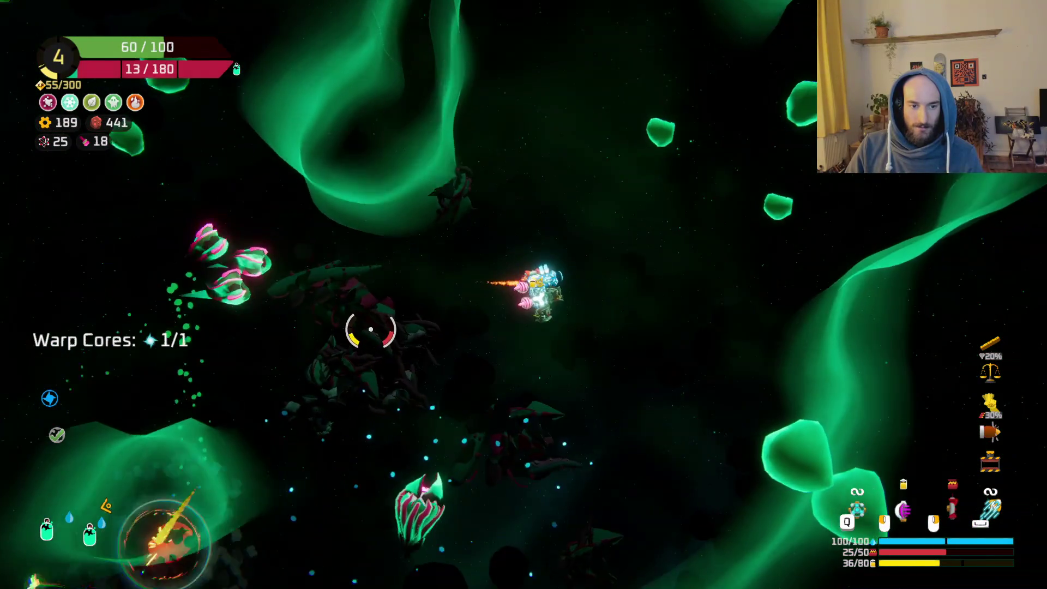
left_click(331, 289)
left_click(367, 224)
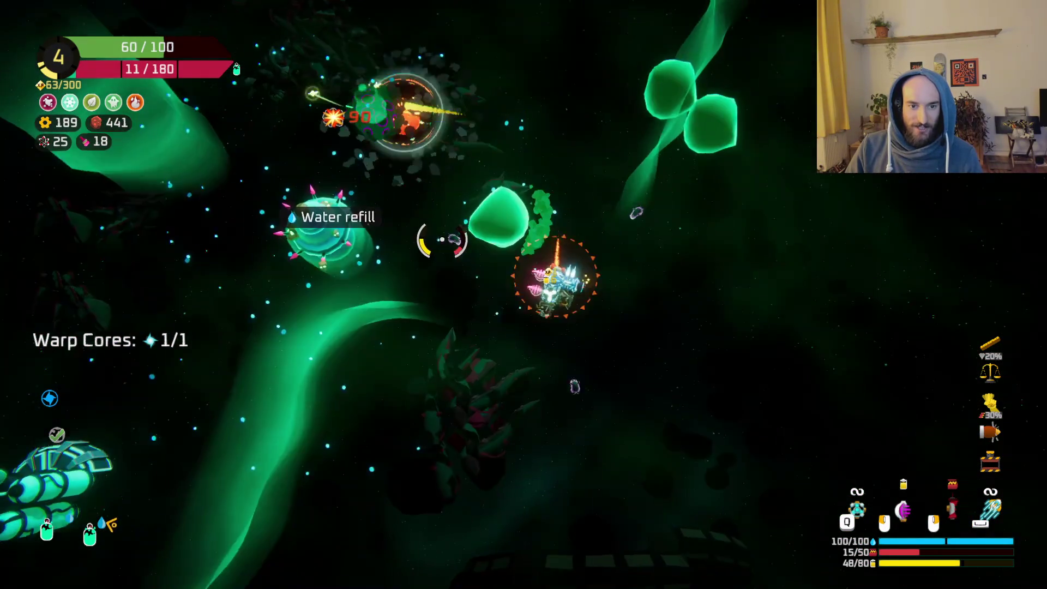
key("e")
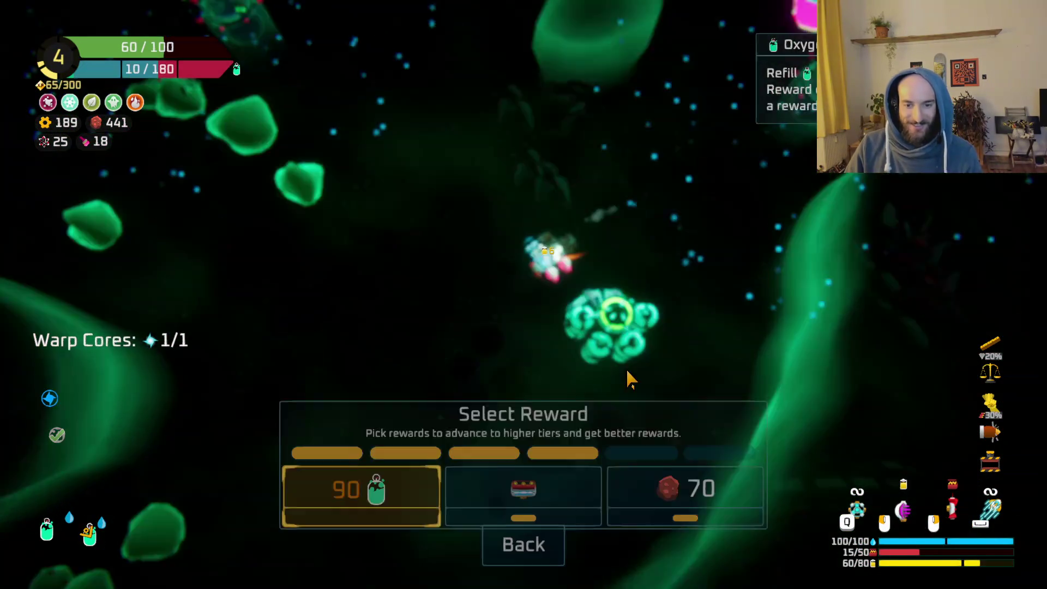
Claim the middle Bullet Crate reward, recycle the rocket launcher for gears, and set the spare part down.
left_click(531, 496)
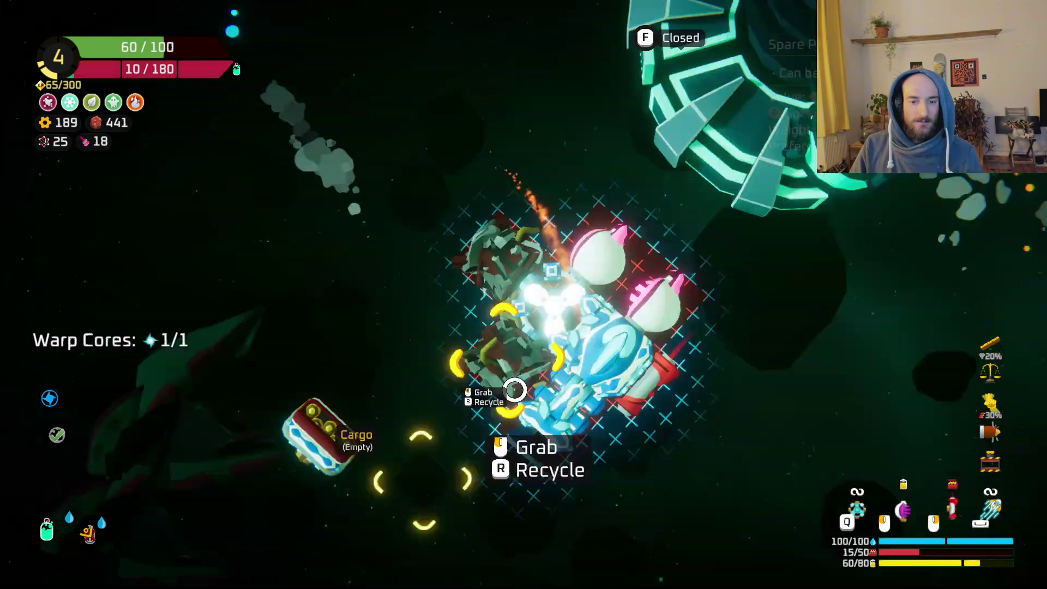
left_click(483, 285)
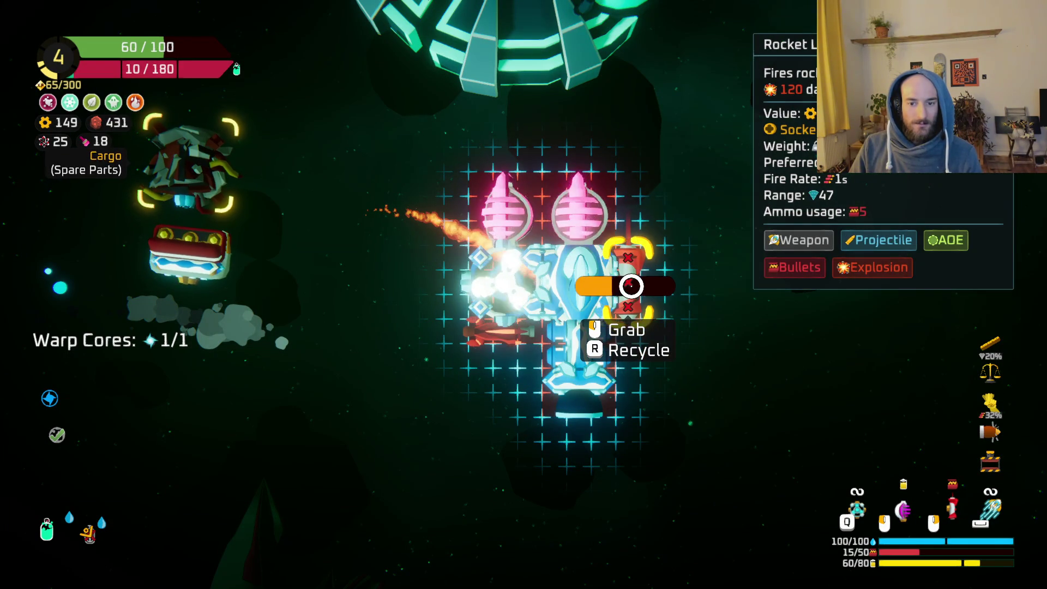
key("r")
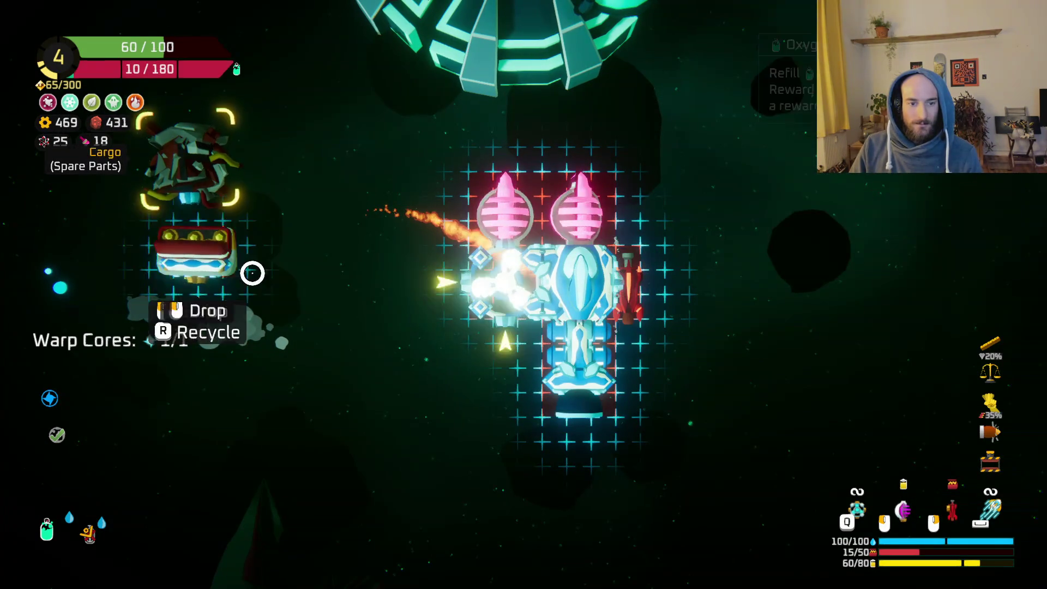
left_click(252, 273)
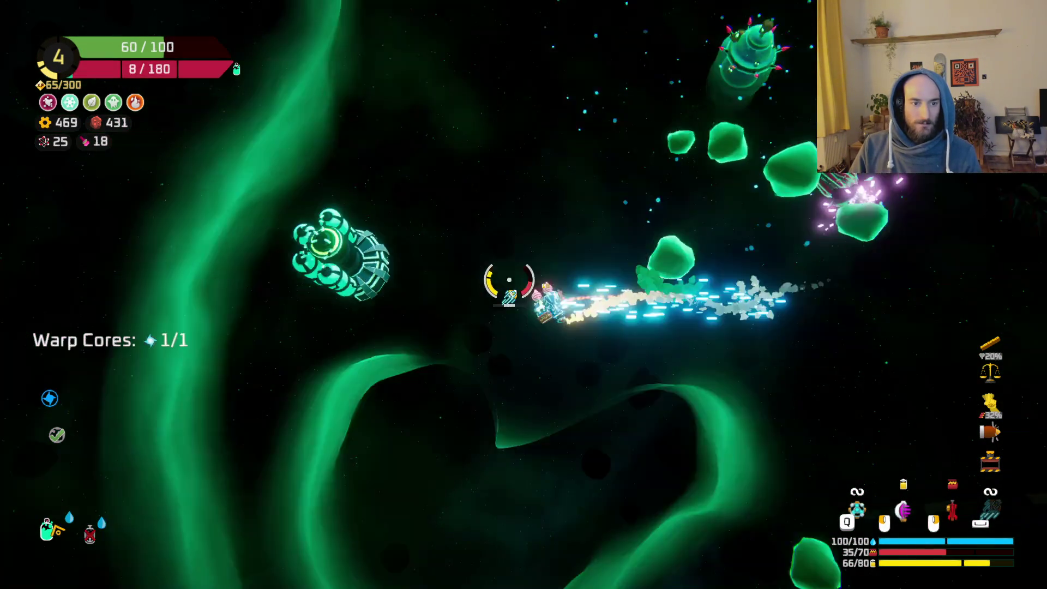
Refill oxygen with the 90-oxygen reward at the station and fire at enemies among the asteroids.
key("e")
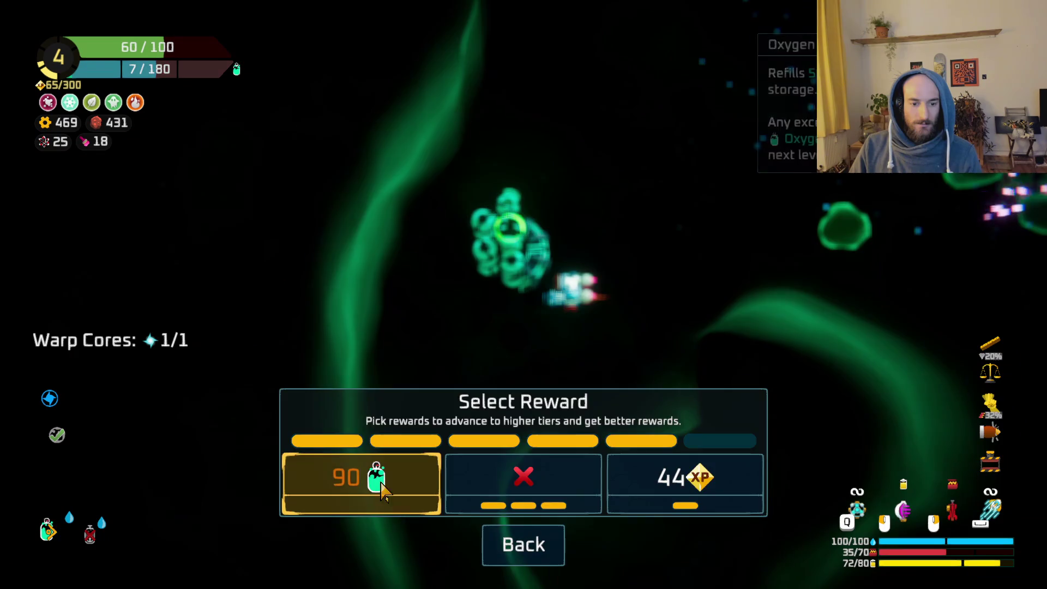
left_click(381, 484)
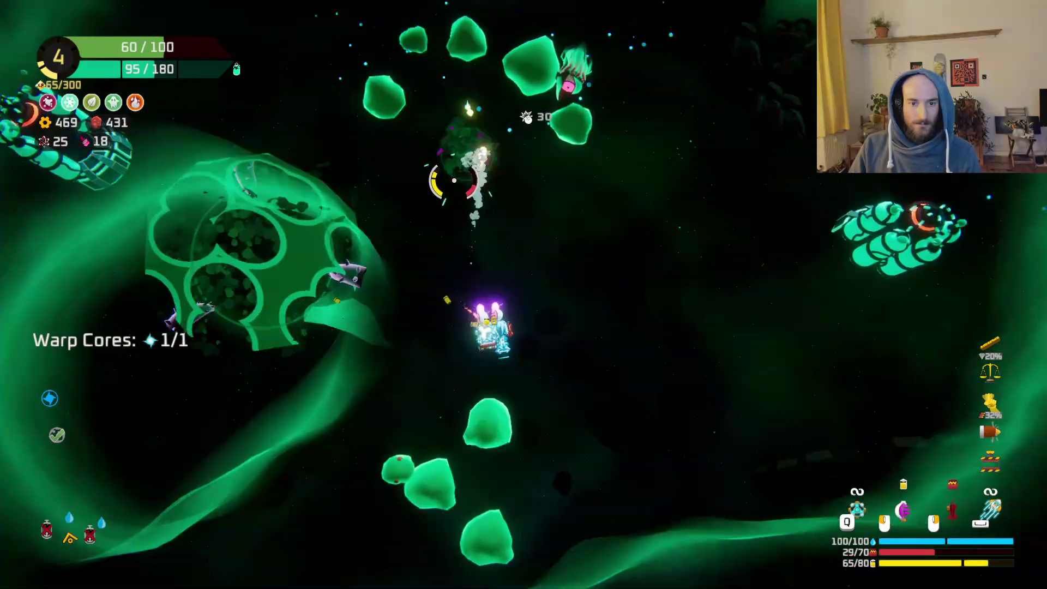
mouse_move(454, 180)
left_mouse_down()
mouse_move(433, 175)
mouse_move(367, 333)
left_mouse_up()
Fly up through the asteroid field and nebula and warp out through the blue portal.
key("w")
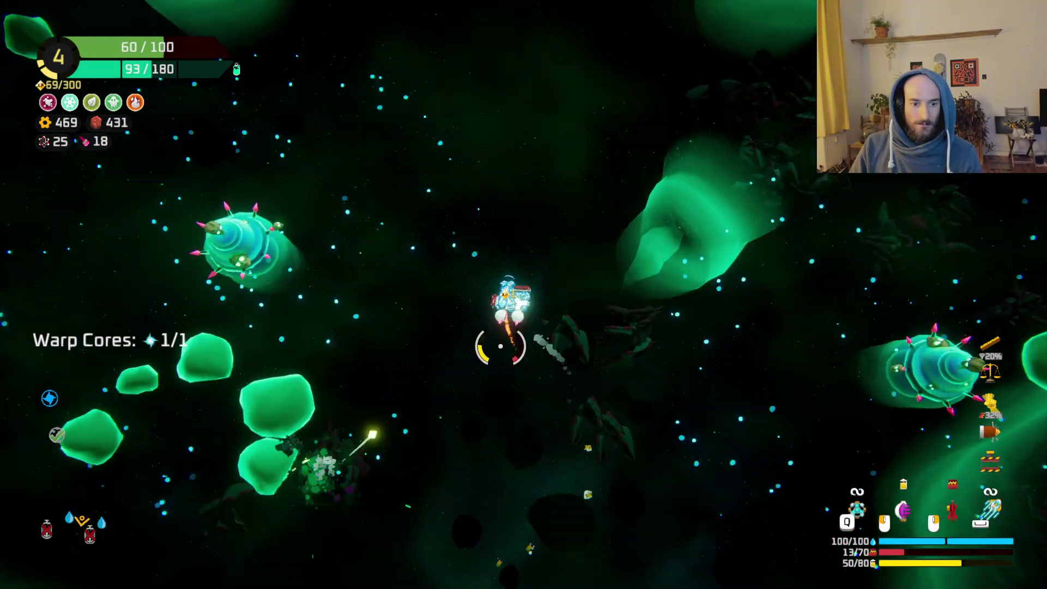
key("w")
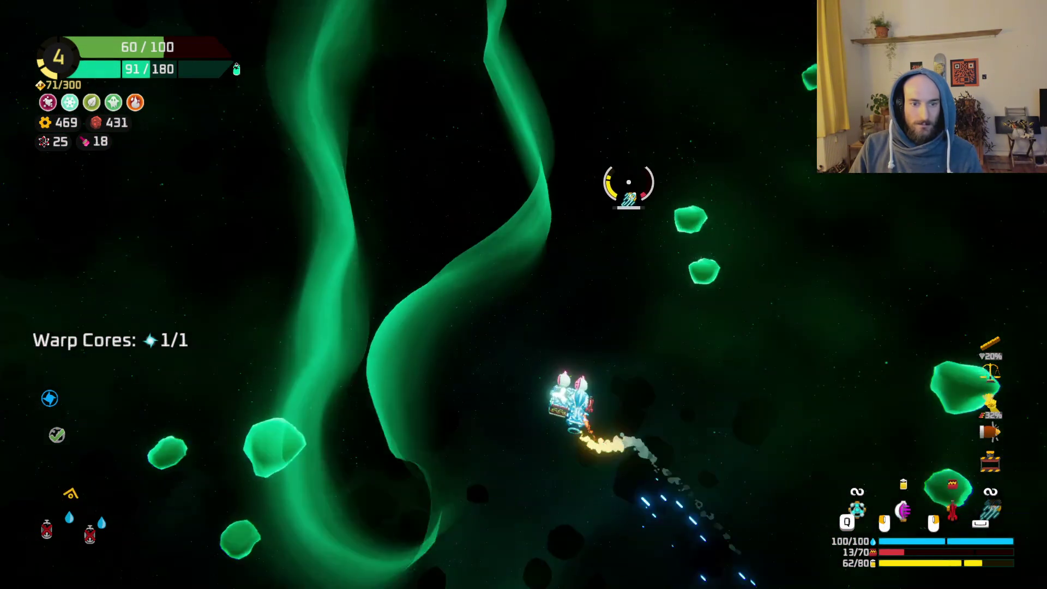
key("w")
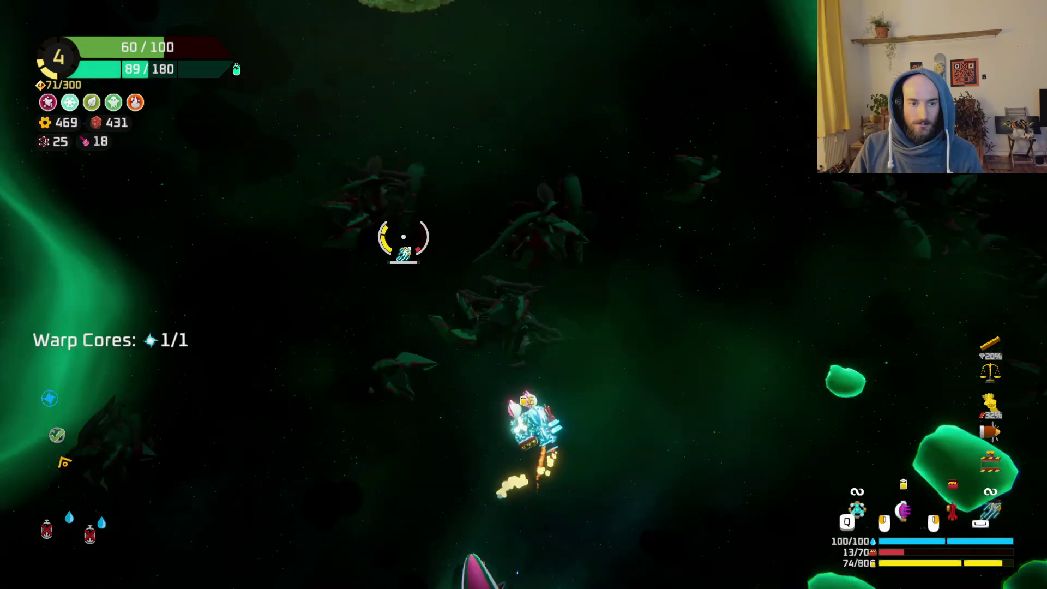
key("w")
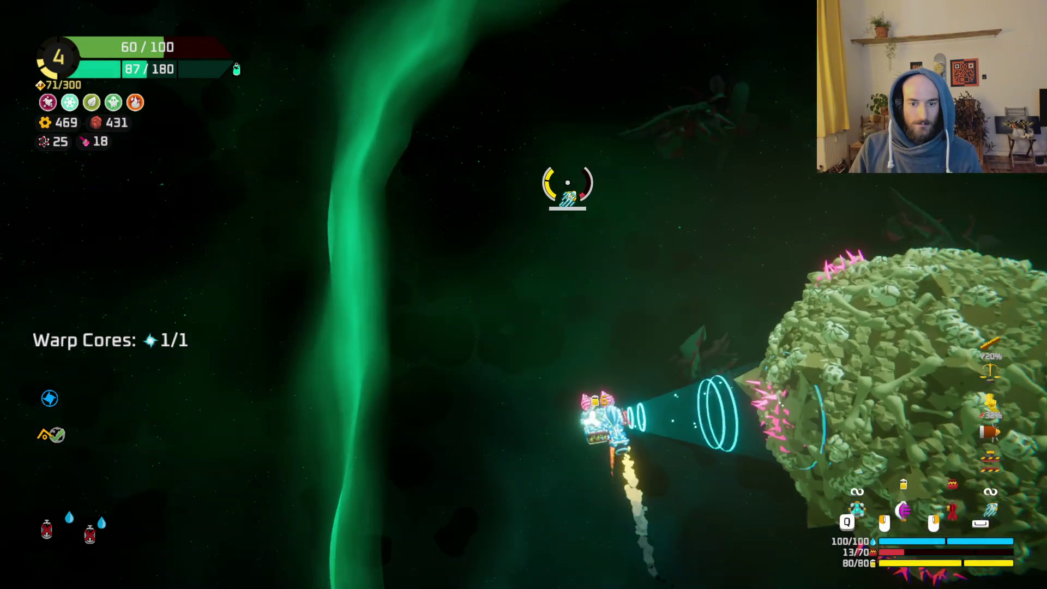
key("w")
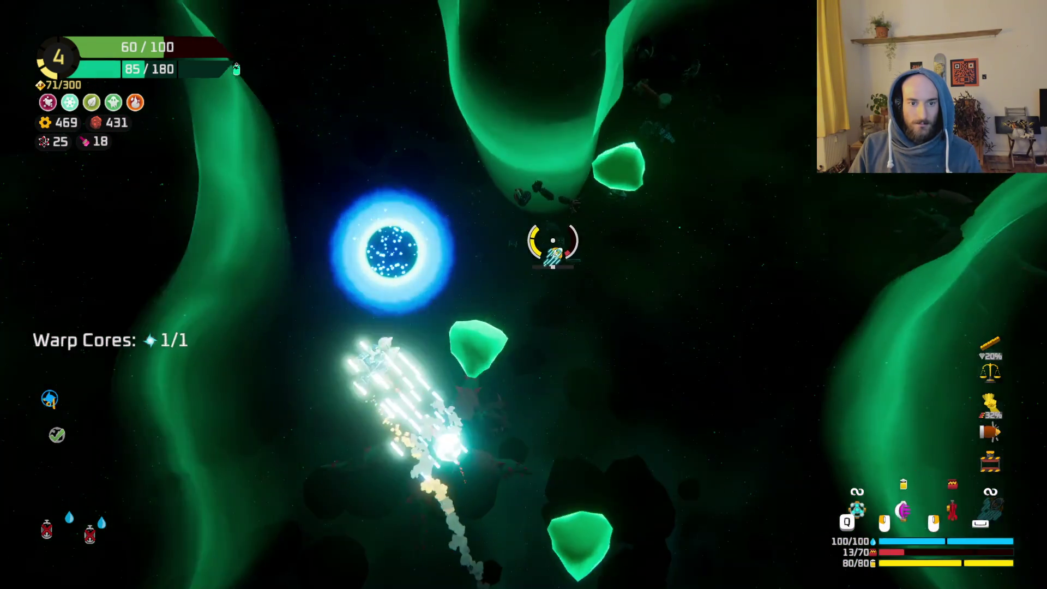
key("e")
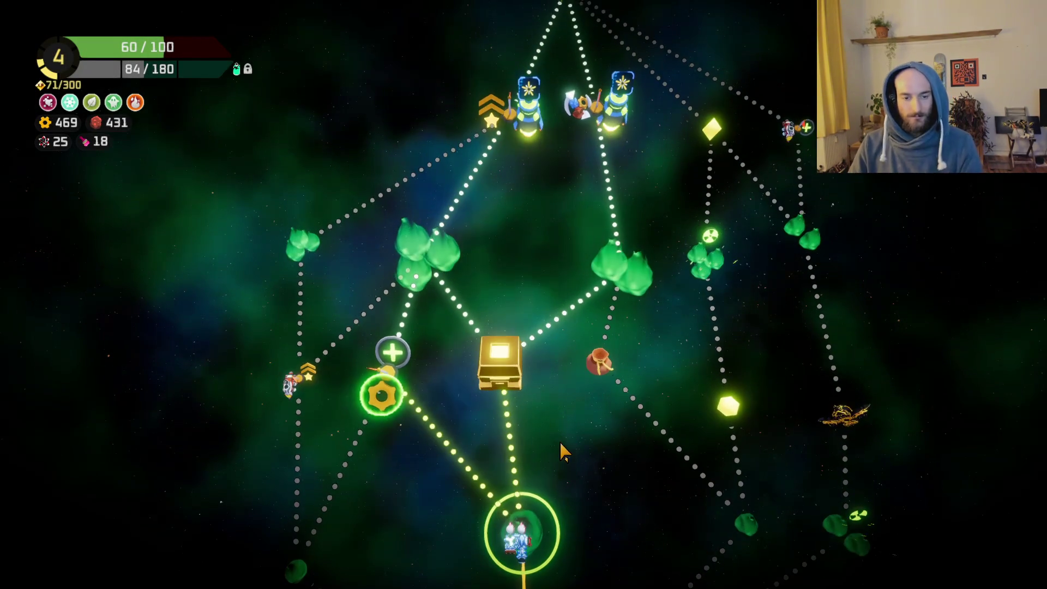
Travel to the Hideout node on the sector map.
left_click(400, 404)
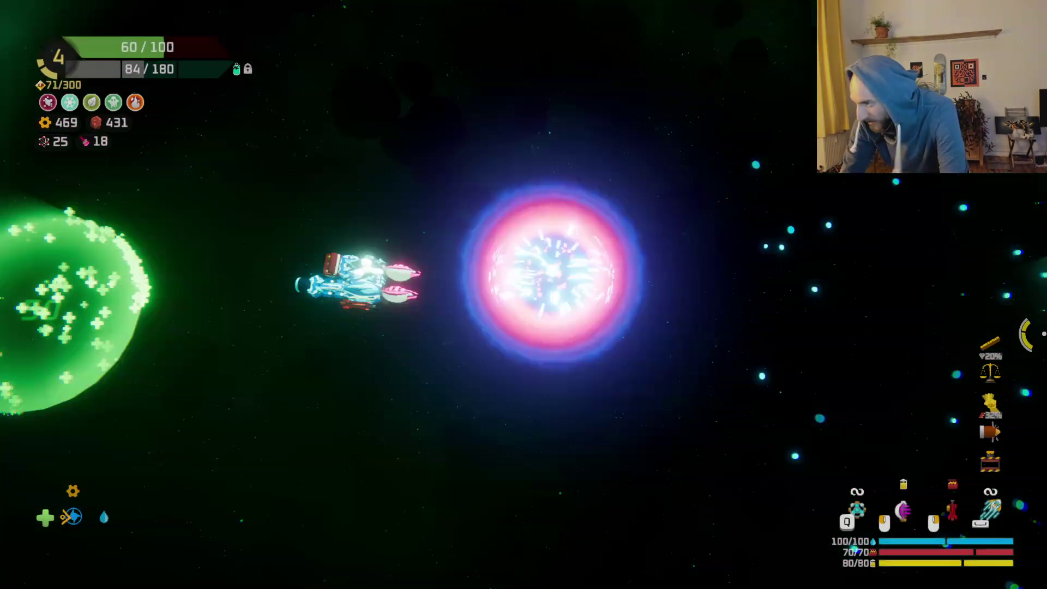
Settle the ship inside the green healing orb until health is back to 100/100.
key("Escape")
key("Escape")
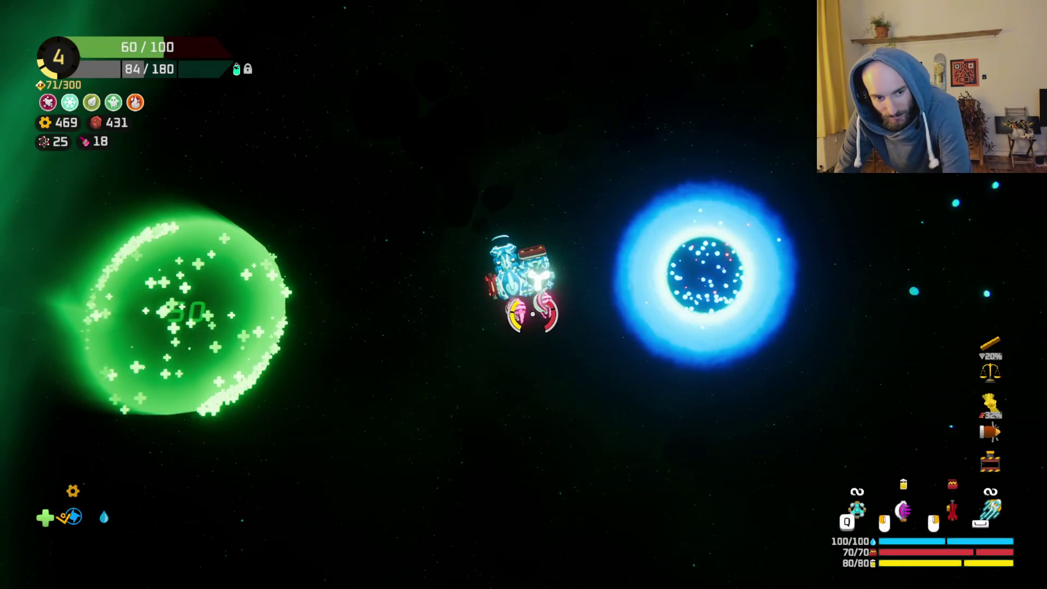
key("Escape")
key("Escape")
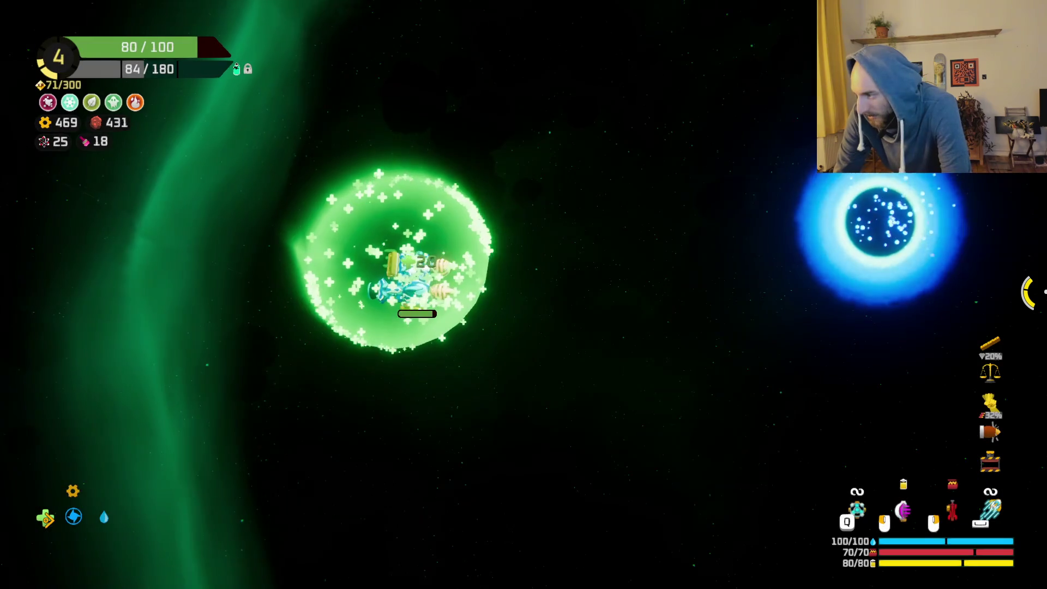
key("a")
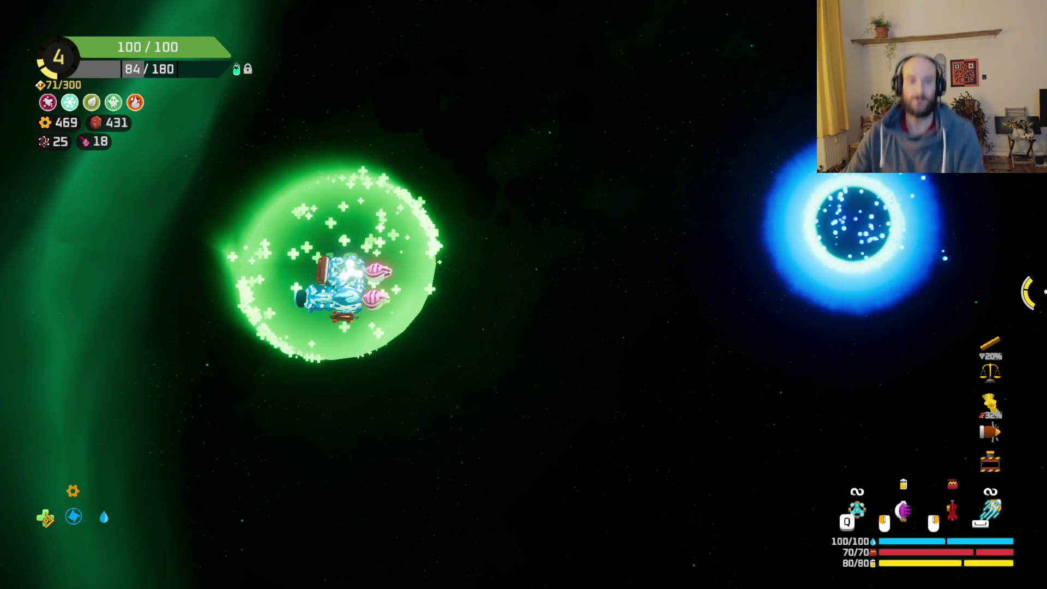
Fly out of the healing orb and check the ship's stats and weapons overview.
key("w")
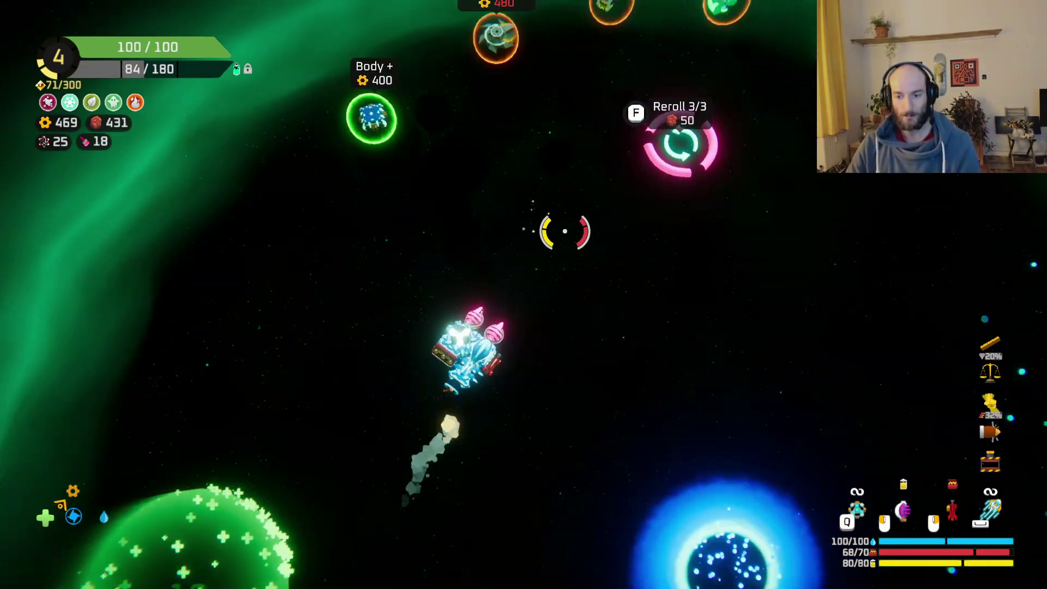
key("Tab")
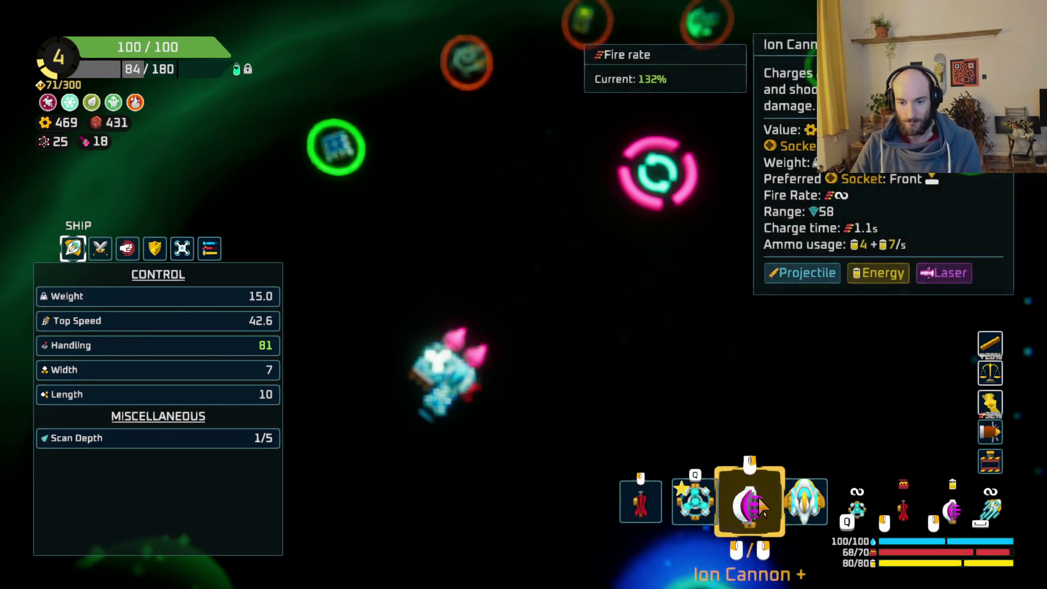
key("Tab")
Fly up past the reroll station toward the Large Thruster and open the ship editor.
key("w")
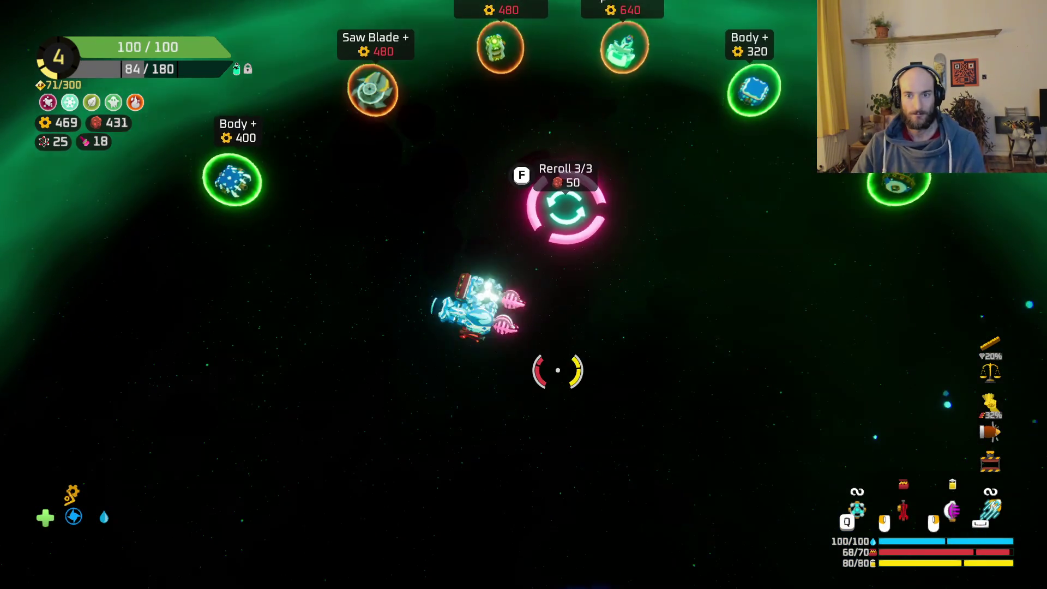
key("w")
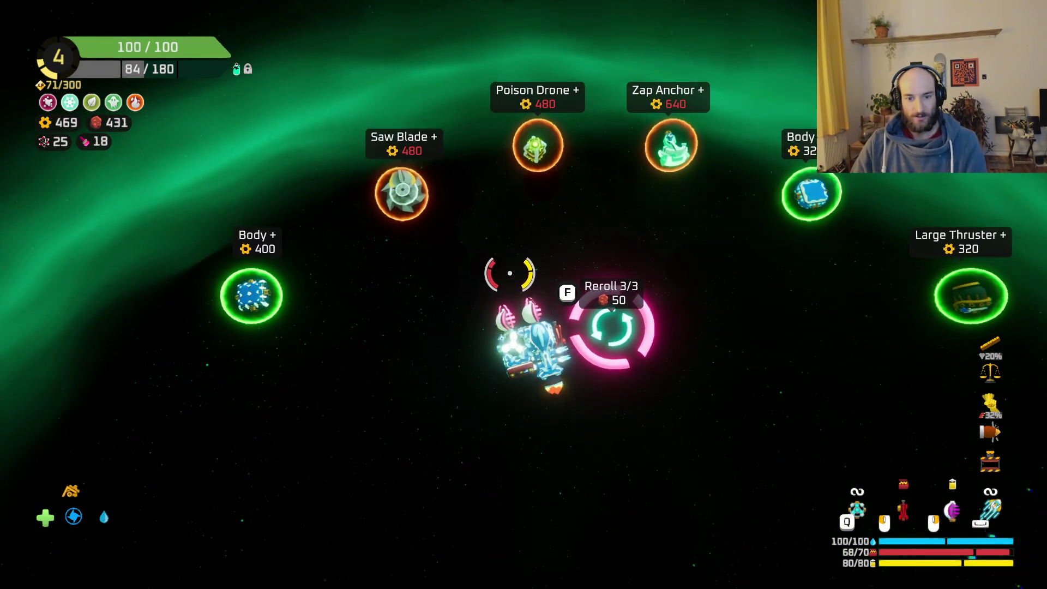
key("s")
key("w")
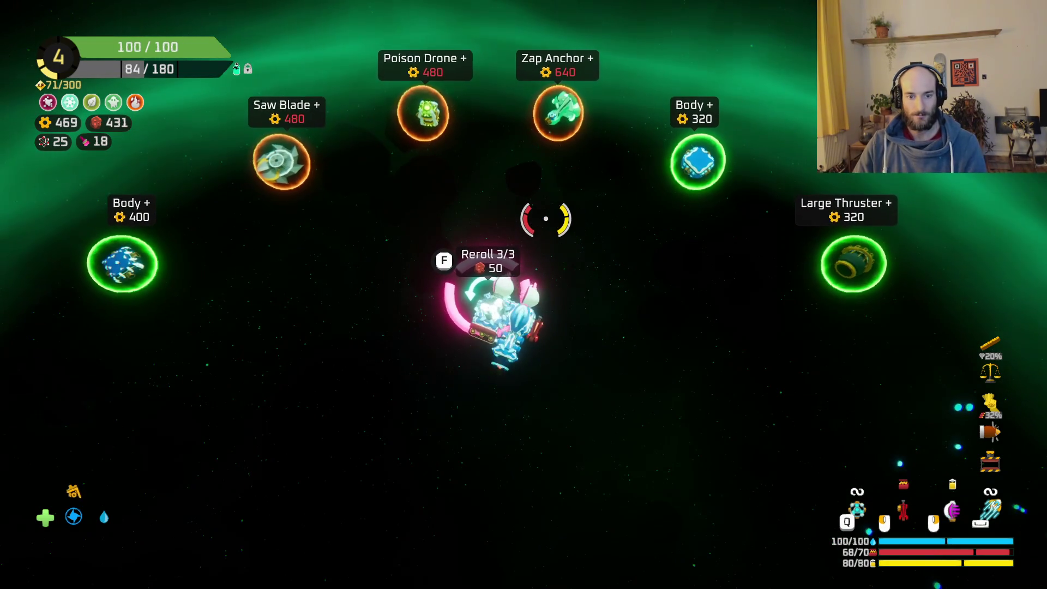
key("d")
key("Tab")
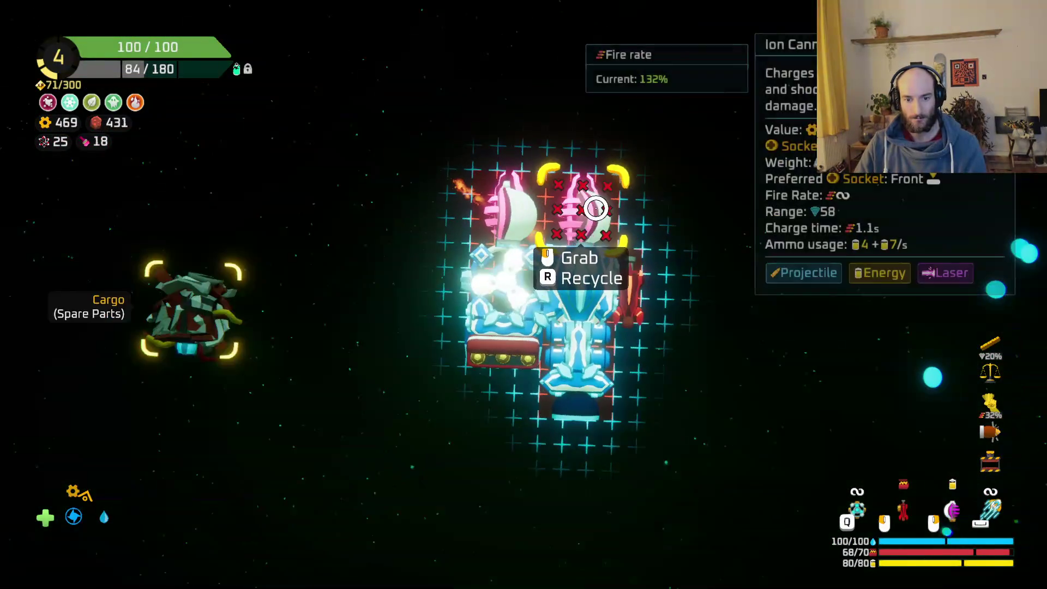
Choose the 40-gear option for the spare-parts cargo, then close the ship editor.
mouse_move(204, 259)
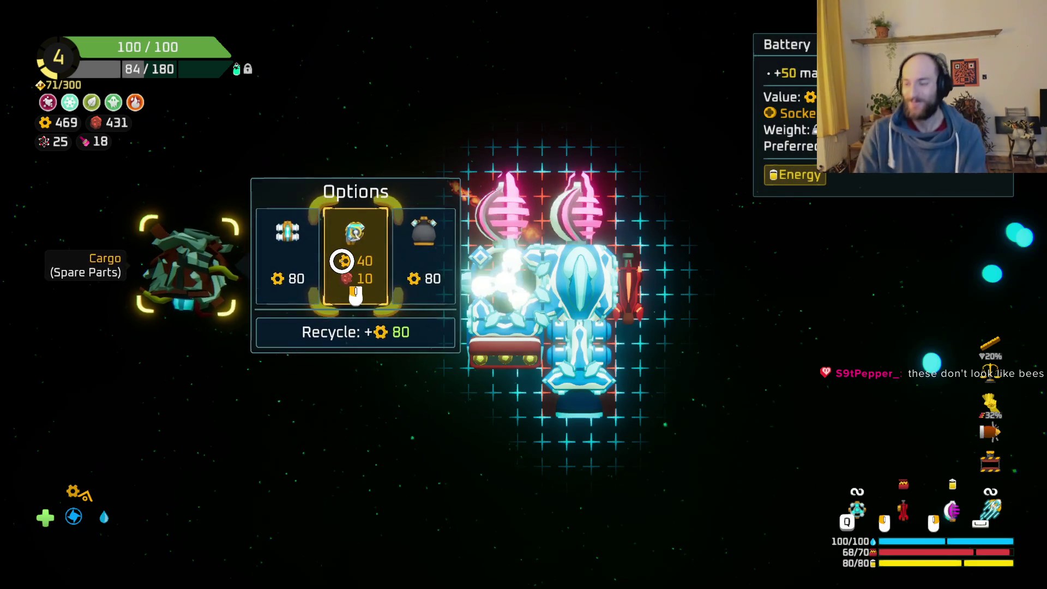
left_click(342, 261)
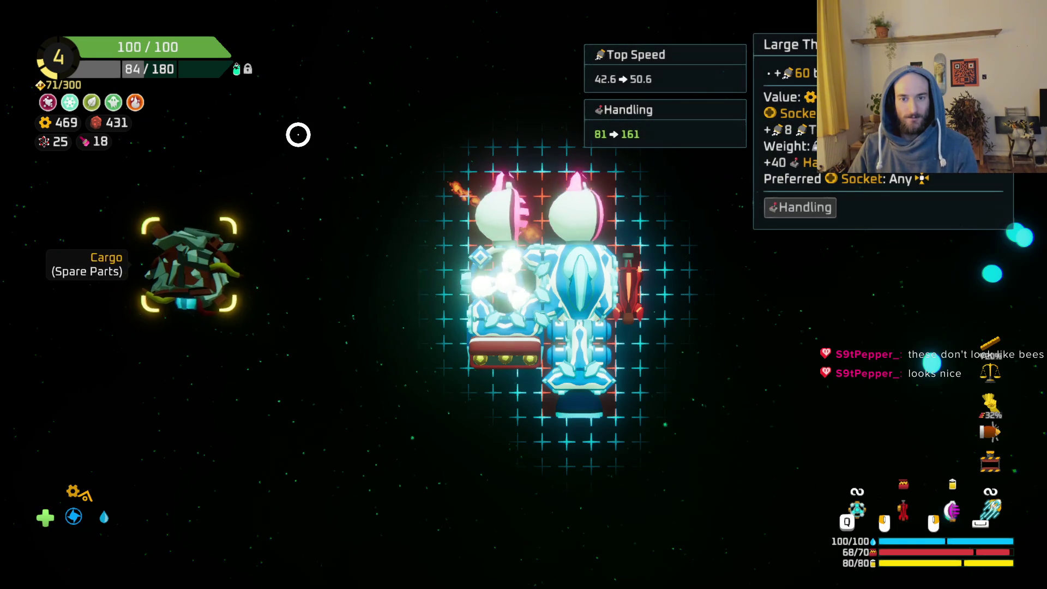
key("Tab")
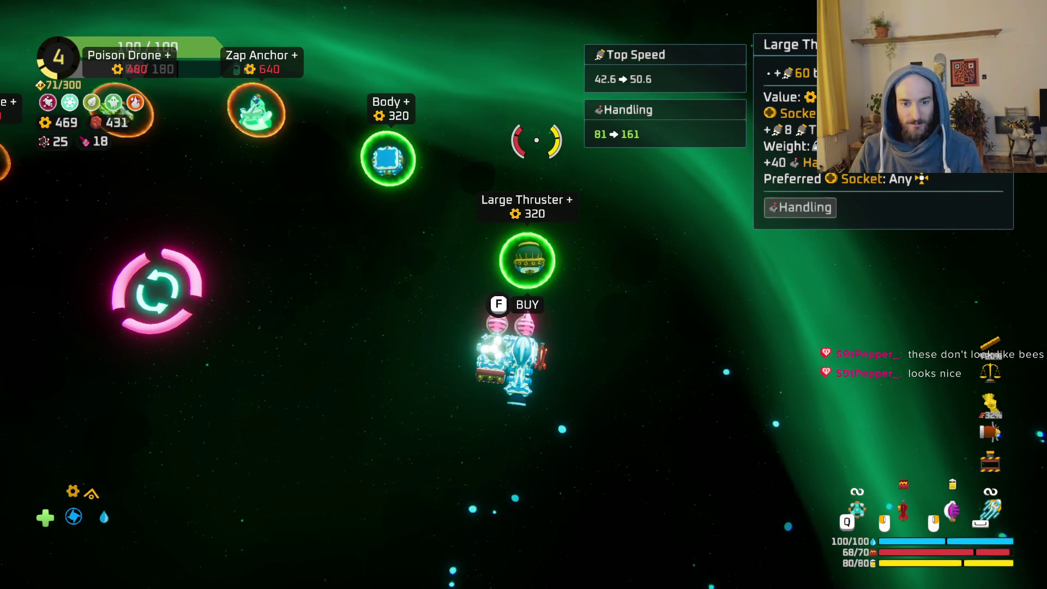
Fly around the shop back to the Large Thruster, briefly pausing and resuming the game.
key("a")
key("s")
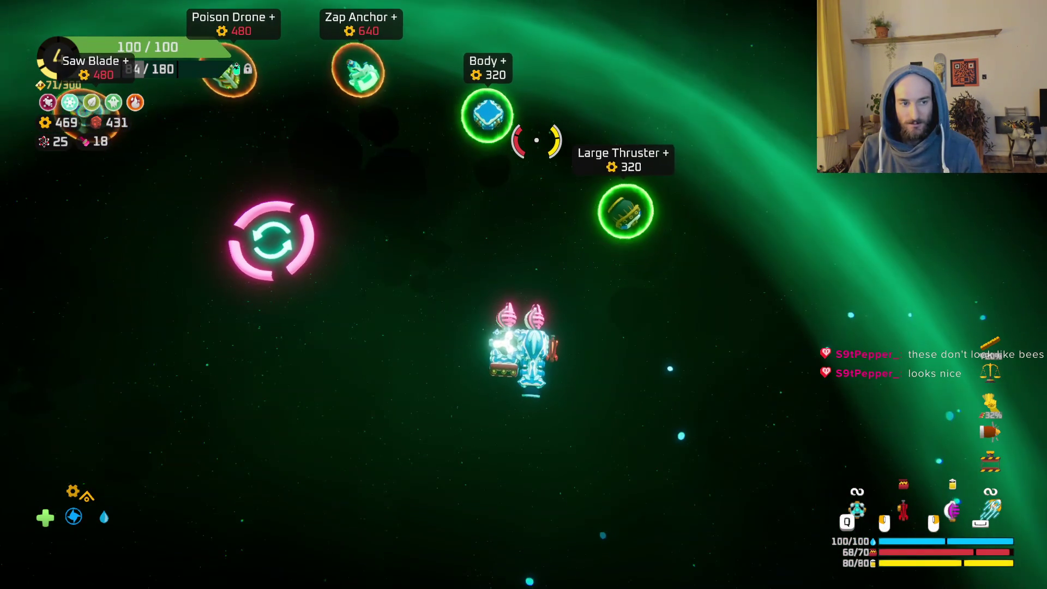
key("w")
key("d")
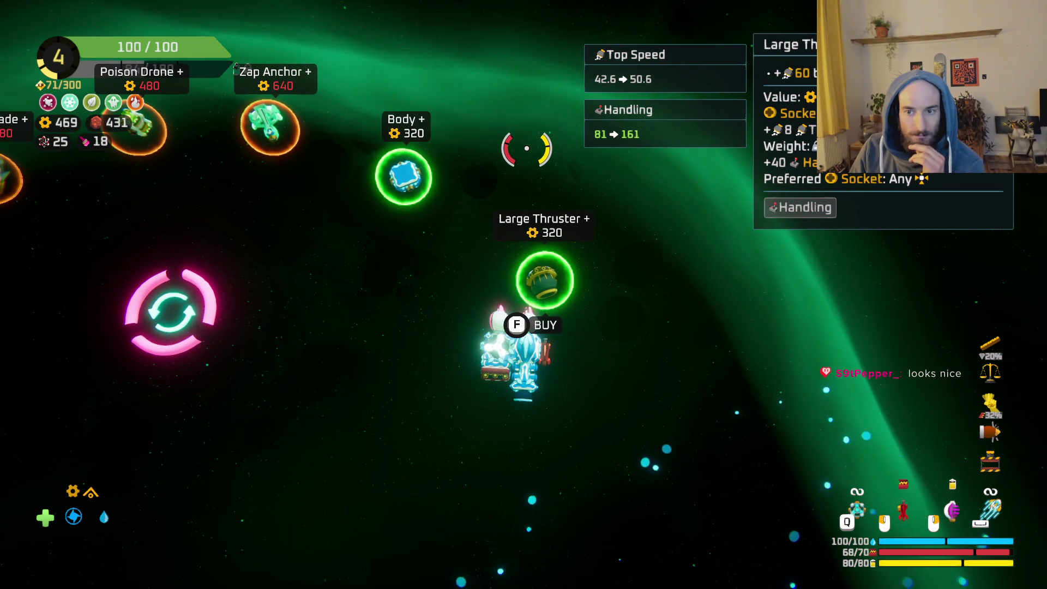
key("Escape")
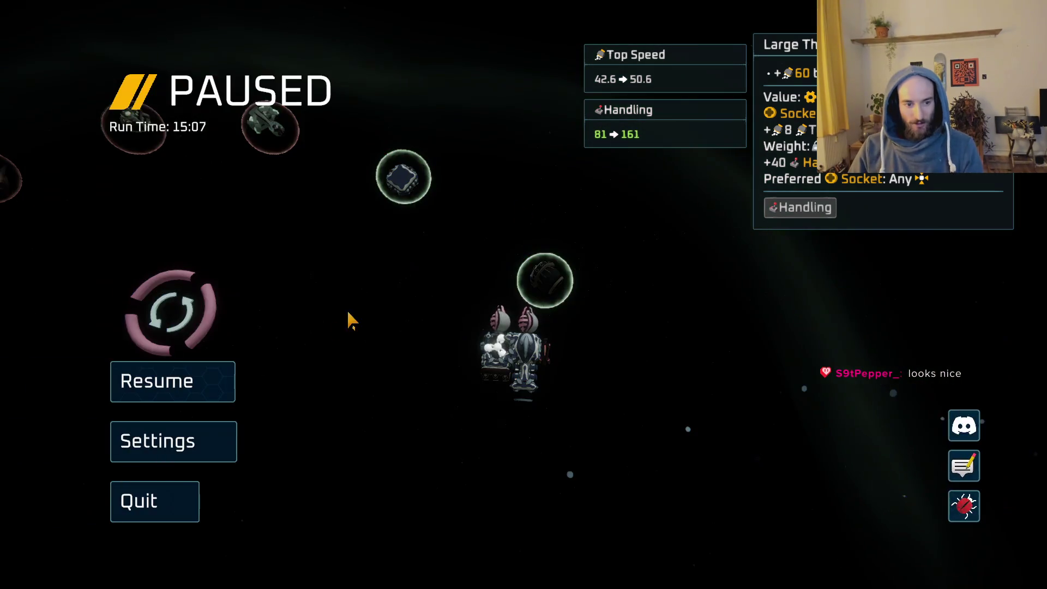
key("Escape")
Check the build view, then steer into the blue portal and warp out of the Hideout.
key("Tab")
mouse_move(213, 231)
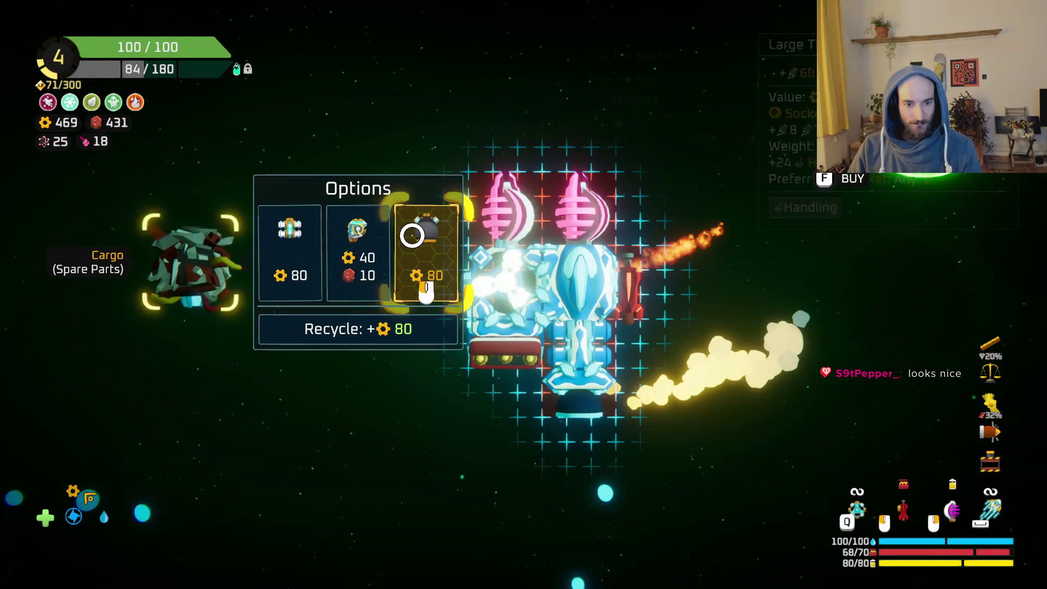
key("Tab")
key("d")
key("s")
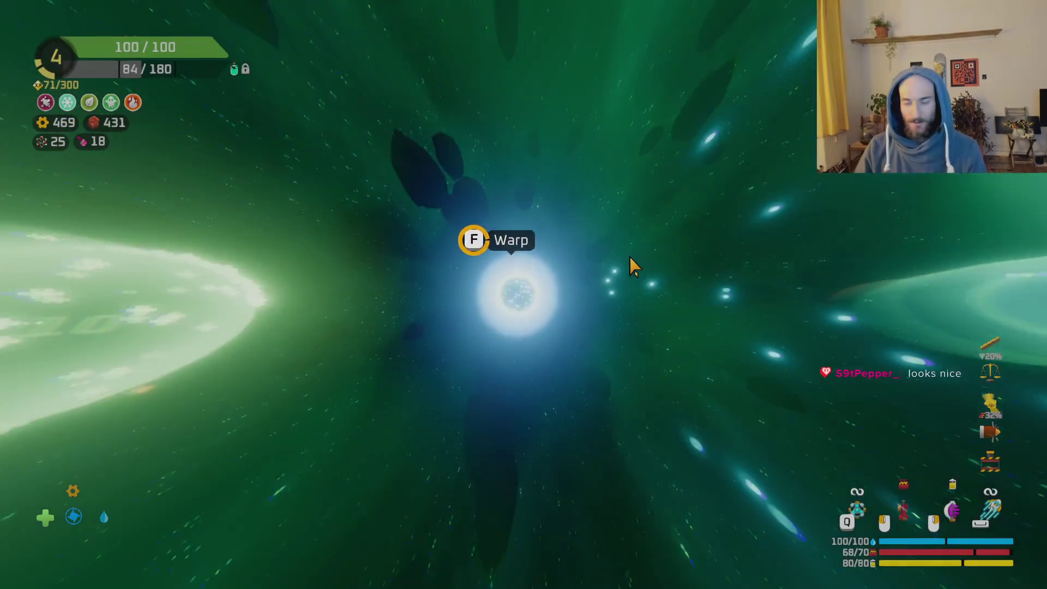
key("f")
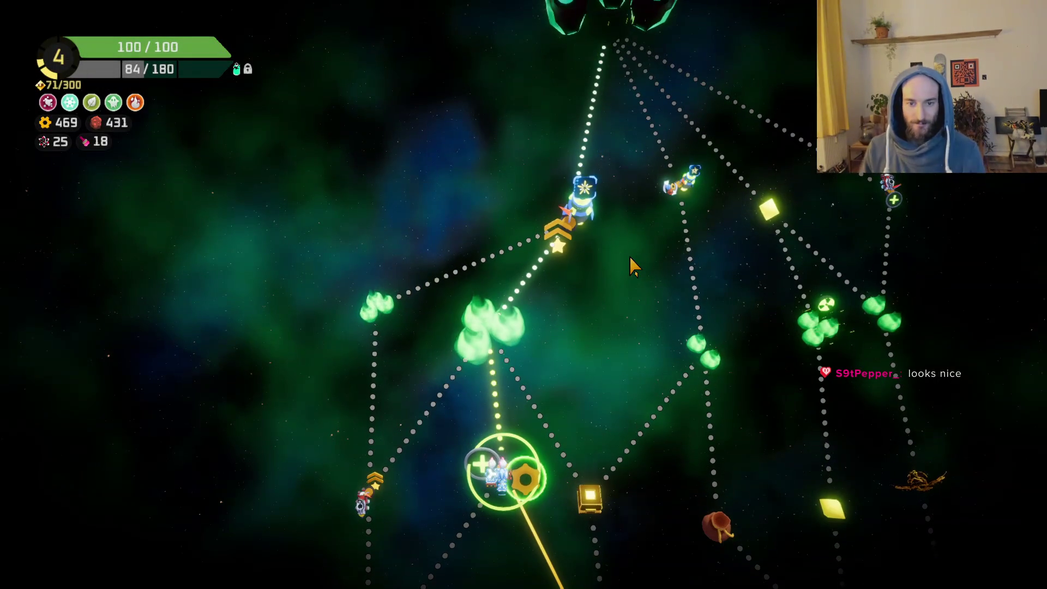
Travel to the green planet node and fire at the nearby enemies on arrival.
key("w")
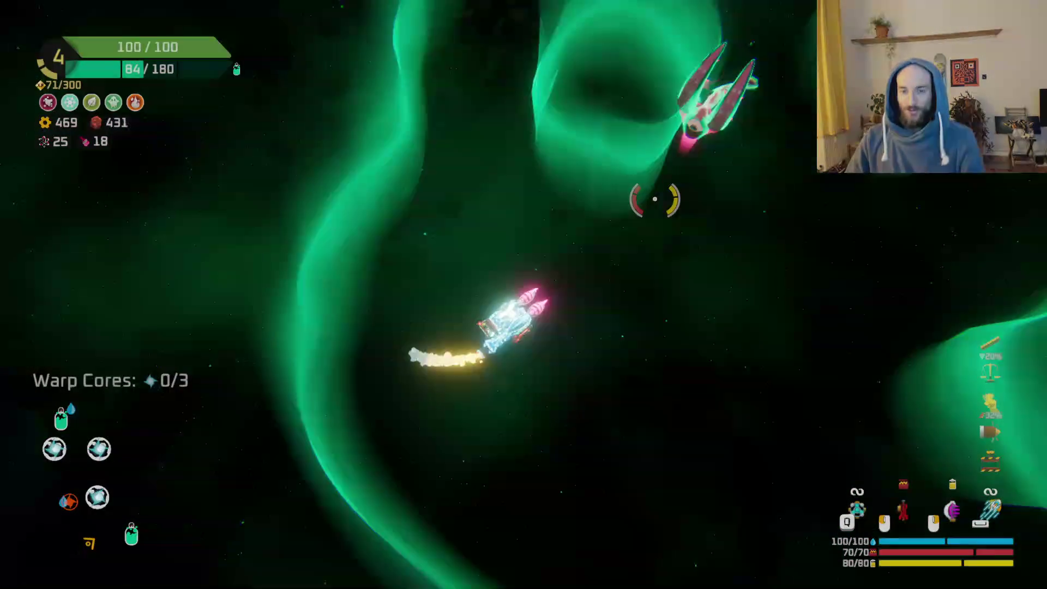
mouse_move(655, 198)
left_mouse_down()
mouse_move(584, 168)
mouse_move(486, 150)
mouse_move(398, 206)
mouse_move(374, 262)
mouse_move(526, 350)
mouse_move(479, 339)
mouse_move(556, 483)
mouse_move(665, 507)
mouse_move(730, 381)
mouse_move(679, 174)
mouse_move(597, 117)
mouse_move(624, 138)
mouse_move(562, 131)
mouse_move(545, 164)
mouse_move(234, 276)
mouse_move(351, 374)
mouse_move(398, 444)
mouse_move(495, 500)
left_mouse_up()
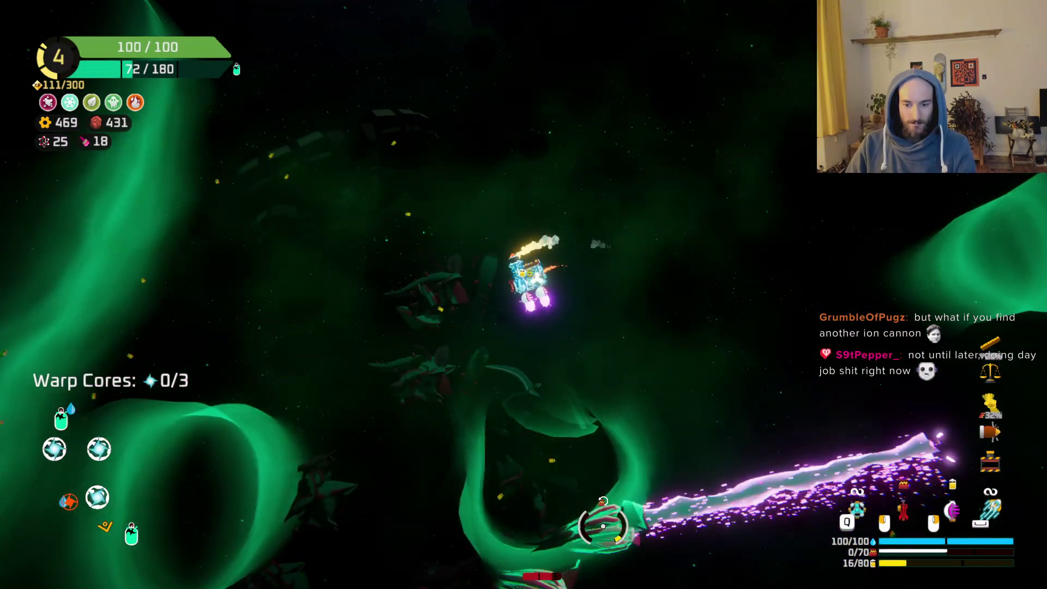
Fight across the nebula, take the 90-oxygen refill, and shoot toward the first warp core.
mouse_move(603, 526)
left_mouse_down()
mouse_move(619, 444)
mouse_move(685, 374)
mouse_move(643, 247)
left_mouse_up()
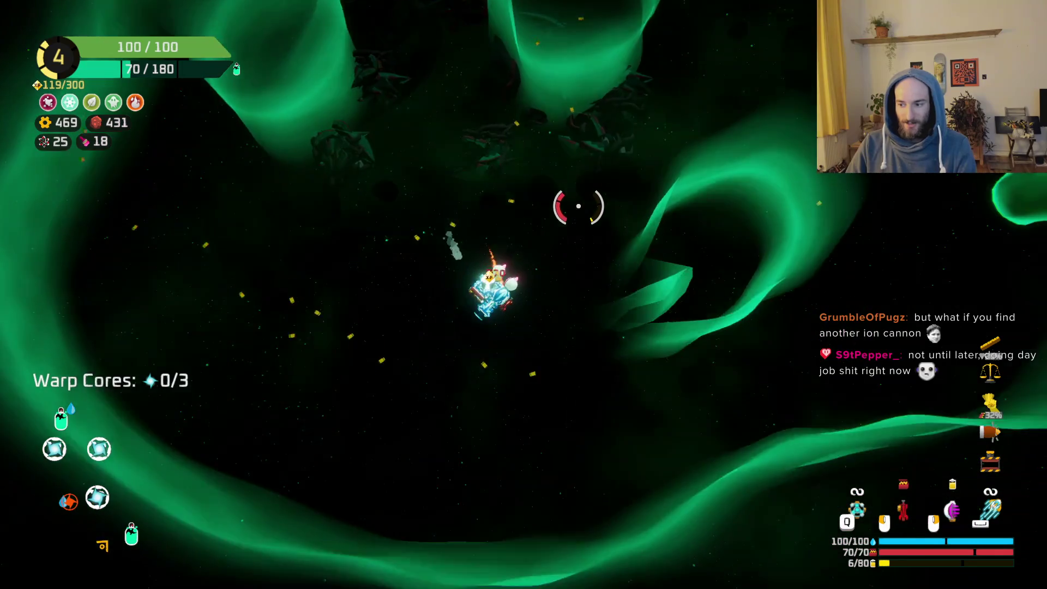
key("space")
key("w")
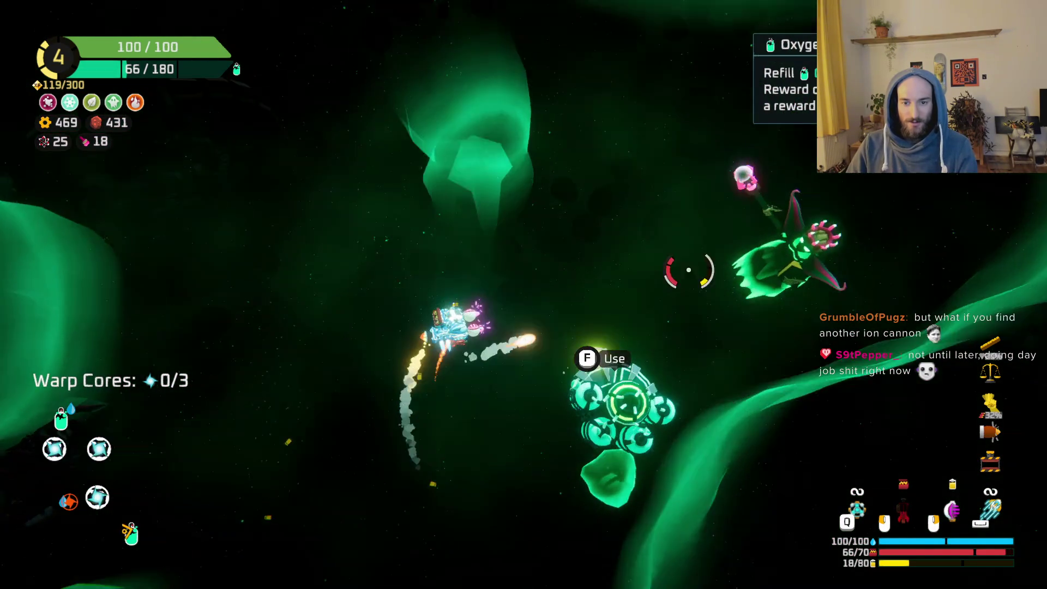
mouse_move(678, 269)
left_mouse_down()
mouse_move(689, 339)
mouse_move(561, 398)
mouse_move(469, 572)
mouse_move(416, 537)
mouse_move(423, 451)
left_mouse_up()
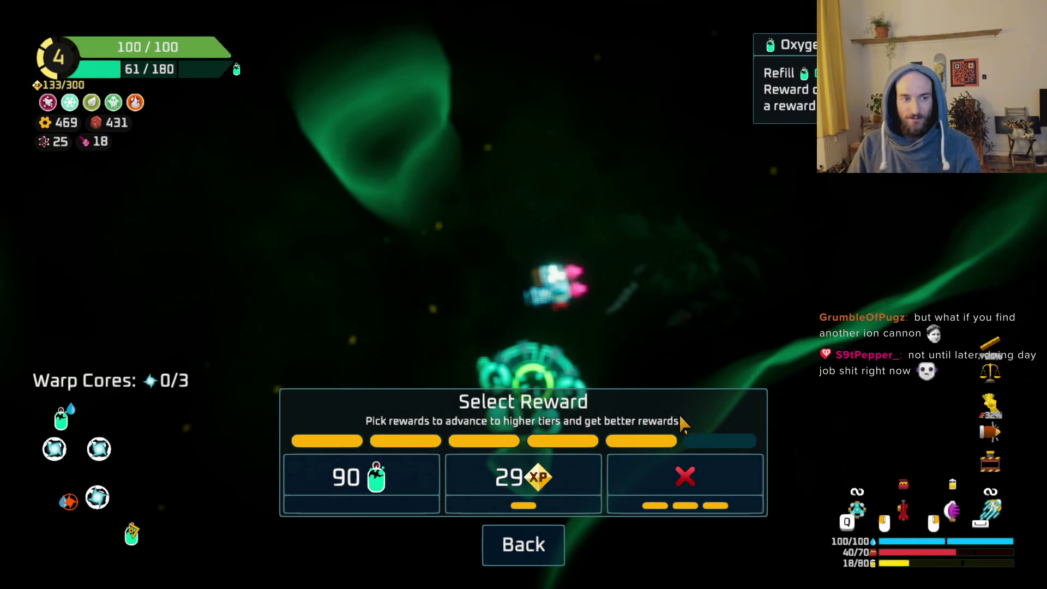
left_click(361, 494)
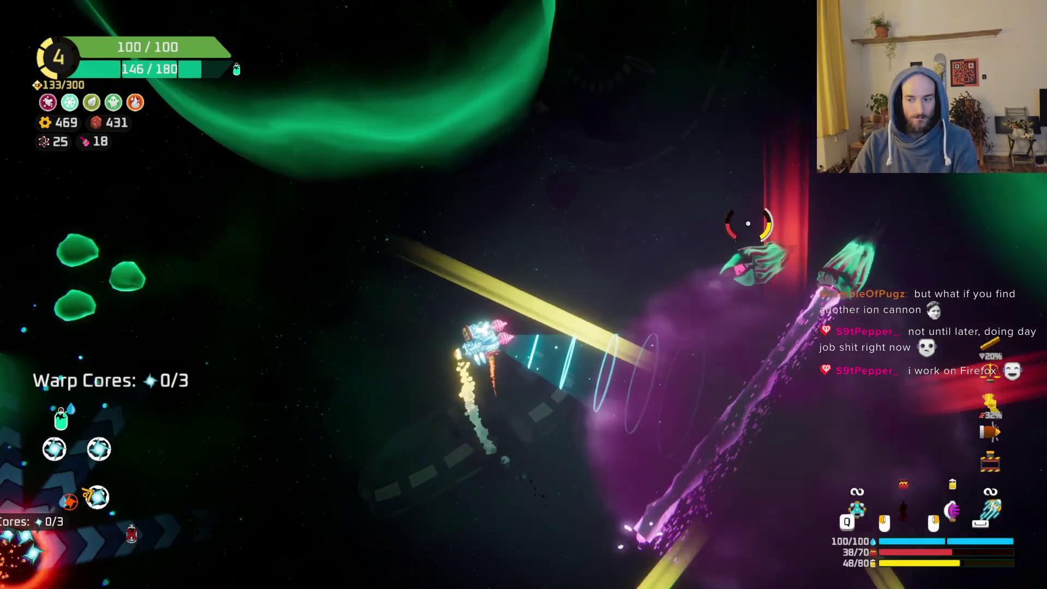
mouse_move(749, 224)
left_mouse_down()
mouse_move(743, 292)
mouse_move(573, 420)
mouse_move(546, 464)
mouse_move(386, 432)
mouse_move(385, 328)
mouse_move(327, 234)
mouse_move(330, 161)
mouse_move(420, 226)
left_mouse_up()
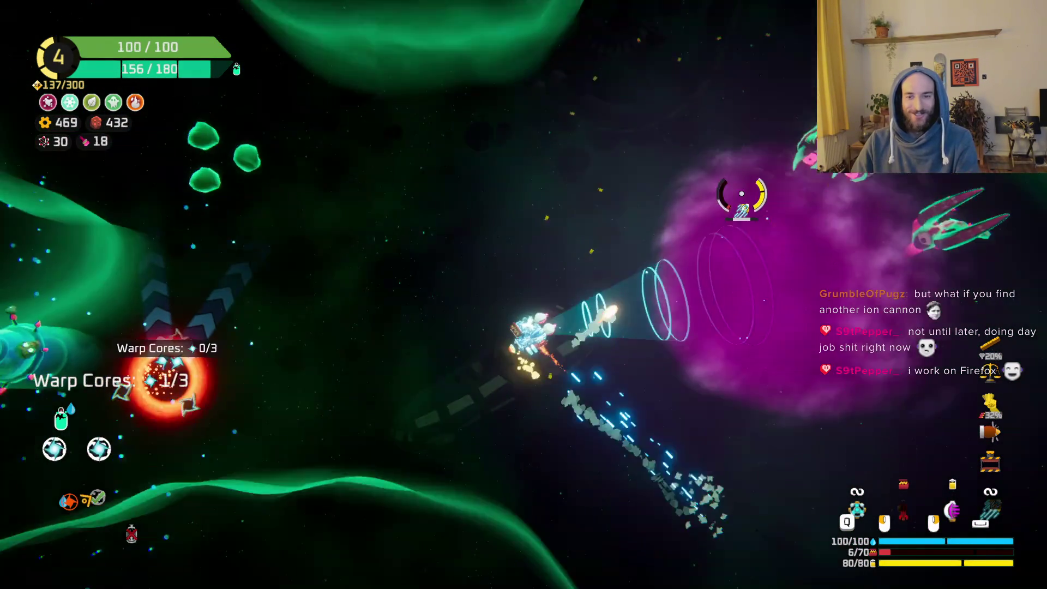
Shoot enemies to the lower left, lower right and upper right while moving to a new area.
mouse_move(742, 193)
left_mouse_down()
mouse_move(666, 239)
mouse_move(657, 311)
mouse_move(702, 326)
mouse_move(518, 409)
mouse_move(436, 387)
mouse_move(437, 422)
mouse_move(350, 299)
mouse_move(262, 304)
mouse_move(420, 286)
mouse_move(405, 212)
mouse_move(503, 198)
mouse_move(509, 243)
mouse_move(452, 211)
mouse_move(449, 345)
left_mouse_up()
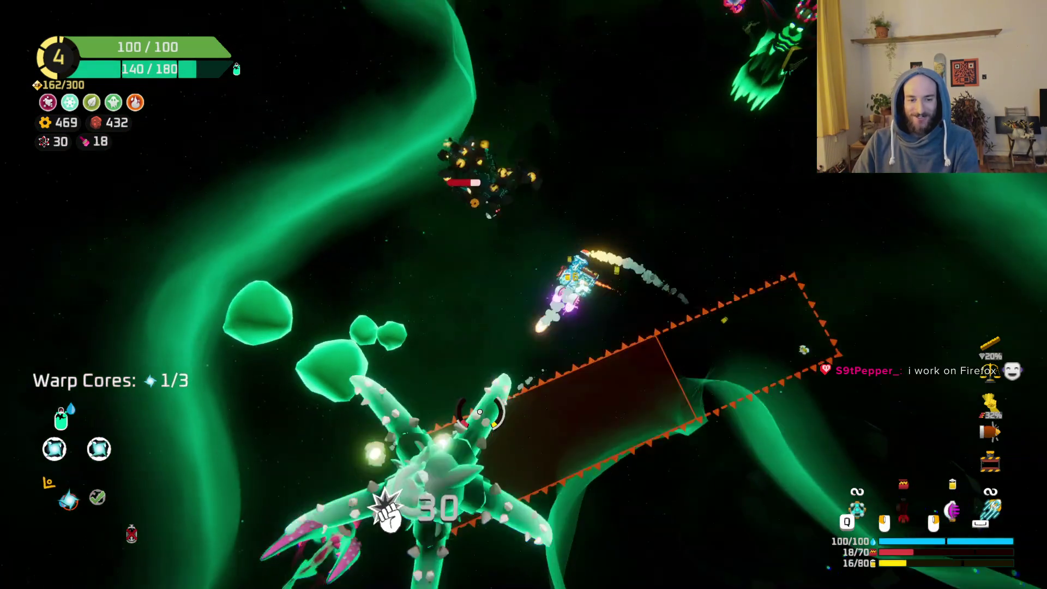
left_click_drag(480, 412, 565, 439)
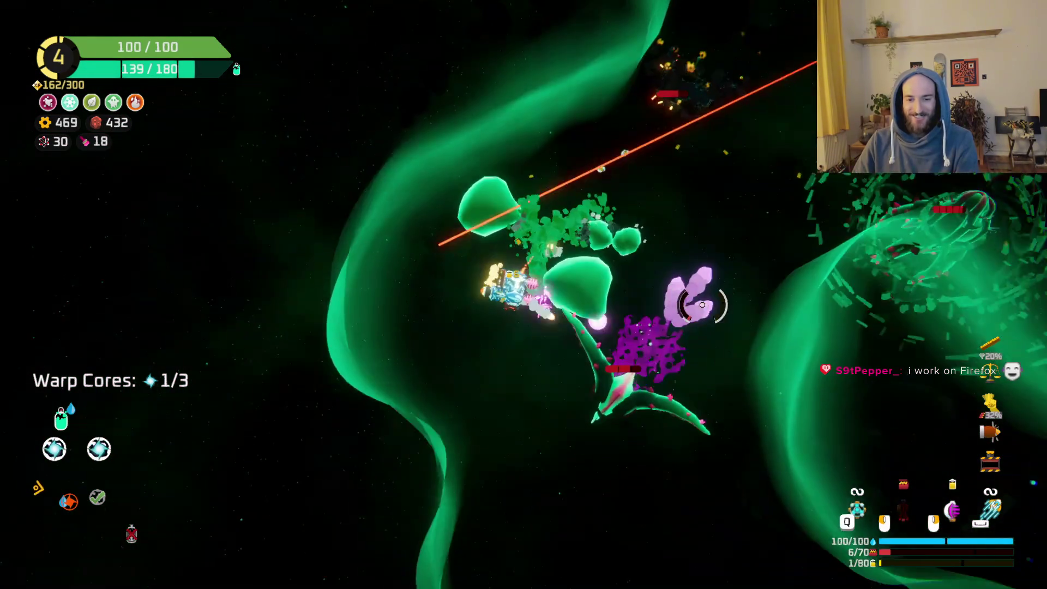
left_click_drag(702, 304, 728, 291)
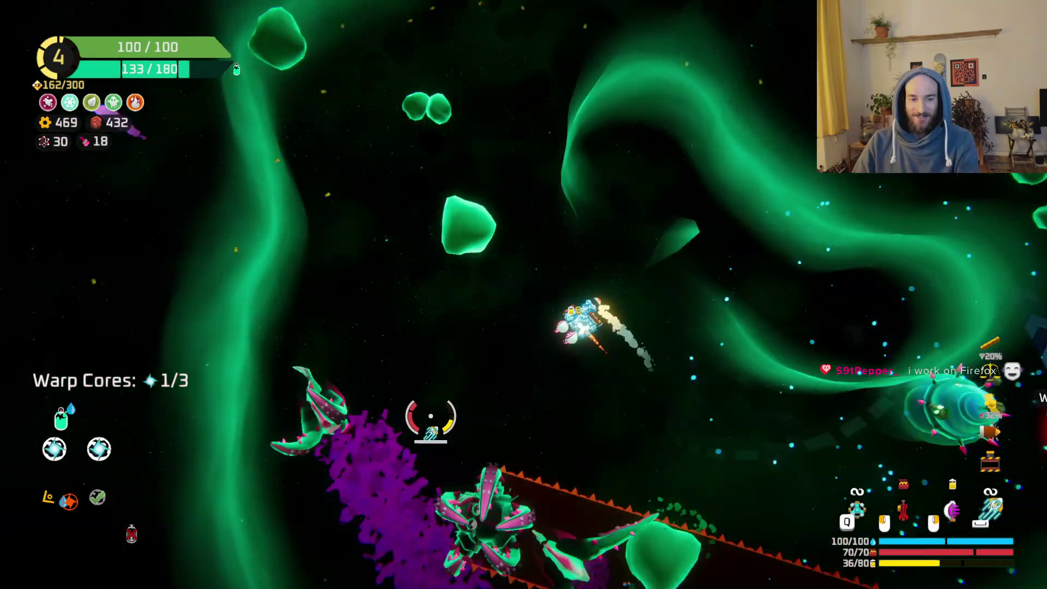
mouse_move(431, 416)
left_mouse_down()
mouse_move(461, 445)
mouse_move(545, 338)
mouse_move(756, 266)
mouse_move(754, 243)
mouse_move(662, 285)
mouse_move(599, 420)
mouse_move(516, 436)
mouse_move(491, 524)
mouse_move(362, 416)
mouse_move(309, 336)
mouse_move(386, 269)
mouse_move(420, 205)
mouse_move(483, 180)
mouse_move(418, 278)
mouse_move(584, 304)
mouse_move(619, 164)
mouse_move(690, 280)
mouse_move(629, 173)
mouse_move(670, 276)
mouse_move(641, 335)
mouse_move(574, 207)
left_mouse_up()
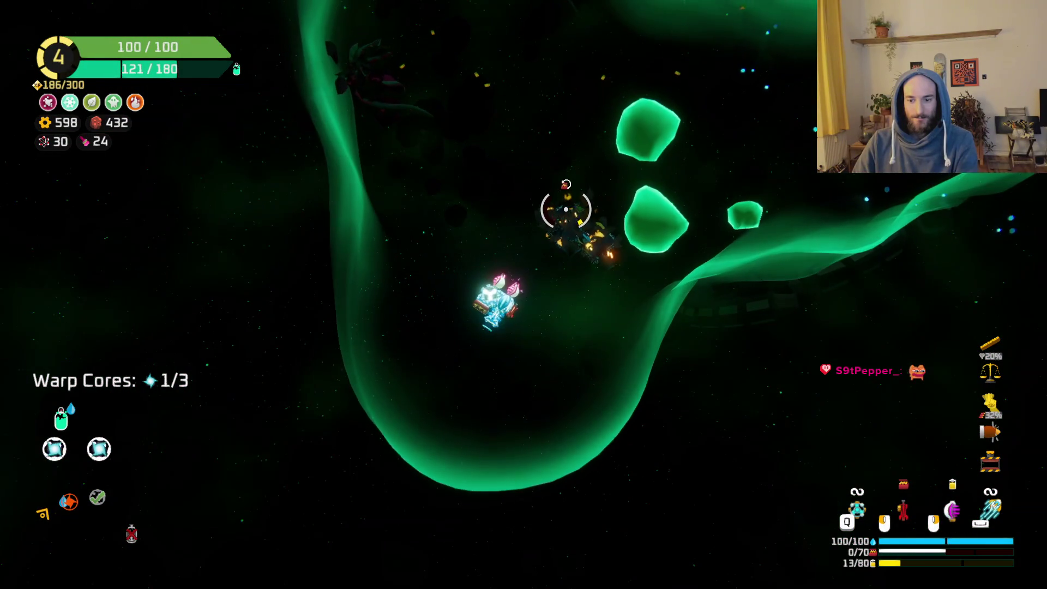
mouse_move(581, 242)
left_mouse_down()
mouse_move(540, 229)
mouse_move(524, 284)
mouse_move(447, 256)
mouse_move(576, 240)
mouse_move(666, 327)
mouse_move(619, 304)
mouse_move(713, 433)
mouse_move(678, 495)
mouse_move(584, 433)
mouse_move(526, 496)
mouse_move(477, 494)
left_mouse_up()
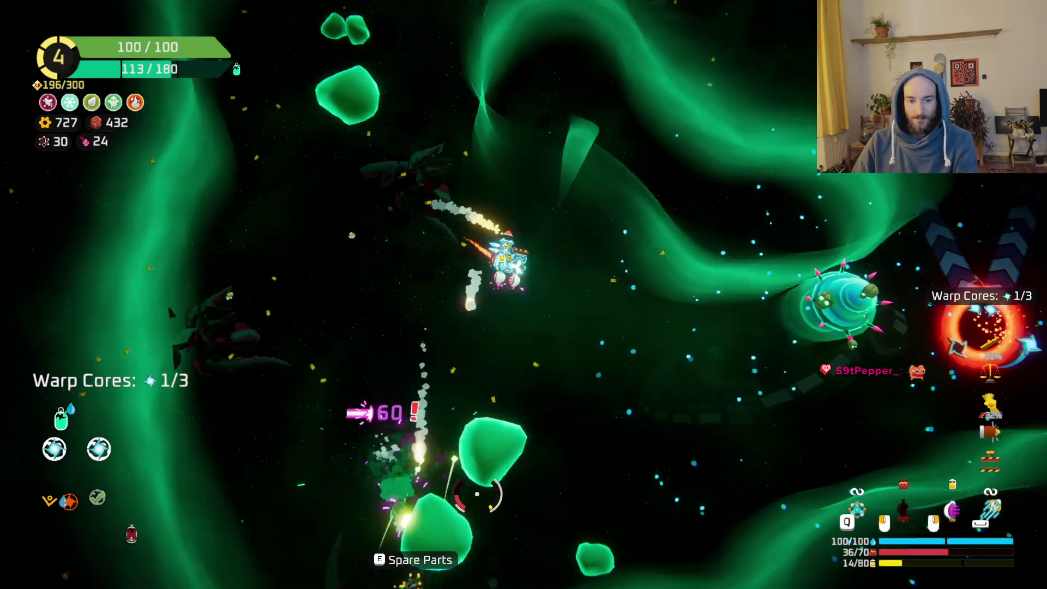
Drop the Spare Parts cargo block beside the ship from the build grid and resume flying.
scroll(477, 494, "up", 5)
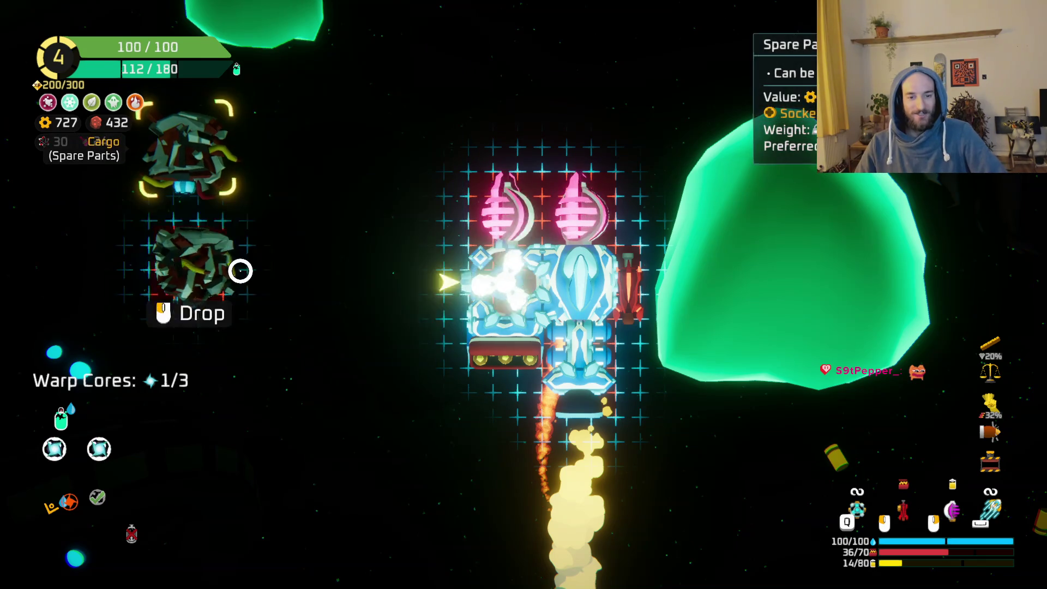
left_click(475, 278)
key("w")
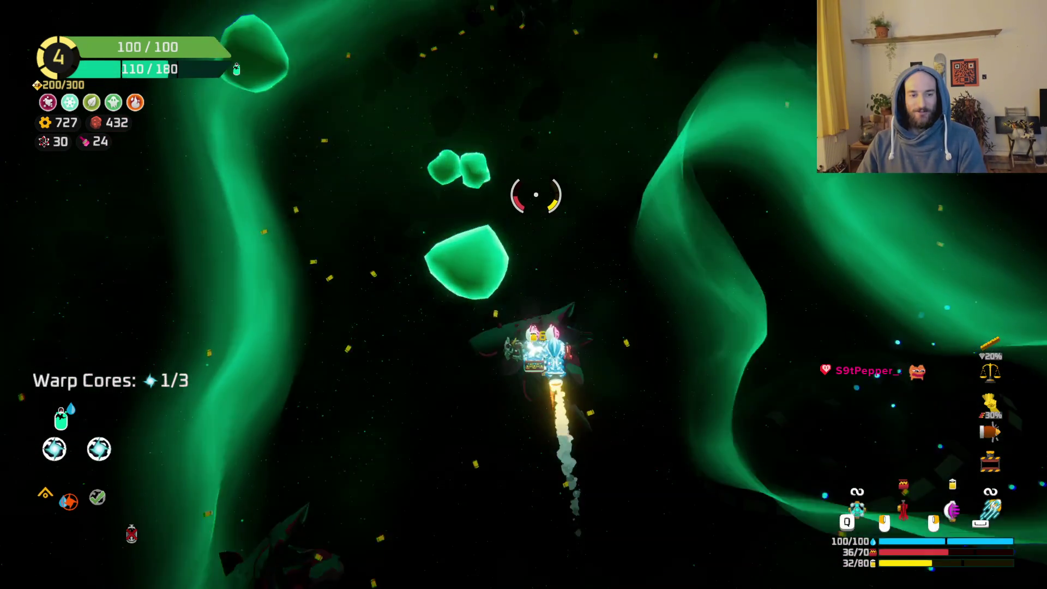
Boost upward, fire on the nearby enemy and break the spiked asteroid for a warp core.
key("space")
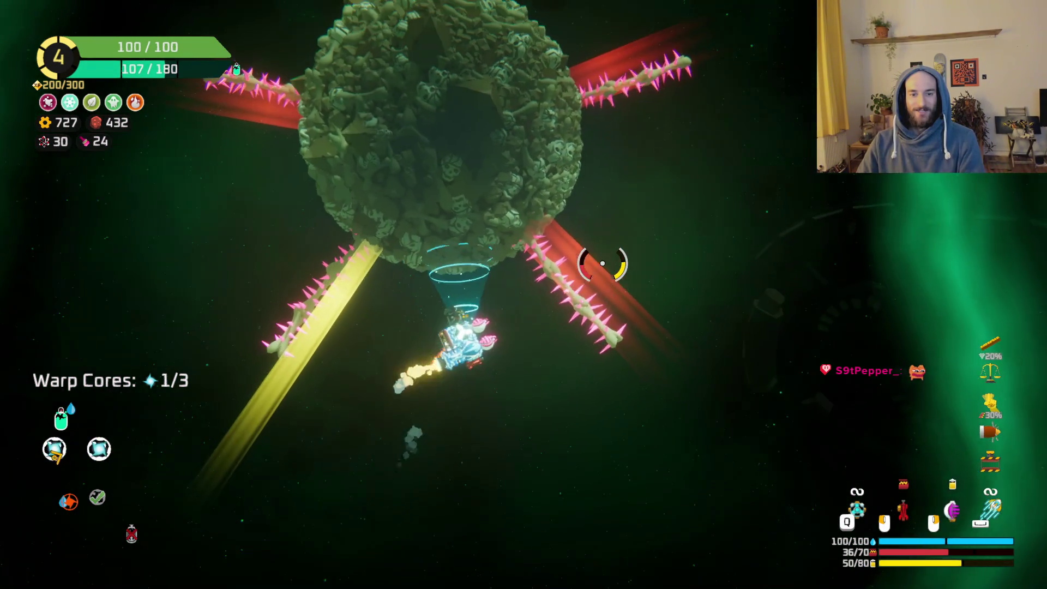
left_click(602, 264)
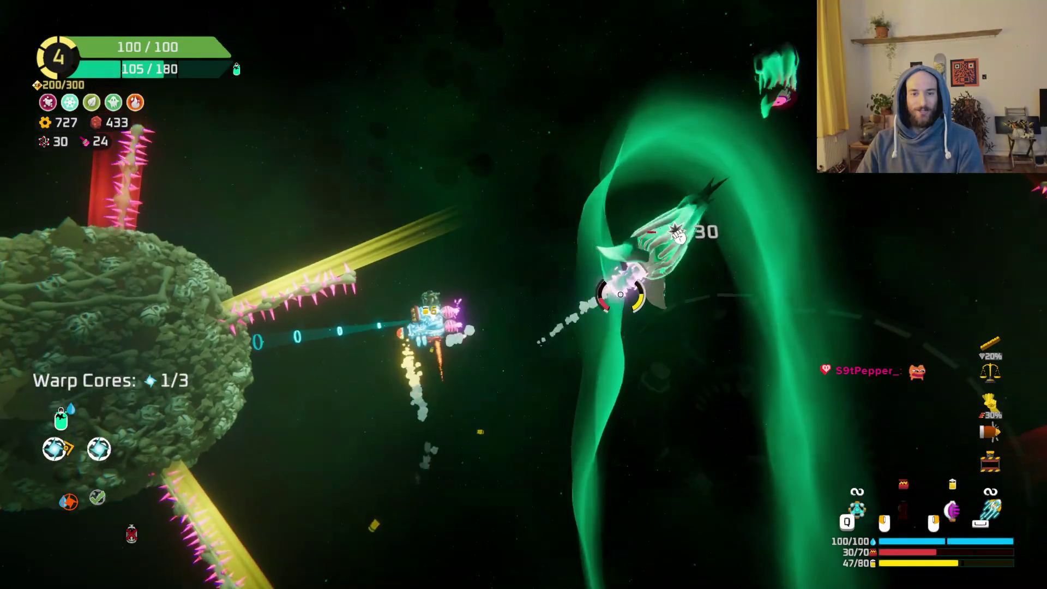
right_click(620, 333)
left_click(621, 333)
right_click(620, 333)
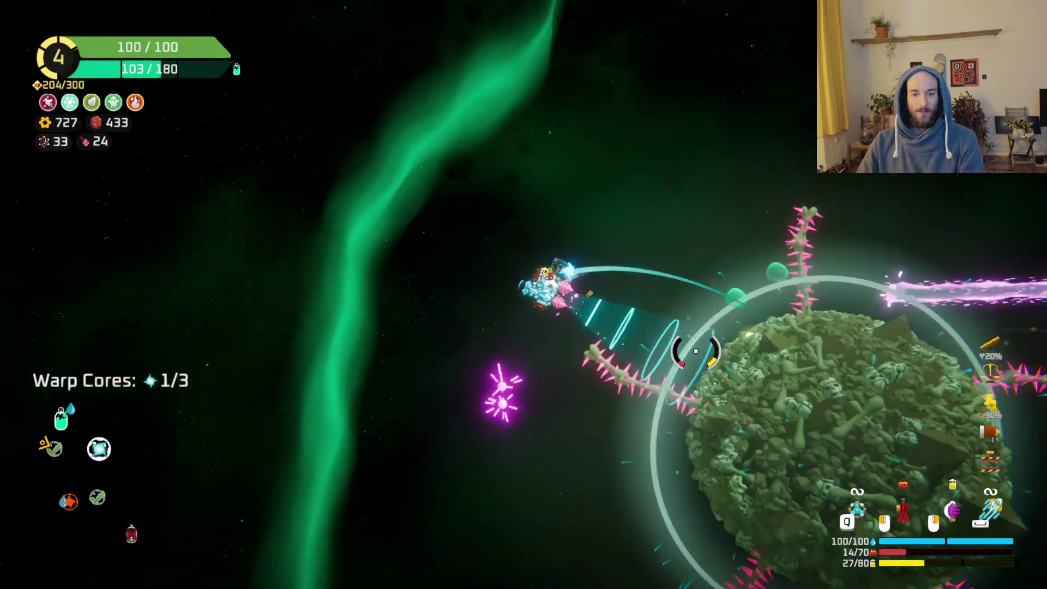
left_click(696, 351)
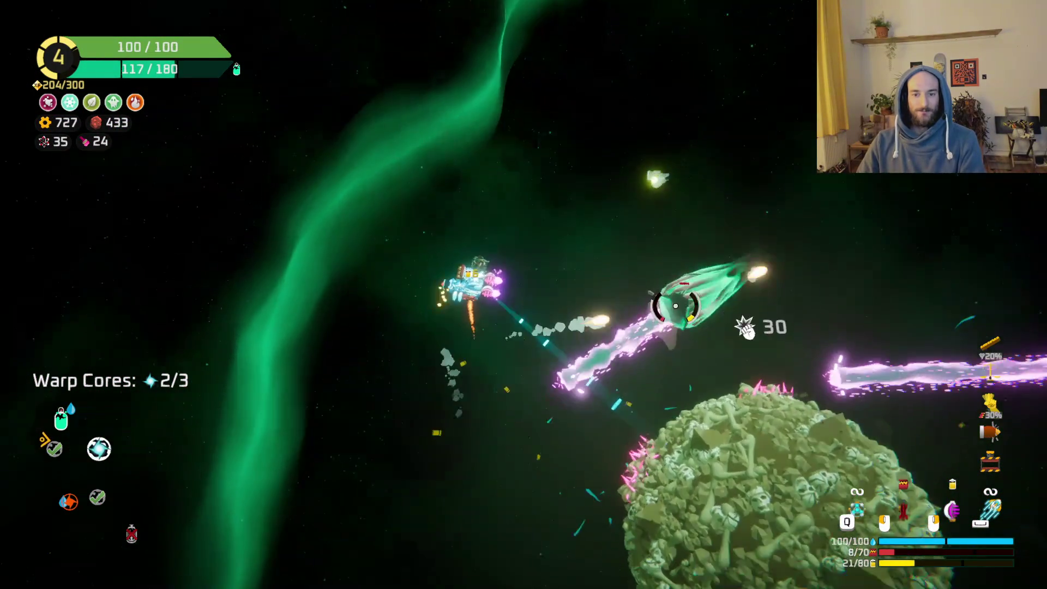
right_click(666, 400)
left_click(667, 401)
right_click(666, 401)
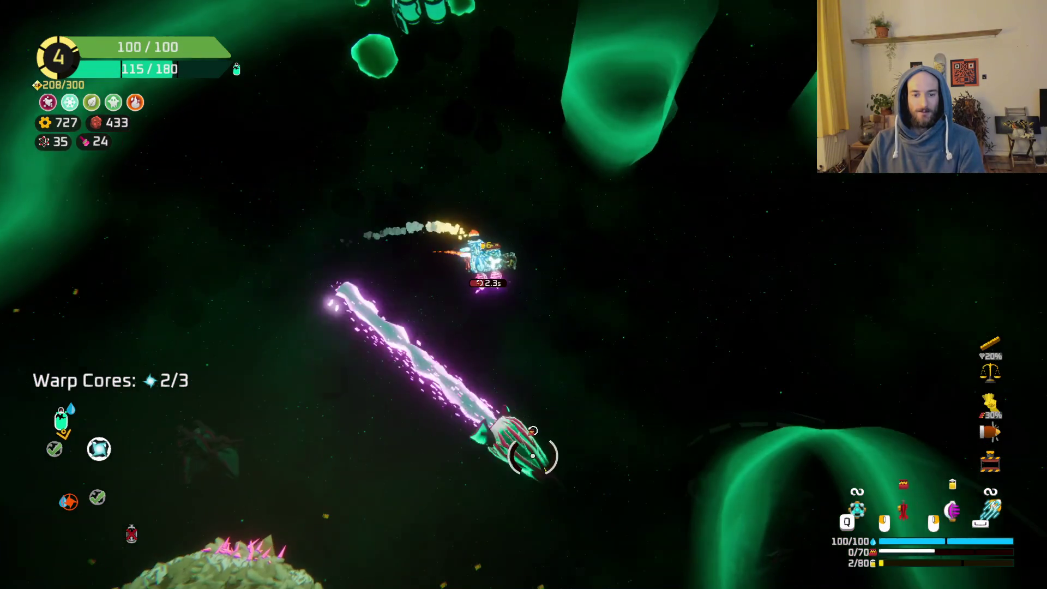
right_click(532, 456)
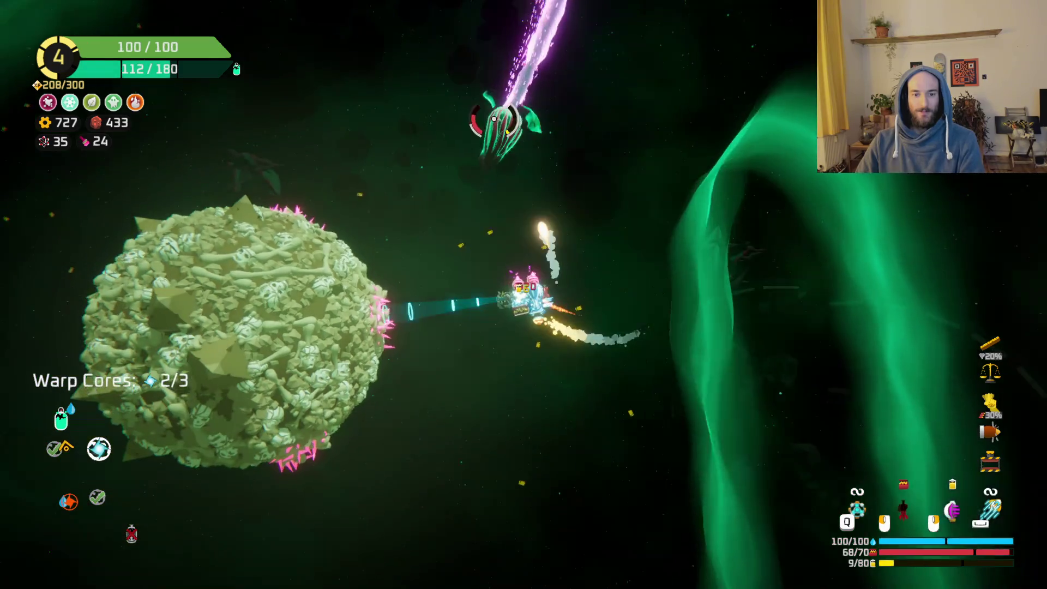
Shoot the surrounding enemies while crossing the nebula to the oxygen station.
right_click(584, 199)
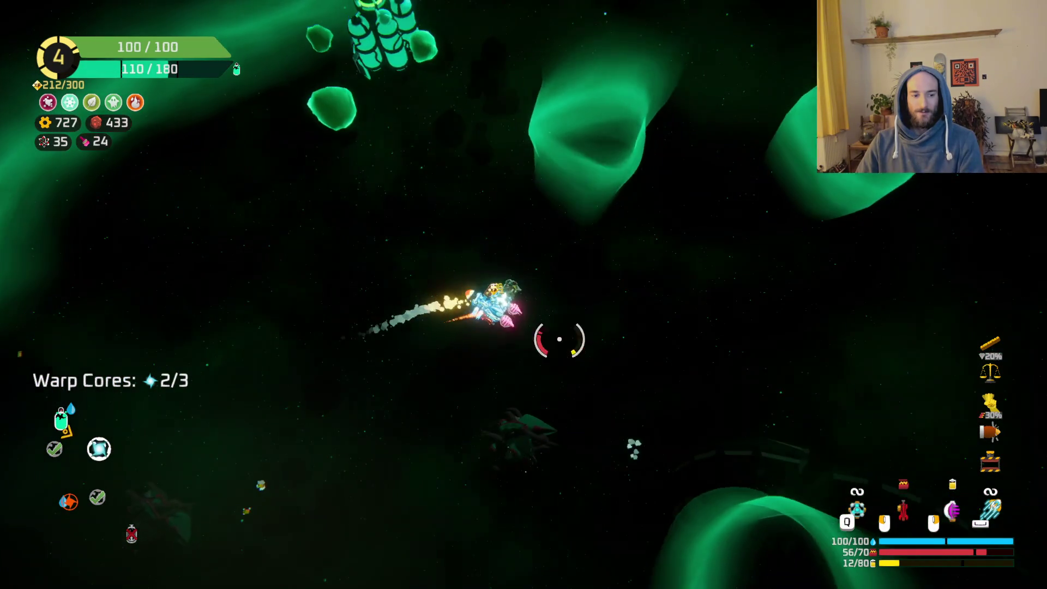
left_click(525, 244)
right_click(731, 244)
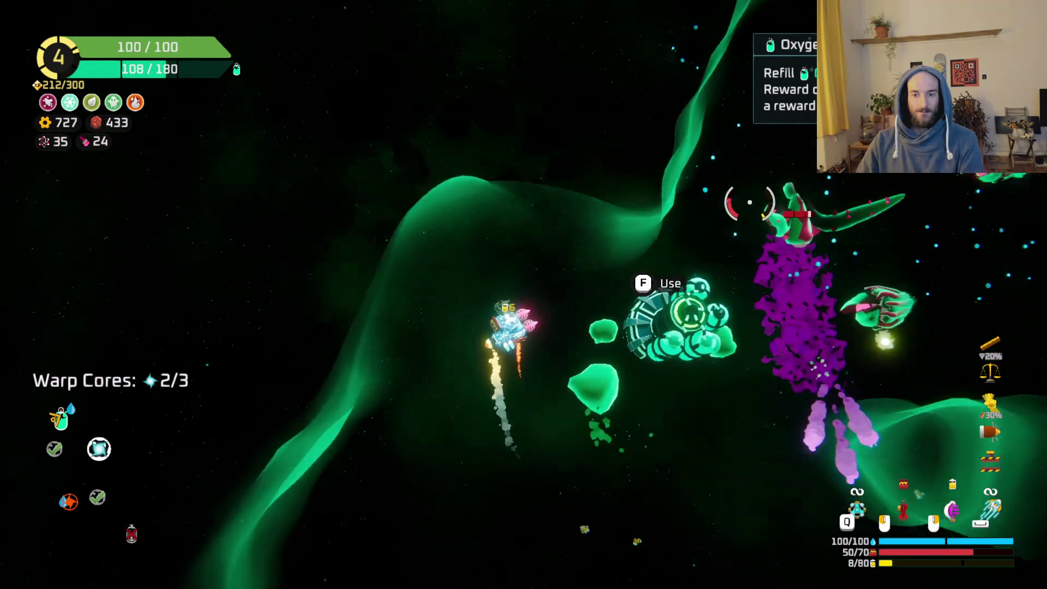
left_click(662, 363)
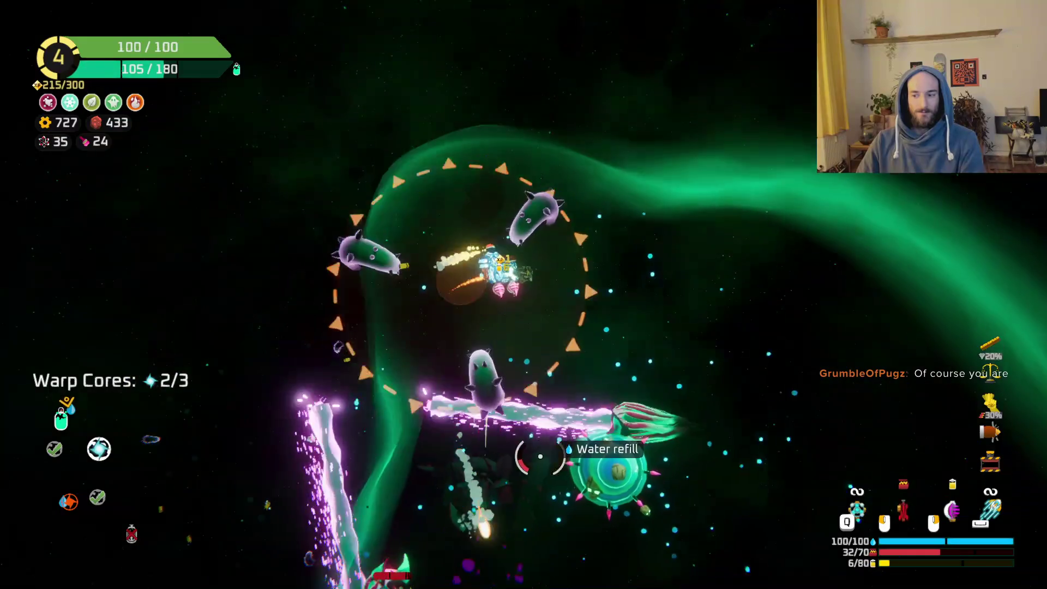
left_click(561, 431)
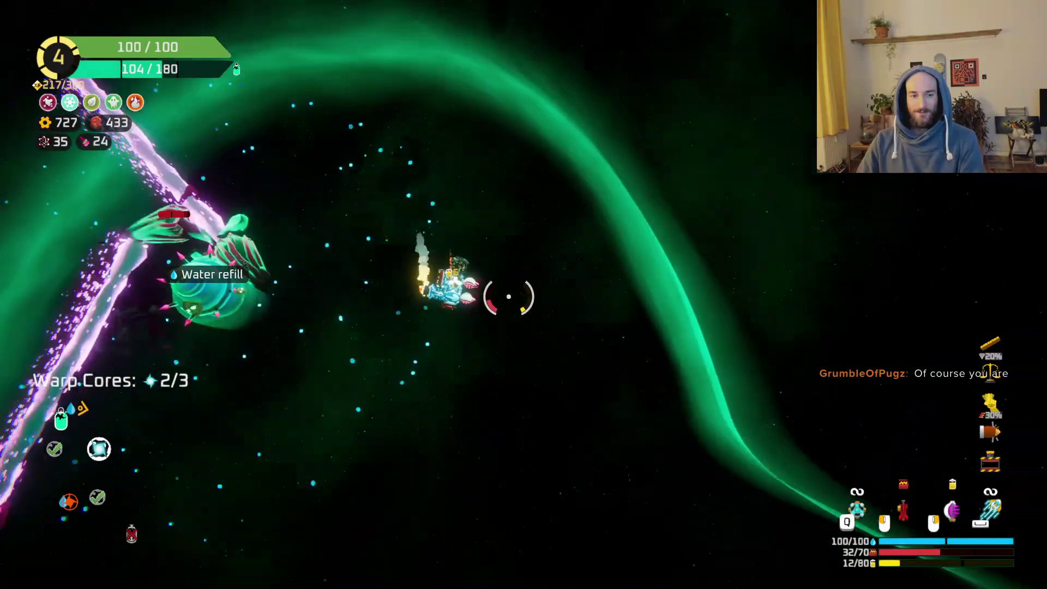
left_click(346, 182)
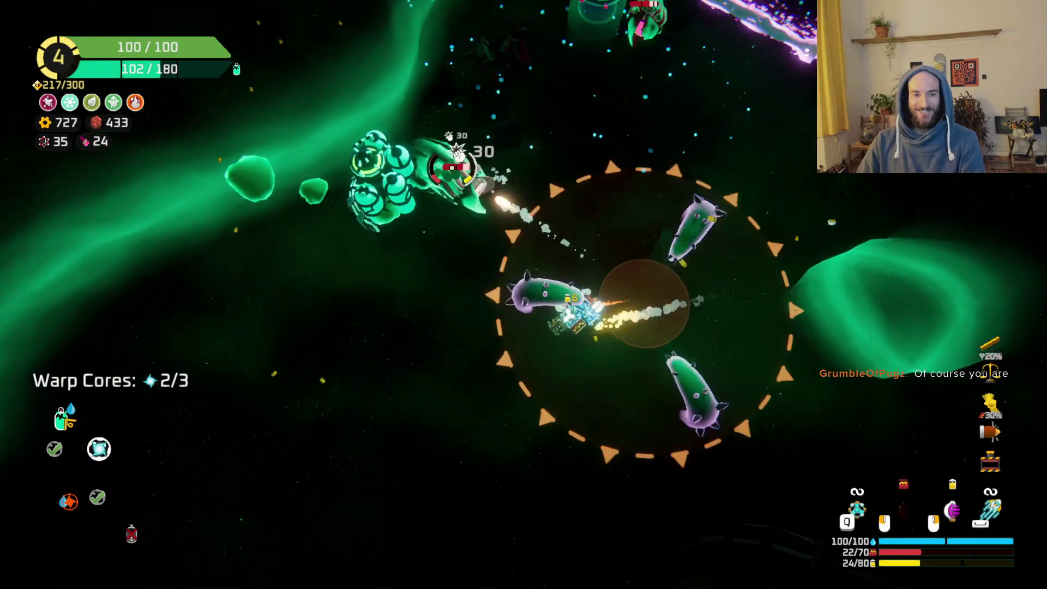
left_click(453, 167)
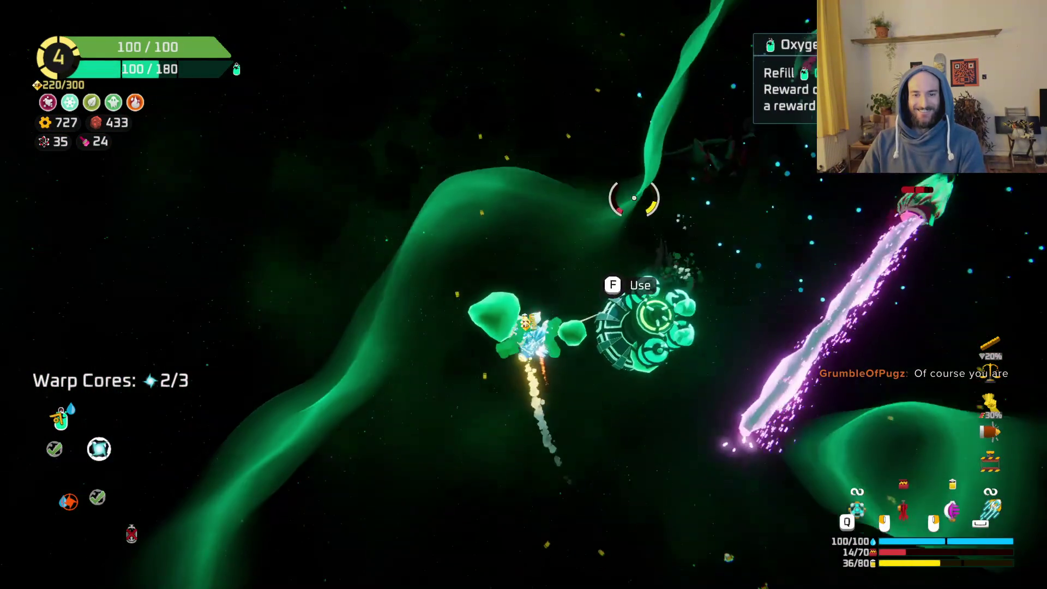
left_click(690, 229)
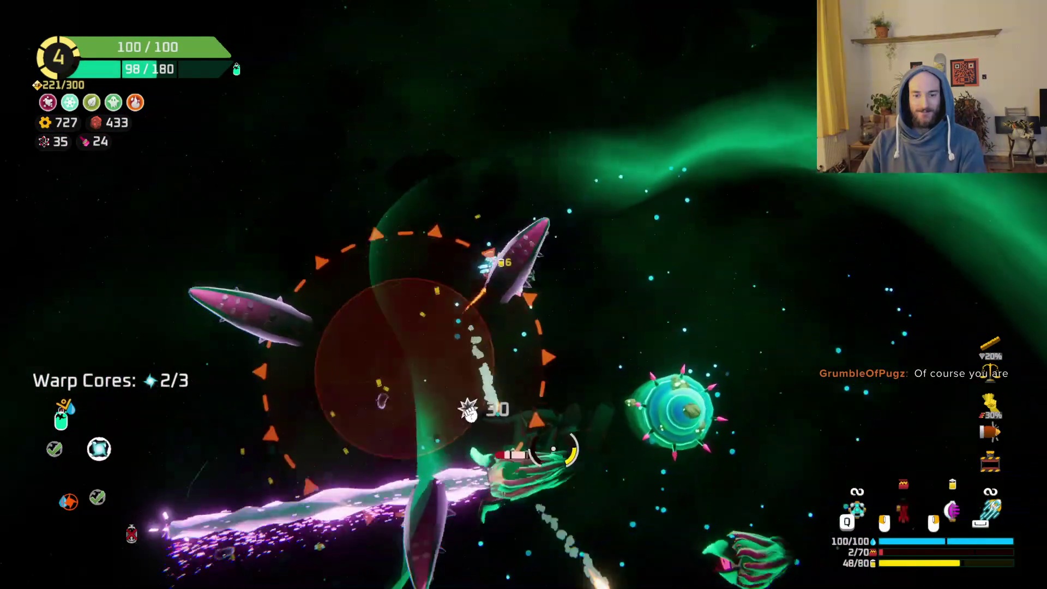
left_click(554, 449)
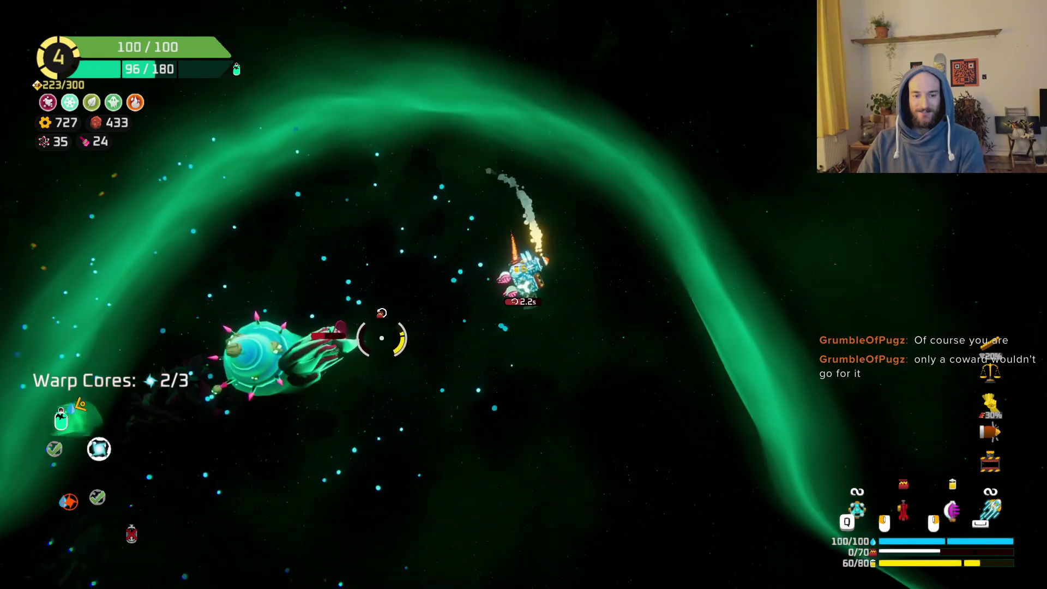
left_click(382, 339)
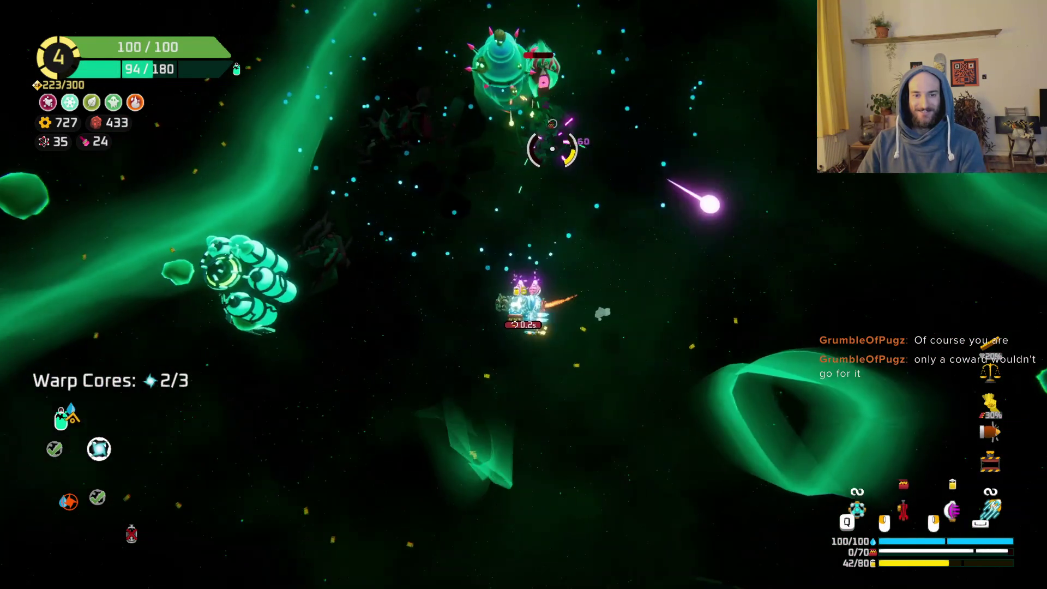
left_click(553, 149)
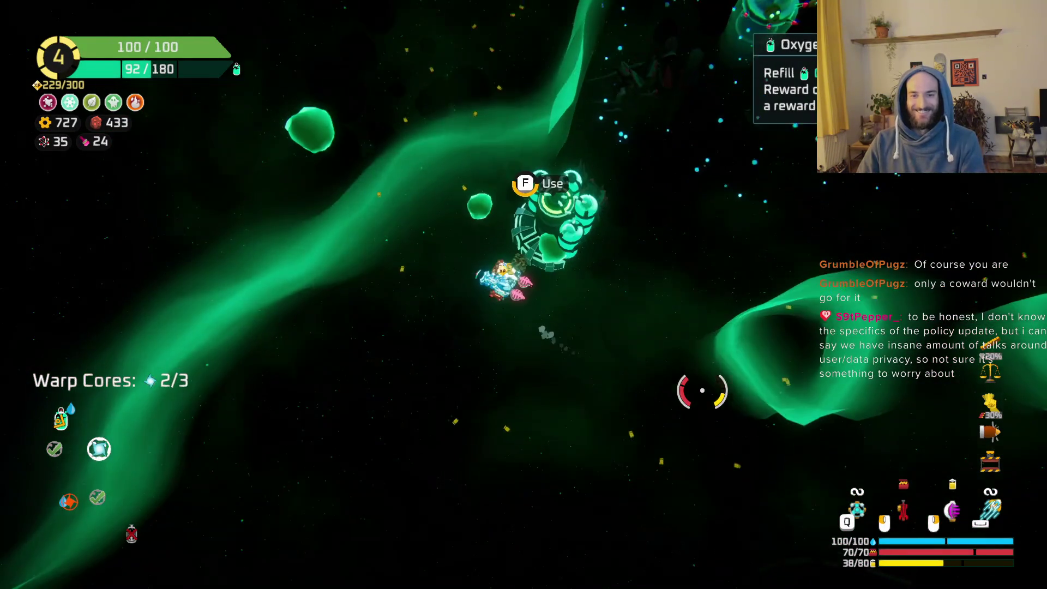
Take the 145 scrap reward from the oxygen station and fly onward.
key("f")
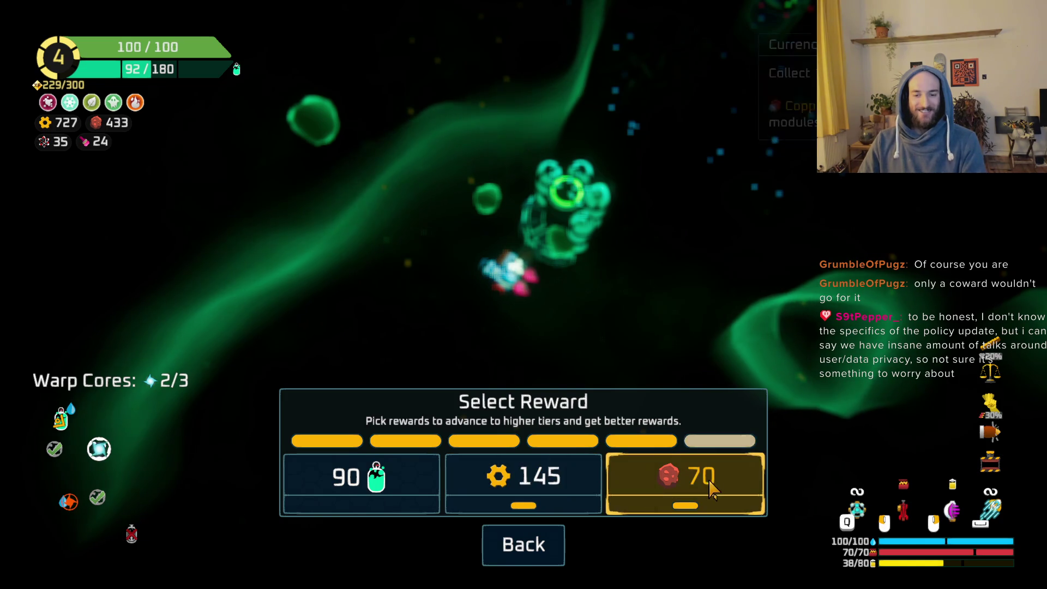
left_click(524, 485)
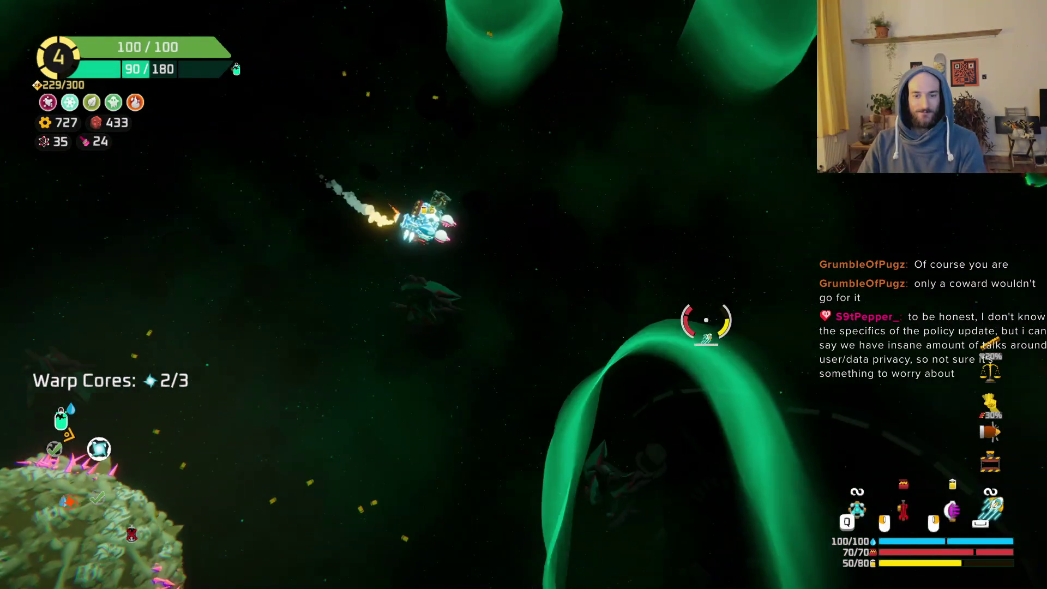
mouse_move(690, 335)
left_mouse_down()
mouse_move(572, 140)
mouse_move(502, 173)
mouse_move(444, 246)
mouse_move(420, 256)
mouse_move(409, 338)
mouse_move(461, 402)
mouse_move(652, 479)
mouse_move(752, 416)
mouse_move(709, 308)
left_mouse_up()
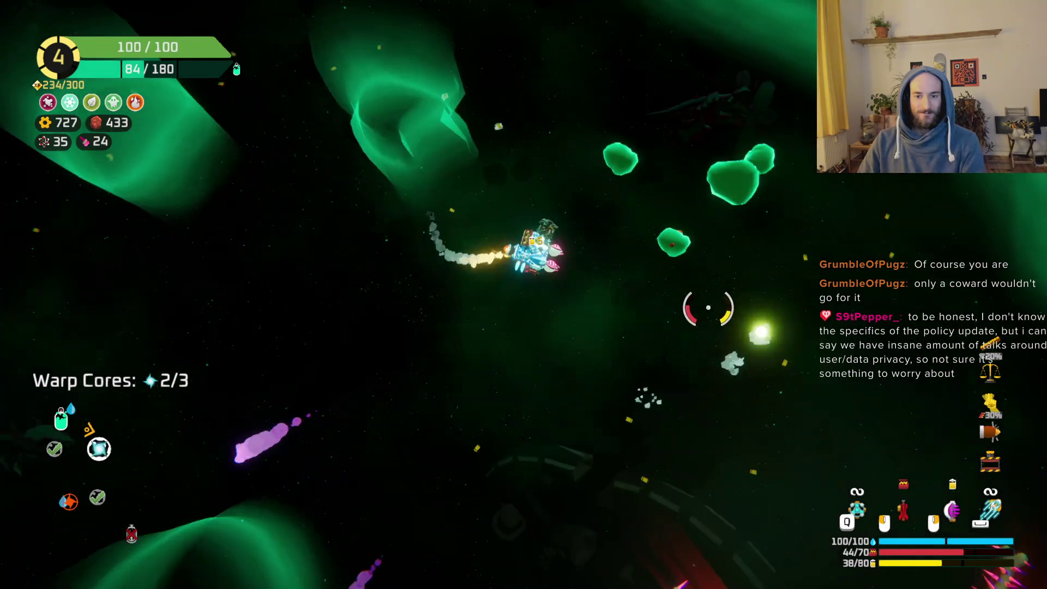
Fly to the spiky bone planet and attack it while moving left for resources.
key("w")
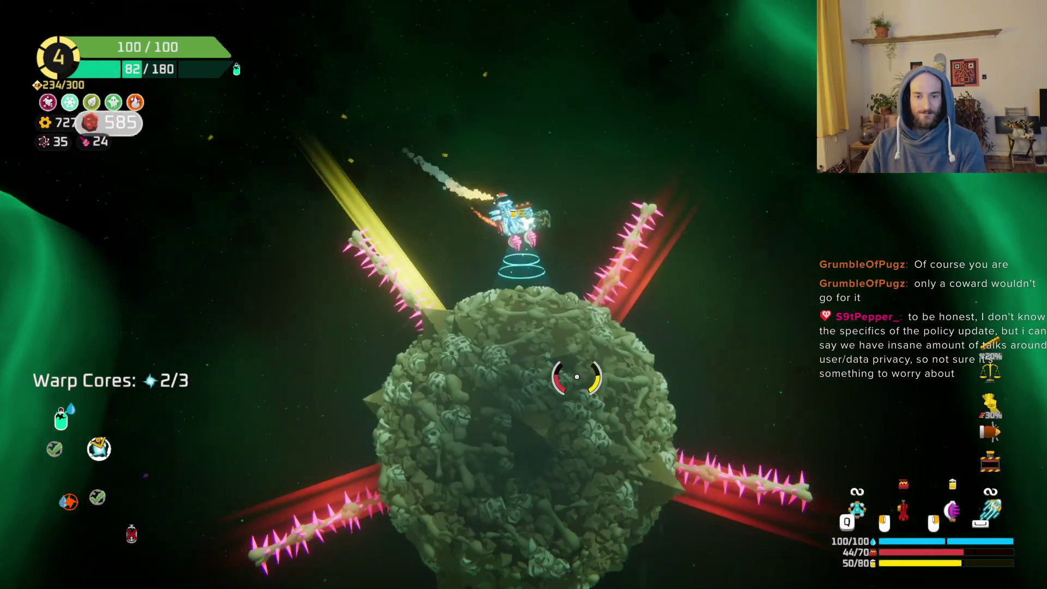
mouse_move(576, 376)
left_mouse_down()
mouse_move(540, 402)
mouse_move(393, 397)
mouse_move(346, 370)
mouse_move(351, 234)
mouse_move(375, 281)
mouse_move(548, 355)
mouse_move(613, 299)
mouse_move(619, 227)
mouse_move(662, 386)
mouse_move(601, 322)
mouse_move(555, 335)
mouse_move(821, 360)
left_mouse_up()
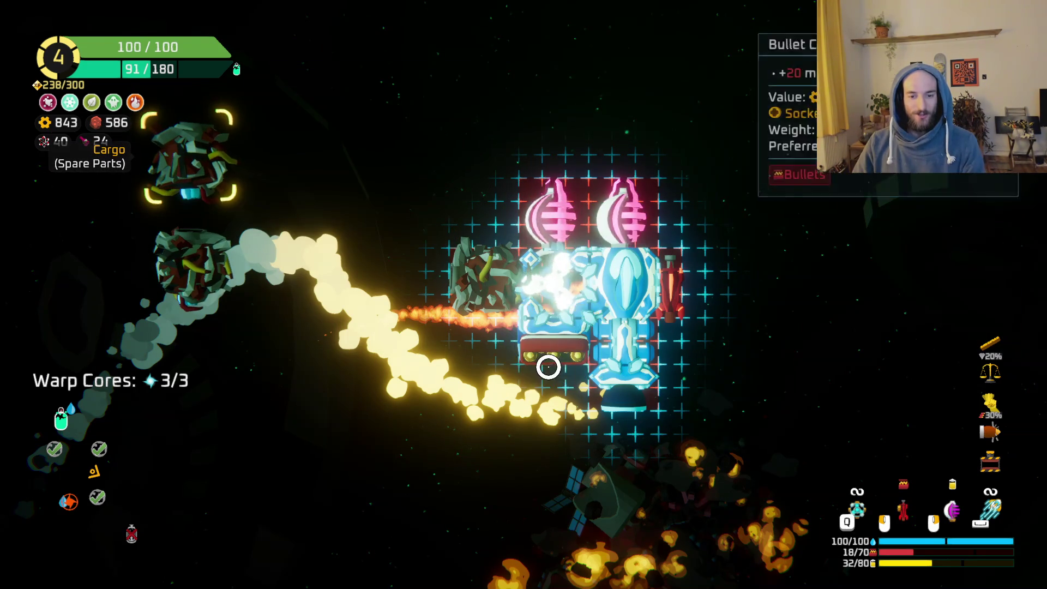
In the build grid, turn the spare parts into the 120-gear hull block.
key("Tab")
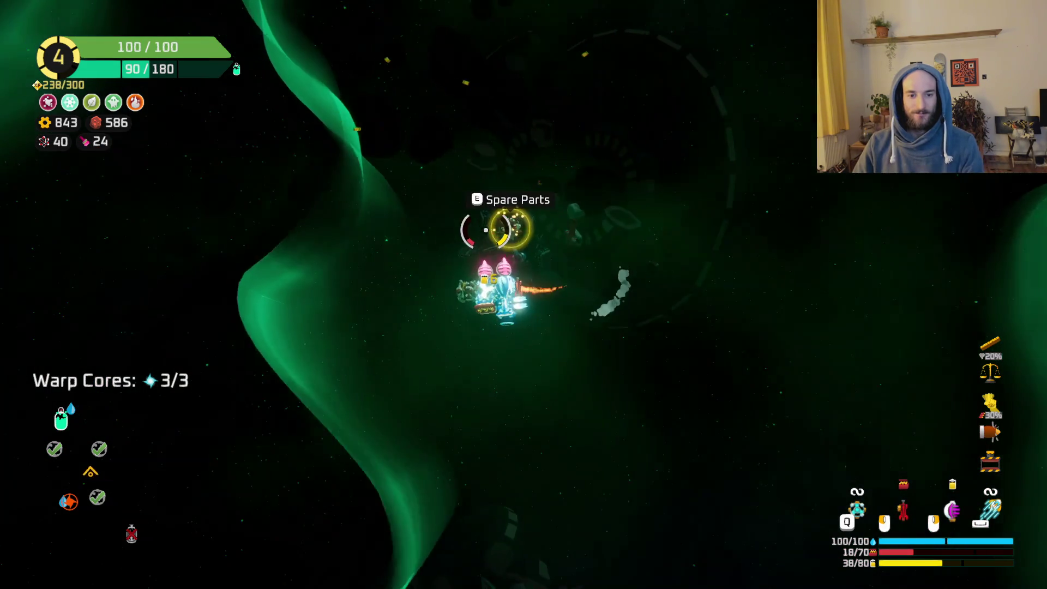
key("e")
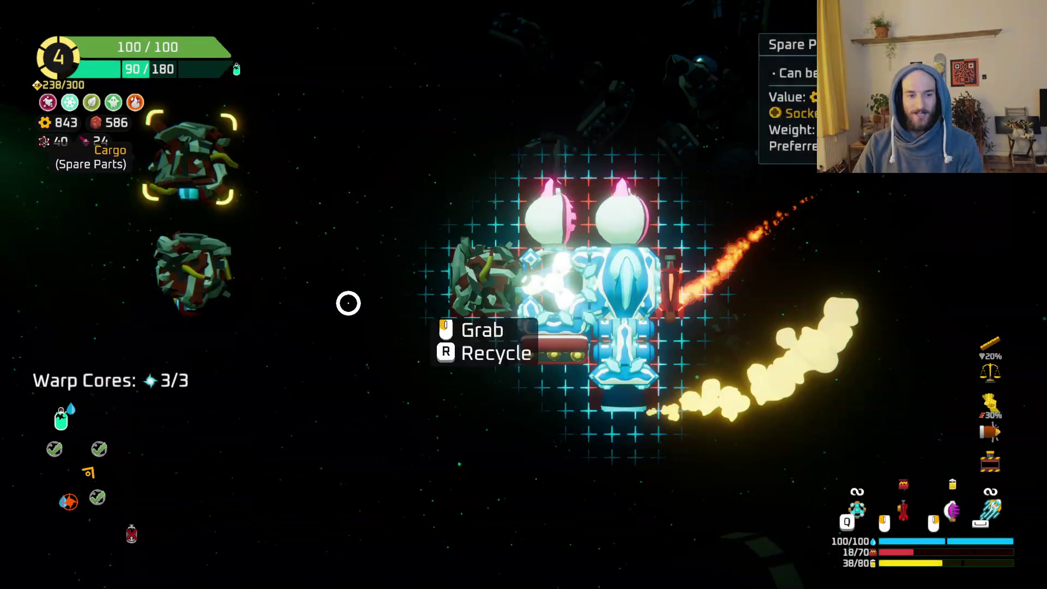
mouse_move(208, 270)
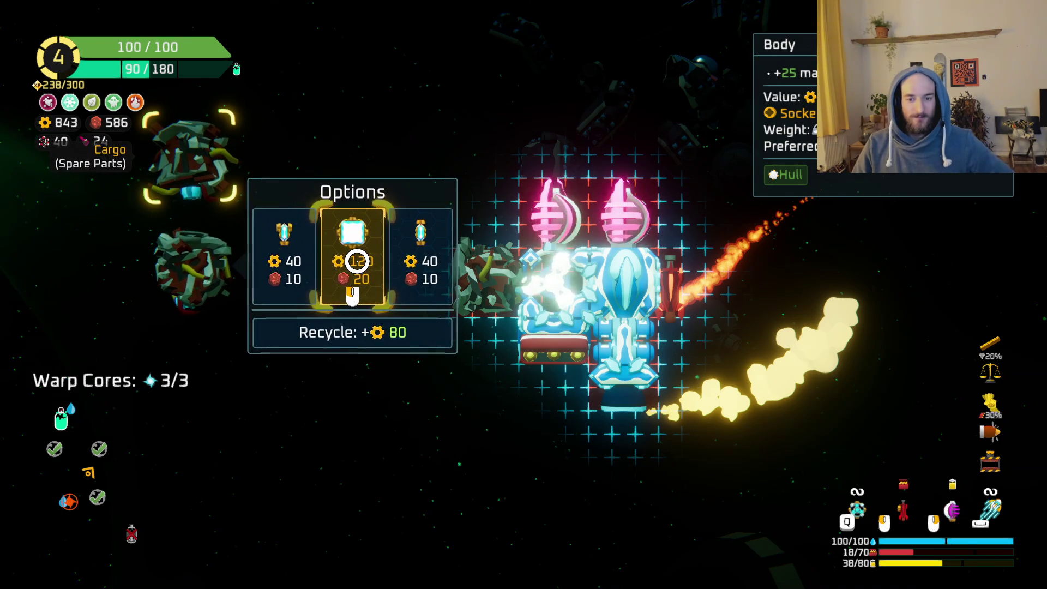
left_click(350, 252)
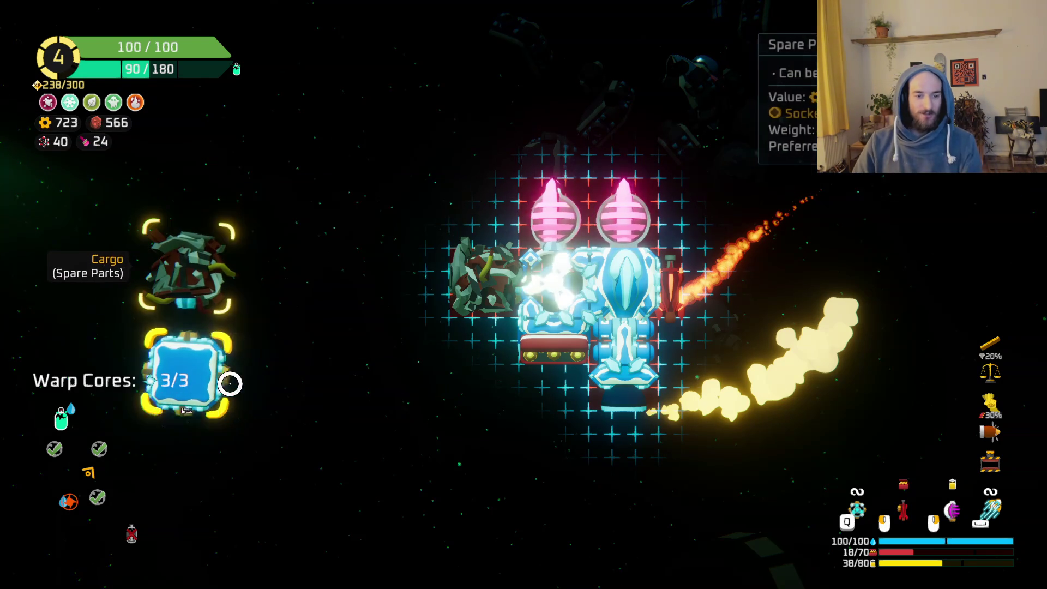
Attach the new hull block and re-fit the rifle on the ship's right edge.
left_click(676, 289)
left_click(187, 381)
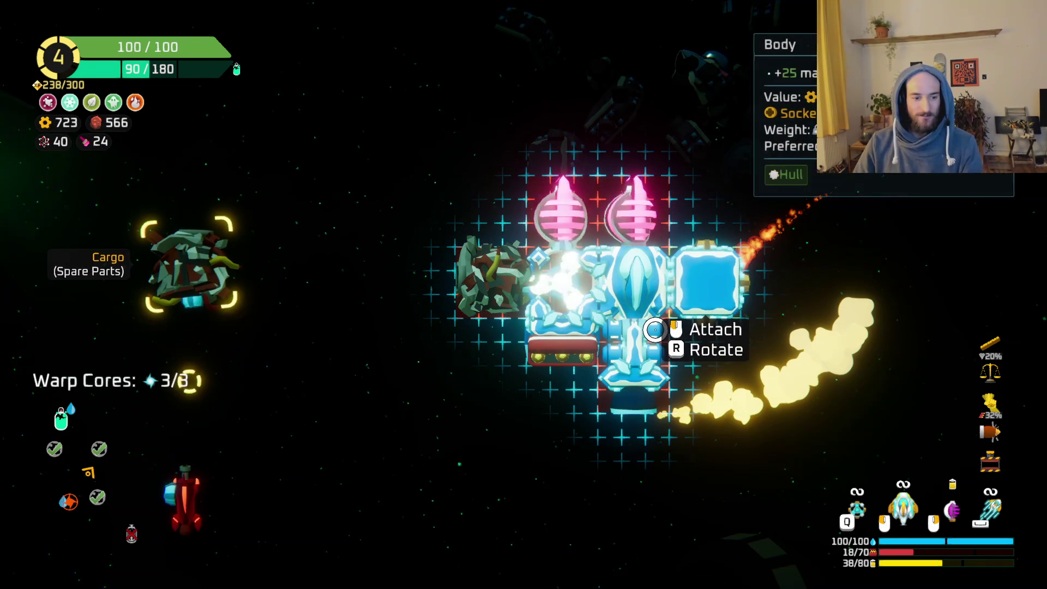
left_click(655, 329)
left_click(208, 376)
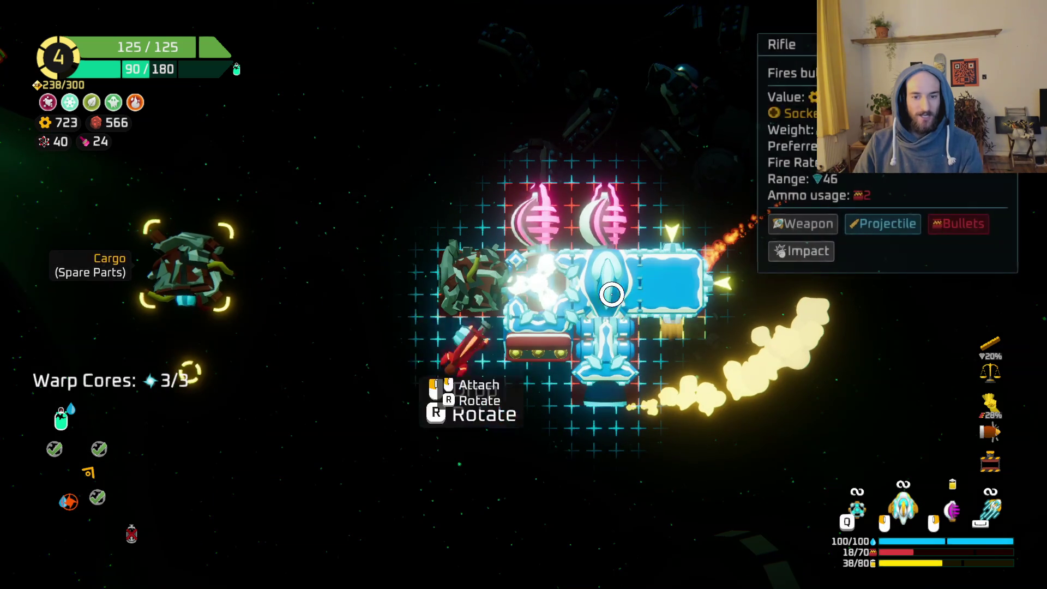
left_click(714, 272)
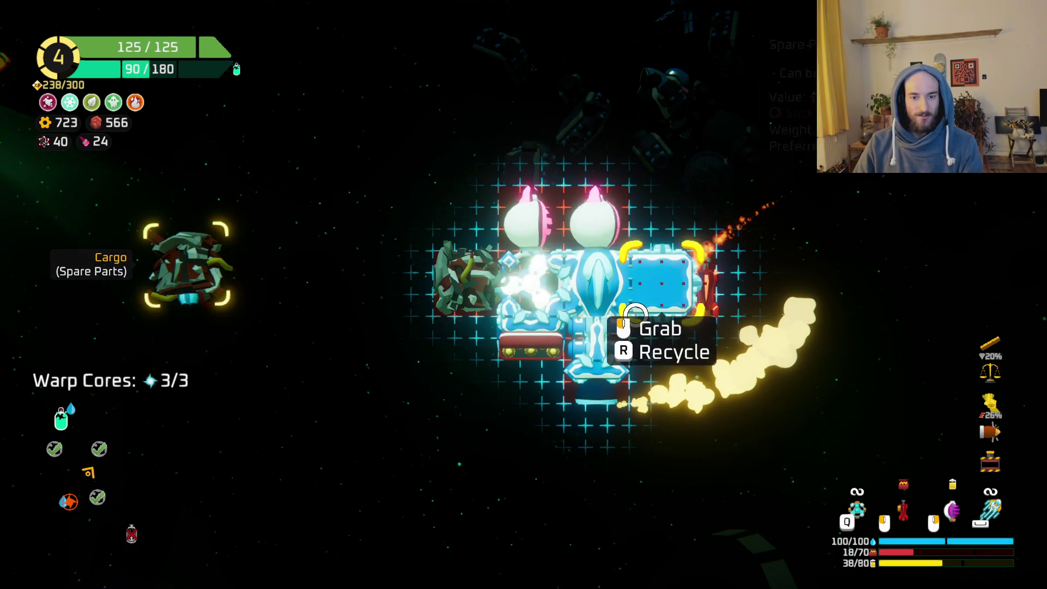
Move the spare-parts module to the lower right and return to flight.
mouse_move(448, 287)
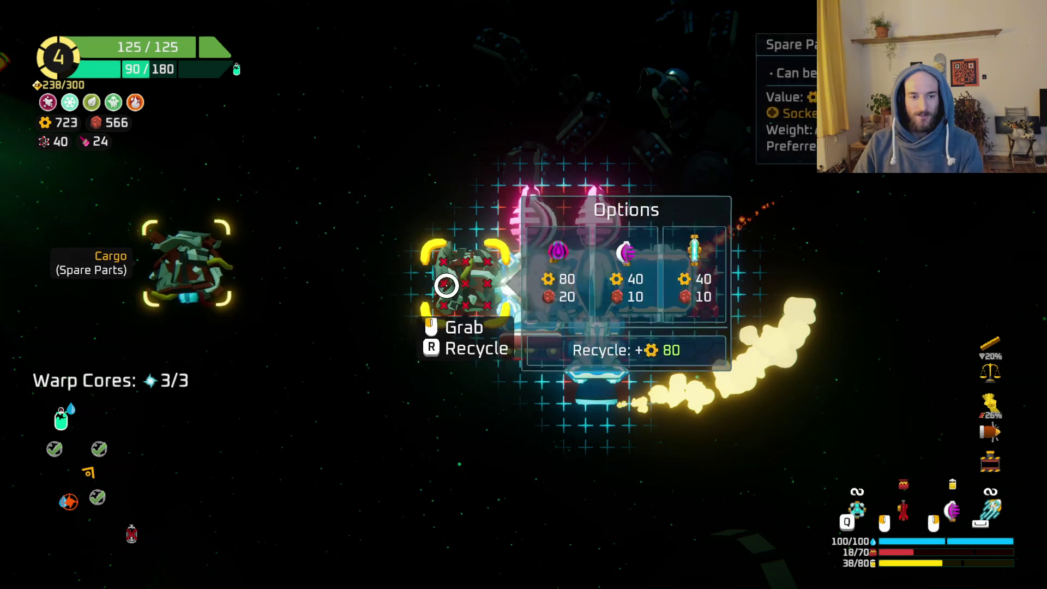
mouse_move(444, 285)
left_mouse_down()
mouse_move(187, 276)
mouse_move(673, 276)
mouse_move(661, 345)
mouse_move(734, 406)
left_mouse_up()
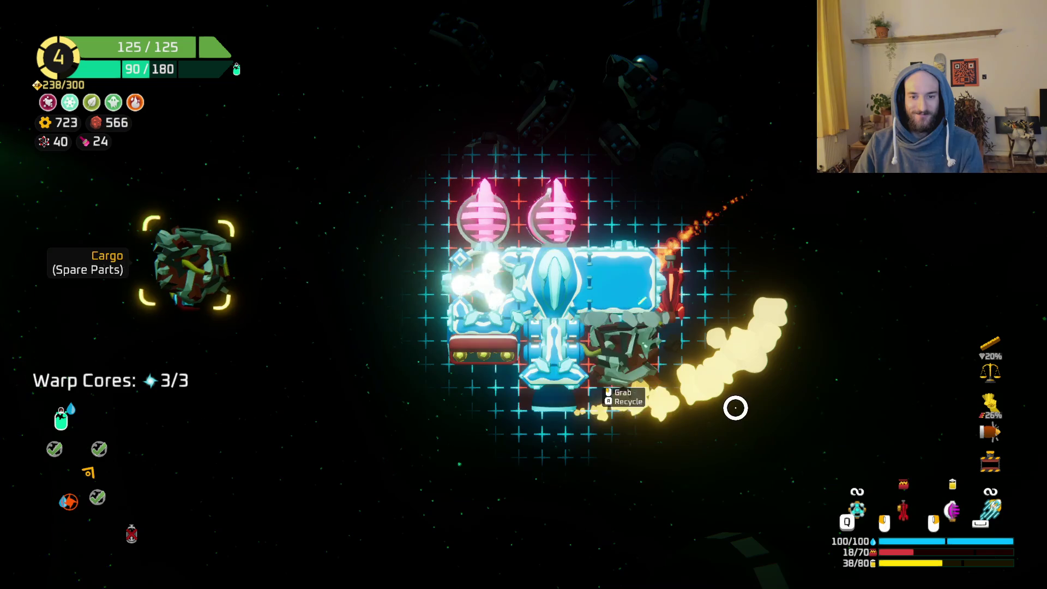
key("Escape")
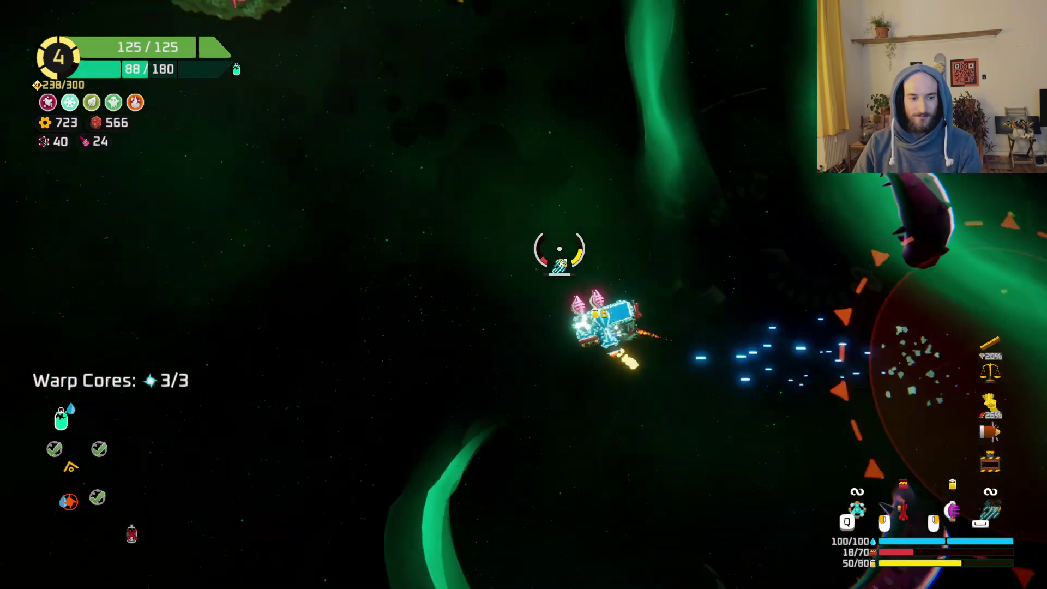
Dash up-left and mine the green asteroid.
key("space")
mouse_move(561, 247)
left_mouse_down()
mouse_move(643, 164)
mouse_move(636, 205)
left_mouse_up()
key("space")
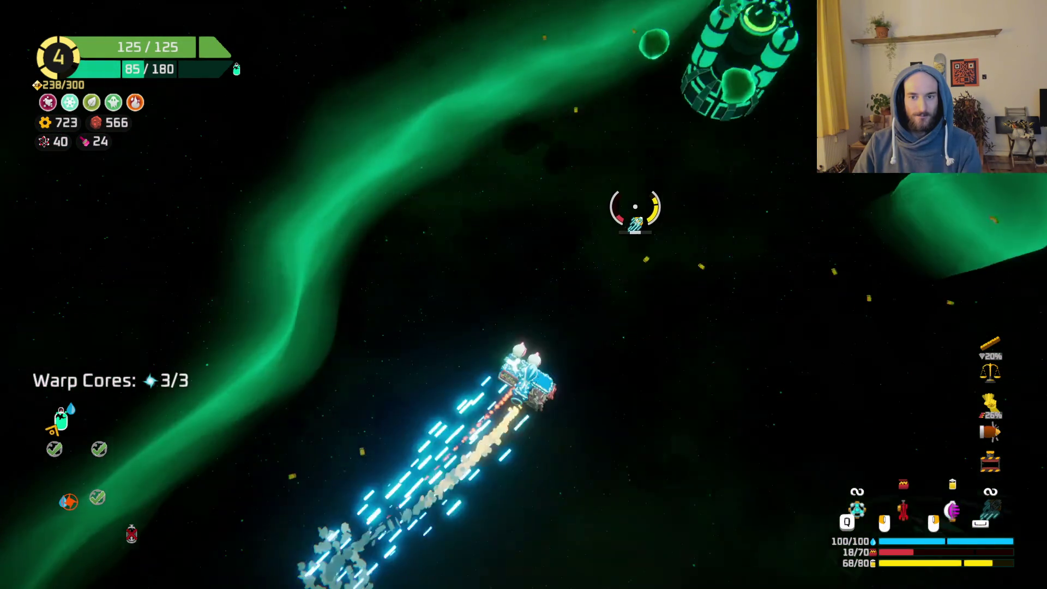
Claim the 145-gear reward from the green station.
key("e")
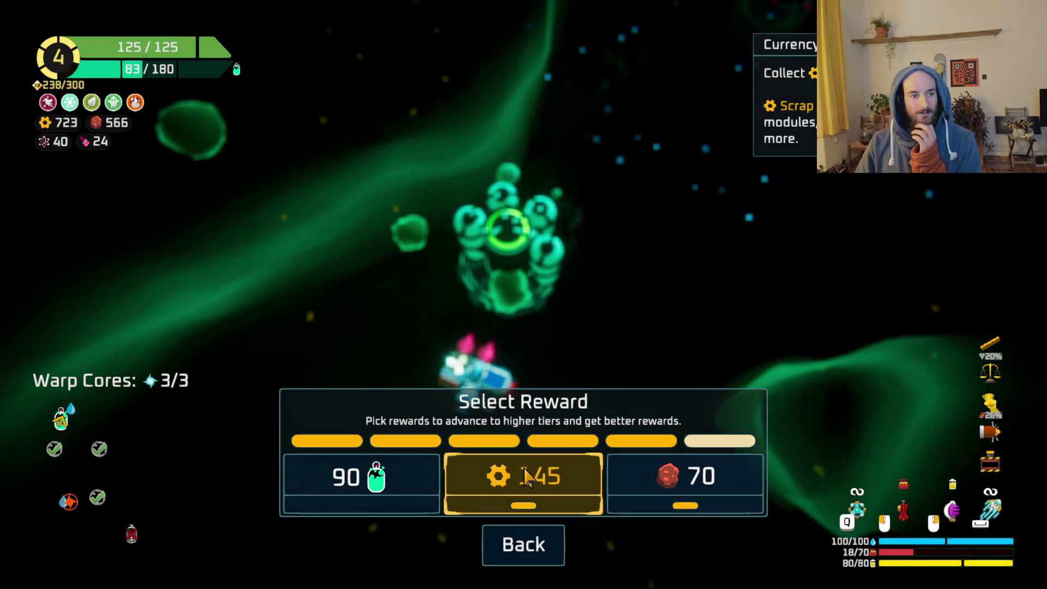
key("Escape")
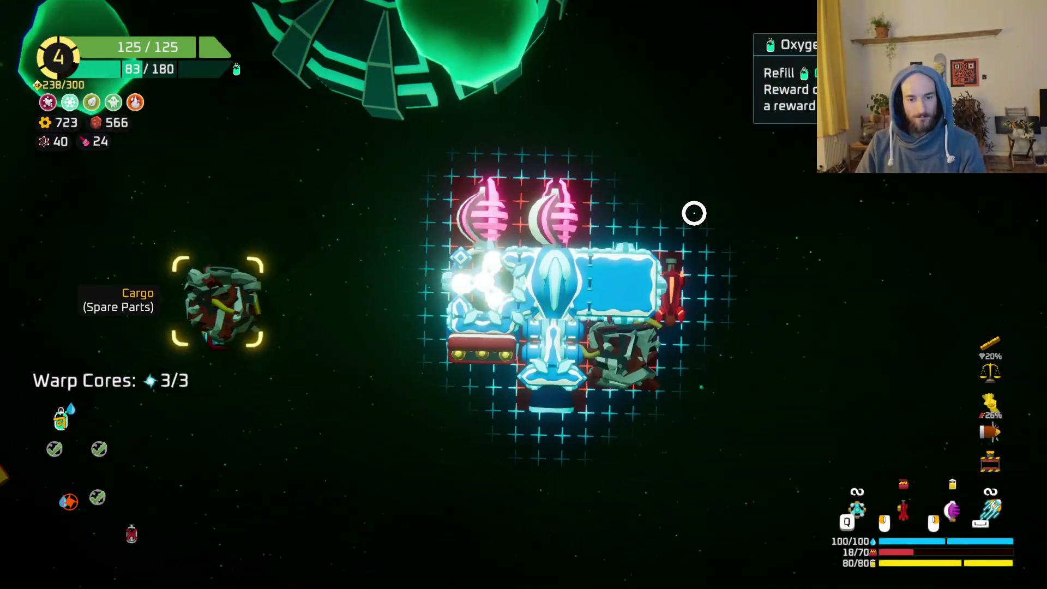
mouse_move(179, 260)
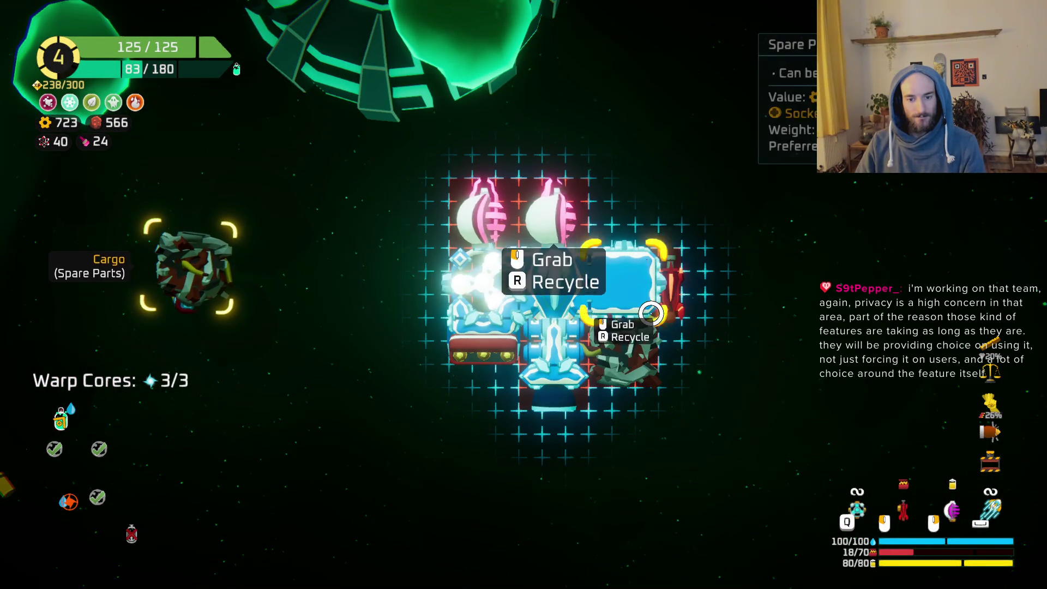
mouse_move(622, 373)
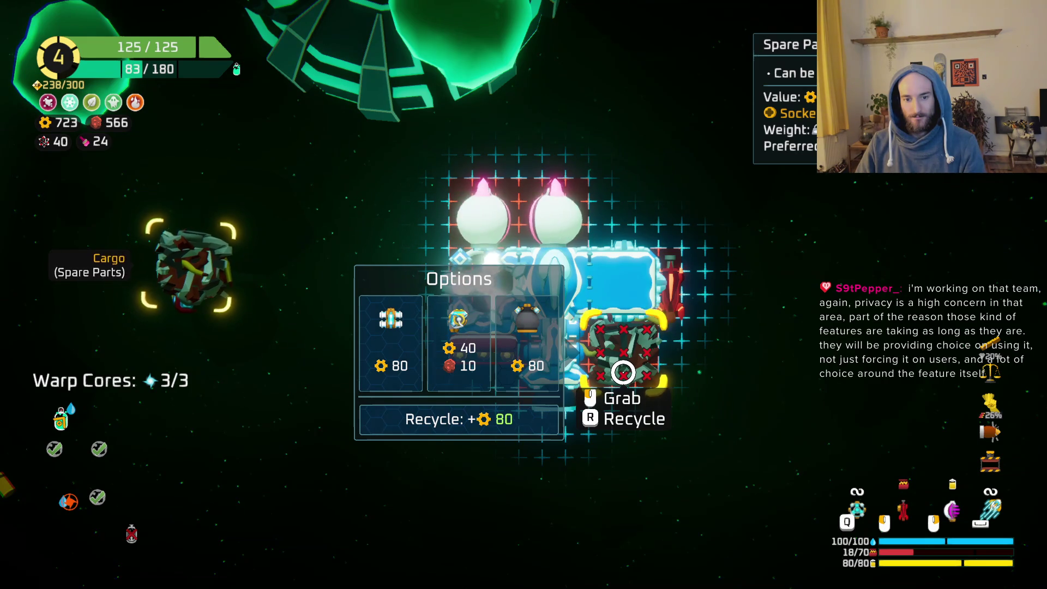
key("Tab")
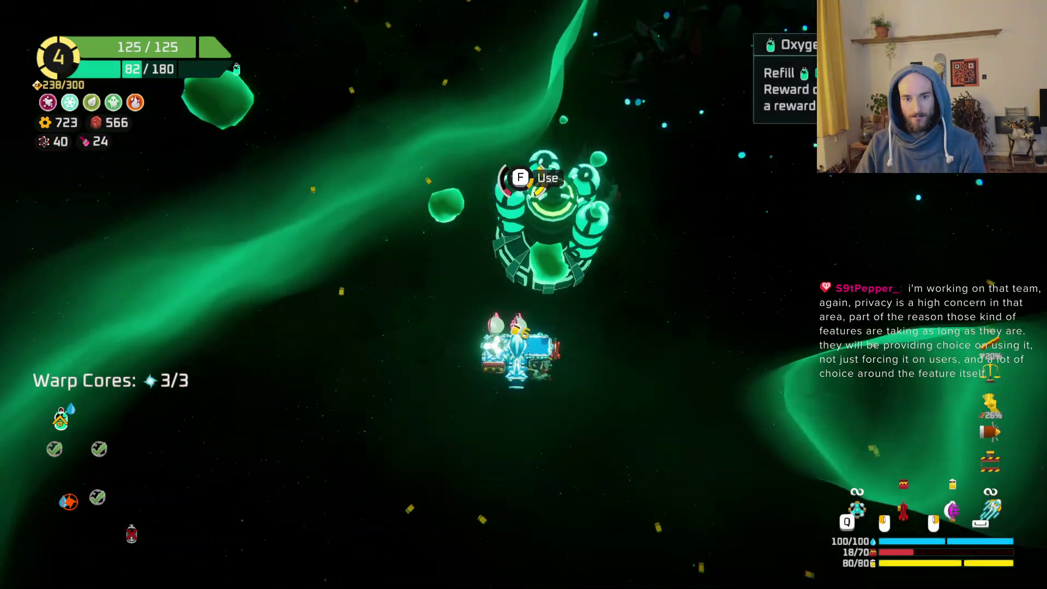
key("f")
left_click(542, 474)
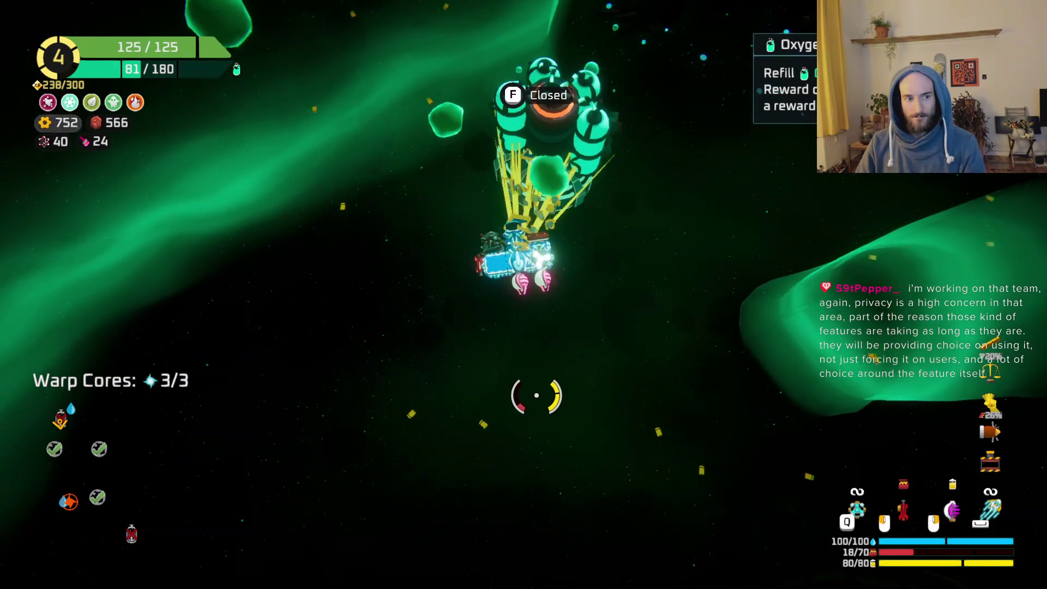
Fly onto the warp core, warp out, and head for the Hideout on the star map.
key("a")
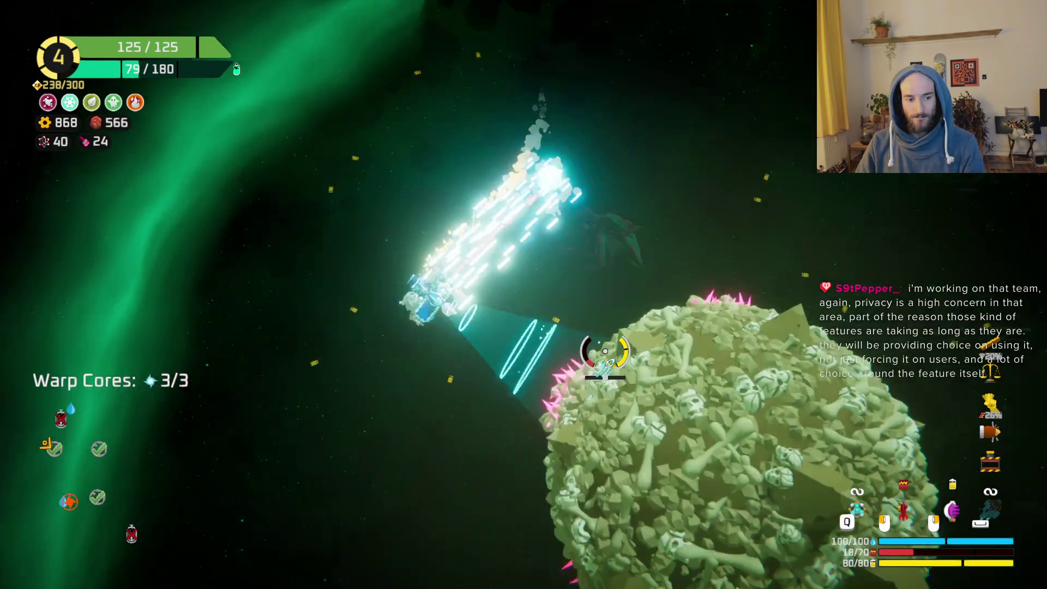
key("s")
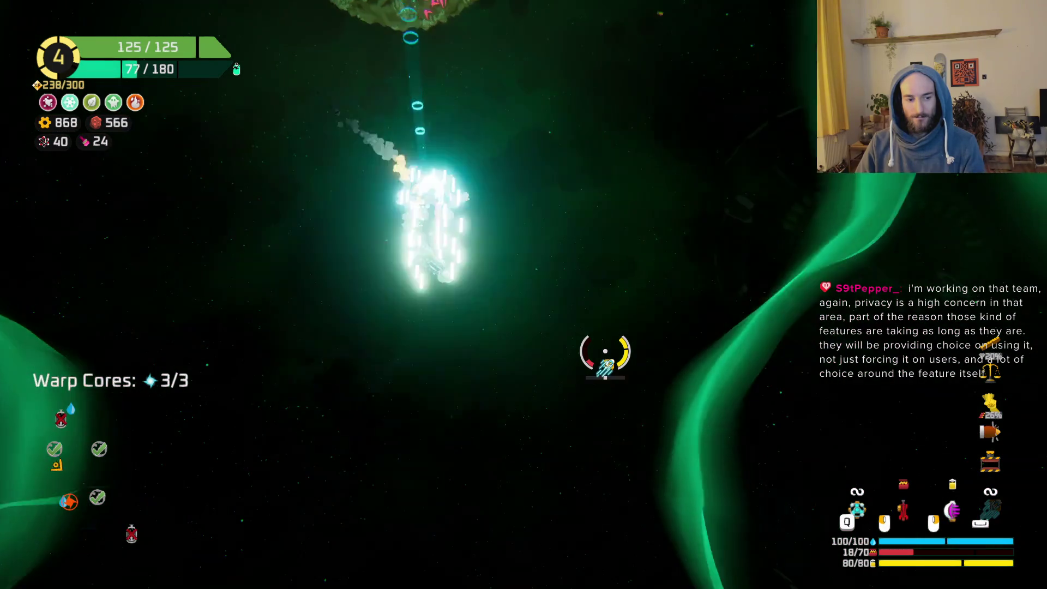
key("s")
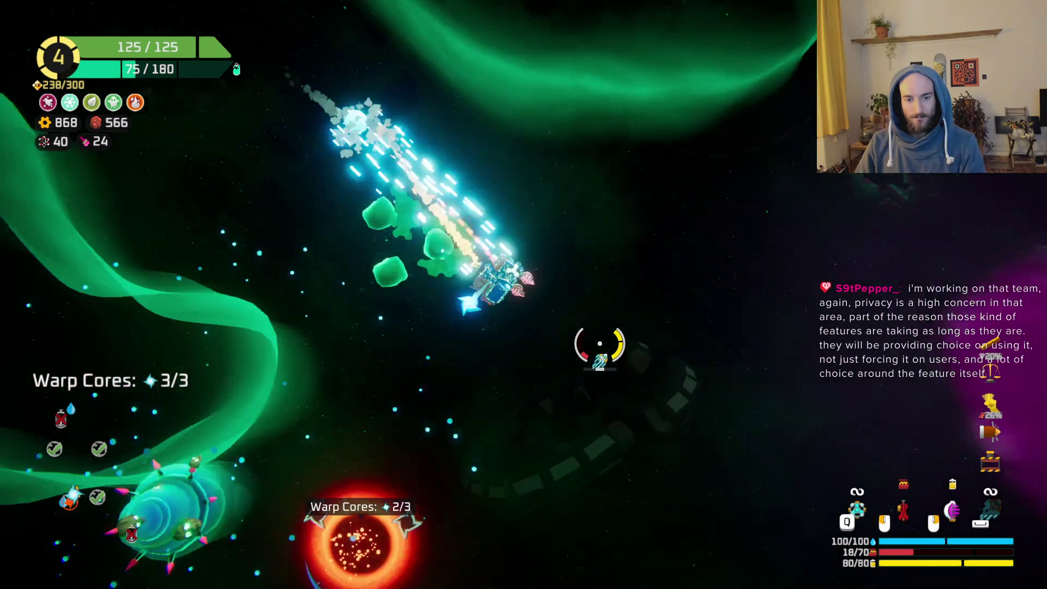
key("s")
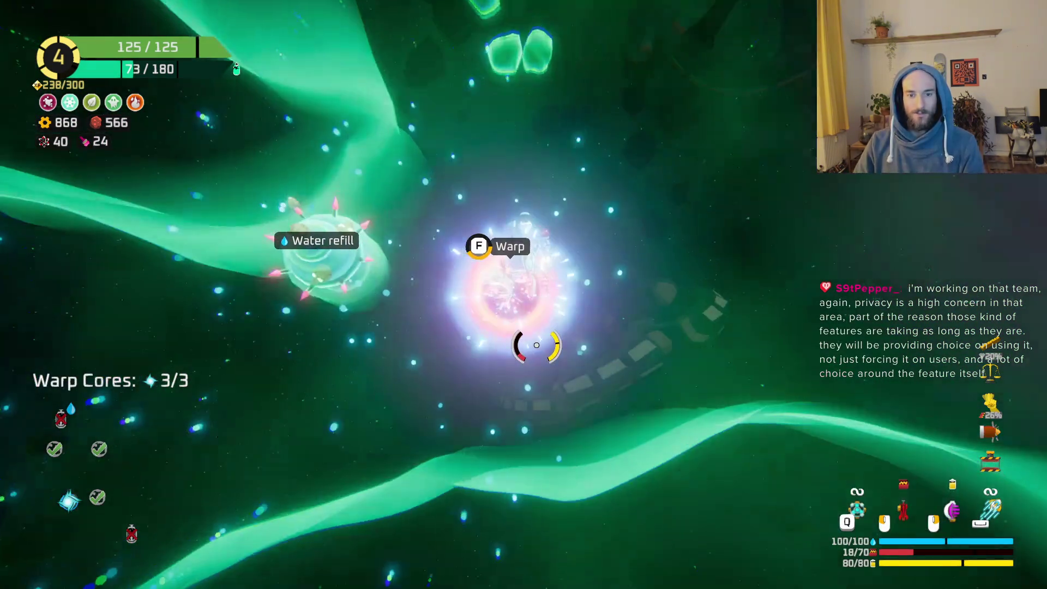
key("f")
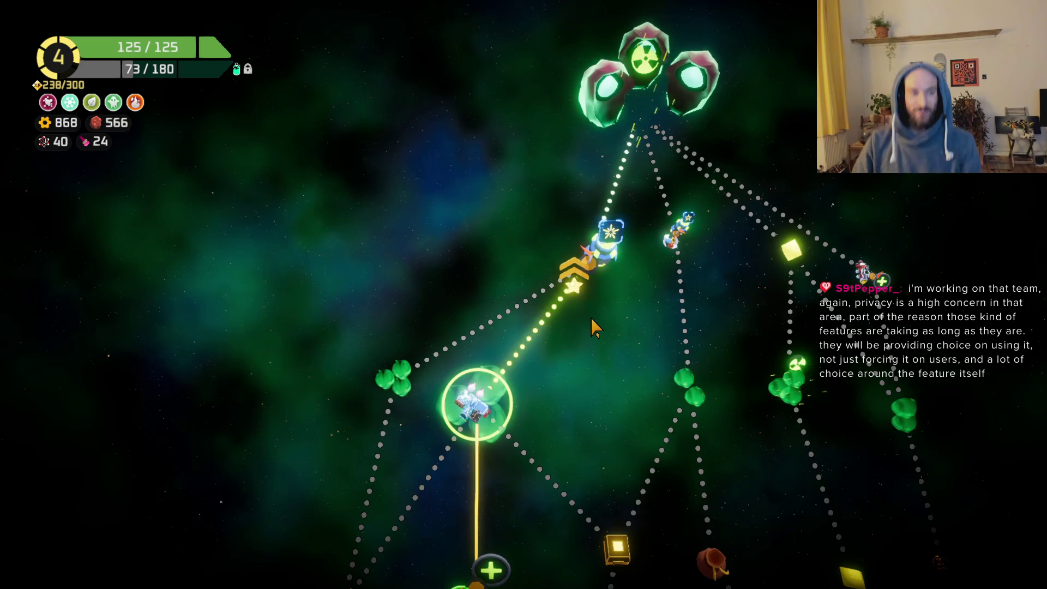
left_click(593, 279)
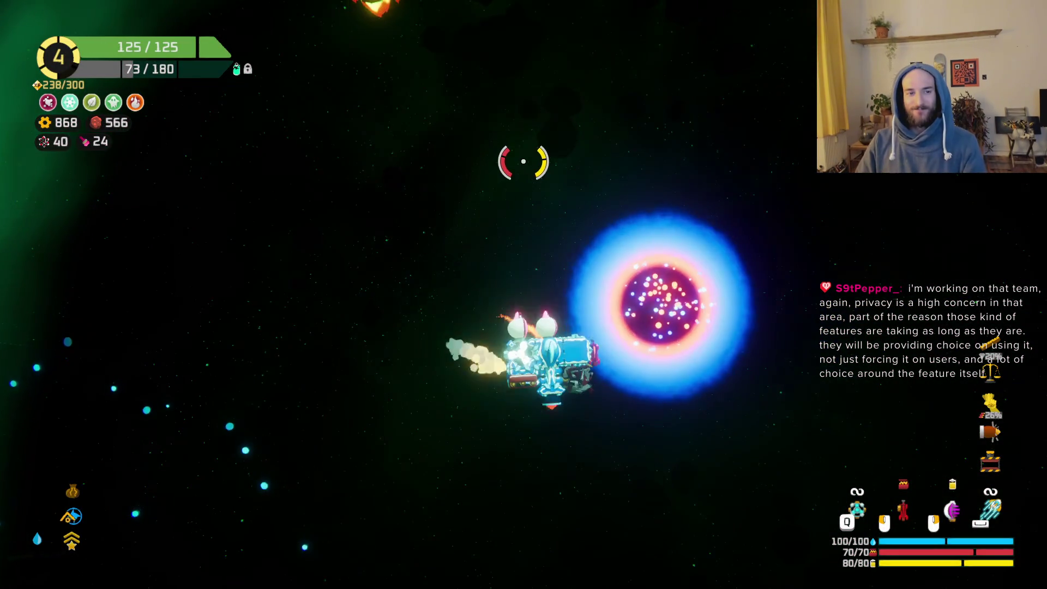
Fit the bullet crate at left front, turn the Ion Cannon into a Dual Thruster, move thruster to top.
key("d")
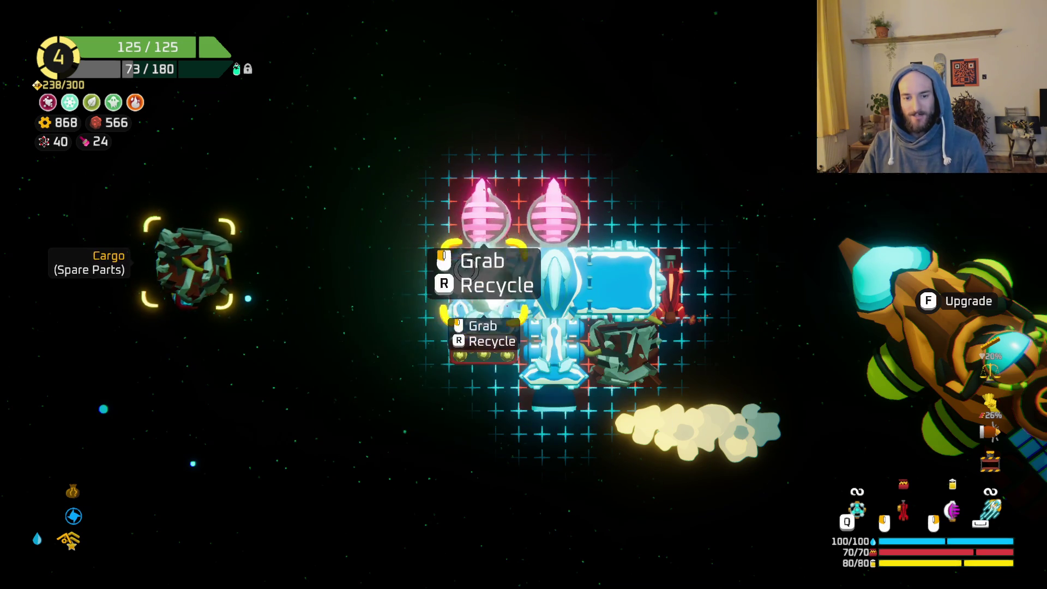
left_click(499, 348)
left_click(436, 296)
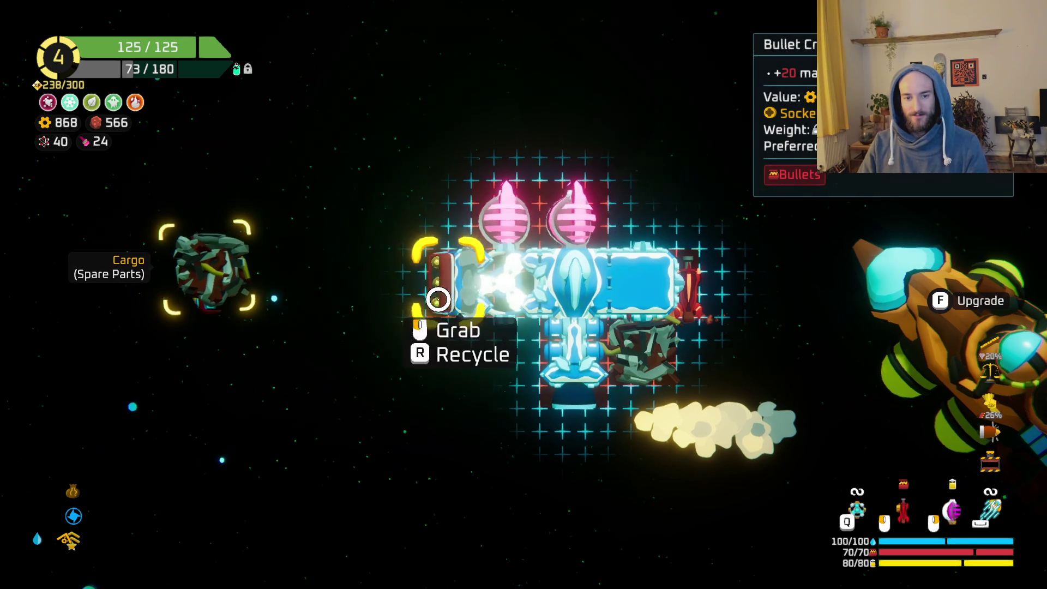
right_click(643, 232)
left_click(484, 368)
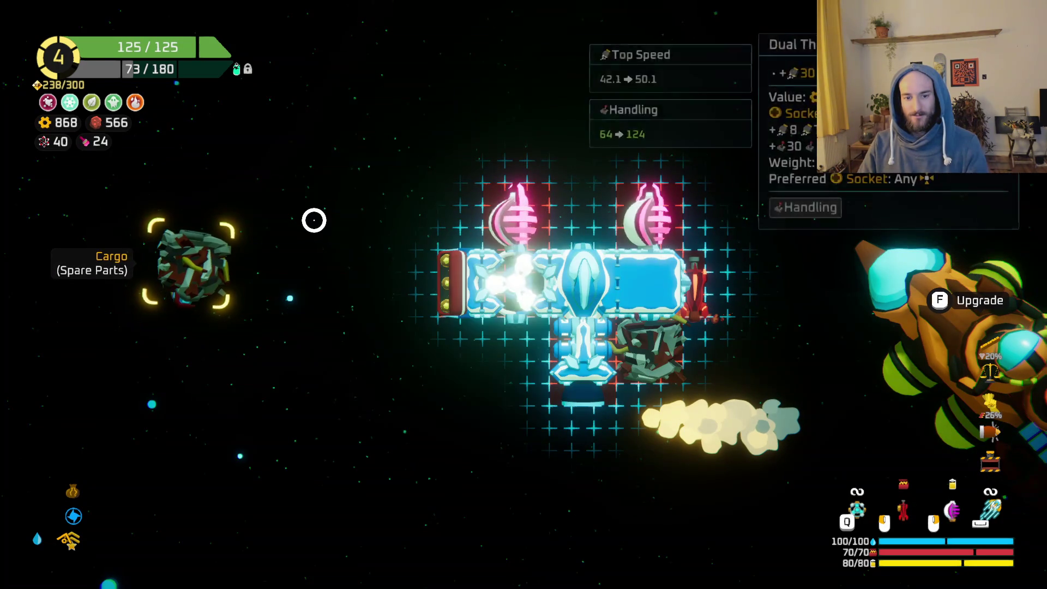
left_click(573, 364)
left_click(581, 229)
Build a battery from the spare-parts cargo and attach it and the thruster, reaching 130 energy.
right_click(655, 357)
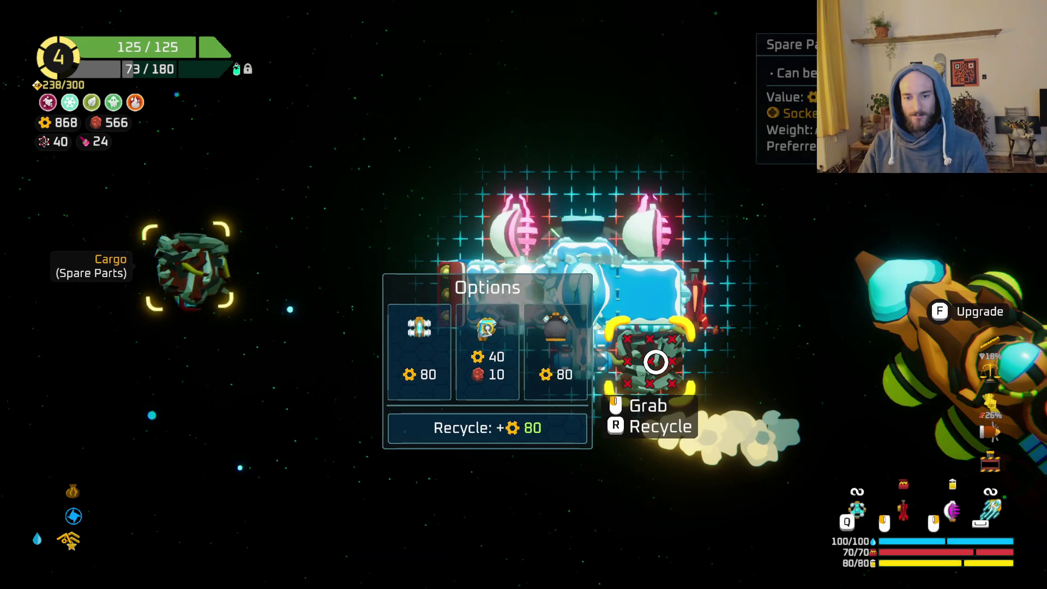
right_click(182, 284)
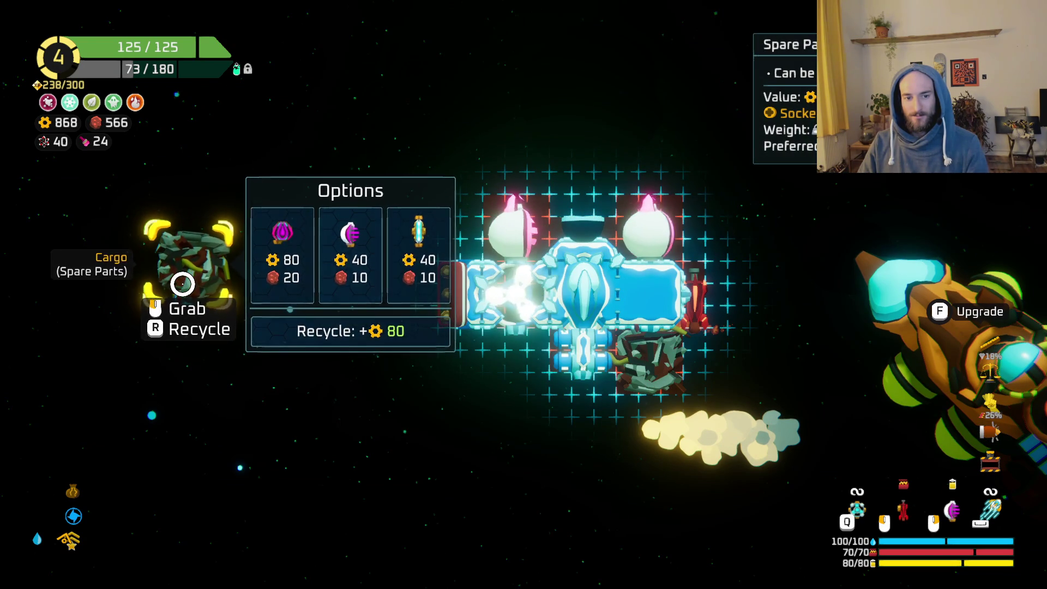
right_click(659, 369)
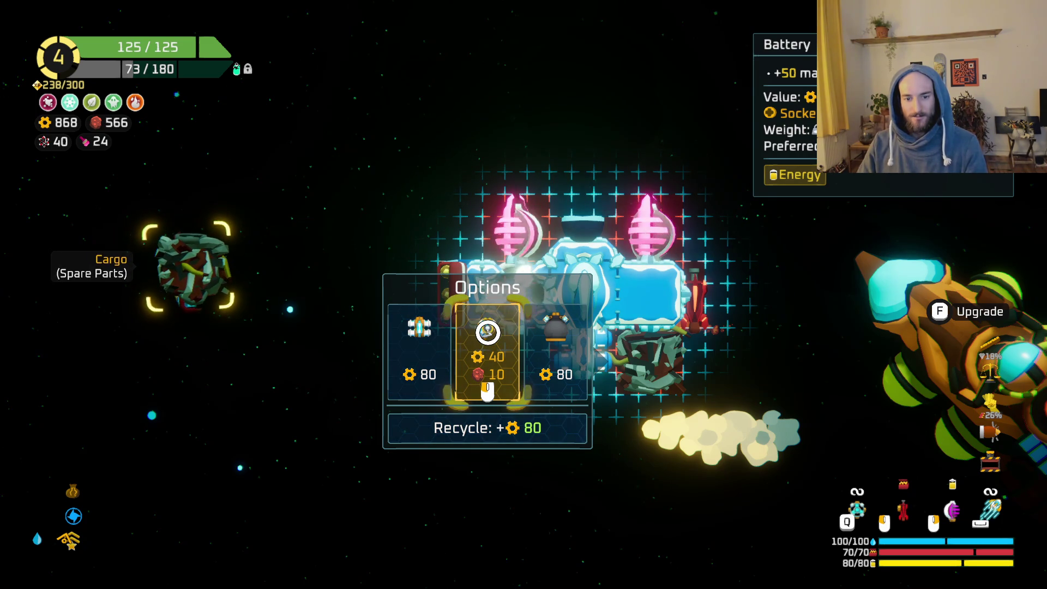
left_click(488, 333)
left_click(636, 361)
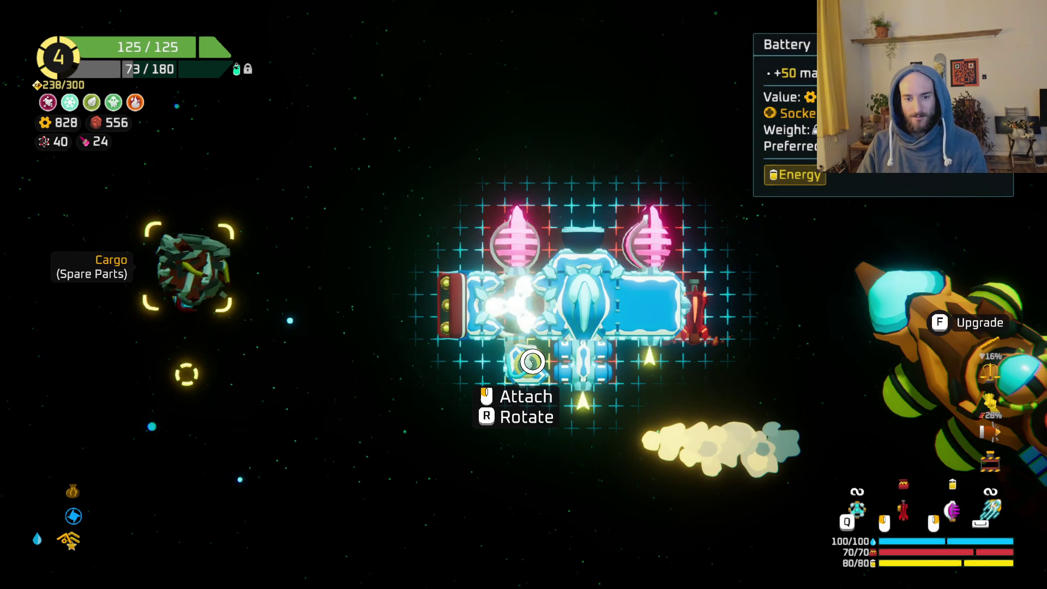
left_click(498, 362)
left_click(436, 305)
left_click(638, 382)
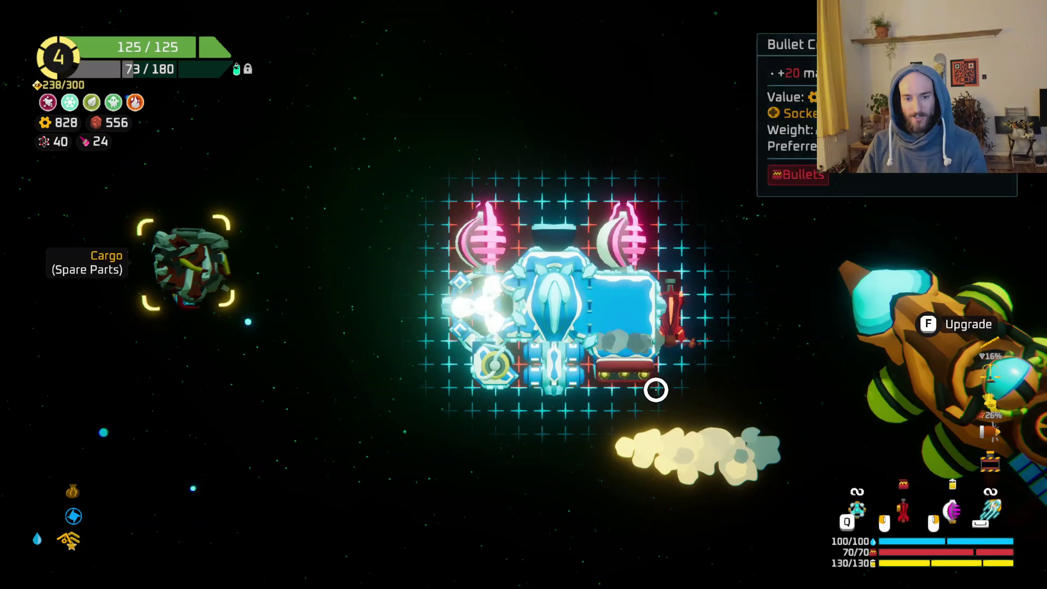
left_click(551, 379)
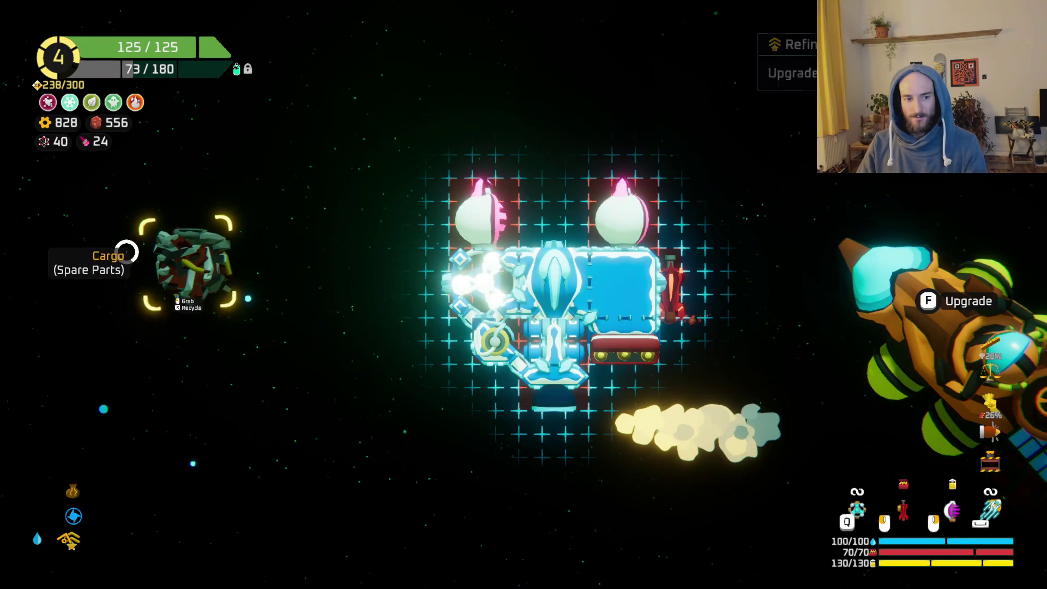
Buy Double Barrel for the rifle, Improved Design for the bullet crate, and Gimbal for the thruster.
key("f")
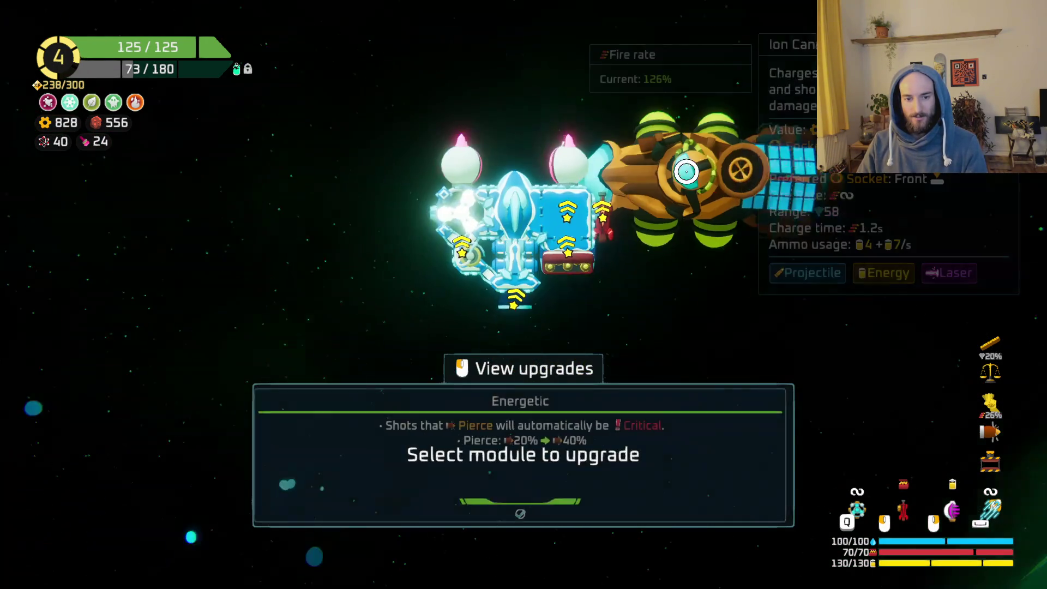
left_click(589, 217)
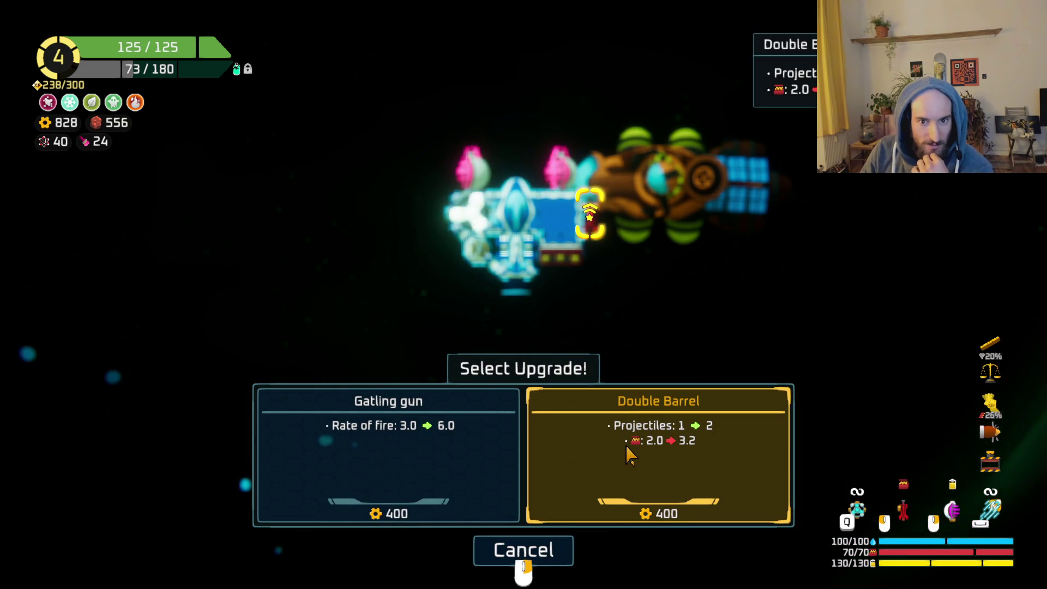
left_click(626, 453)
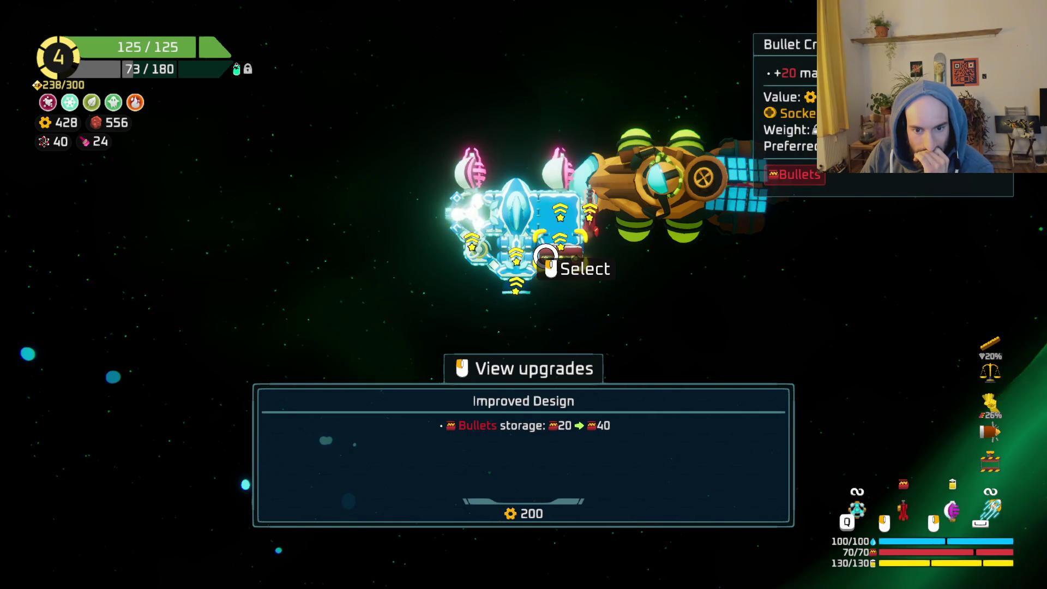
left_click(545, 255)
left_click(598, 468)
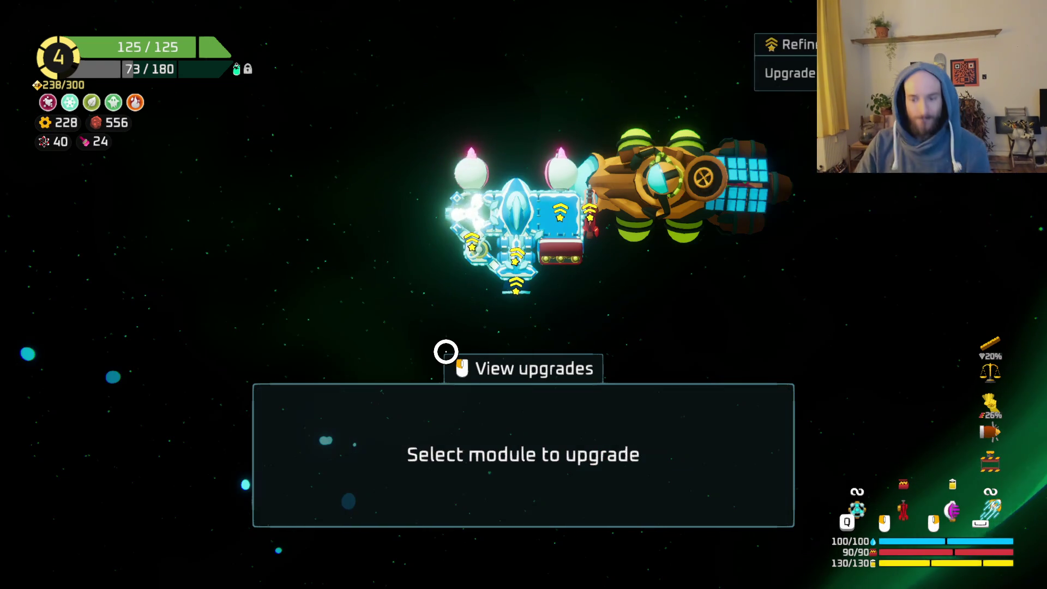
left_click(524, 289)
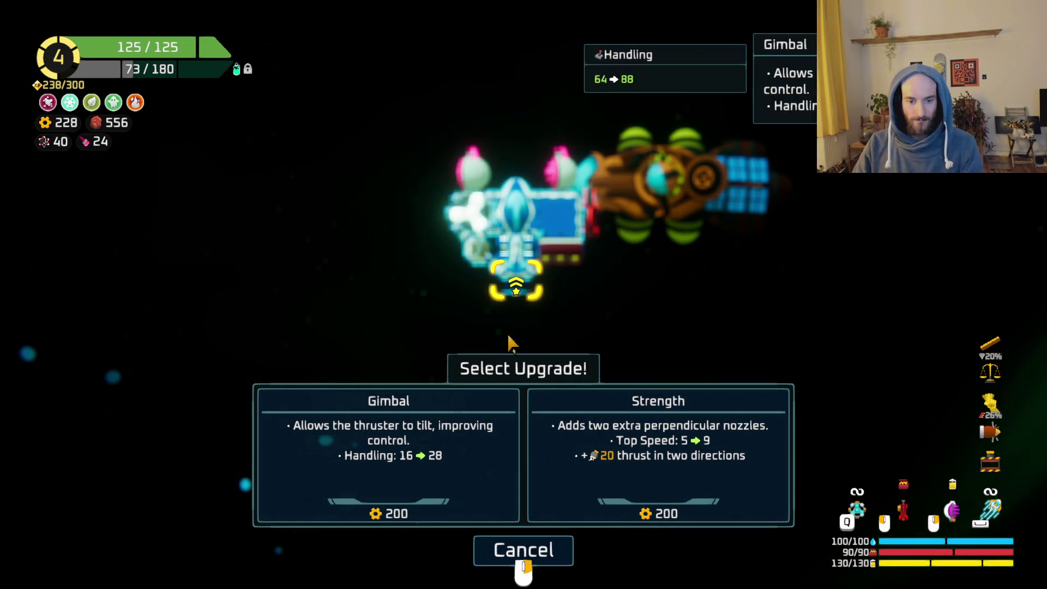
right_click(374, 365)
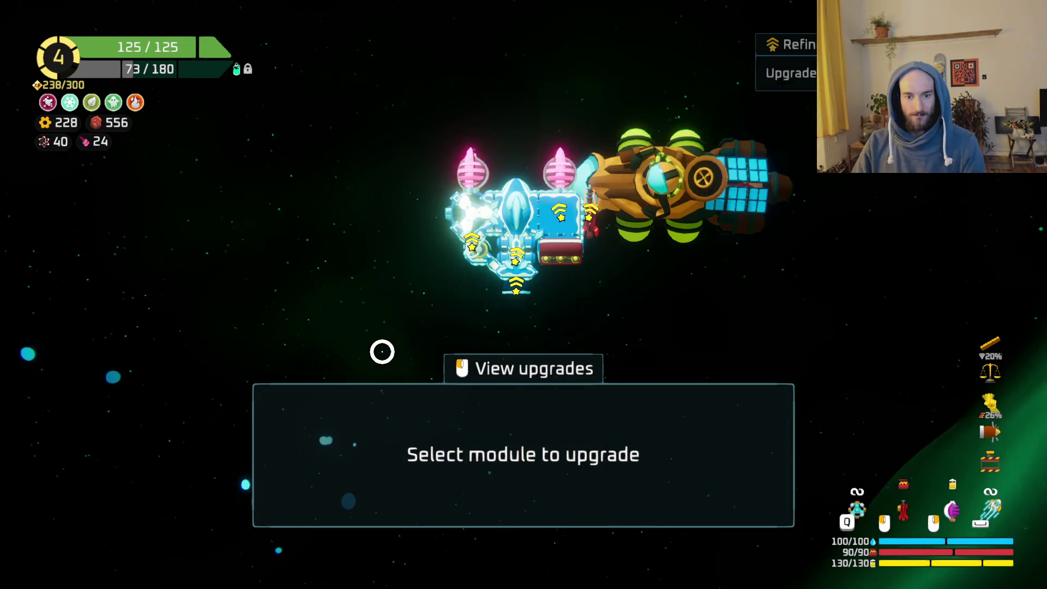
left_click(530, 274)
left_click(441, 466)
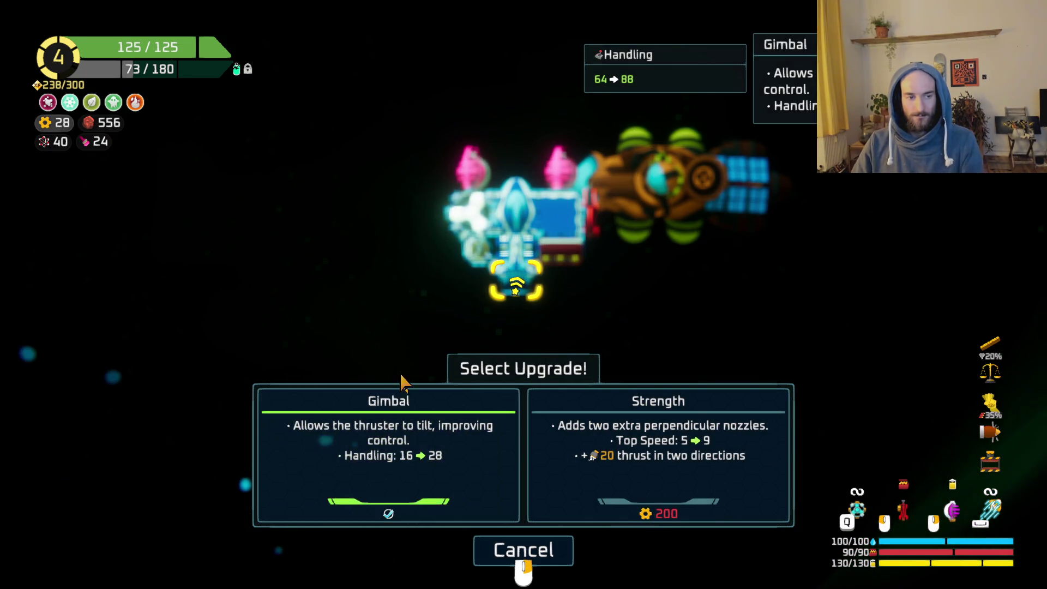
key("Escape")
Fly up to the item shop and look over Bandana, Hourglass and Heavy Bullets.
key("w")
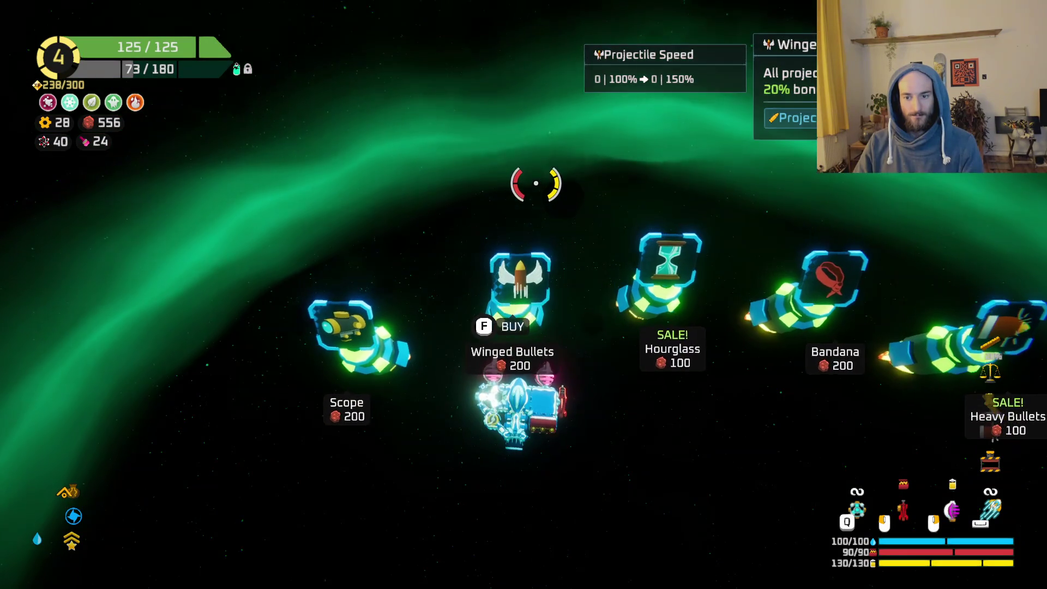
key("d")
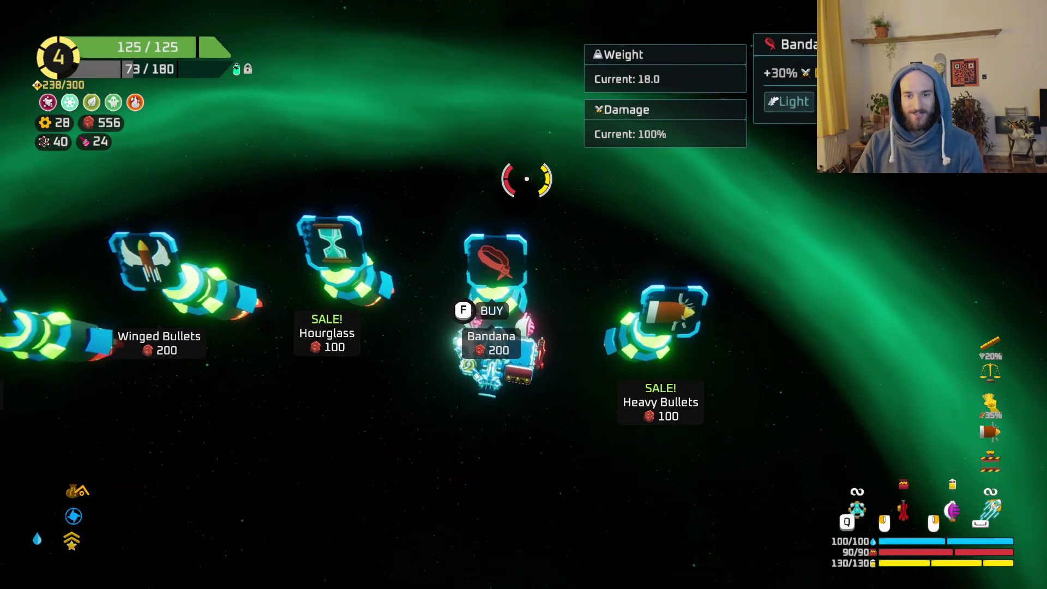
key("a")
key("s")
key("a")
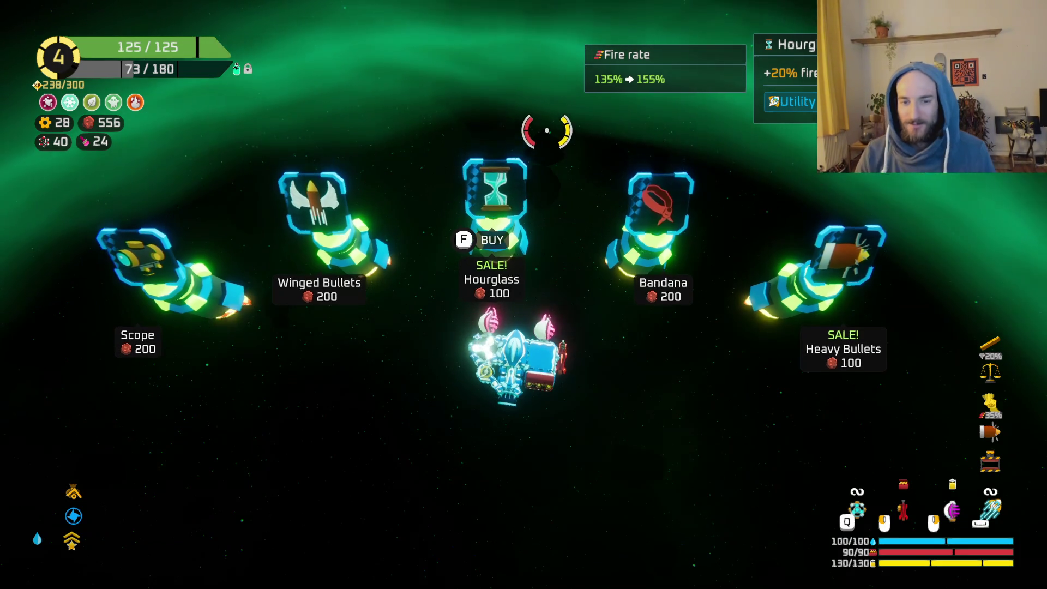
key("d")
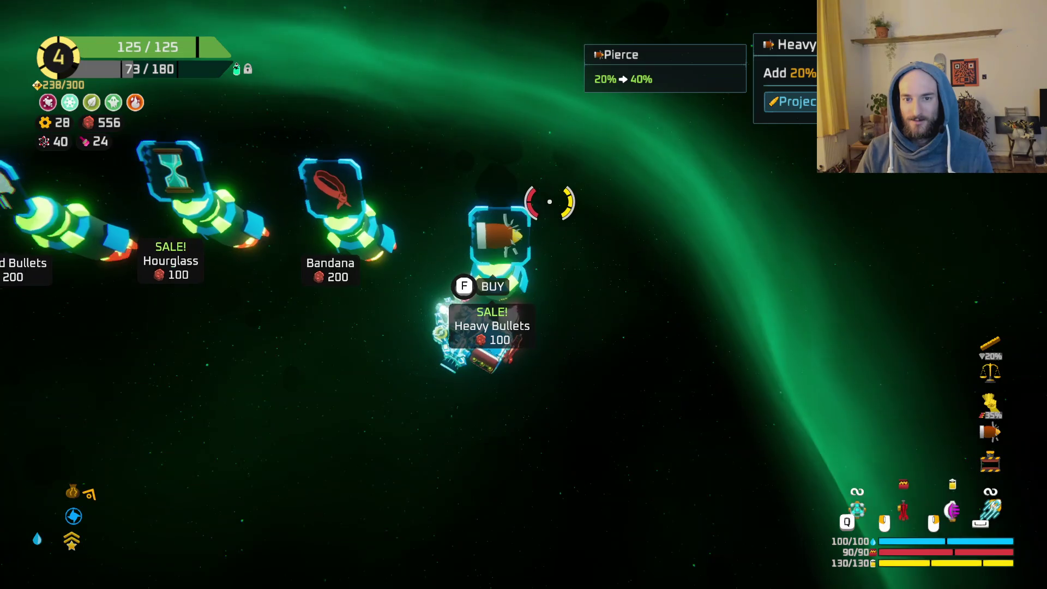
key("Tab")
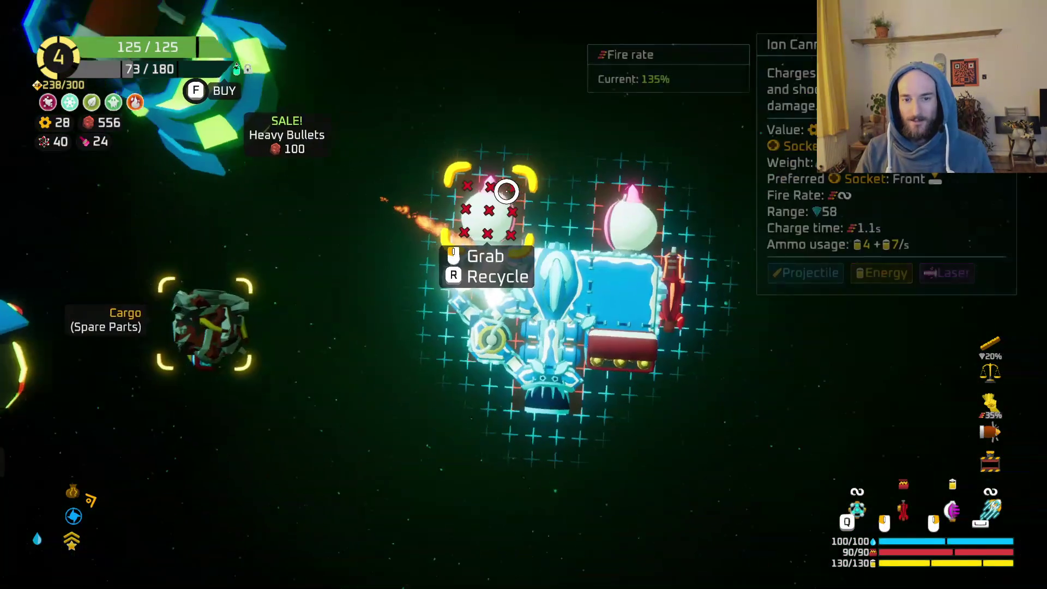
key("Tab")
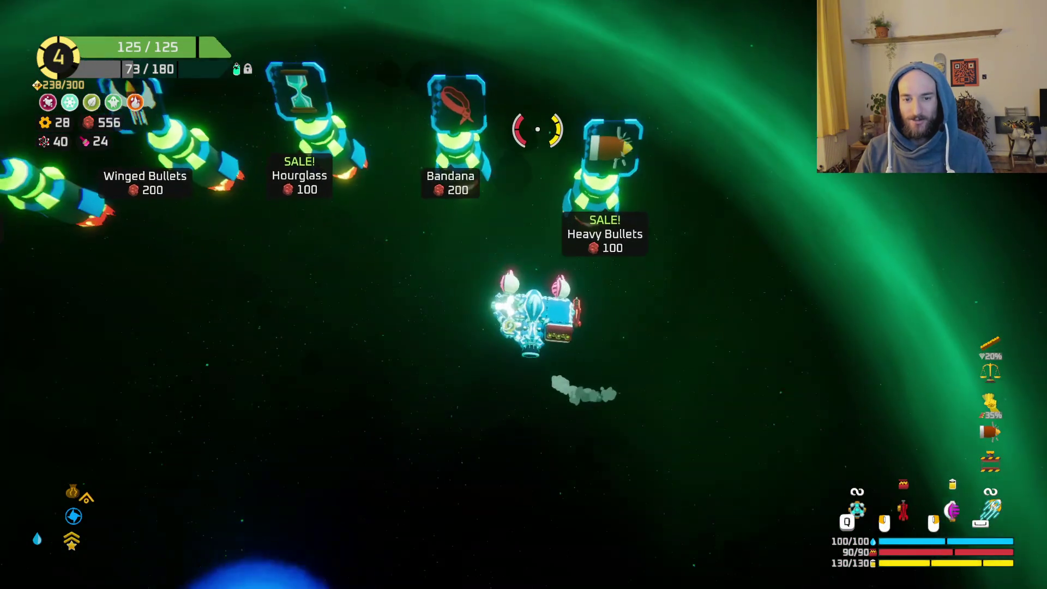
Check the Scope and Bandana items, then position the ship beside the Hourglass.
key("a")
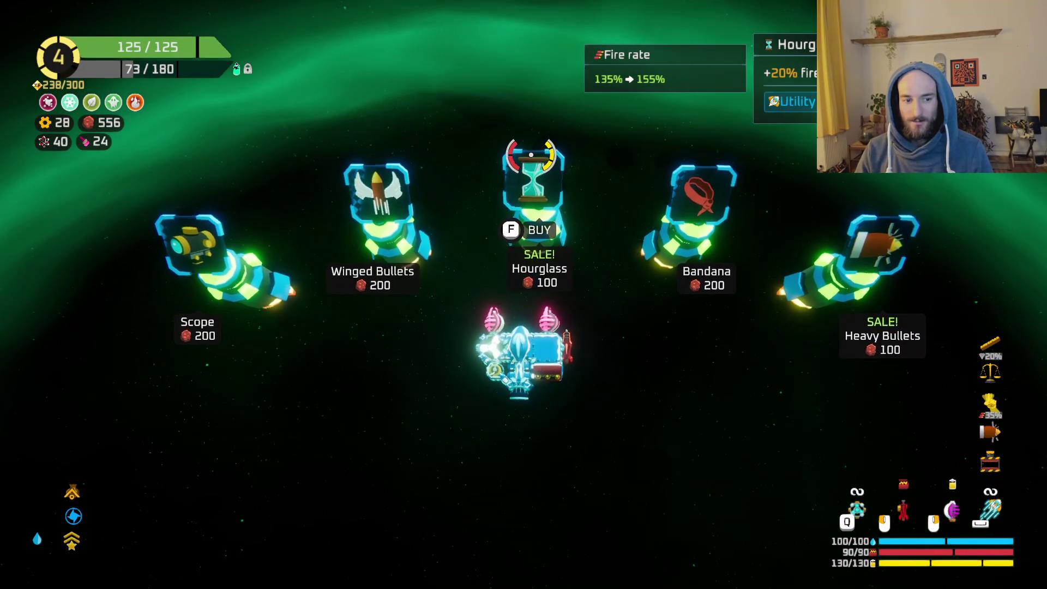
key("a")
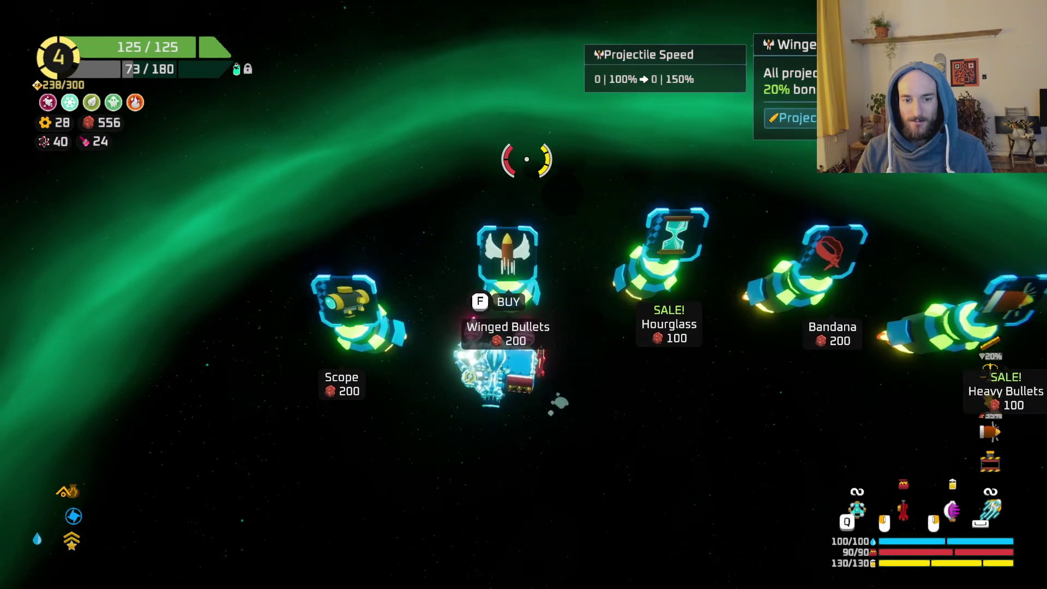
key("d")
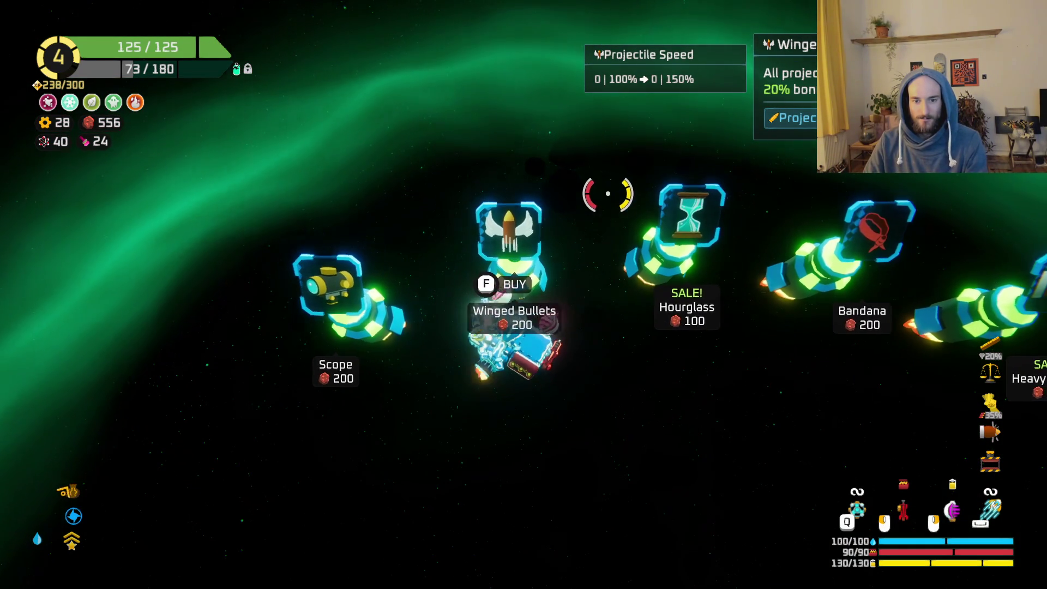
key("d")
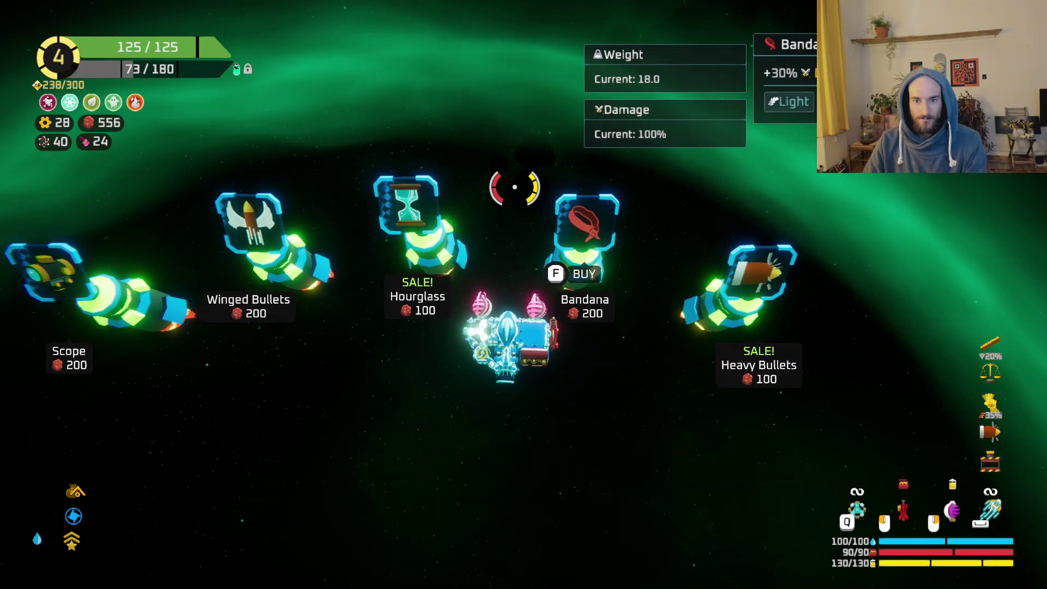
key("w")
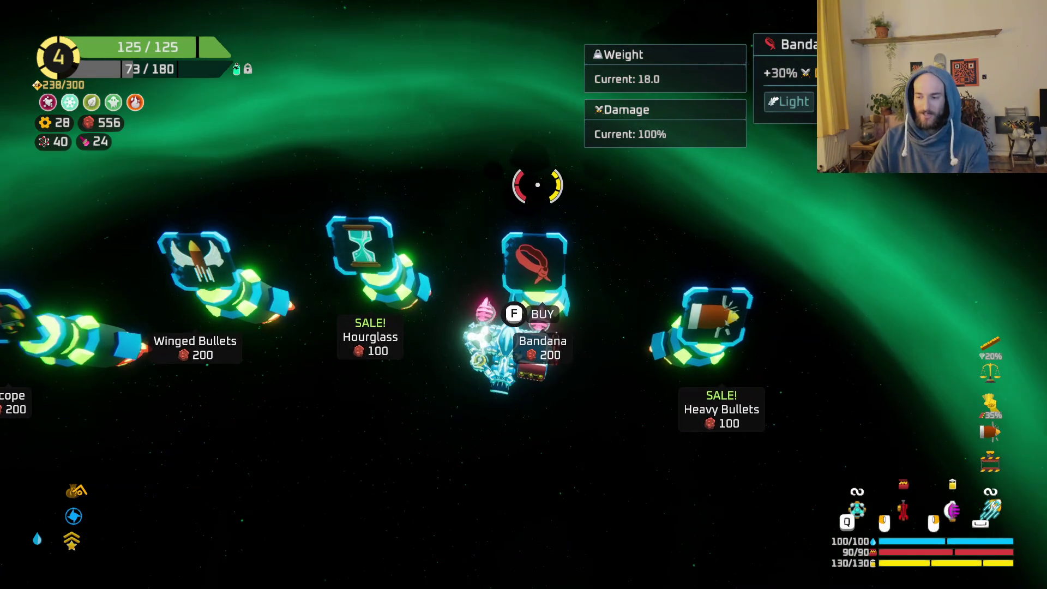
key("s")
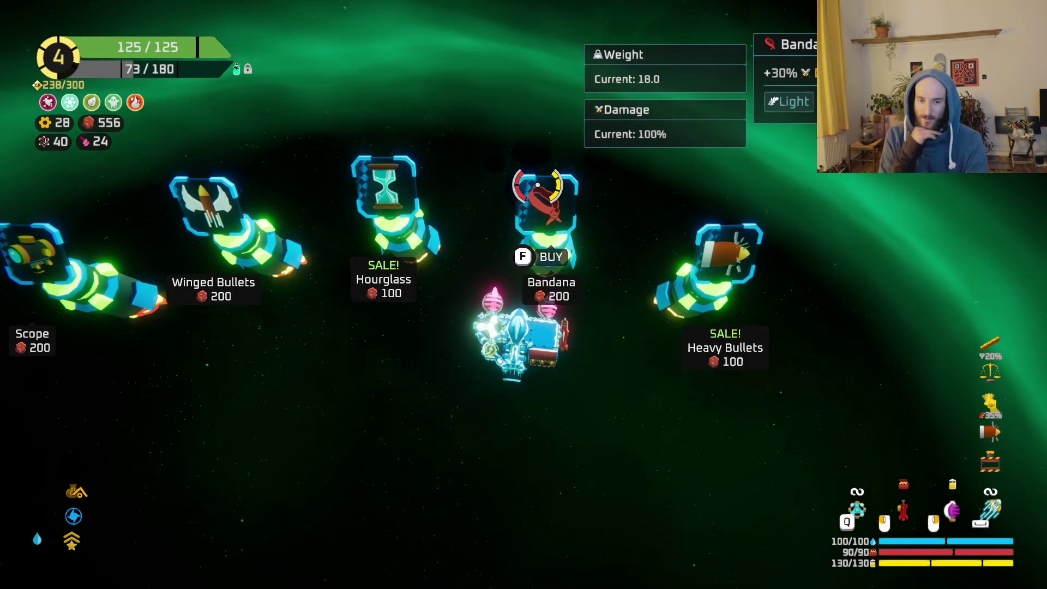
key("a")
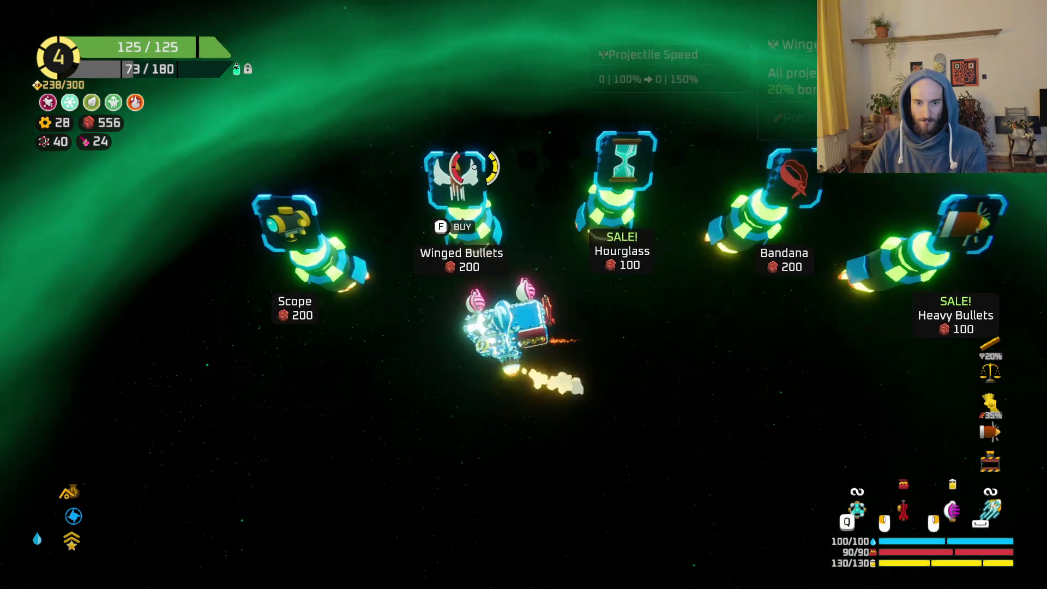
key("w")
key("d")
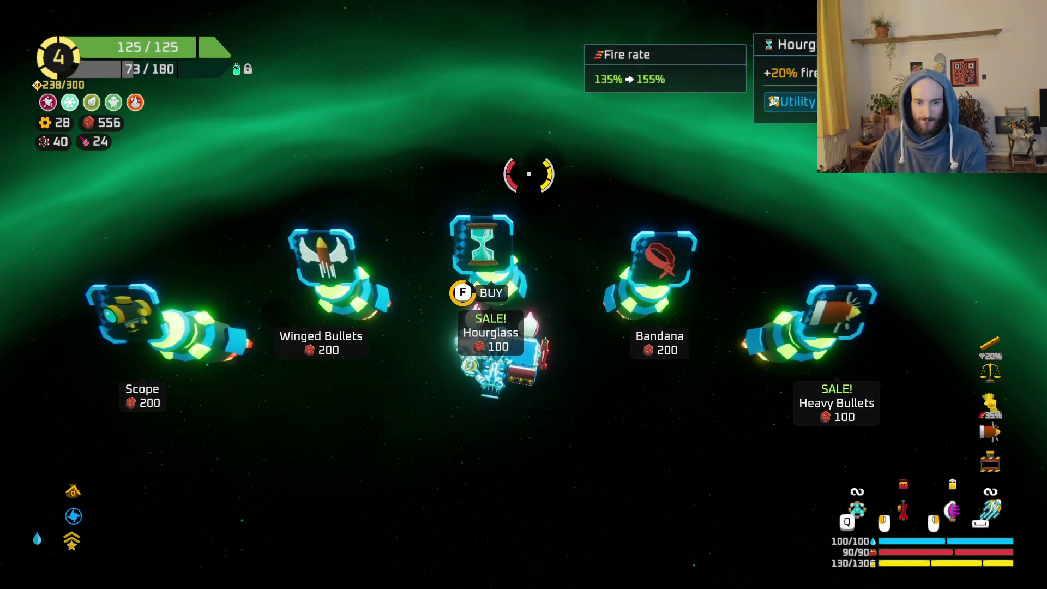
Buy the Hourglass and Winged Bullets items.
key("f")
key("a")
key("f")
key("d")
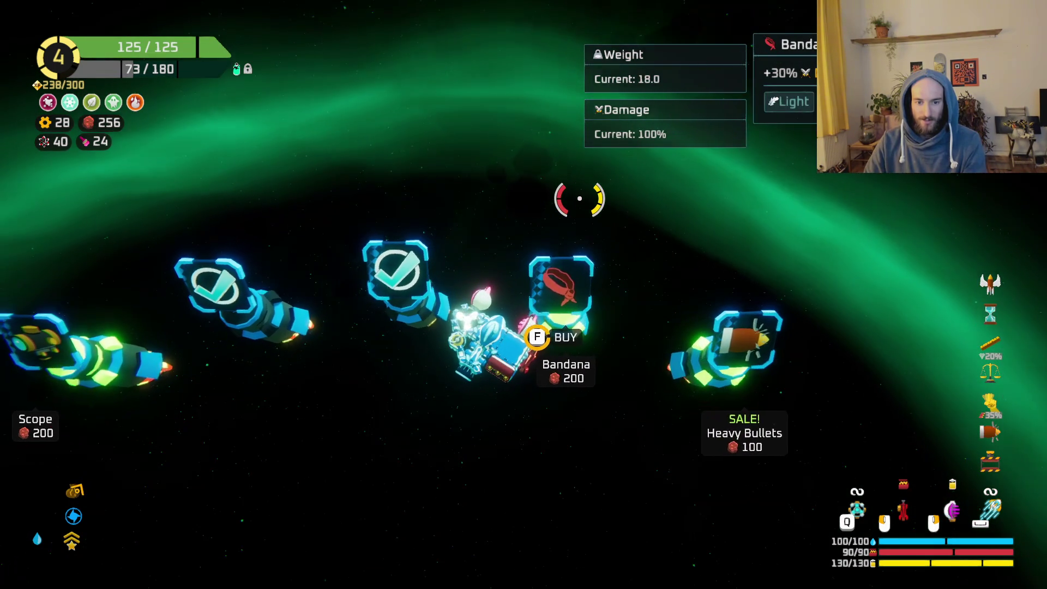
Buy the Bandana, warp to the next sector, and choose the Boss Battle node.
key("f")
key("s")
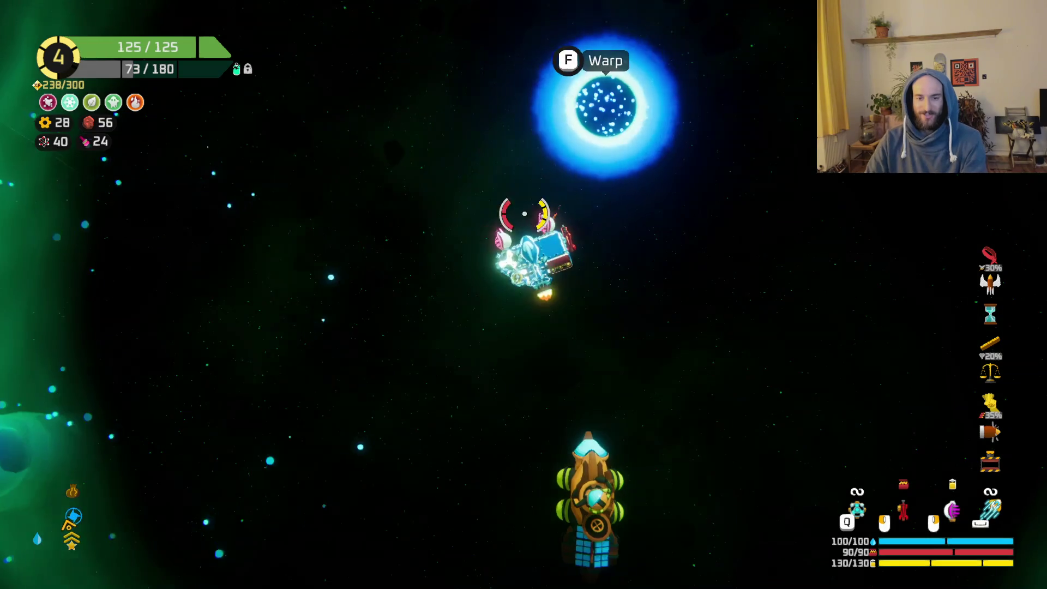
key("w")
key("f")
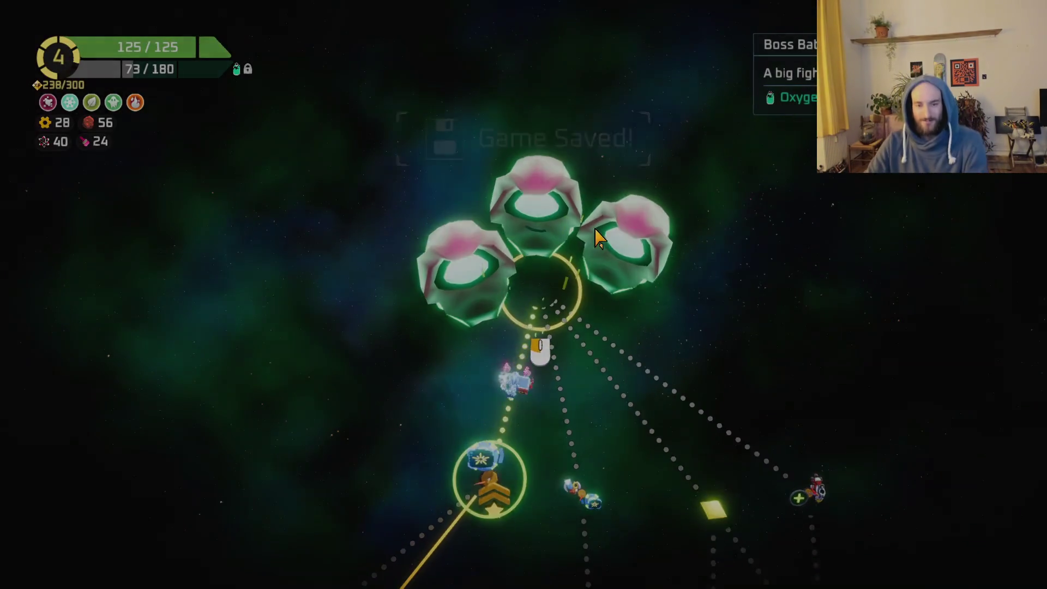
left_click(596, 236)
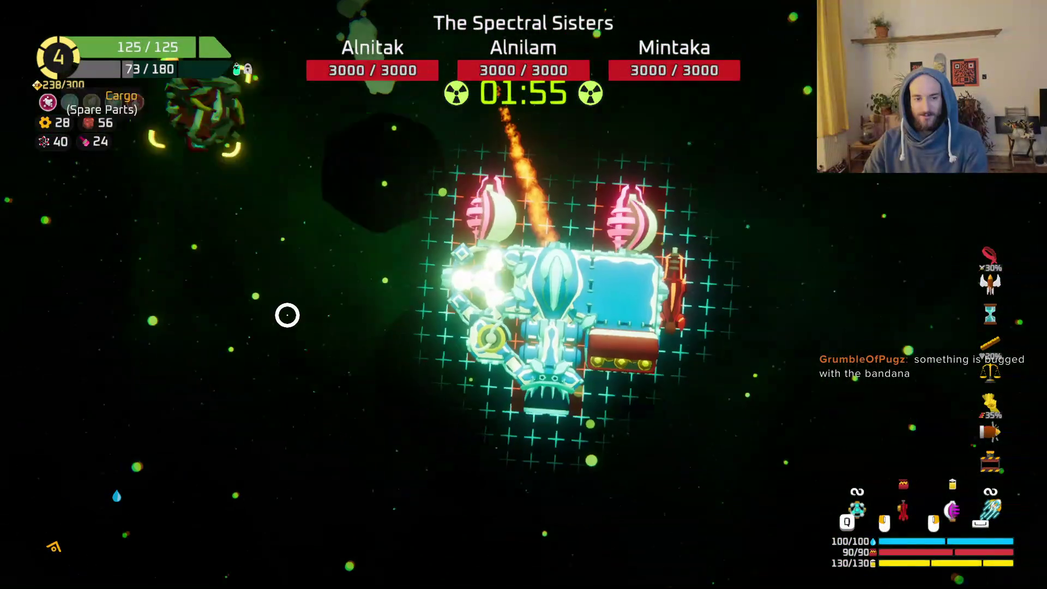
Open fire on The Spectral Sisters, wearing down Mintaka and Alnilam while evading attacks.
mouse_move(156, 258)
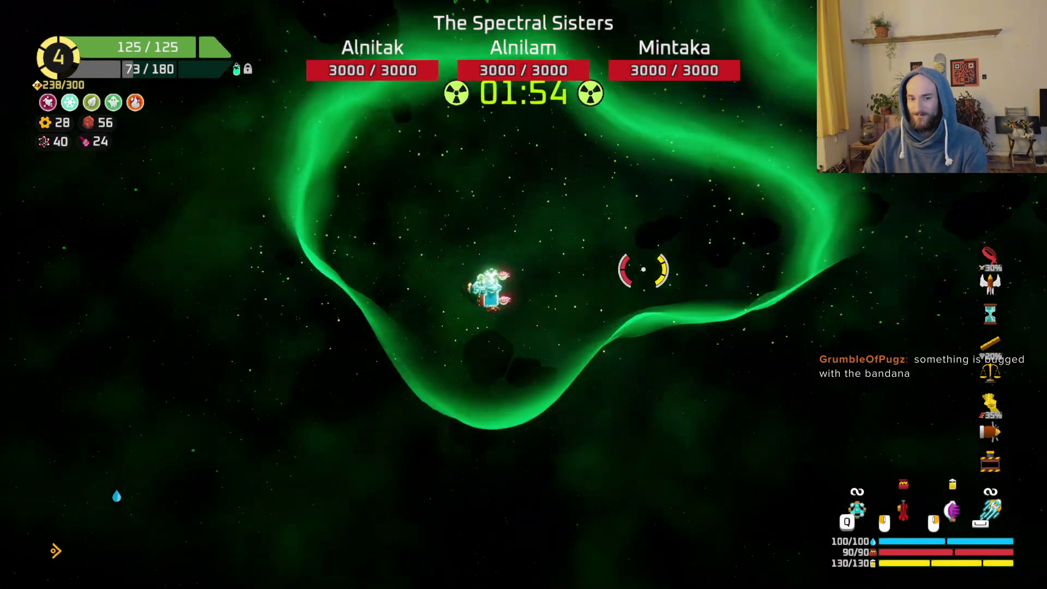
left_click(562, 175)
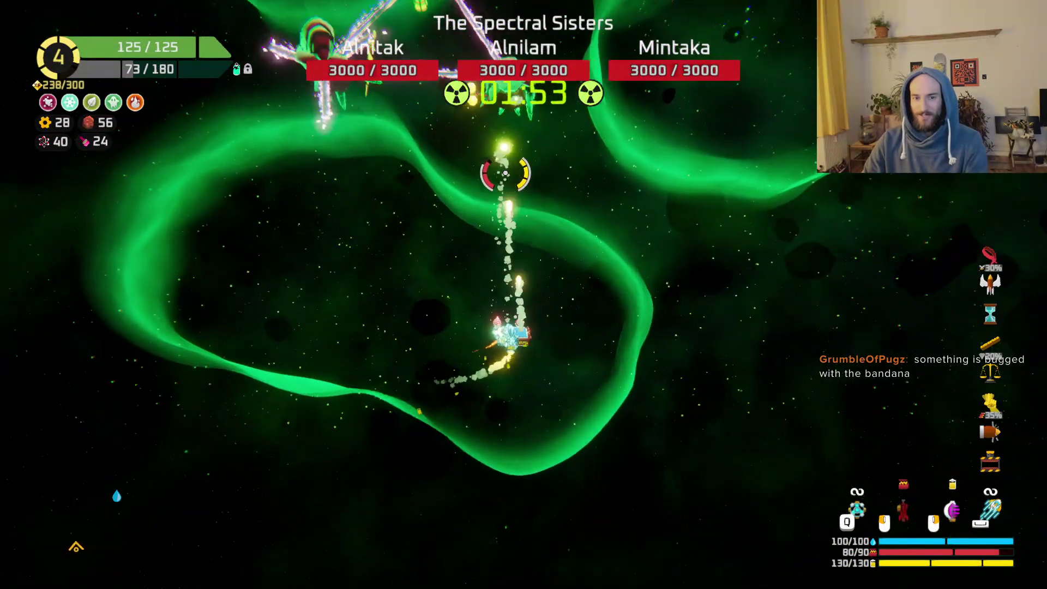
mouse_move(506, 173)
left_mouse_down()
mouse_move(433, 198)
mouse_move(362, 246)
mouse_move(491, 262)
mouse_move(568, 339)
left_mouse_up()
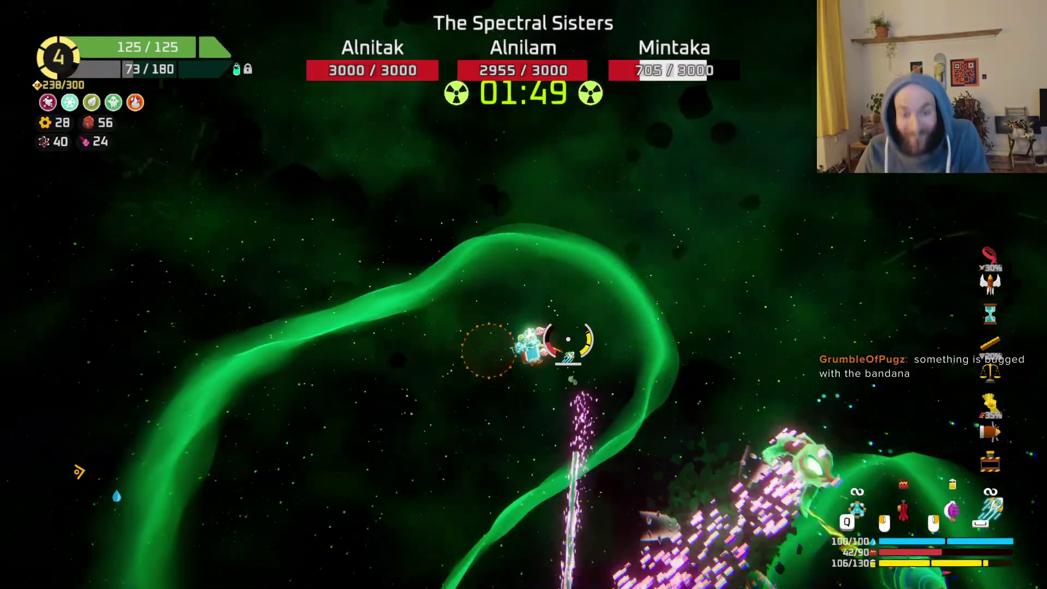
key("w")
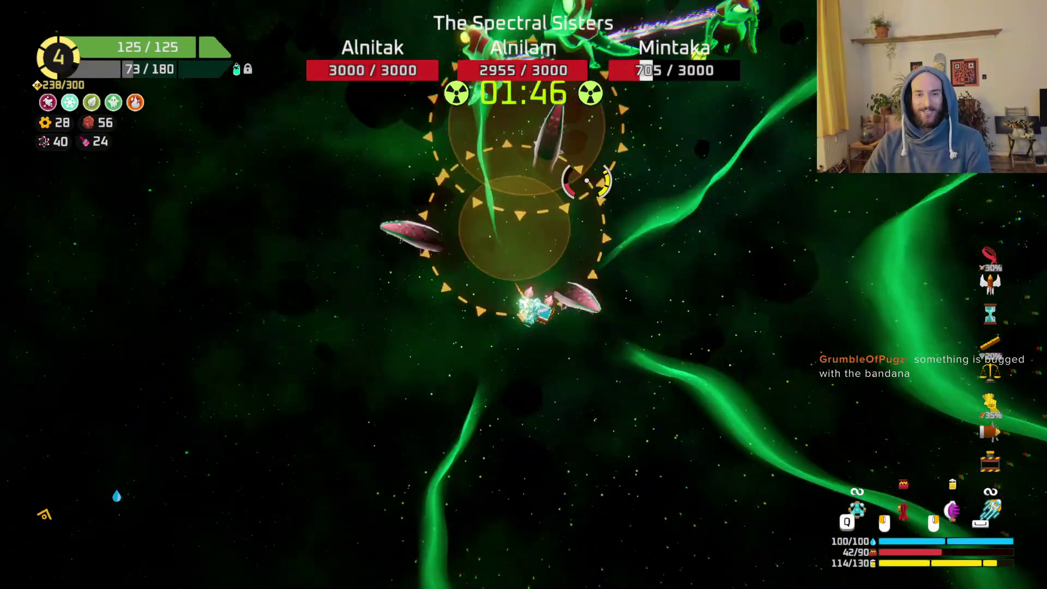
mouse_move(586, 181)
left_mouse_down()
mouse_move(545, 145)
mouse_move(480, 234)
mouse_move(486, 187)
mouse_move(445, 205)
left_mouse_up()
key("w")
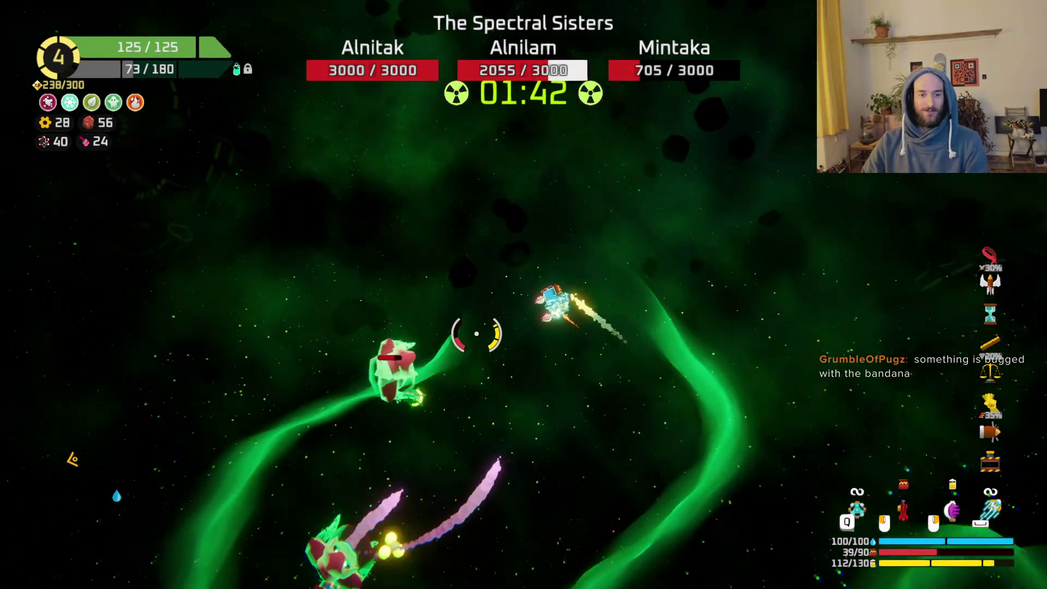
left_click_drag(477, 334, 501, 413)
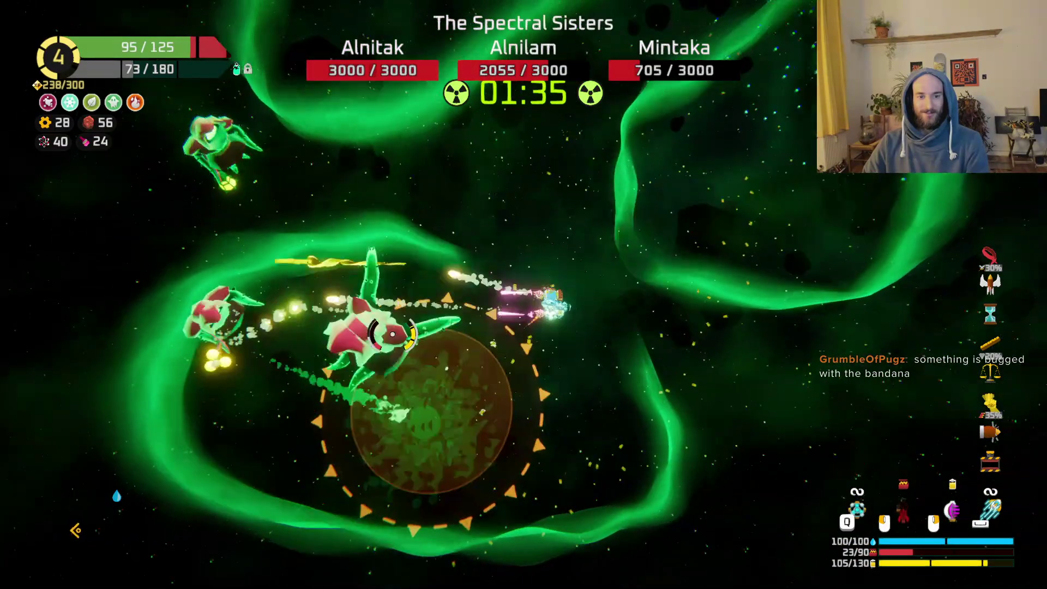
mouse_move(393, 333)
left_mouse_down()
mouse_move(376, 306)
mouse_move(338, 292)
mouse_move(374, 242)
mouse_move(431, 196)
left_mouse_up()
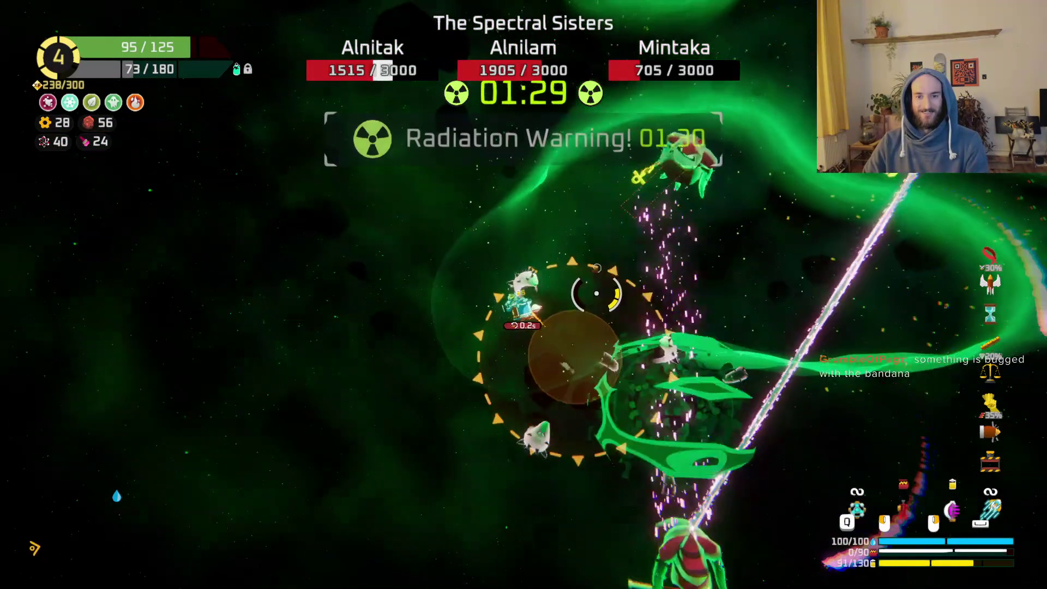
Dodge the converging sisters while firing, then unleash the vortex ability to finish them.
key("d")
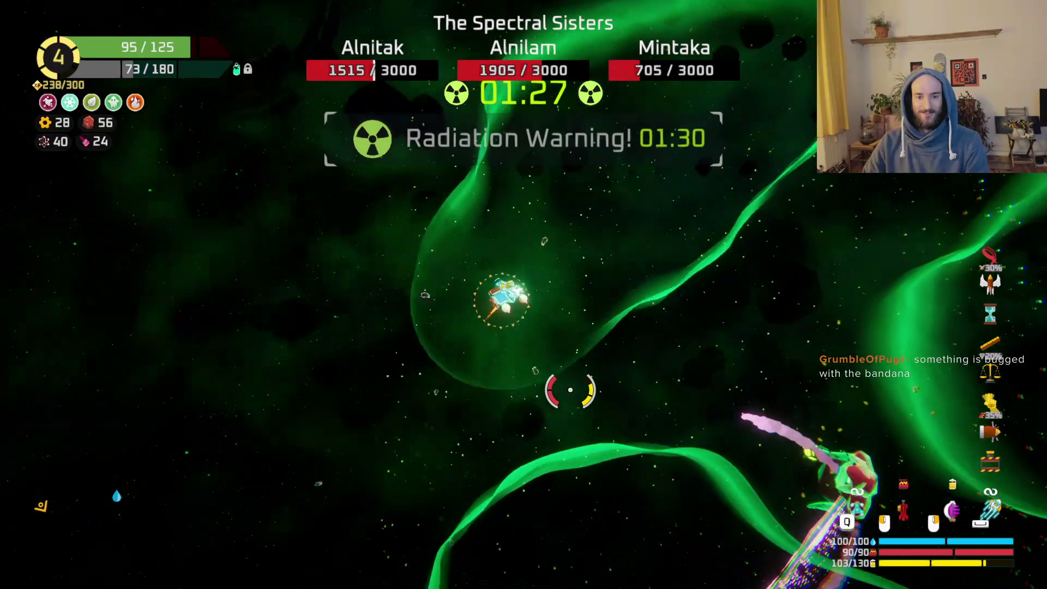
key("w")
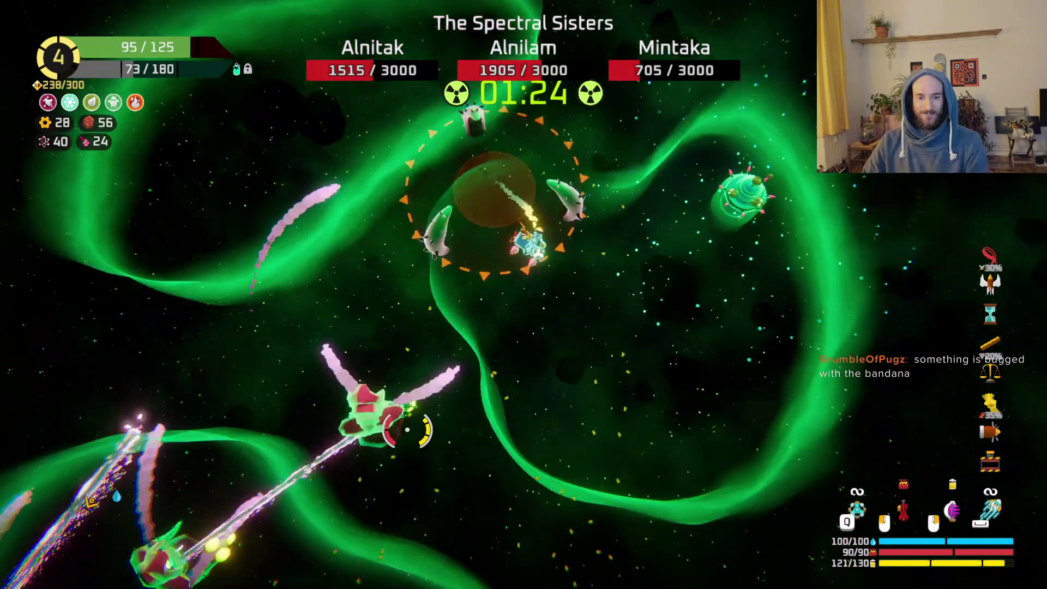
left_click(411, 420)
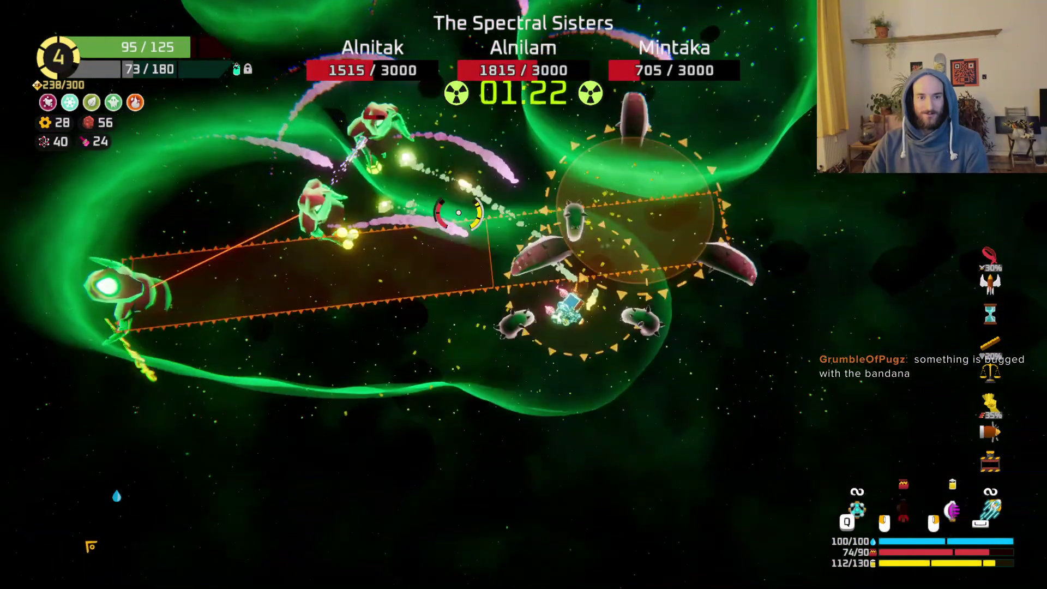
left_click(475, 281)
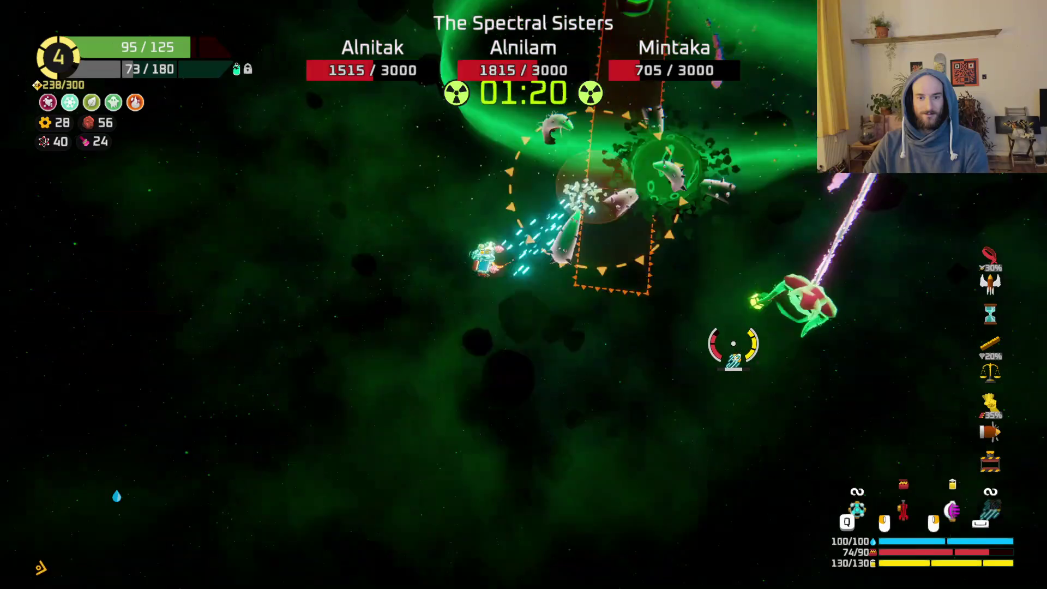
key("w")
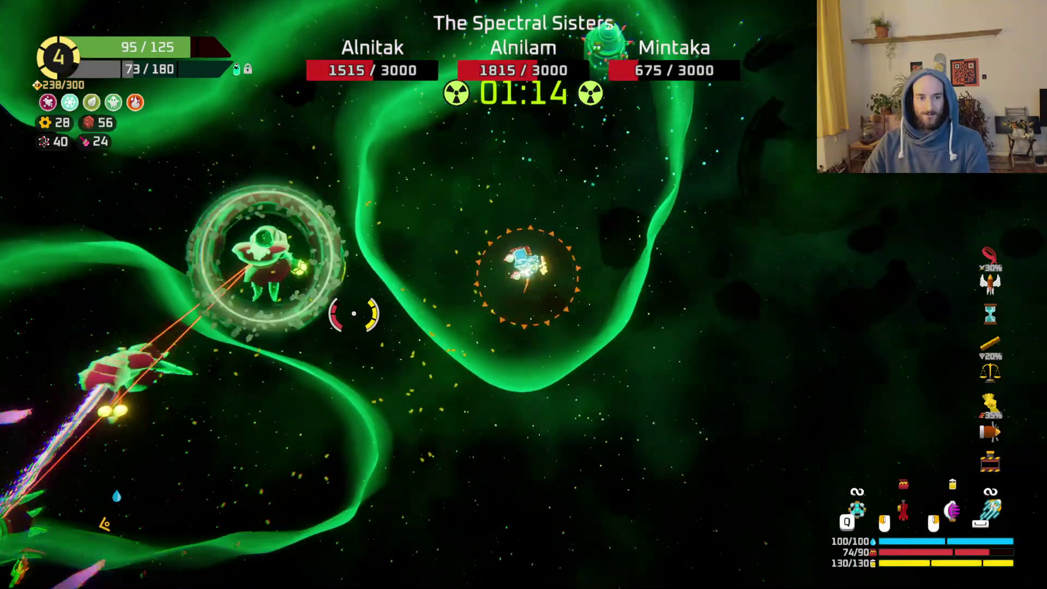
left_click(361, 344)
left_click(362, 344)
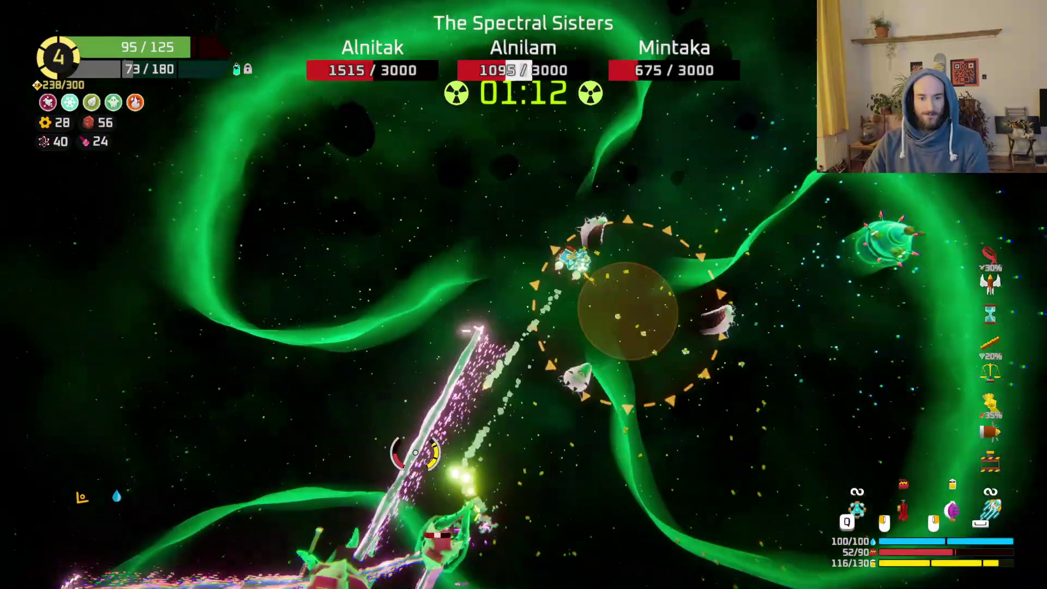
key("a")
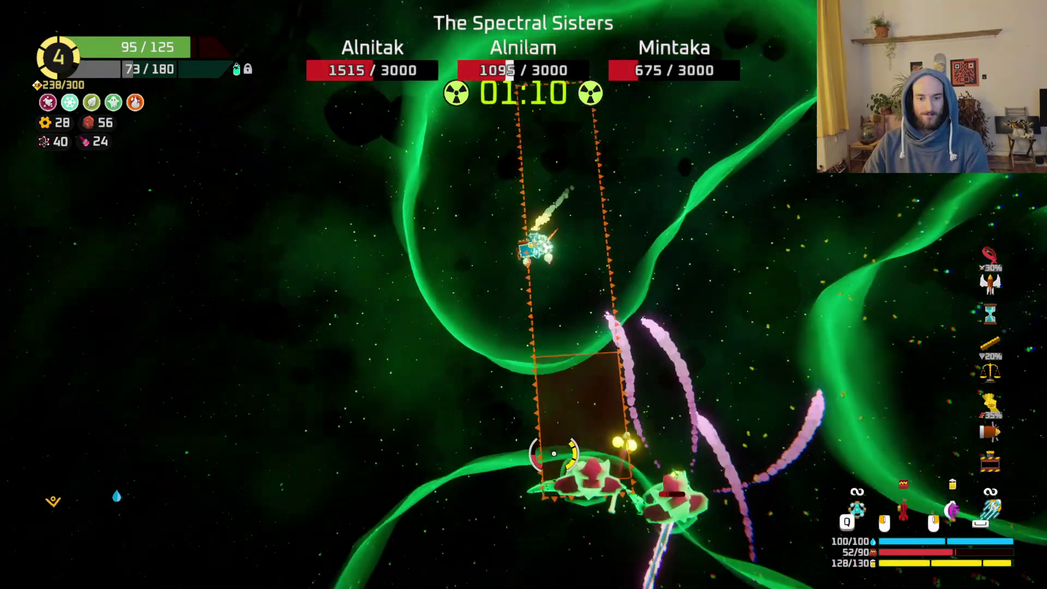
mouse_move(589, 373)
left_mouse_down()
mouse_move(661, 349)
mouse_move(705, 363)
left_mouse_up()
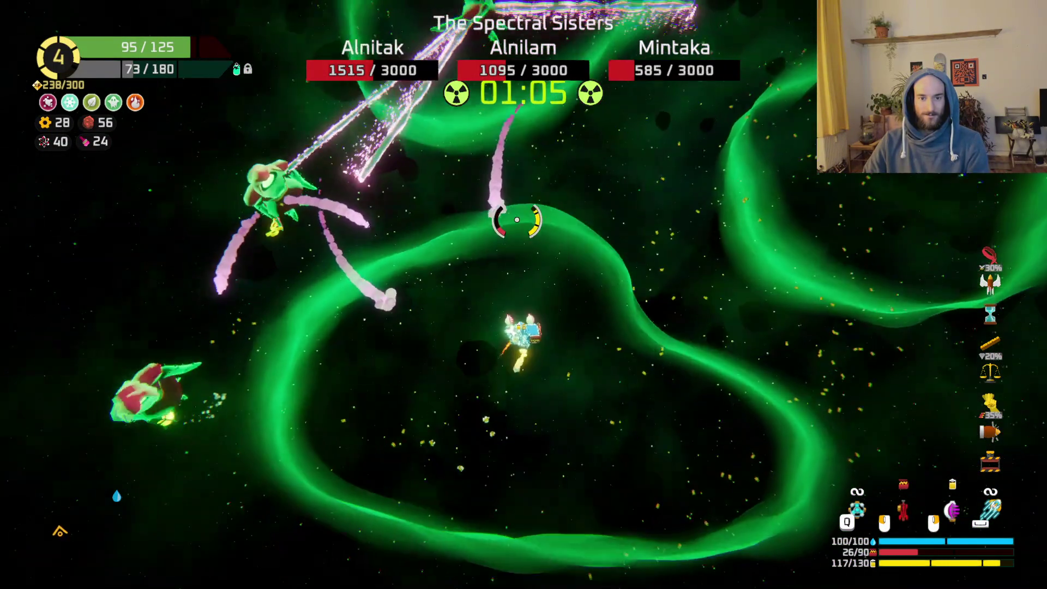
mouse_move(517, 219)
left_mouse_down()
mouse_move(484, 243)
mouse_move(423, 253)
mouse_move(399, 309)
mouse_move(509, 402)
mouse_move(685, 355)
mouse_move(731, 284)
mouse_move(480, 303)
mouse_move(490, 303)
mouse_move(491, 280)
mouse_move(467, 351)
mouse_move(538, 316)
mouse_move(549, 292)
mouse_move(557, 313)
left_mouse_up()
right_click(772, 402)
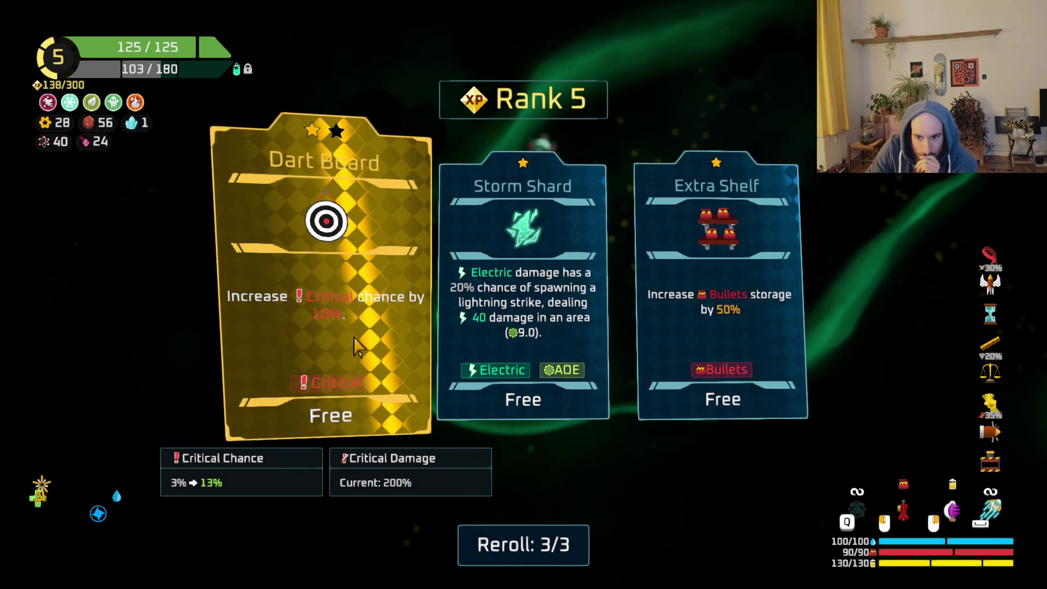
Take the Extra Shelf upgrade and fly up-right toward the merchant.
left_click(734, 359)
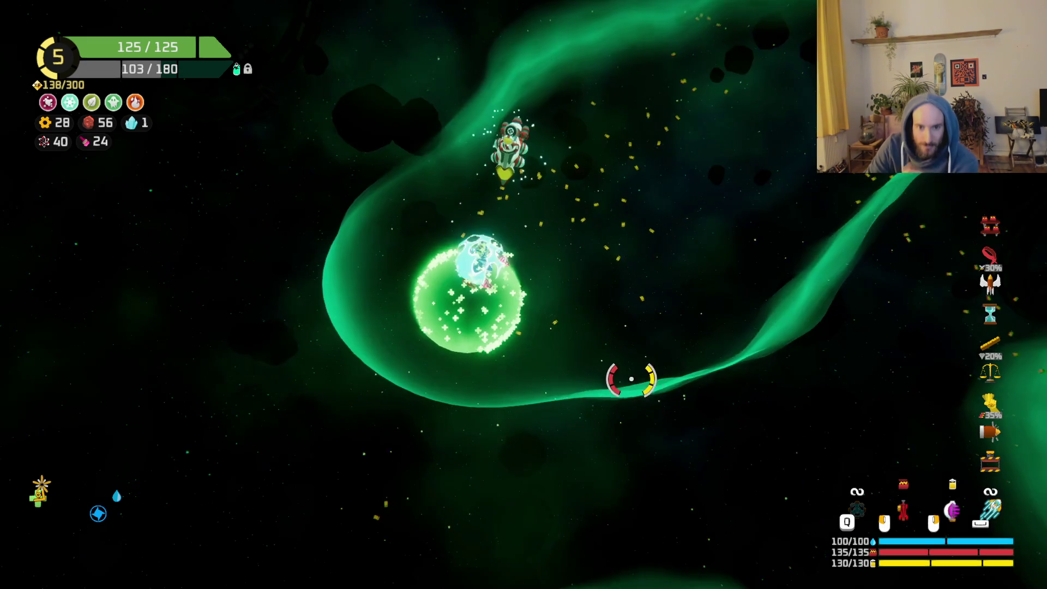
key("w")
key("d")
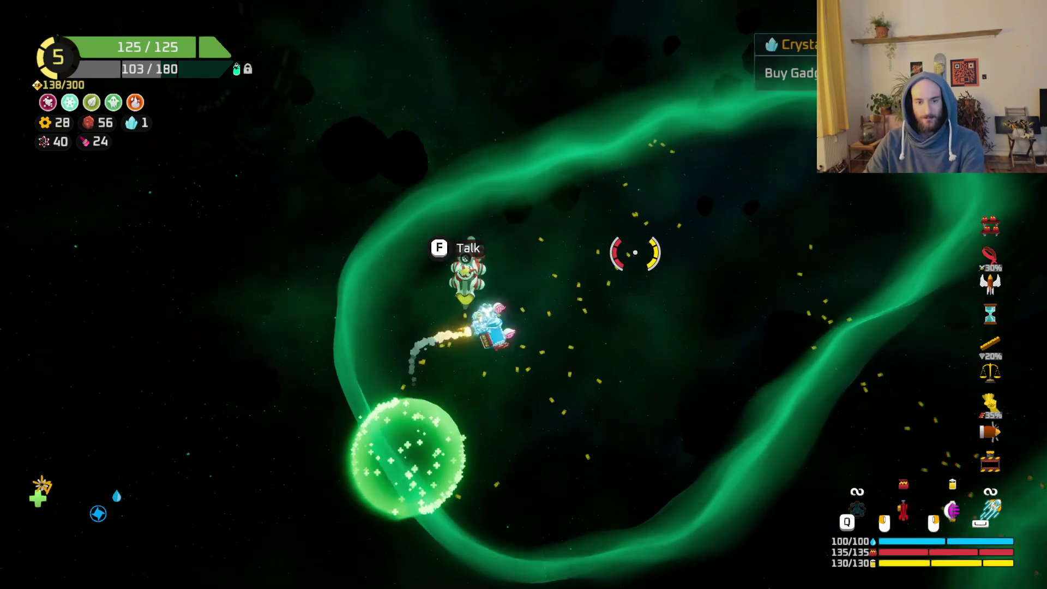
mouse_move(631, 250)
left_mouse_down()
mouse_move(655, 198)
mouse_move(725, 234)
mouse_move(748, 257)
mouse_move(736, 254)
mouse_move(739, 327)
mouse_move(746, 323)
left_mouse_up()
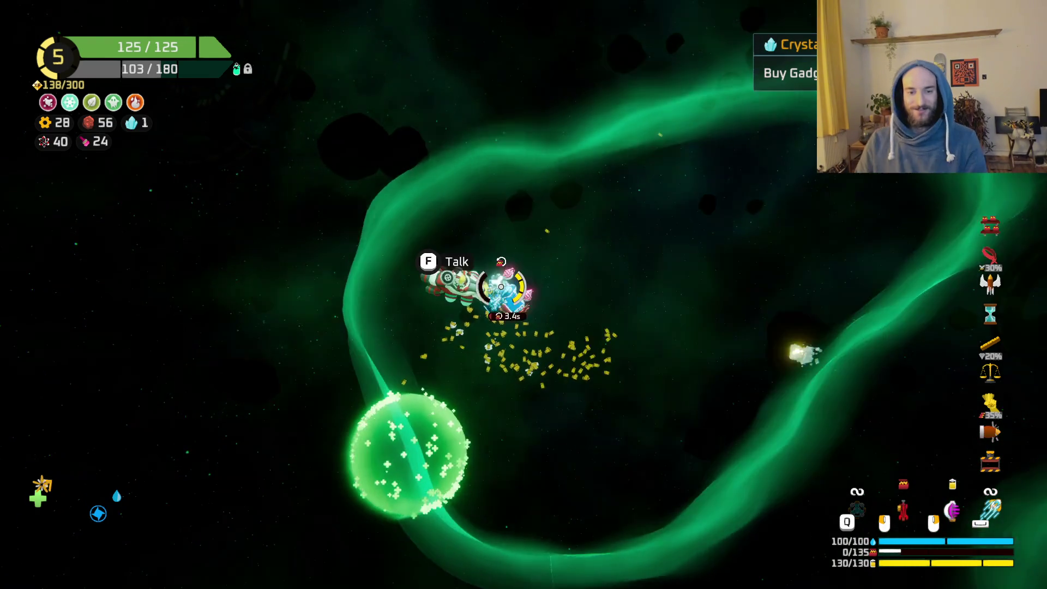
Buy the Tuning fork gadget from the merchant and fly into the golden warp ring.
key("f")
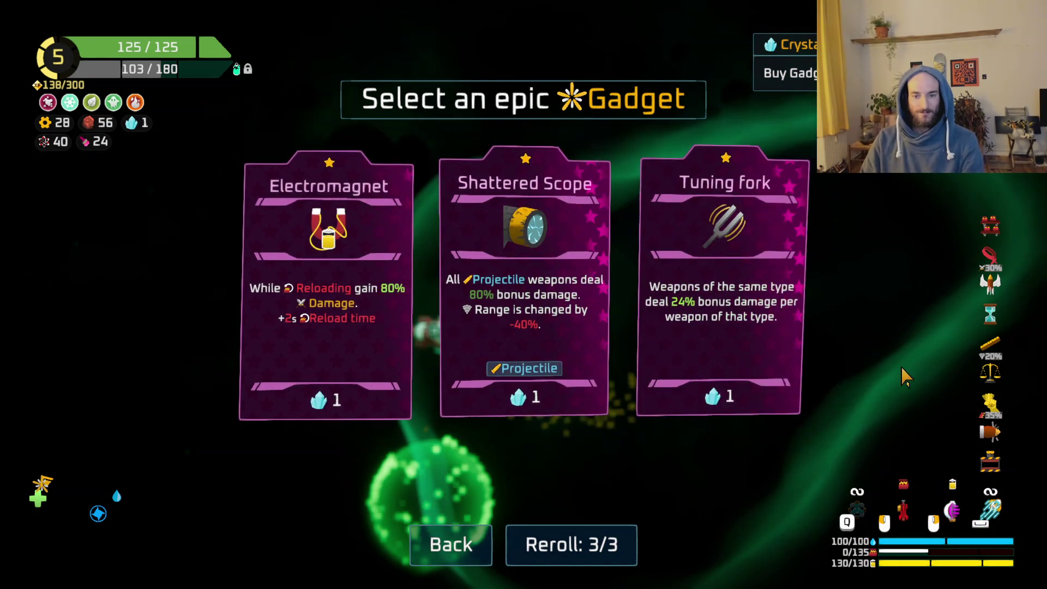
left_click(704, 325)
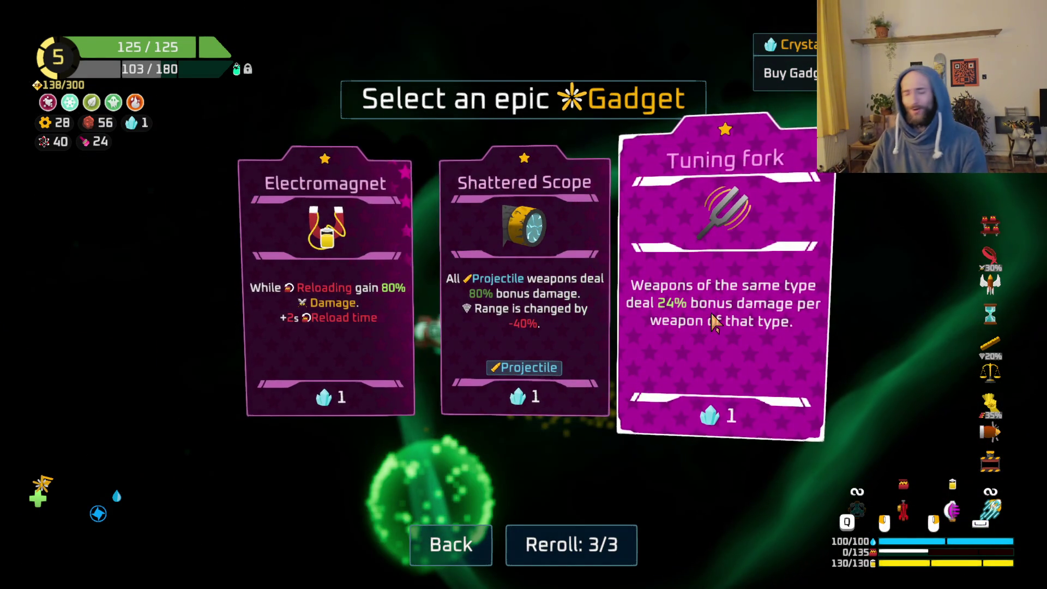
key("w")
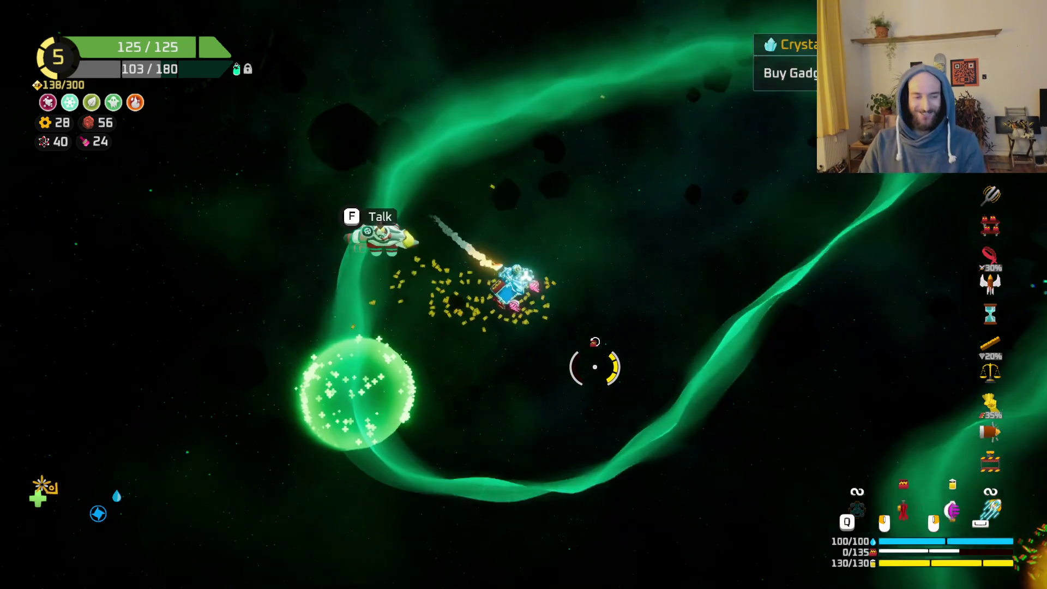
key("w")
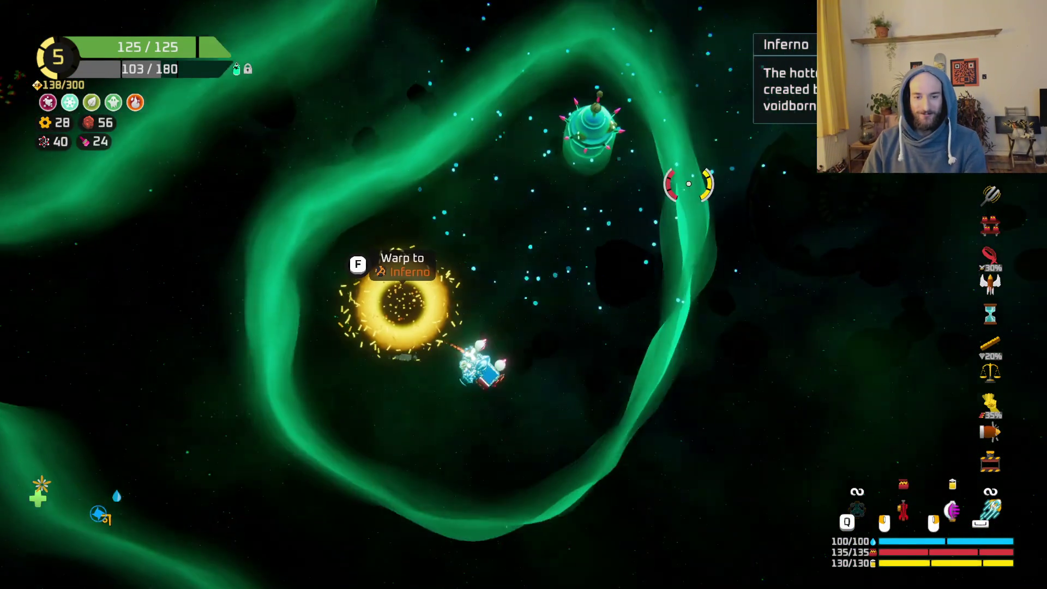
Warp from the ring to Inferno and survey its red sector map of route nodes.
key("Tab")
key("Tab")
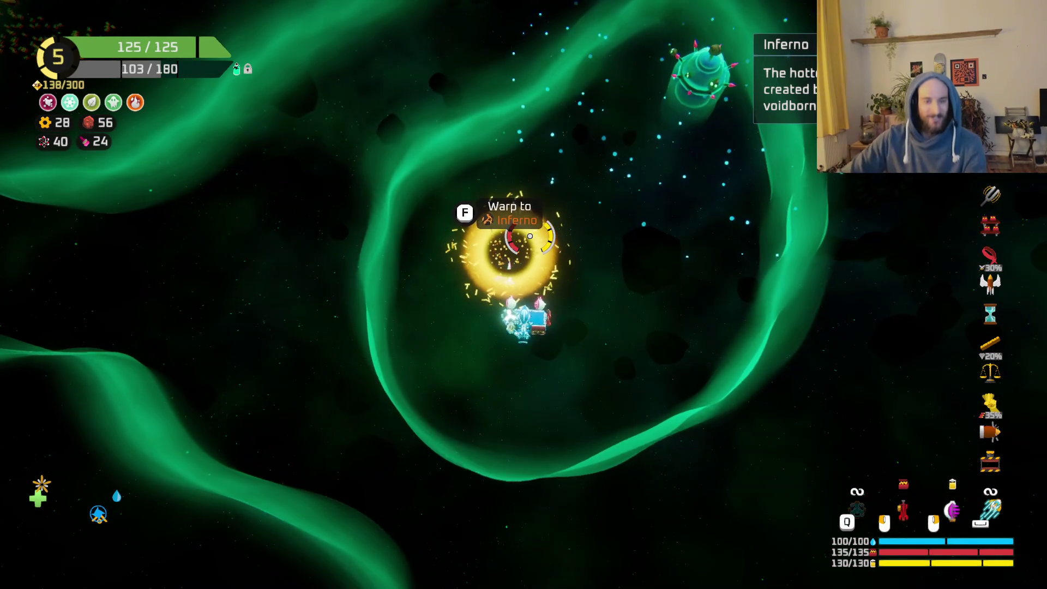
key("f")
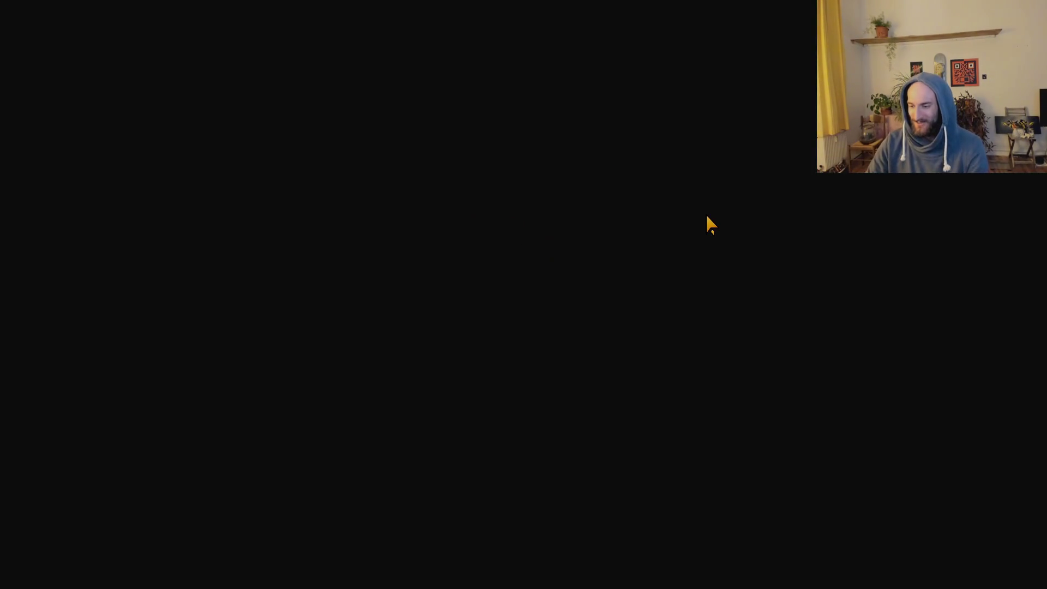
scroll(783, 510, "up", 2)
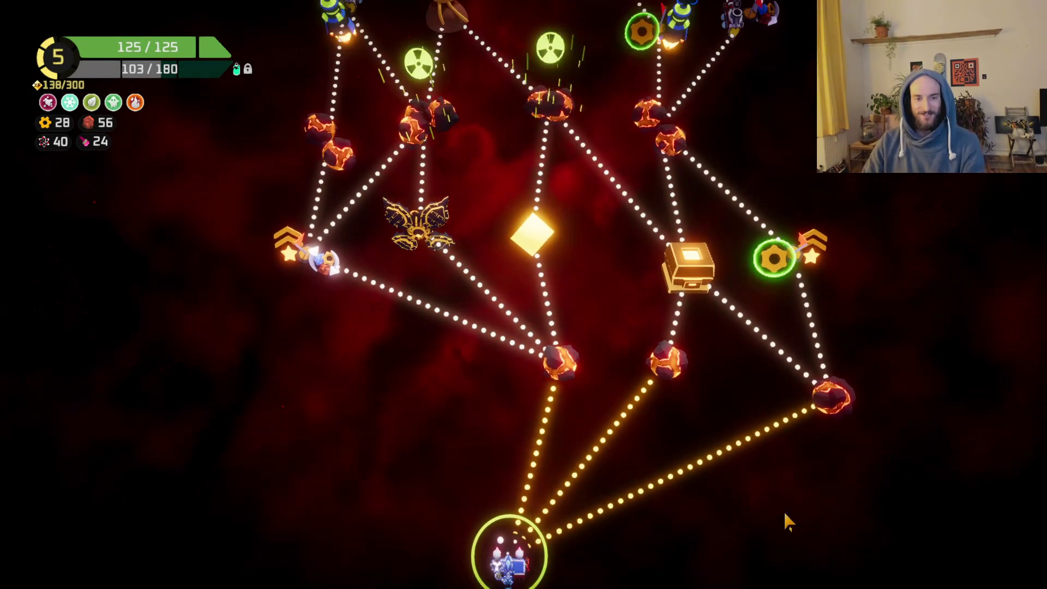
scroll(638, 444, "up", 2)
mouse_move(640, 447)
scroll(633, 447, "up", 2)
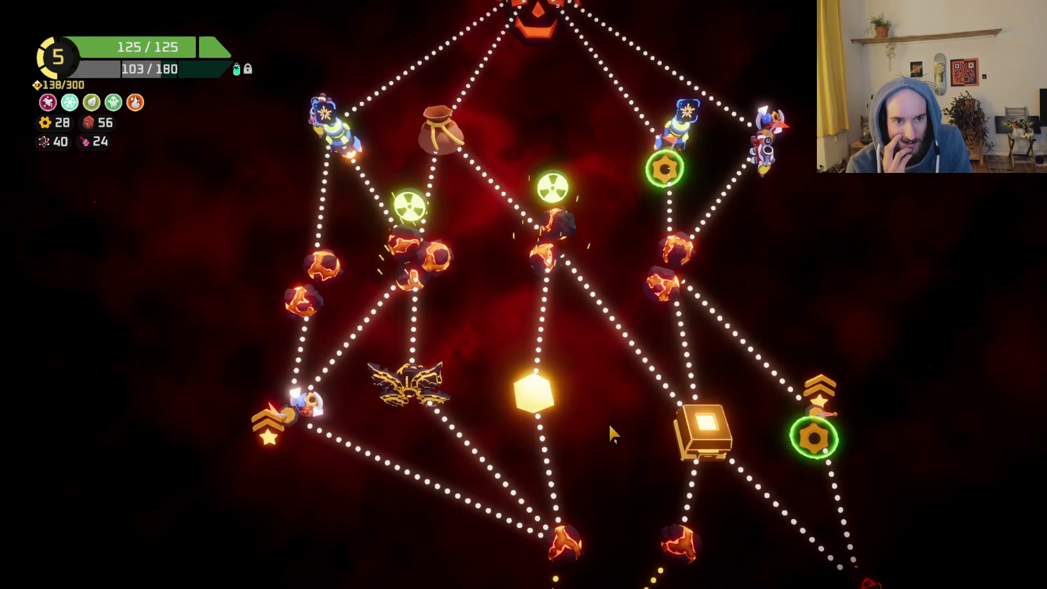
mouse_move(539, 360)
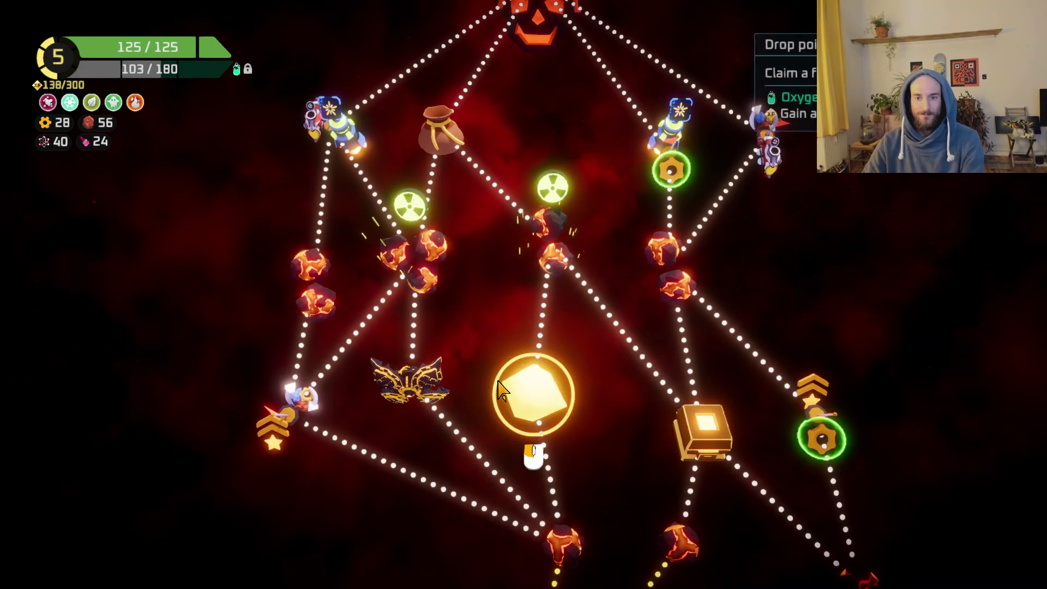
scroll(872, 487, "down", 1)
scroll(794, 406, "down", 2)
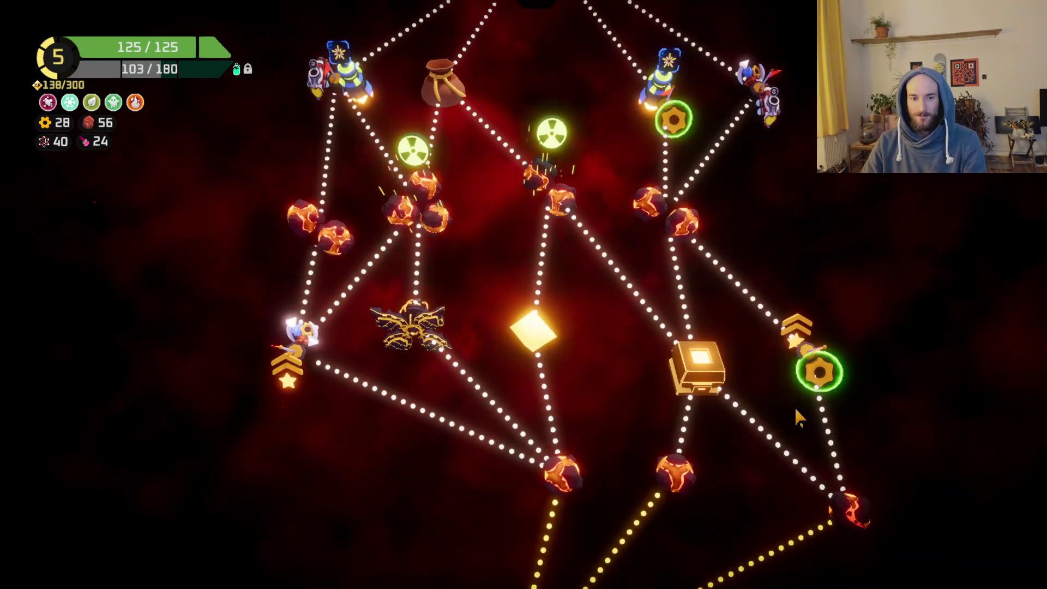
key("d")
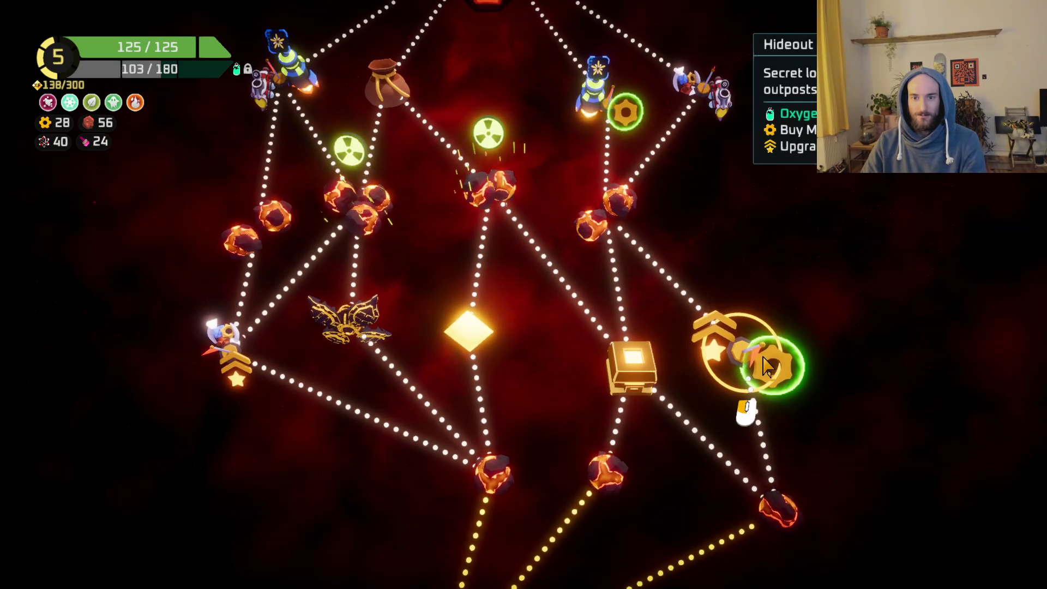
Travel to the lower-right asteroid node and shoot through the lava cavern until reaching Rank 6.
left_click(780, 499)
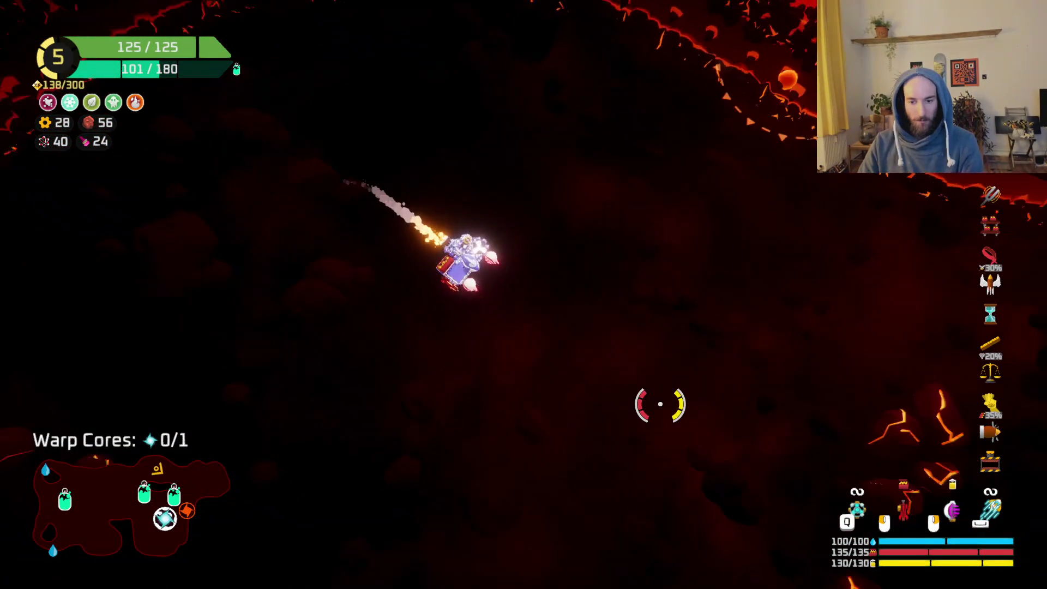
left_click_drag(736, 245, 725, 295)
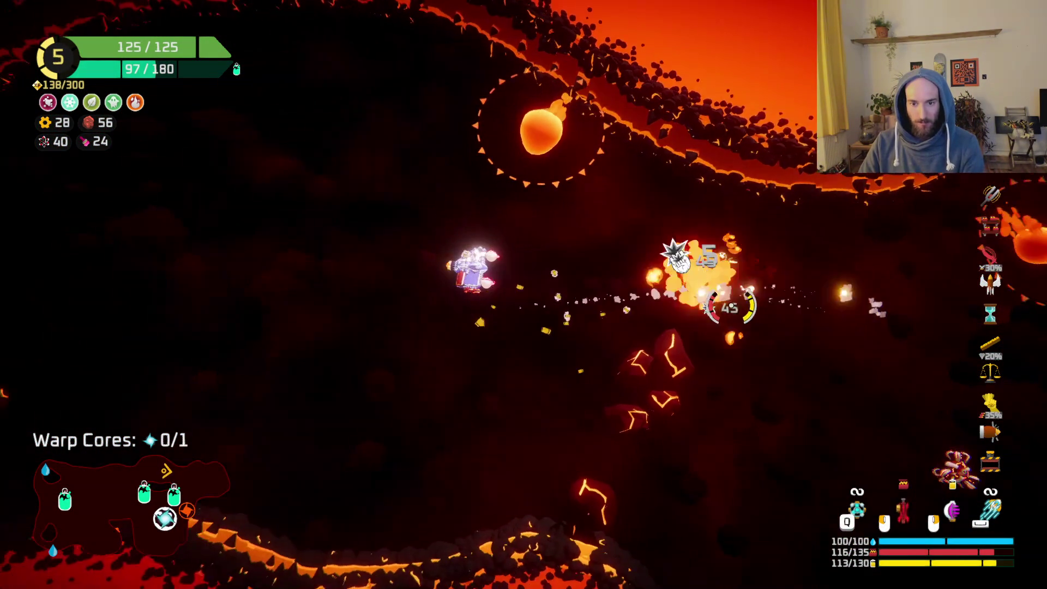
key("d")
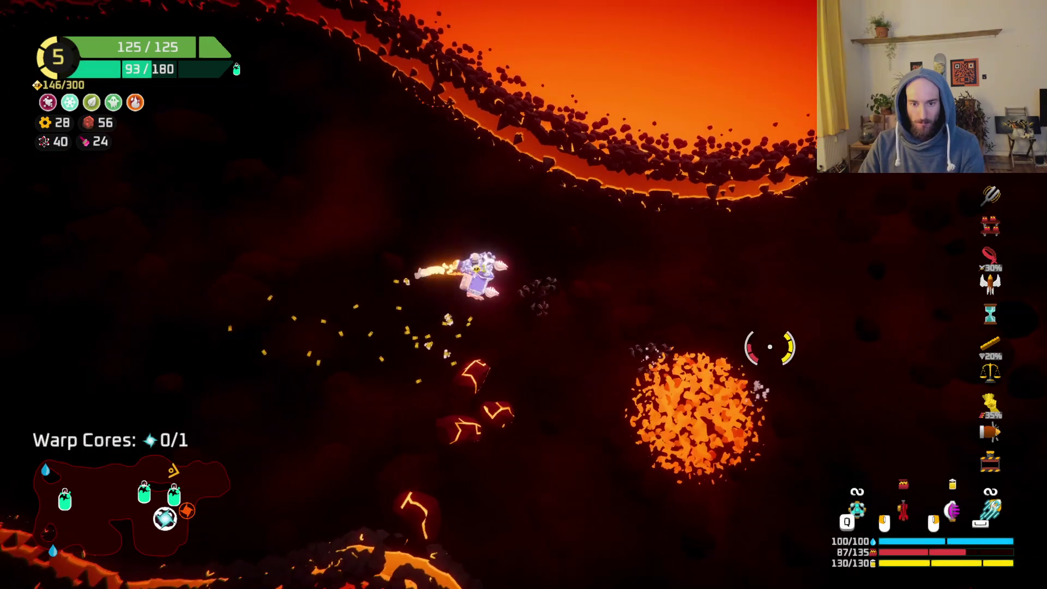
key("d")
mouse_move(737, 244)
left_mouse_down()
mouse_move(631, 206)
mouse_move(666, 245)
mouse_move(701, 226)
mouse_move(649, 213)
mouse_move(619, 152)
mouse_move(678, 164)
mouse_move(686, 247)
mouse_move(751, 195)
left_mouse_up()
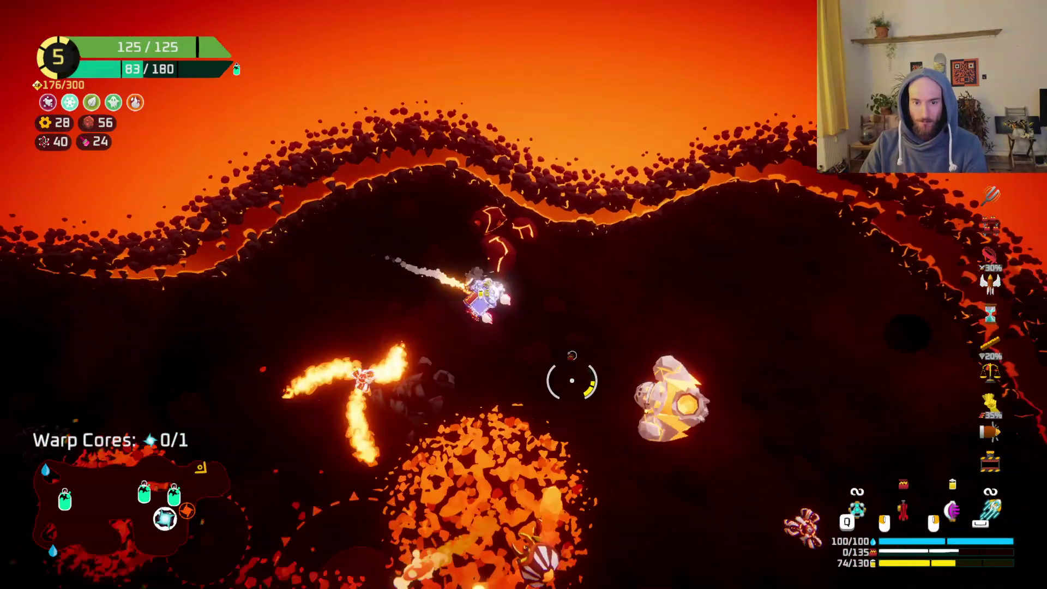
mouse_move(572, 381)
left_mouse_down()
mouse_move(385, 351)
mouse_move(393, 341)
mouse_move(377, 310)
mouse_move(416, 225)
mouse_move(532, 240)
mouse_move(585, 453)
mouse_move(596, 444)
mouse_move(580, 416)
mouse_move(631, 467)
mouse_move(689, 428)
mouse_move(701, 362)
mouse_move(725, 322)
mouse_move(460, 318)
mouse_move(531, 354)
mouse_move(739, 397)
mouse_move(715, 288)
mouse_move(678, 279)
mouse_move(619, 222)
mouse_move(596, 164)
mouse_move(598, 137)
mouse_move(500, 105)
mouse_move(479, 185)
mouse_move(671, 328)
mouse_move(513, 501)
mouse_move(513, 538)
mouse_move(539, 571)
left_mouse_up()
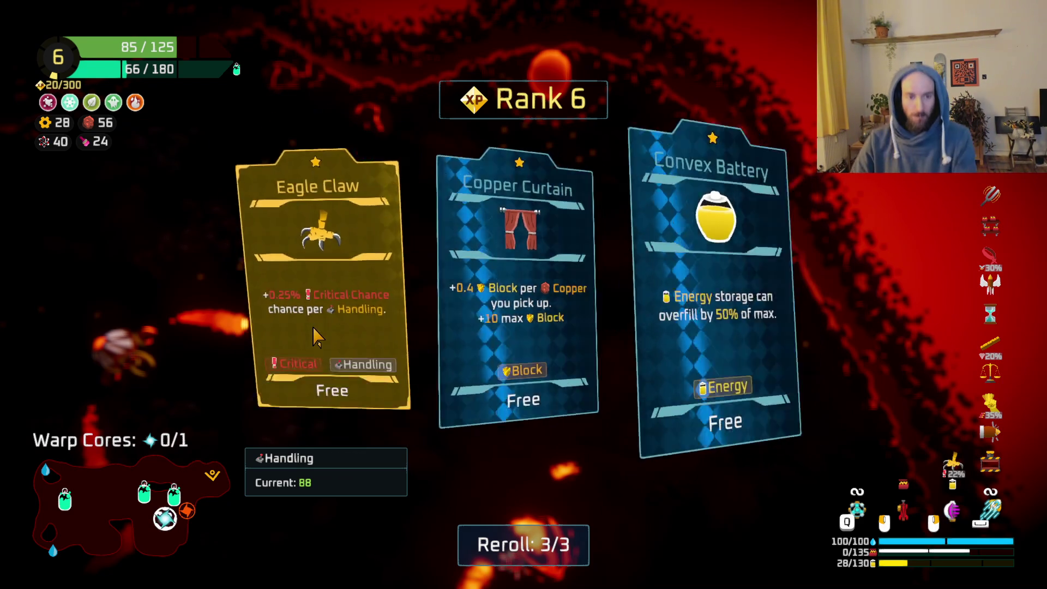
Pick the Eagle Claw upgrade, fly down to the oxygen station and dismiss its rewards.
left_click(314, 329)
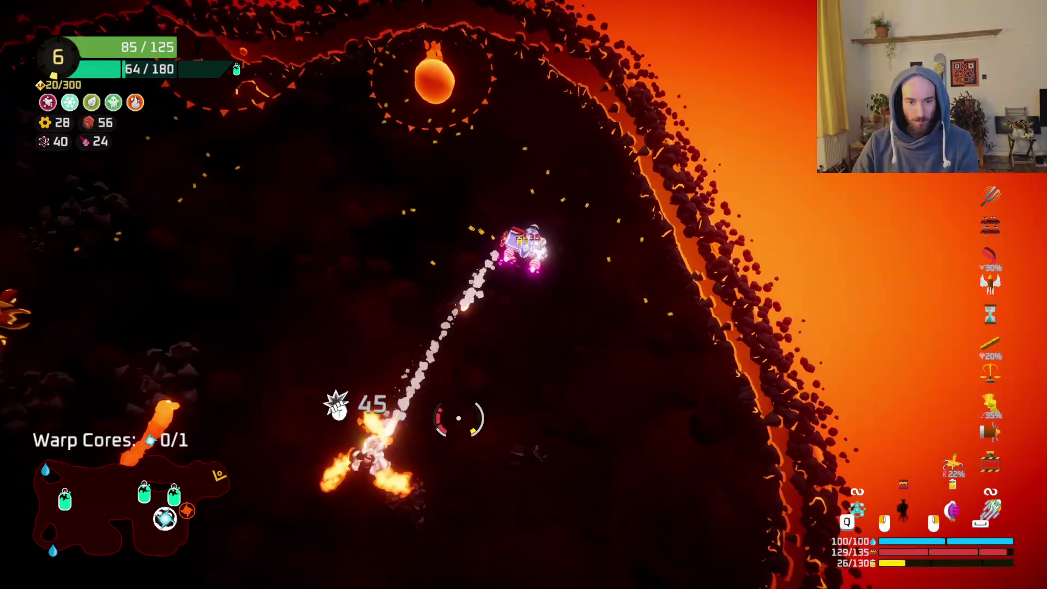
key("w")
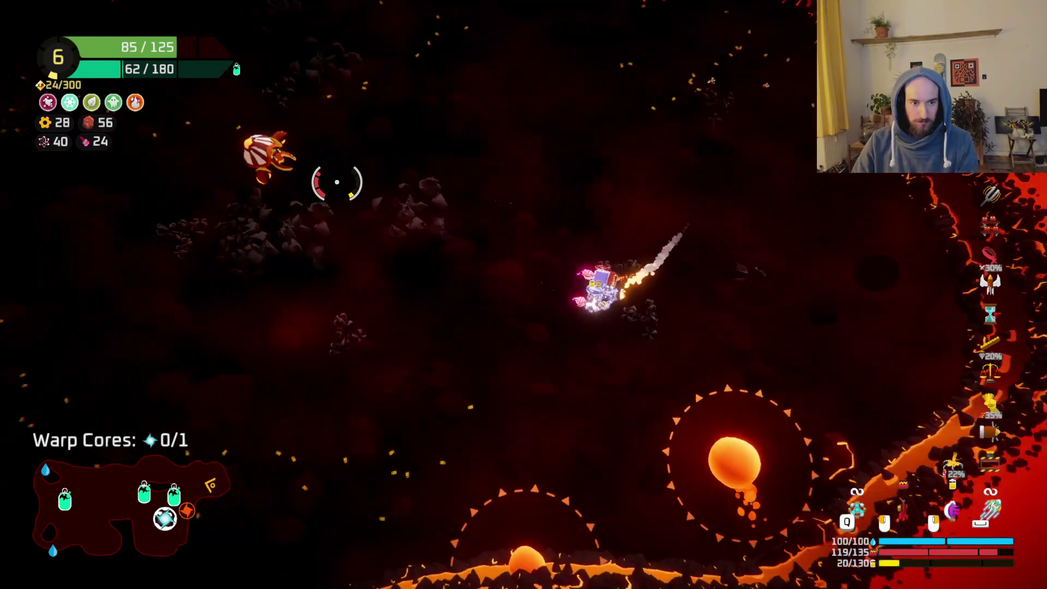
key("a")
key("s")
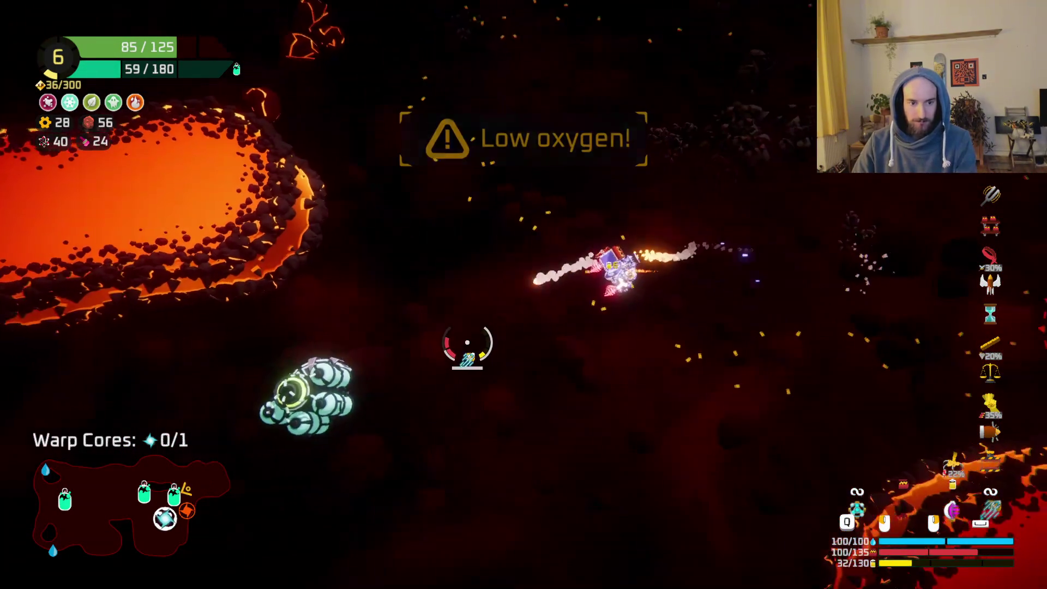
key("a")
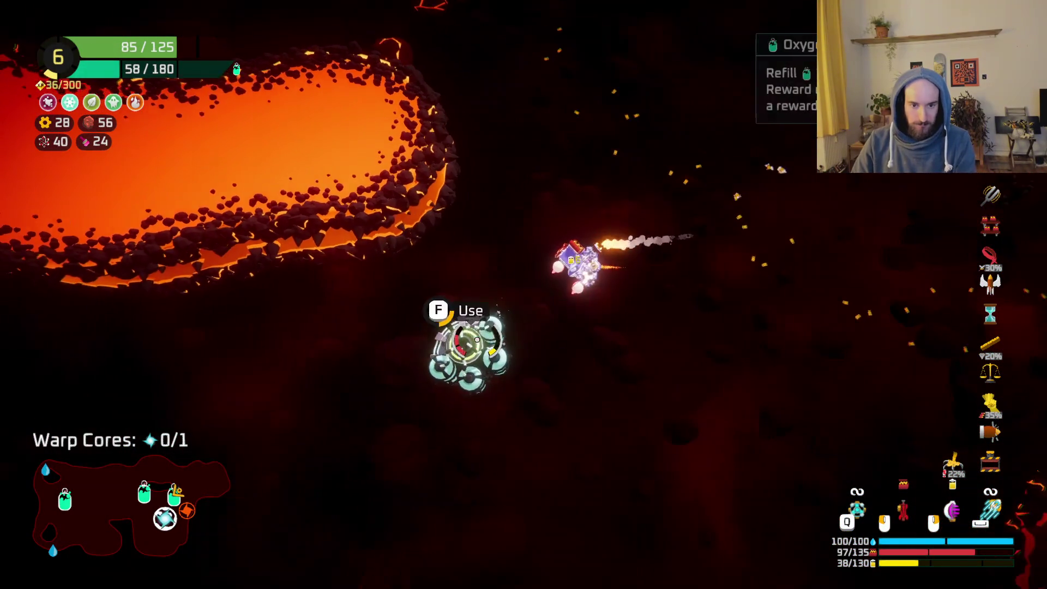
key("f")
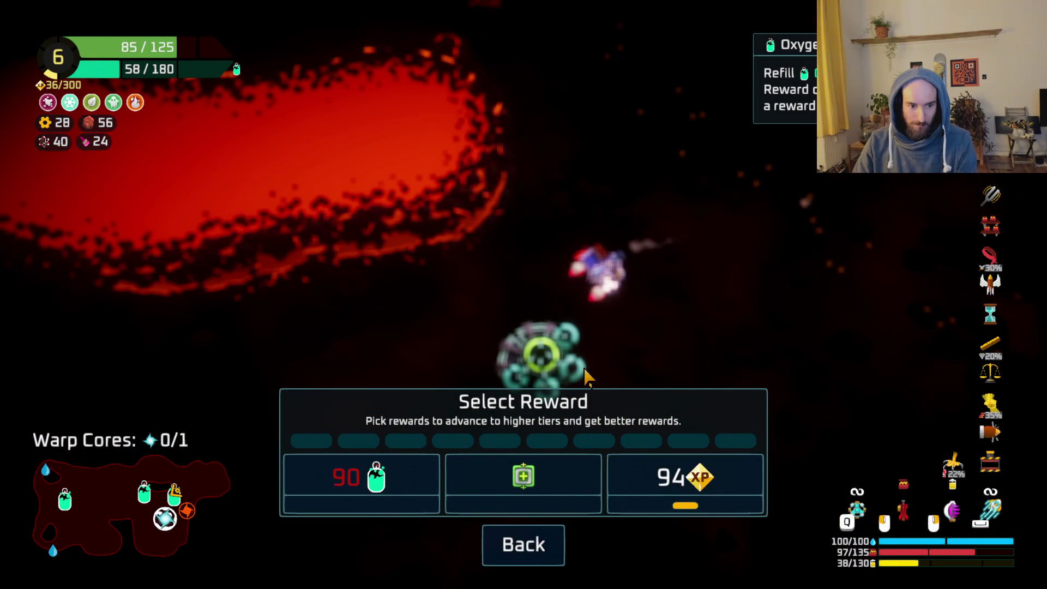
key("Escape")
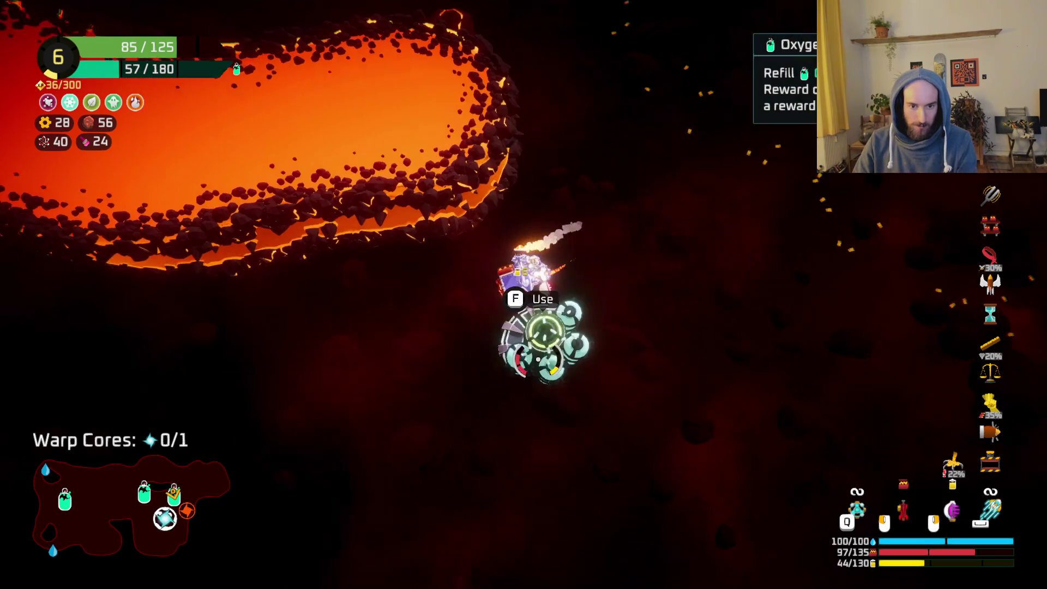
Head for the warp core, dodging lava pillars and beams while fighting the lava boss.
key("w")
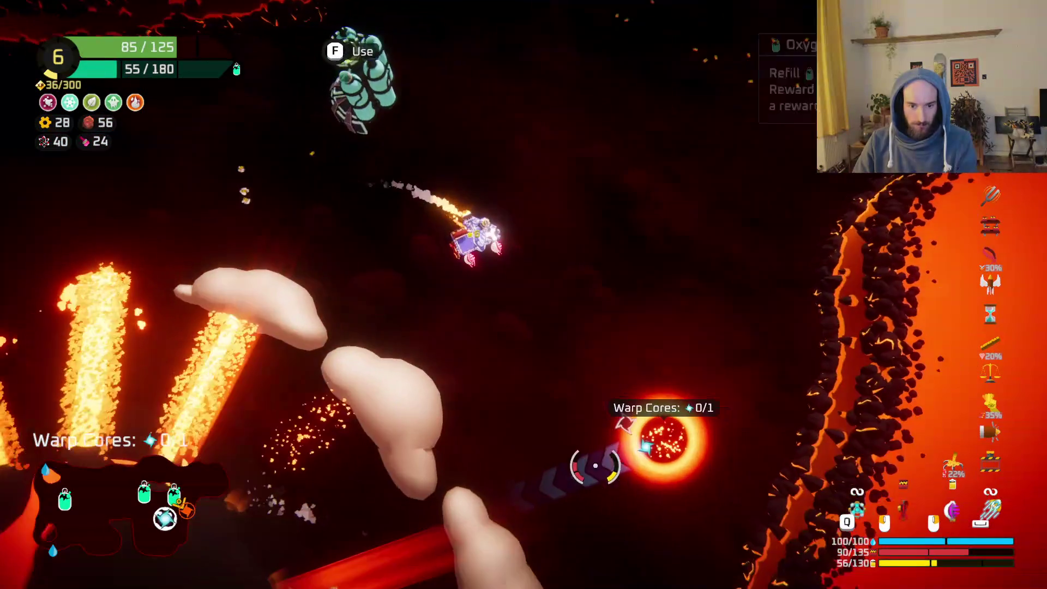
key("Tab")
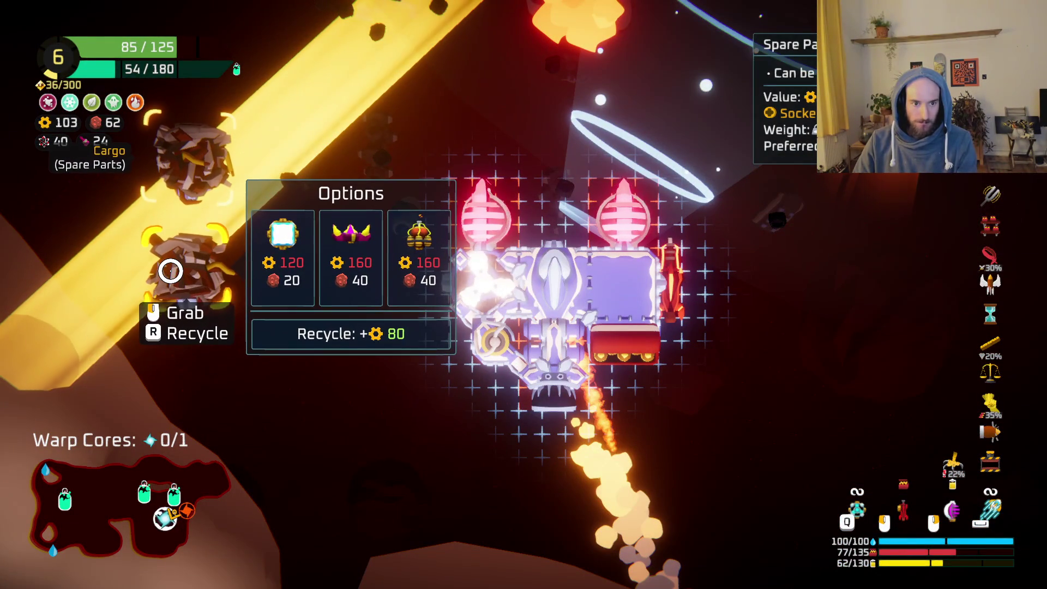
key("Tab")
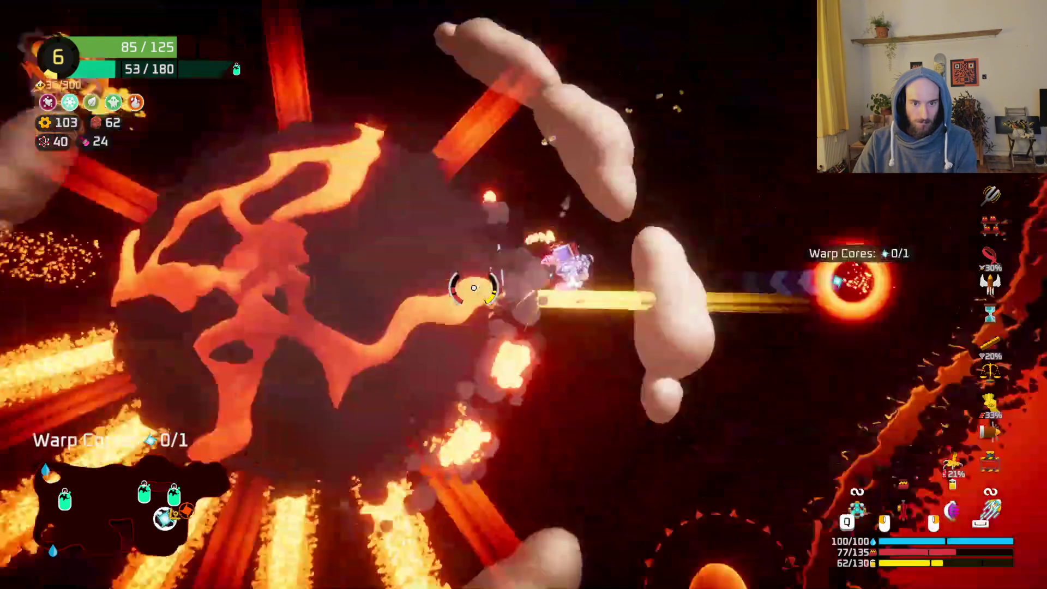
key("w")
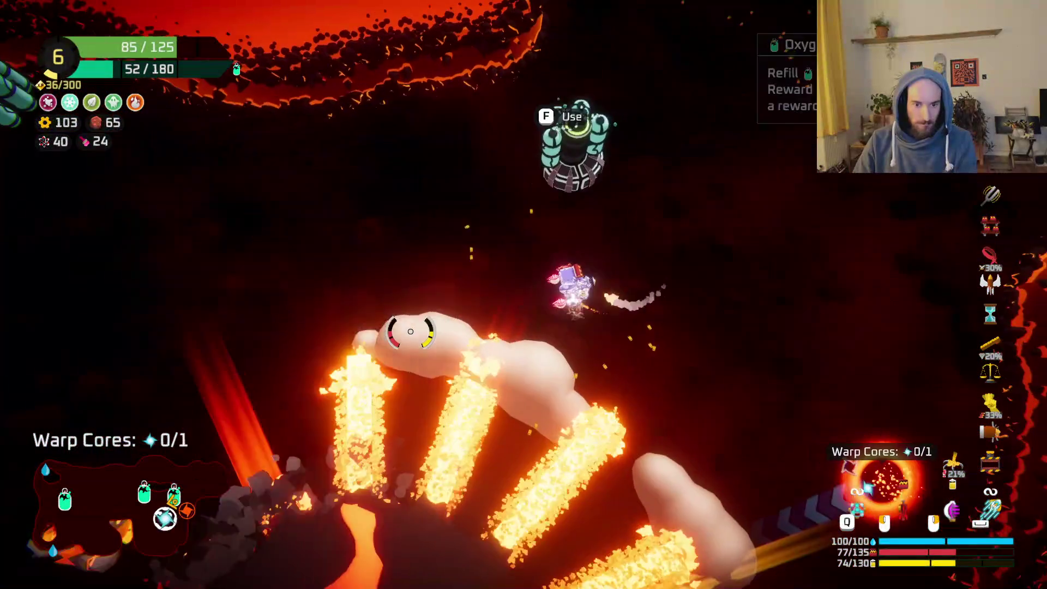
key("w")
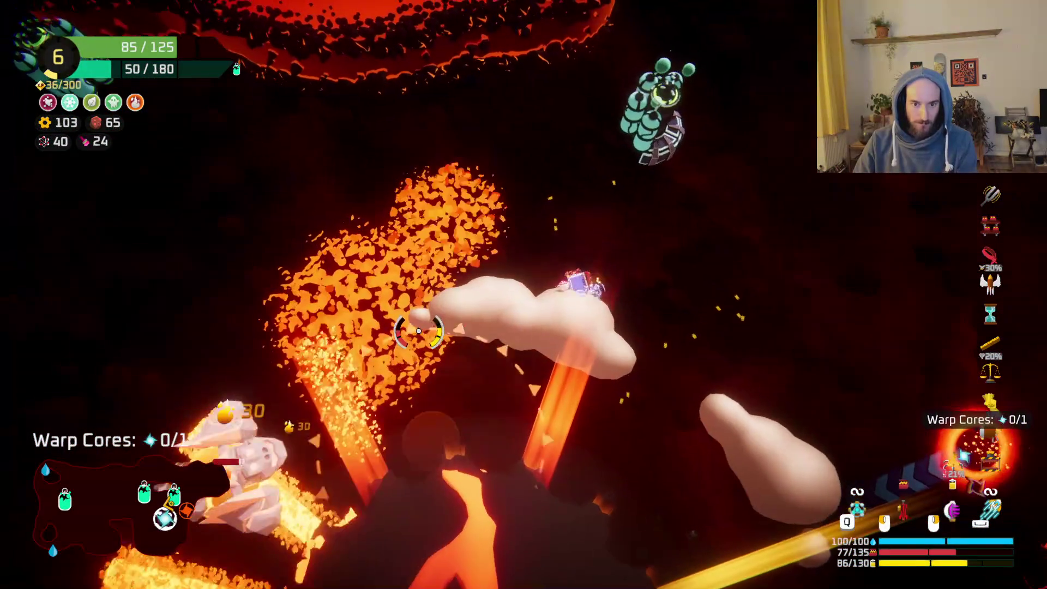
key("w")
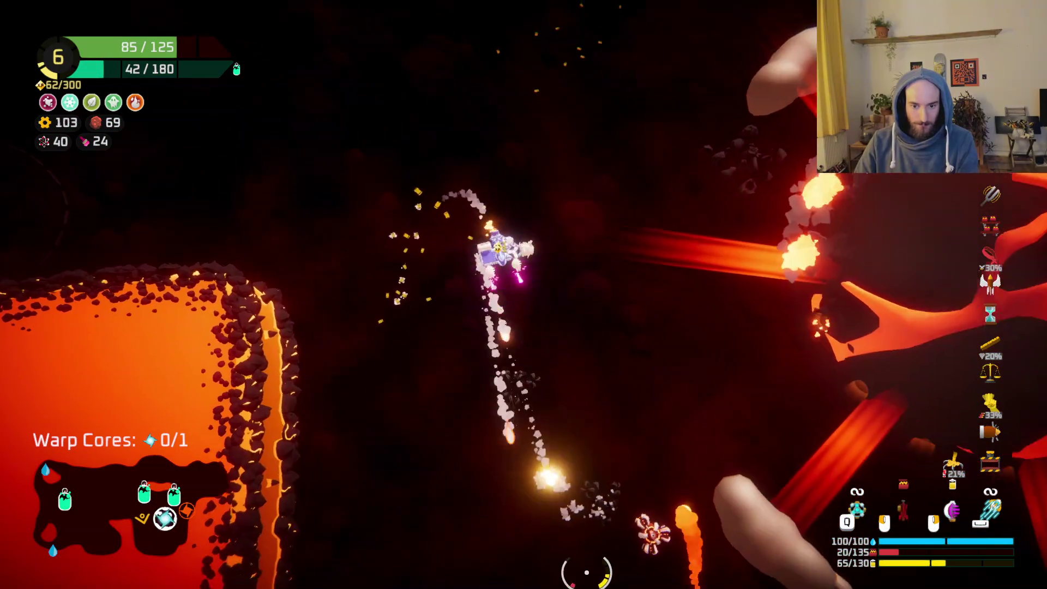
key("w")
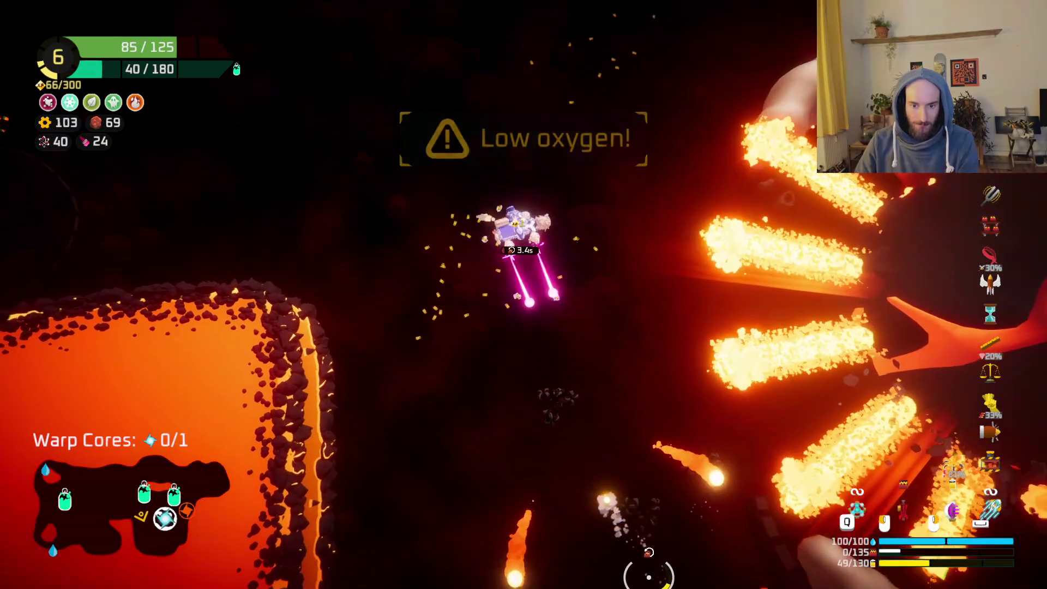
key("w")
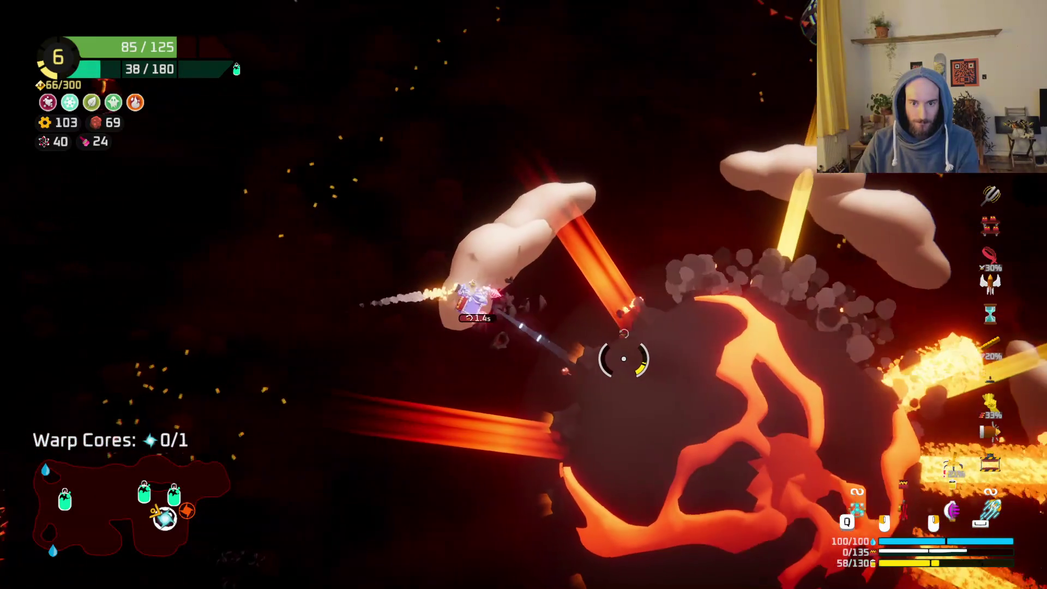
key("w")
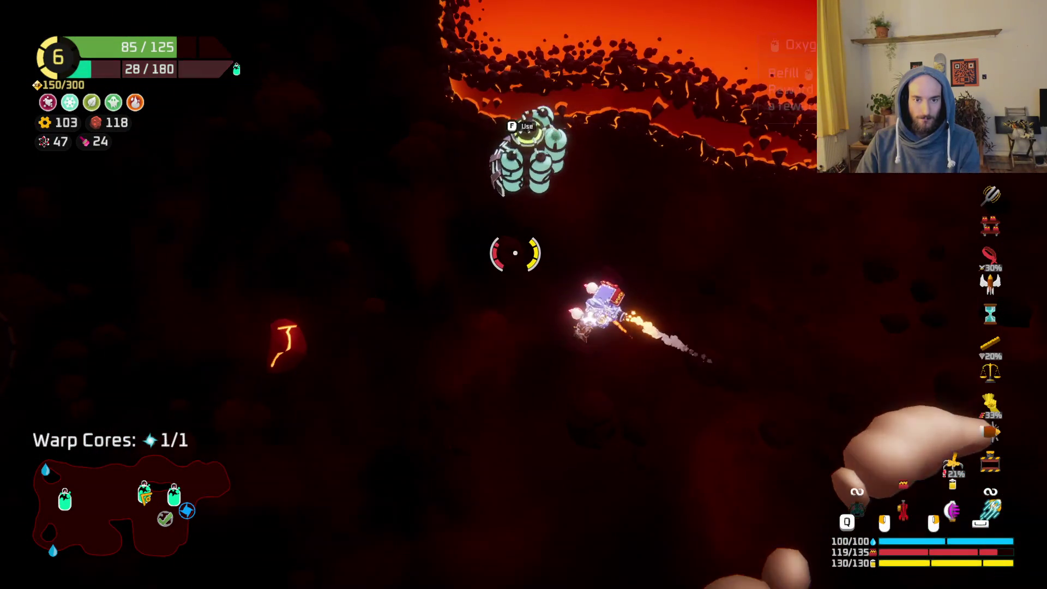
Take the station's 90 oxygen reward, then its 210 scrap reward.
key("f")
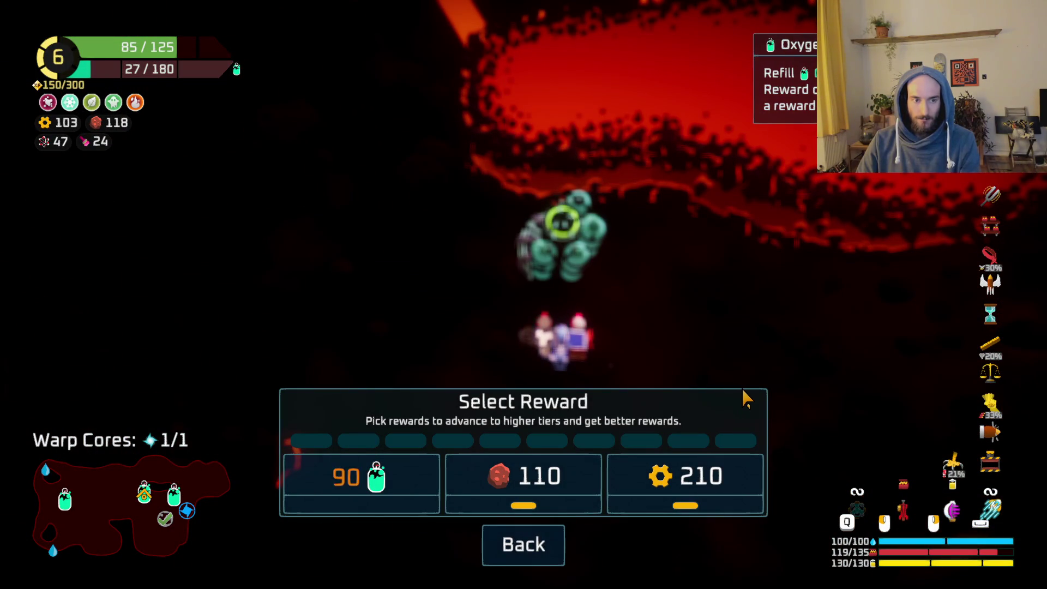
key("Escape")
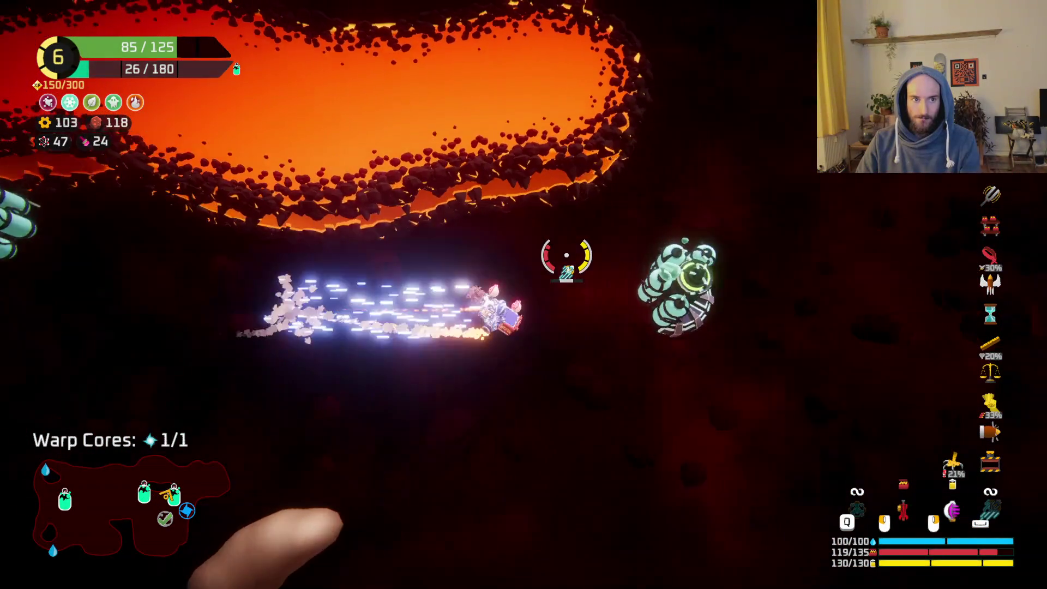
key("f")
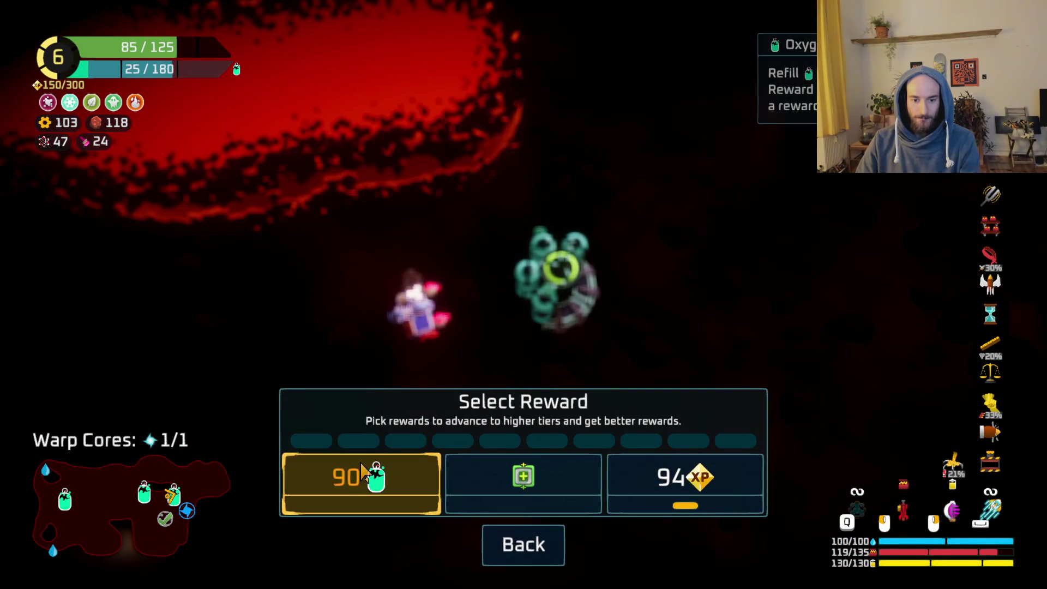
left_click(362, 470)
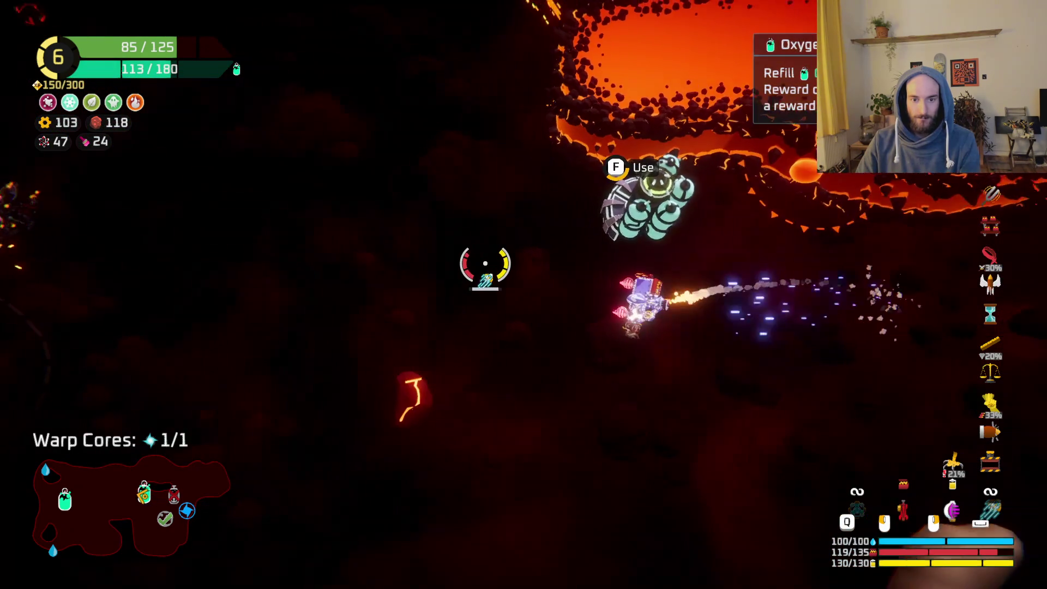
key("f")
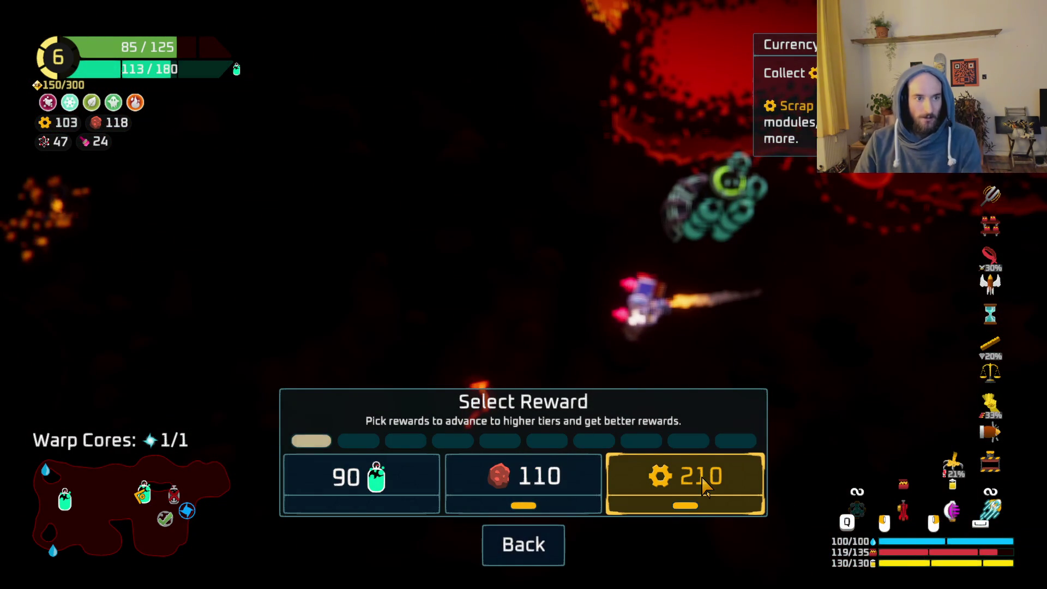
left_click(703, 480)
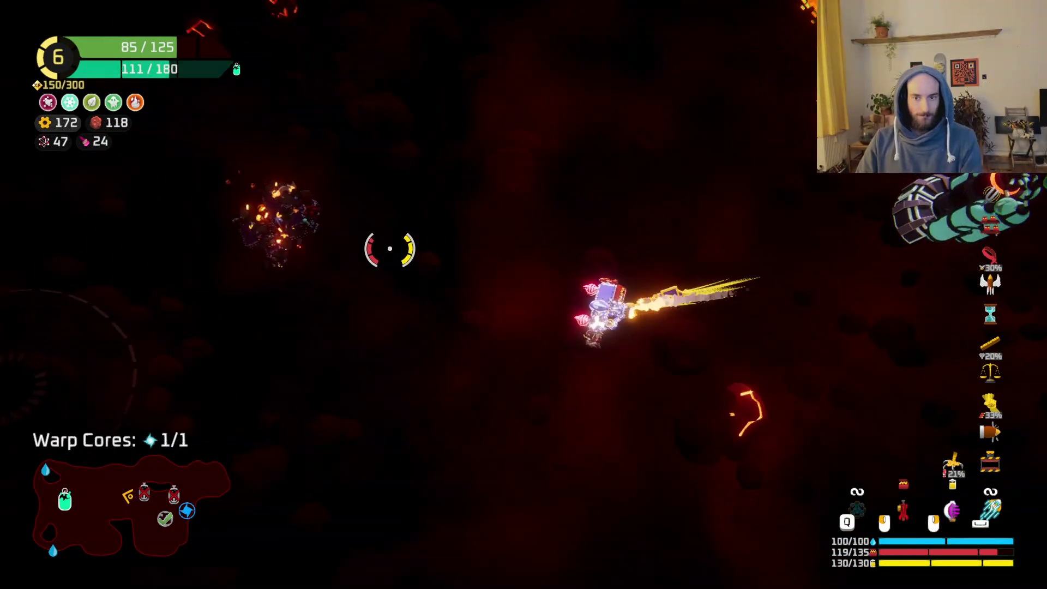
scroll(498, 257, "up", 5)
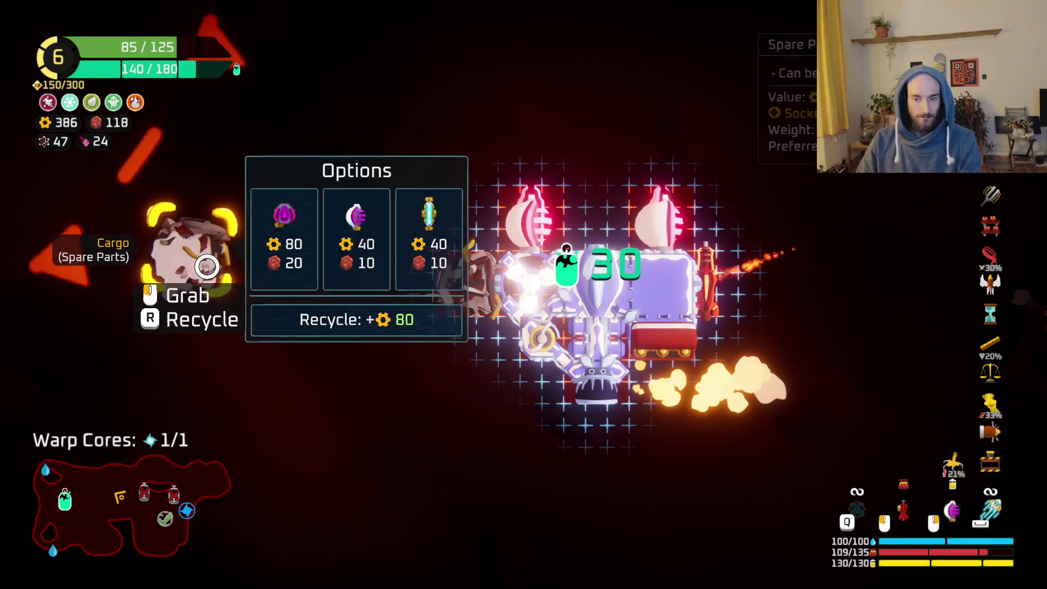
scroll(201, 262, "down", 5)
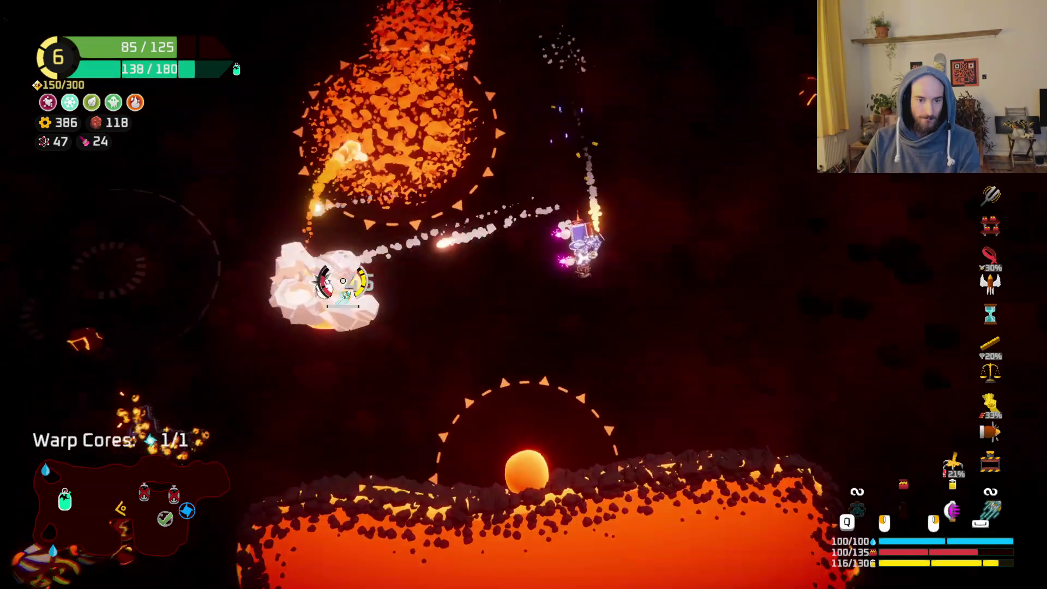
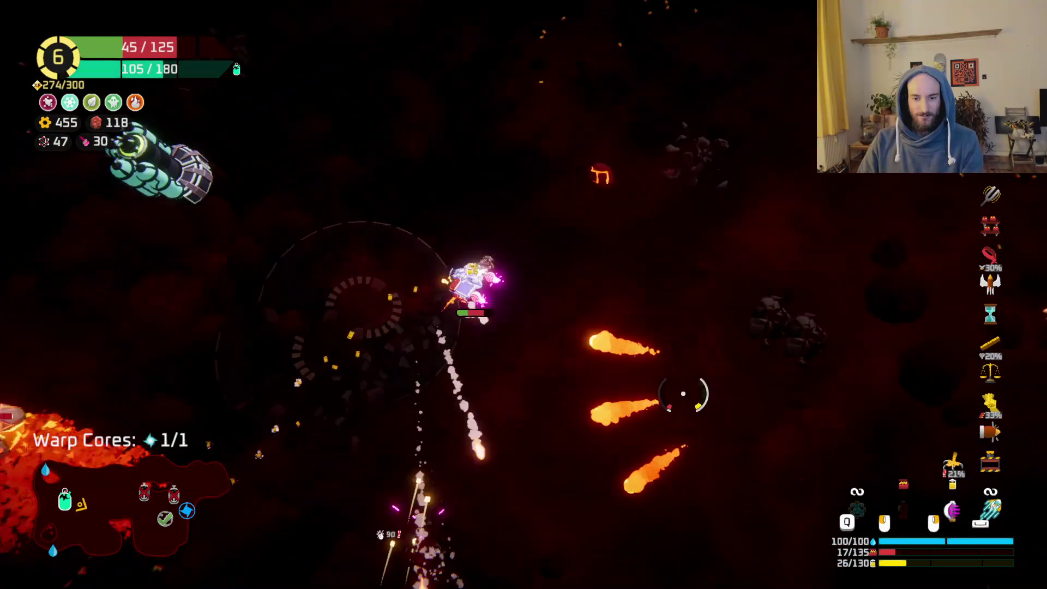
Recycle the spare hull module from the ship's cargo and resume flying.
key("Tab")
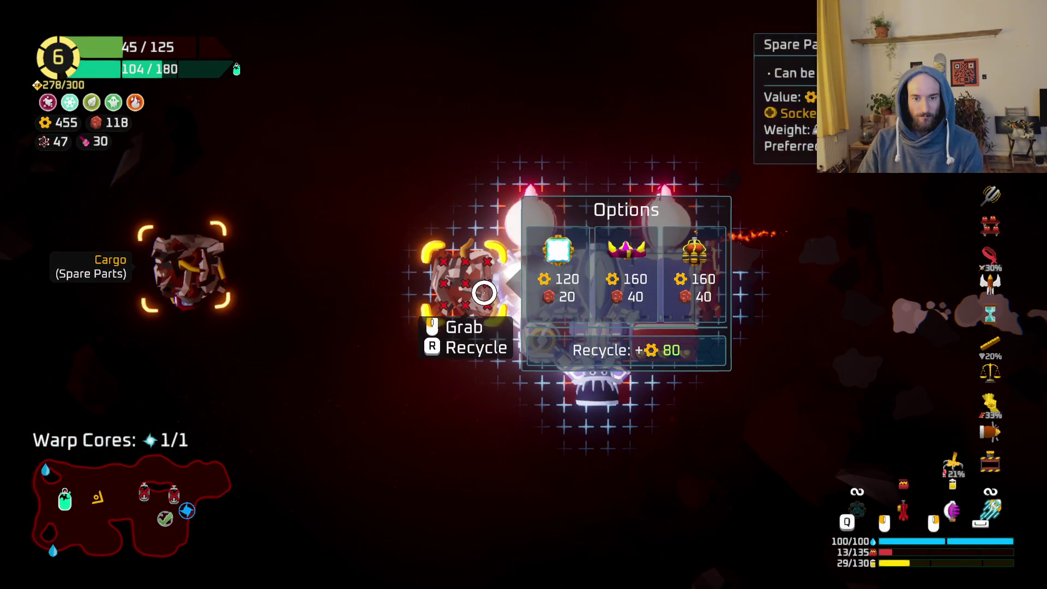
left_click(477, 293)
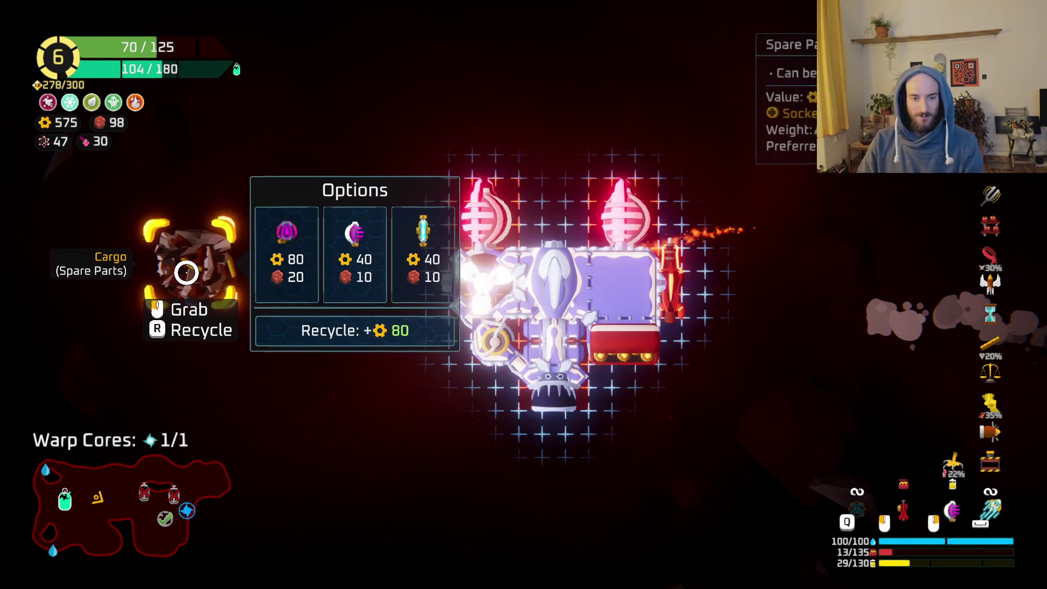
key("Tab")
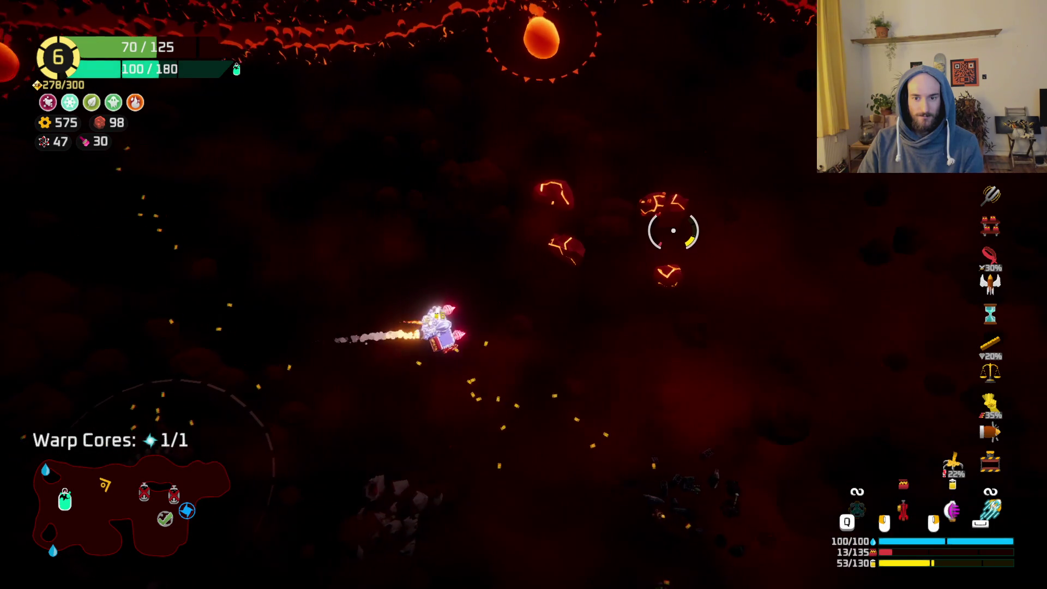
Fight enemies up to Rank 7, reroll the choices once, and take the Hourglass upgrade.
mouse_move(609, 214)
left_mouse_down()
mouse_move(702, 227)
mouse_move(557, 297)
mouse_move(727, 268)
mouse_move(672, 384)
left_mouse_up()
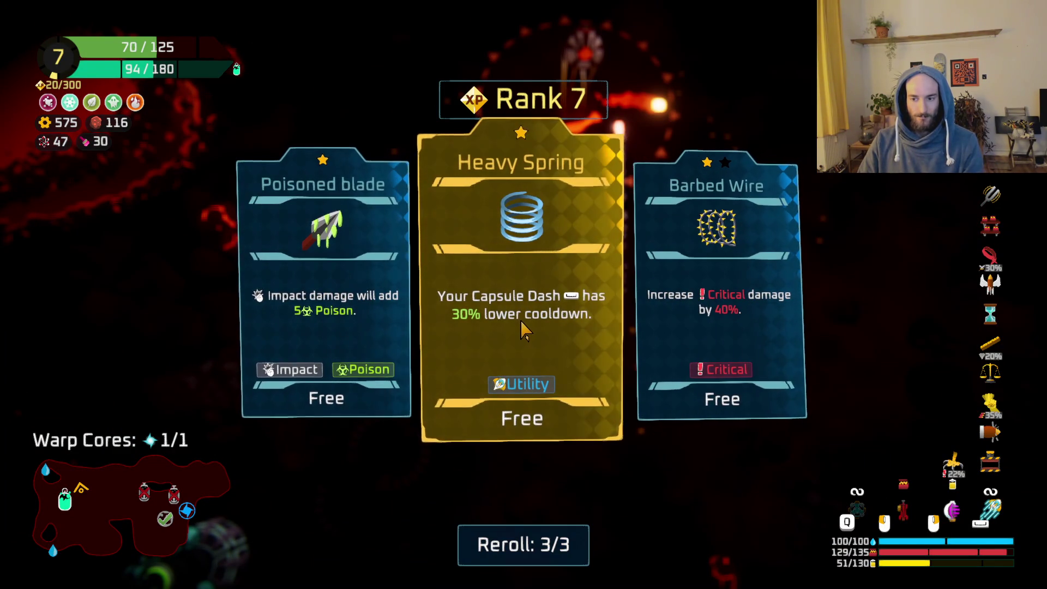
left_click(540, 558)
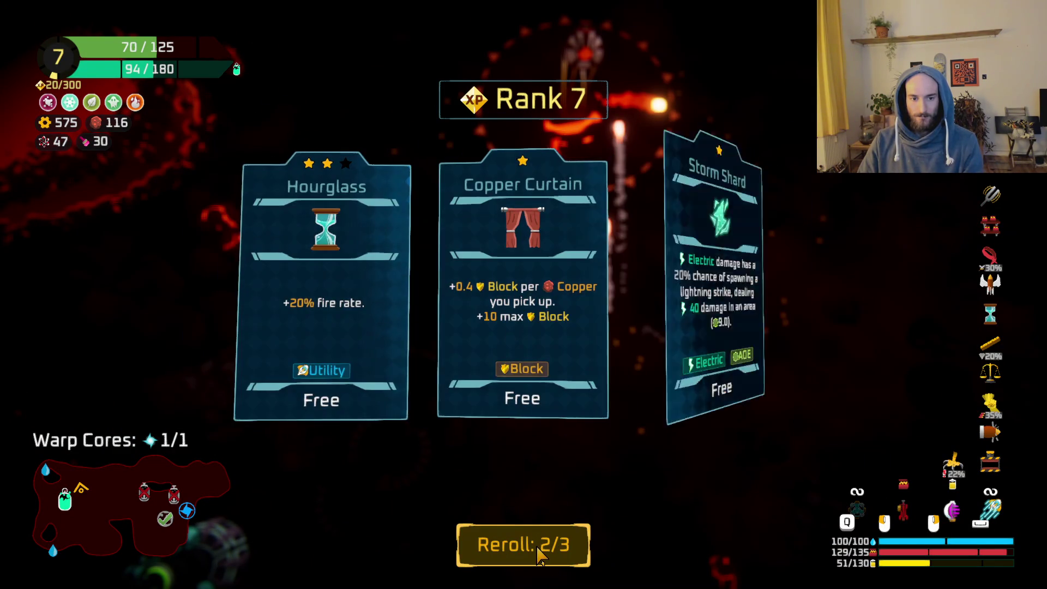
left_click(366, 363)
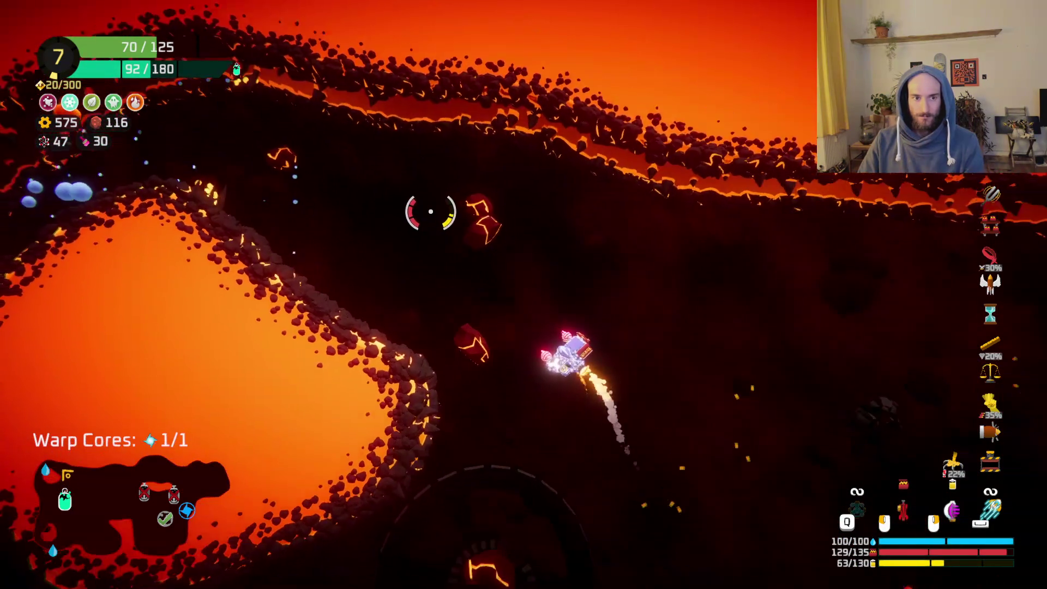
Dash and fly south, then right through the lava level, attacking enemies.
key("space")
key("s")
key("s")
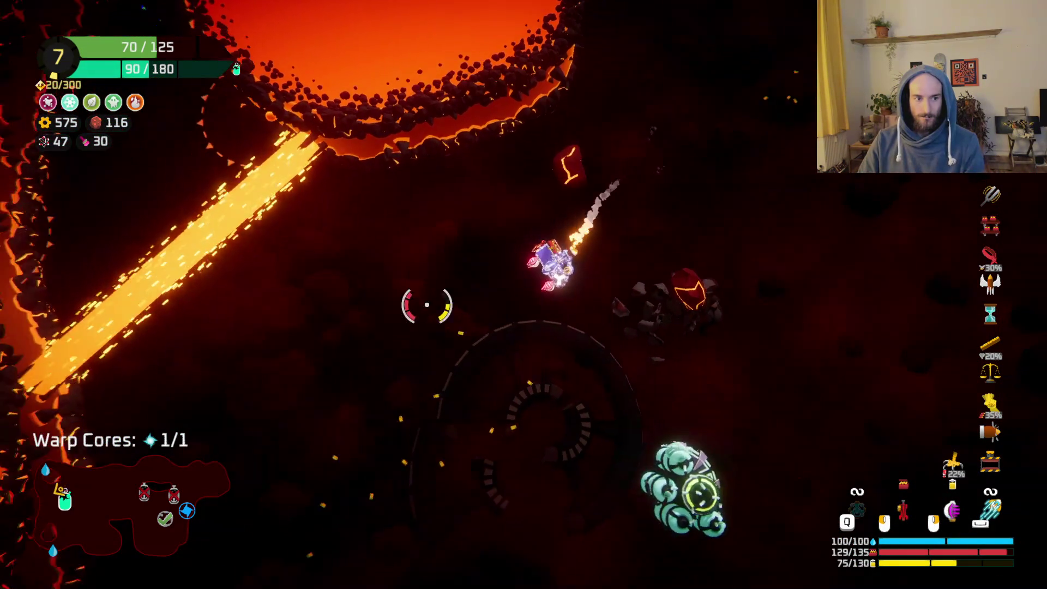
key("s")
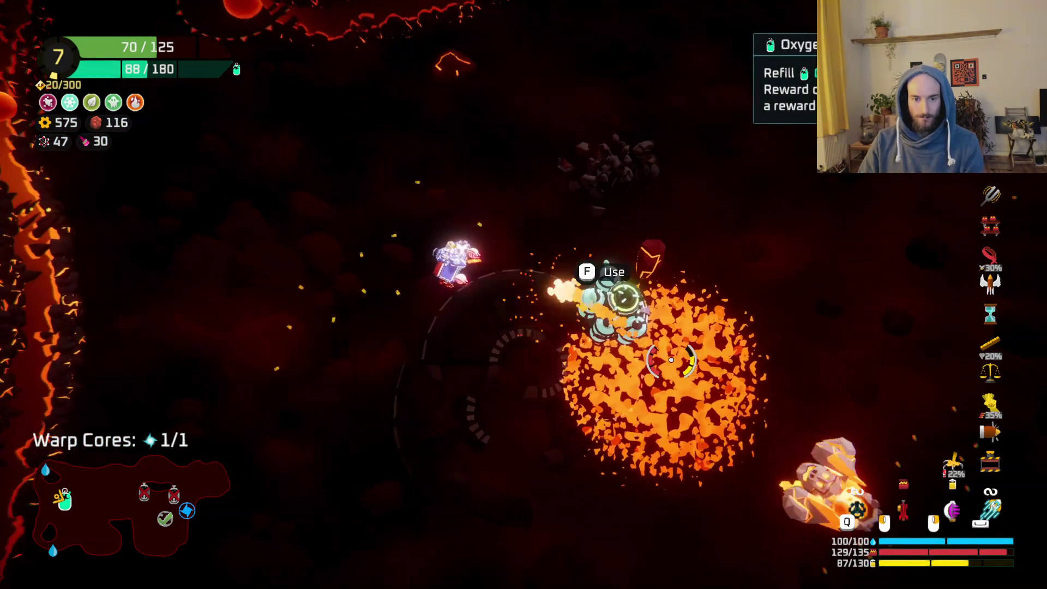
key("d")
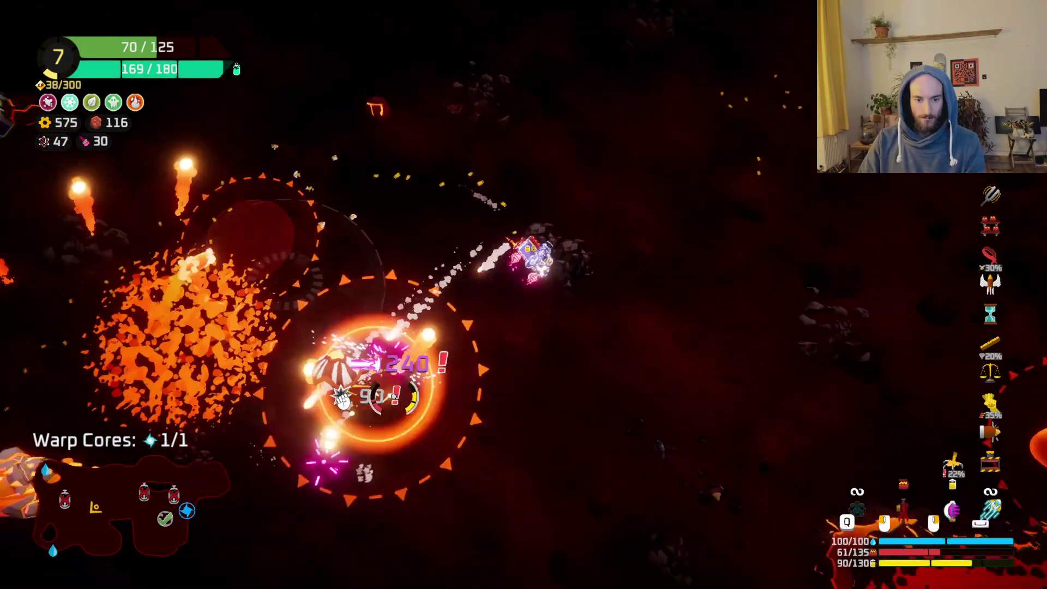
Fly down and right past the lava field, then up toward new enemies.
key("s")
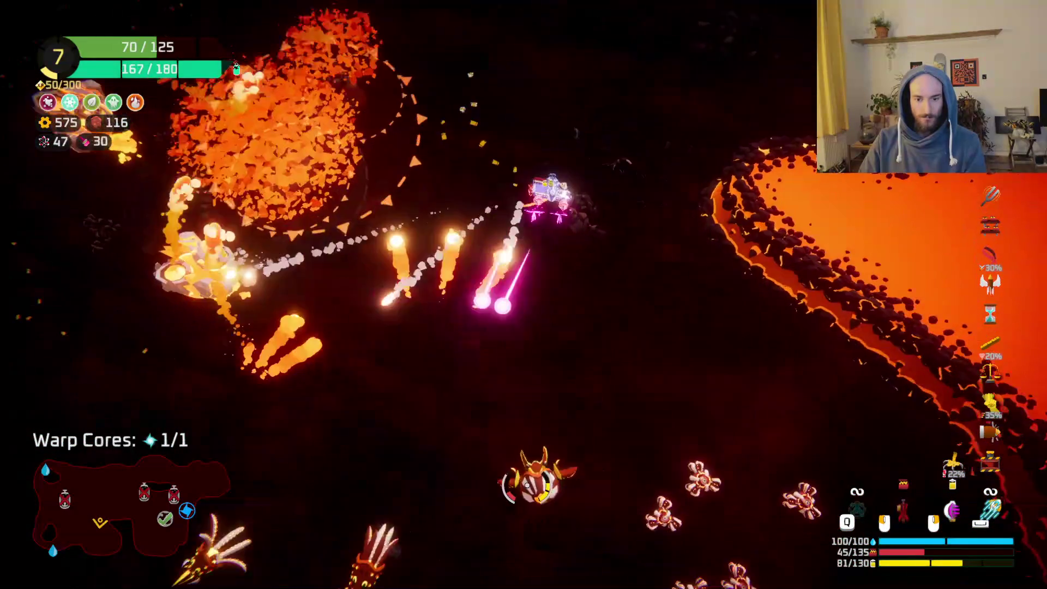
key("d")
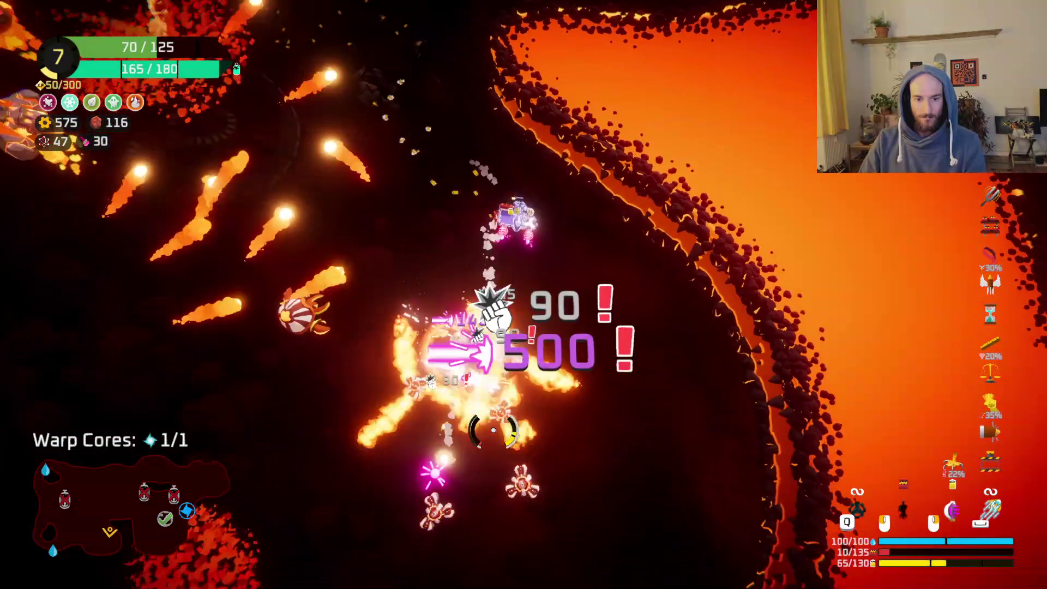
key("s")
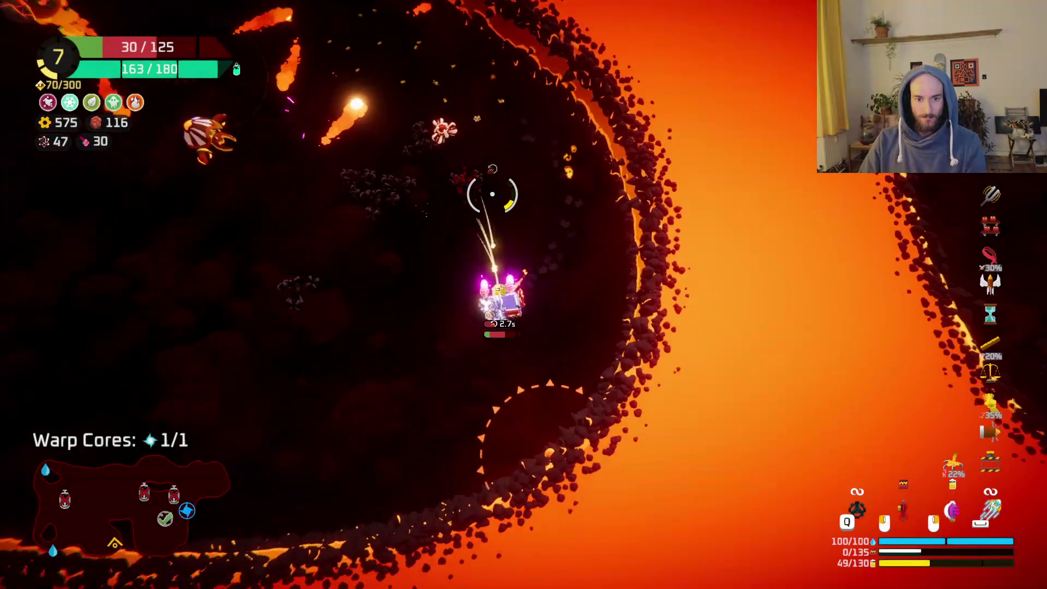
key("d")
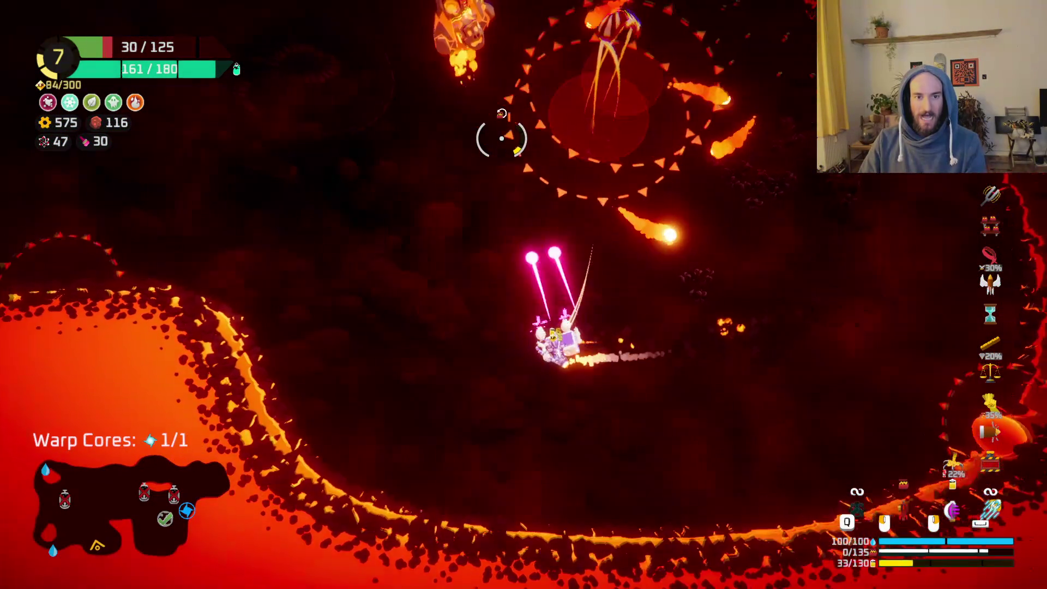
key("w")
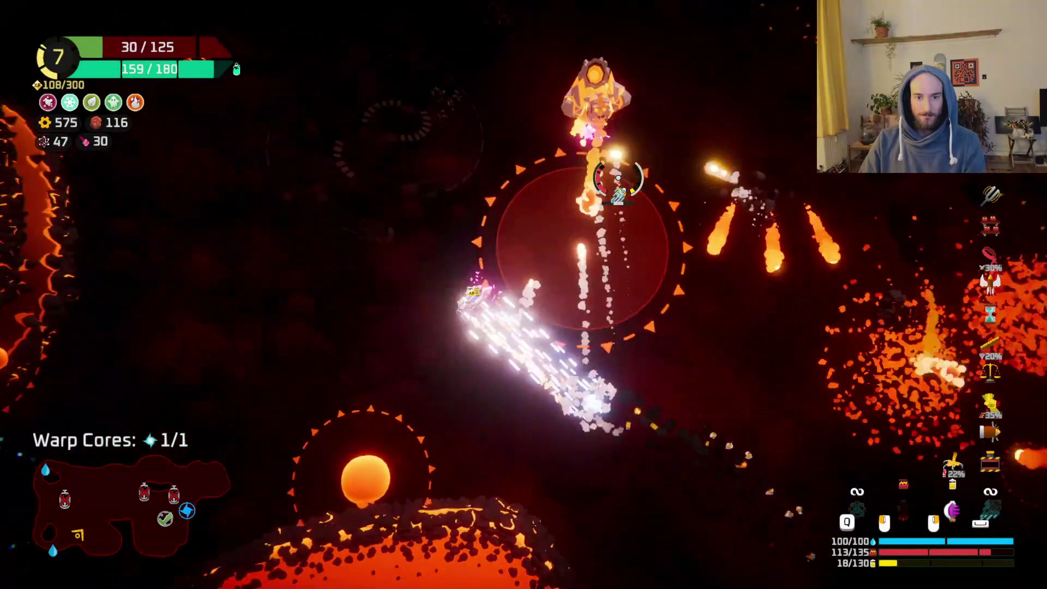
key("w")
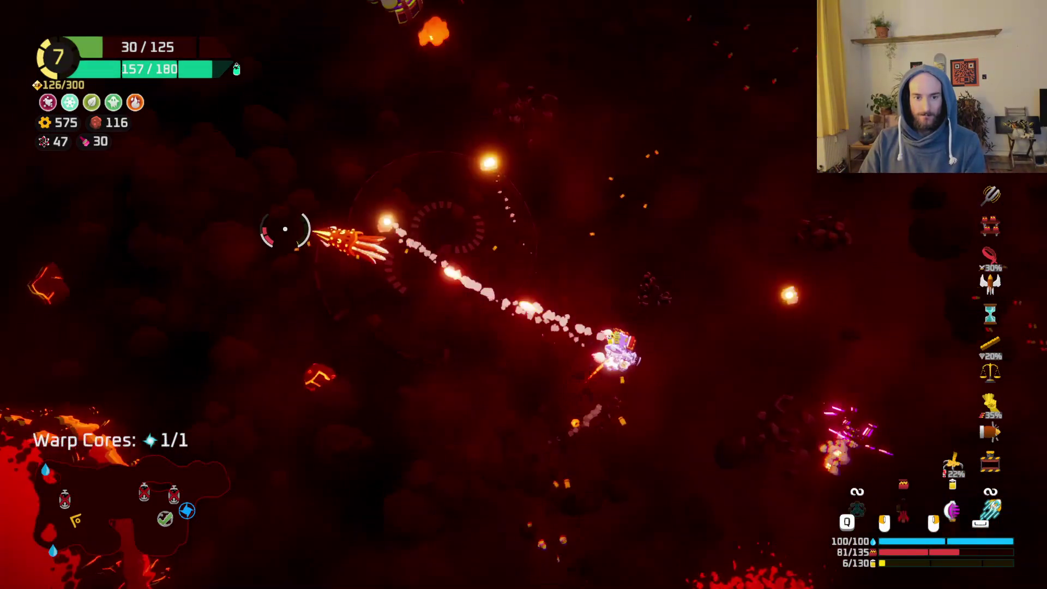
Fly right into the purple portal, warp out, and travel to the Hideout node.
key("d")
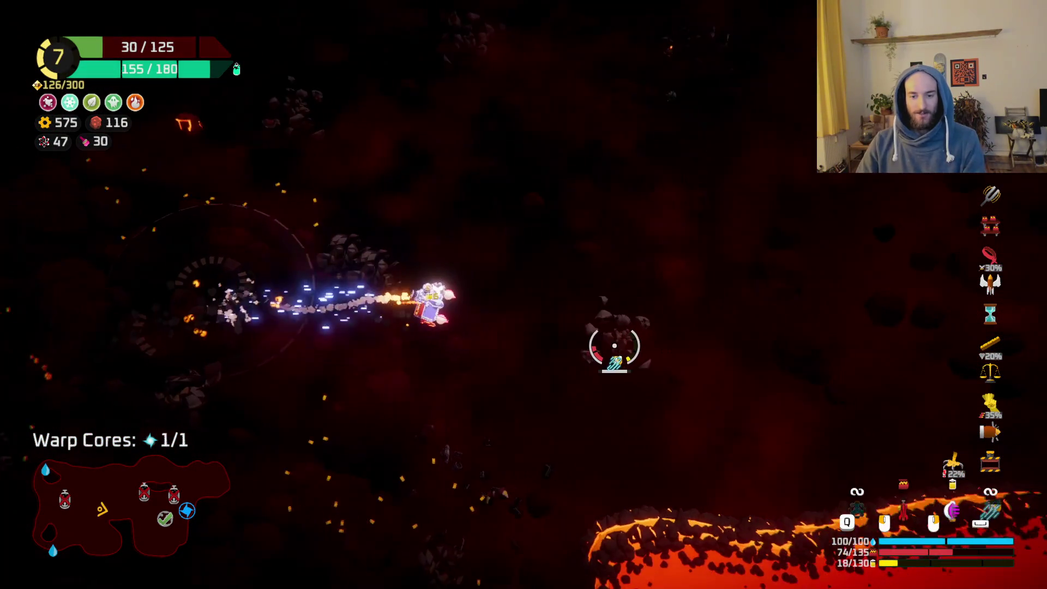
key("d")
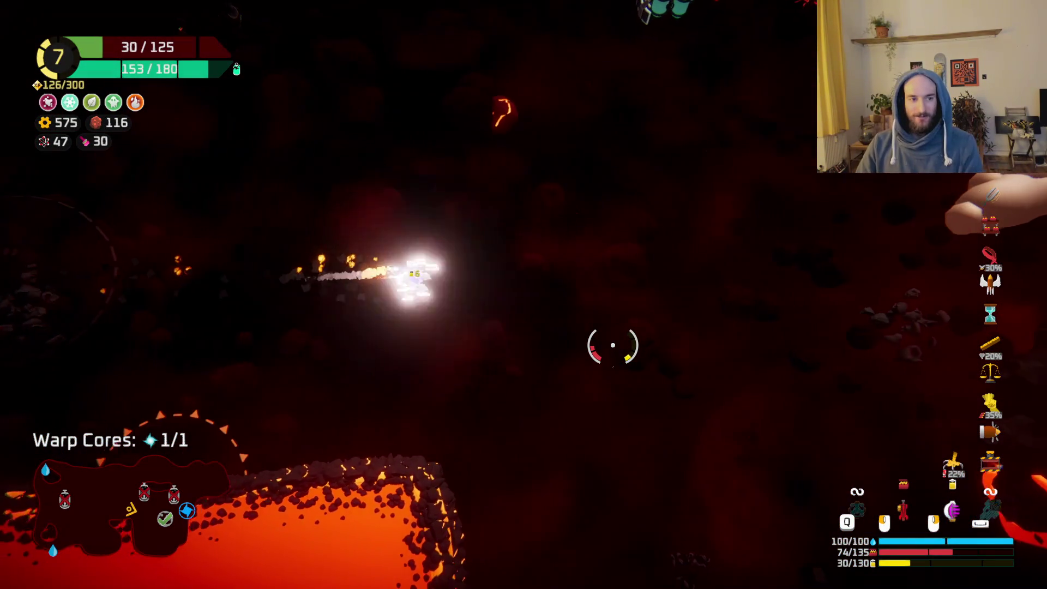
key("d")
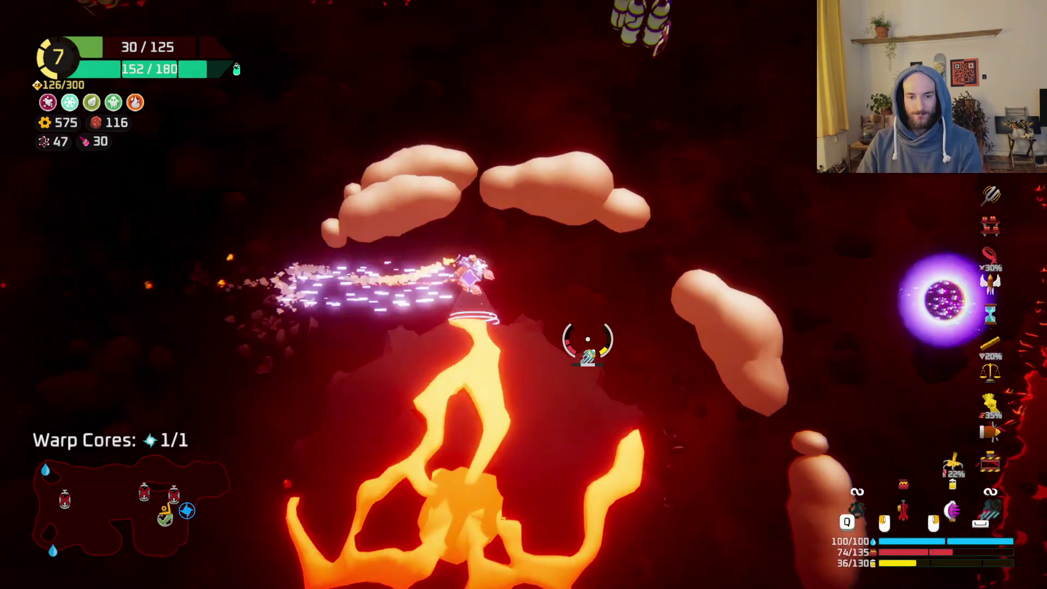
key("d")
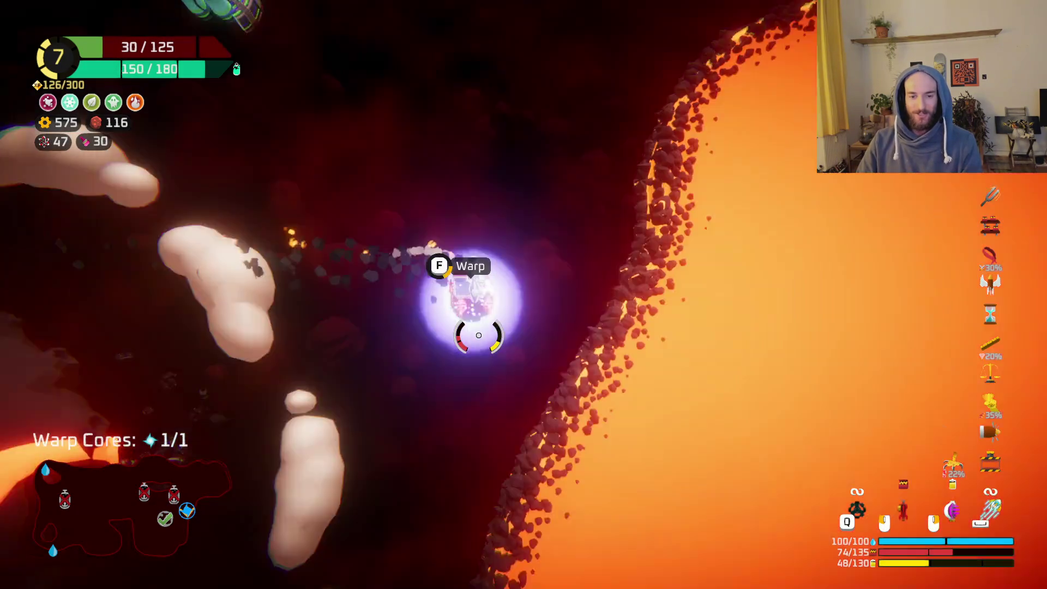
key("f")
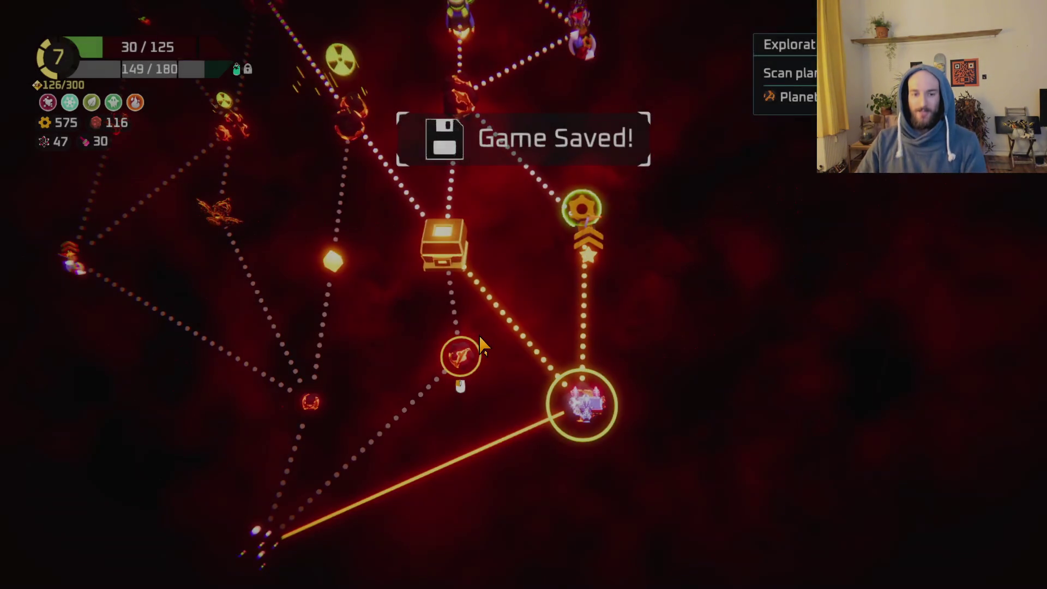
key("w")
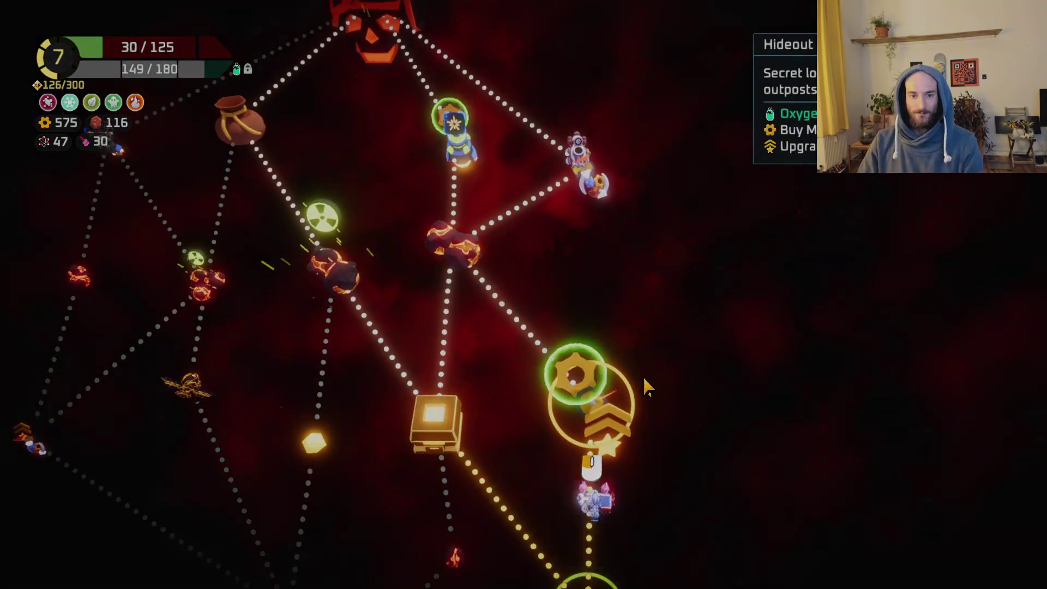
left_click(645, 386)
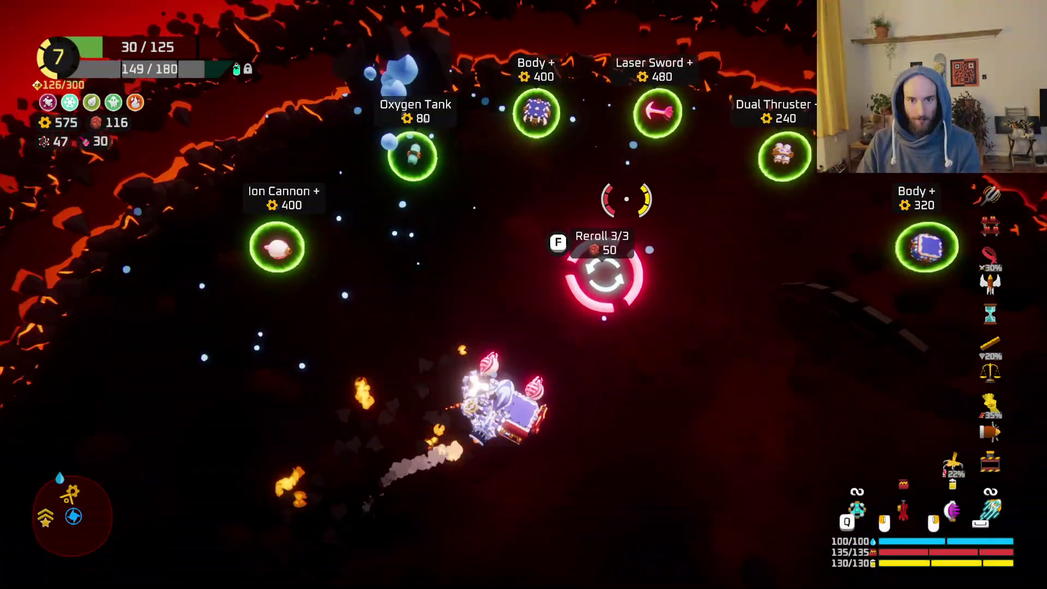
Buy the Body +320 part, pick it up in the builder, then close the builder.
key("w")
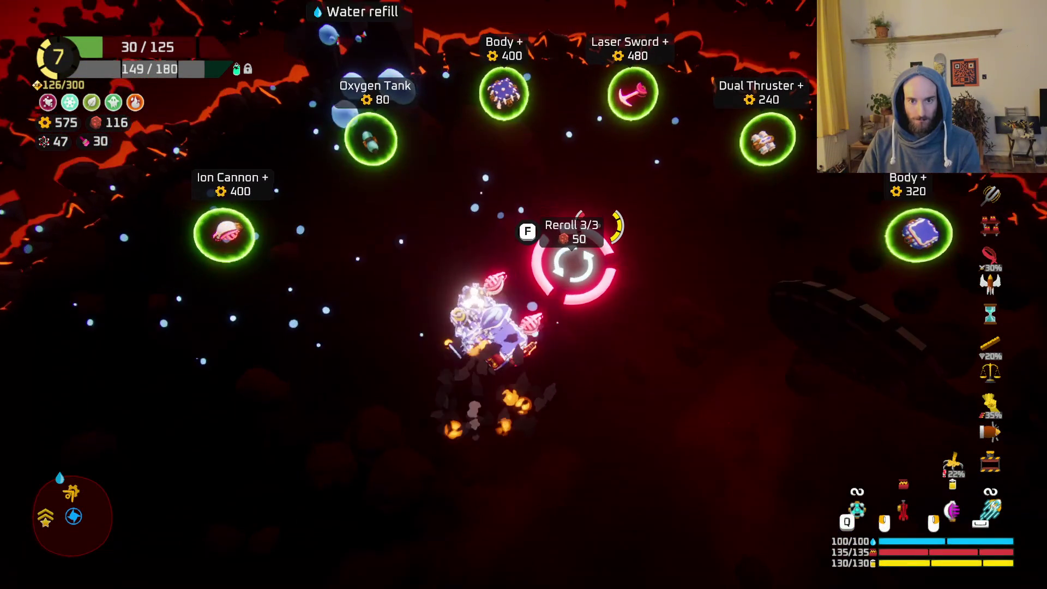
key("d")
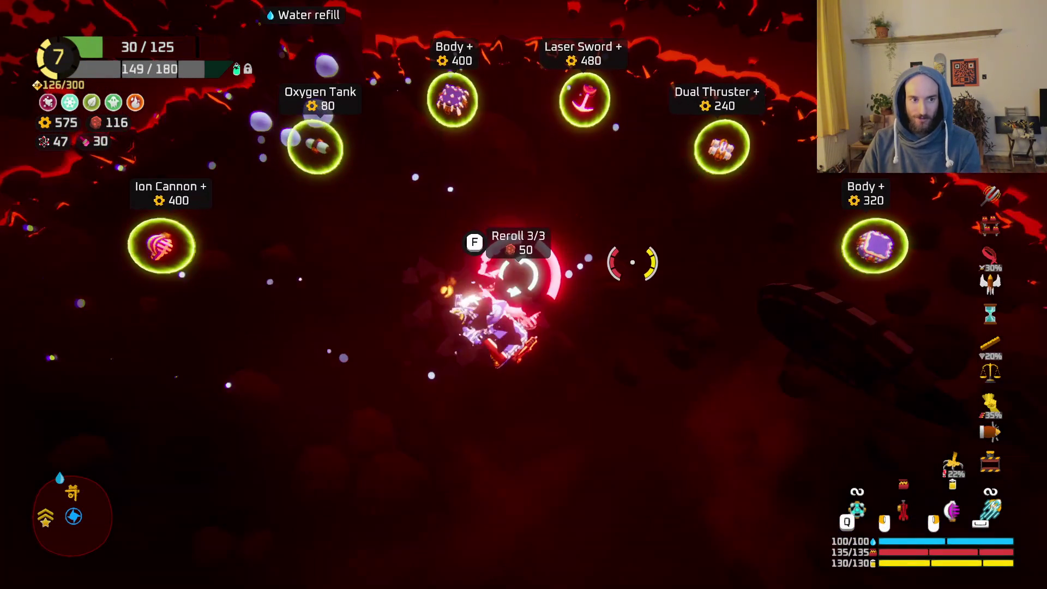
key("d")
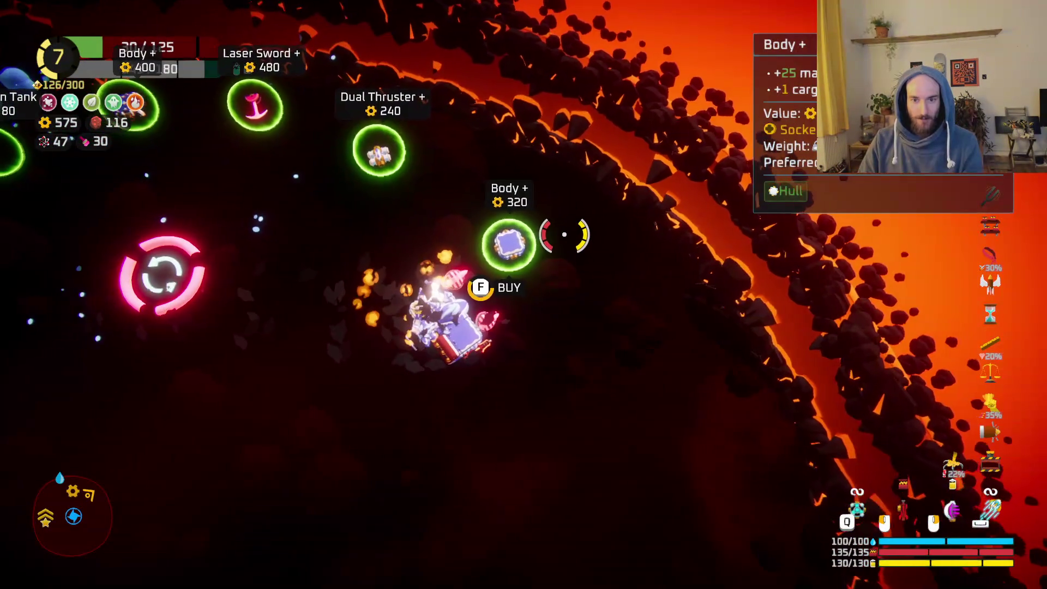
key("f")
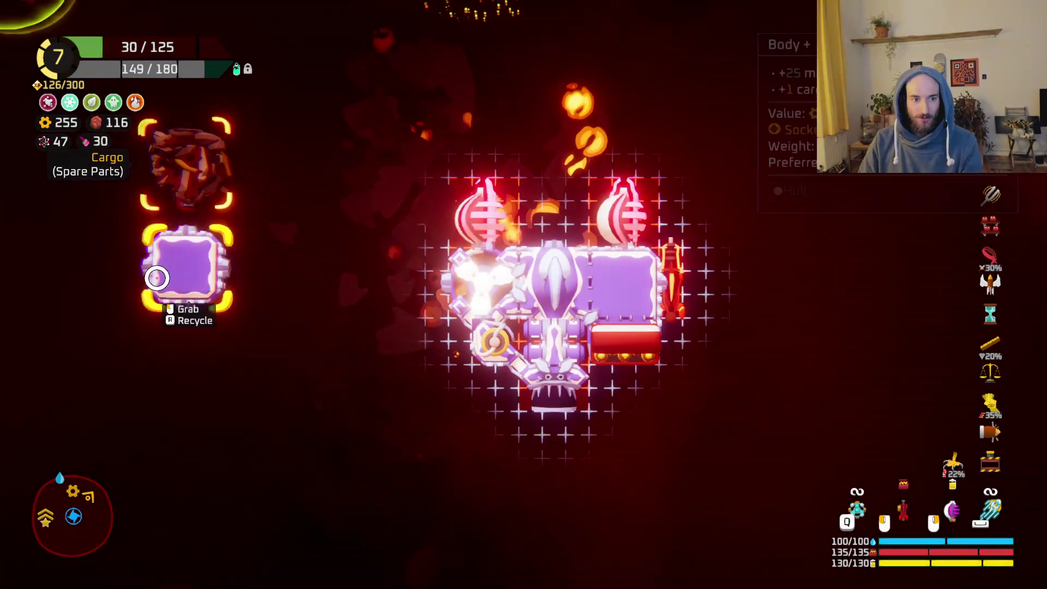
left_click(157, 278)
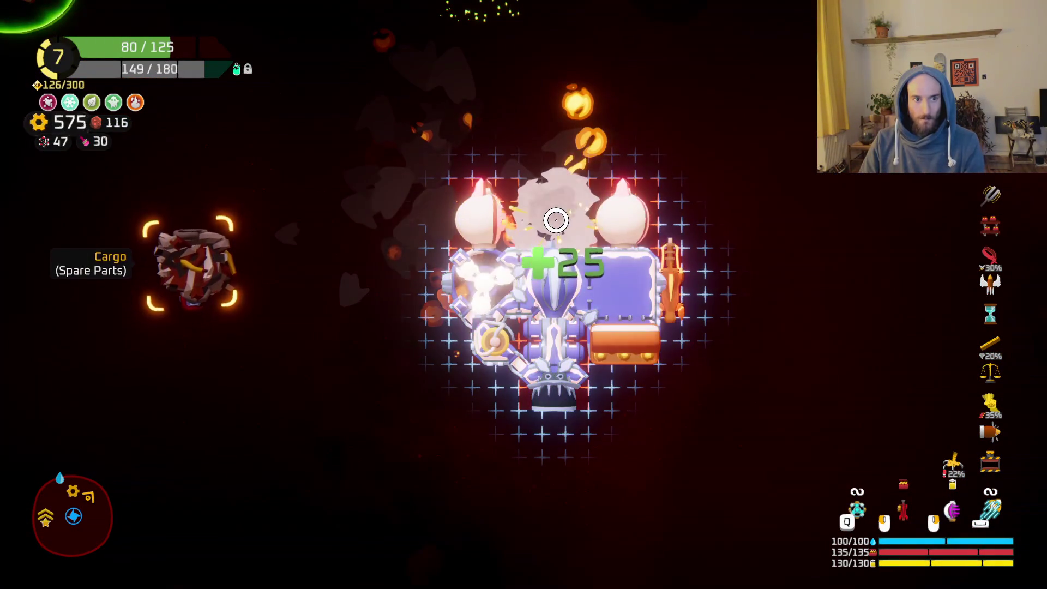
key("Escape")
Choose a ship module and buy its upgrade with gold.
key("s")
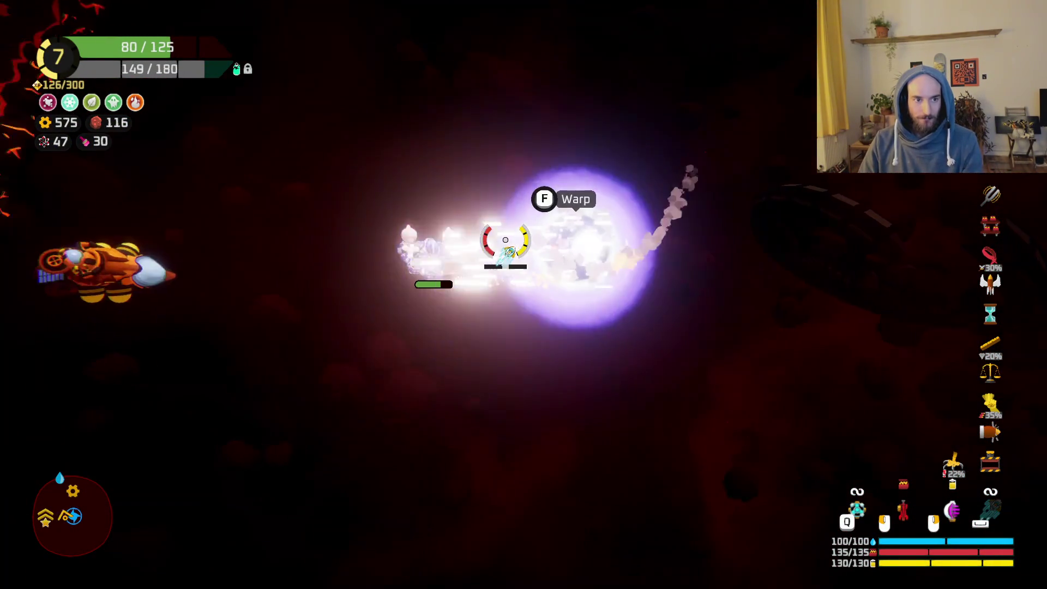
key("f")
key("f")
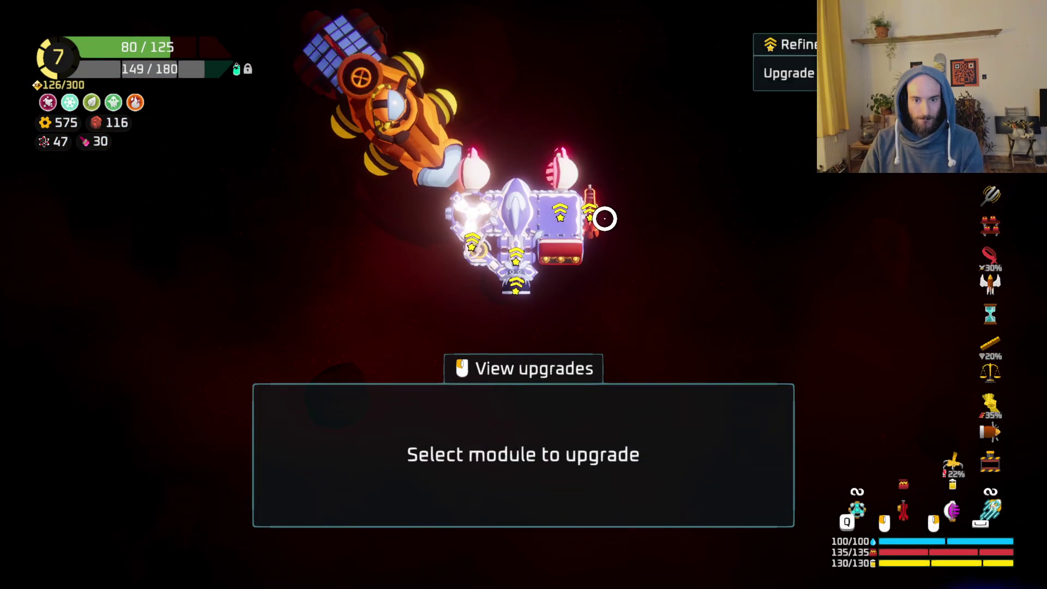
left_click(605, 218)
left_click(437, 457)
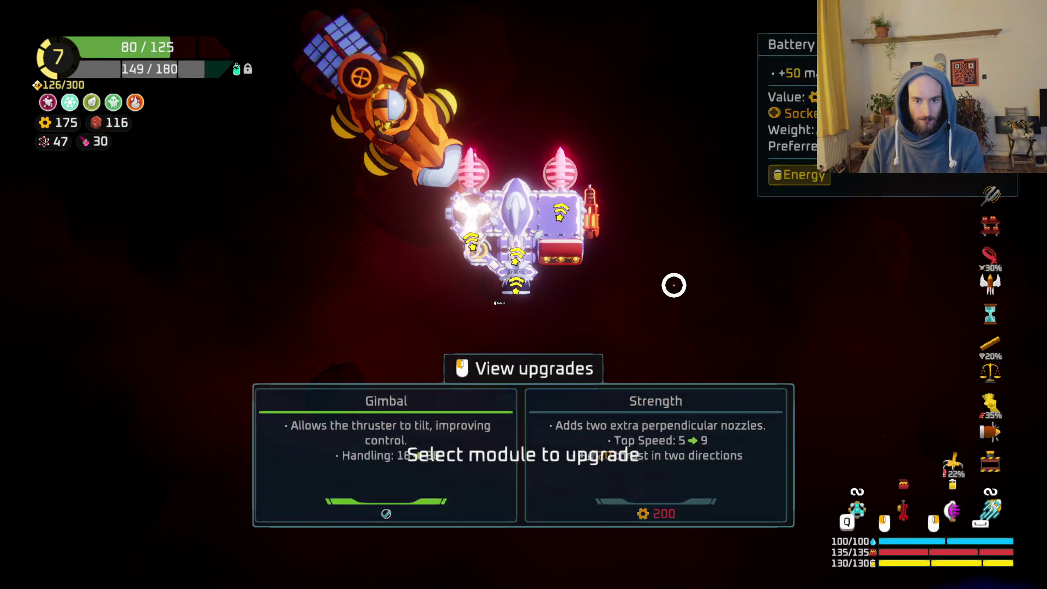
key("Escape")
Fit the Ion Cannon from cargo onto the ship in the build grid.
key("Tab")
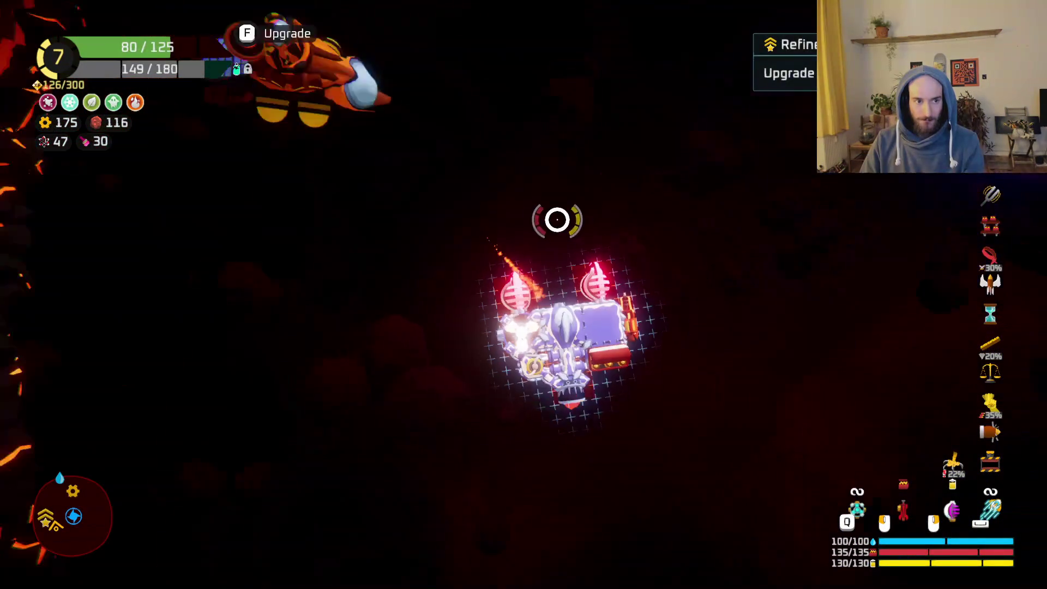
mouse_move(204, 267)
mouse_move(359, 263)
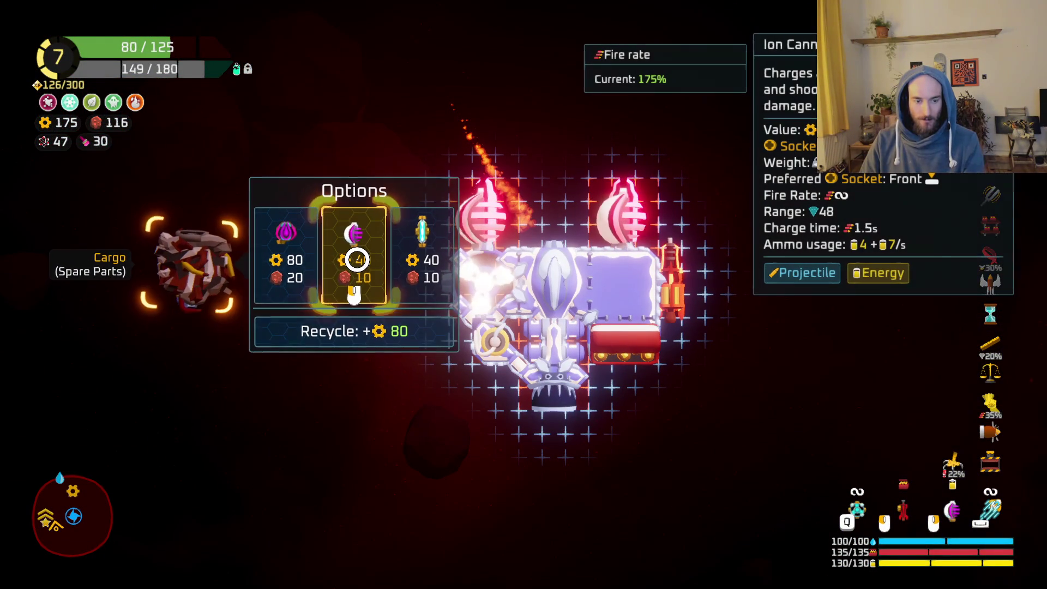
left_click(358, 260)
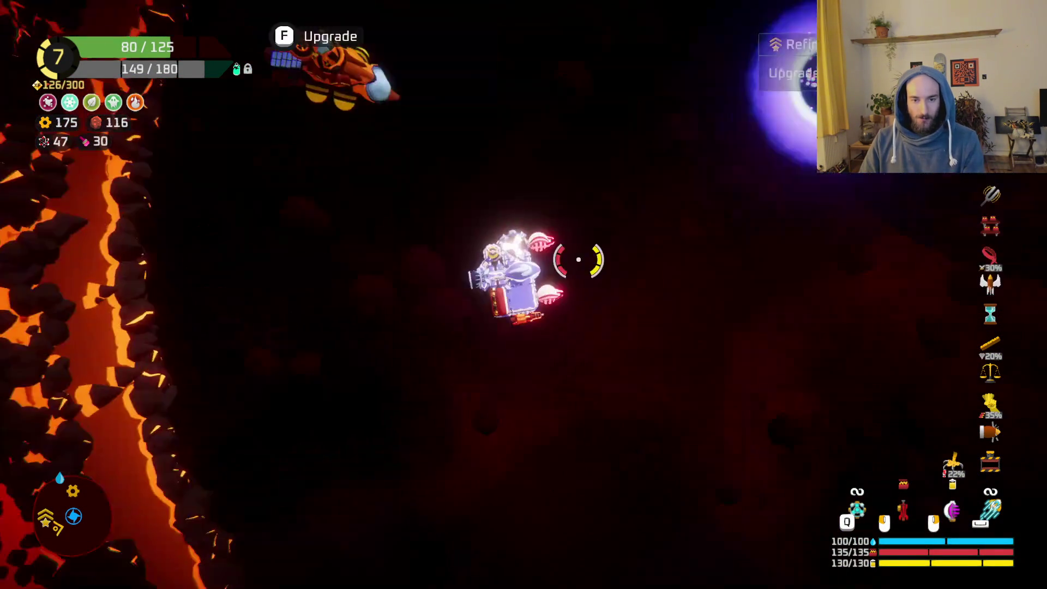
Fly into the warp portal and warp out to the sector map with 175 credits.
key("w")
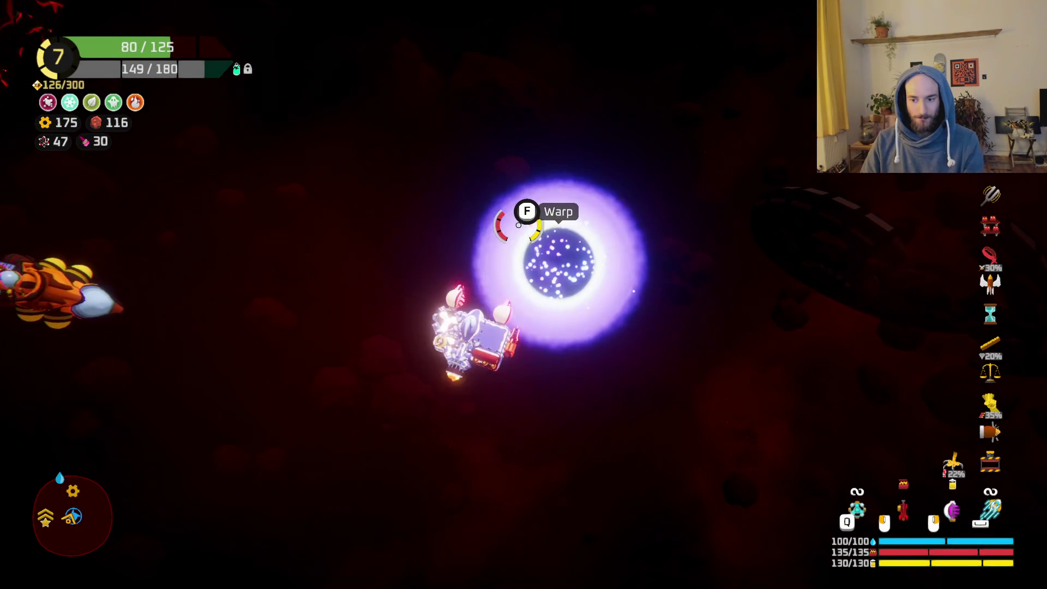
key("Tab")
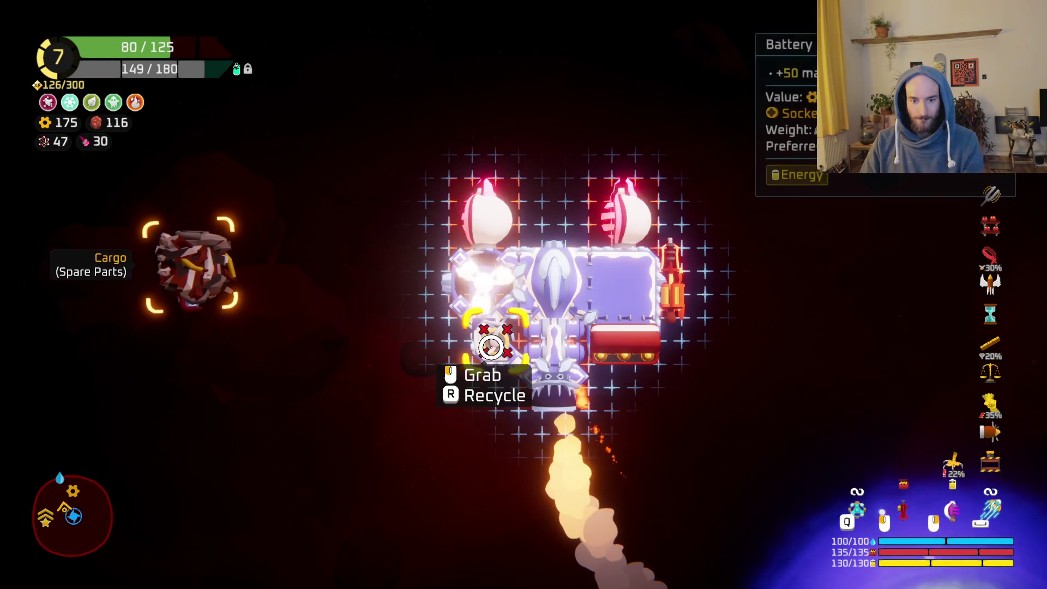
key("Tab")
key("w")
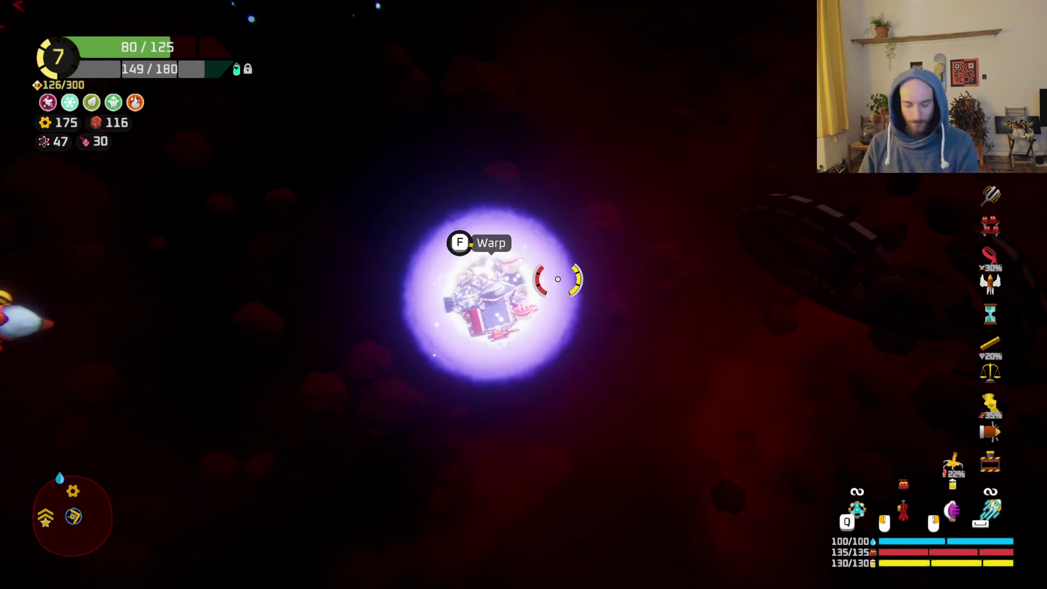
key("f")
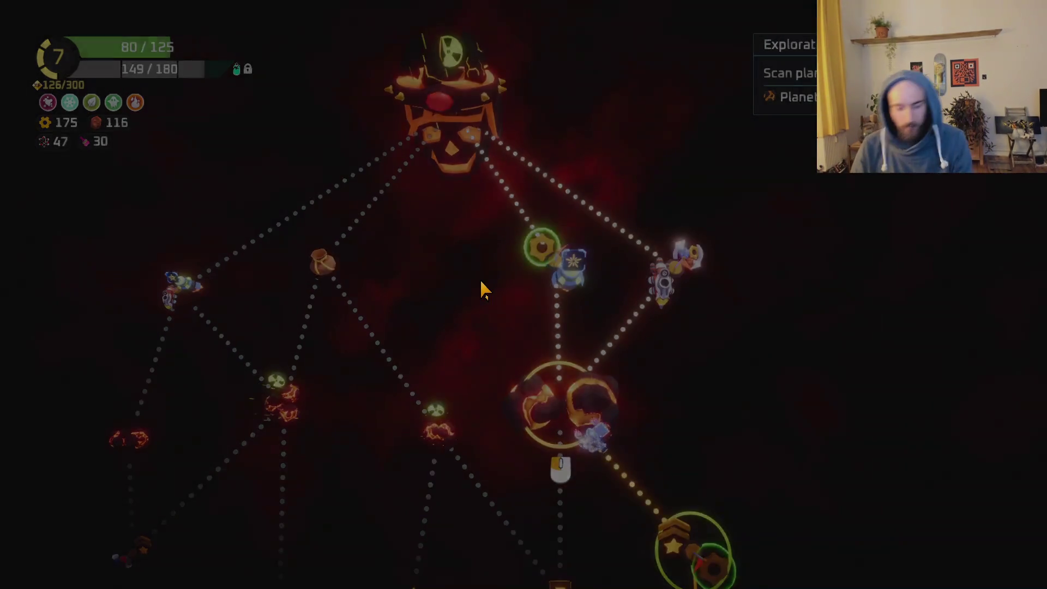
Travel to the next sector-map node, a lava sector with a Warp Cores 0/2 objective.
left_click(481, 282)
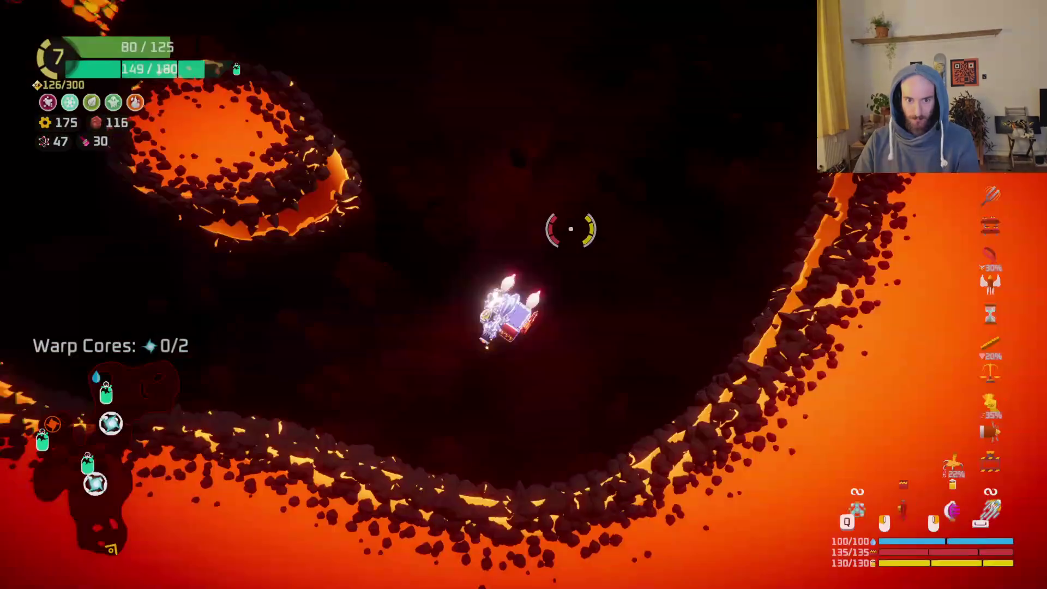
Fly into the lava level shooting enemies and destroy the orange orb with the white beam.
key("w")
left_click(325, 277)
key("s")
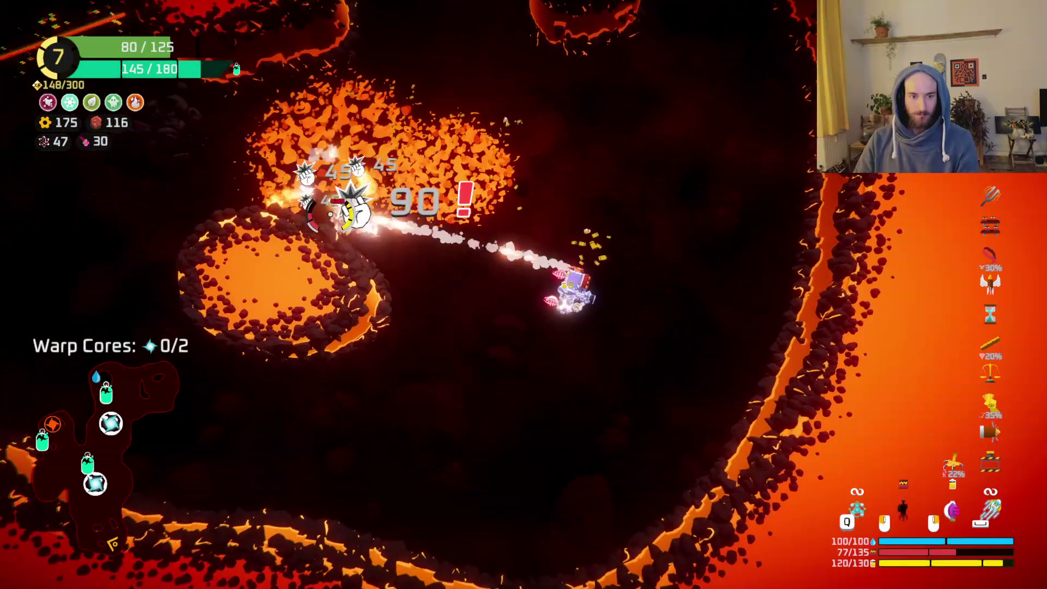
key("a")
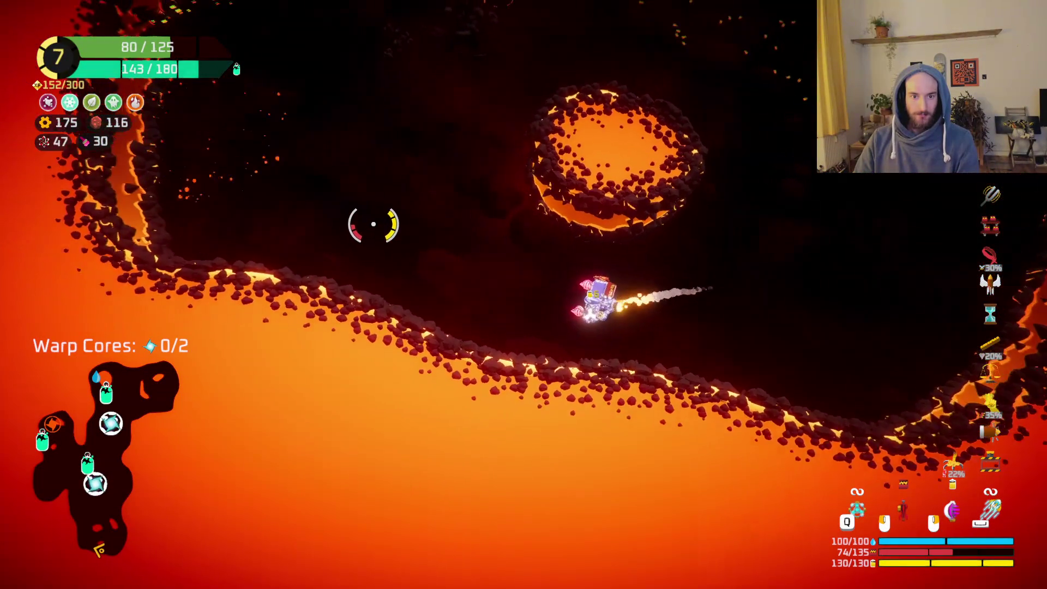
left_click(498, 156)
mouse_move(498, 155)
left_mouse_down()
mouse_move(546, 109)
mouse_move(496, 96)
left_mouse_up()
key("s")
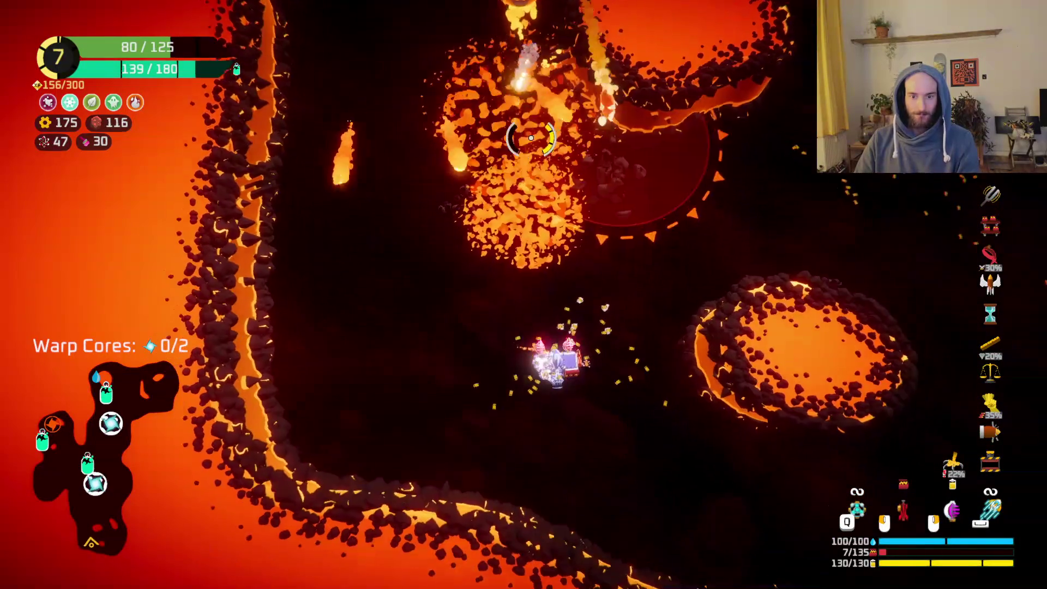
key("space")
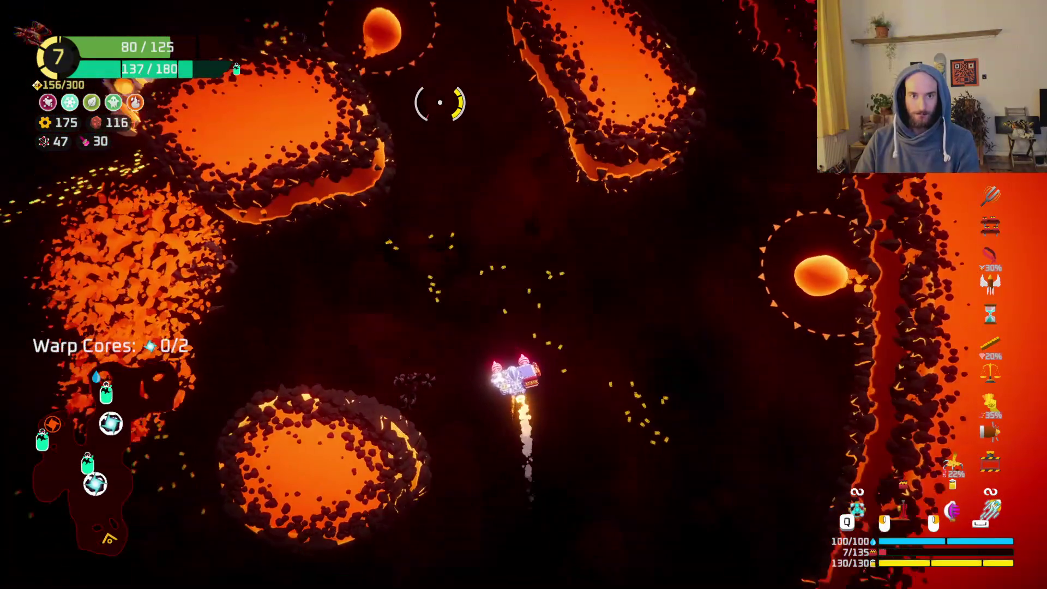
mouse_move(440, 106)
left_mouse_down()
mouse_move(414, 198)
mouse_move(440, 239)
left_mouse_up()
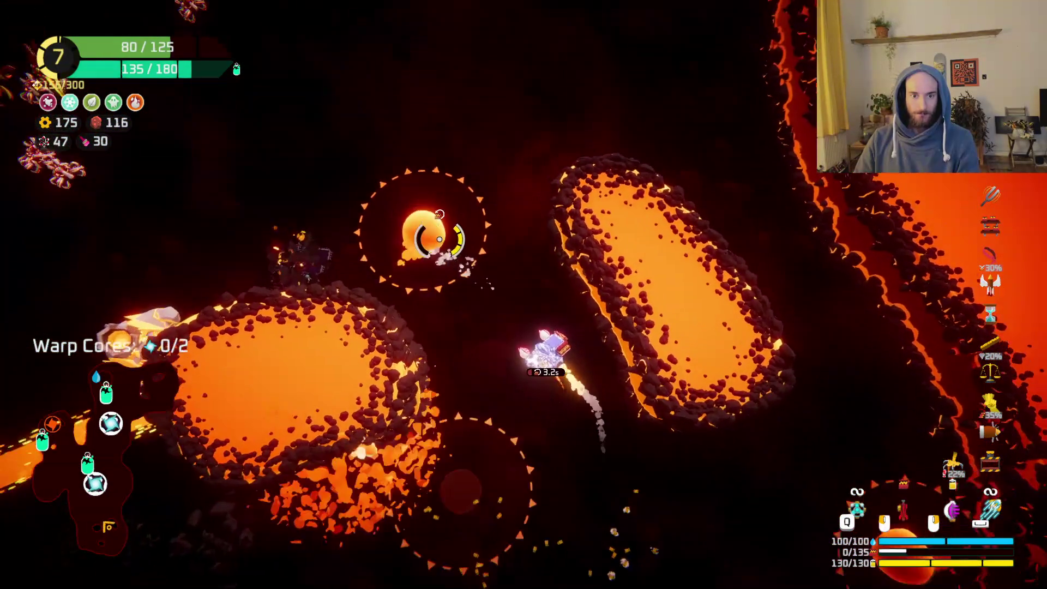
right_click(439, 238)
key("w")
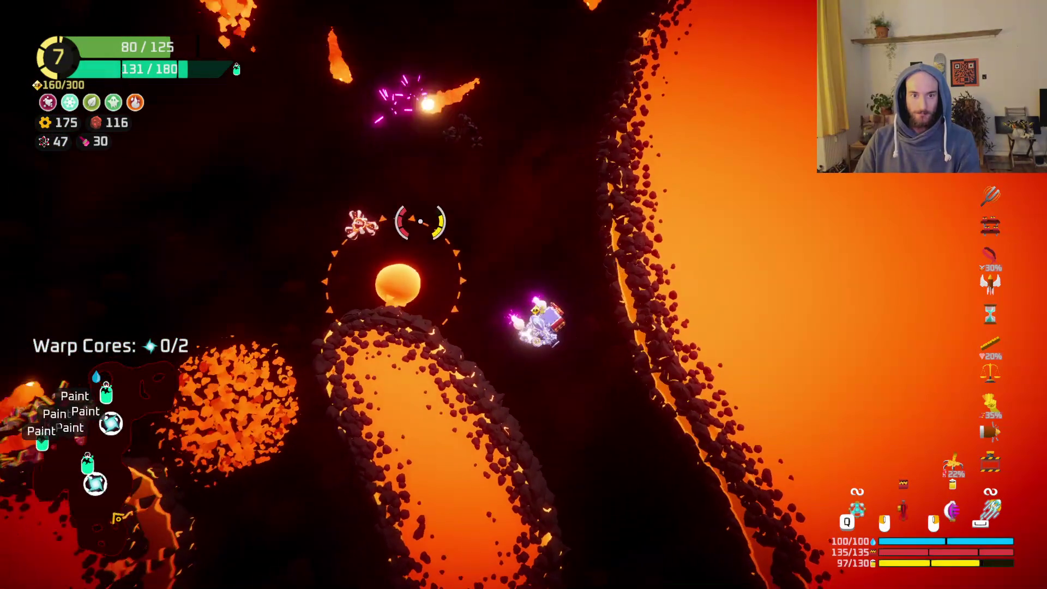
left_click_drag(420, 222, 491, 235)
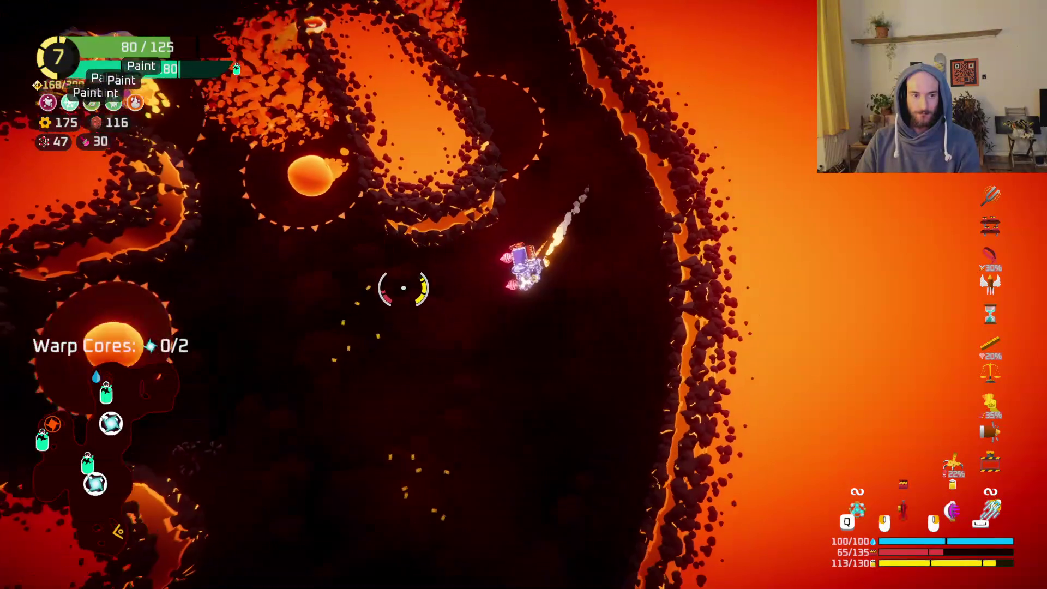
Fly left, up, right and down across the lava field past the lava ovals.
key("a")
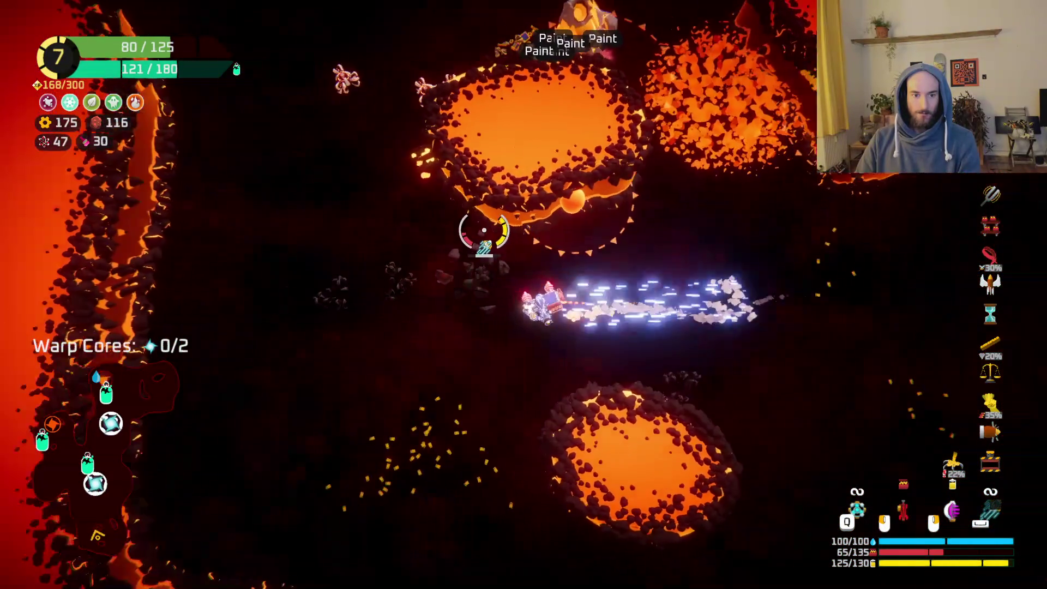
key("w")
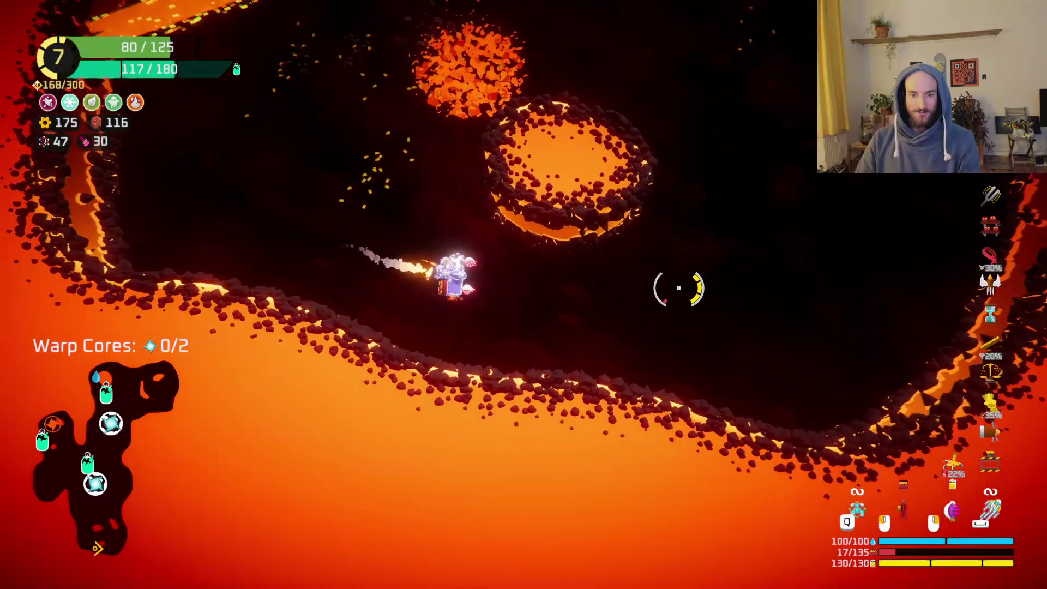
key("space")
key("d")
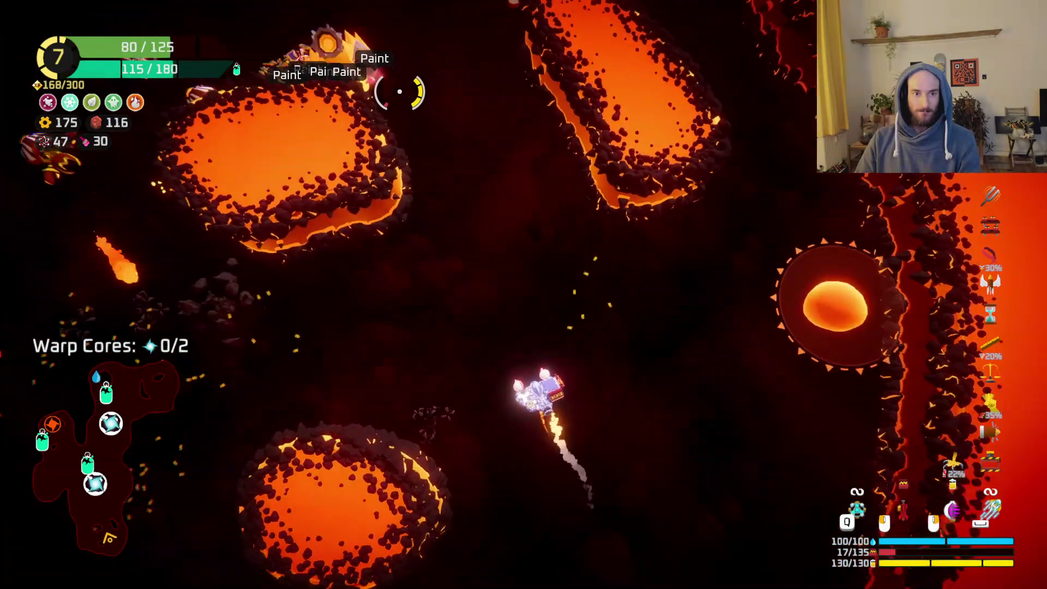
key("w")
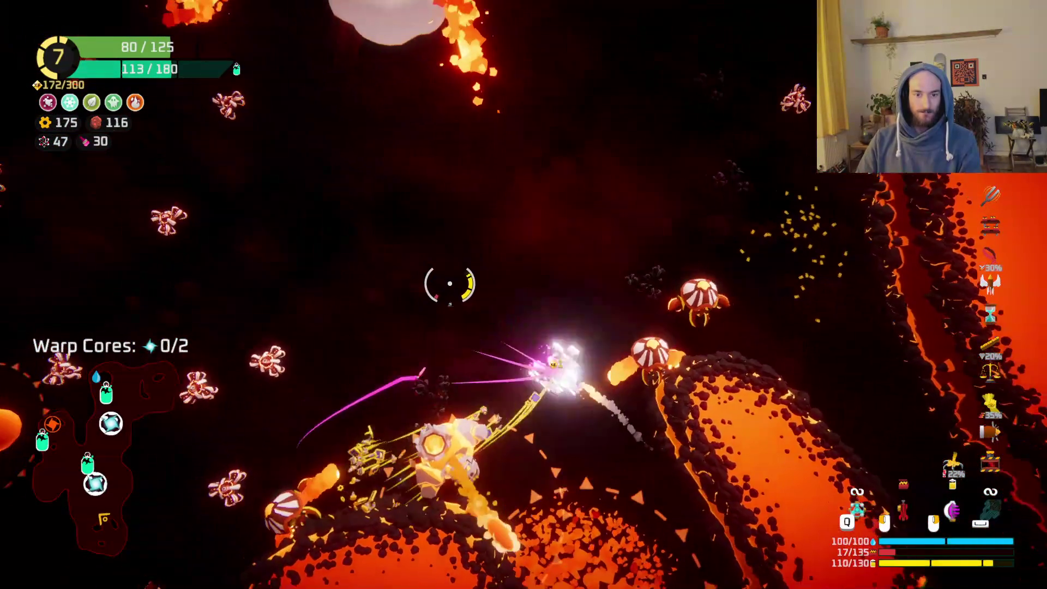
key("d")
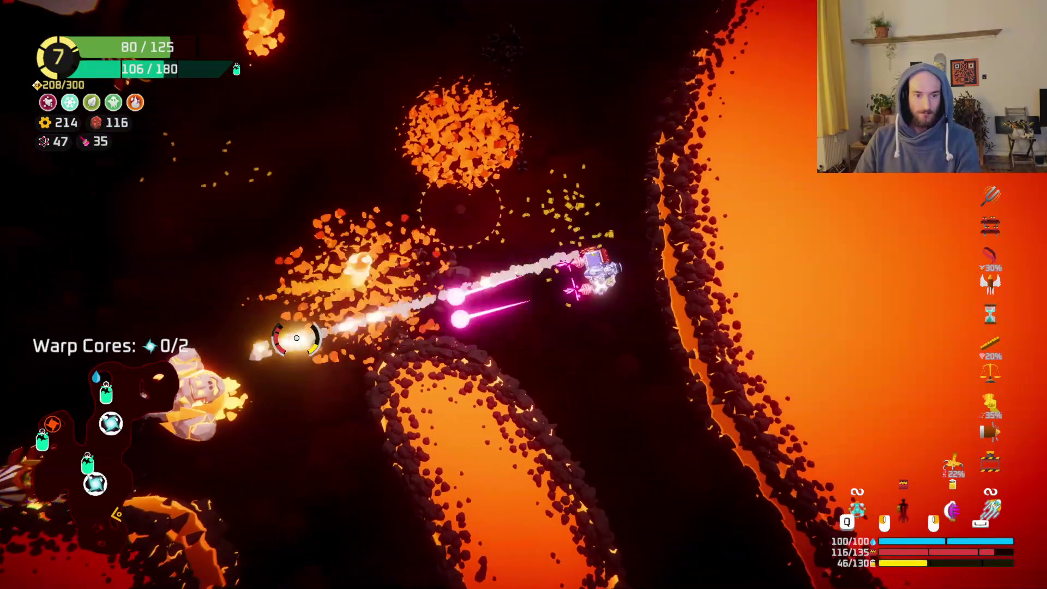
key("s")
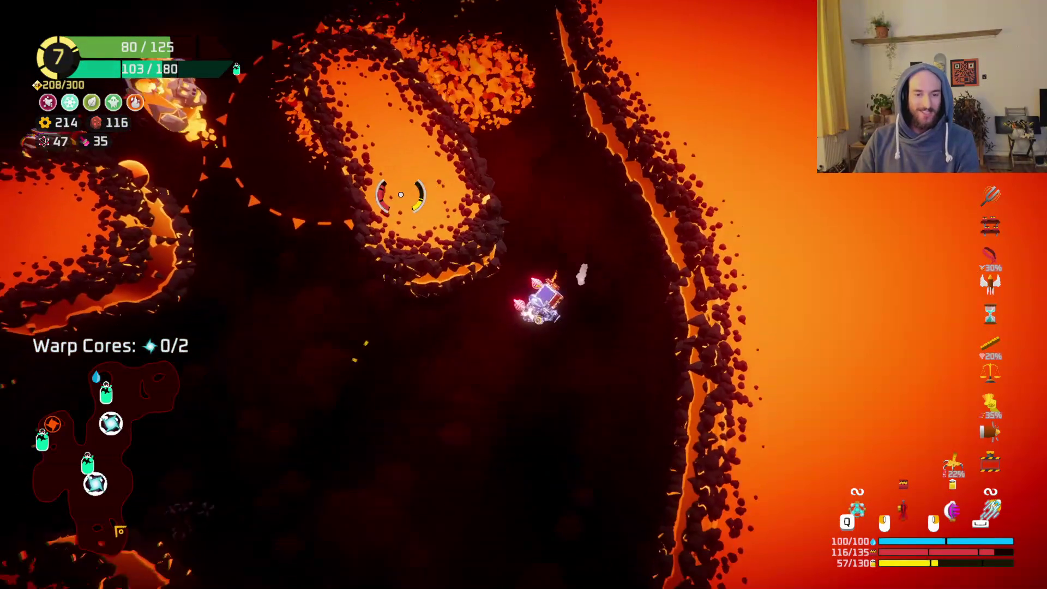
key("a")
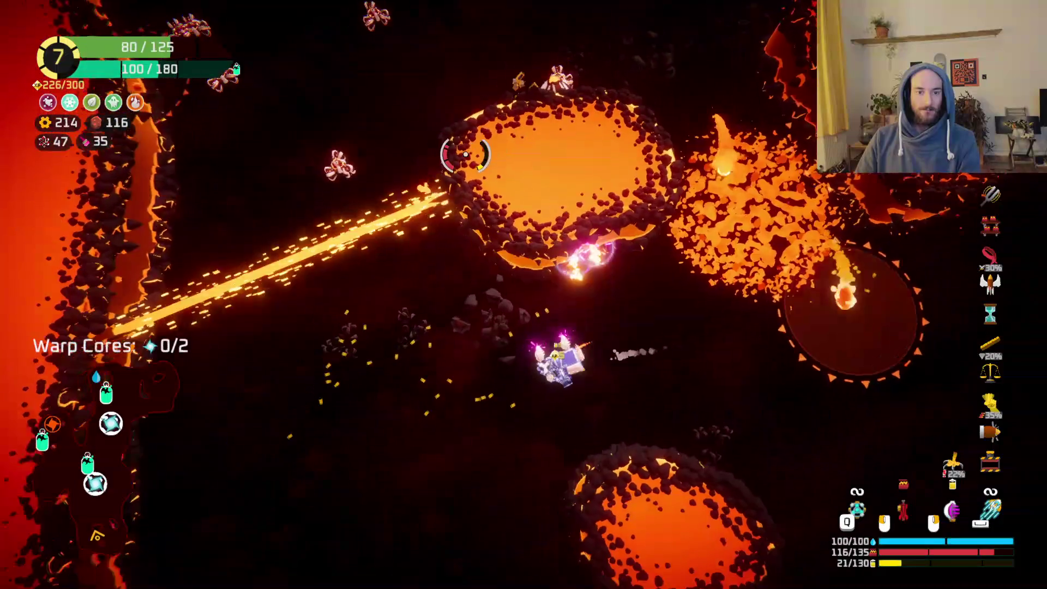
Launch a missile and sweep fire across nearby enemies, raising gold to 263.
left_click(499, 117)
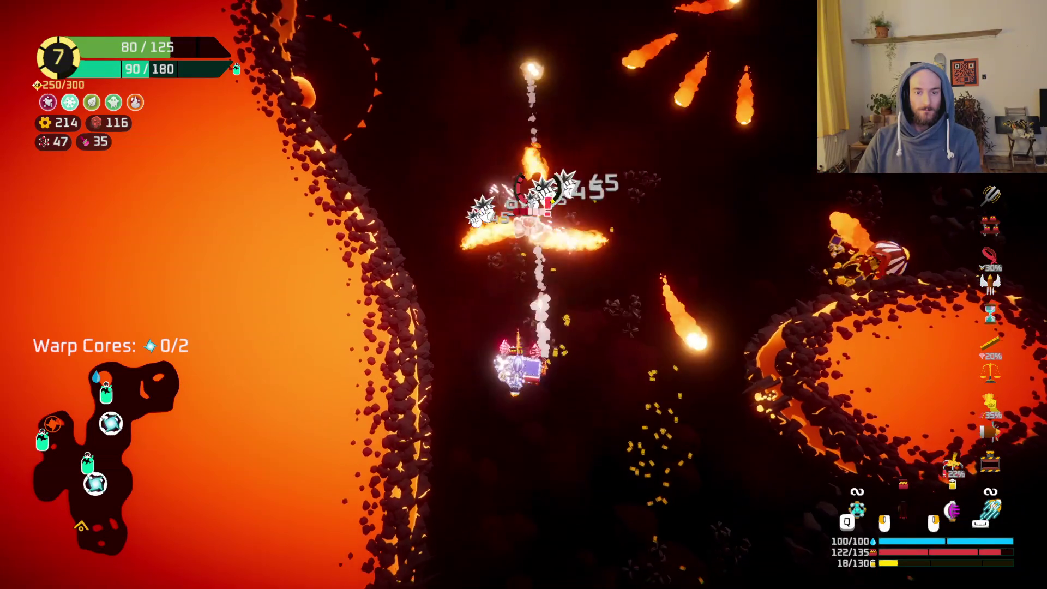
left_click(709, 209)
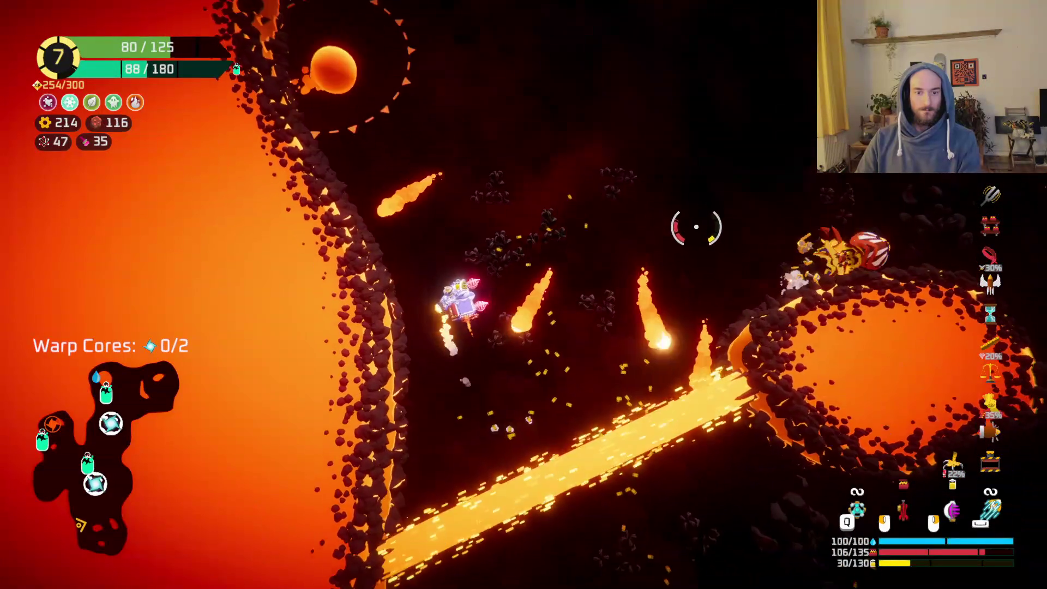
mouse_move(776, 317)
left_mouse_down()
mouse_move(701, 343)
mouse_move(665, 374)
mouse_move(572, 417)
mouse_move(566, 408)
left_mouse_up()
mouse_move(524, 250)
left_mouse_down()
mouse_move(374, 241)
mouse_move(351, 280)
mouse_move(345, 256)
mouse_move(367, 240)
left_mouse_up()
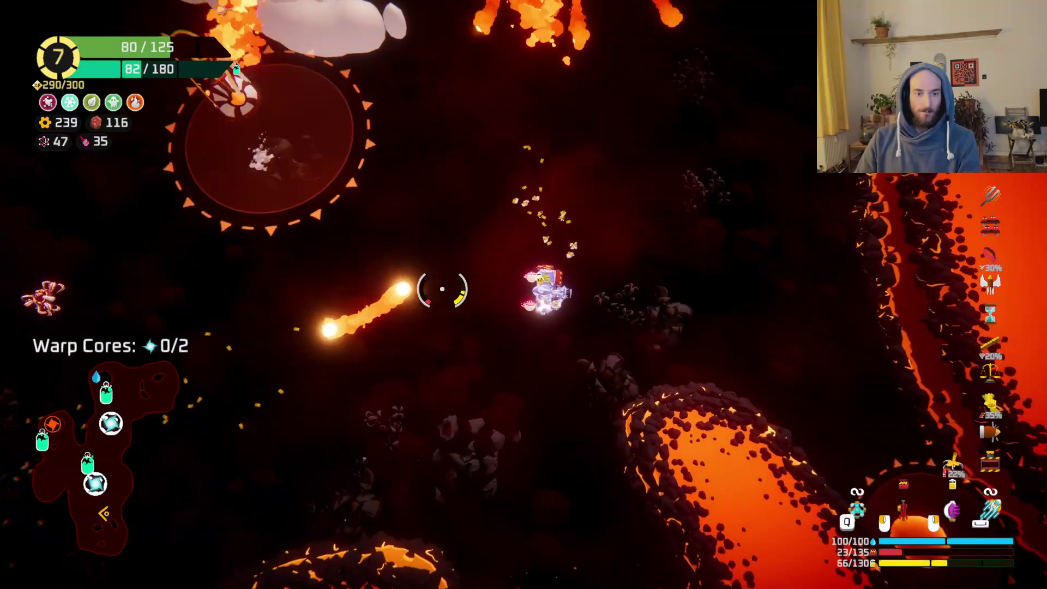
mouse_move(401, 284)
left_mouse_down()
mouse_move(431, 235)
mouse_move(484, 224)
left_mouse_up()
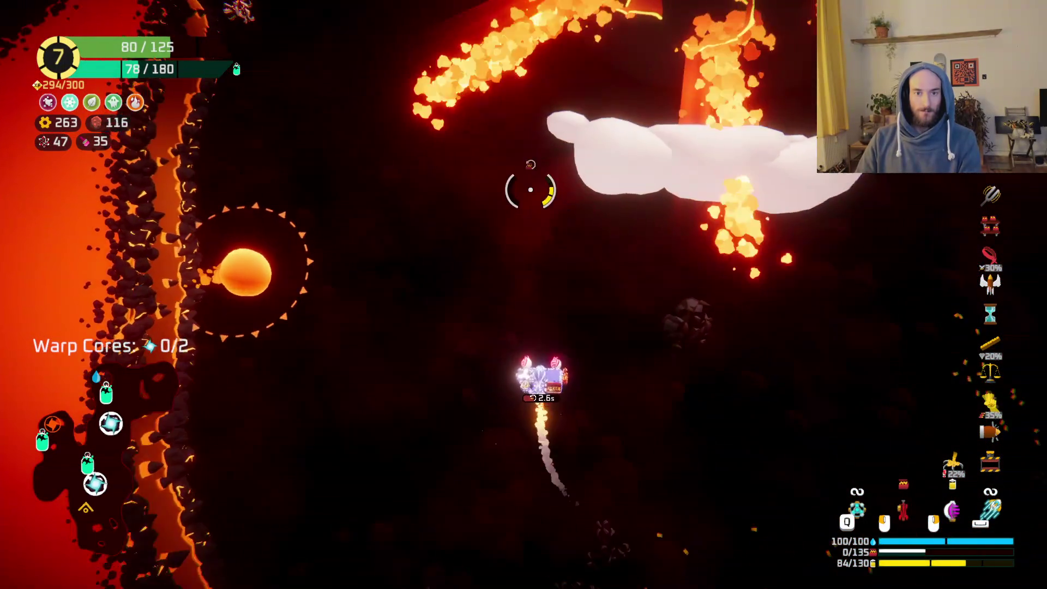
left_click_drag(531, 189, 373, 171)
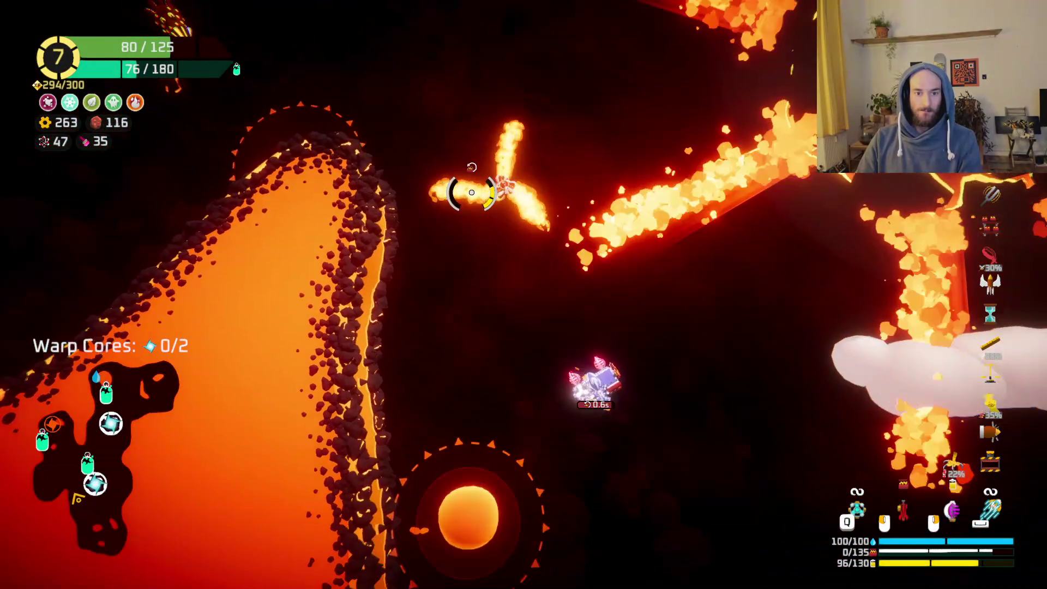
left_click_drag(471, 192, 470, 173)
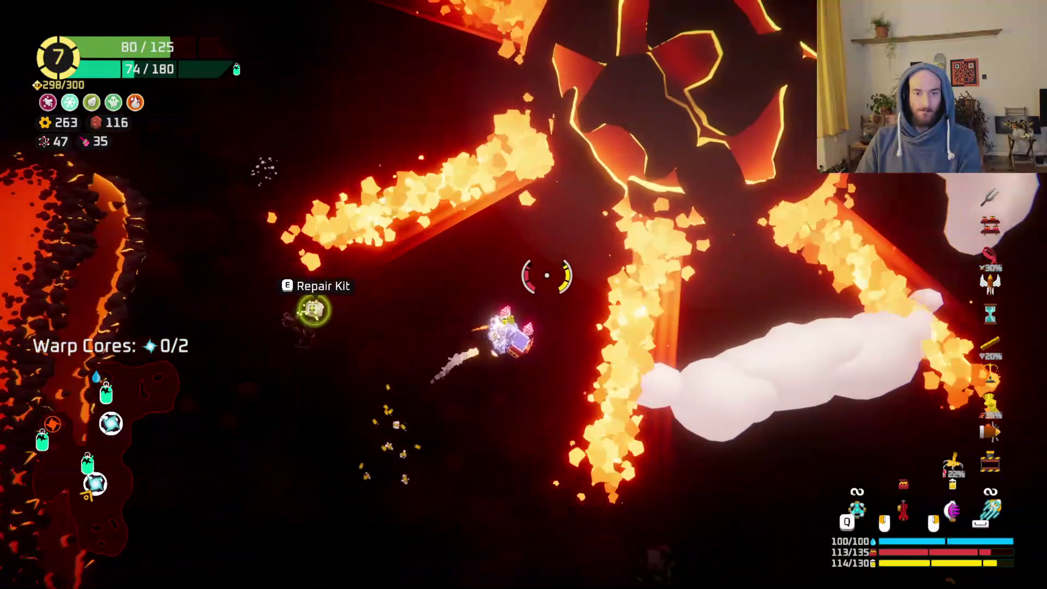
Toggle the build grid, then fly and fire at the lava boss until the Rank 8 upgrades appear.
key("Tab")
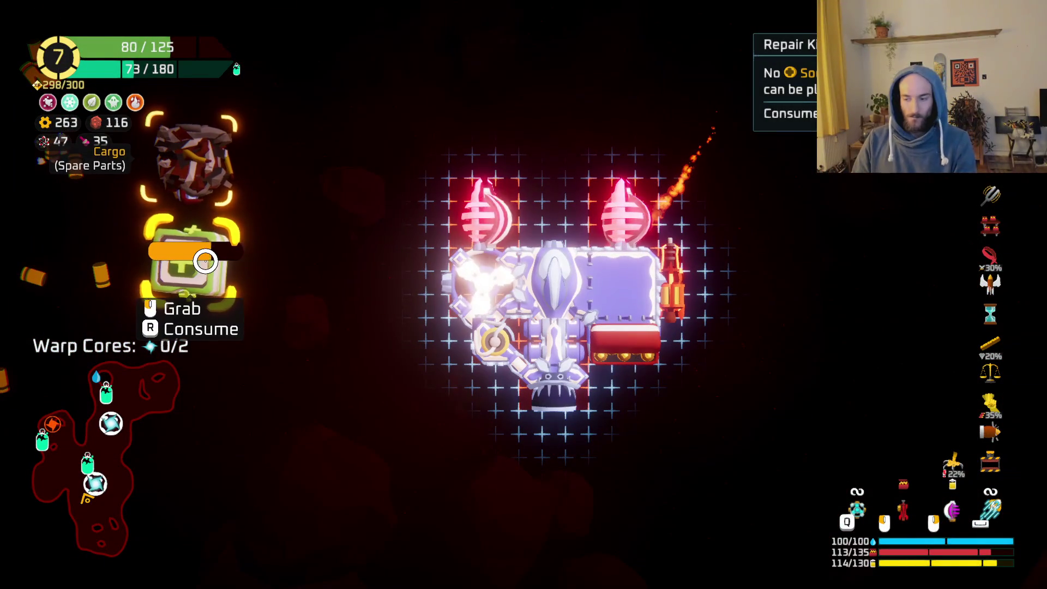
key("Tab")
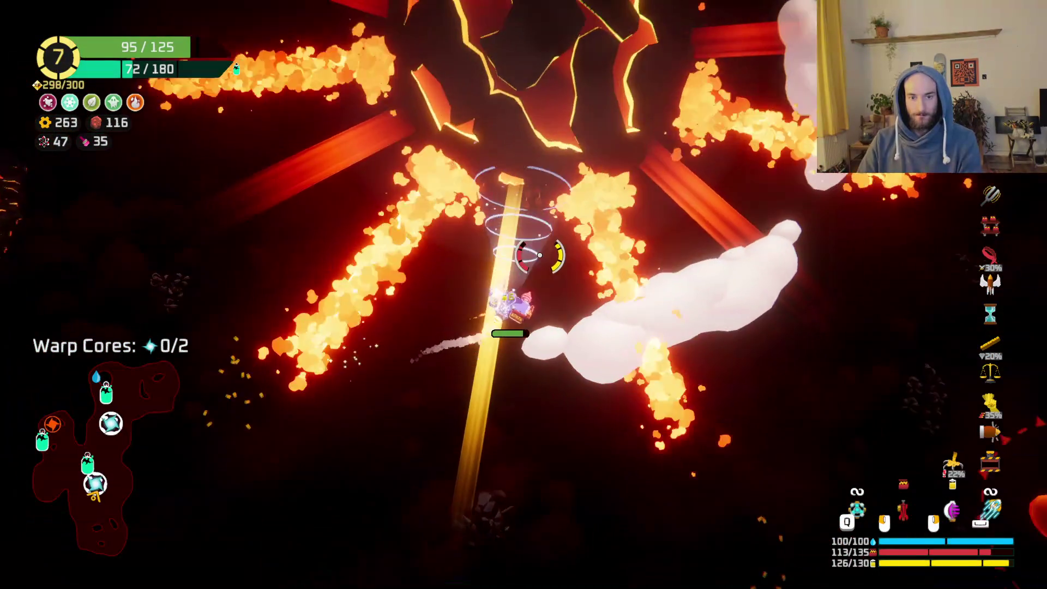
key("w")
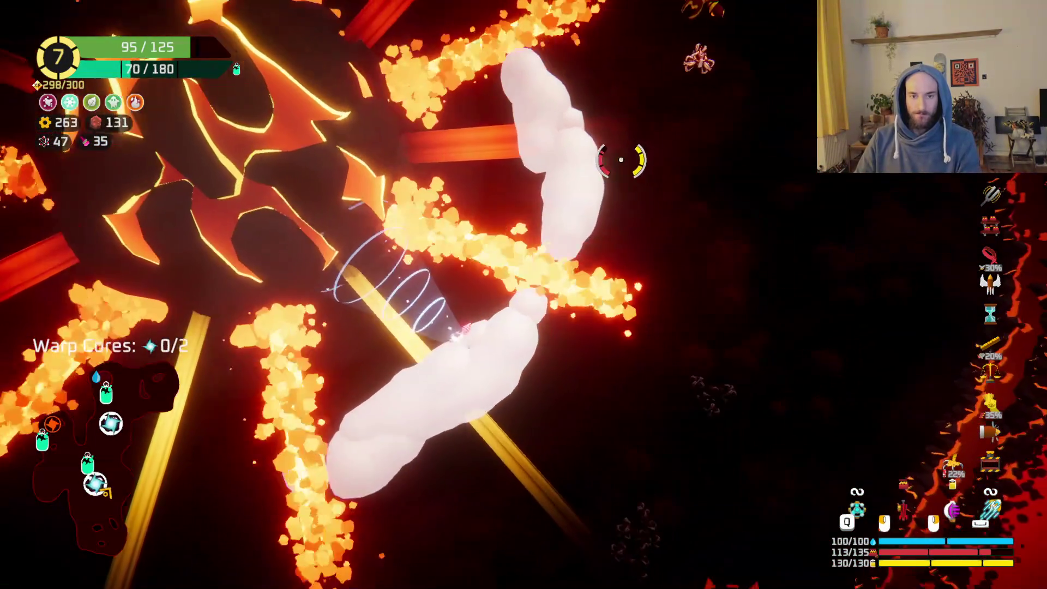
mouse_move(621, 159)
left_mouse_down()
mouse_move(526, 128)
mouse_move(456, 175)
mouse_move(437, 128)
left_mouse_up()
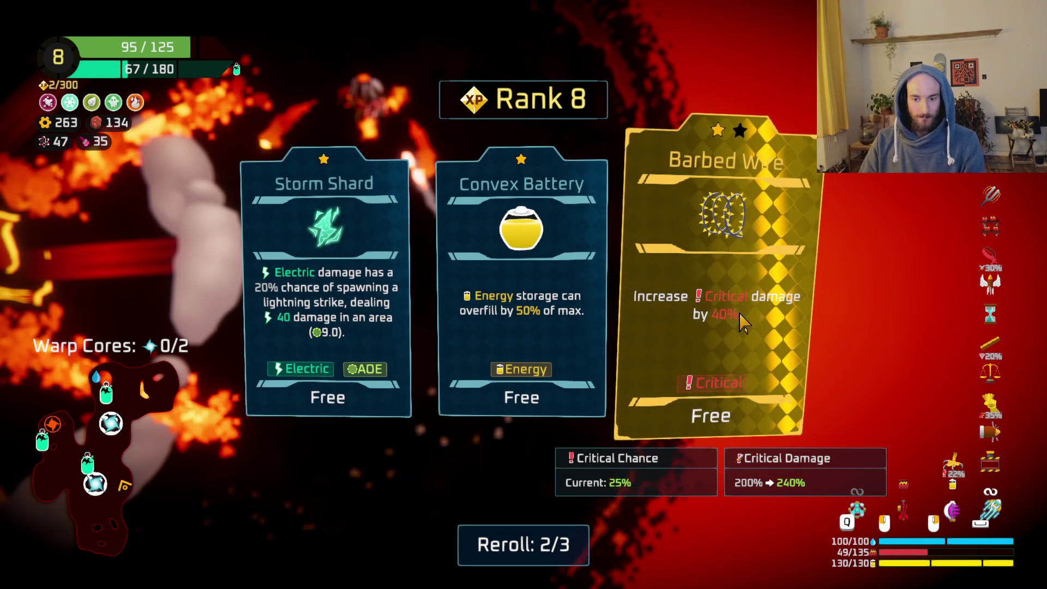
Pick Convex Battery, then fly left and up past the lava boulder to the first warp core.
left_click(540, 324)
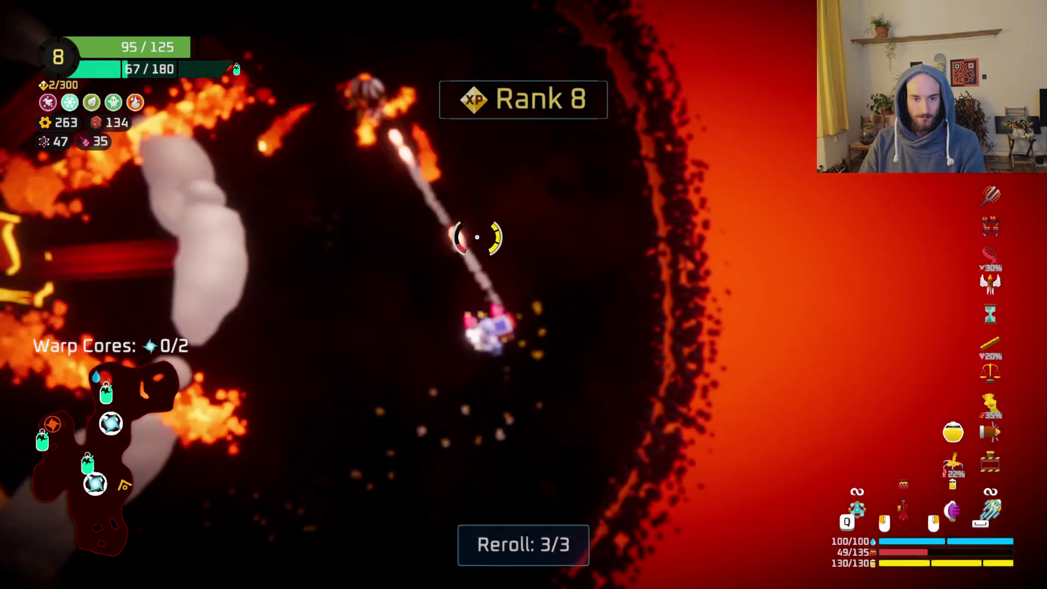
key("a")
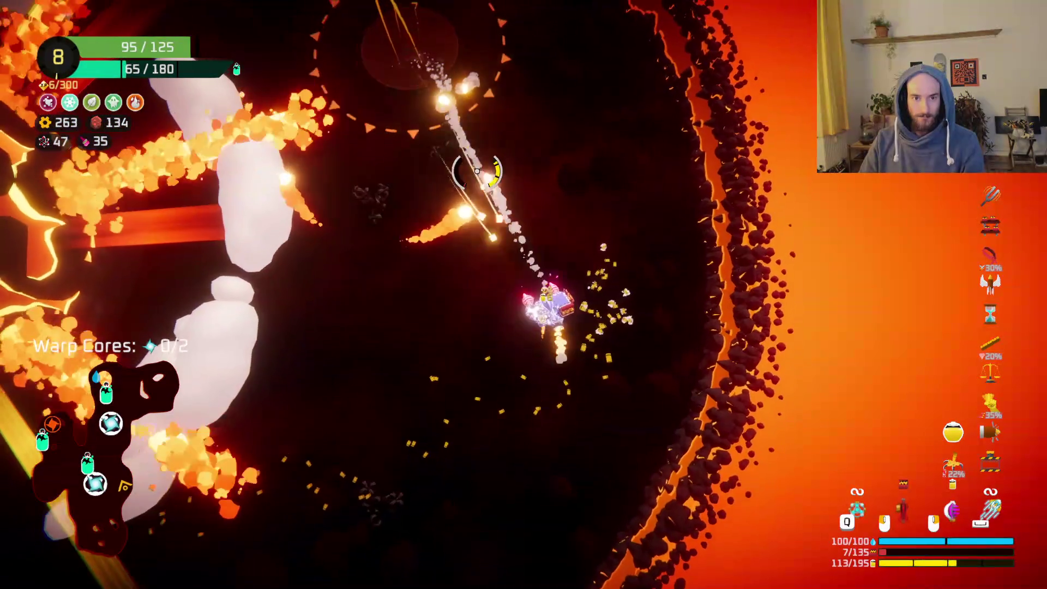
key("a")
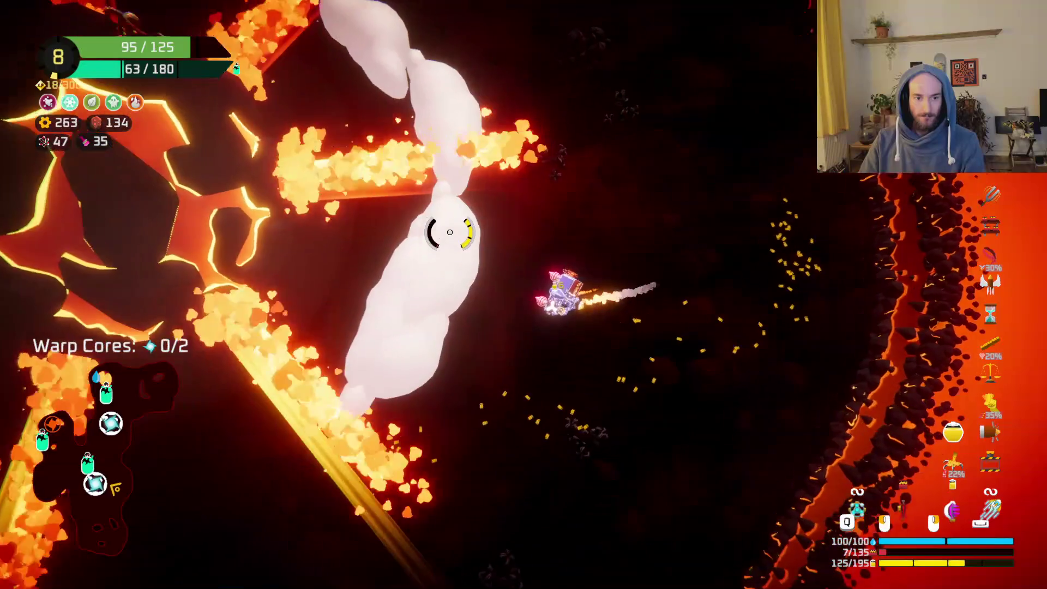
key("w")
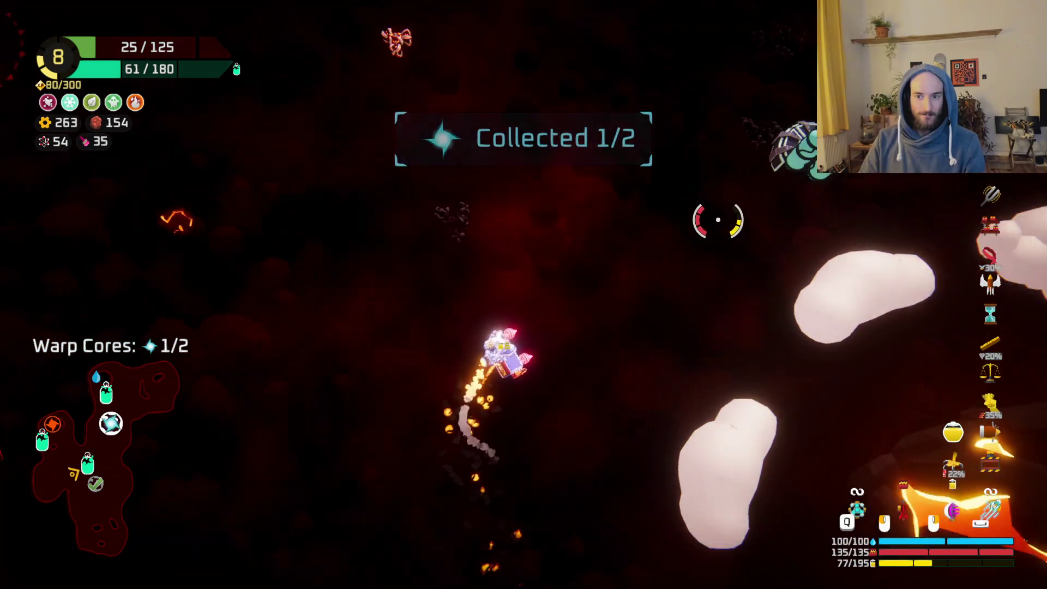
Take the oxygen station's repair kit, use it to restore hull to 40, then keep firing the beam.
key("e")
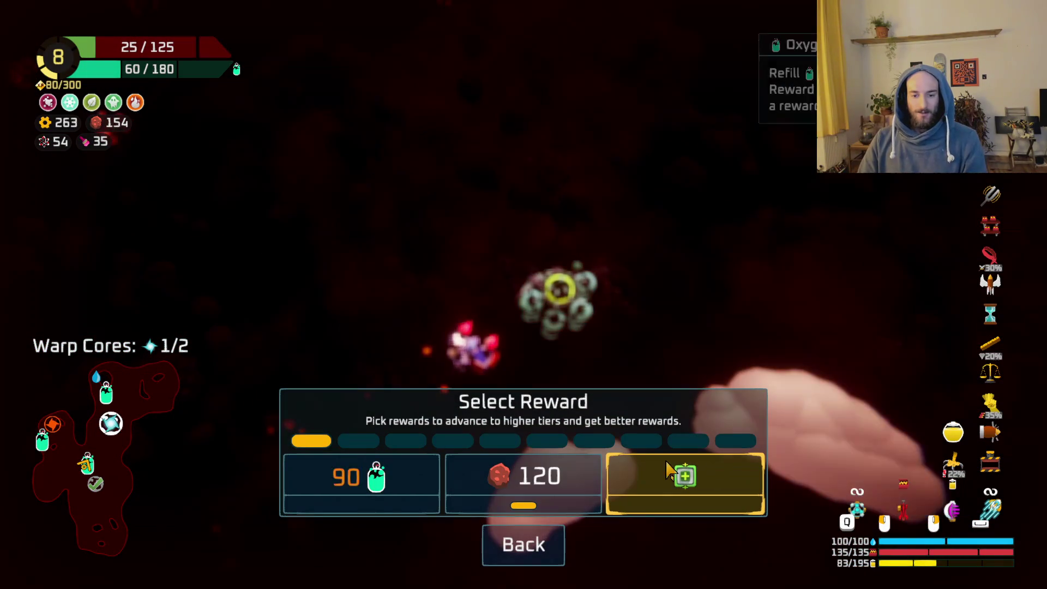
left_click(669, 491)
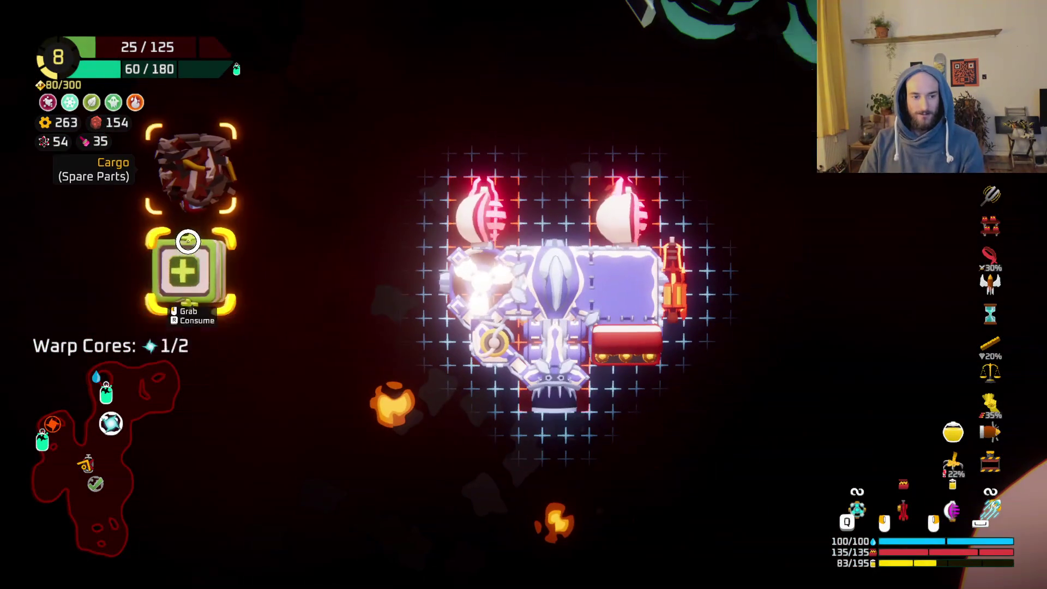
key("r")
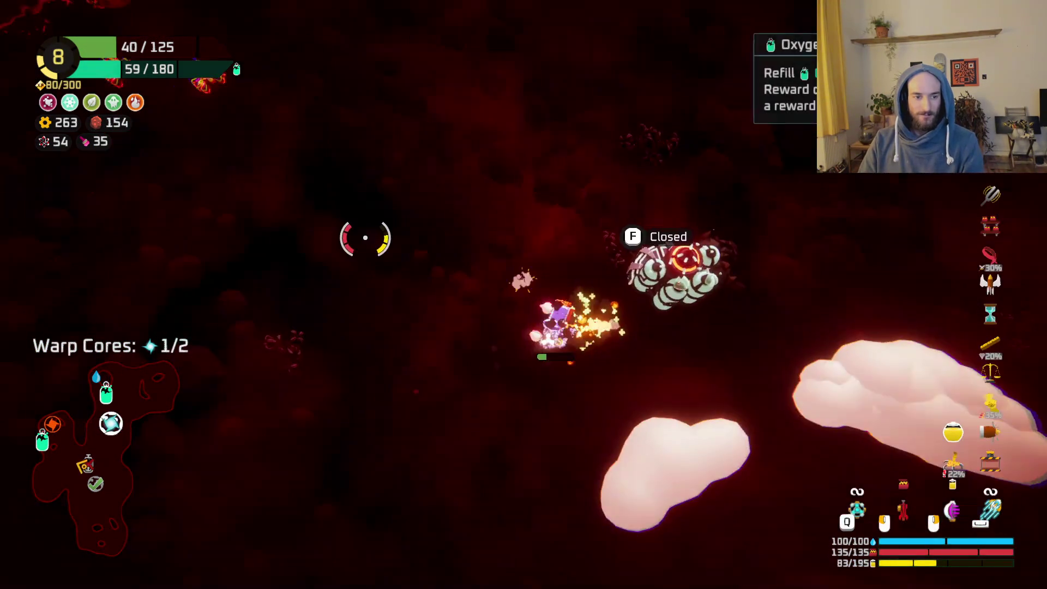
mouse_move(453, 158)
left_mouse_down()
mouse_move(549, 129)
mouse_move(604, 164)
mouse_move(468, 82)
mouse_move(435, 122)
mouse_move(397, 222)
mouse_move(355, 206)
mouse_move(378, 140)
mouse_move(311, 175)
mouse_move(355, 133)
mouse_move(395, 142)
mouse_move(505, 129)
mouse_move(498, 169)
mouse_move(604, 178)
mouse_move(621, 173)
mouse_move(620, 110)
mouse_move(539, 142)
mouse_move(607, 158)
mouse_move(568, 128)
mouse_move(500, 116)
mouse_move(417, 133)
mouse_move(436, 143)
mouse_move(466, 114)
mouse_move(468, 217)
left_mouse_up()
right_click(458, 218)
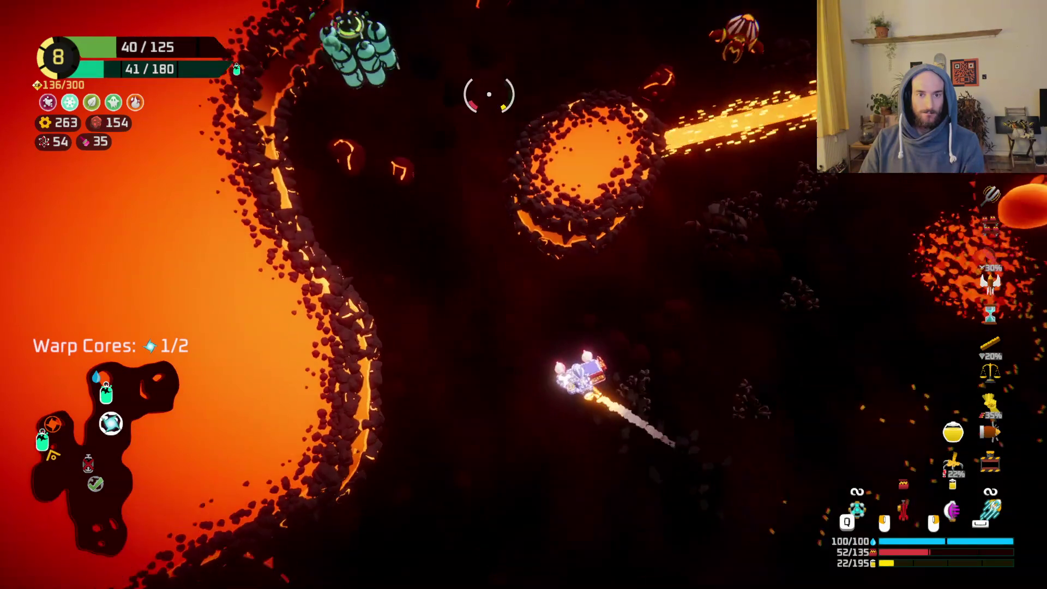
Shoot upward, then take the 90-oxygen reward from the oxygen machine.
left_click(521, 103)
mouse_move(522, 127)
left_mouse_down()
mouse_move(521, 221)
mouse_move(518, 169)
left_mouse_up()
key("e")
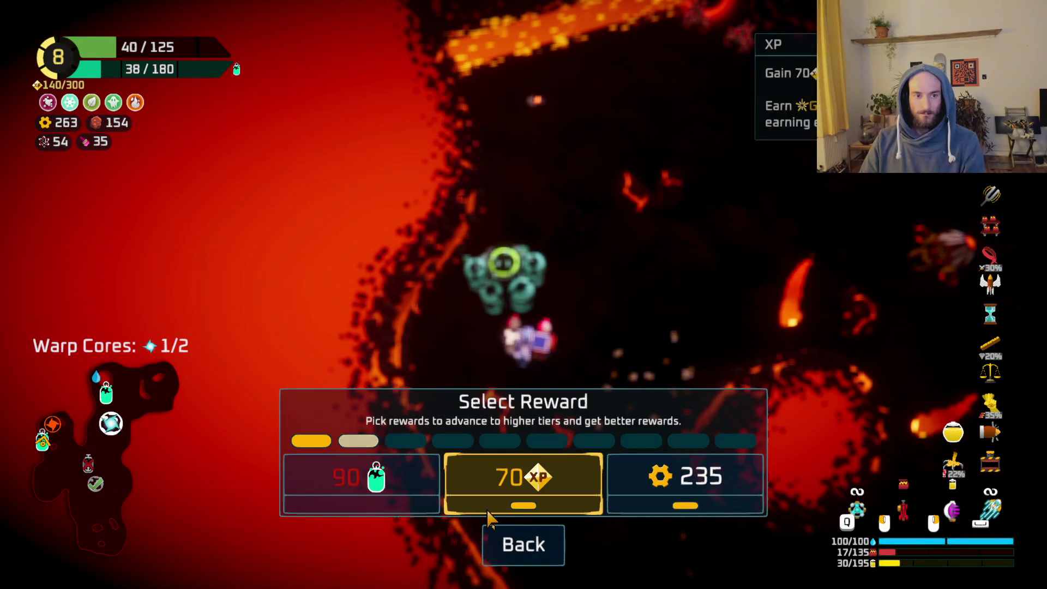
left_click(361, 479)
Fly up and right toward the lava ring, shooting the nearby enemies on the way.
mouse_move(749, 244)
left_mouse_down()
mouse_move(683, 311)
mouse_move(649, 214)
left_mouse_up()
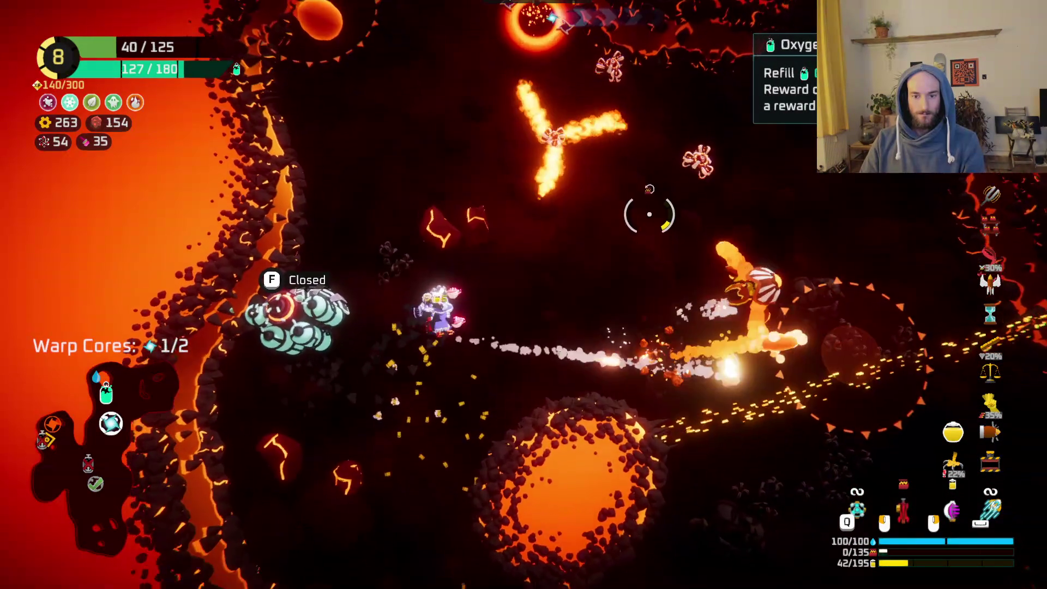
key("s")
key("a")
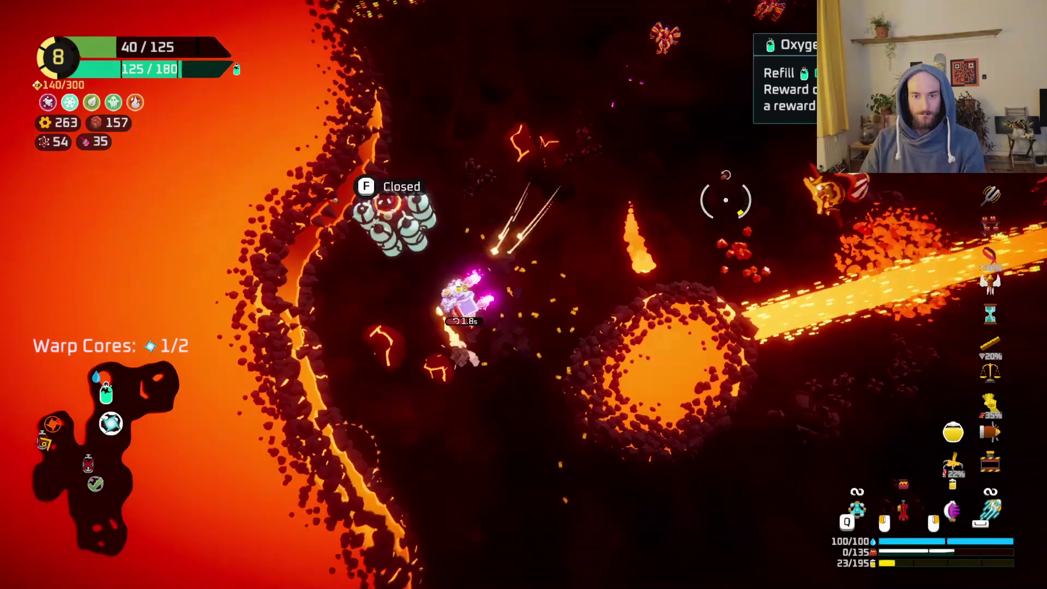
key("w")
key("d")
mouse_move(725, 200)
left_mouse_down()
mouse_move(739, 276)
mouse_move(724, 292)
mouse_move(589, 165)
left_mouse_up()
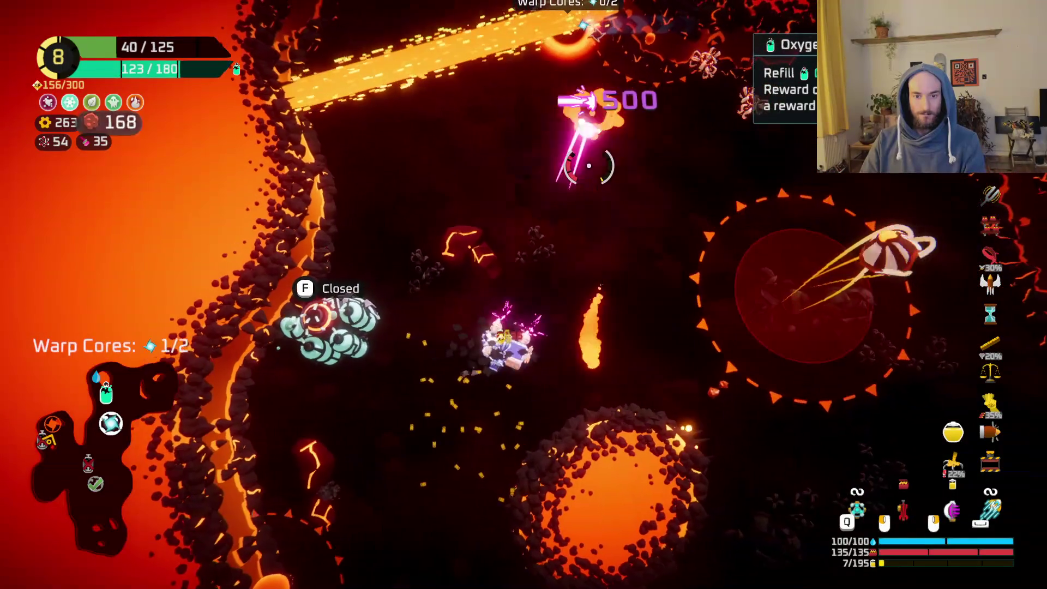
key("w")
key("d")
mouse_move(662, 149)
left_mouse_down()
mouse_move(610, 164)
mouse_move(574, 157)
mouse_move(548, 114)
mouse_move(440, 201)
mouse_move(491, 166)
mouse_move(521, 181)
left_mouse_up()
key("w")
key("d")
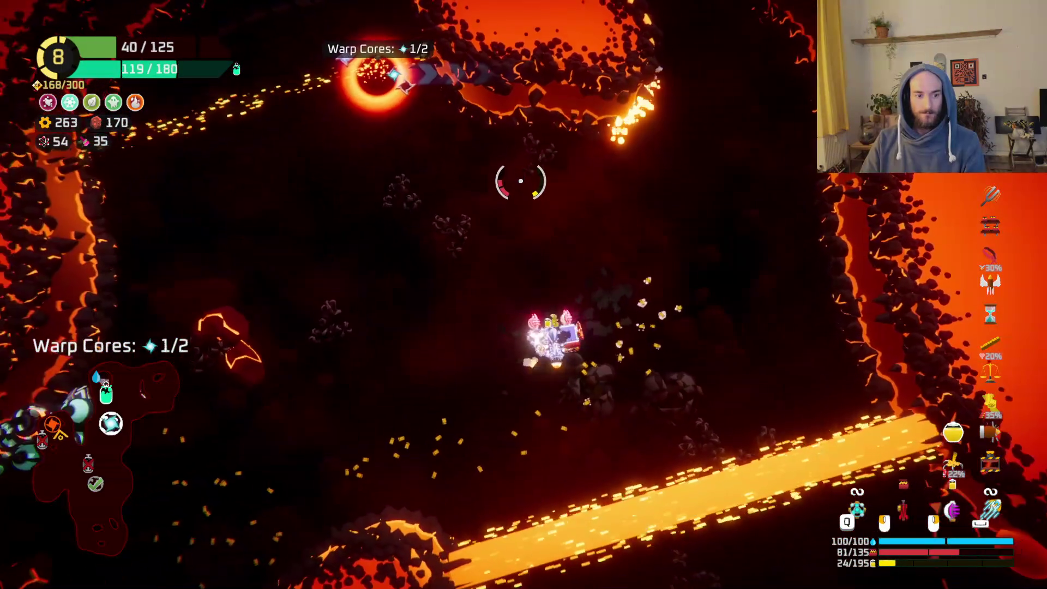
key("w")
key("d")
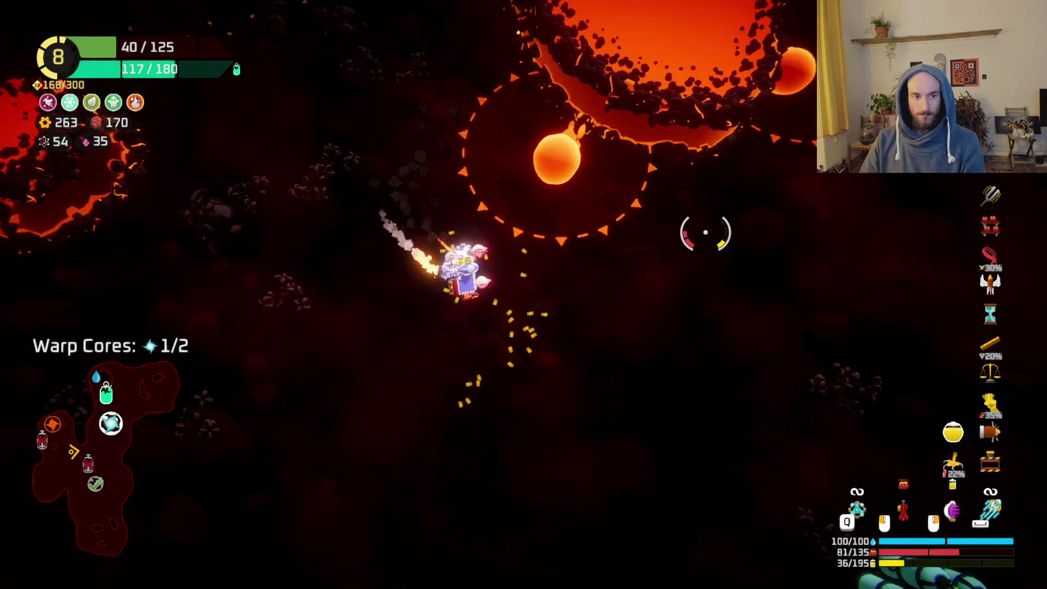
Dash through the lava field and fire at the spiked boss.
key("d")
key("space")
key("d")
mouse_move(632, 153)
left_mouse_down()
mouse_move(665, 227)
mouse_move(626, 172)
mouse_move(650, 143)
mouse_move(600, 140)
mouse_move(579, 169)
mouse_move(533, 173)
mouse_move(554, 176)
mouse_move(614, 222)
mouse_move(572, 202)
mouse_move(603, 195)
mouse_move(467, 180)
mouse_move(536, 191)
left_mouse_up()
key("d")
key("space")
key("a")
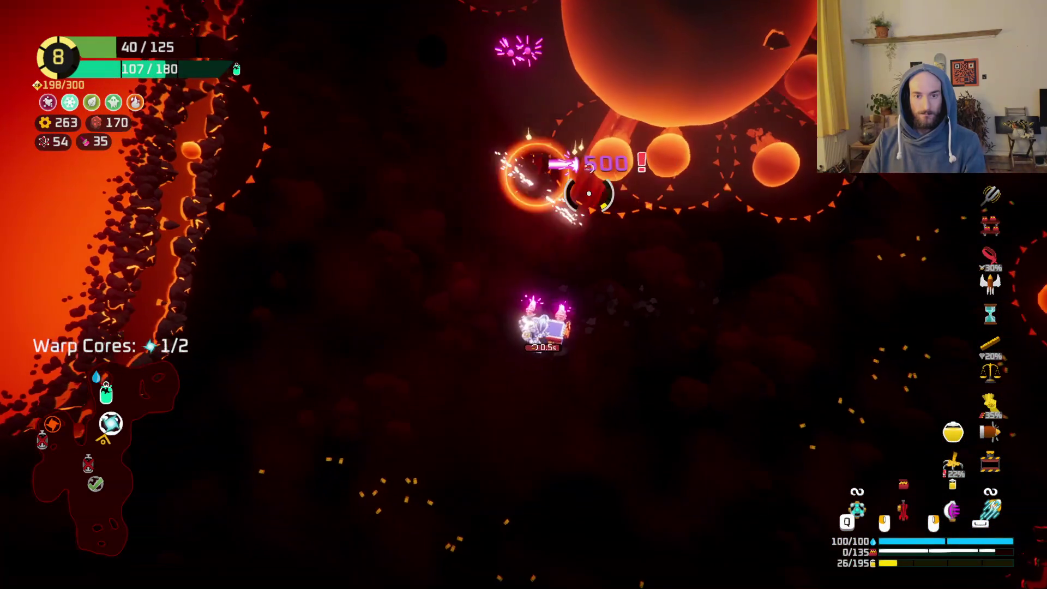
key("w")
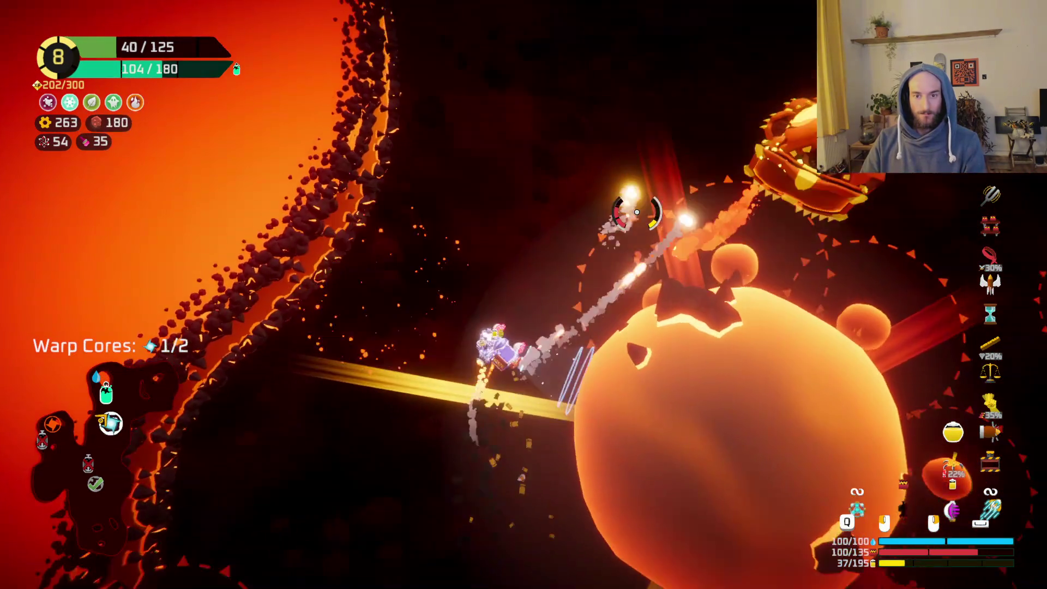
mouse_move(636, 211)
left_mouse_down()
mouse_move(713, 264)
mouse_move(737, 369)
mouse_move(678, 428)
mouse_move(631, 455)
mouse_move(560, 468)
mouse_move(479, 456)
mouse_move(451, 432)
mouse_move(420, 363)
mouse_move(409, 276)
mouse_move(416, 218)
mouse_move(496, 209)
mouse_move(478, 228)
left_mouse_up()
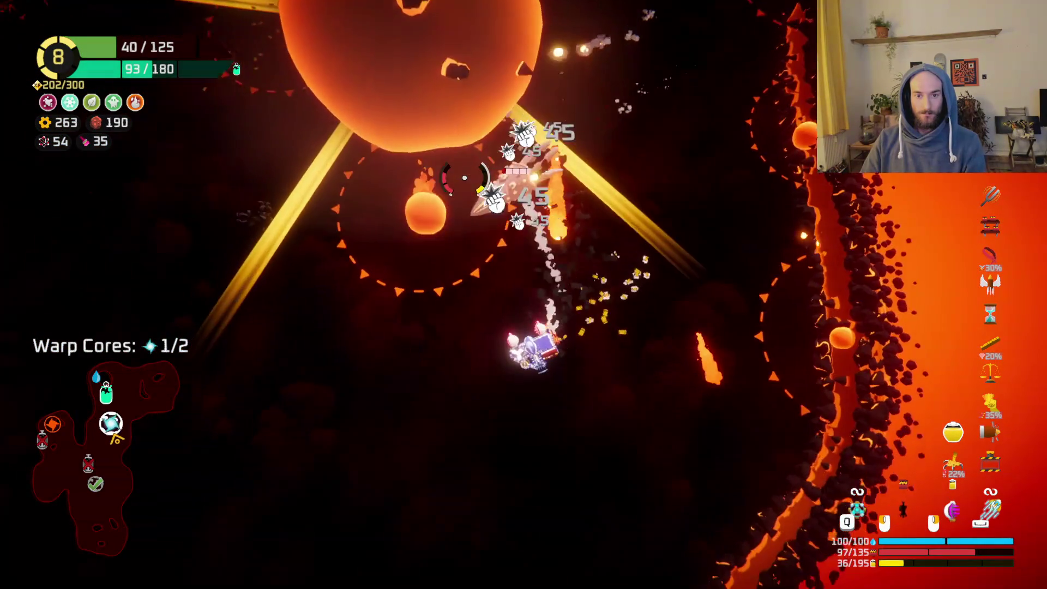
key("space")
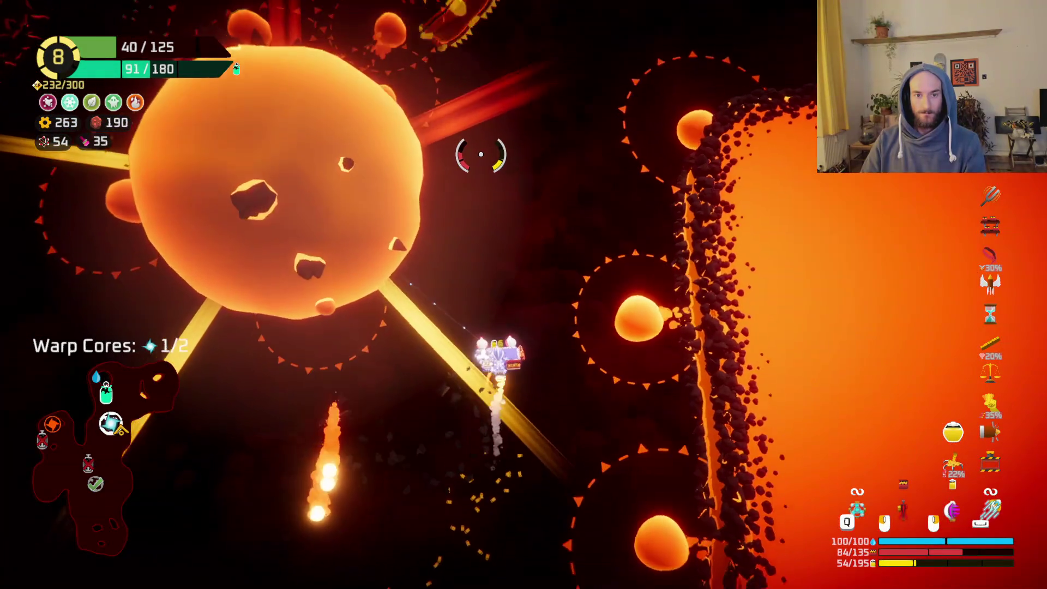
mouse_move(481, 154)
left_mouse_down()
mouse_move(452, 349)
mouse_move(571, 274)
left_mouse_up()
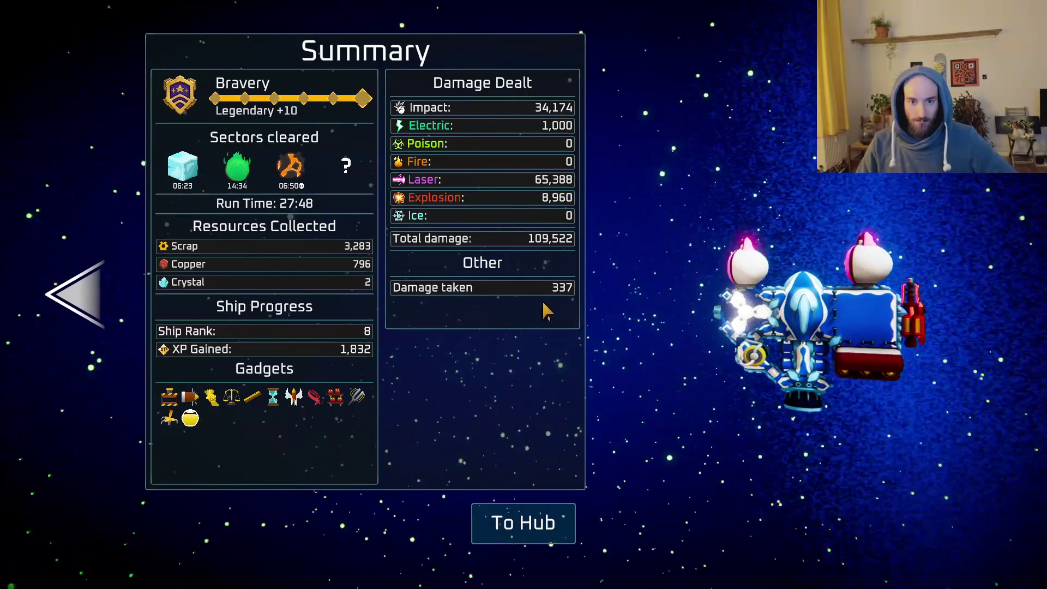
Go To Hub from the run Summary, then choose Quit and To Desktop from the pause menu.
left_click(540, 540)
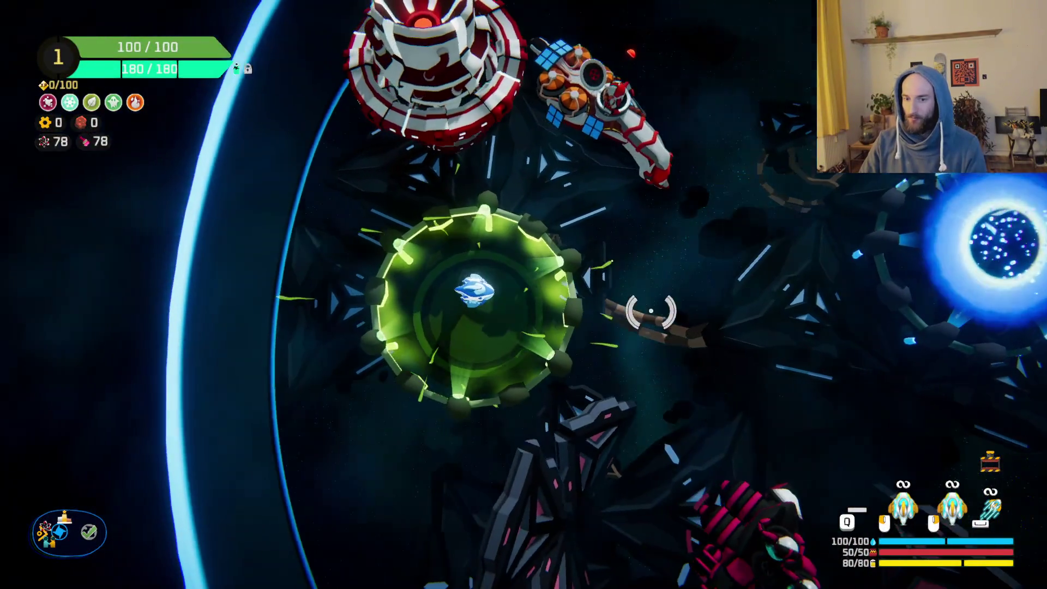
key("Escape")
left_click(156, 498)
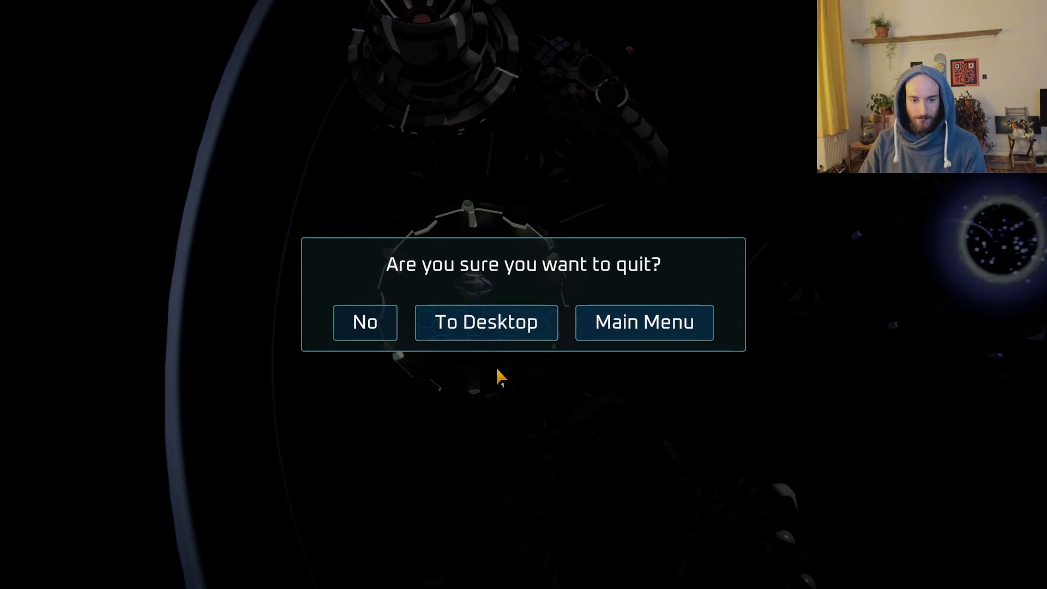
left_click(498, 332)
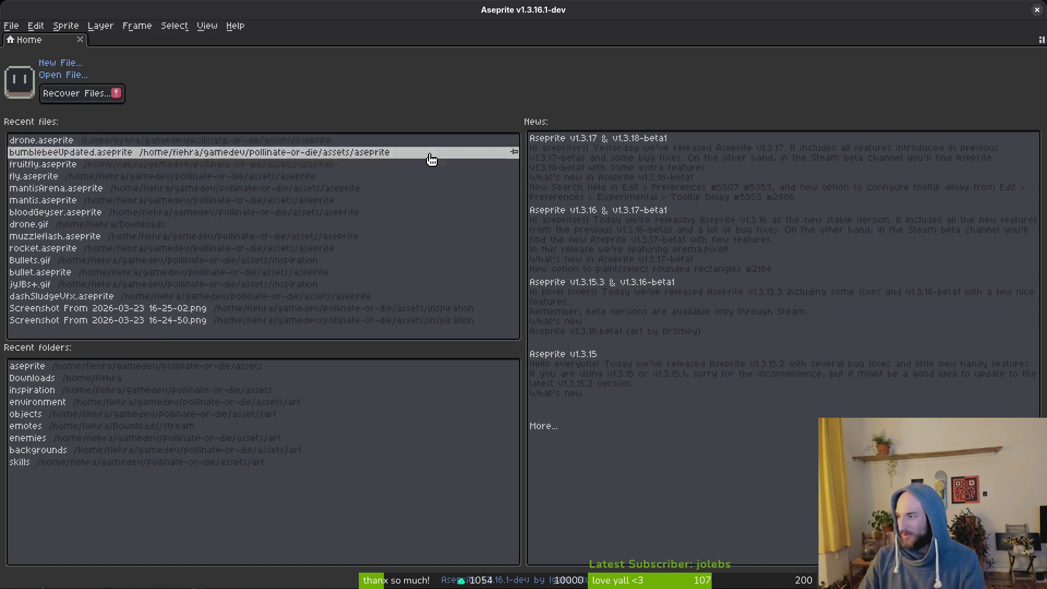
Open drone.aseprite and select frame 17 of the body layer.
left_click(55, 144)
scroll(764, 397, "up", 3)
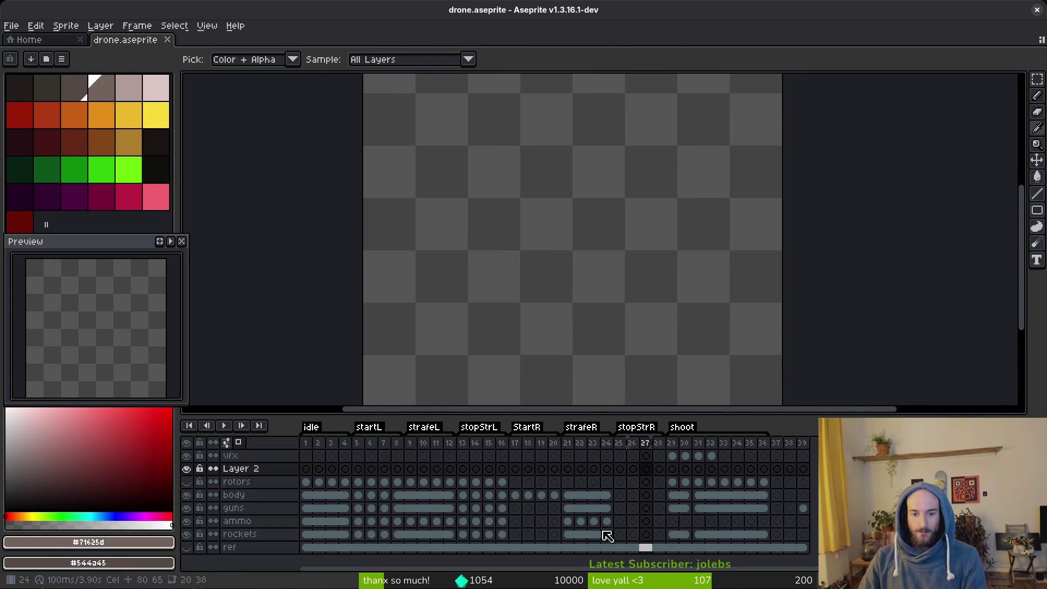
left_click(515, 495)
Step forward through frames 18, 20 and 21, then back to frame 19.
key("Right")
key("i")
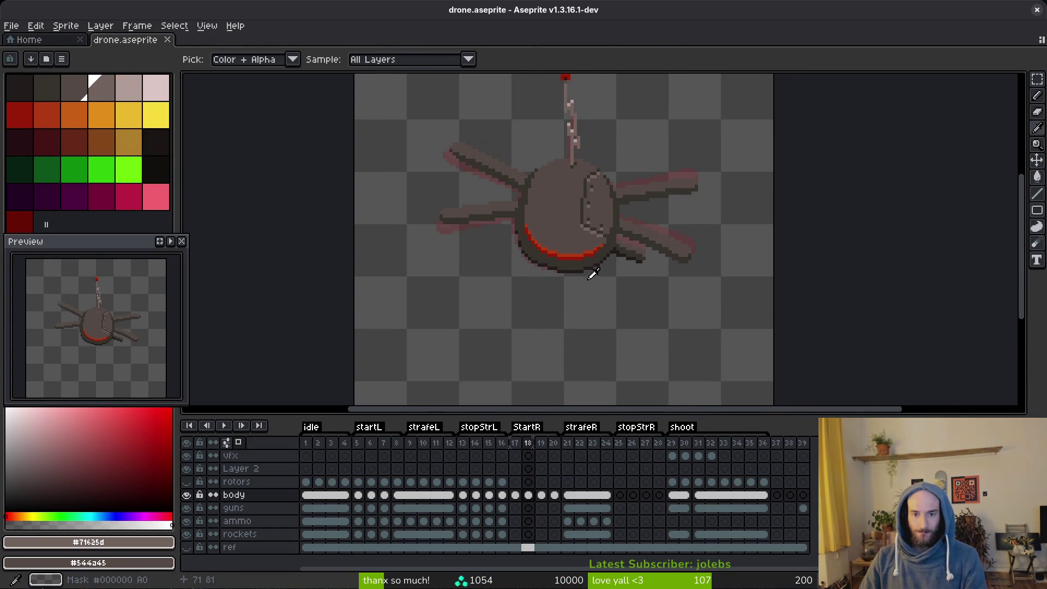
key("Right")
key("Right")
key("Right")
key("w")
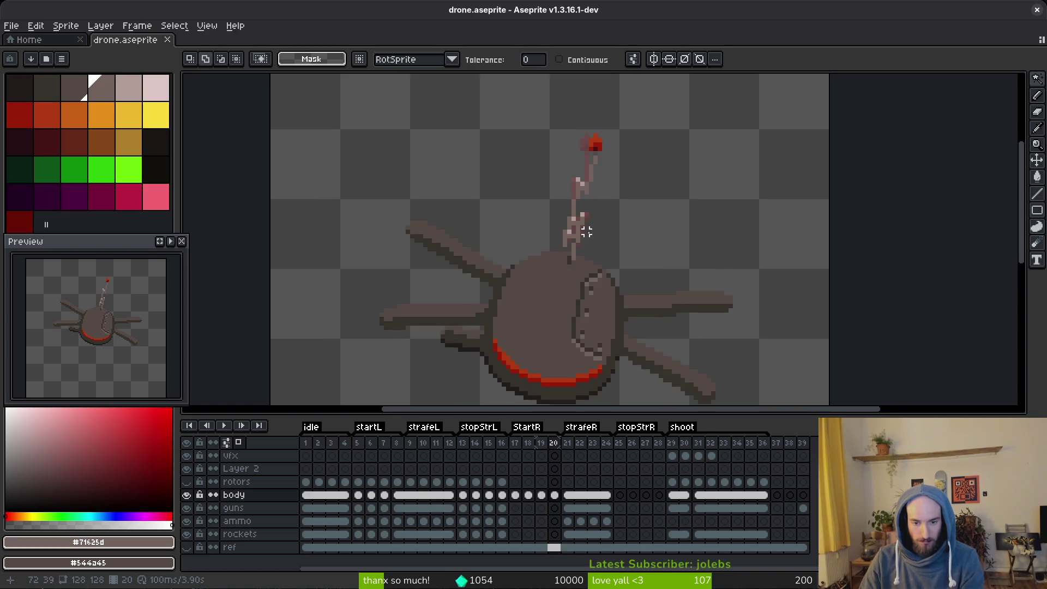
scroll(591, 251, "up", 1)
key("Right")
key("i")
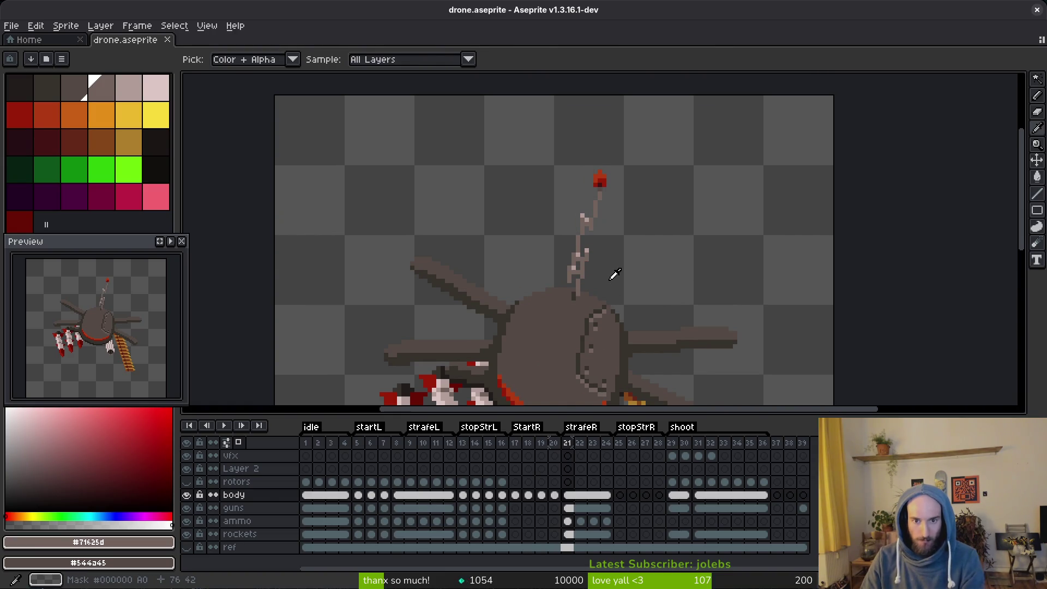
key("Left")
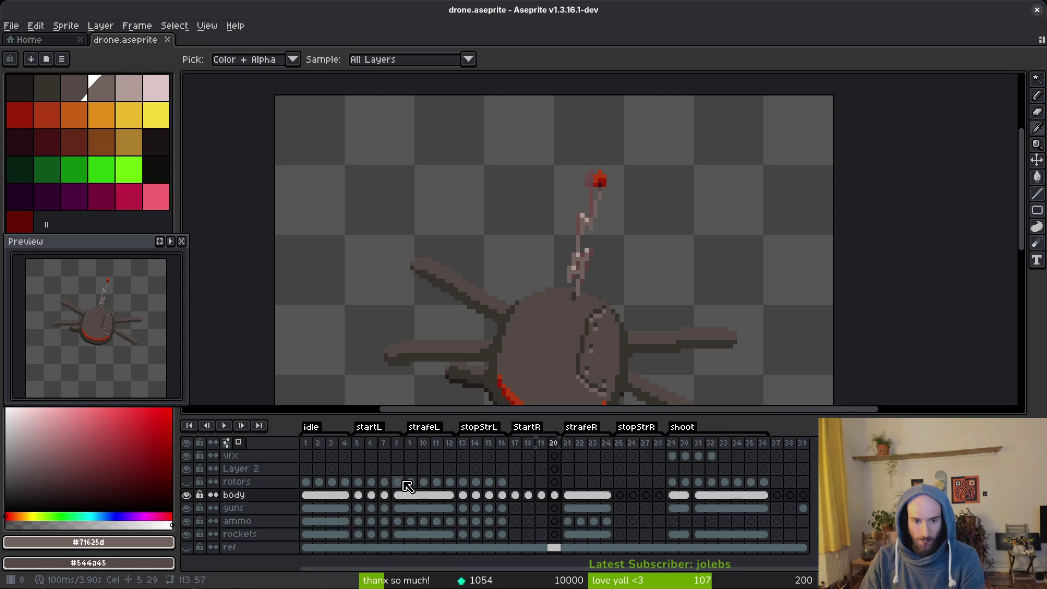
Select the frame 20 body cel with the eyedropper active and zoom in on the antenna.
left_click(382, 483)
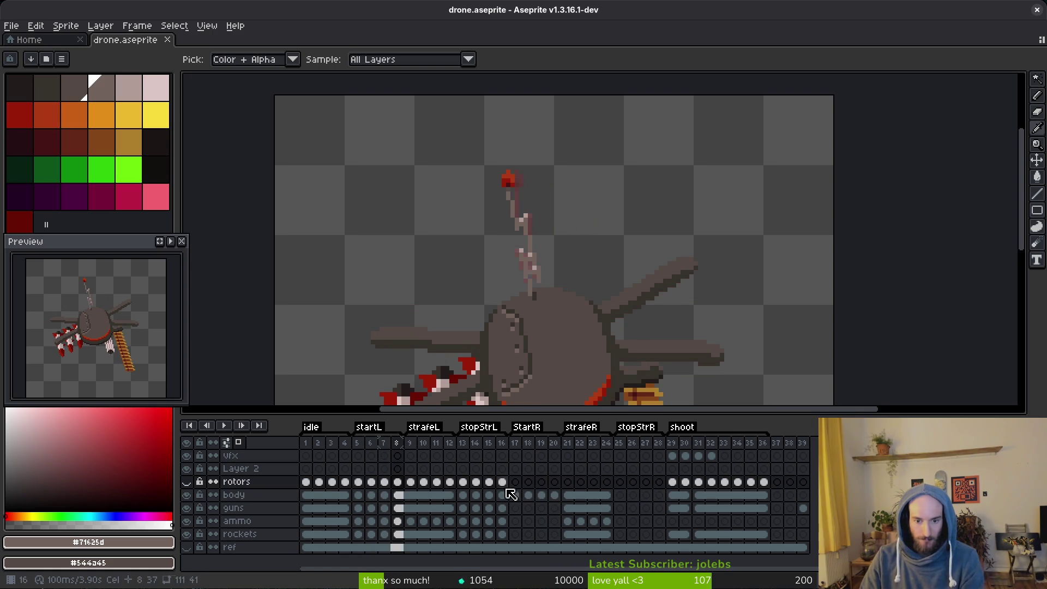
left_click(556, 496)
key("i")
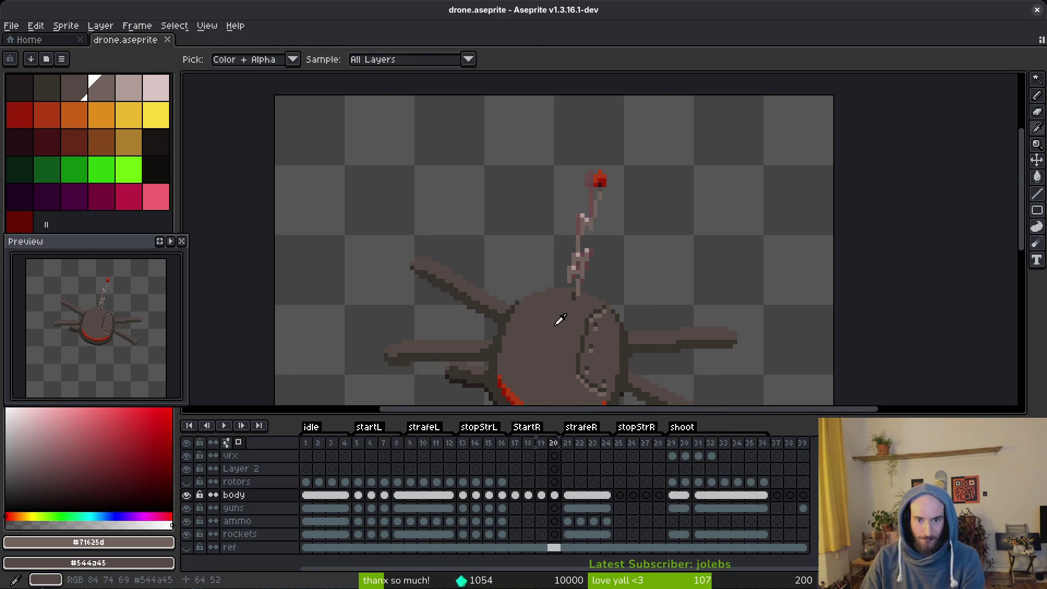
scroll(584, 262, "up", 3)
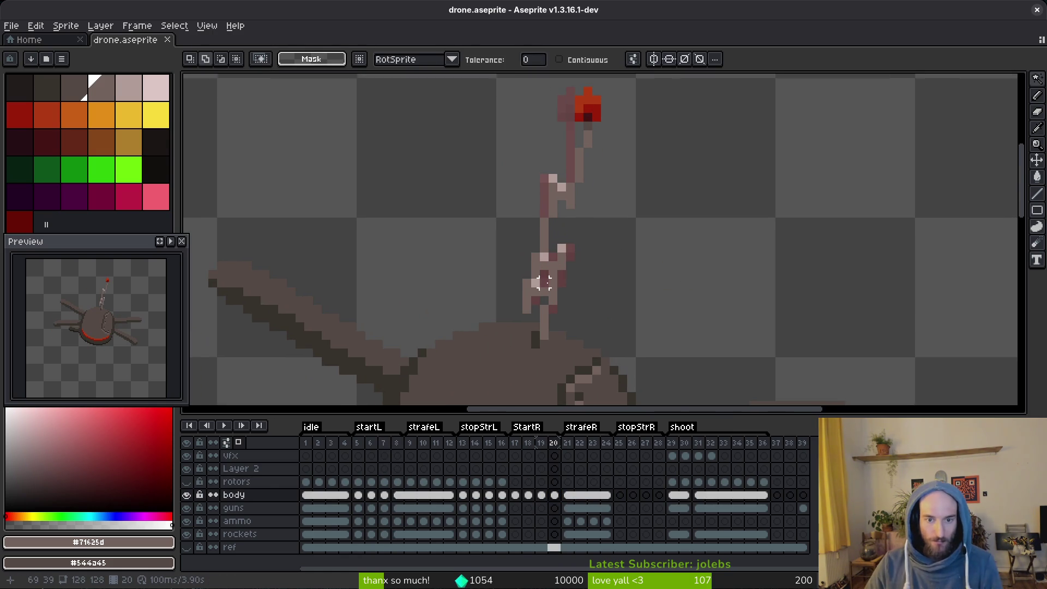
scroll(543, 282, "up", 1)
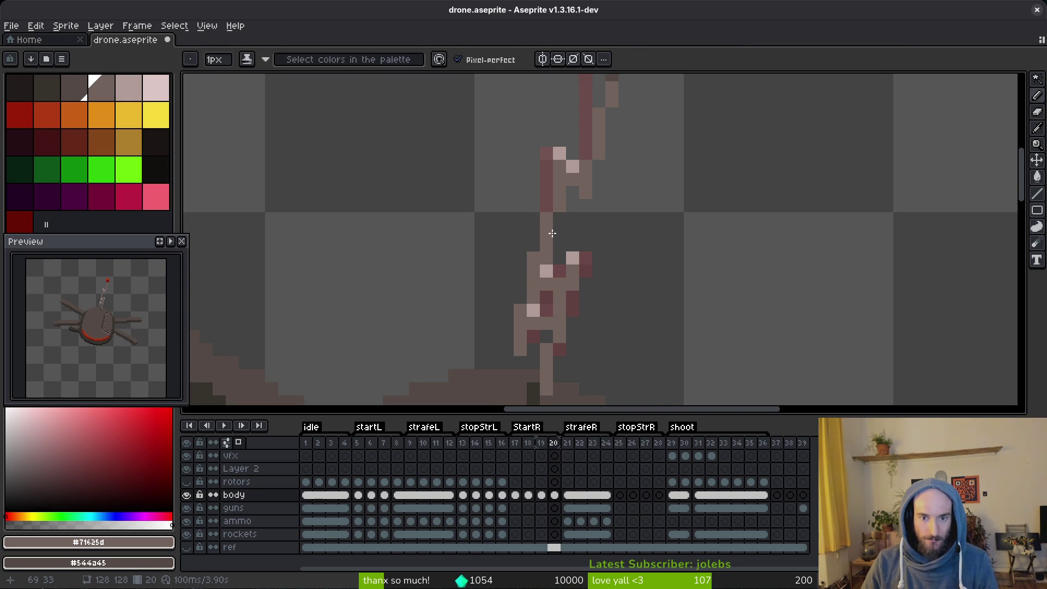
scroll(566, 219, "down", 5)
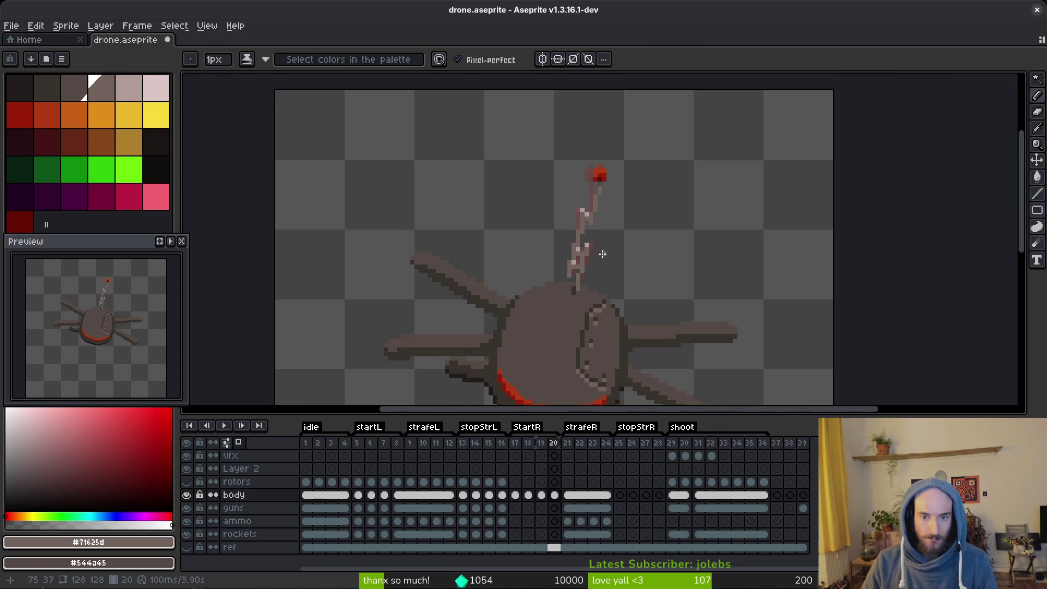
scroll(581, 240, "up", 4)
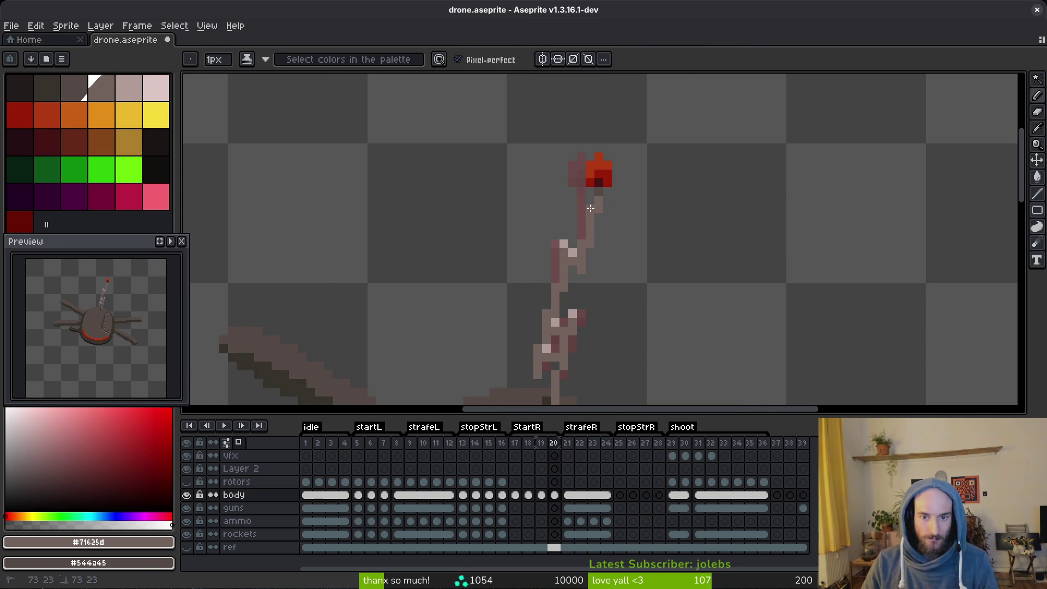
scroll(591, 208, "down", 2)
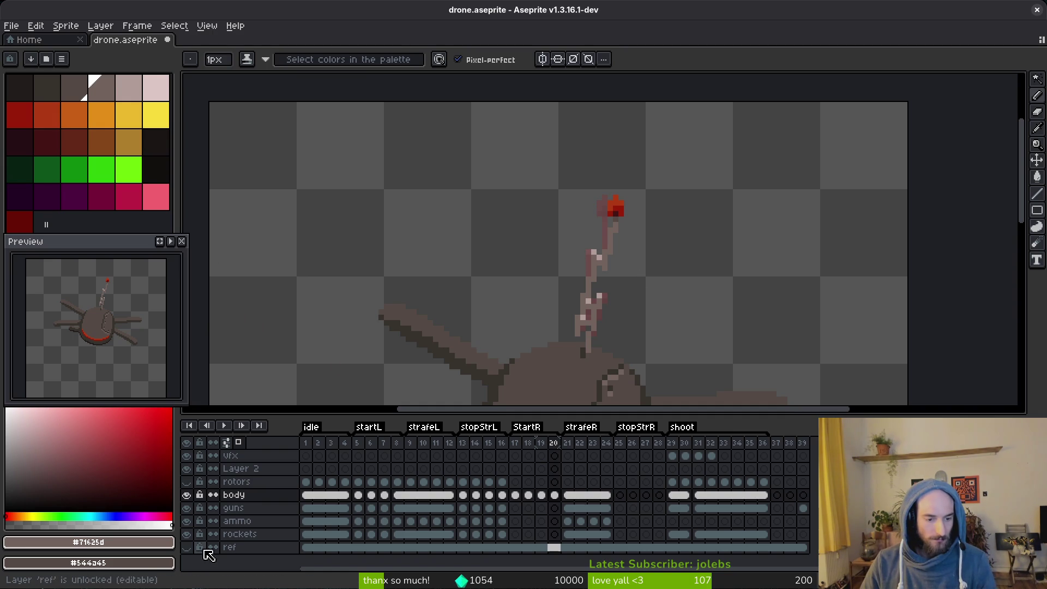
Show the ref layer, step back through frames 18, 17 and 11, and pan to the antenna tip.
left_click(187, 547)
scroll(640, 311, "down", 3)
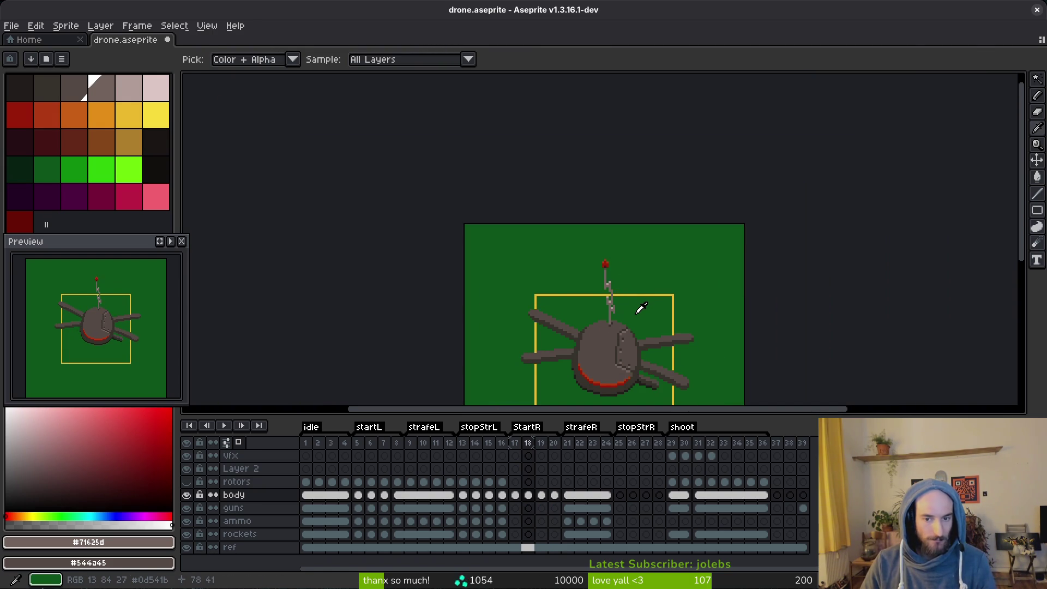
key("comma")
scroll(639, 305, "up", 3)
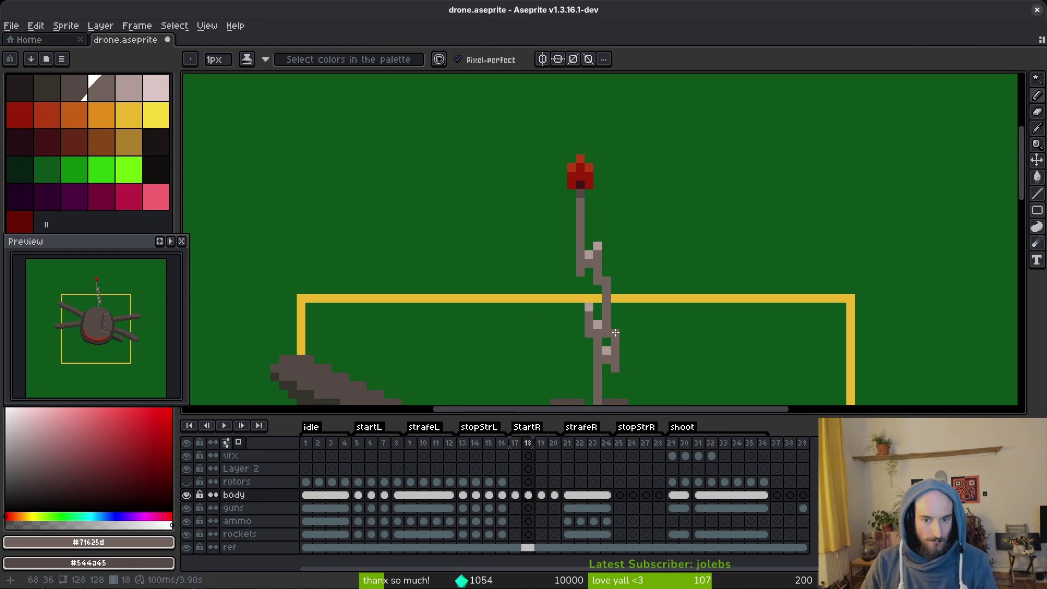
scroll(615, 333, "down", 3)
key("Left")
key("alt")
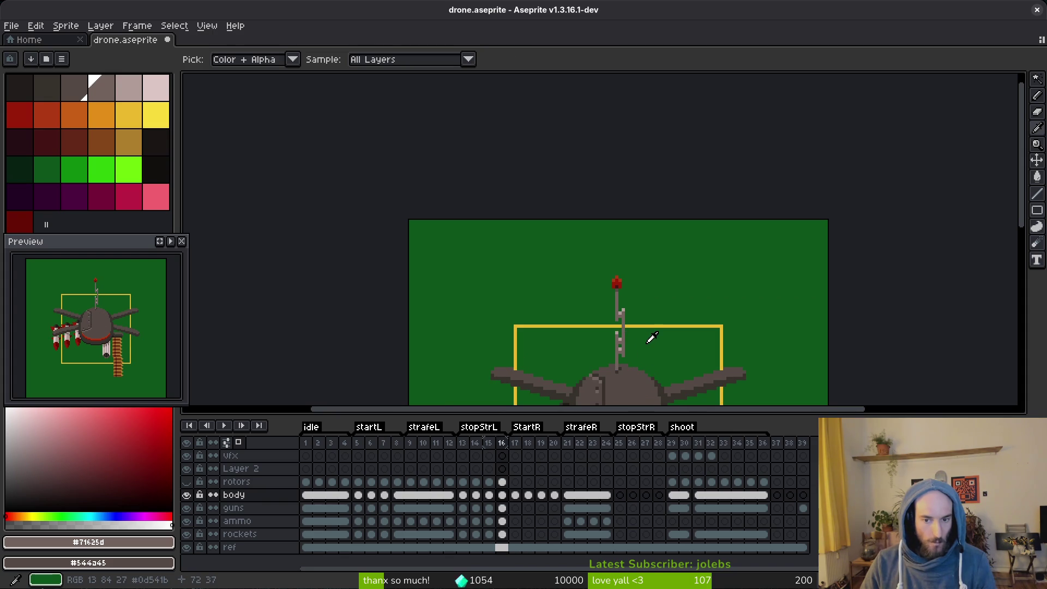
key("Left")
key("Left")
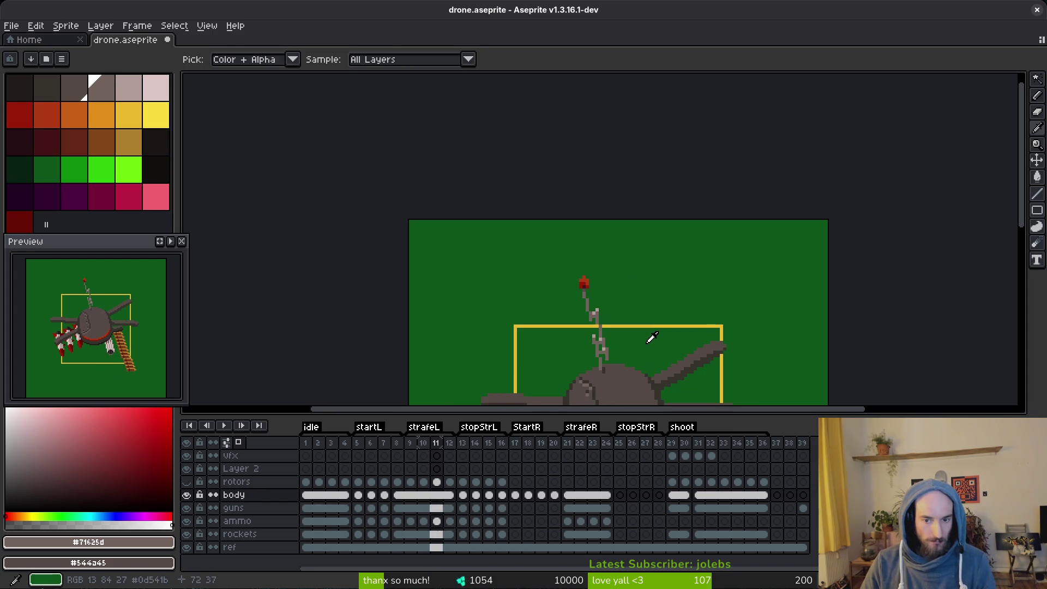
scroll(605, 309, "up", 3)
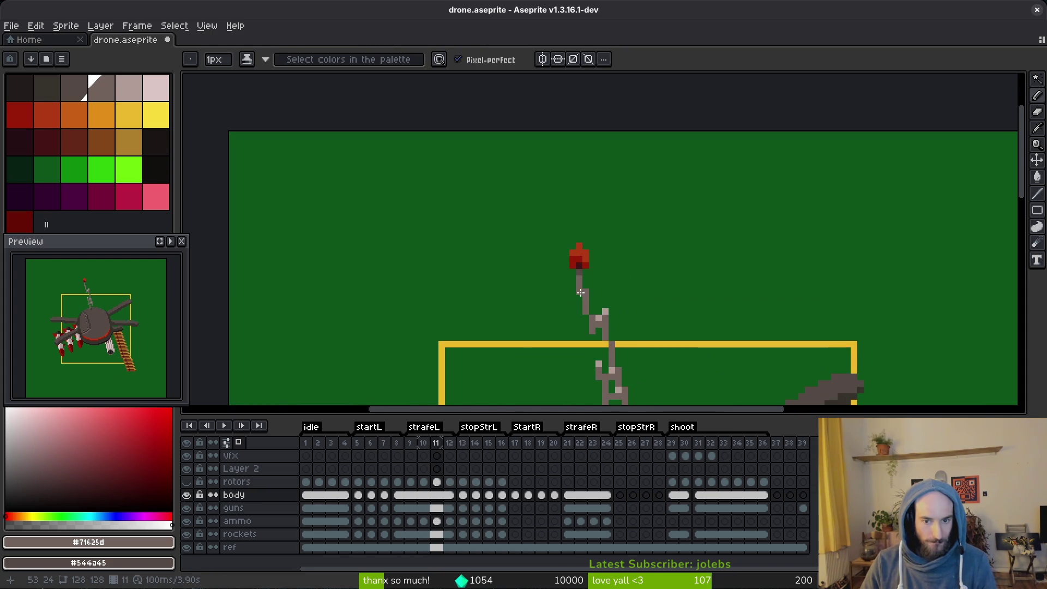
mouse_move(592, 321)
left_mouse_down()
mouse_move(593, 291)
mouse_move(512, 167)
left_mouse_up()
scroll(515, 250, "up", 3)
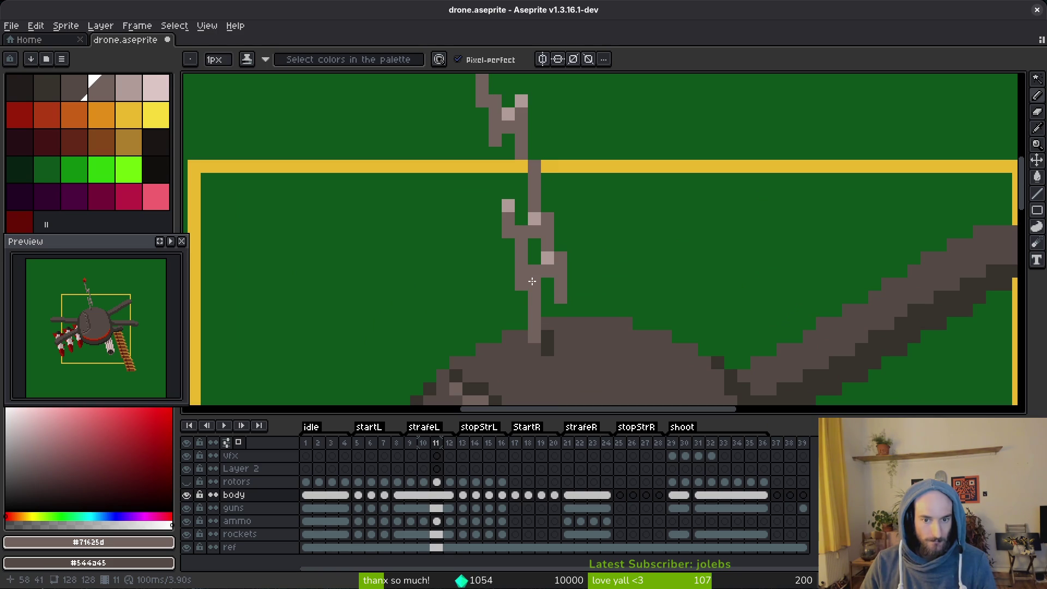
scroll(554, 274, "down", 3)
scroll(567, 267, "down", 1)
scroll(603, 259, "up", 4)
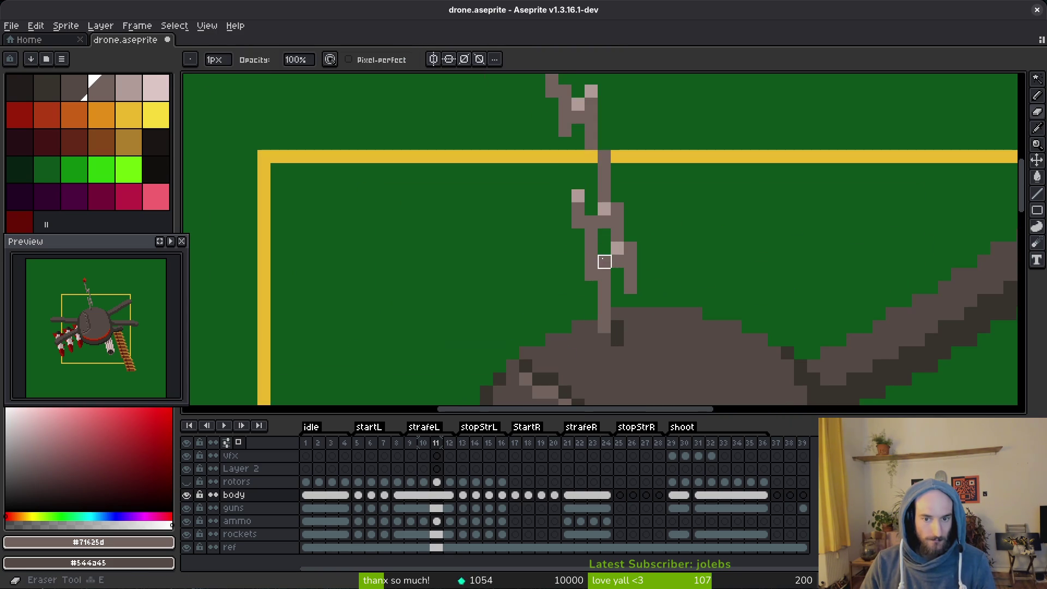
scroll(654, 260, "down", 3)
scroll(640, 278, "up", 1)
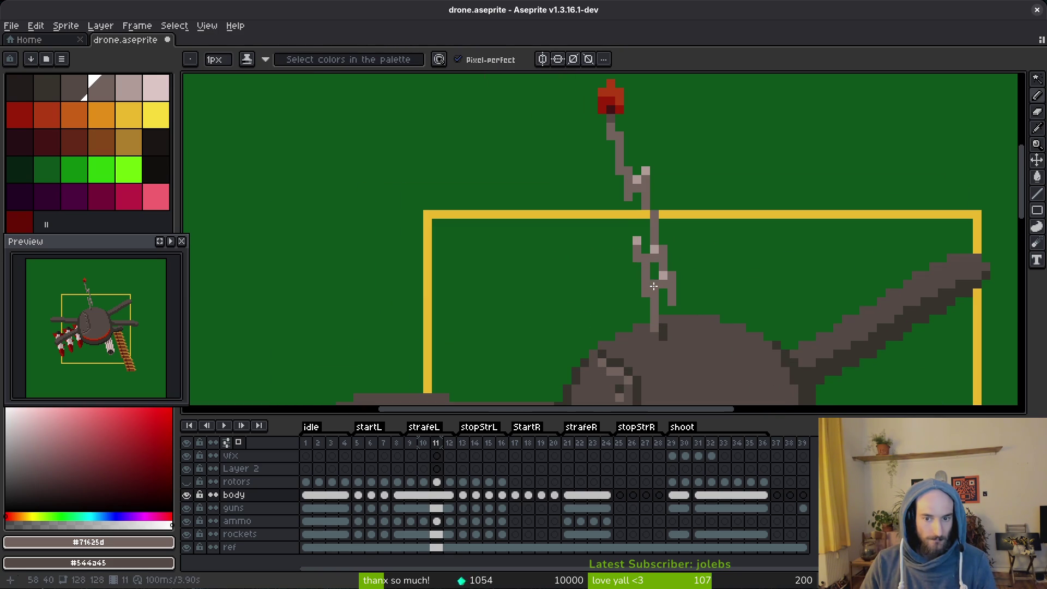
scroll(660, 290, "down", 4)
scroll(662, 293, "up", 6)
Pick the antenna's light highlight colour, then review frames 10, 6, 5 and 7.
left_click(645, 261, "alt")
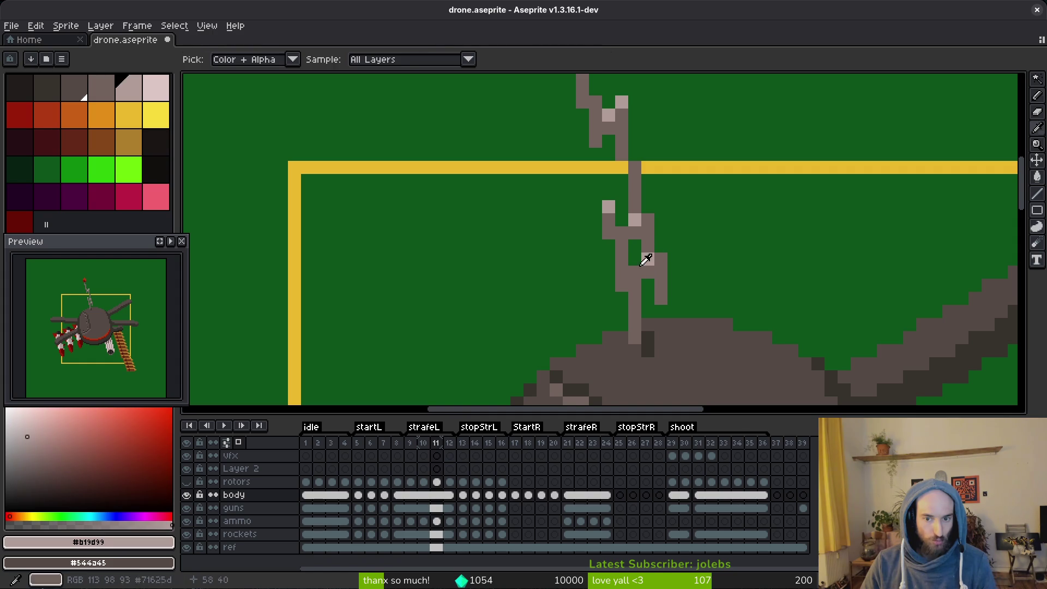
scroll(695, 275, "down", 5)
scroll(691, 280, "up", 4)
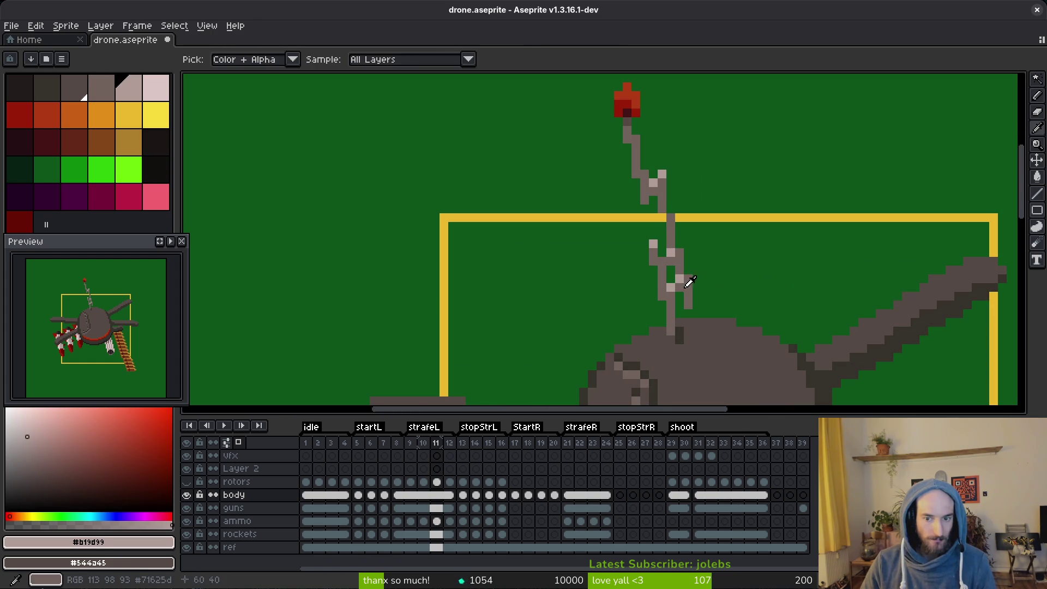
scroll(693, 264, "down", 1)
scroll(695, 266, "up", 3)
key("Left")
scroll(698, 268, "down", 4)
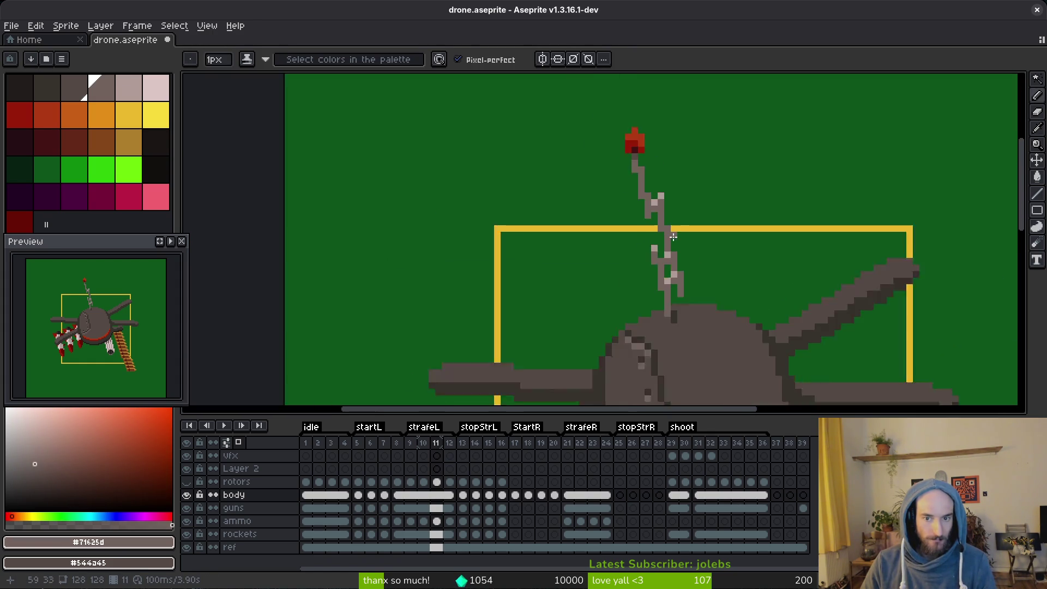
key("alt")
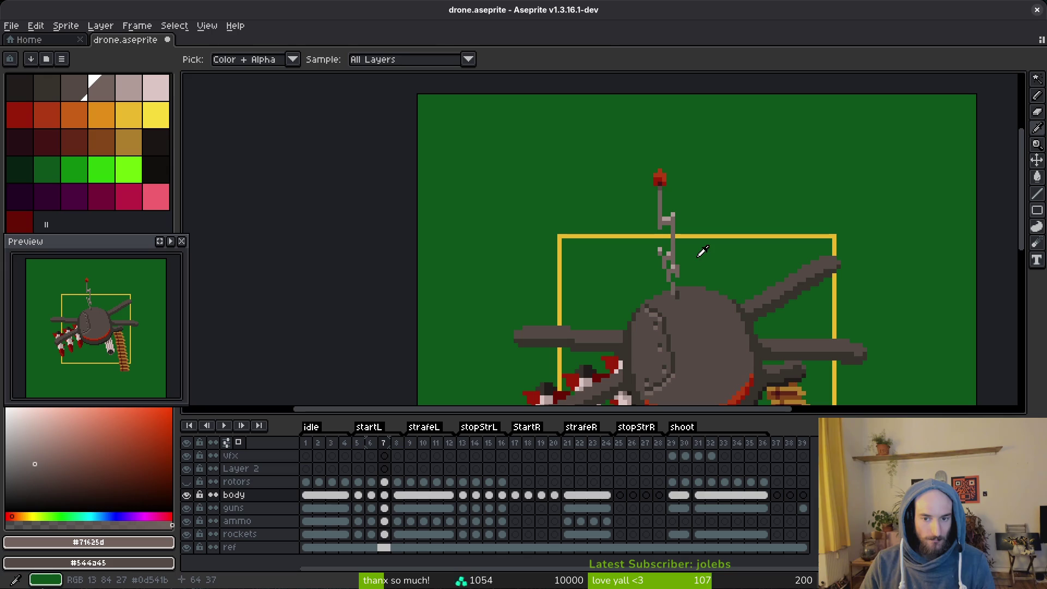
scroll(701, 273, "up", 3)
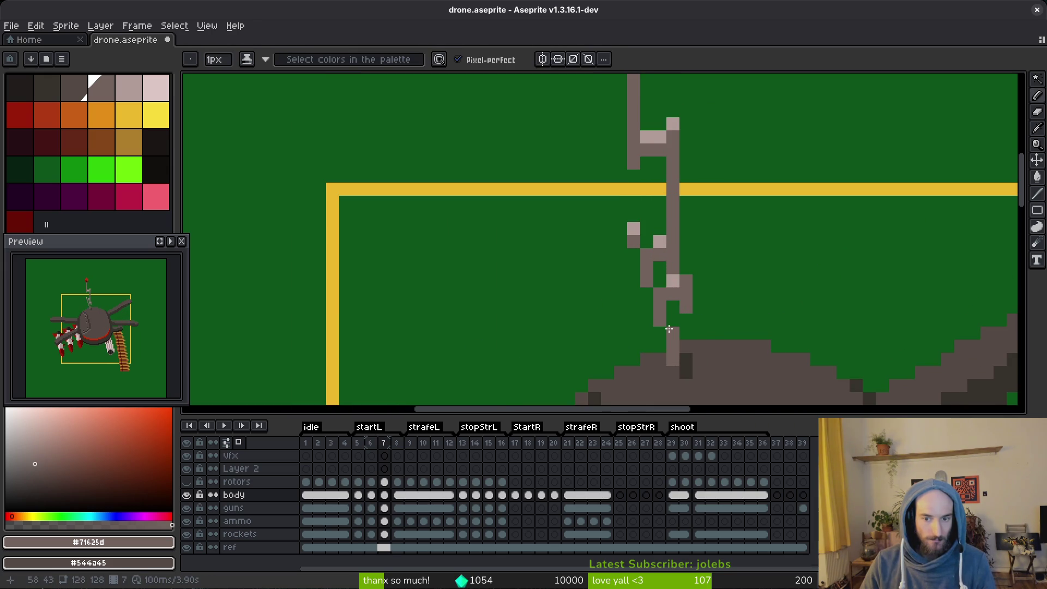
scroll(779, 308, "down", 3)
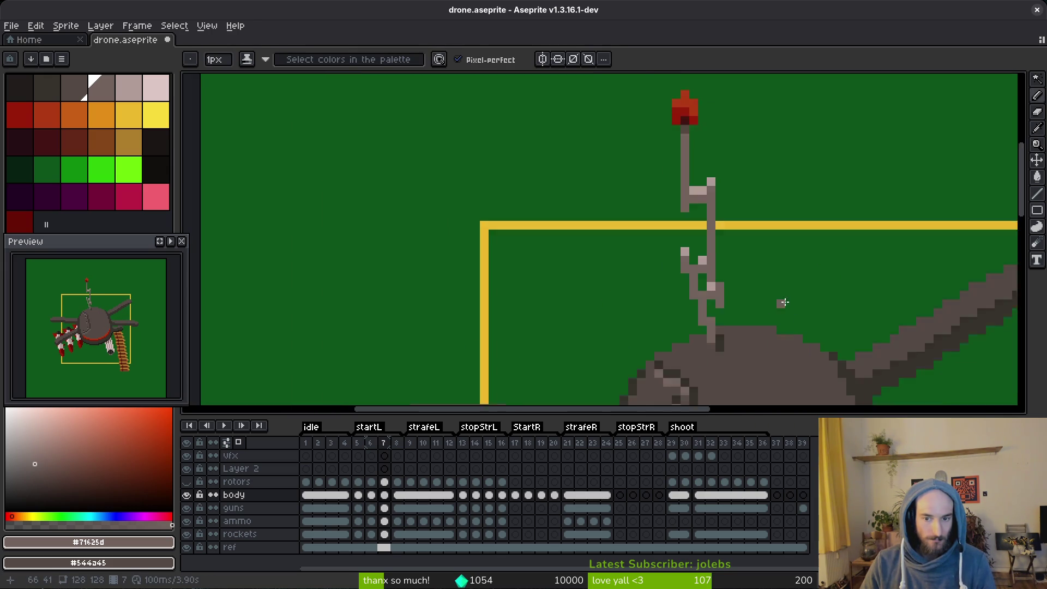
key("Left")
scroll(780, 281, "up", 3)
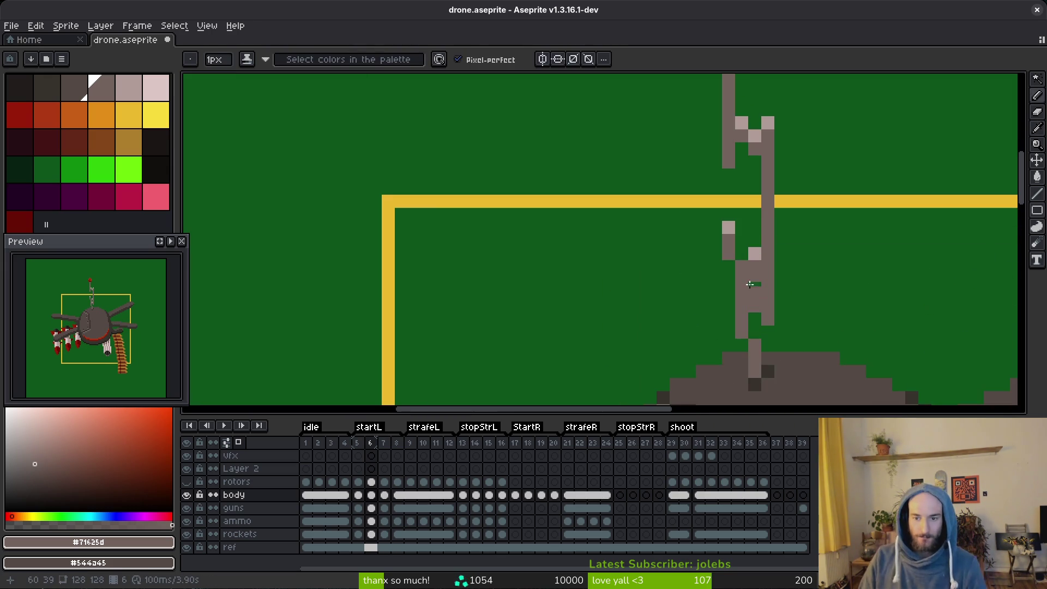
key("Left")
scroll(742, 347, "down", 4)
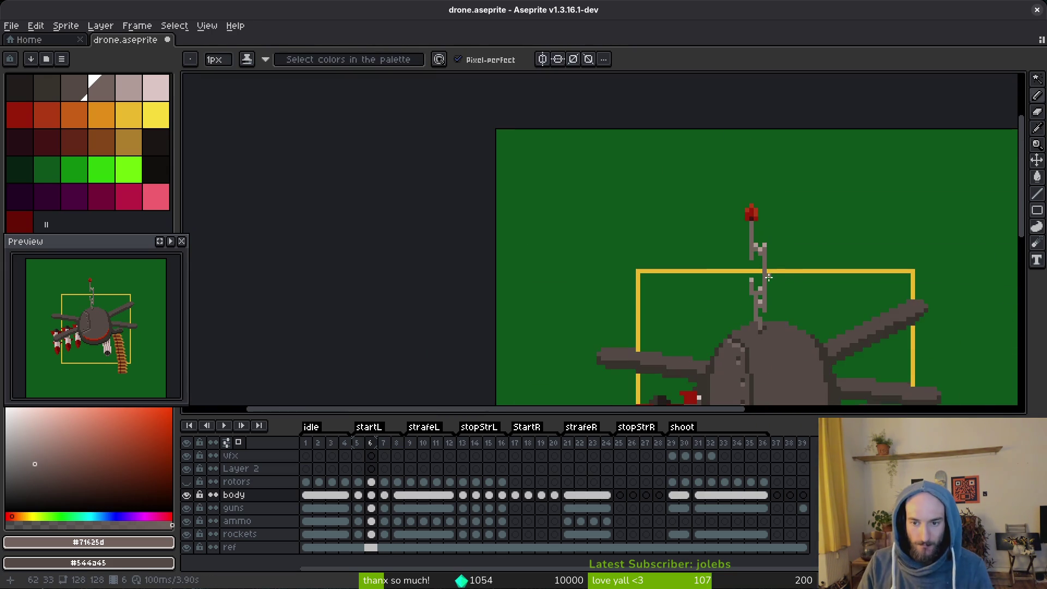
key("Right")
scroll(763, 311, "right", 2)
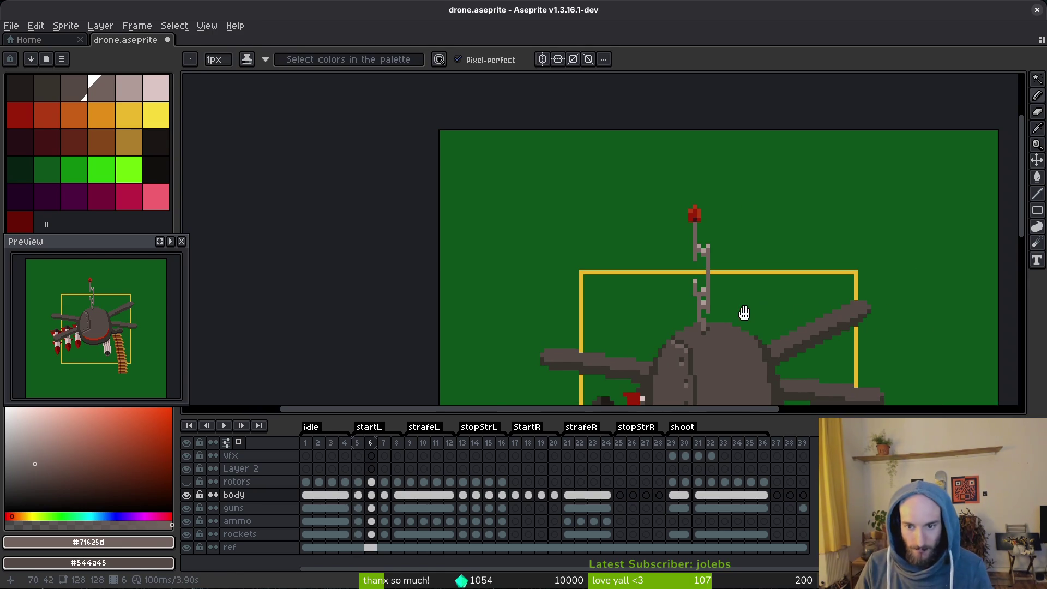
scroll(118, 327, "up", 3)
scroll(118, 327, "down", 2)
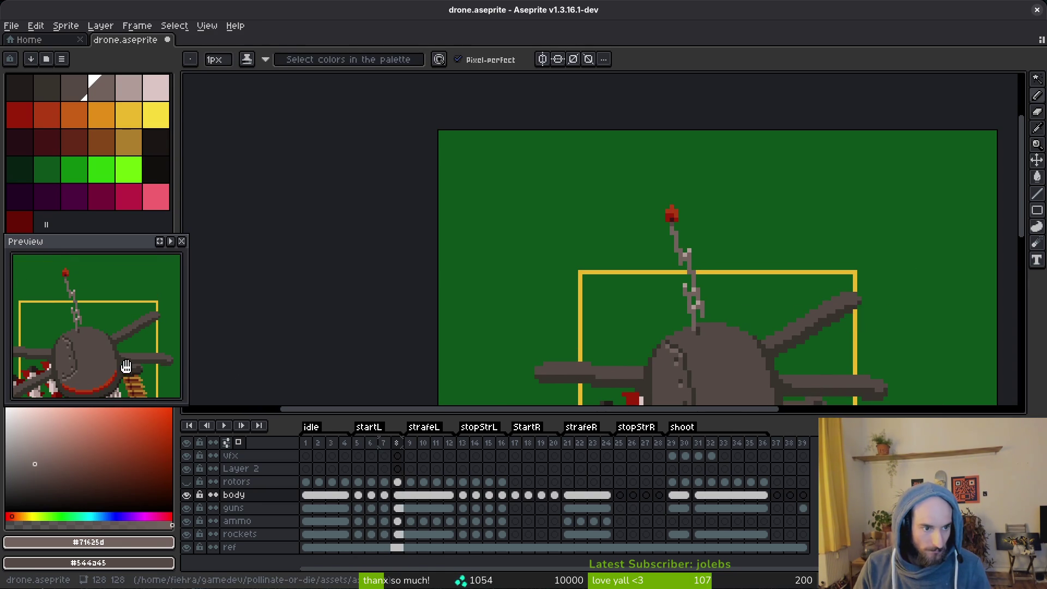
Advance through frames 13 to 18, flipping between neighbours to compare antenna poses.
key("Right")
key("Right")
key("Right")
key("Right")
key("Right")
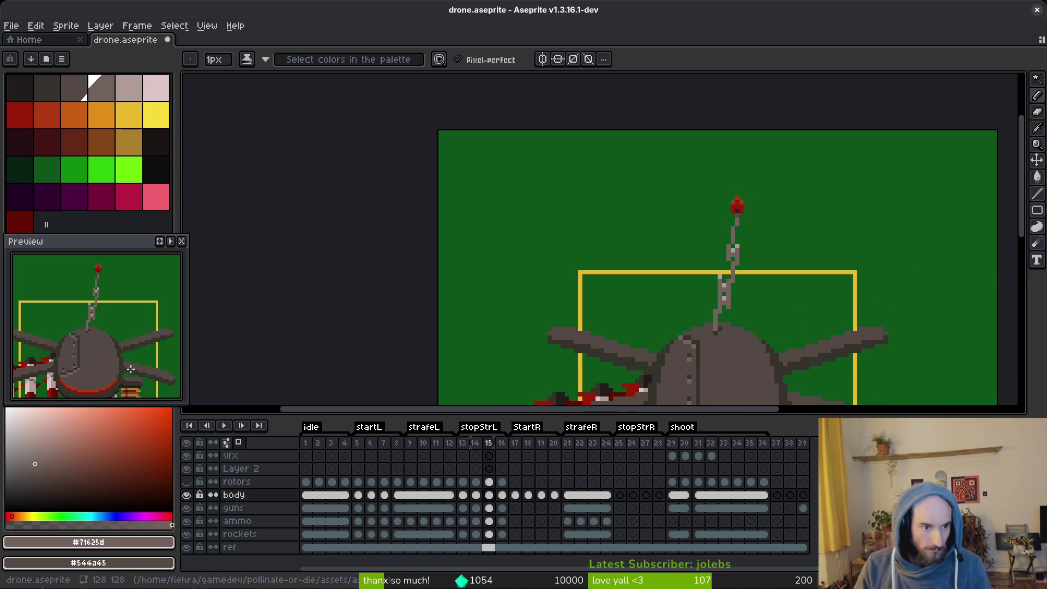
key("alt")
key("Right")
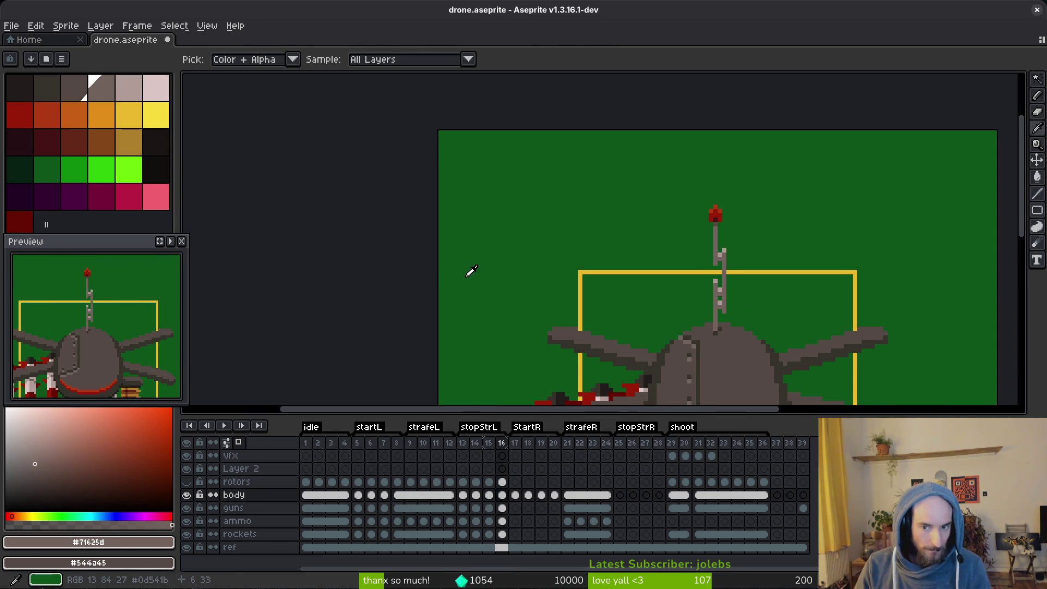
key("Right")
key("Right")
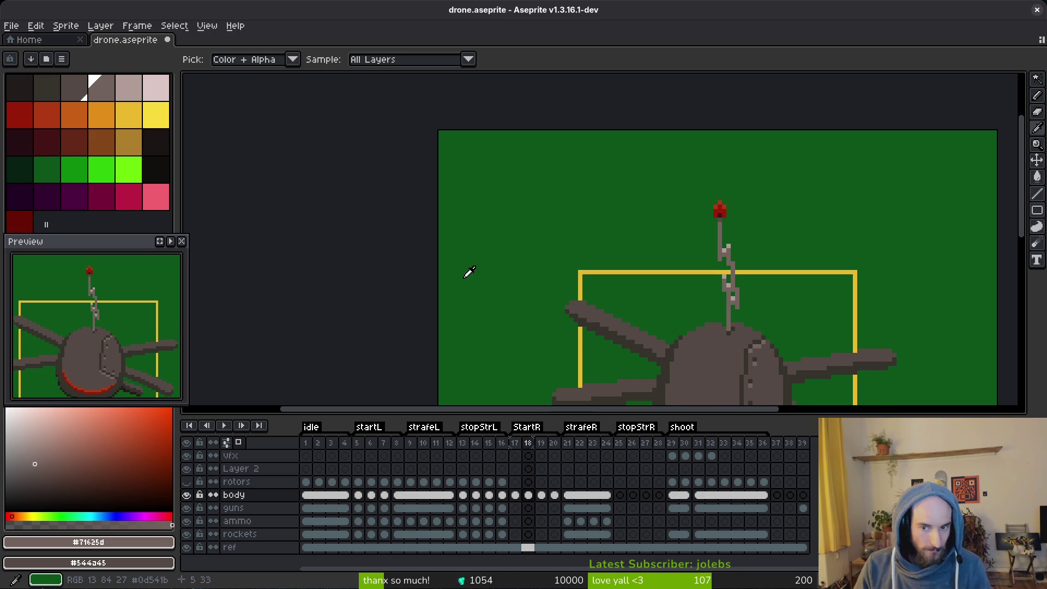
key("Left")
key("Right")
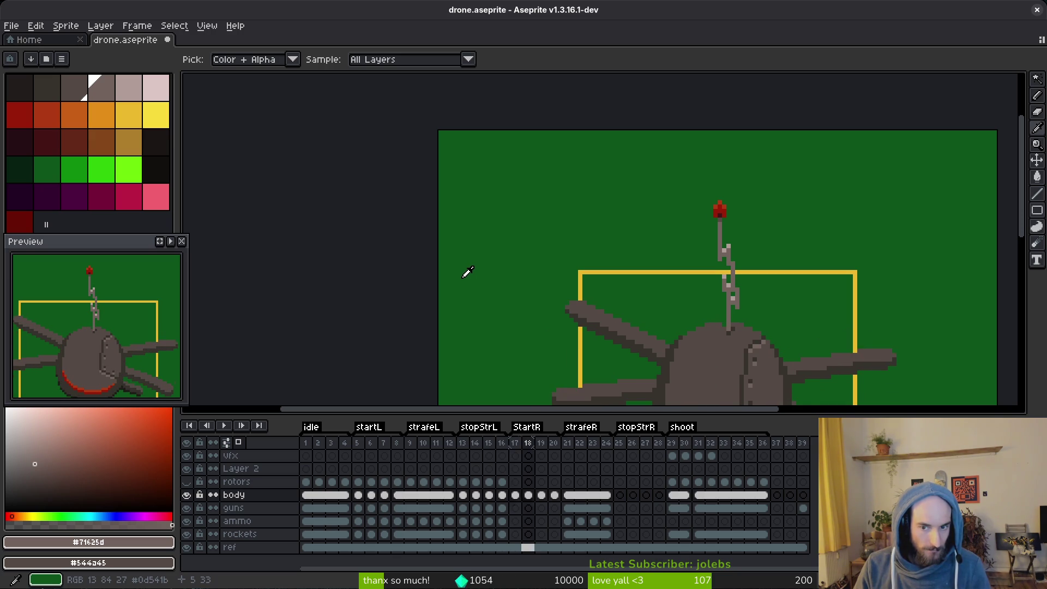
key("Right")
key("Left")
key("Right")
key("Left")
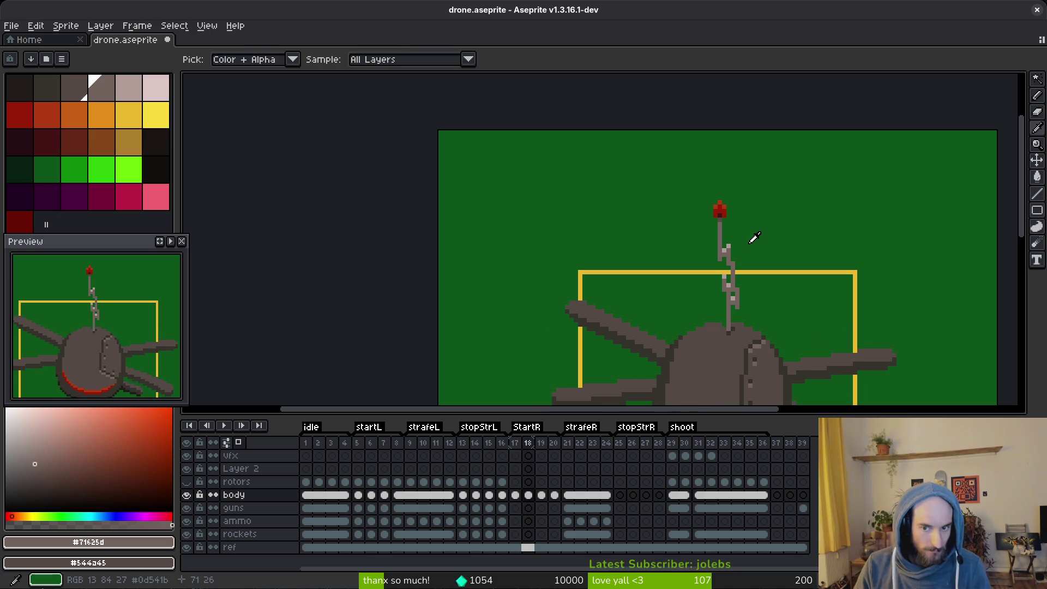
key("Left")
key("Left")
key("Right")
key("Right")
Marquee-select the red antenna tip on frame 18, nudge it left, and deselect.
scroll(753, 238, "up", 2)
key("m")
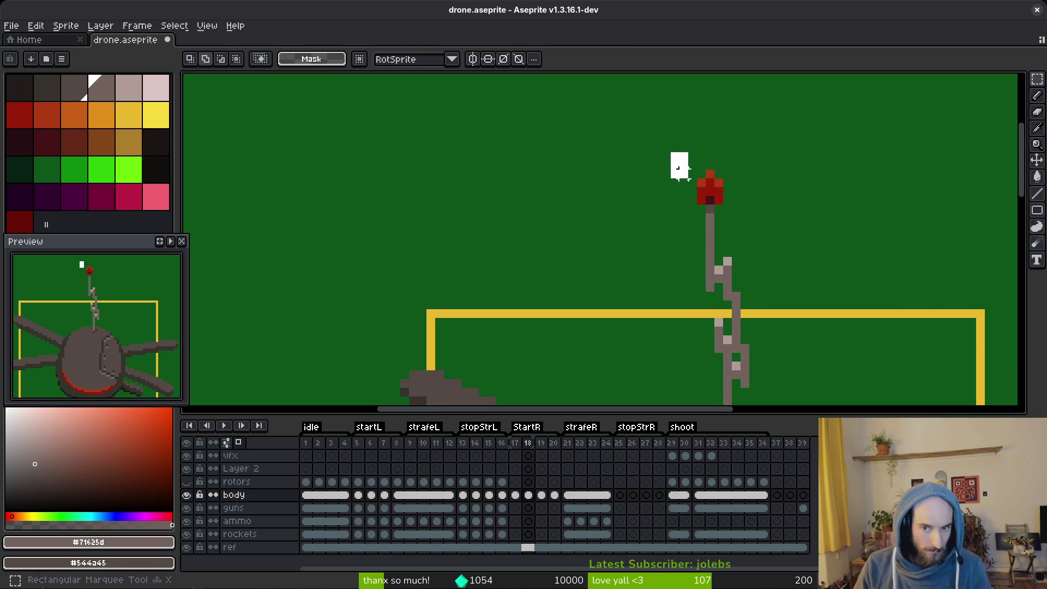
left_click_drag(688, 178, 743, 233)
left_click_drag(655, 129, 758, 244)
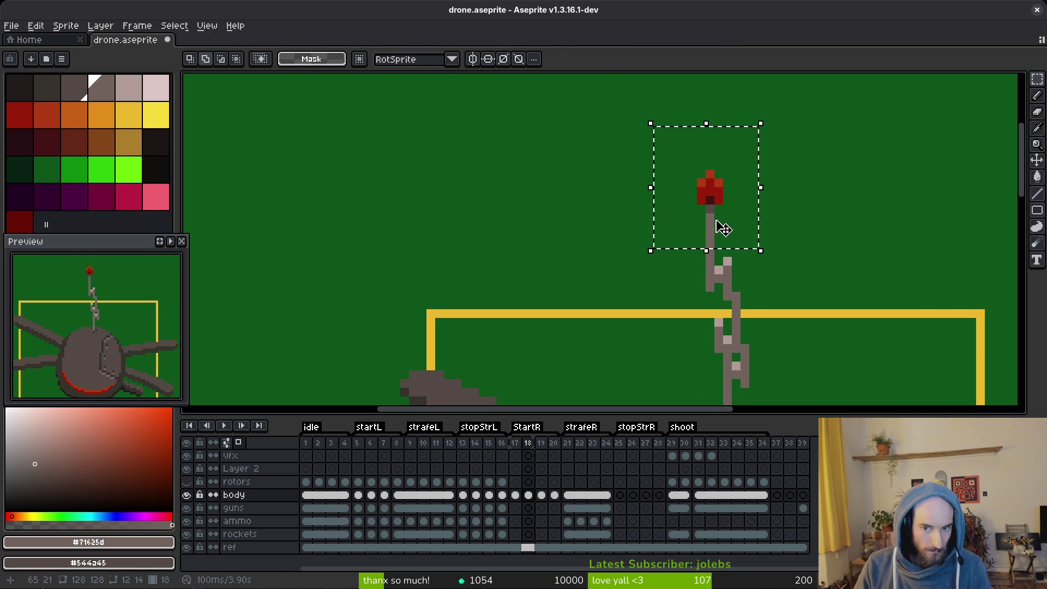
key("Left")
key("ctrl+d")
Switch to the Pencil tool, ready to draw on the antenna.
scroll(754, 217, "down", 1)
key("i")
key("b")
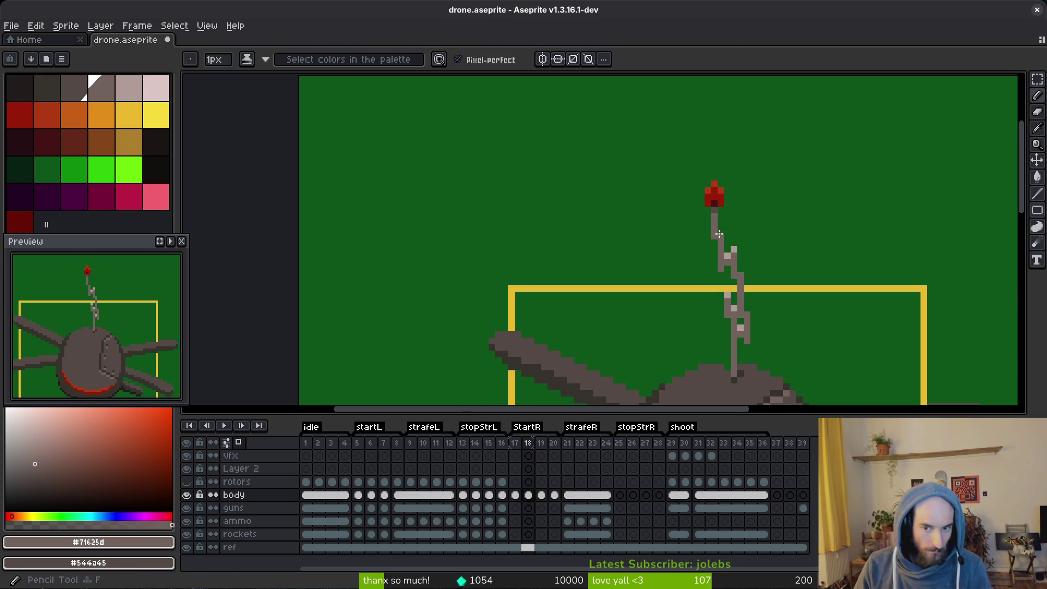
scroll(720, 235, "down", 4)
key("alt")
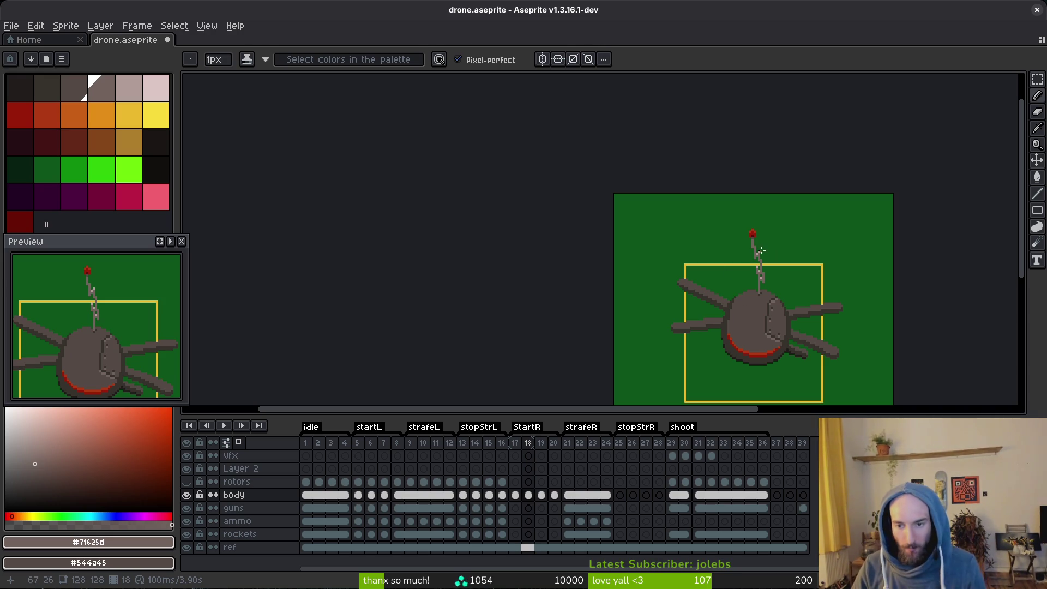
Flip between frames 17, 18 and 19 to compare the antenna, ending on frame 19.
key("Right")
key("alt")
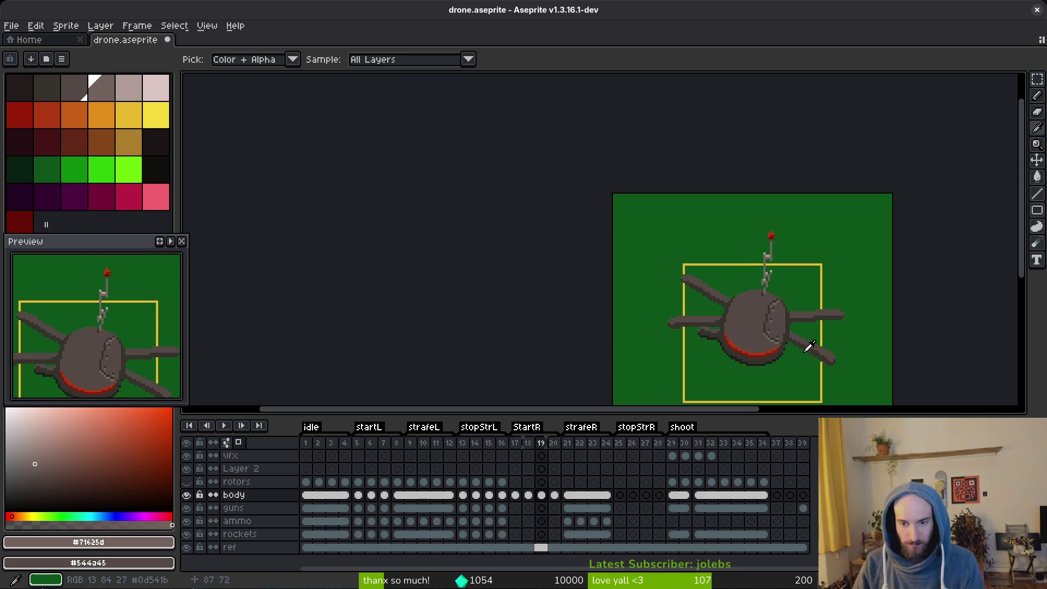
key("Left")
key("Left")
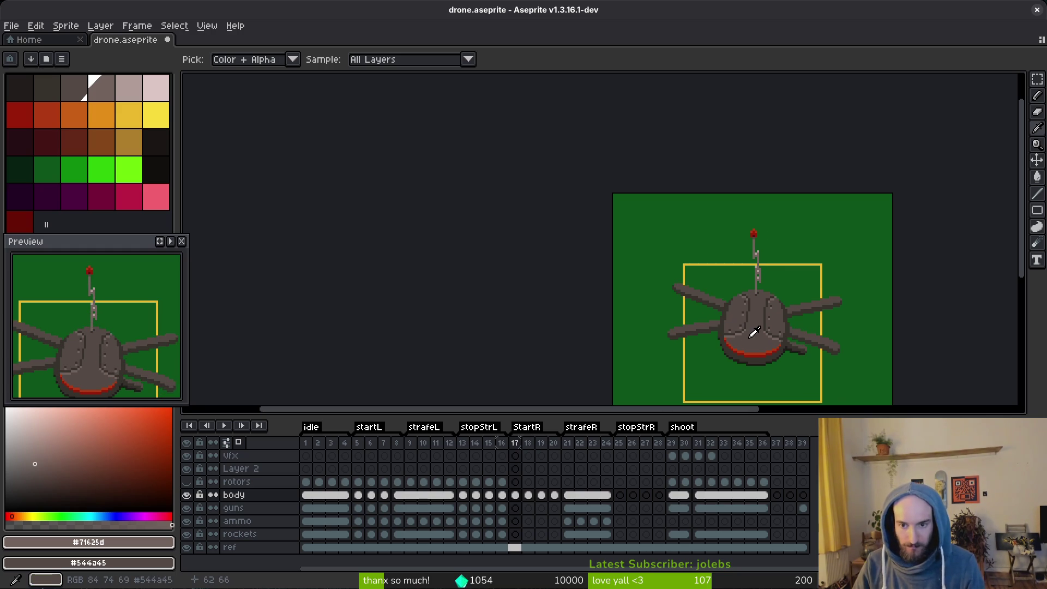
key("Right")
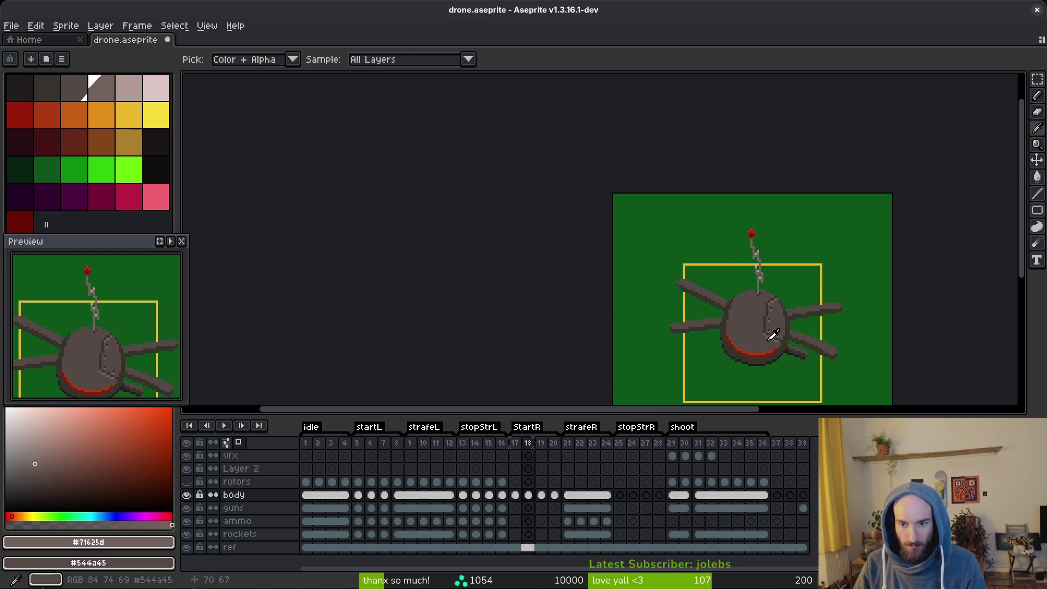
key("Right")
key("Left")
key("Right")
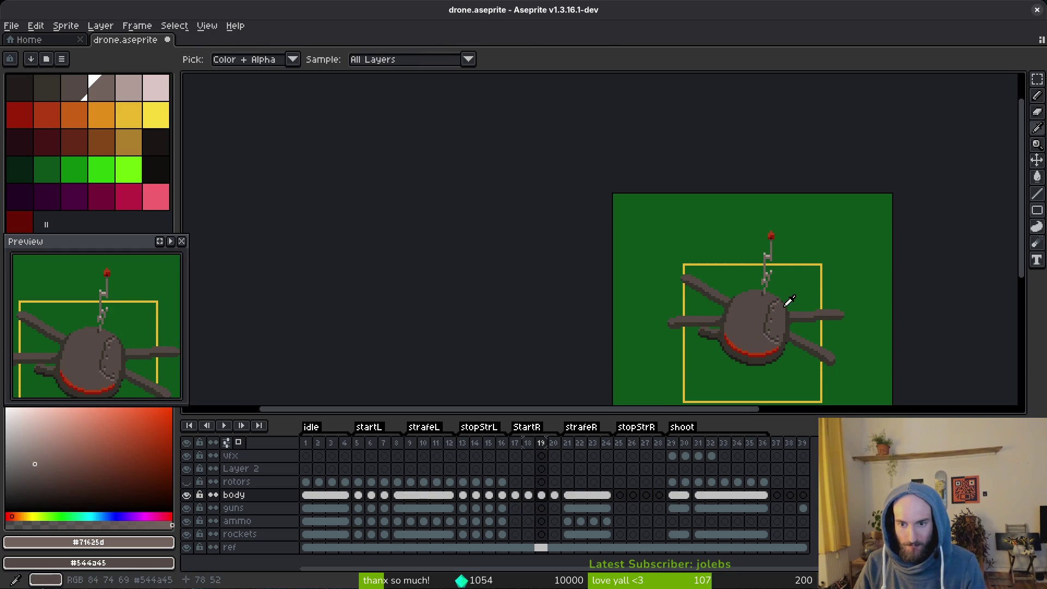
key("Left")
key("Left")
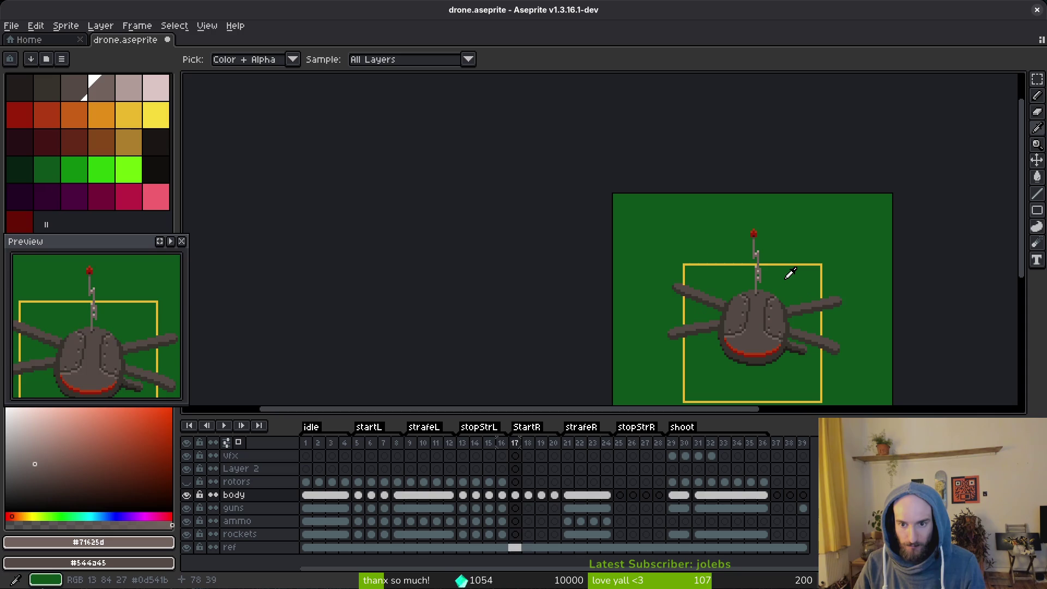
key("Left")
key("Right")
key("Right")
key("Right")
key("Left")
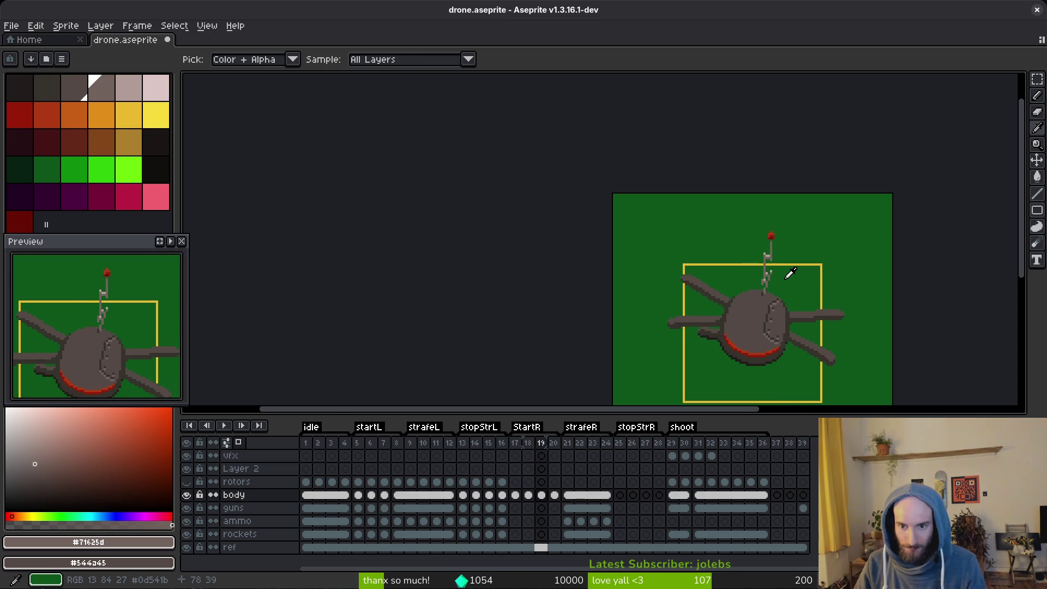
scroll(785, 268, "up", 3)
key("Right")
Extend the antenna stem three pixels down and erase the stray light pixels beside it.
key("b")
scroll(764, 276, "up", 1)
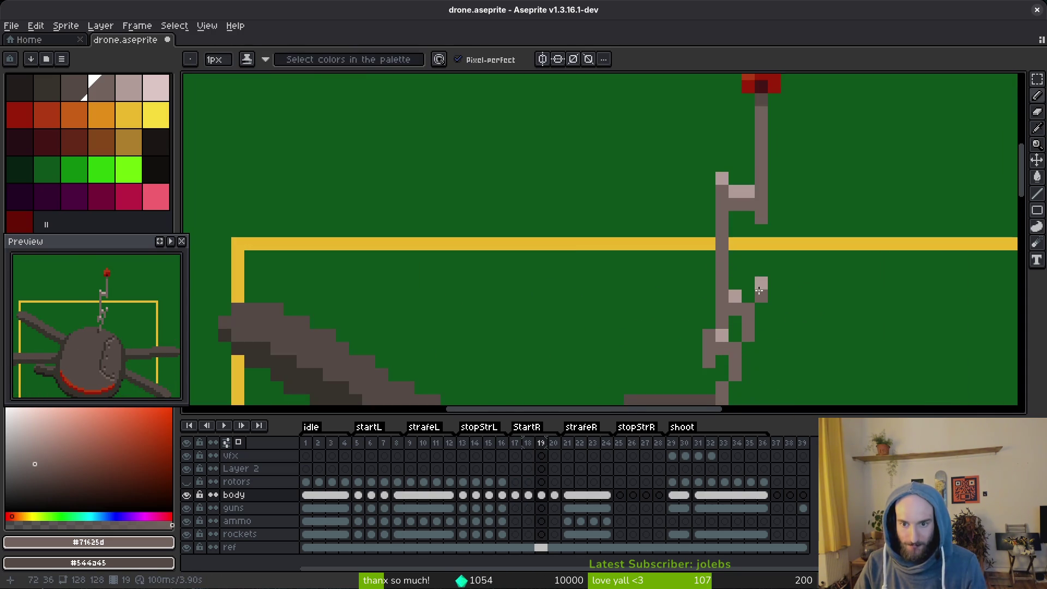
scroll(756, 284, "down", 1)
scroll(752, 288, "up", 1)
scroll(758, 285, "down", 1)
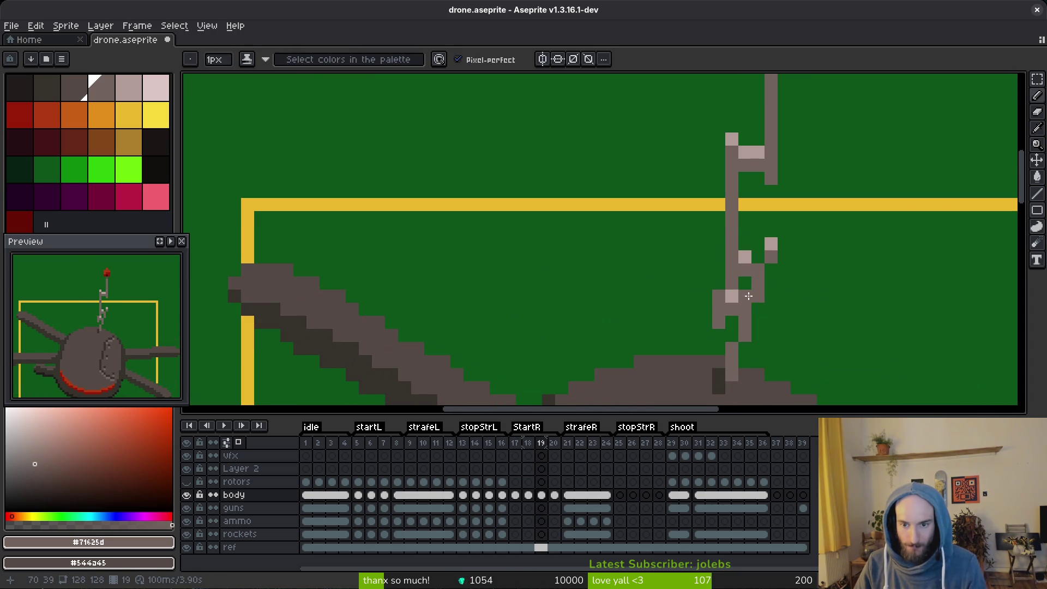
left_click_drag(766, 179, 771, 218)
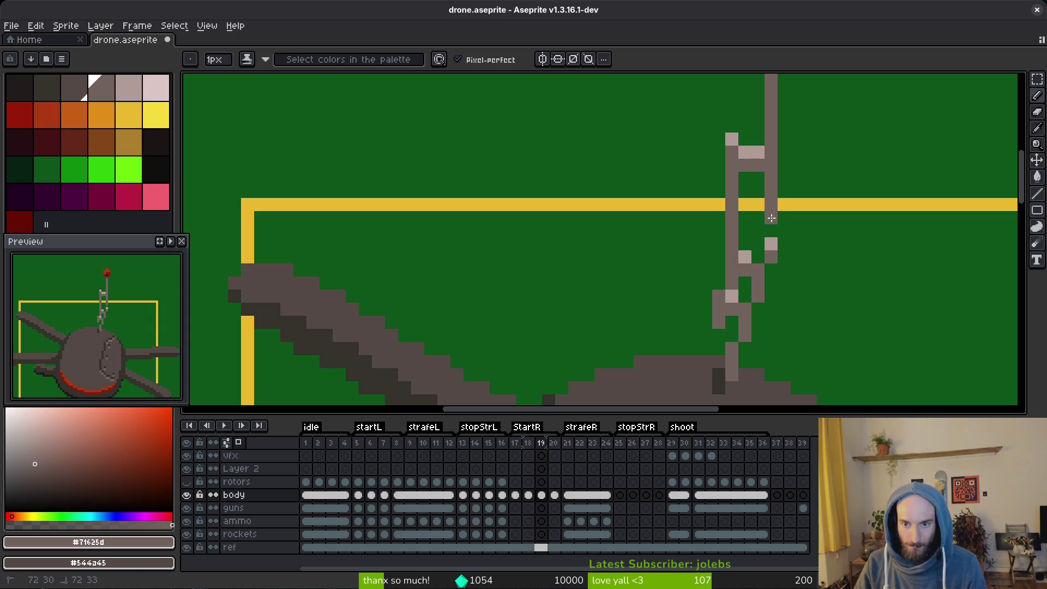
key("e")
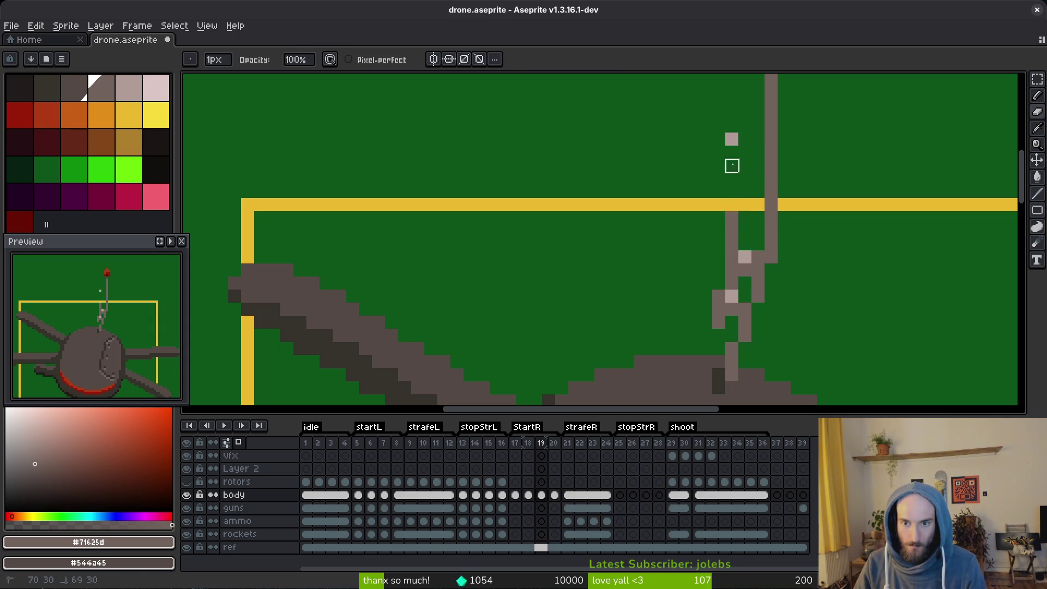
left_click_drag(732, 139, 732, 229)
scroll(801, 280, "down", 4)
After checking frame 18, shift the antenna top one pixel left.
key("comma")
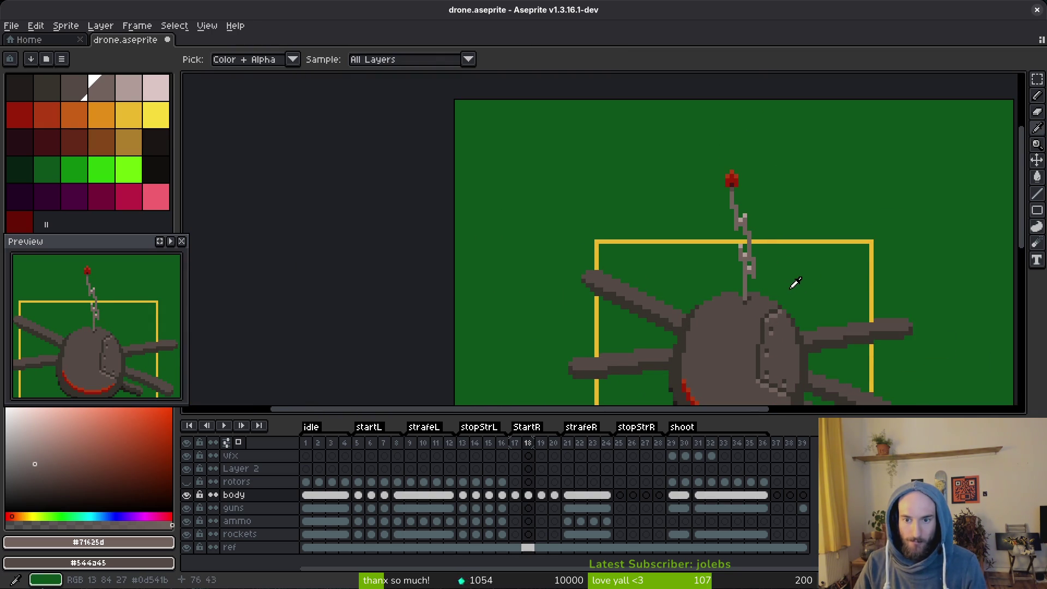
key("period")
scroll(763, 240, "up", 3)
key("m")
mouse_move(737, 159)
left_mouse_down()
mouse_move(806, 275)
mouse_move(765, 242)
mouse_move(769, 249)
mouse_move(755, 250)
left_mouse_up()
key("Return")
left_click_drag(690, 139, 771, 222)
key("Left")
key("ctrl+d")
Nudge the antenna top one pixel down, then slightly up-right, and touch up a pixel.
key("i")
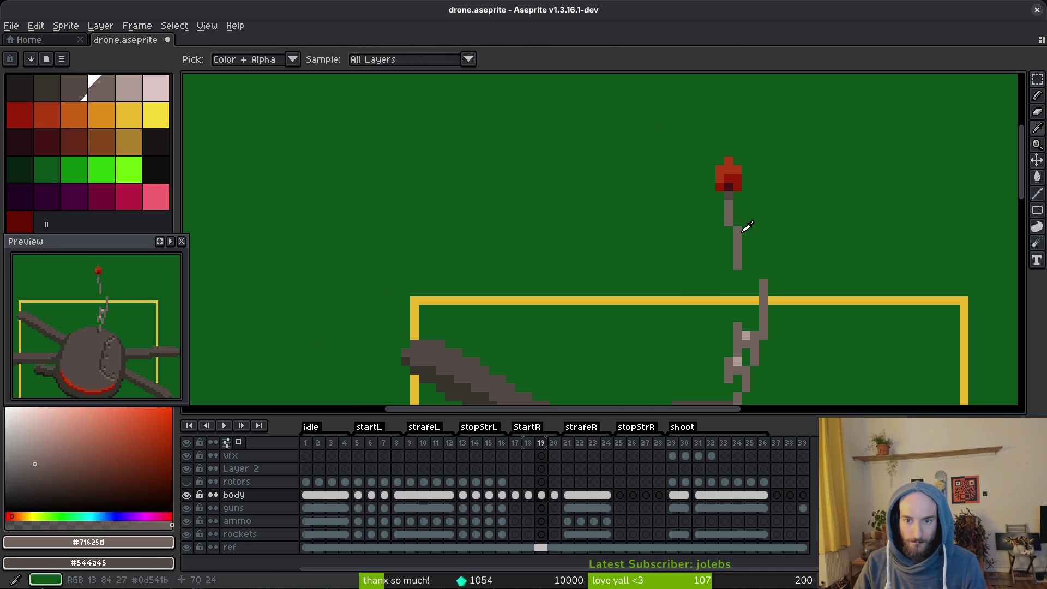
key("b")
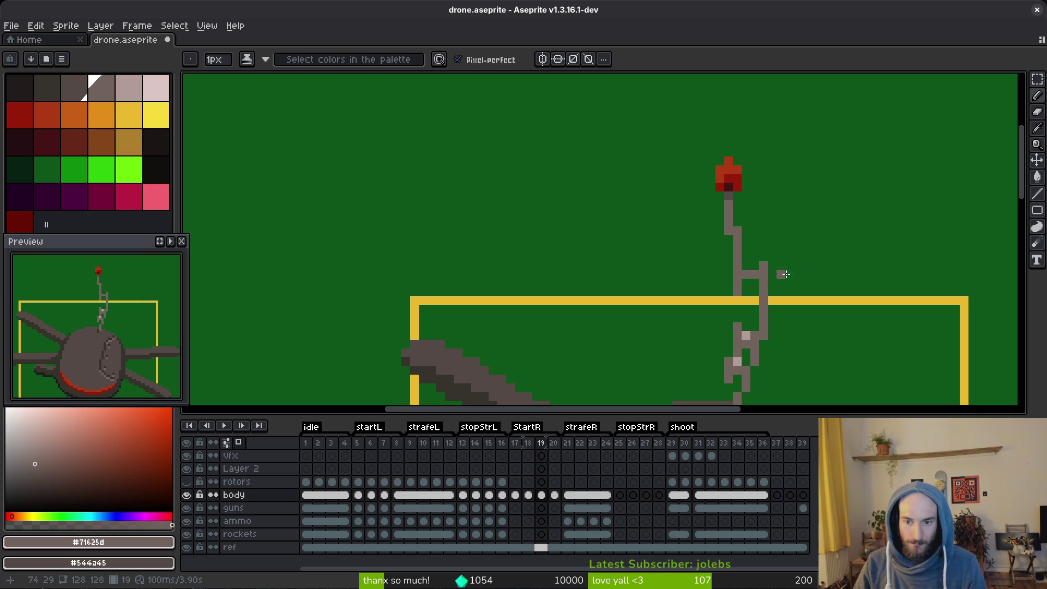
key("m")
left_click_drag(671, 135, 802, 304)
key("Down")
key("ctrl+d")
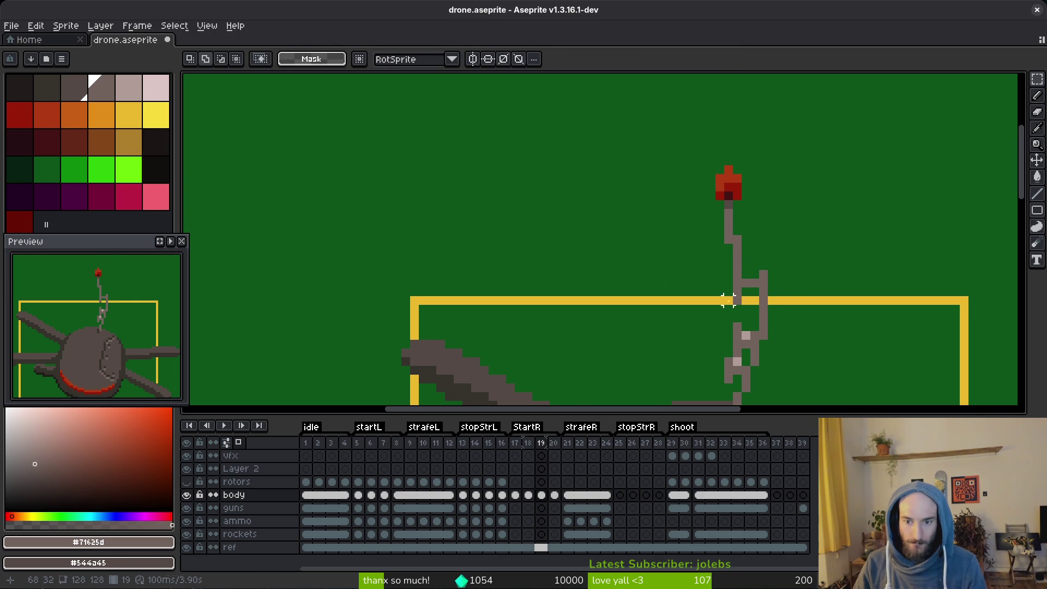
scroll(777, 292, "down", 1)
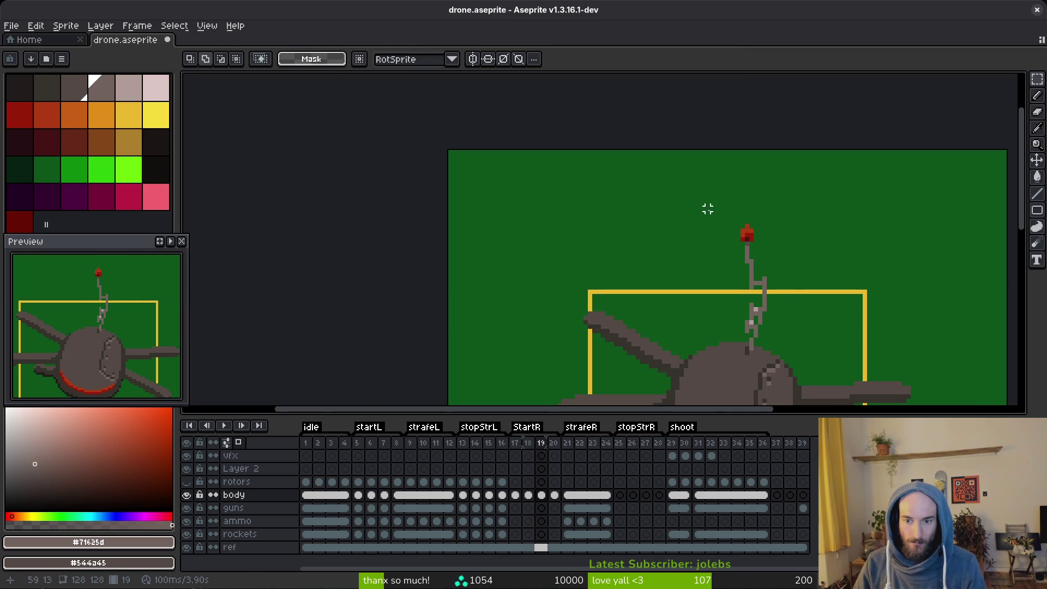
left_click_drag(709, 202, 761, 292)
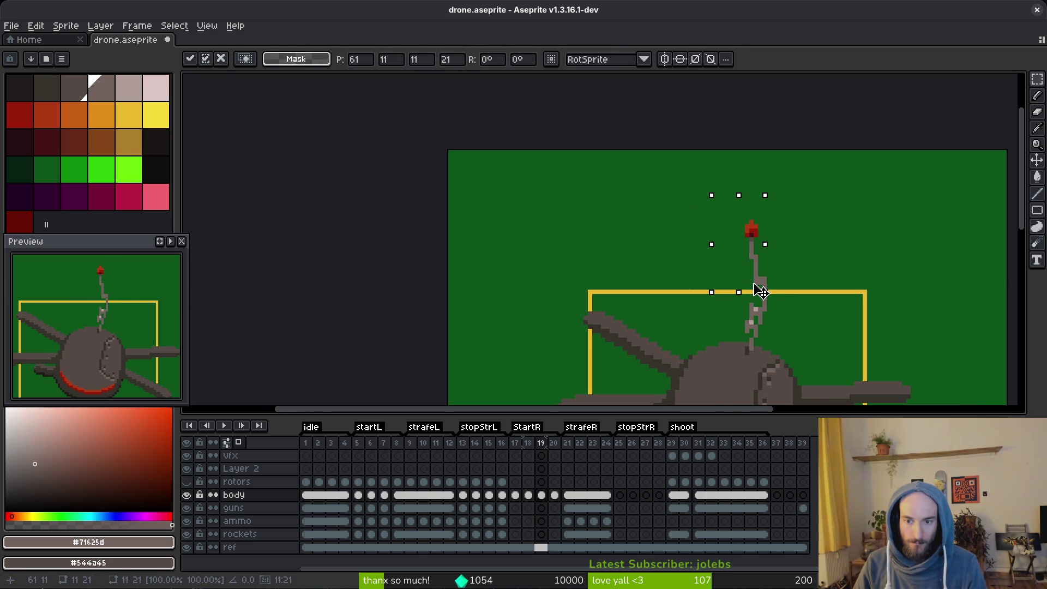
key("ctrl+d")
scroll(793, 292, "down", 1)
key("b")
scroll(775, 284, "up", 2)
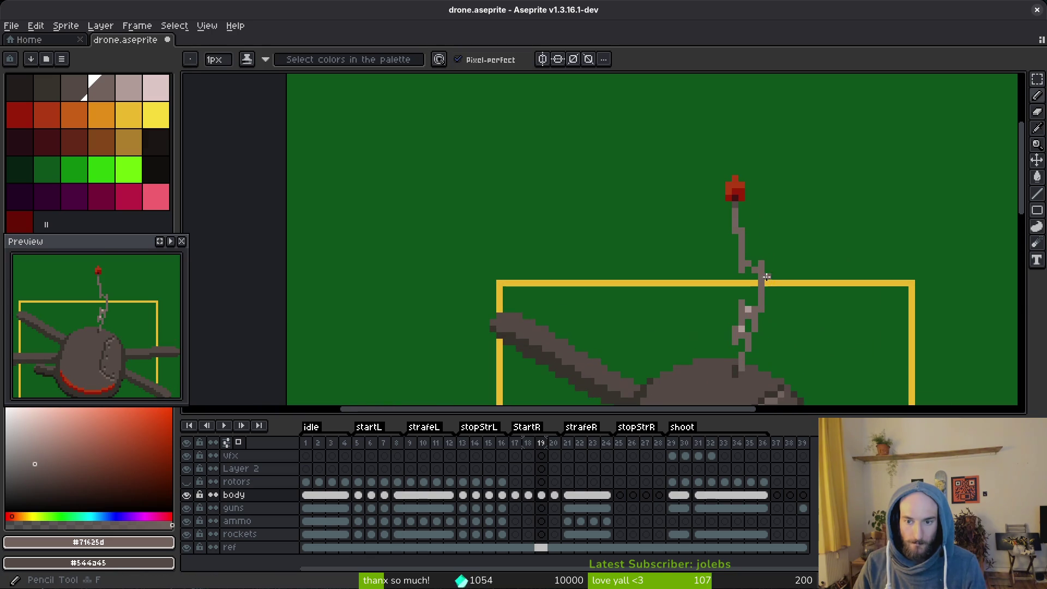
left_click(763, 257)
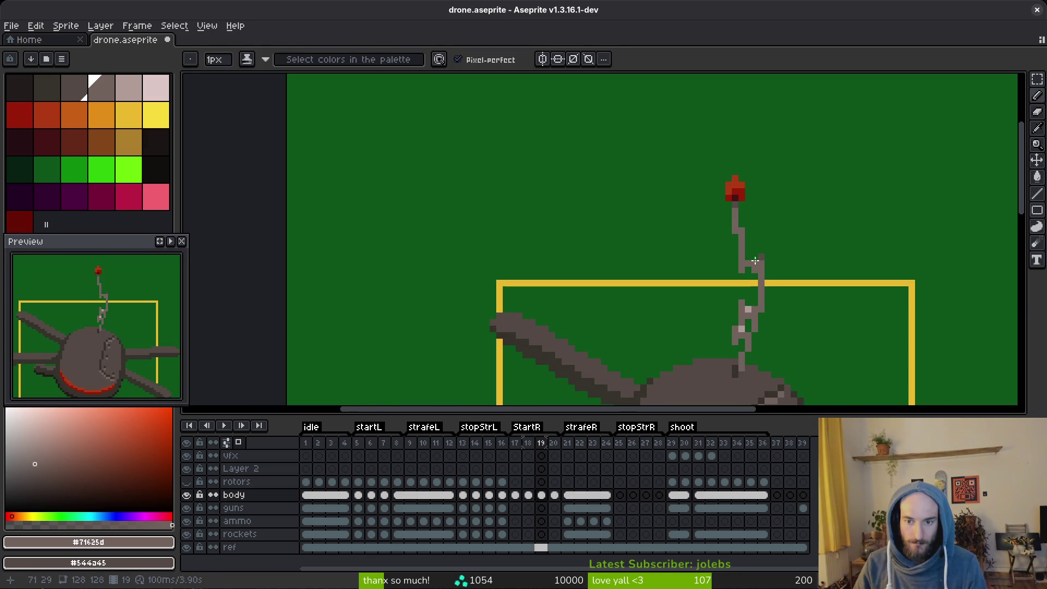
Pick the light antenna highlight colour #b19d99 from frame 18 and compare both frames.
key("Left")
key("alt")
left_click(722, 282, "alt")
key("Right")
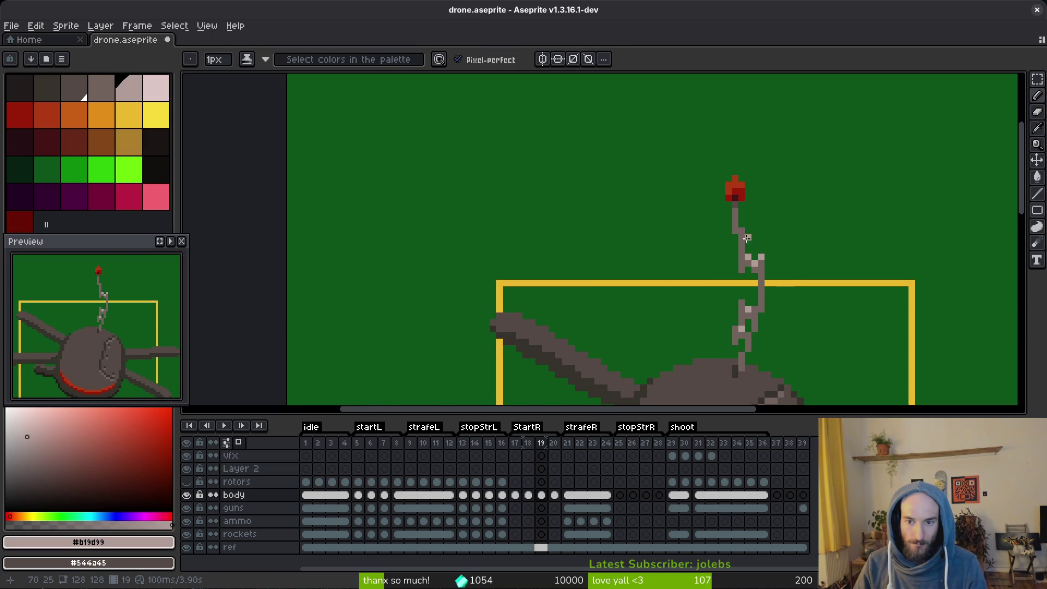
scroll(747, 238, "down", 1)
scroll(764, 273, "up", 2)
scroll(791, 318, "down", 3)
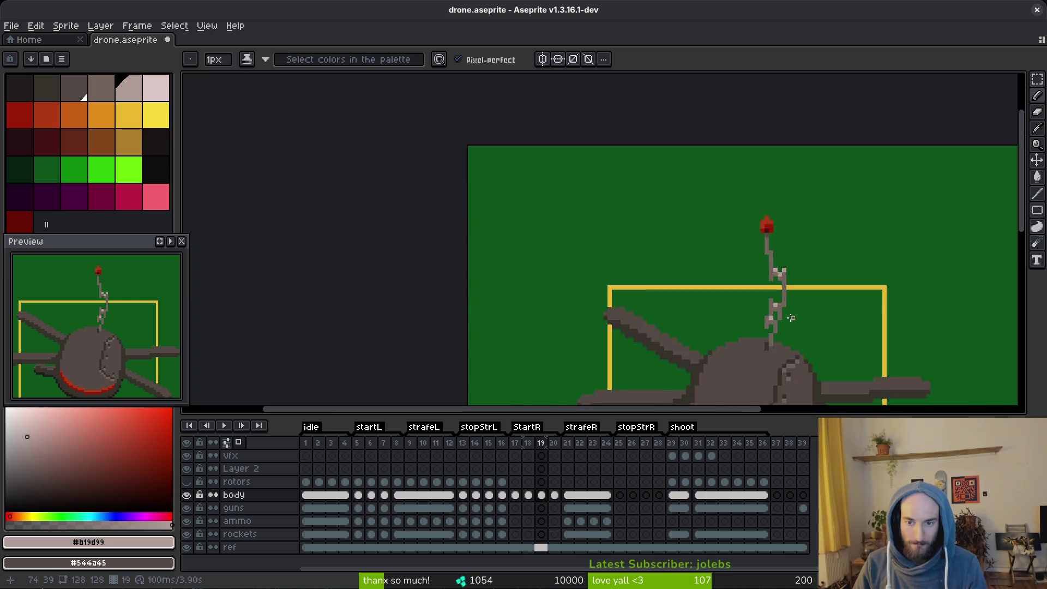
key("Left")
scroll(791, 318, "up", 2)
mouse_move(801, 311)
left_mouse_down()
mouse_move(776, 262)
mouse_move(780, 297)
left_mouse_up()
scroll(776, 262, "down", 1)
key("Right")
Move the lower antenna section up on frame 19.
key("m")
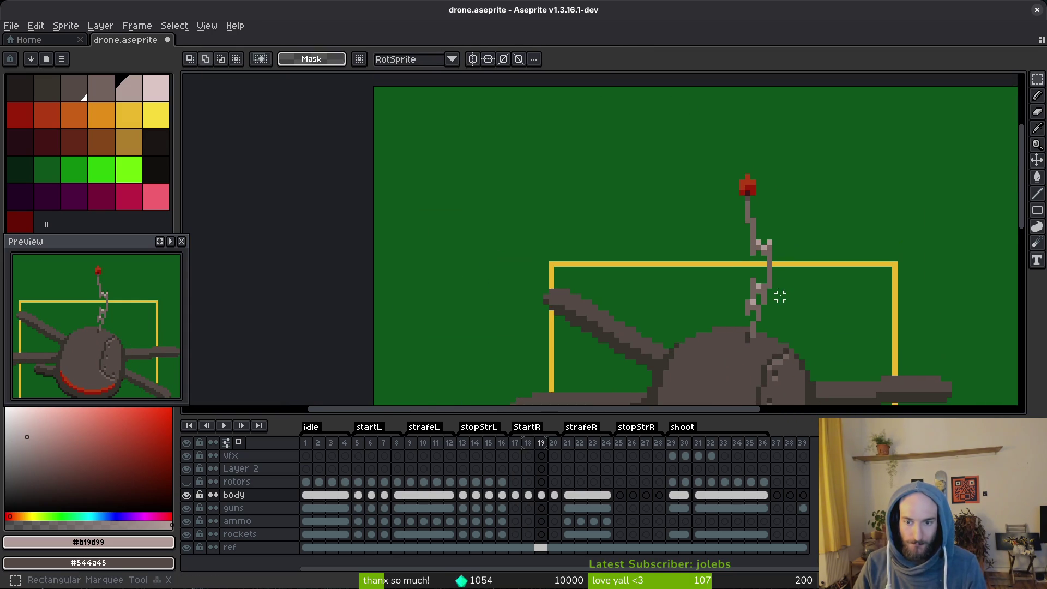
scroll(780, 297, "up", 1)
key("Left")
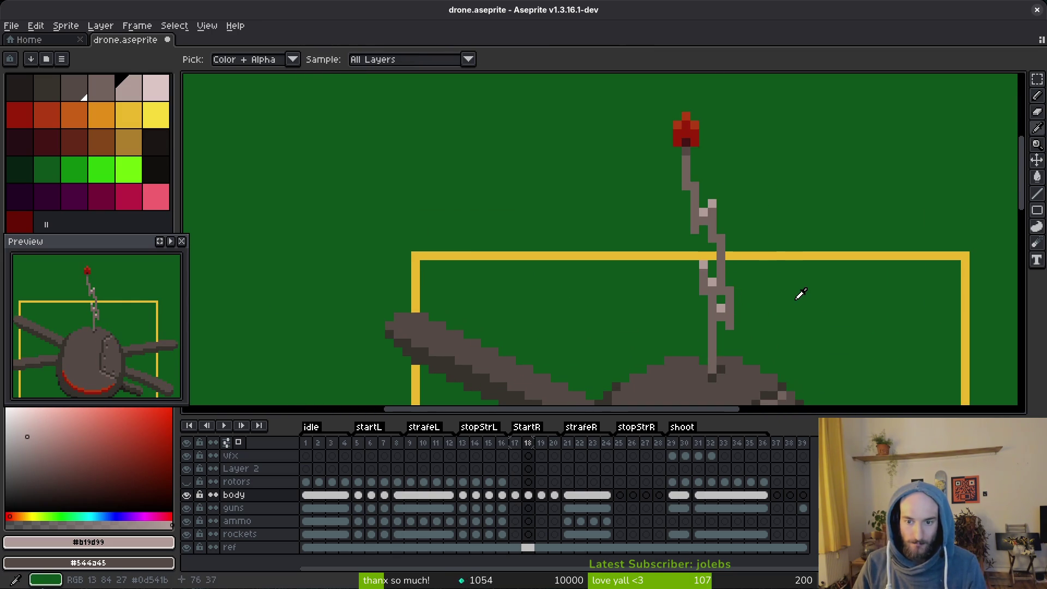
key("Right")
scroll(749, 327, "up", 1)
scroll(772, 298, "down", 2)
key("m")
left_click_drag(682, 153, 788, 327)
key("ctrl+d")
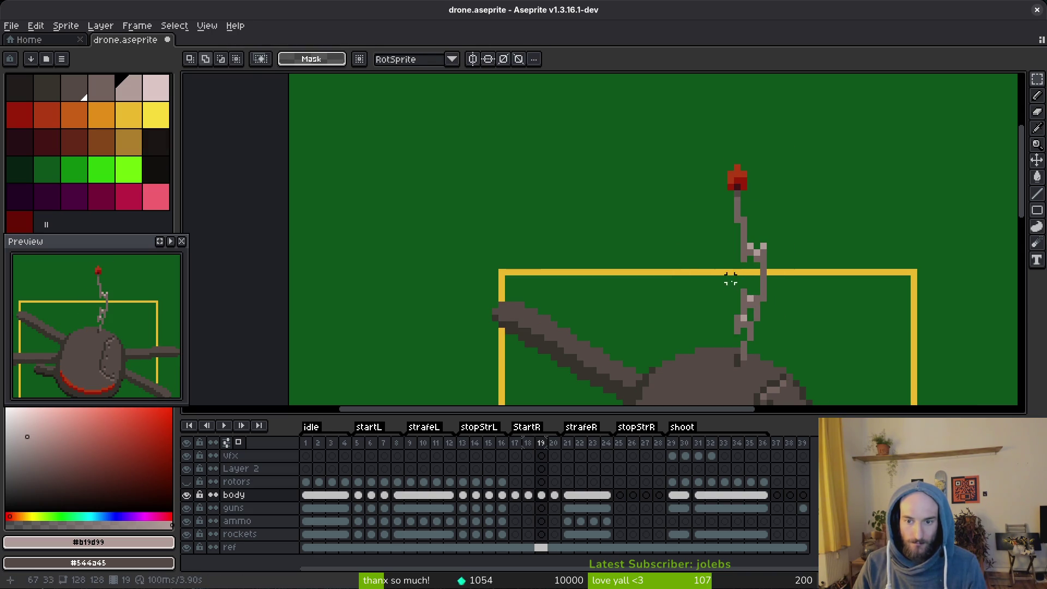
mouse_move(726, 272)
left_mouse_down()
mouse_move(795, 345)
mouse_move(770, 324)
left_mouse_up()
key("ctrl+d")
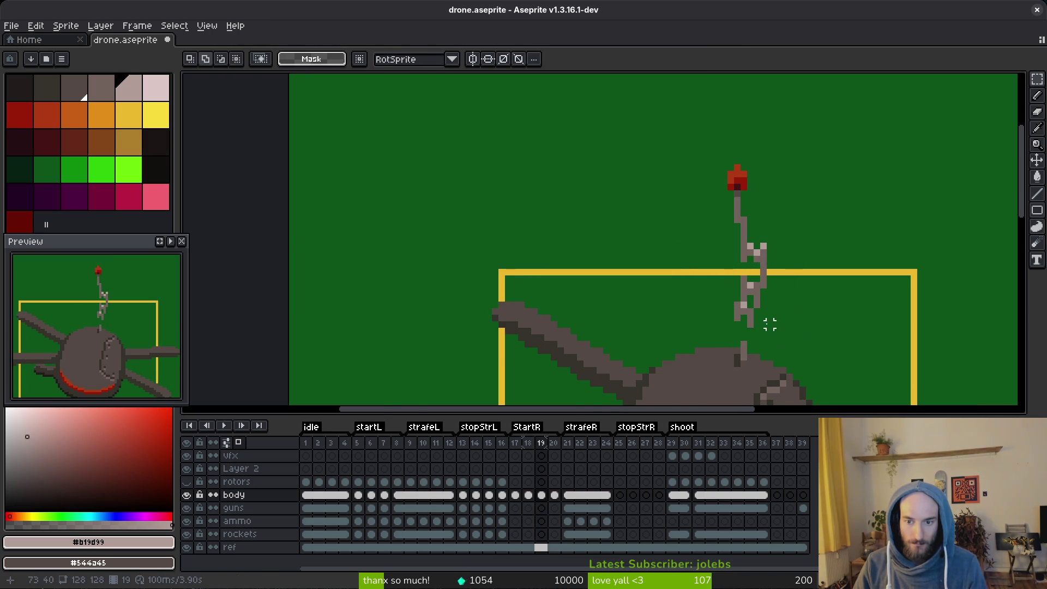
Nudge the antenna area one pixel right, then test grey pixels and undo them.
scroll(759, 323, "up", 1)
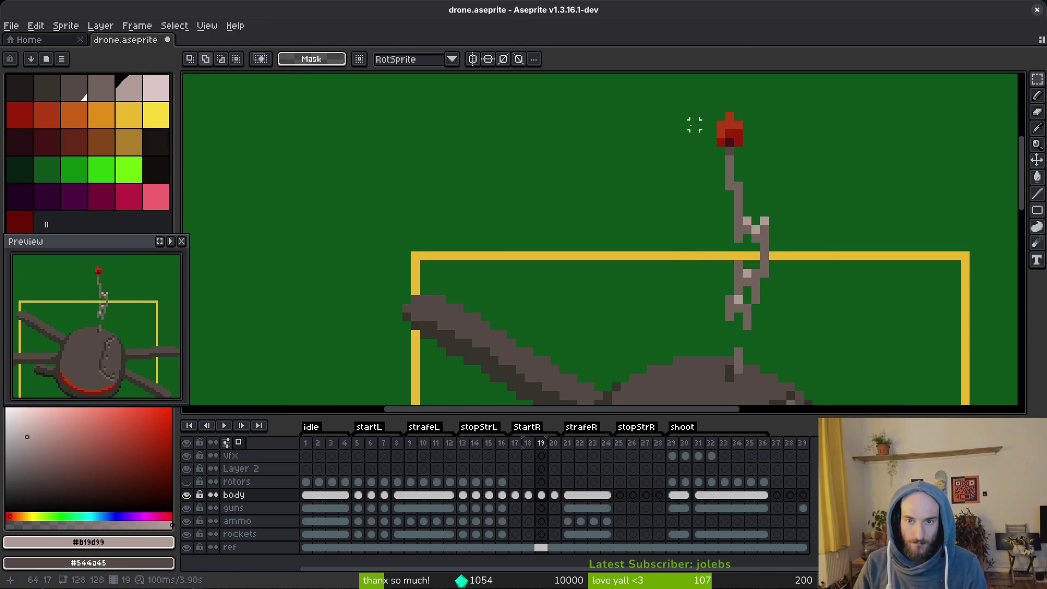
left_click_drag(681, 109, 840, 351)
left_click_drag(760, 300, 766, 298)
key("b")
left_click(748, 310, "alt")
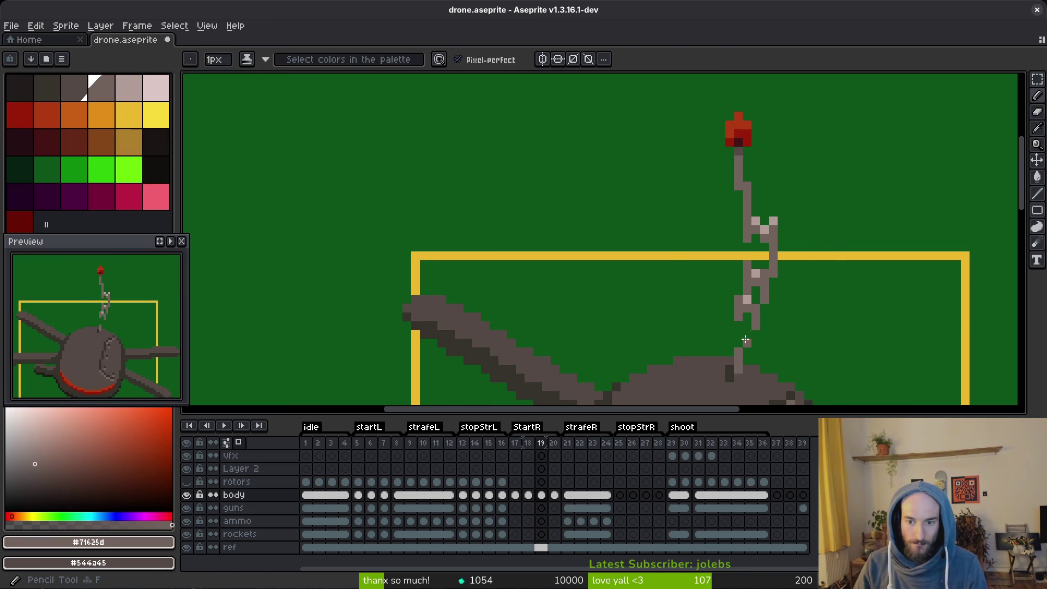
left_click(746, 336)
key("ctrl+z")
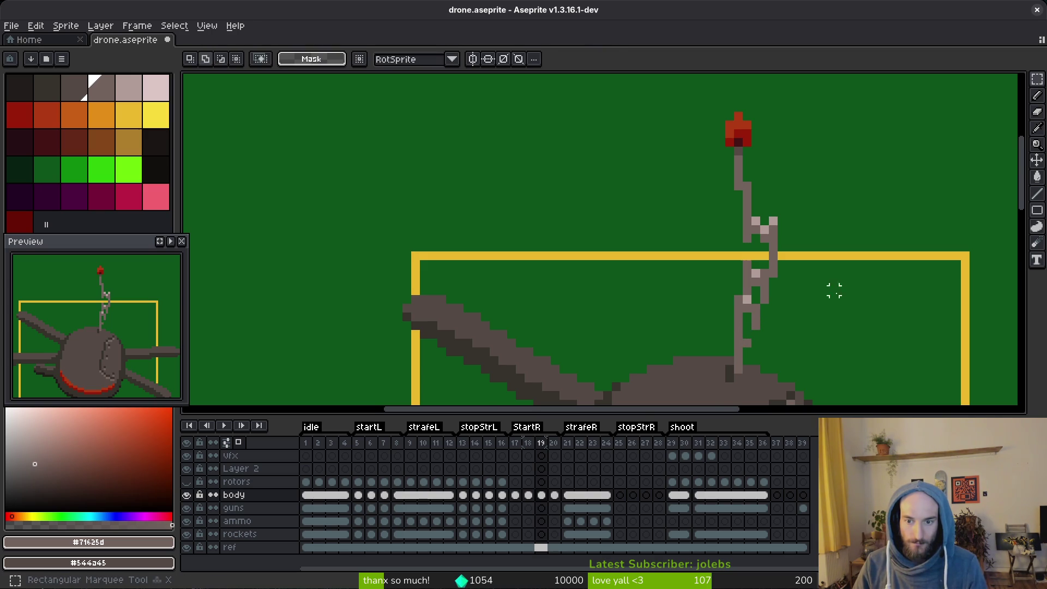
Undo the last antenna edit and recheck frame 19 against frame 18.
scroll(845, 300, "down", 2)
scroll(824, 313, "up", 1)
key("m")
scroll(811, 318, "up", 1)
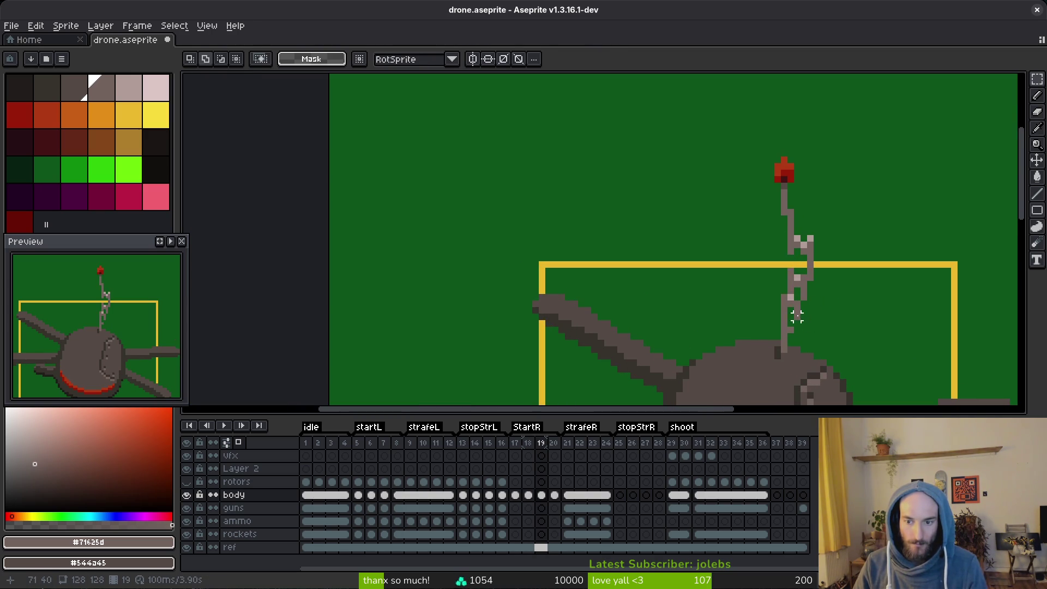
key("b")
key("ctrl+z")
scroll(804, 304, "up", 3)
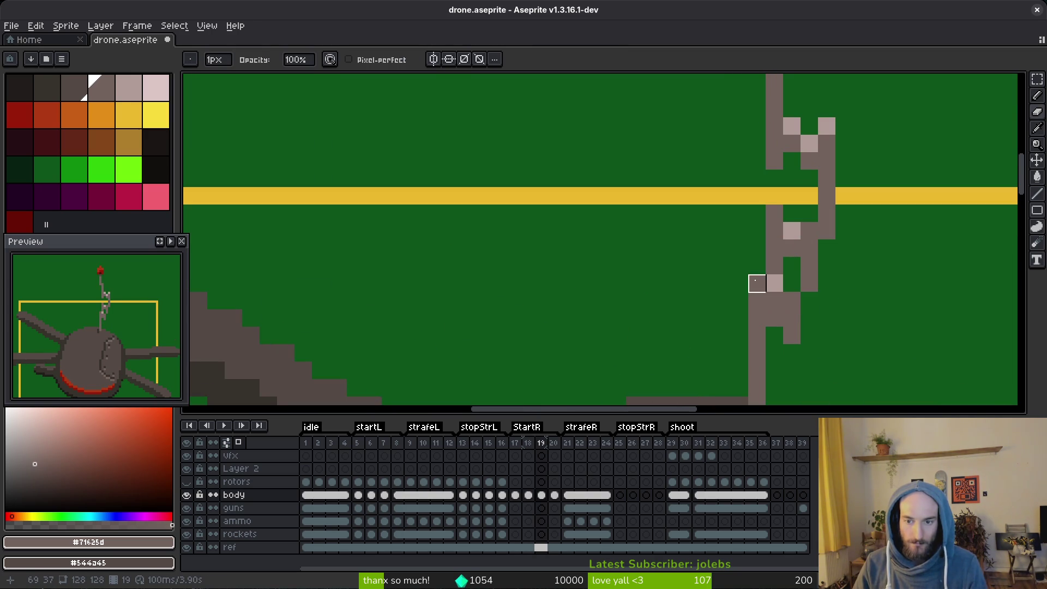
key("b")
scroll(813, 297, "down", 3)
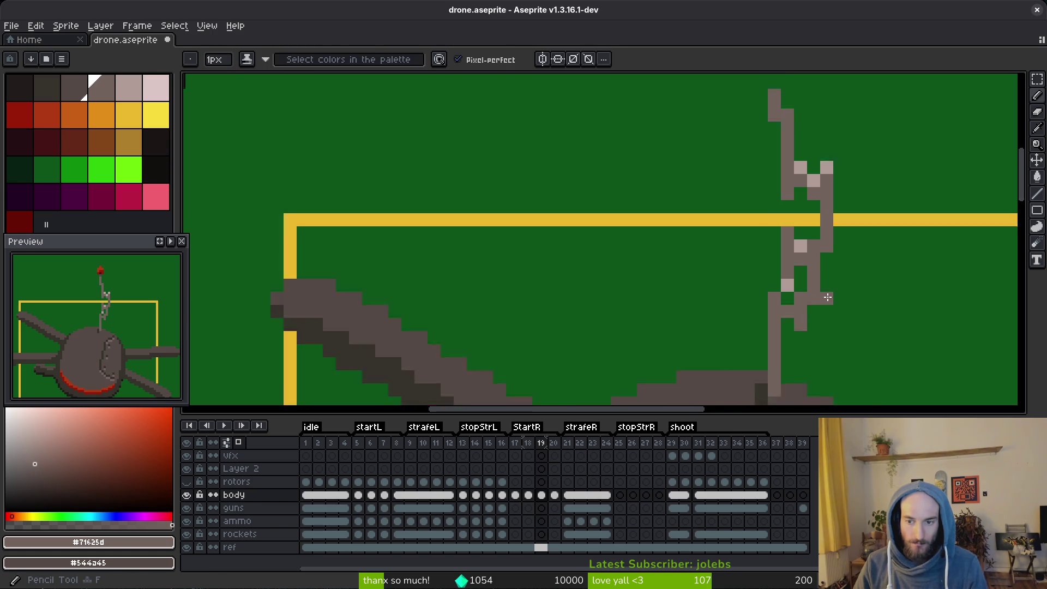
scroll(823, 292, "down", 2)
key("i")
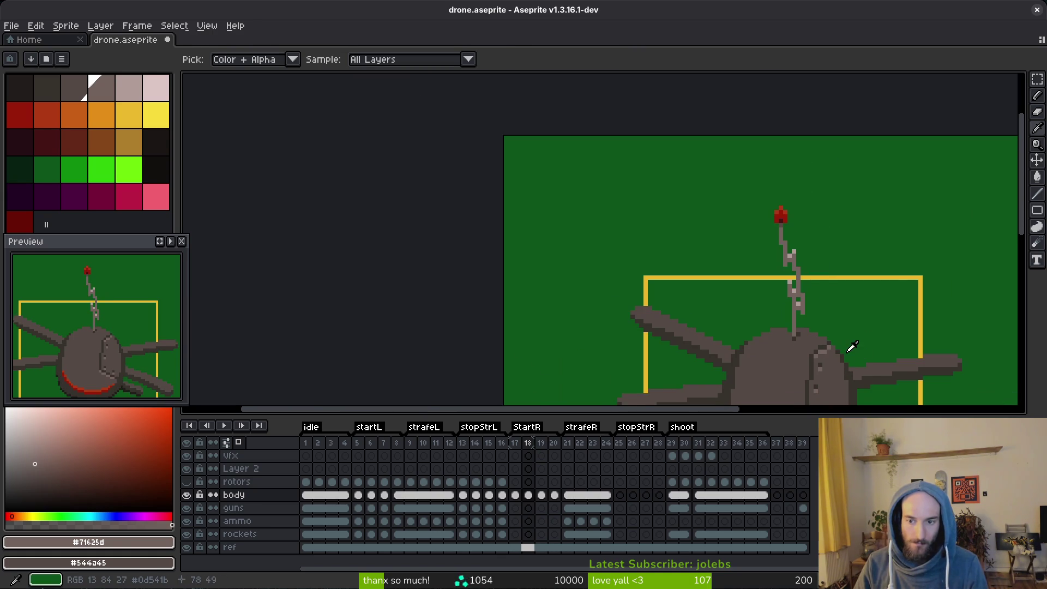
key("Left")
key("Right")
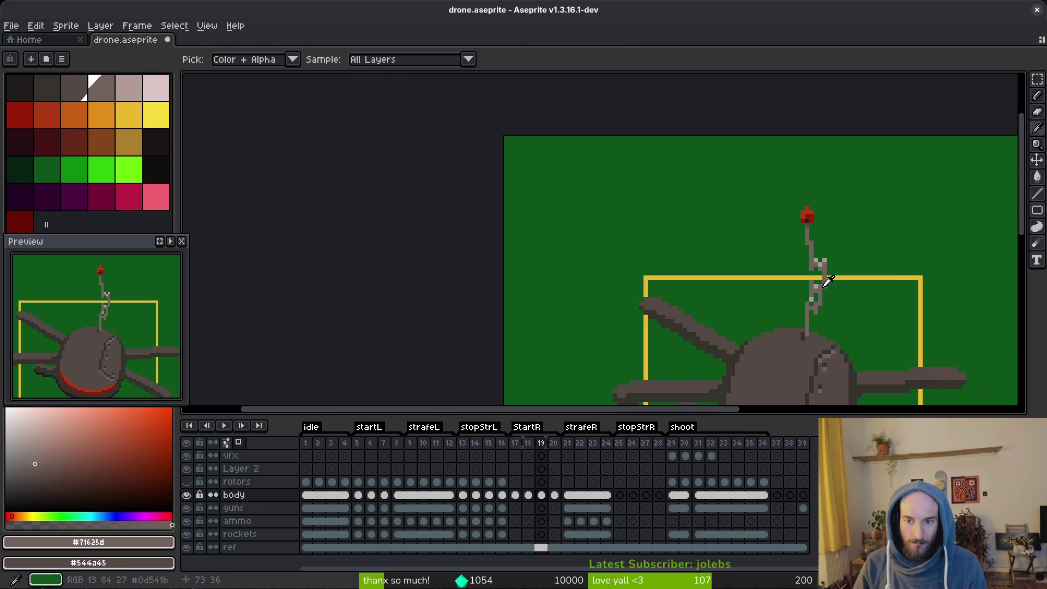
Zoom in and select the antenna segment below the red tip.
key("z")
left_click(807, 273)
key("m")
left_click_drag(796, 242, 833, 273)
left_click_drag(786, 206, 808, 223)
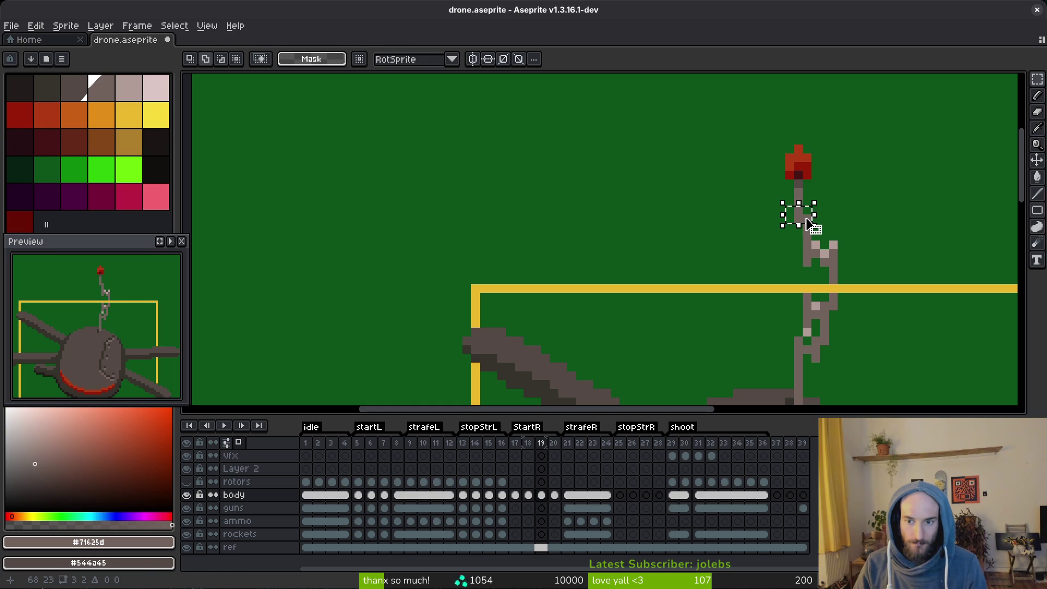
Clear the selection and flip between frames 18 and 19 to compare the antenna.
key("ctrl+d")
scroll(833, 277, "up", 2)
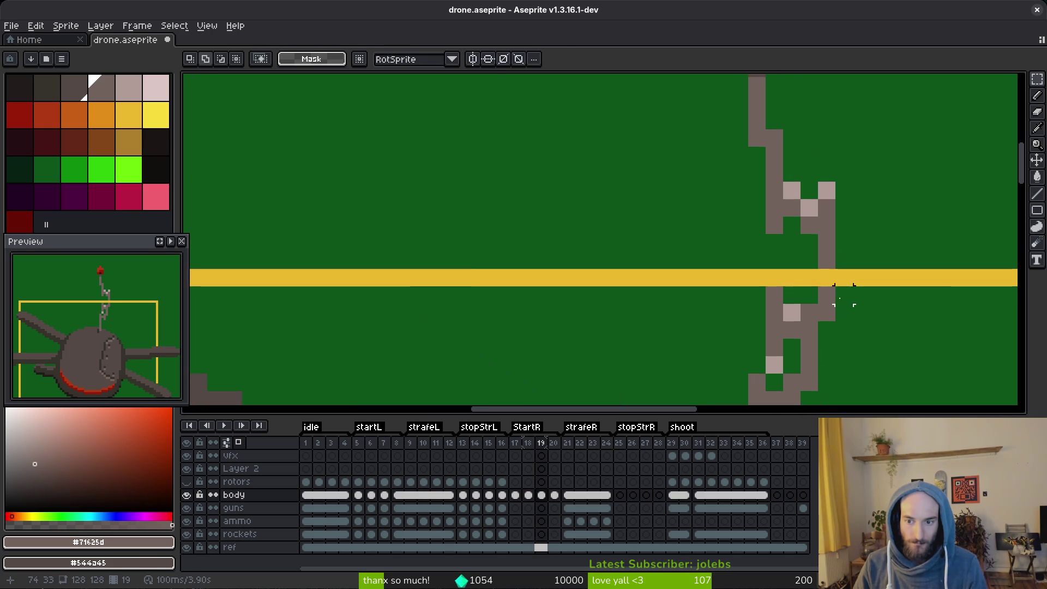
key("b")
scroll(833, 276, "down", 2)
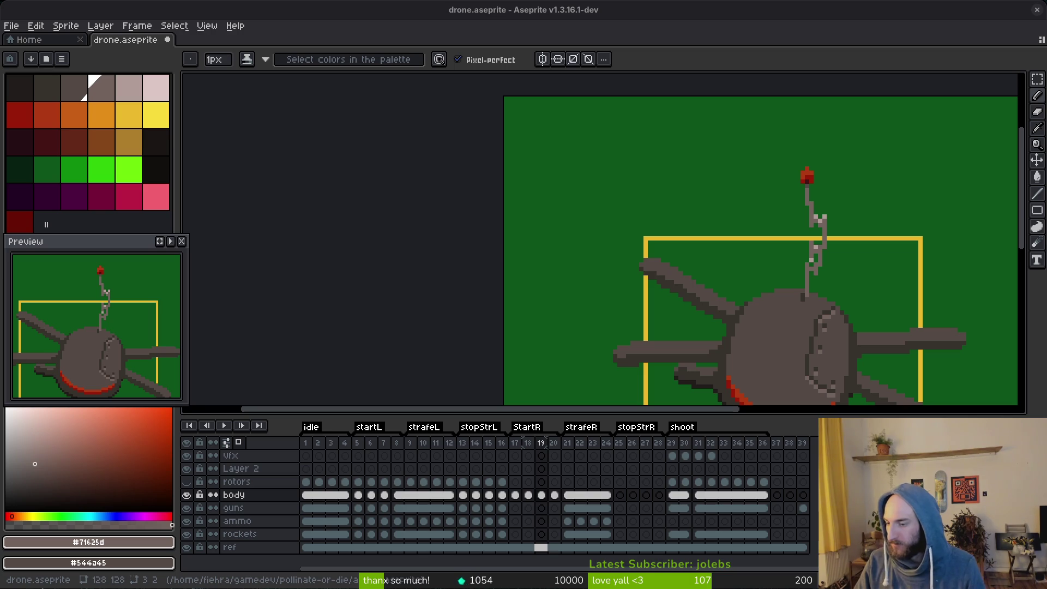
key("Left")
scroll(815, 256, "down", 3)
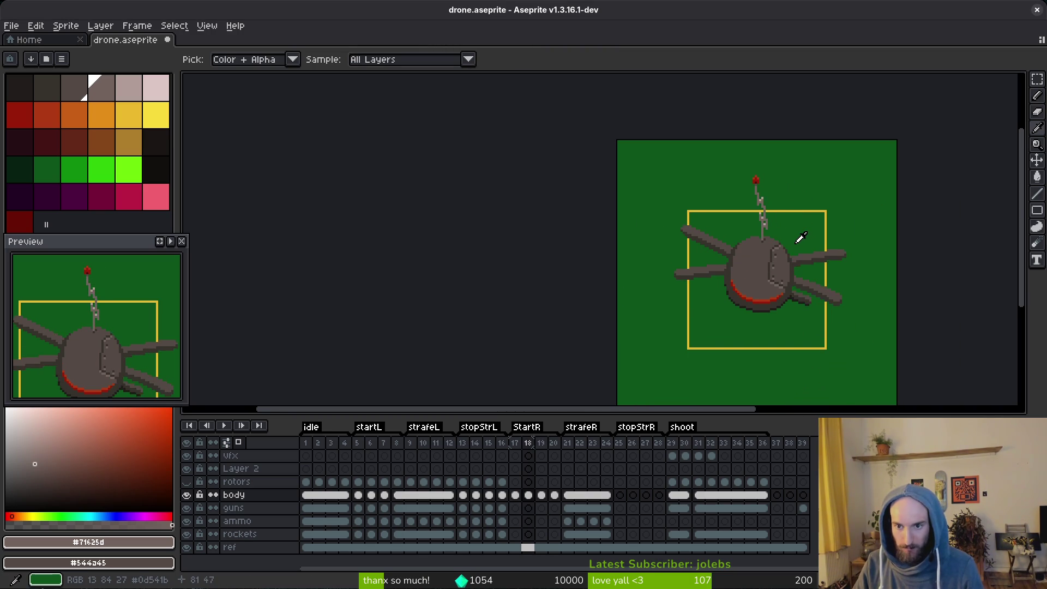
scroll(786, 234, "up", 3)
key("Right")
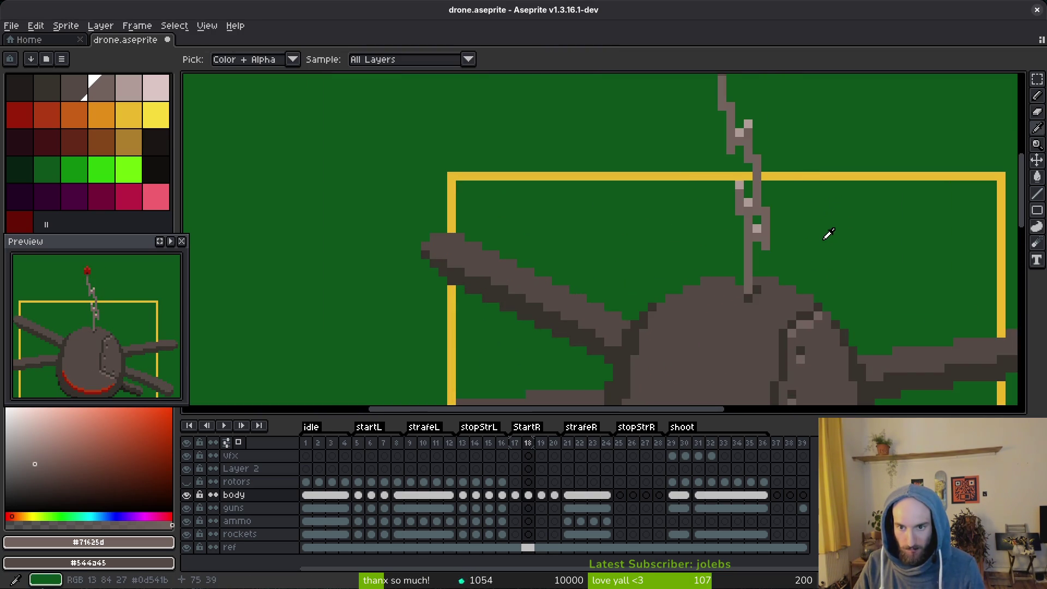
key("Left")
key("Right")
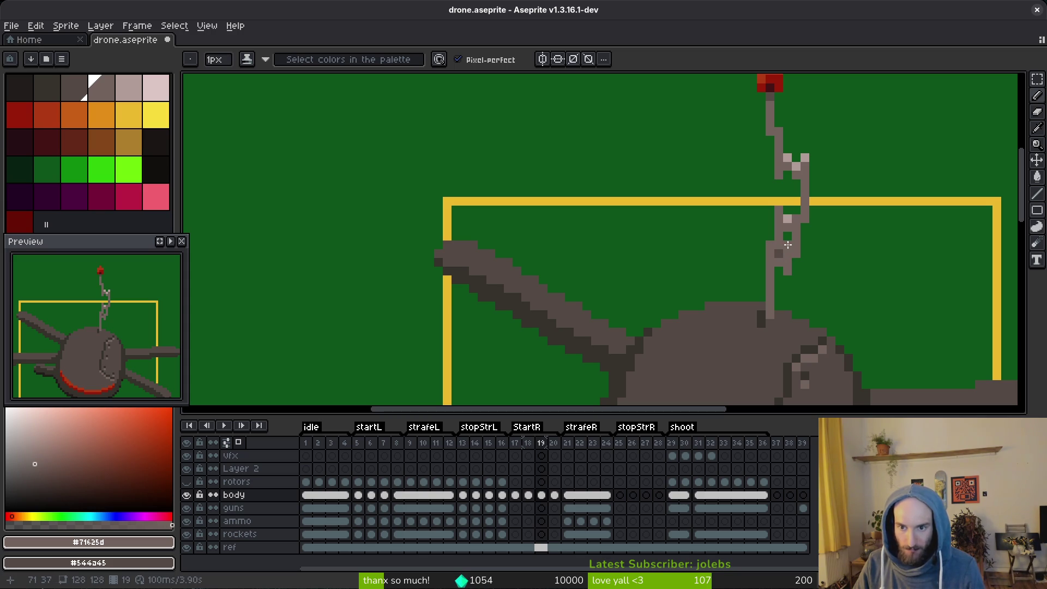
Sample the antenna's light grey as secondary colour and its grey as drawing colour.
right_click(778, 249, "alt")
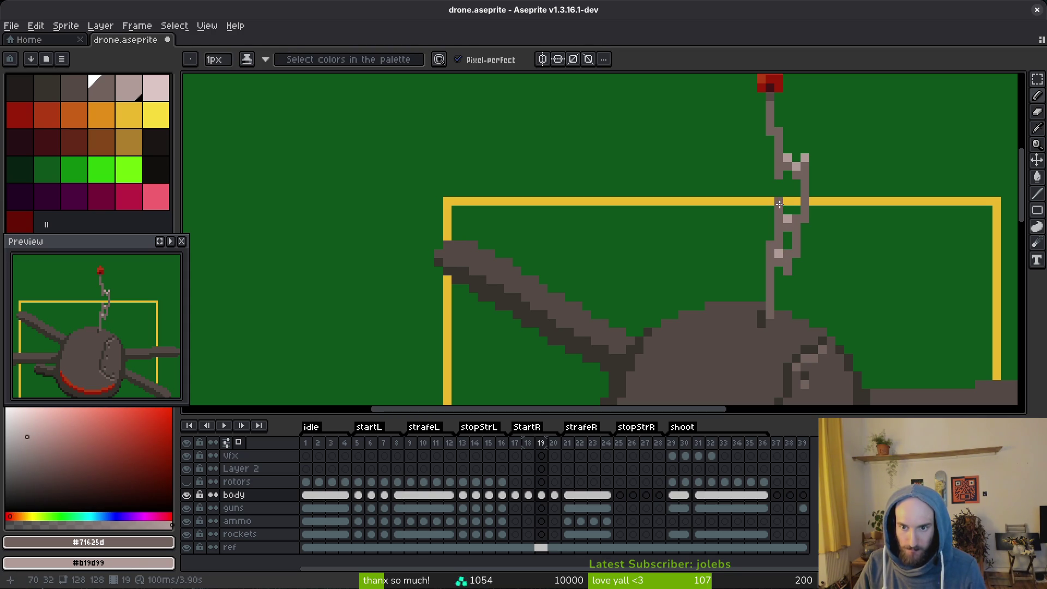
scroll(798, 215, "up", 2)
scroll(800, 219, "down", 3)
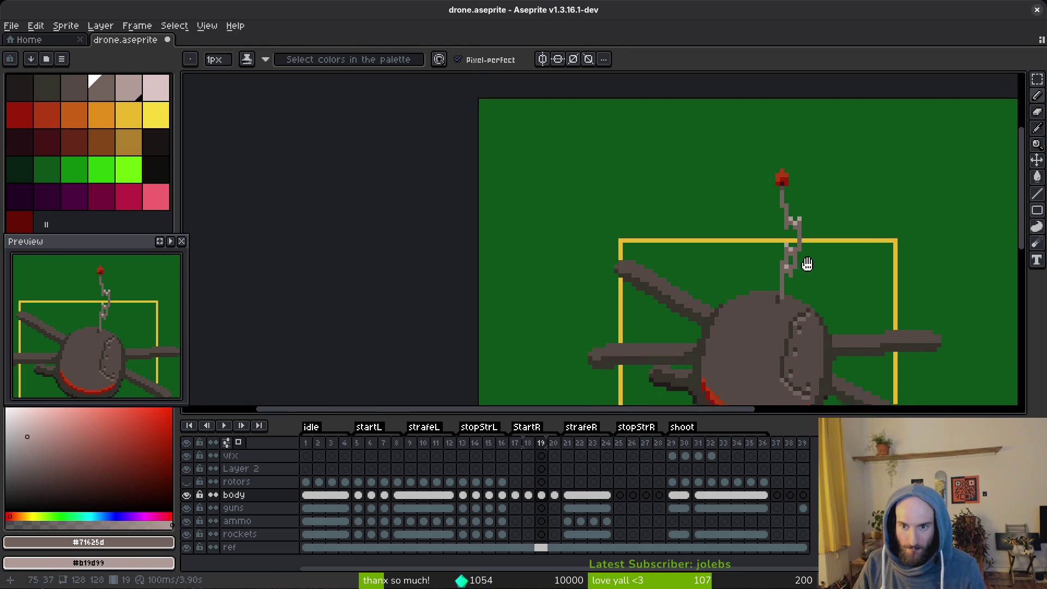
key("Left")
scroll(805, 271, "up", 3)
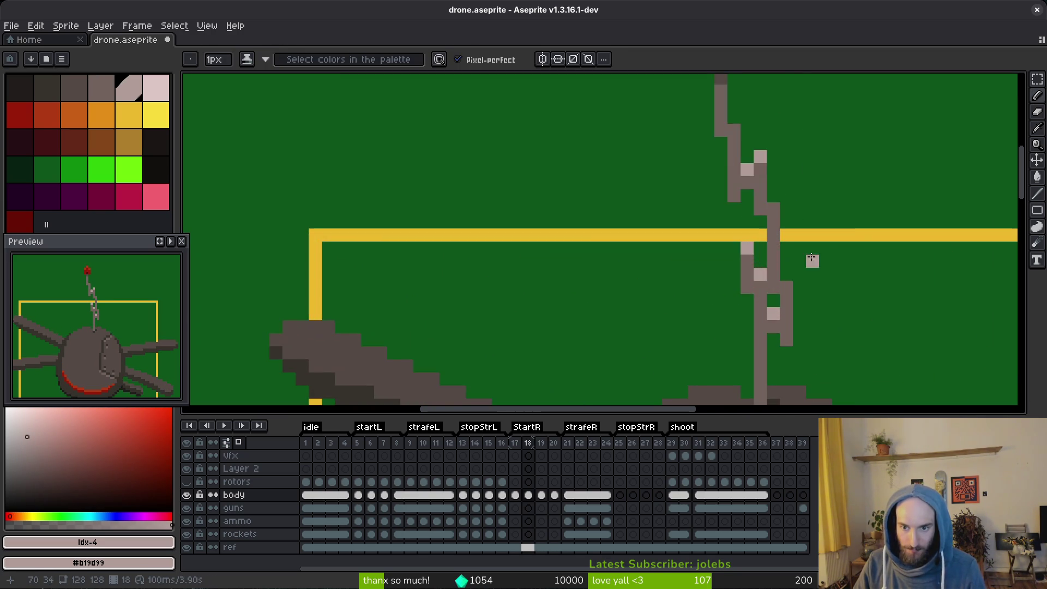
key("Right")
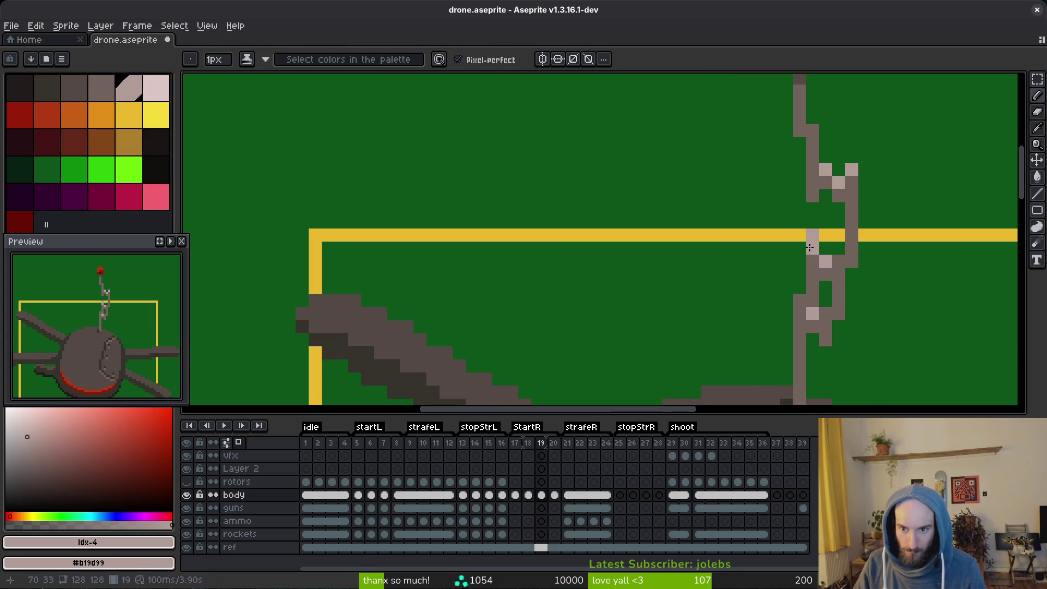
left_click(809, 247, "alt")
scroll(809, 250, "down", 3)
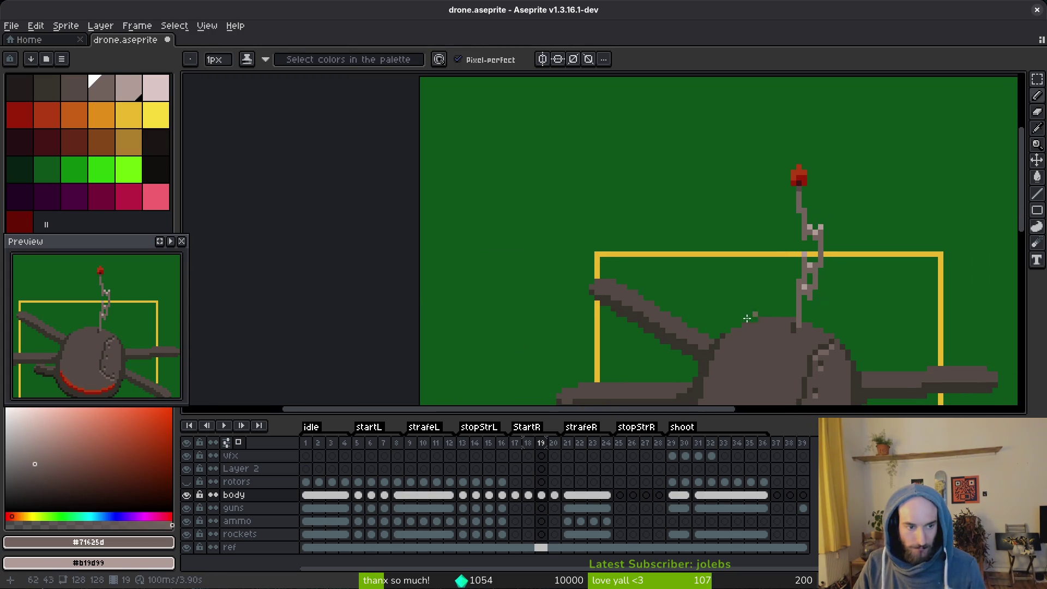
Hide the green reference layer and compare the antenna on frames 18 and 19.
left_click(186, 547)
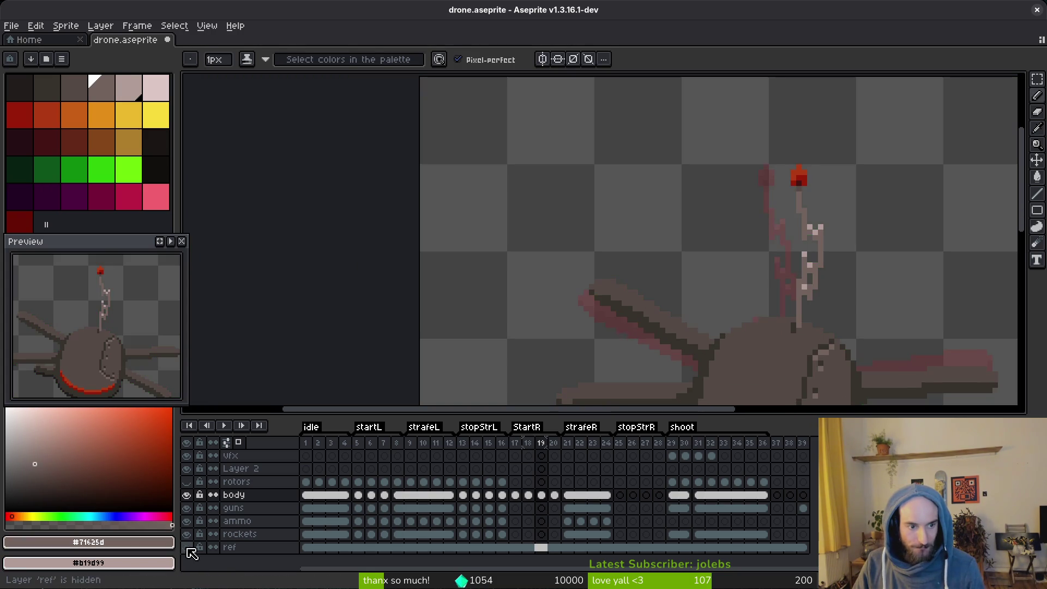
key("Left")
key("Right")
key("Left")
key("Right")
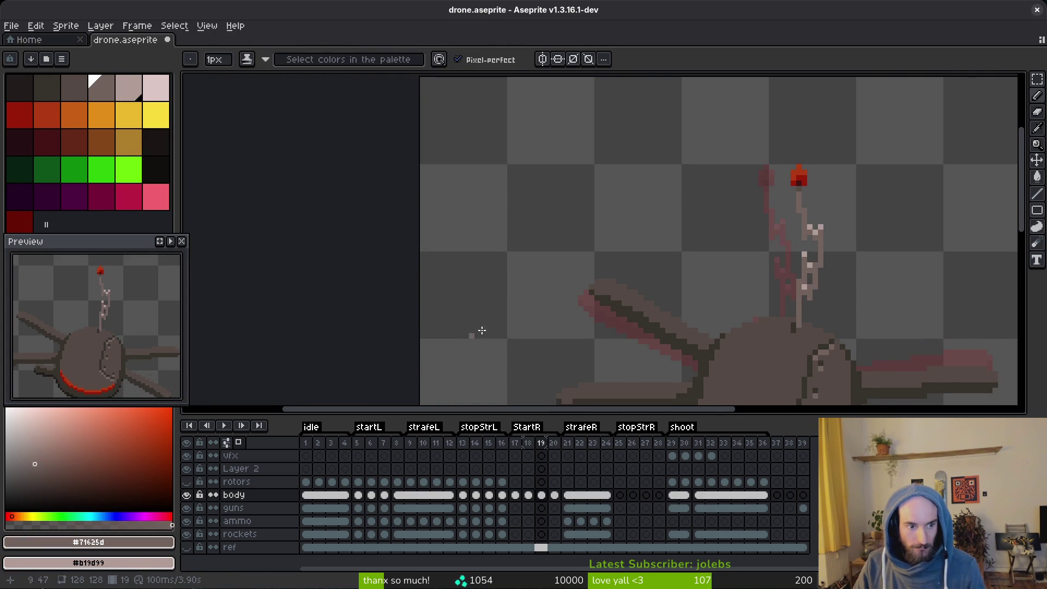
scroll(818, 280, "up", 4)
Move frame 19's antenna down one pixel, then compare it with frame 18.
key("m")
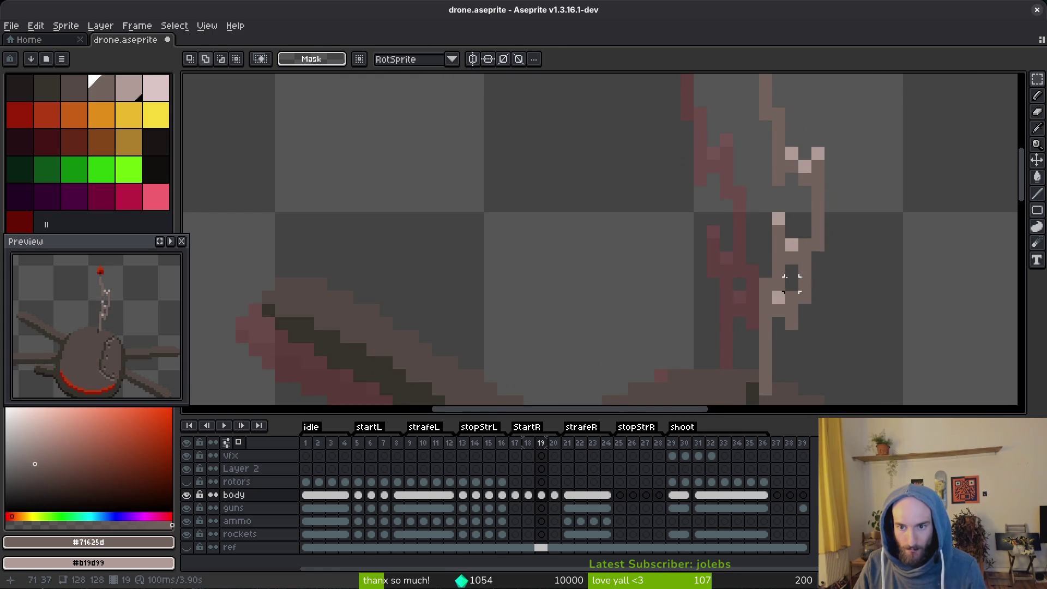
left_click_drag(716, 197, 867, 333)
left_click_drag(811, 297, 811, 311)
key("ctrl+d")
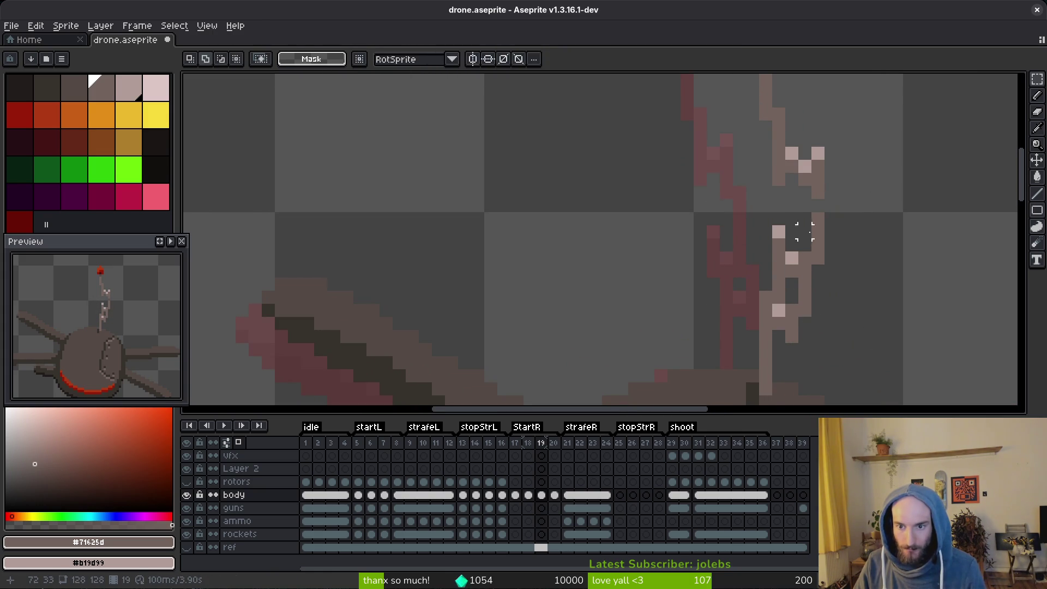
key("i")
scroll(817, 215, "down", 4)
key("Left")
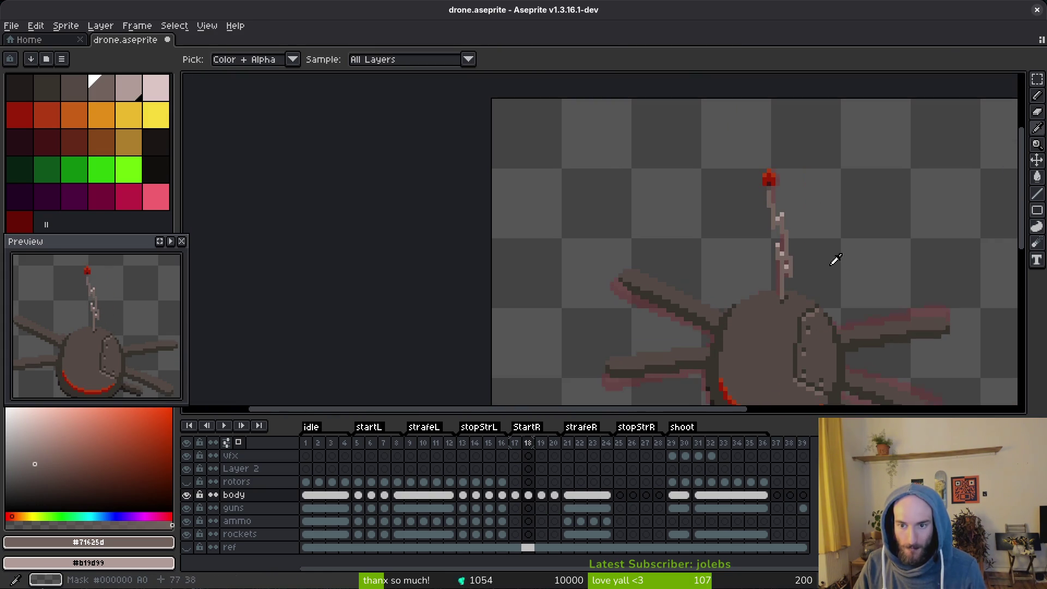
key("Right")
key("b")
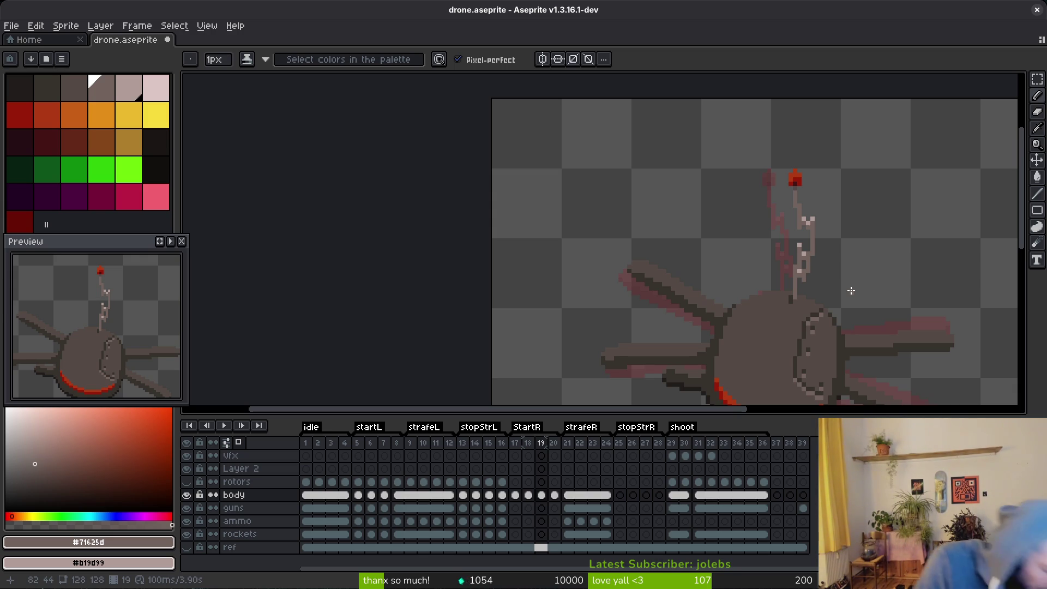
On frame 20, select the antenna and try mirrored, flipped and 180° rotated versions.
key("Right")
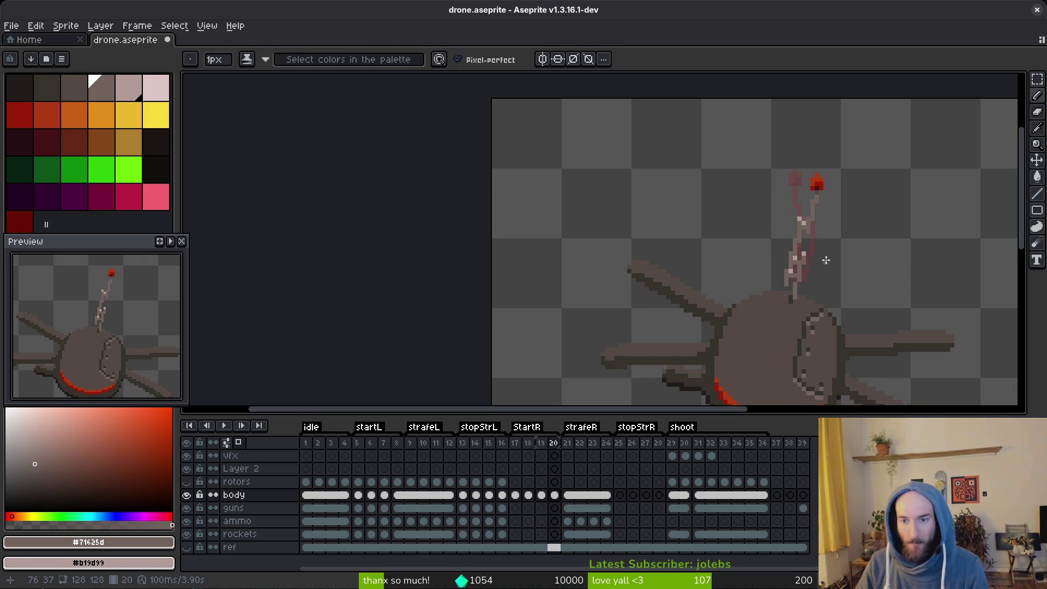
key("alt+Right")
key("alt+Left")
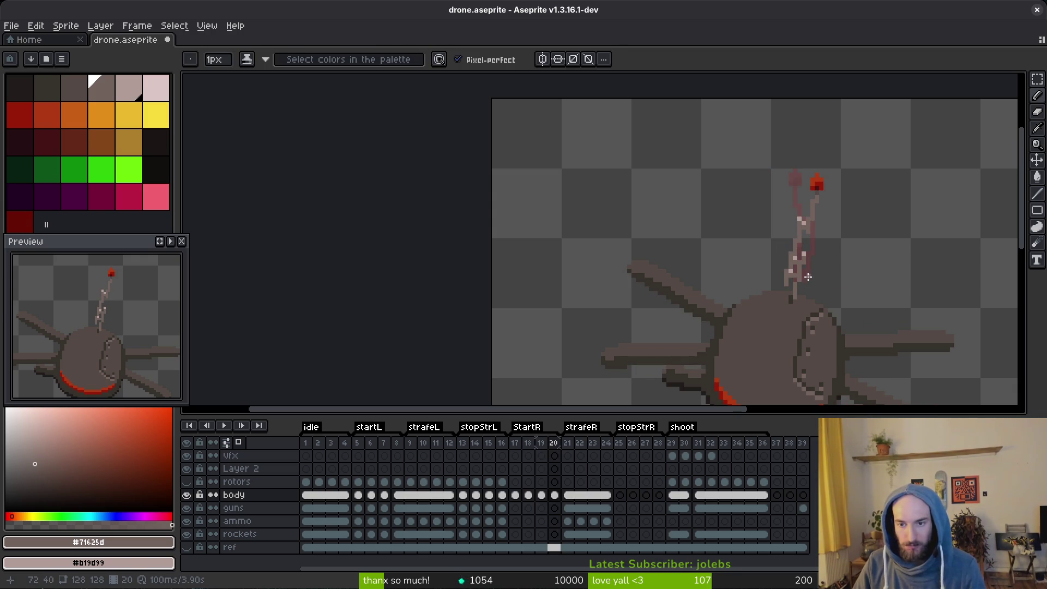
key("m")
mouse_move(767, 156)
left_mouse_down()
mouse_move(830, 283)
mouse_move(851, 292)
left_mouse_up()
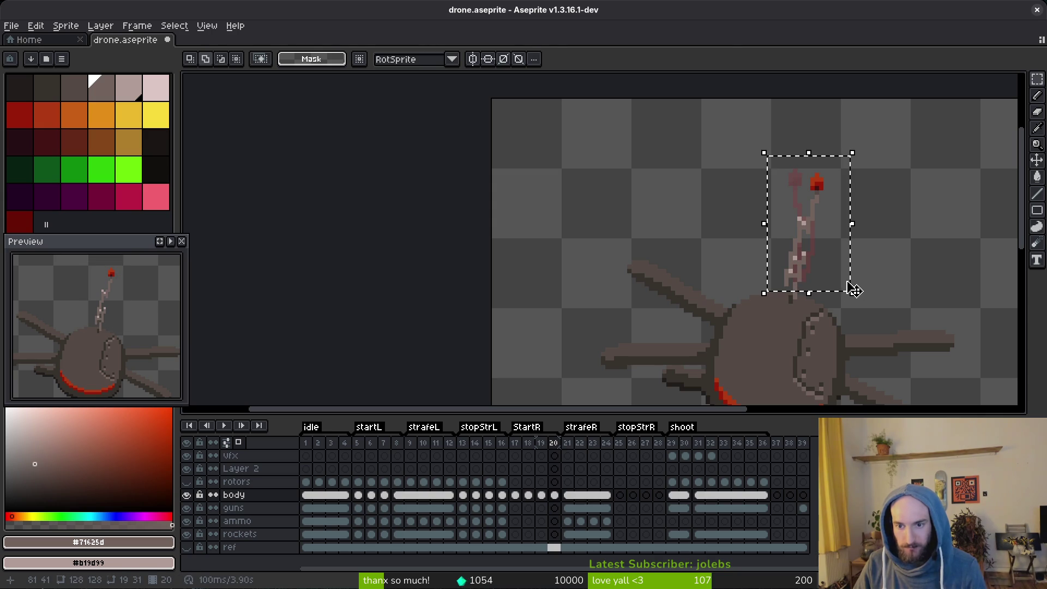
key("shift+h")
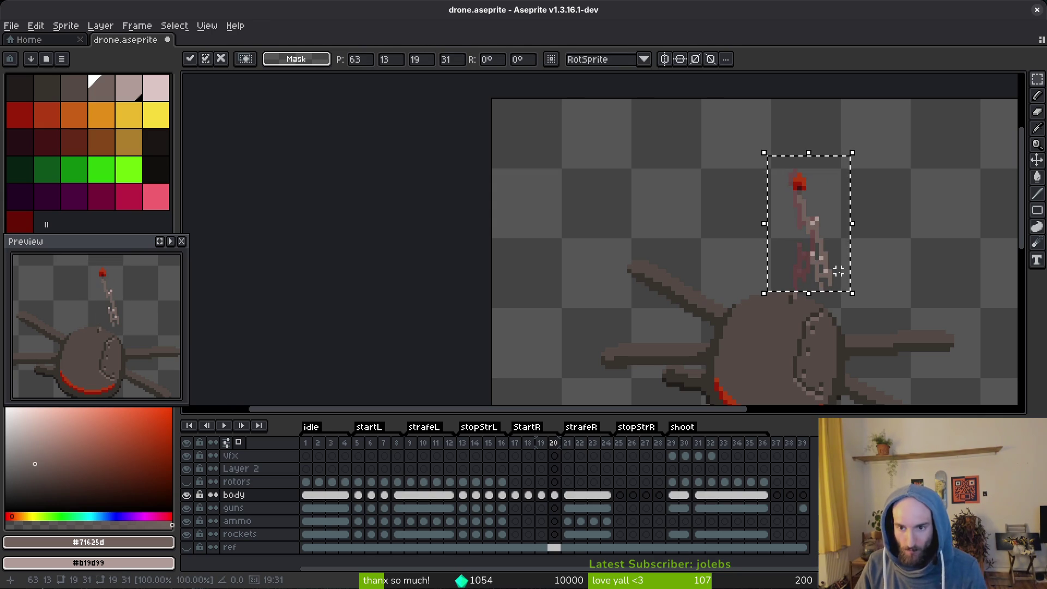
key("shift+v")
key("shift+v")
key("shift+v")
key("shift+v")
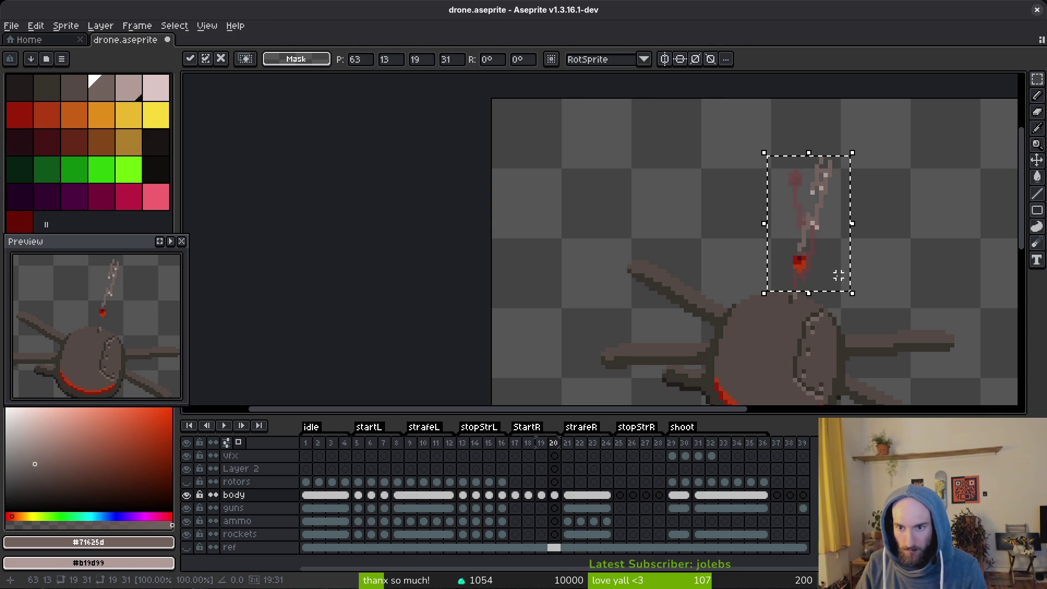
key("shift+v")
key("shift+h")
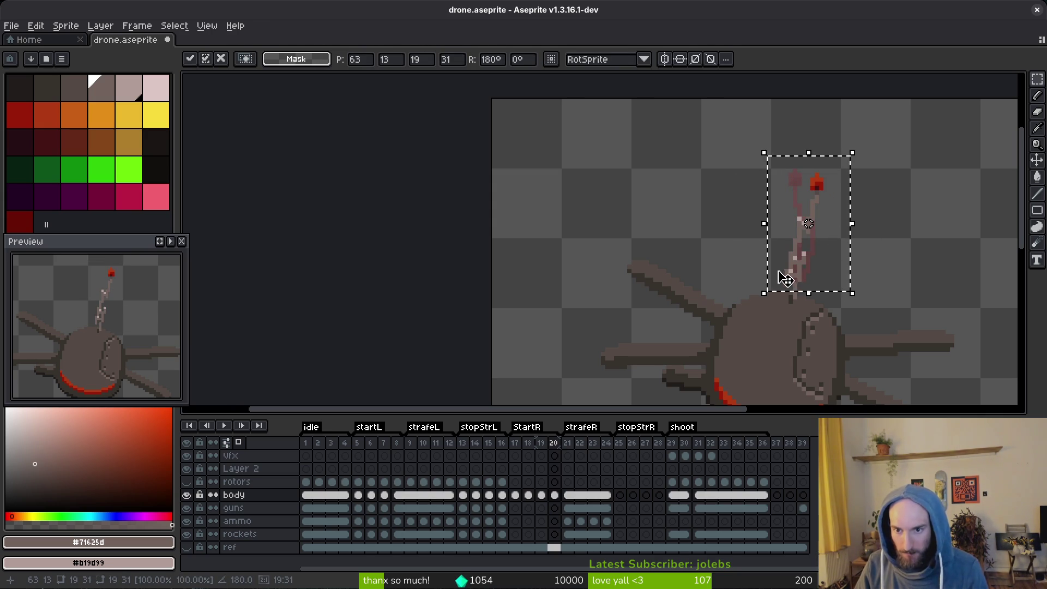
key("shift+v")
key("shift+v")
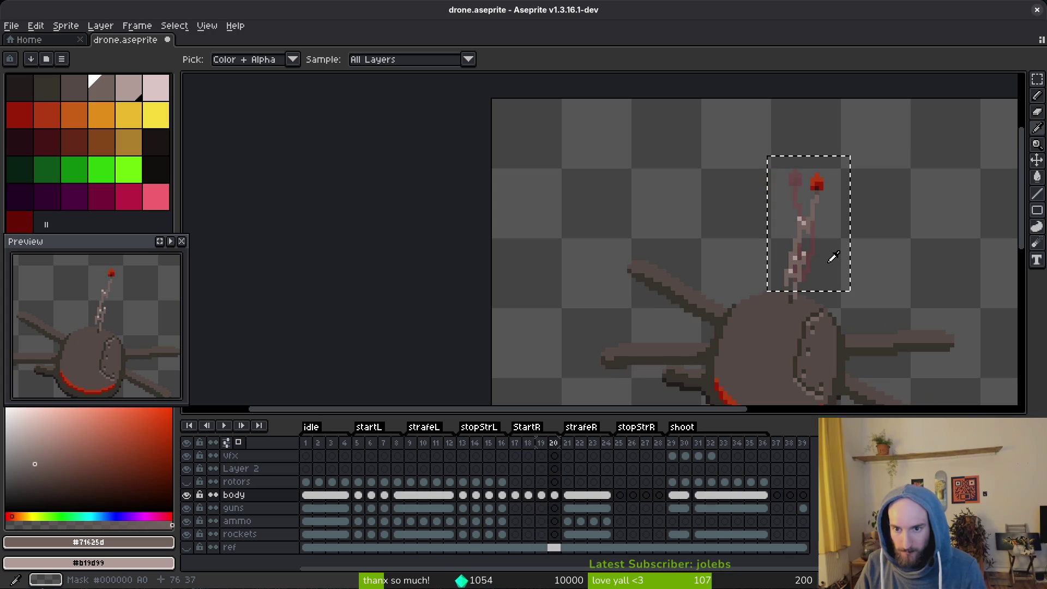
key("ctrl+d")
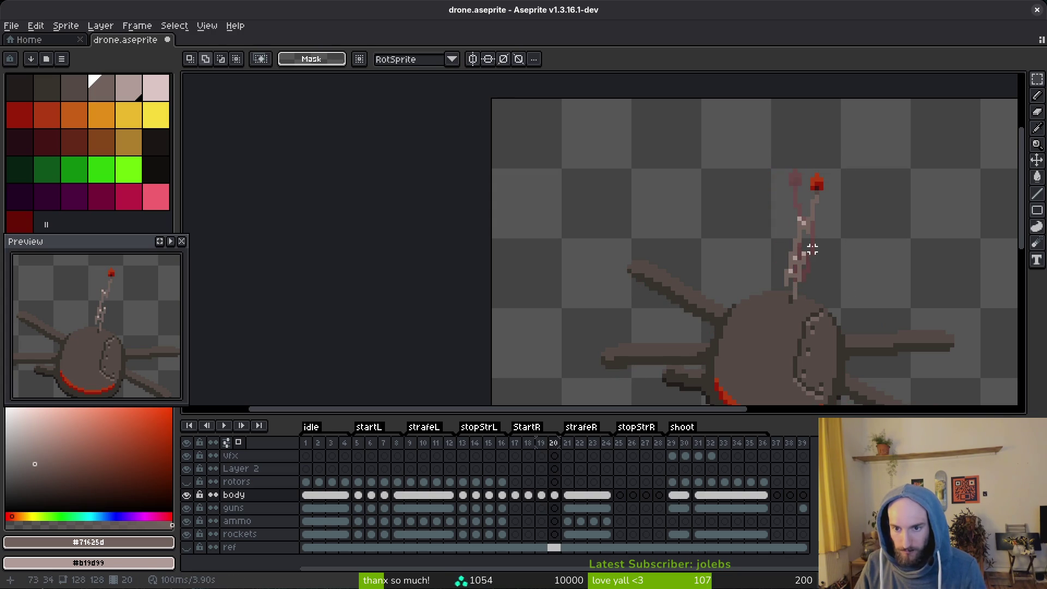
Undo the flips and rotation, leaving only the short antenna stub on frame 20.
key("ctrl+z")
key("ctrl+z")
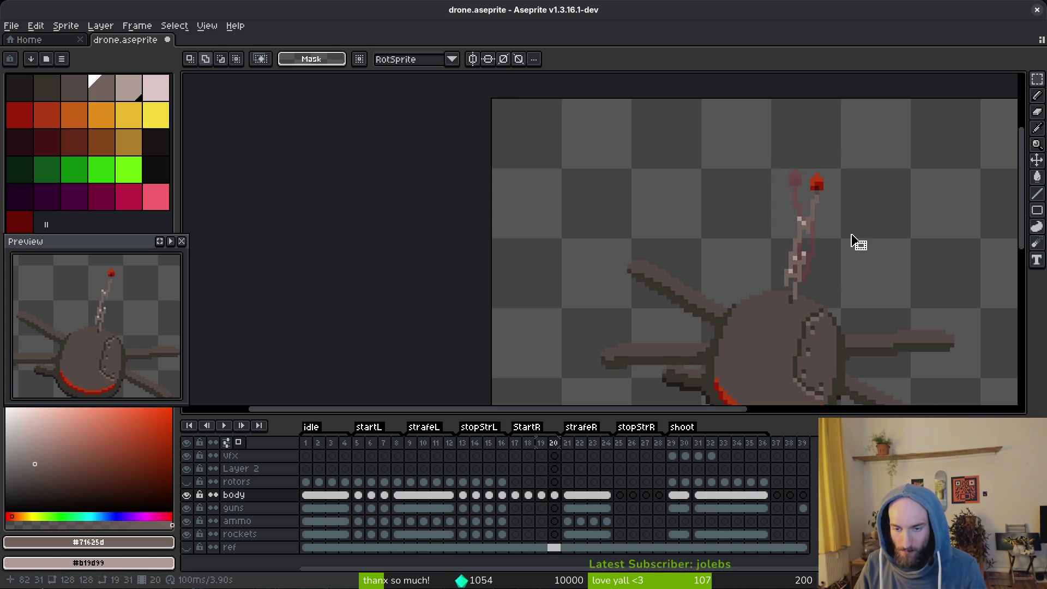
key("b")
scroll(804, 283, "up", 1)
key("ctrl+z")
key("ctrl+z")
key("ctrl+z")
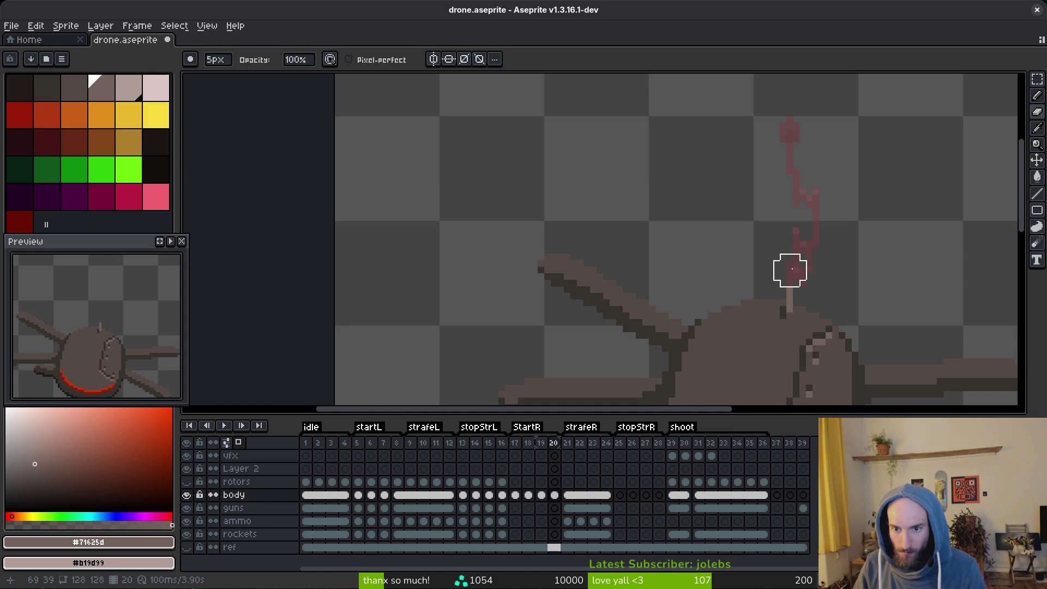
scroll(817, 217, "down", 1)
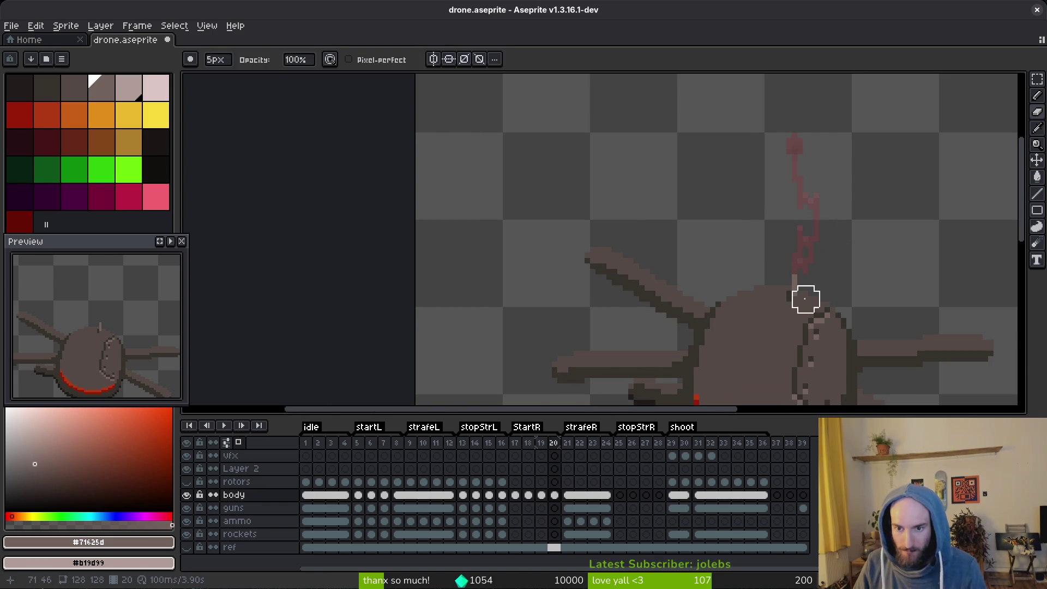
Compare the antenna on frames 16, 13, 12 and 10, then select frame 12's wobbly antenna.
left_click(499, 495)
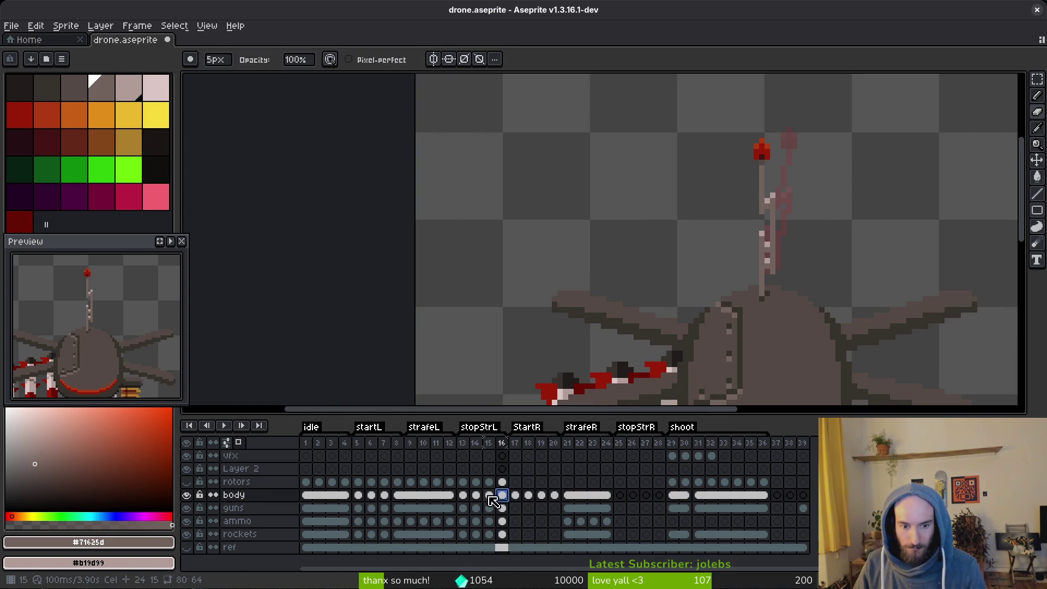
left_click(462, 495)
left_click(450, 495)
key("ctrl")
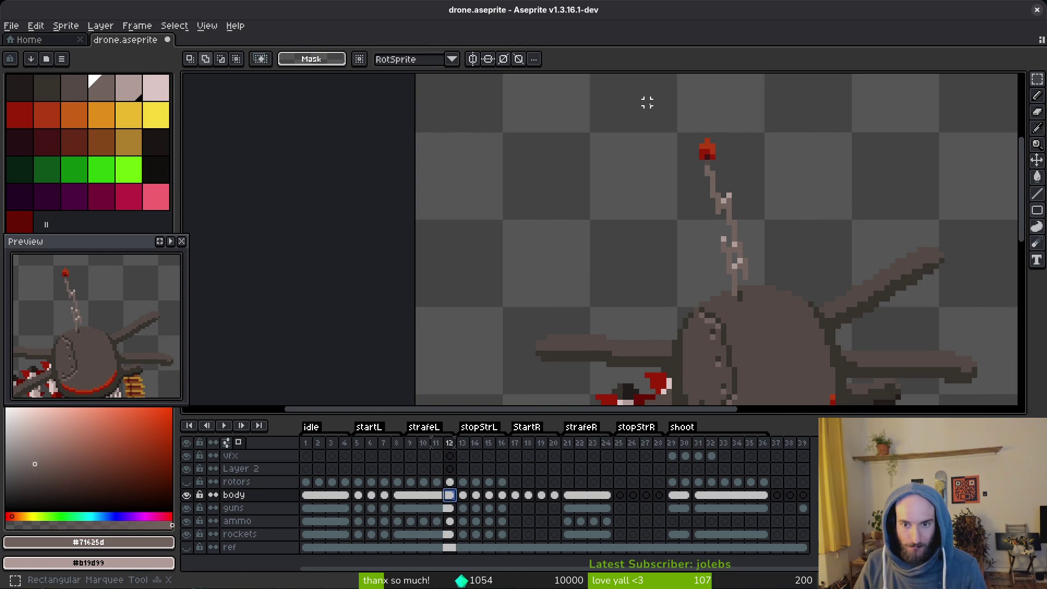
key("Left")
key("Left")
key("Right")
key("Right")
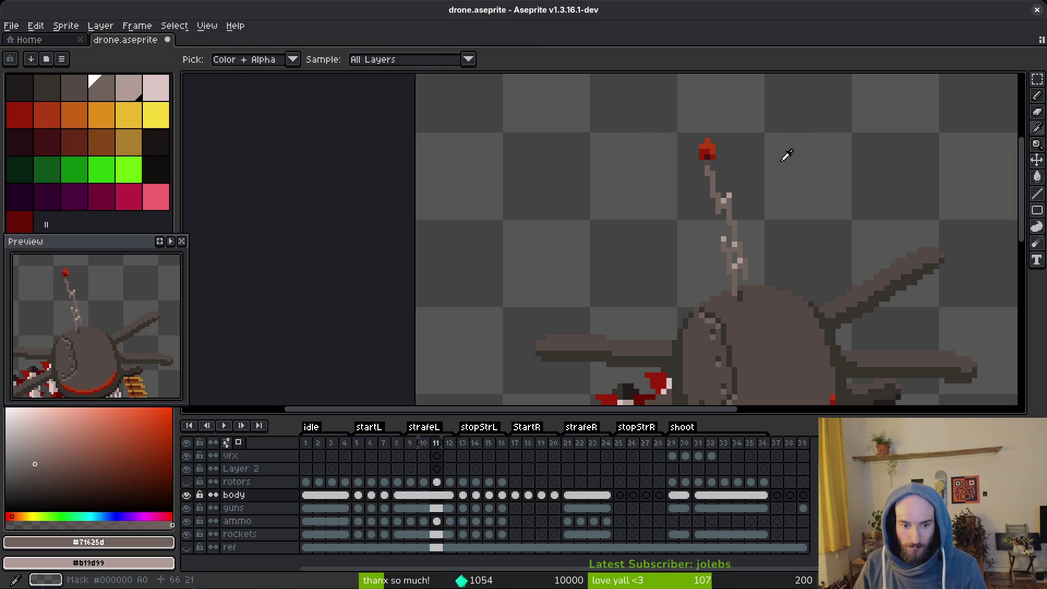
key("m")
left_click_drag(637, 81, 805, 309)
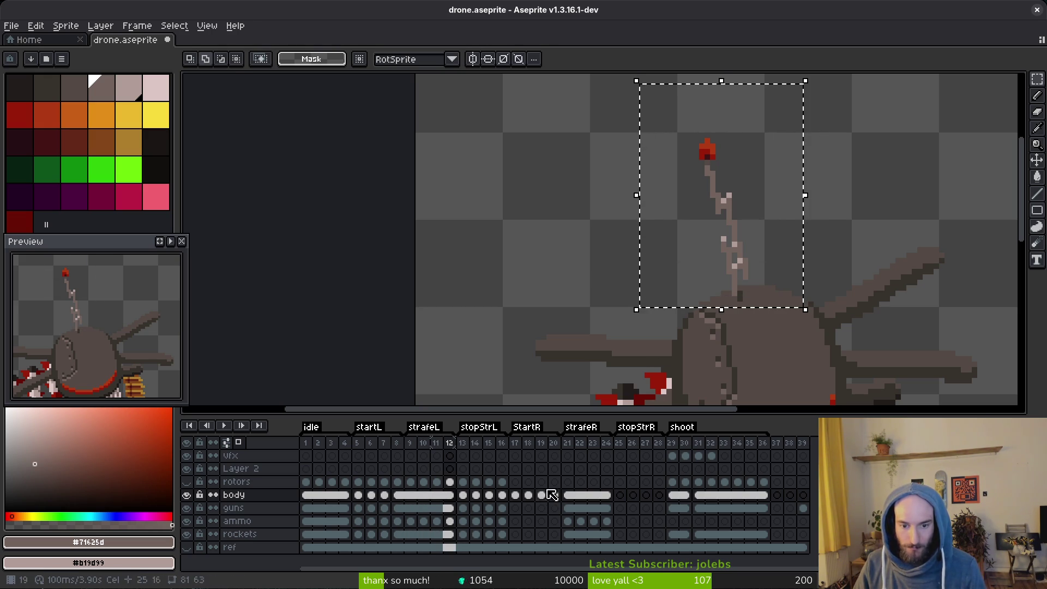
Check the drone's pose on frames 17 and 16, then move to frame 18 on the body layer.
left_click(515, 482)
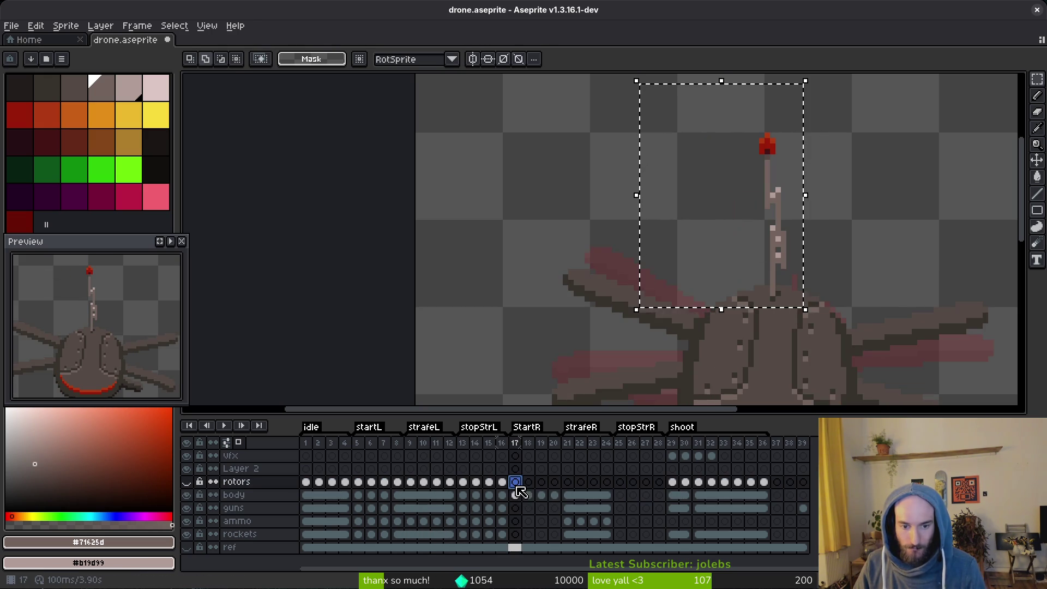
left_click(502, 482)
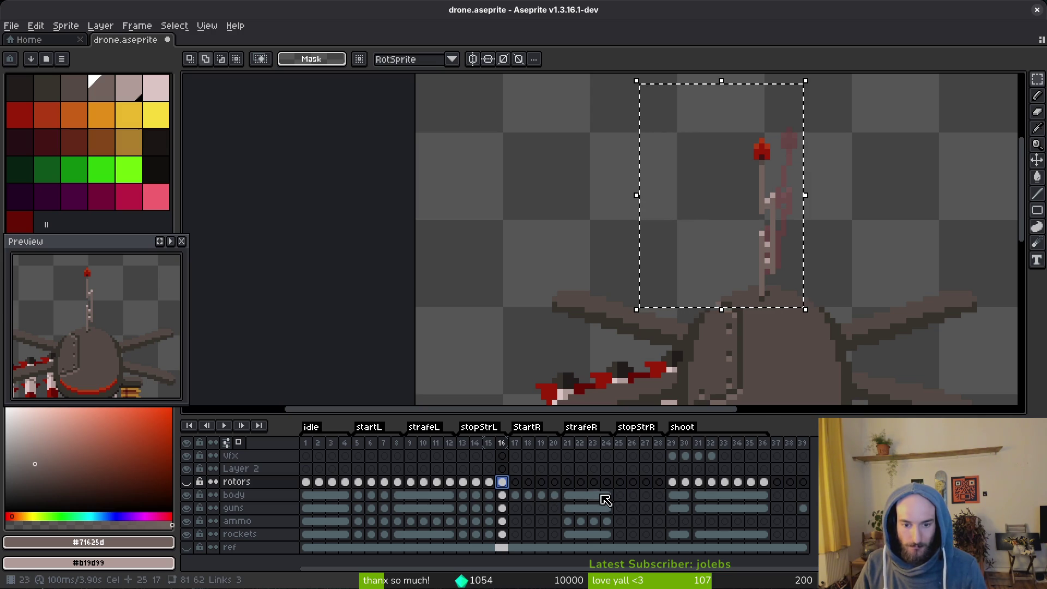
left_click(529, 495)
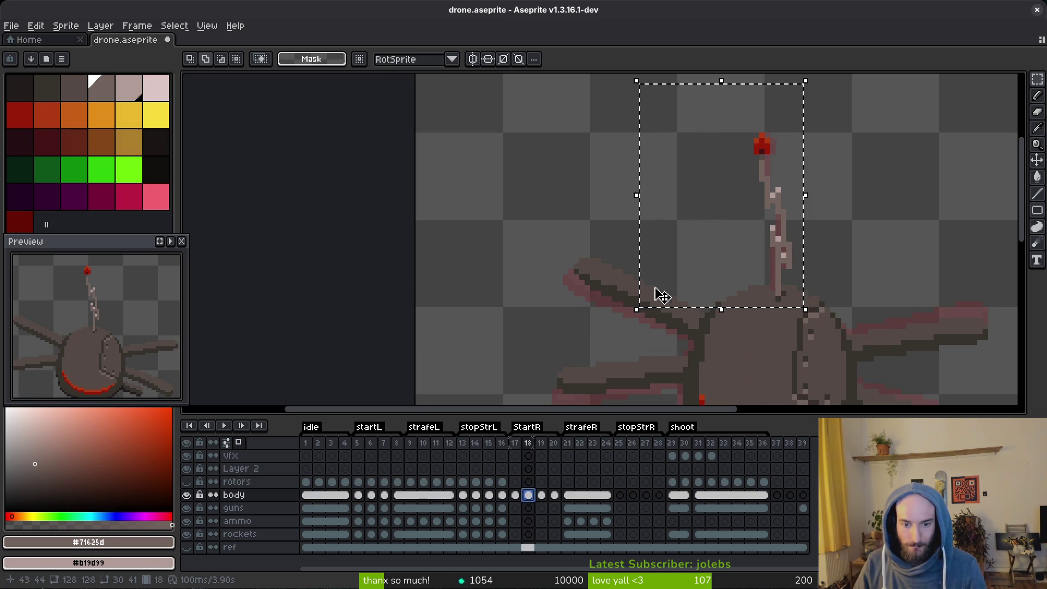
scroll(662, 296, "right", 3)
Paste the antenna onto frame 20, mirror it, move it up-right and erase the brown bar crossing it.
key("Right")
key("Right")
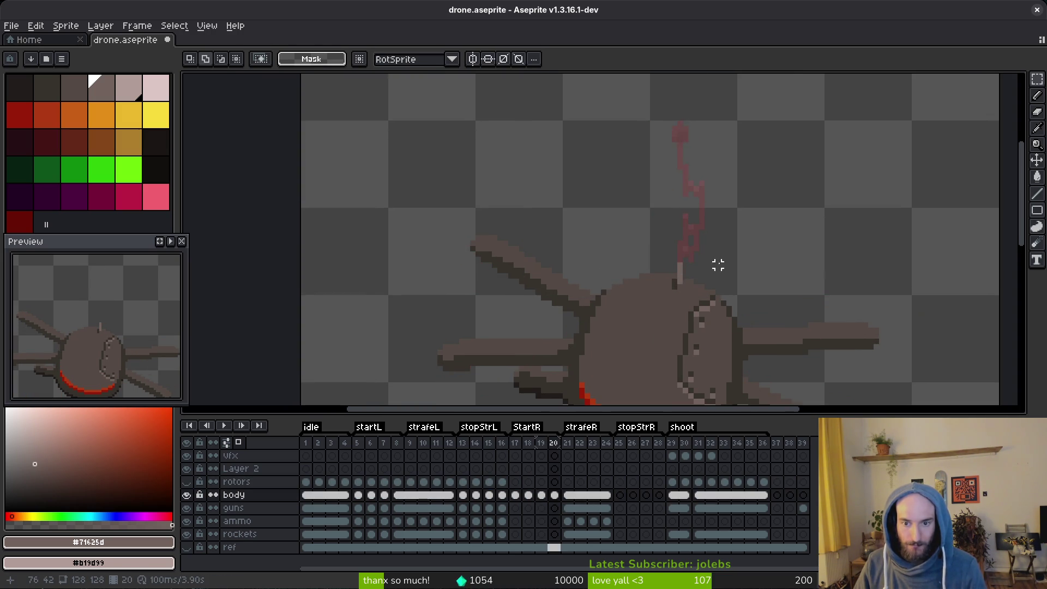
key("ctrl+v")
key("shift+h")
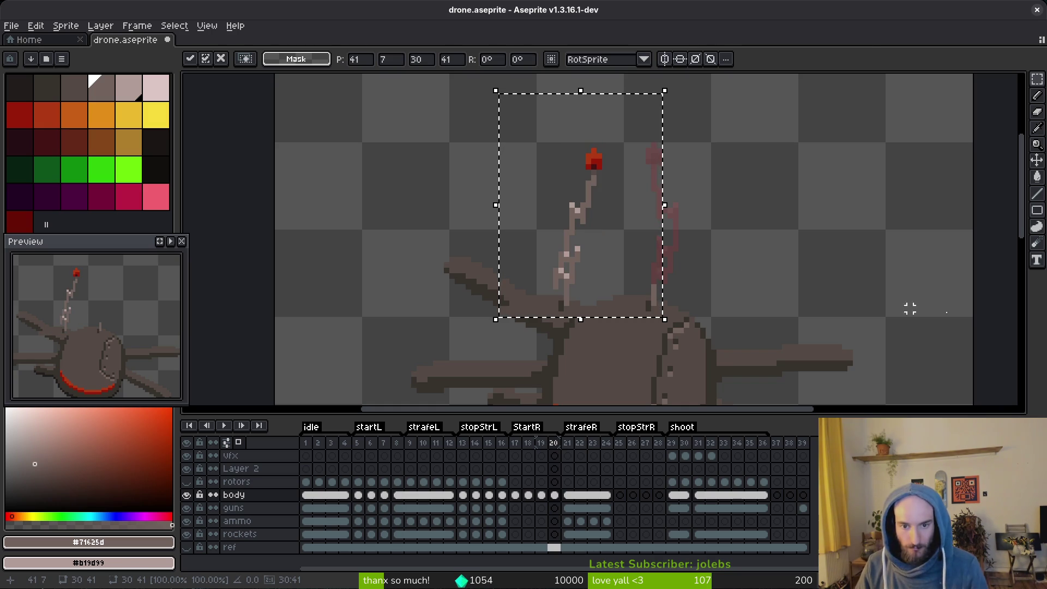
mouse_move(537, 238)
left_mouse_down()
mouse_move(627, 211)
mouse_move(671, 180)
left_mouse_up()
key("e")
scroll(713, 252, "up", 2)
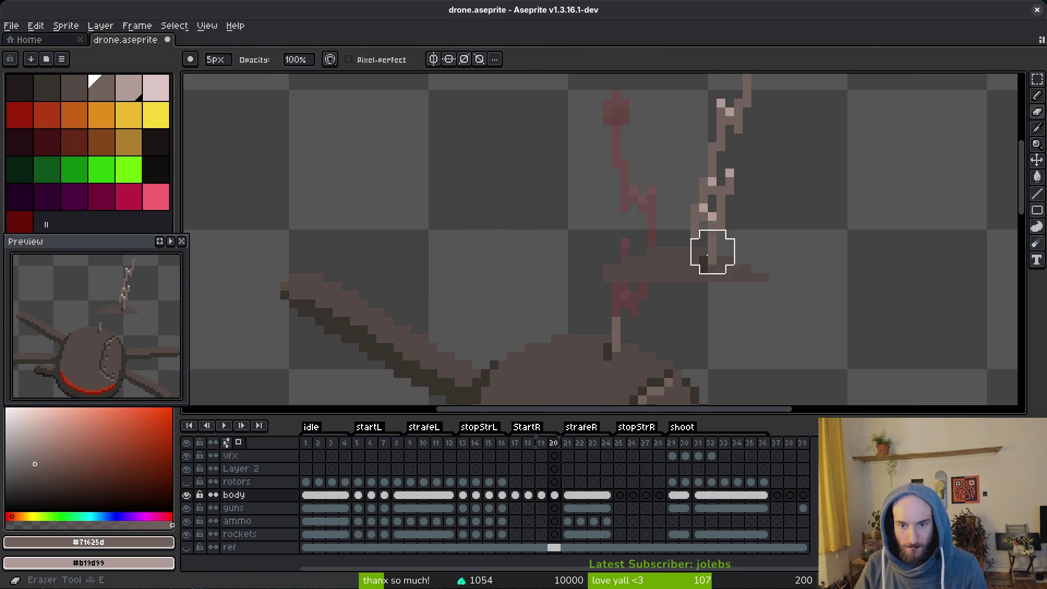
mouse_move(713, 252)
left_mouse_down()
mouse_move(615, 276)
mouse_move(743, 257)
mouse_move(705, 296)
left_mouse_up()
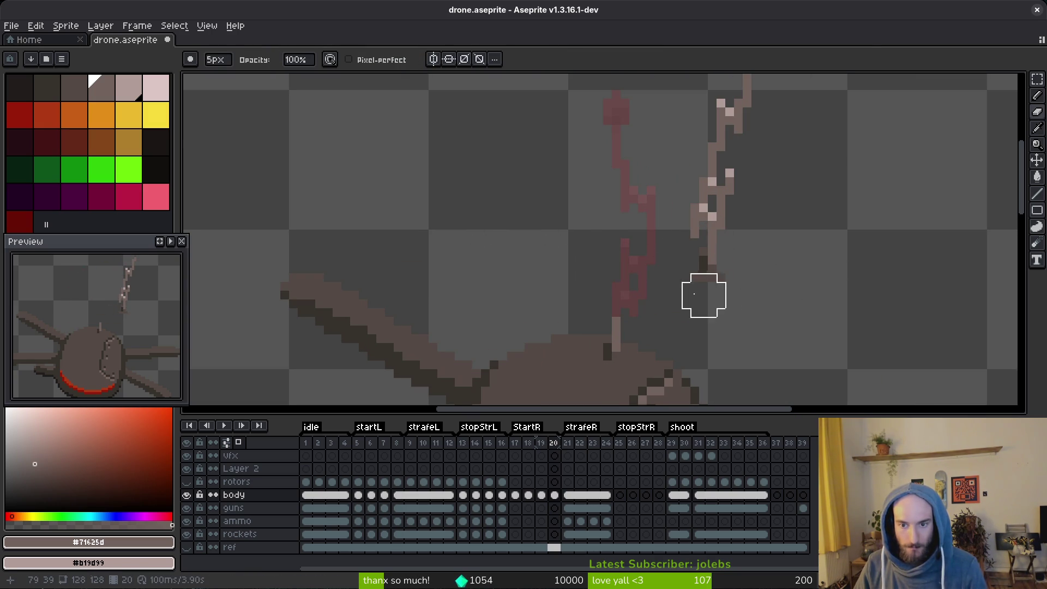
scroll(741, 284, "down", 2)
Paste the antenna again onto the stub, erase its lower part, then view frame 19.
key("ctrl+v")
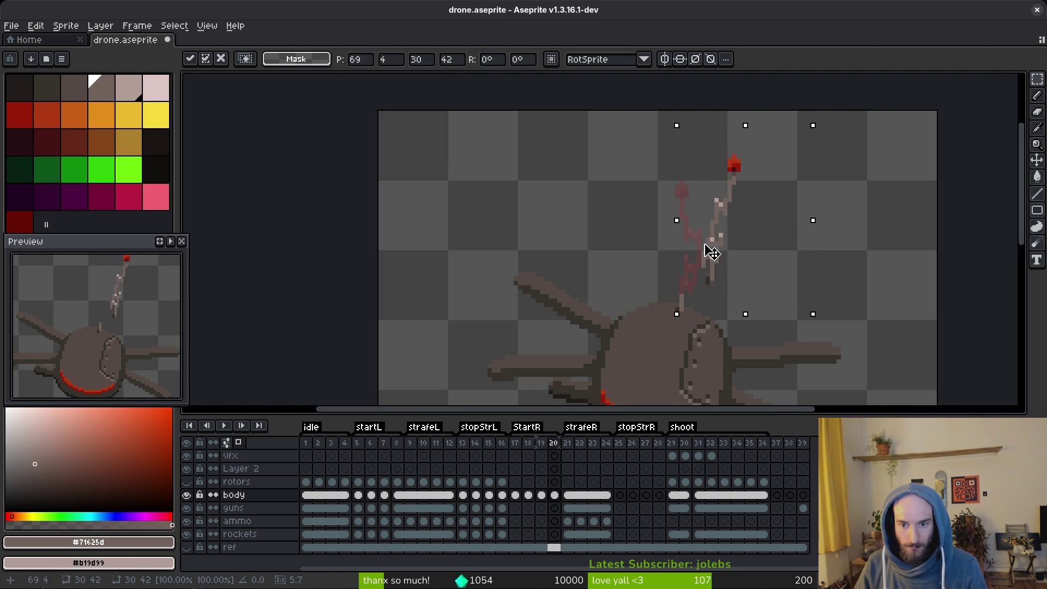
mouse_move(709, 251)
left_mouse_down()
mouse_move(678, 268)
mouse_move(679, 281)
left_mouse_up()
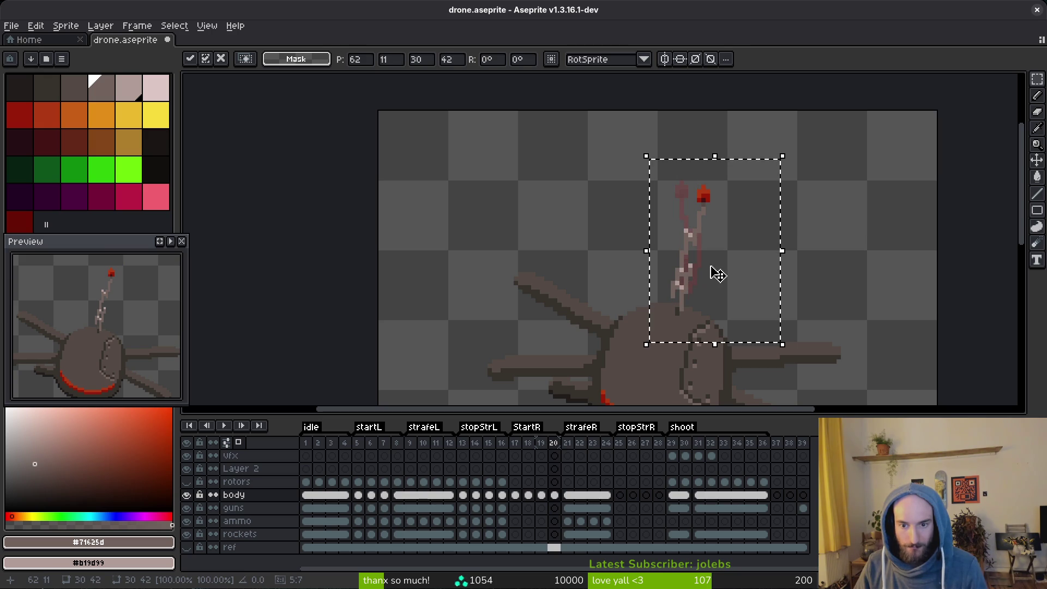
key("ctrl+d")
scroll(707, 281, "up", 2)
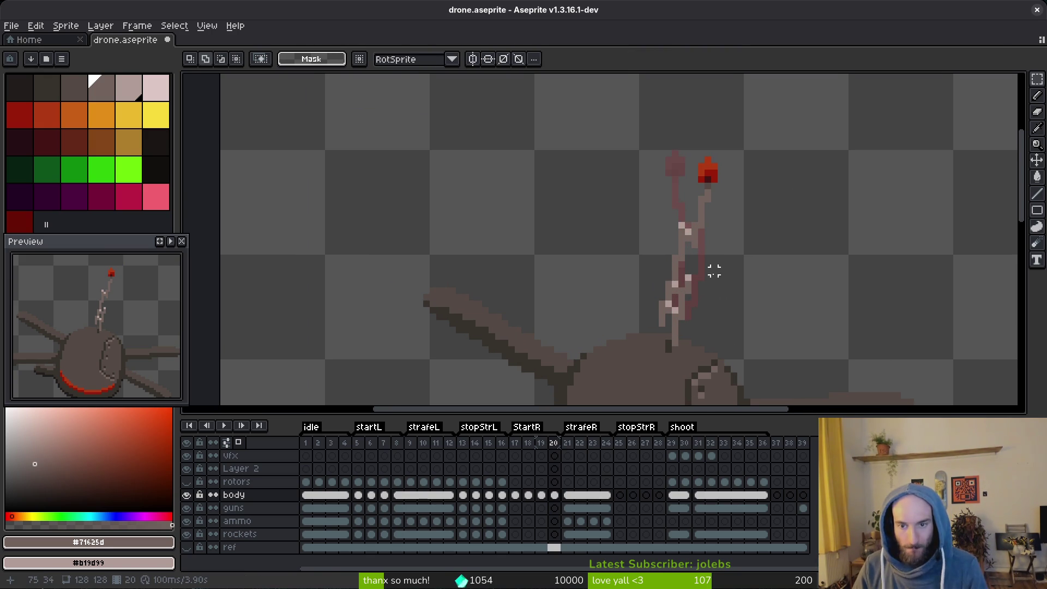
key("e")
mouse_move(680, 236)
left_mouse_down()
mouse_move(647, 309)
mouse_move(662, 285)
mouse_move(662, 306)
left_mouse_up()
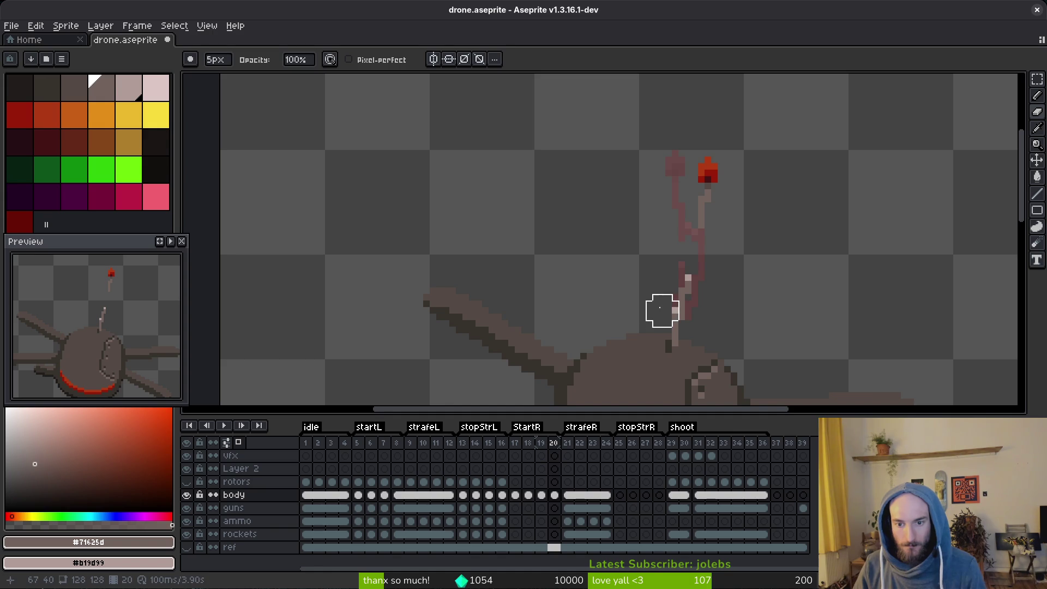
scroll(783, 303, "down", 2)
key("Left")
Flip between frames 18, 19 and 20 to compare the antenna shapes.
key("i")
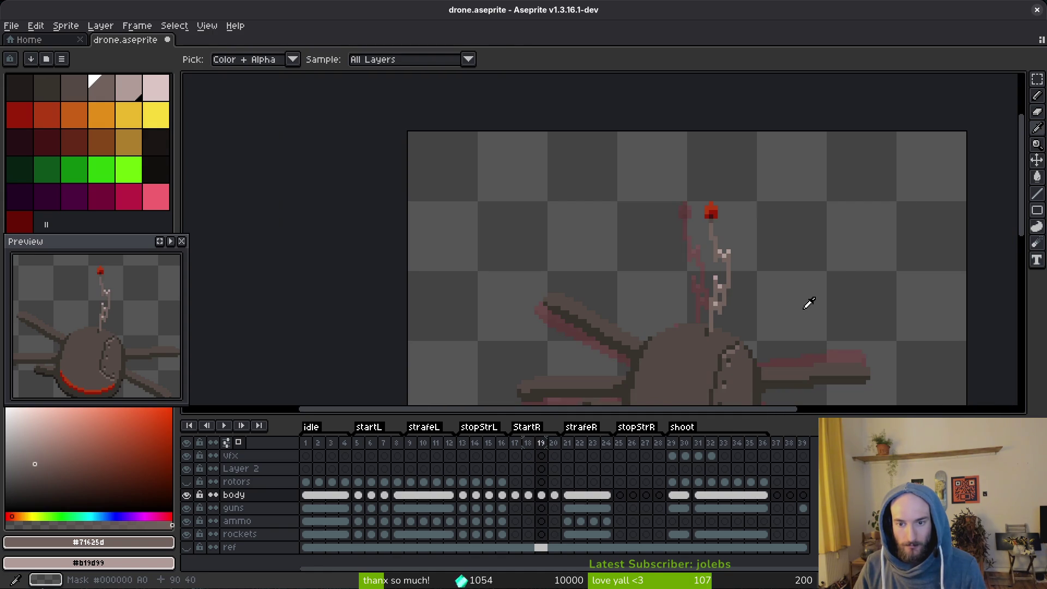
key("Right")
key("Left")
key("Right")
key("Left")
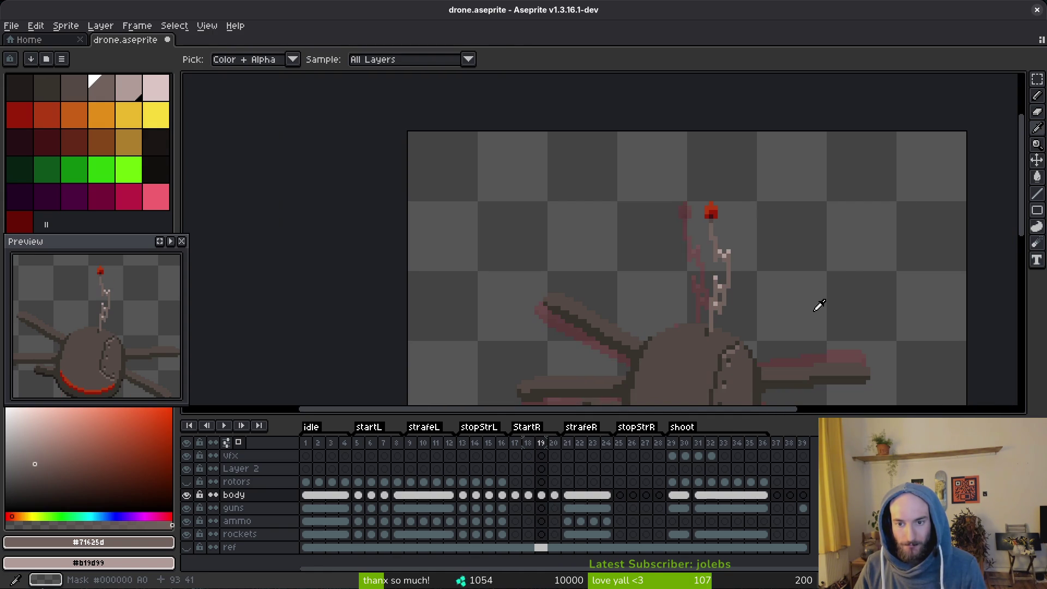
scroll(796, 305, "down", 1)
key("Right")
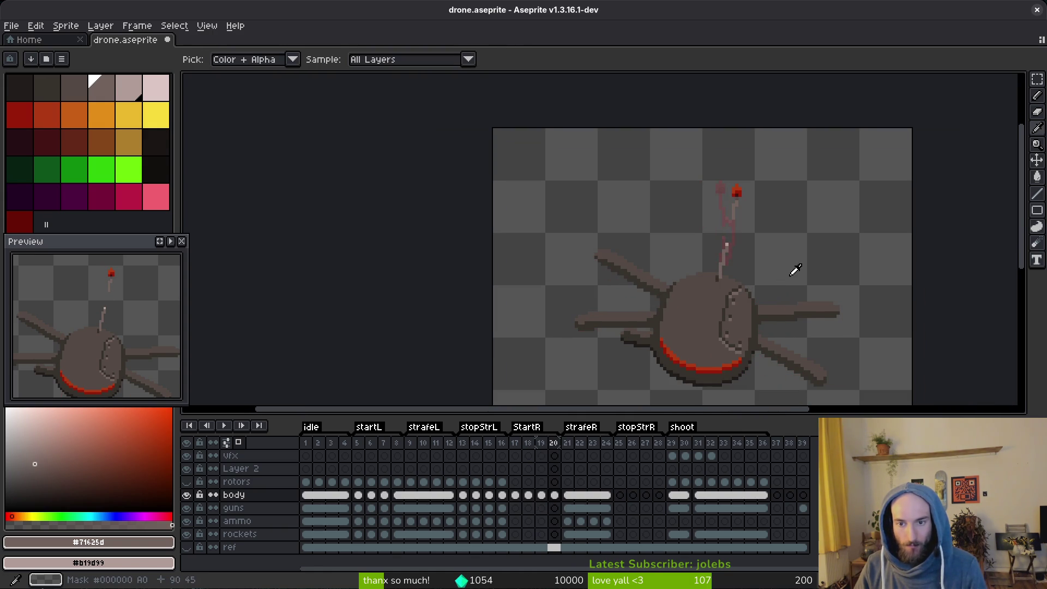
key("Left")
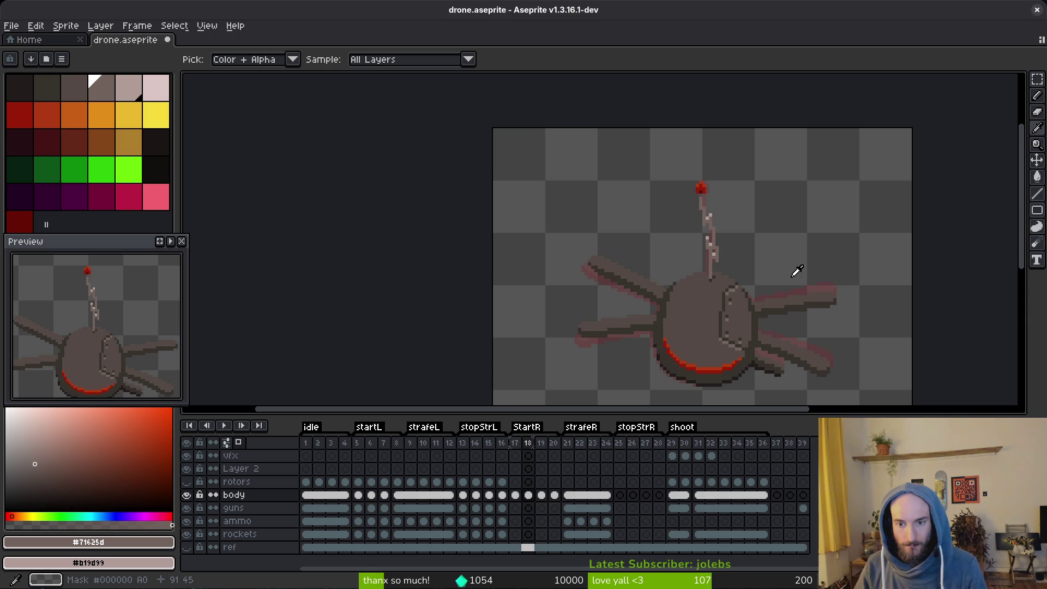
key("Left")
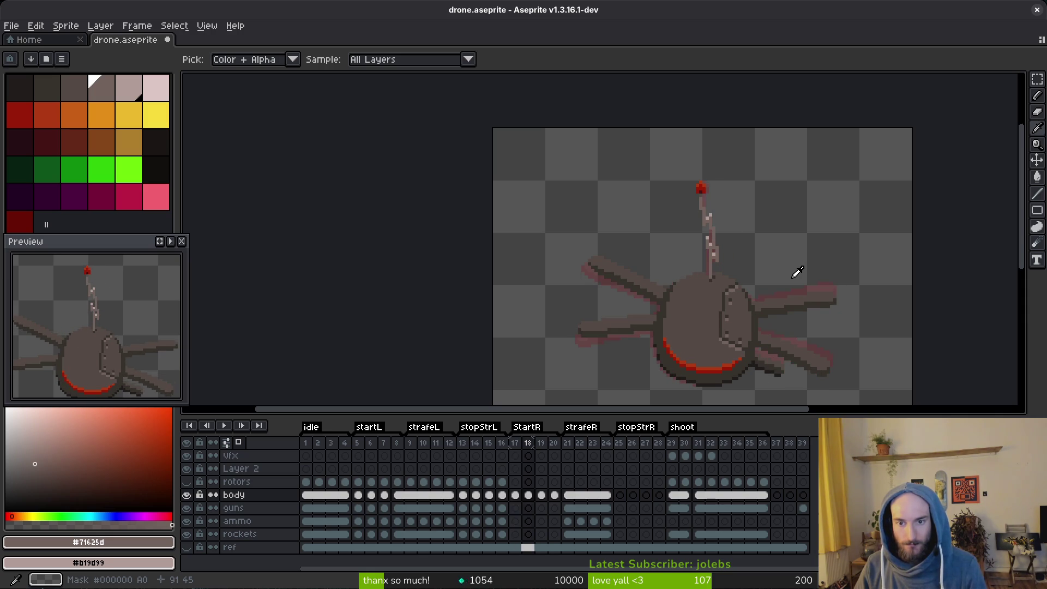
key("Right")
key("Left")
key("b")
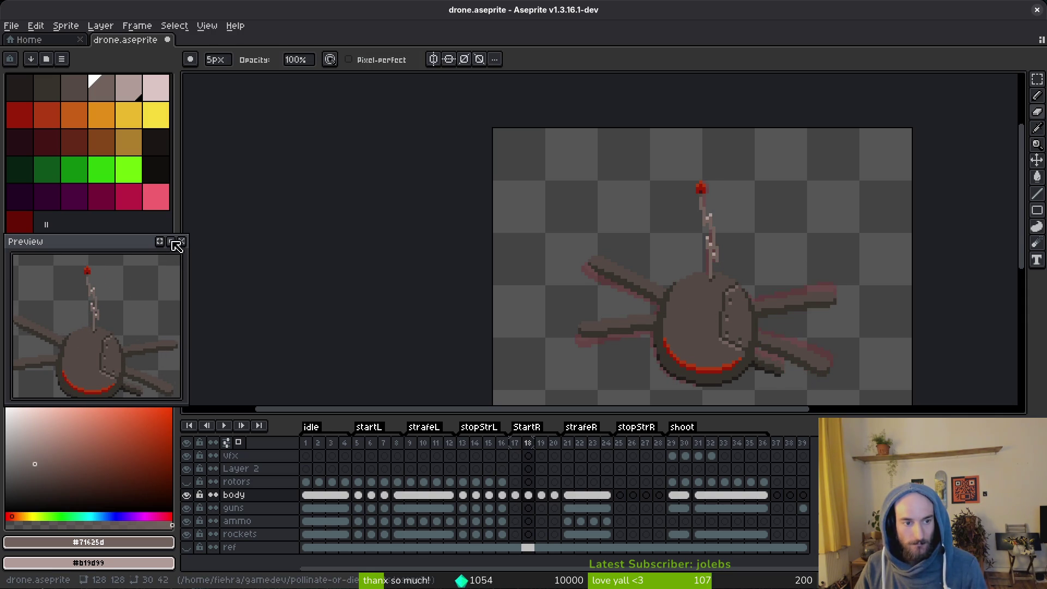
Play the drone animation in the Preview, check playback options, then step from frame 17 to 19.
left_click(172, 241)
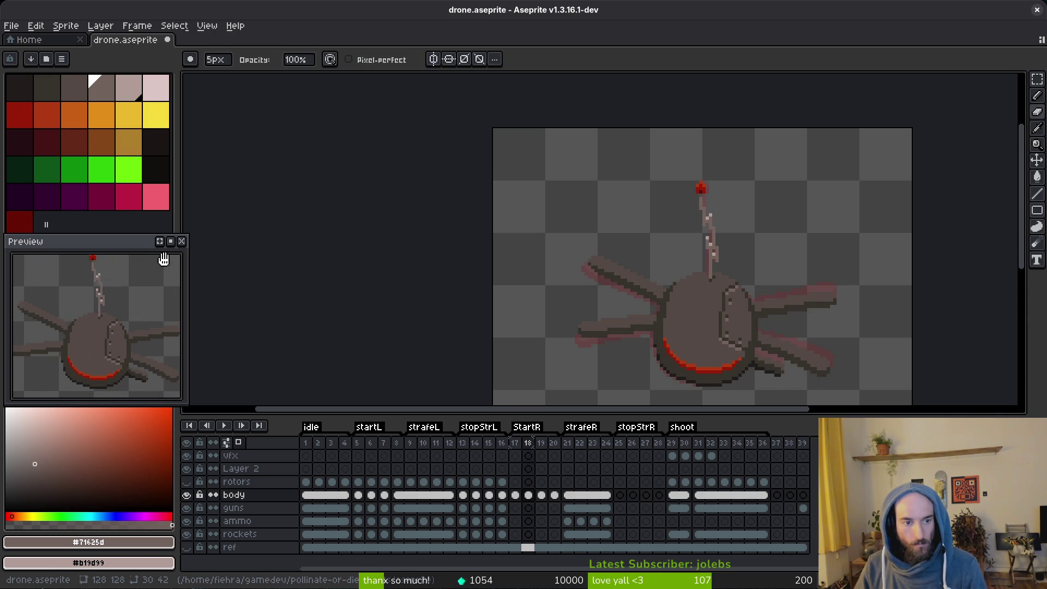
right_click(171, 242)
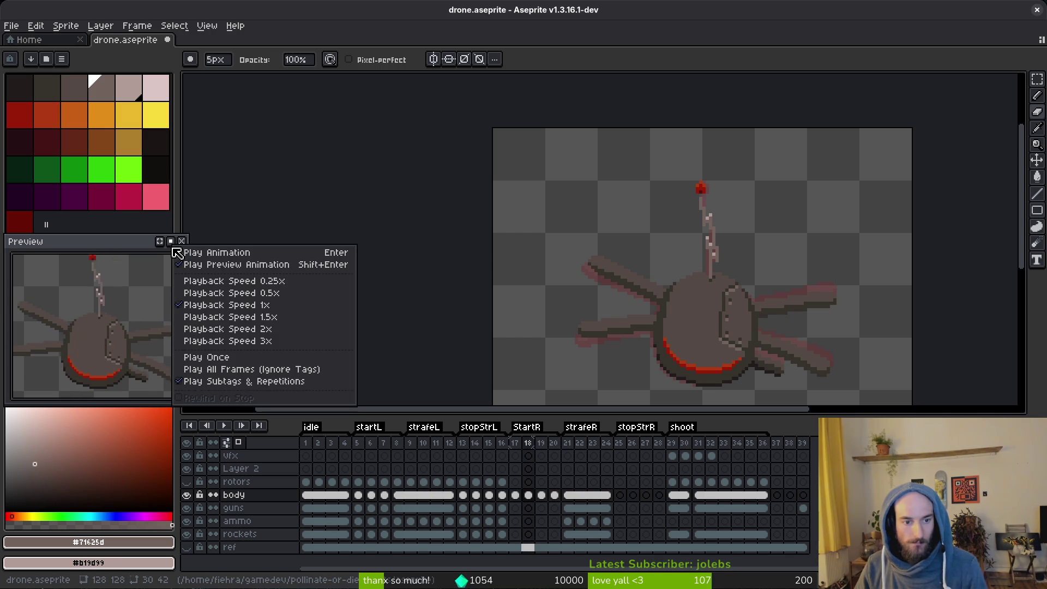
key("Escape")
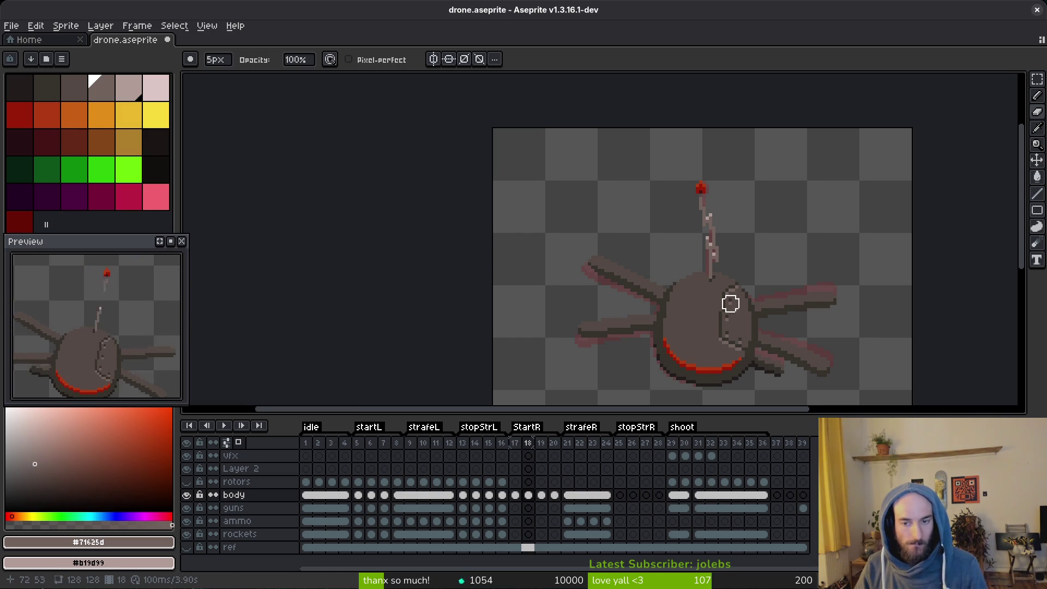
key("i")
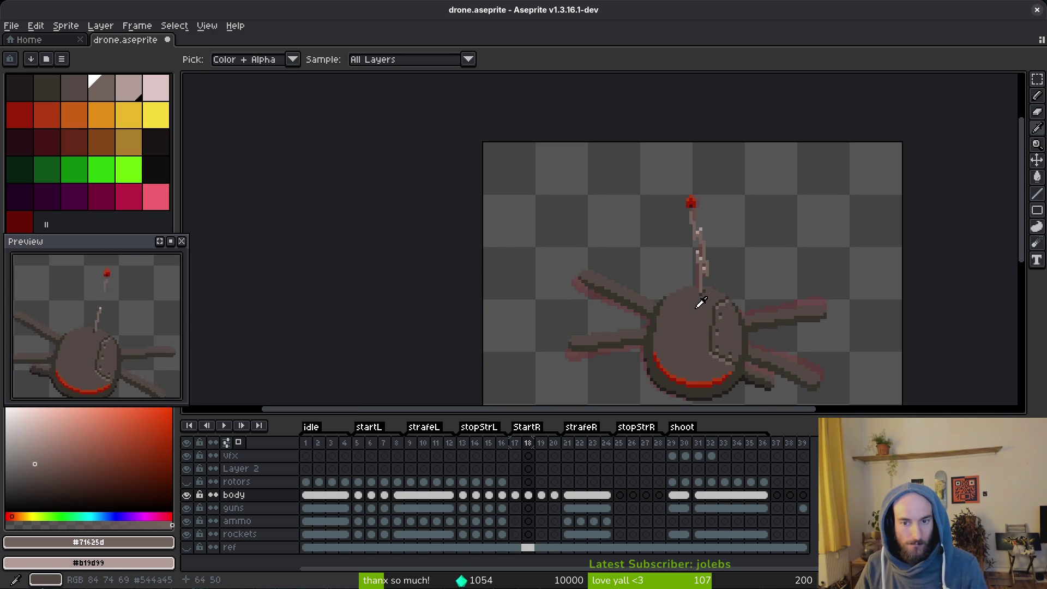
key("comma")
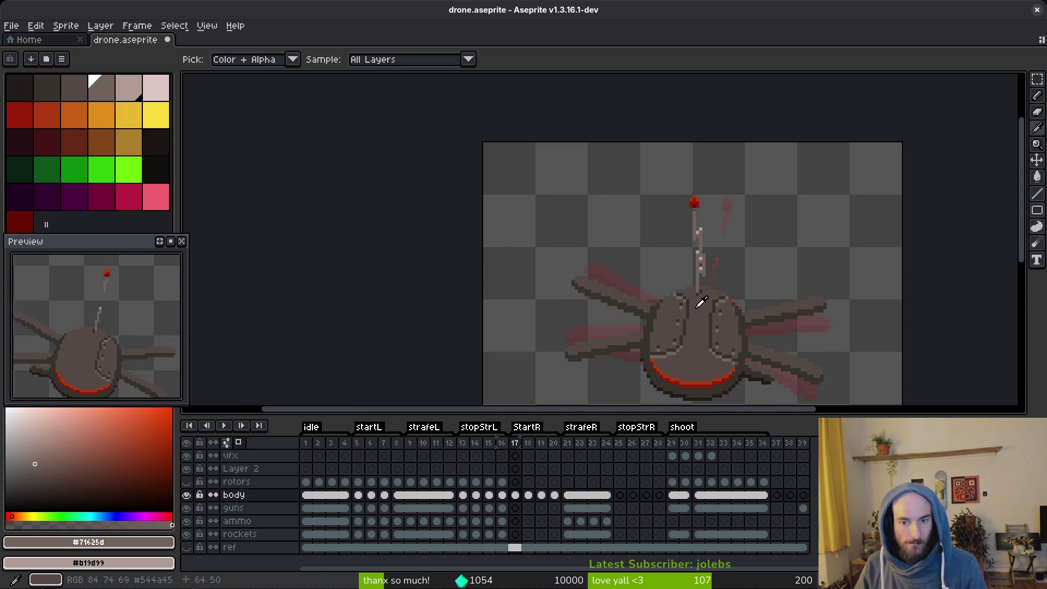
key("period")
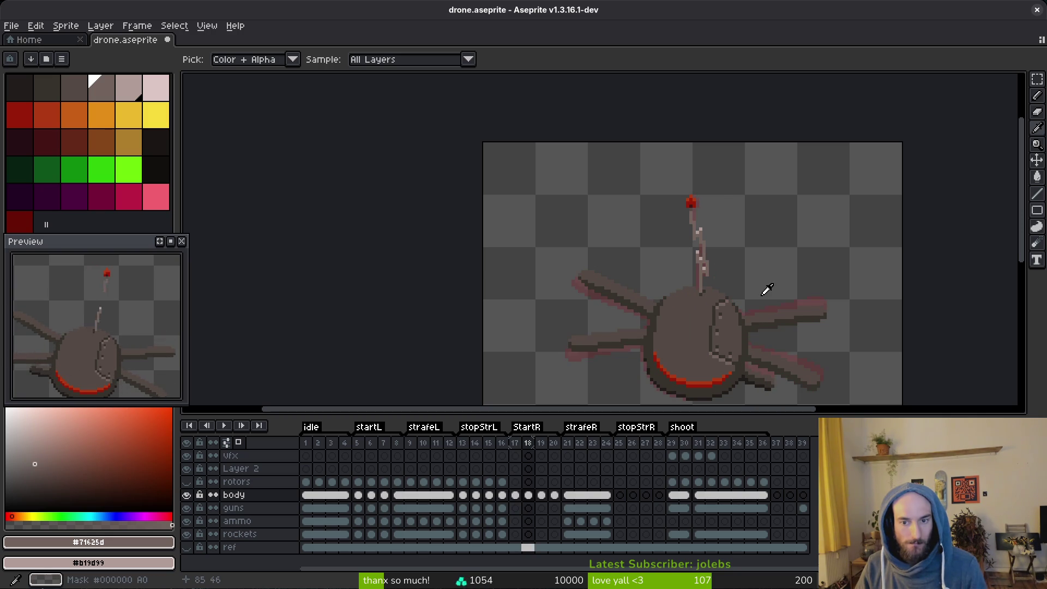
key("period")
Nudge frame 19's red antenna light down a pixel, then back up.
key("z")
scroll(732, 211, "up", 2)
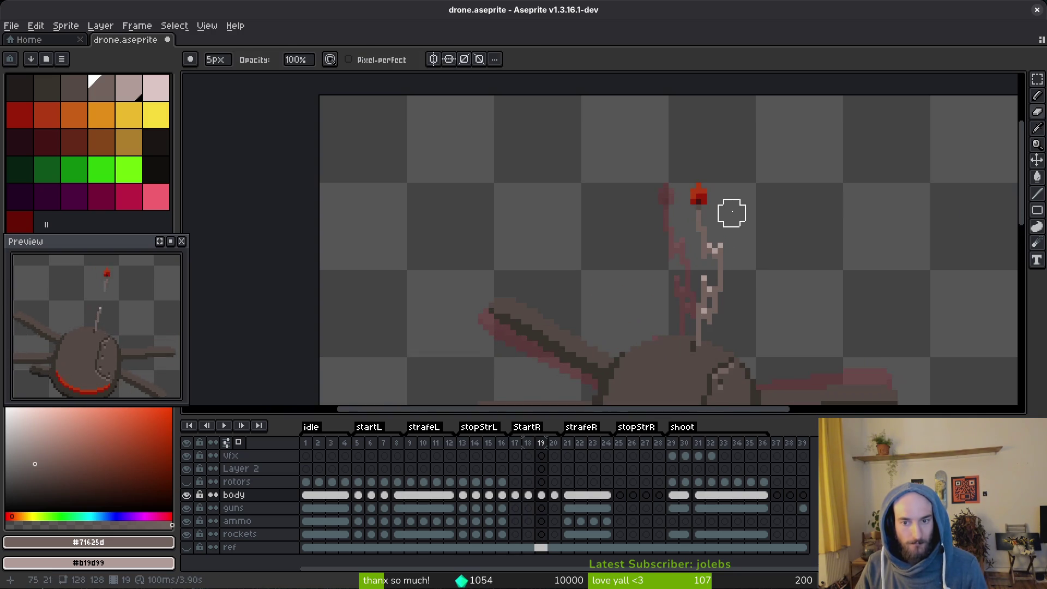
key("m")
left_click_drag(671, 169, 715, 234)
key("Down")
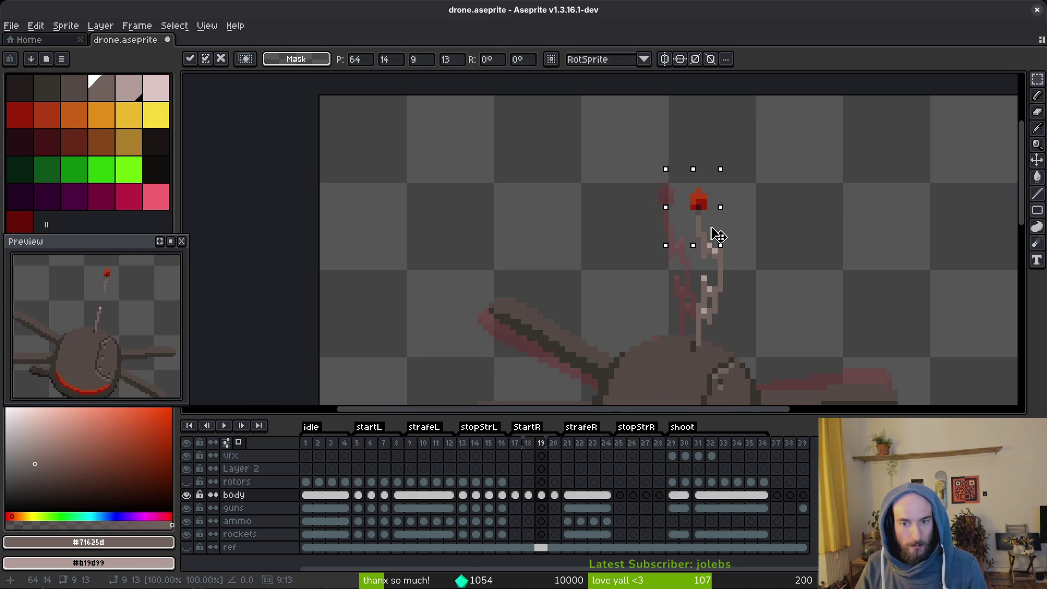
key("ctrl+d")
left_click_drag(666, 168, 723, 225)
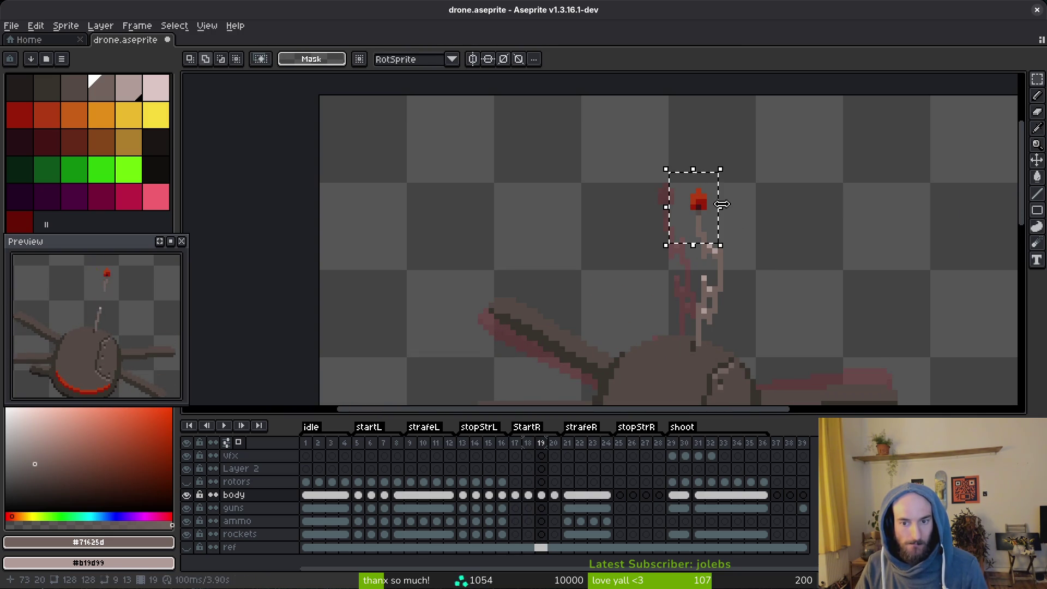
key("Up")
key("ctrl+d")
scroll(728, 210, "up", 2)
Save drone.aseprite and look at frame 20.
key("ctrl+s")
scroll(732, 208, "down", 2)
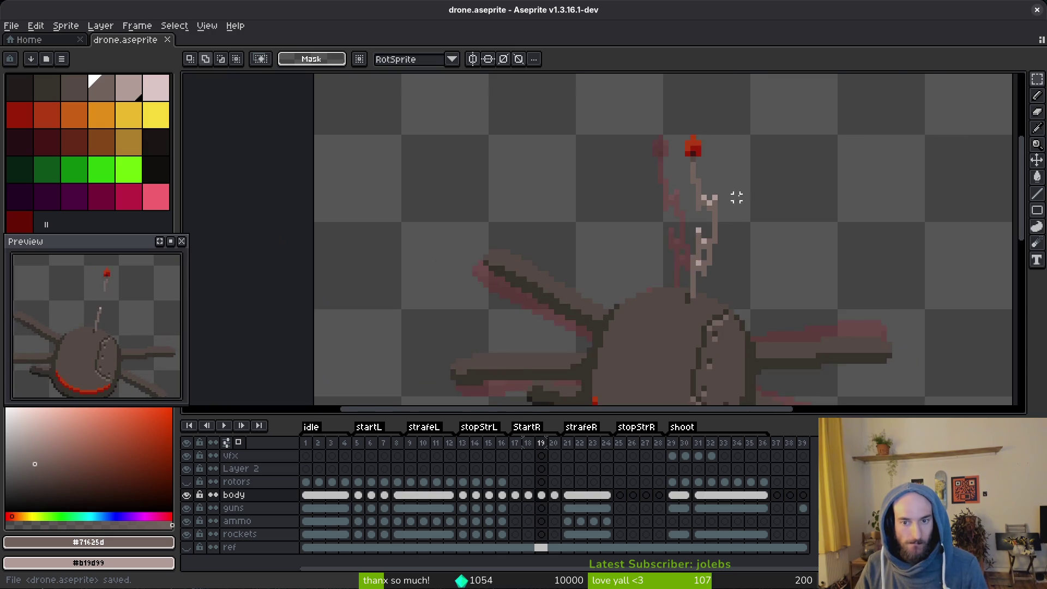
key("i")
key("period")
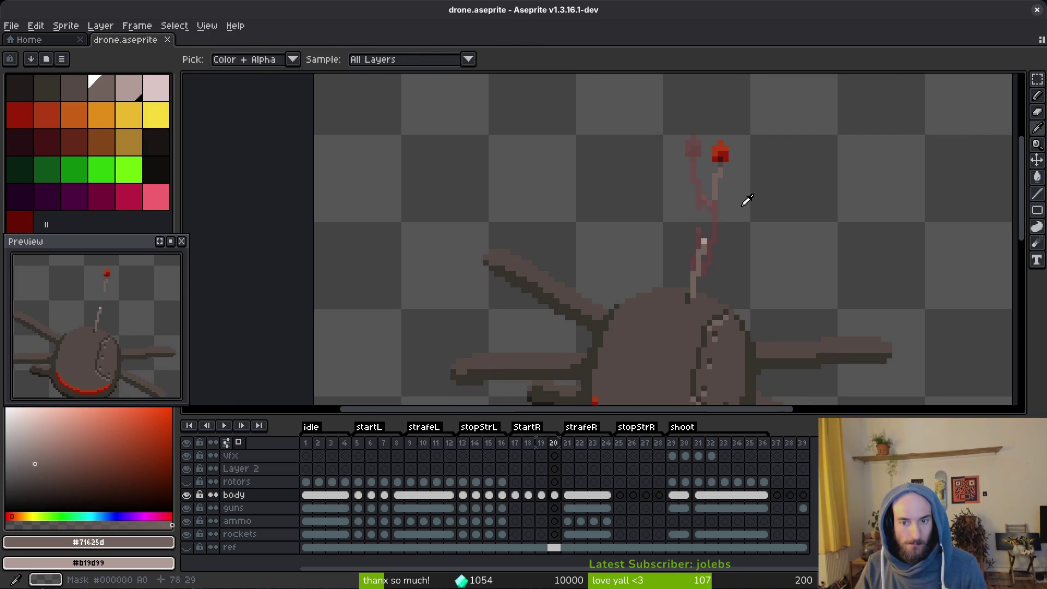
key("m")
scroll(731, 230, "up", 2)
key("i")
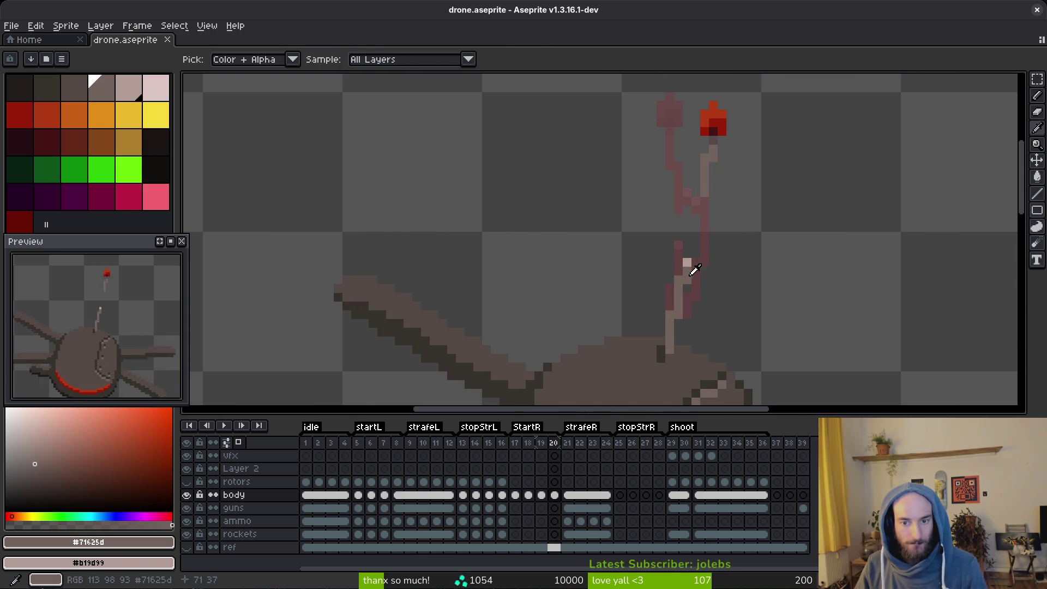
key("m")
key("i")
Step back and forth through frames 19 to 16 comparing the antenna, ending on frame 14.
key("comma")
key("period")
key("comma")
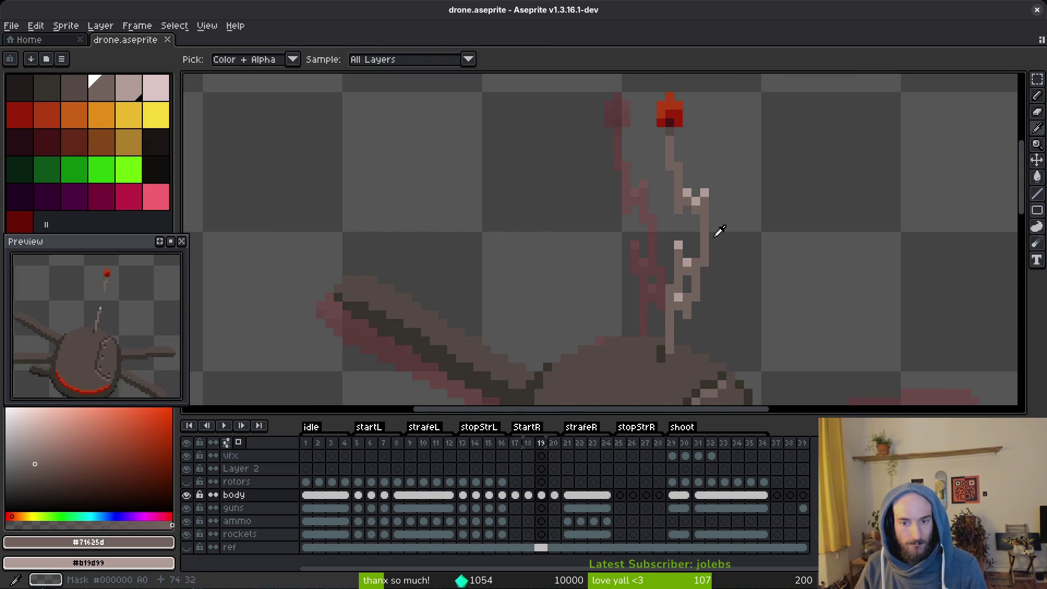
key("comma")
key("period")
key("comma")
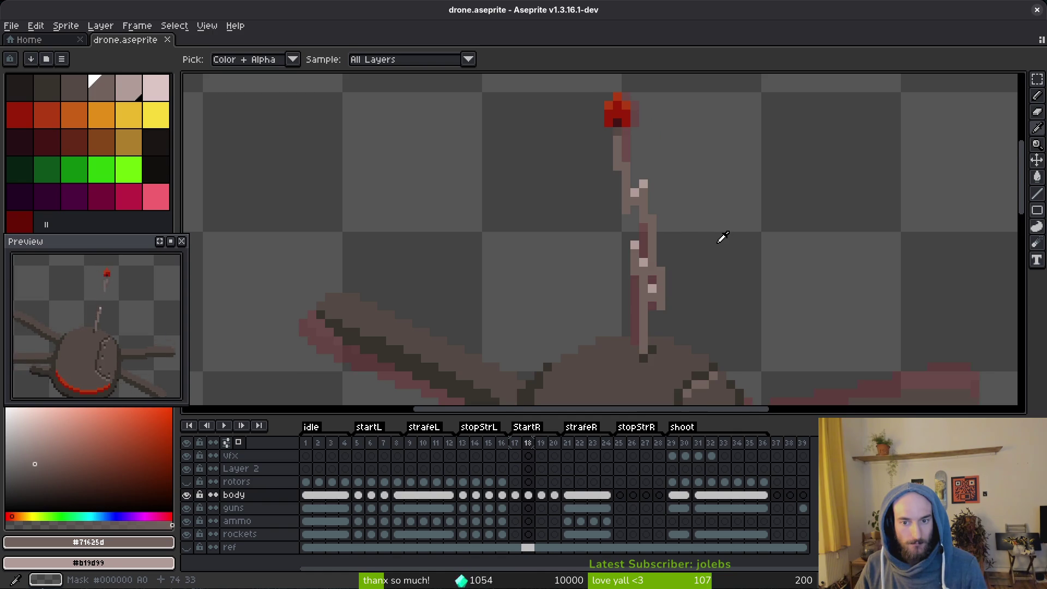
key("comma")
key("comma")
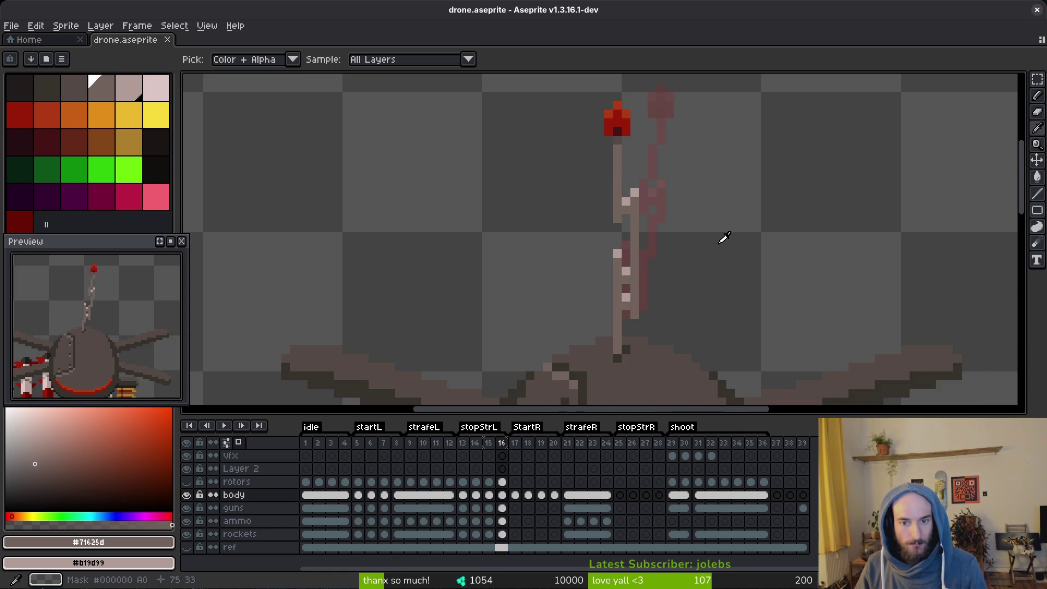
key("comma")
key("comma")
key("comma")
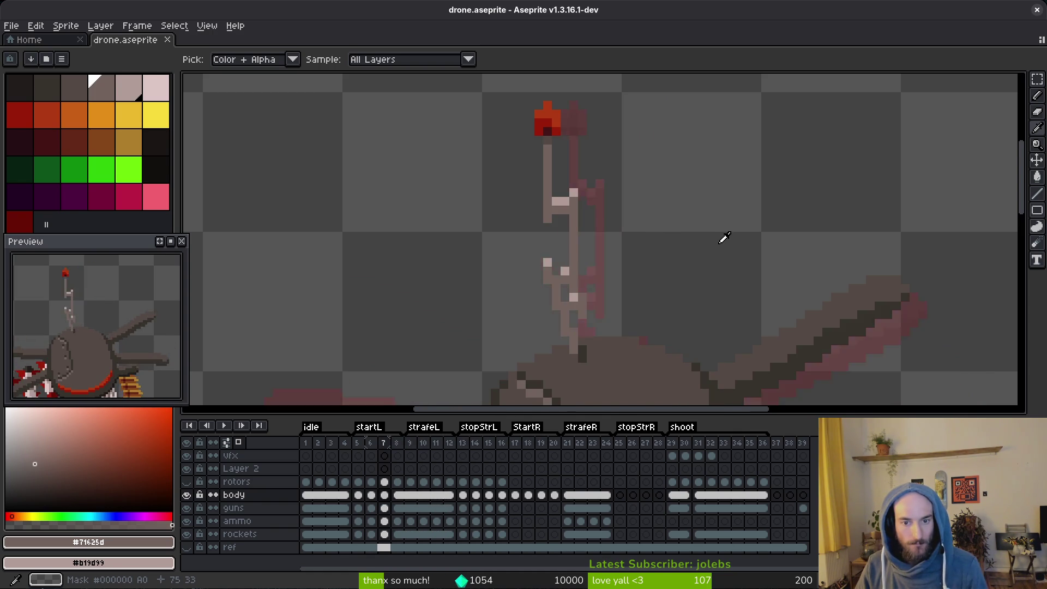
key("period")
key("period")
key("period")
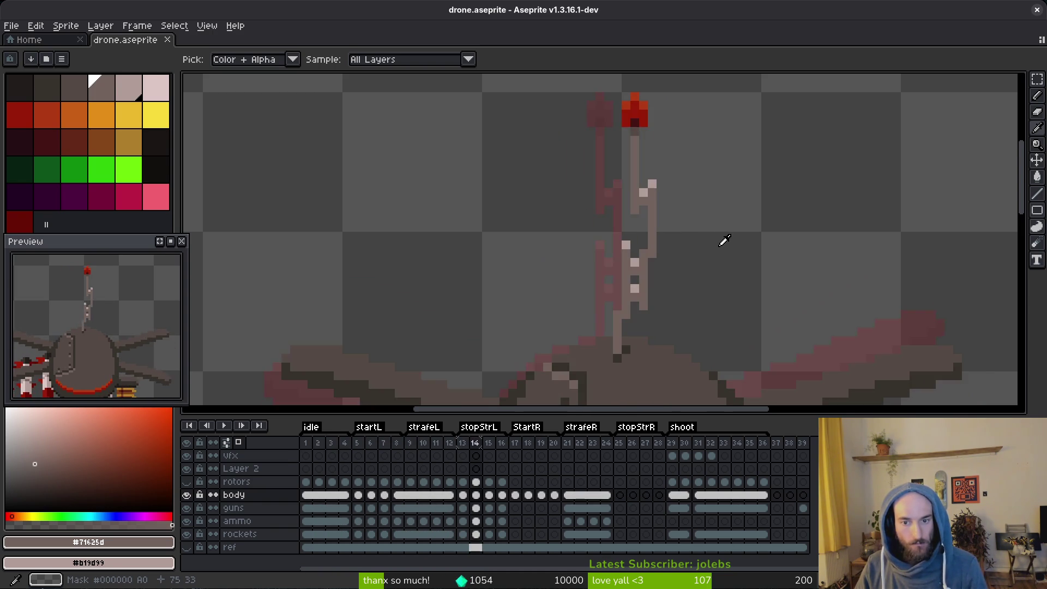
On frame 20, draw a short light vertical stroke on the antenna and erase stray base pixels.
key("period")
key("period")
key("period")
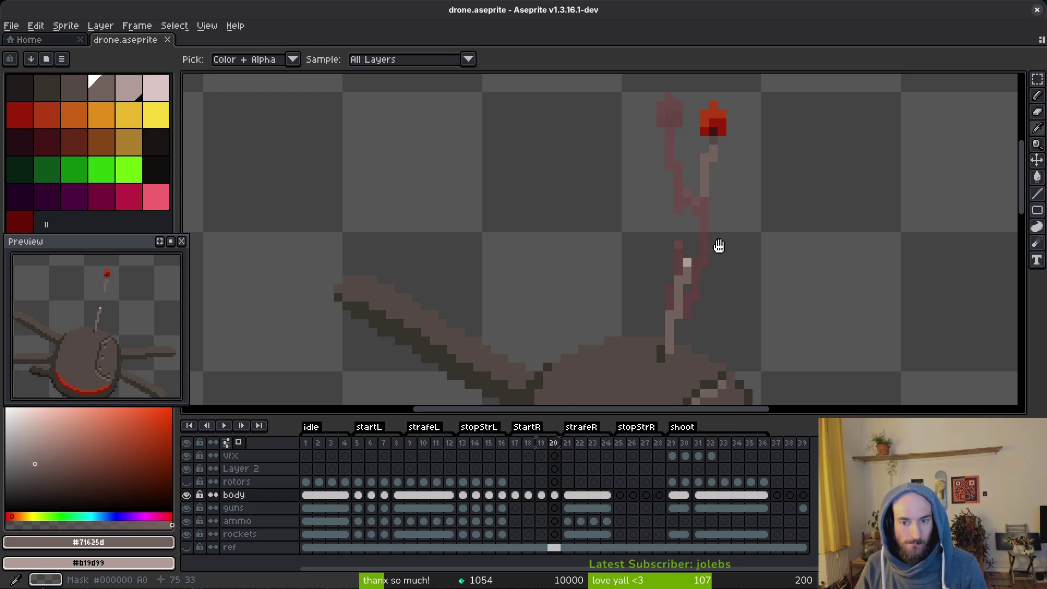
scroll(700, 276, "up", 1)
scroll(673, 316, "down", 1)
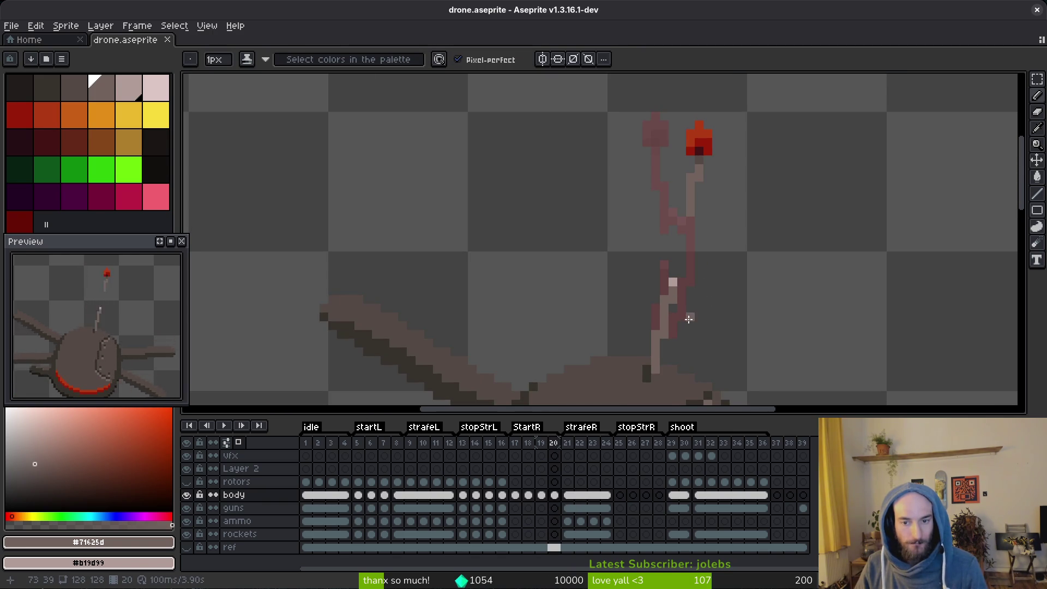
left_click_drag(707, 228, 682, 334)
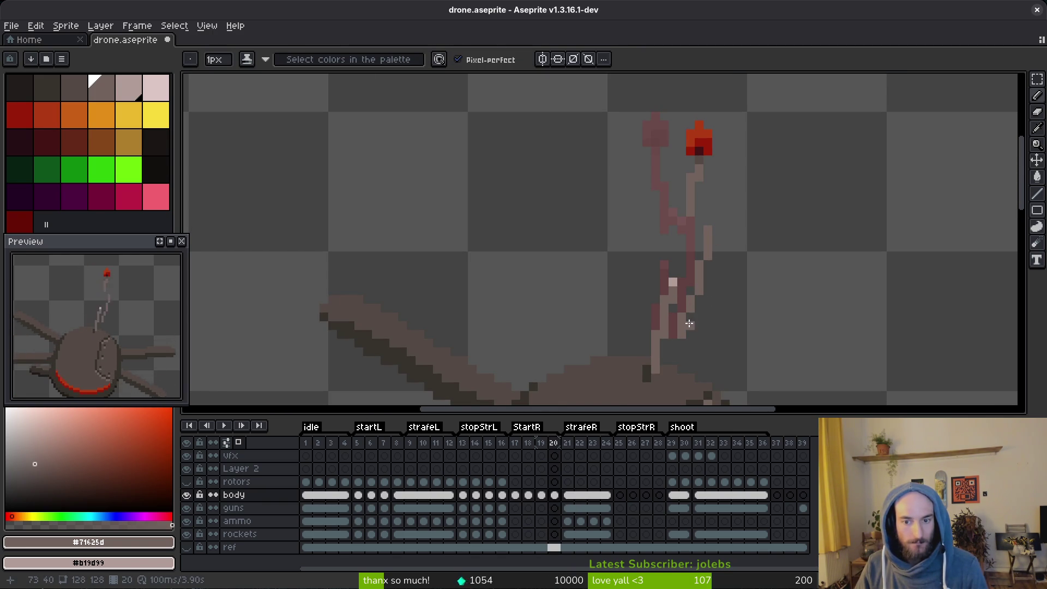
key("e")
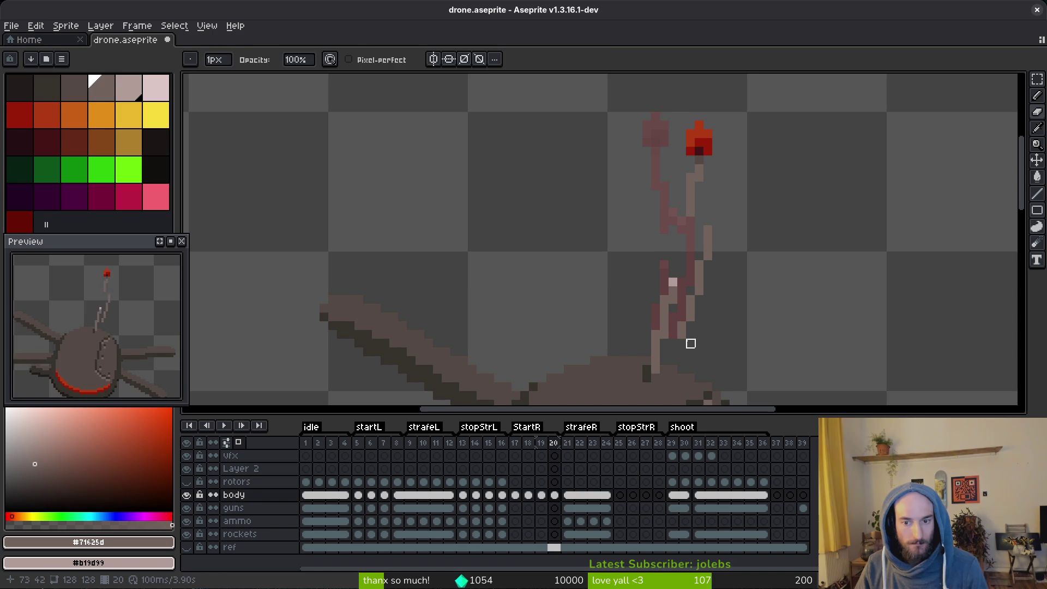
key("b")
key("e")
left_click(681, 330)
key("b")
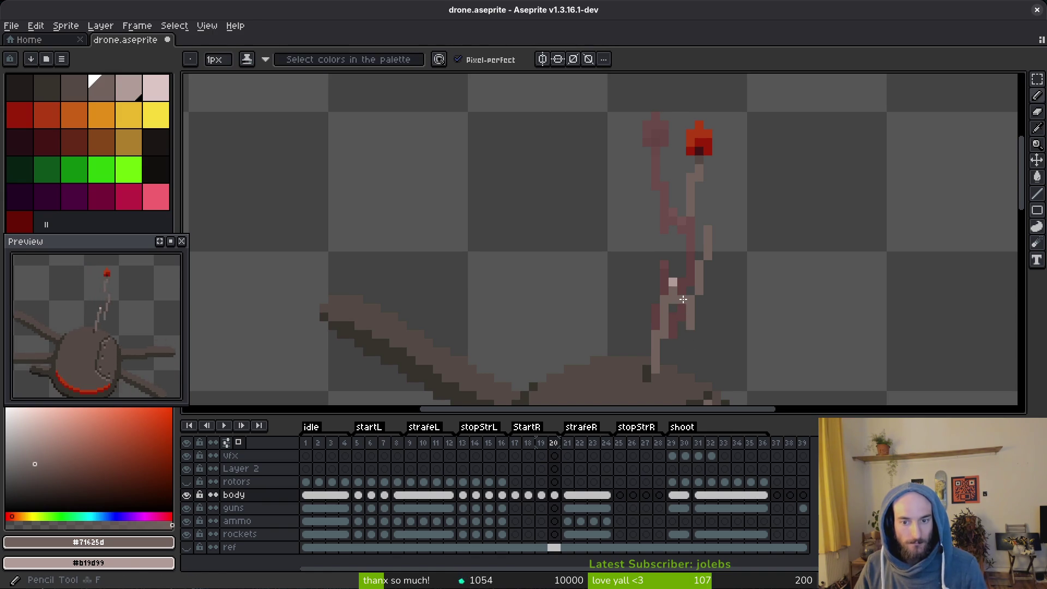
Compare with frame 19, then redraw two pixels at the antenna base.
key("comma")
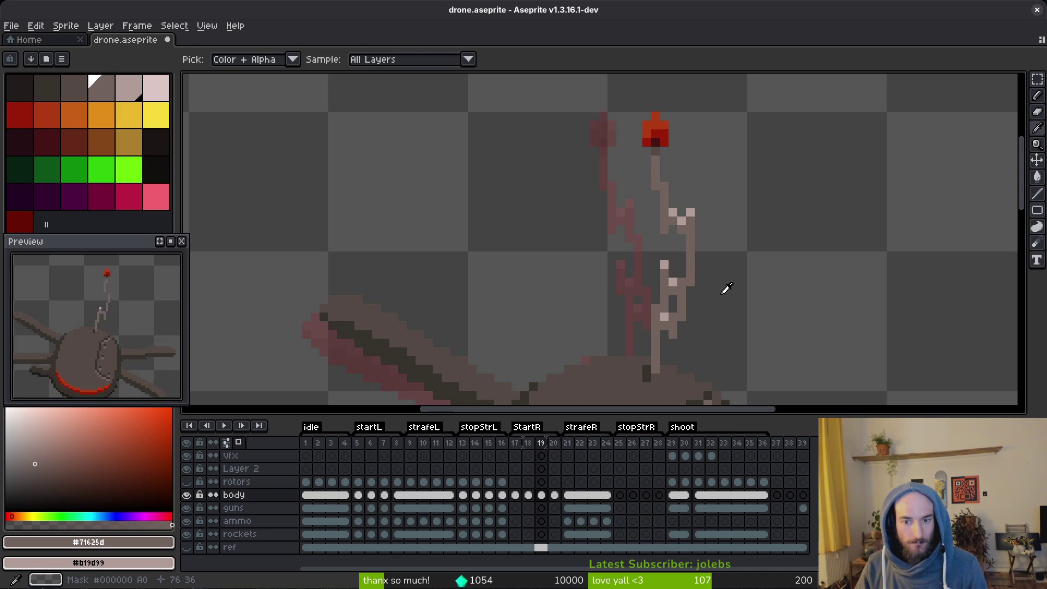
key("period")
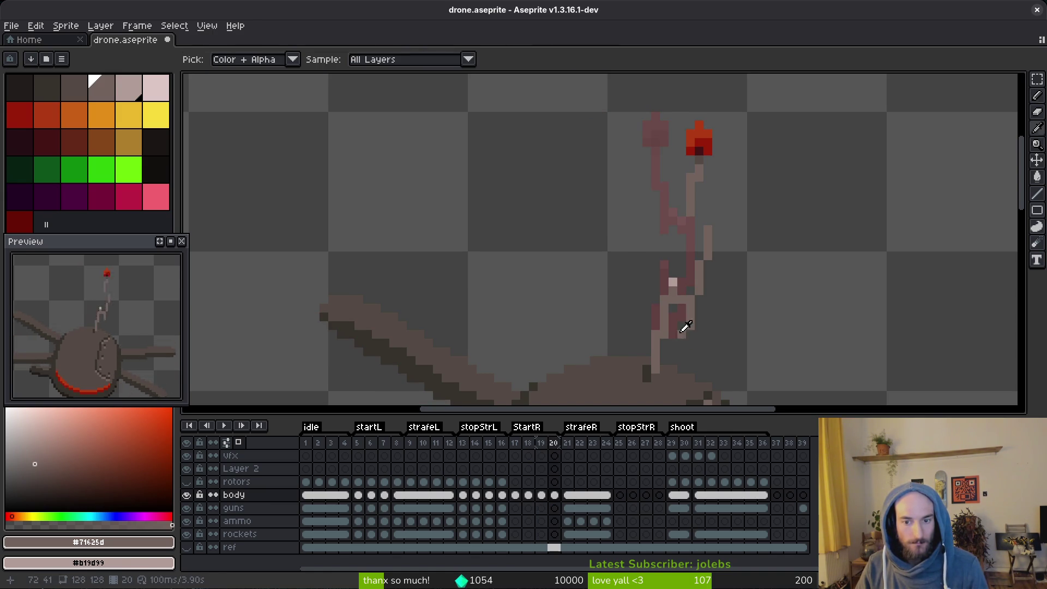
key("comma")
key("period")
left_click(682, 328)
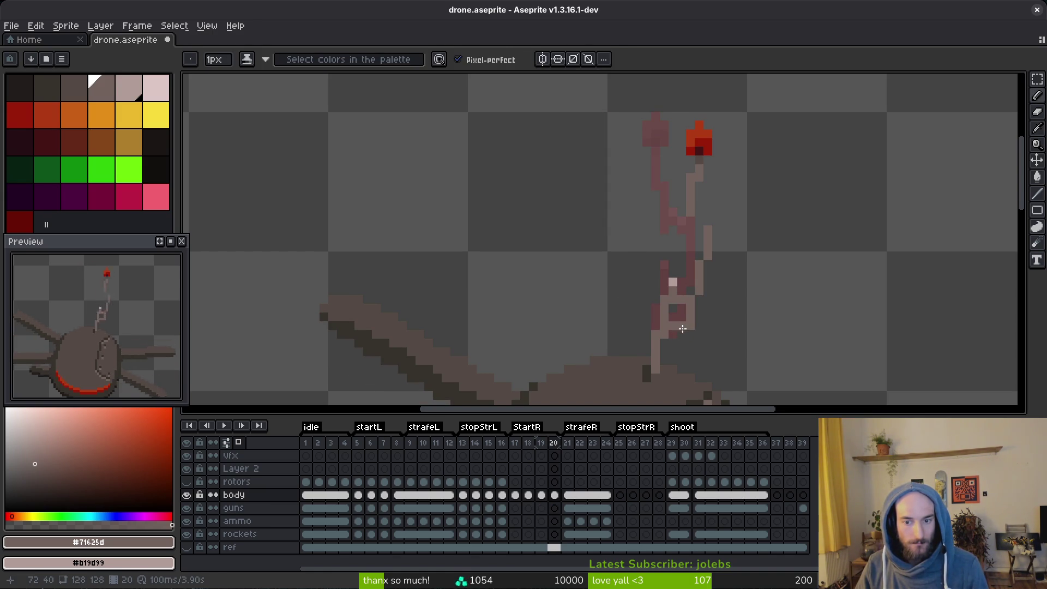
left_click(685, 307)
Erase extra pixels beside the base, add a lighter highlight pixel on the stem and another beside it.
key("e")
left_click_drag(690, 327, 700, 274)
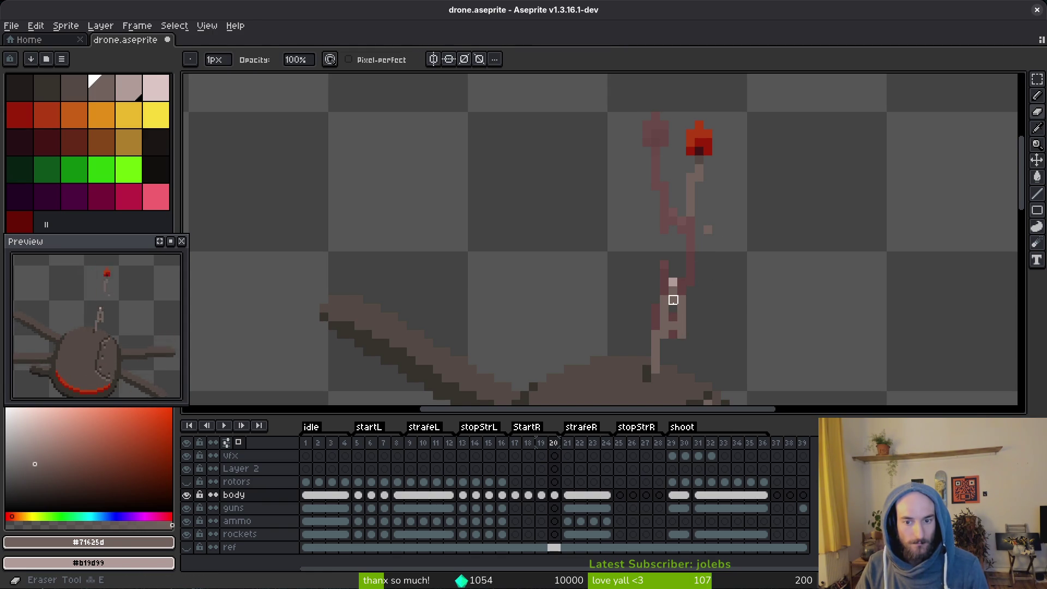
key("b")
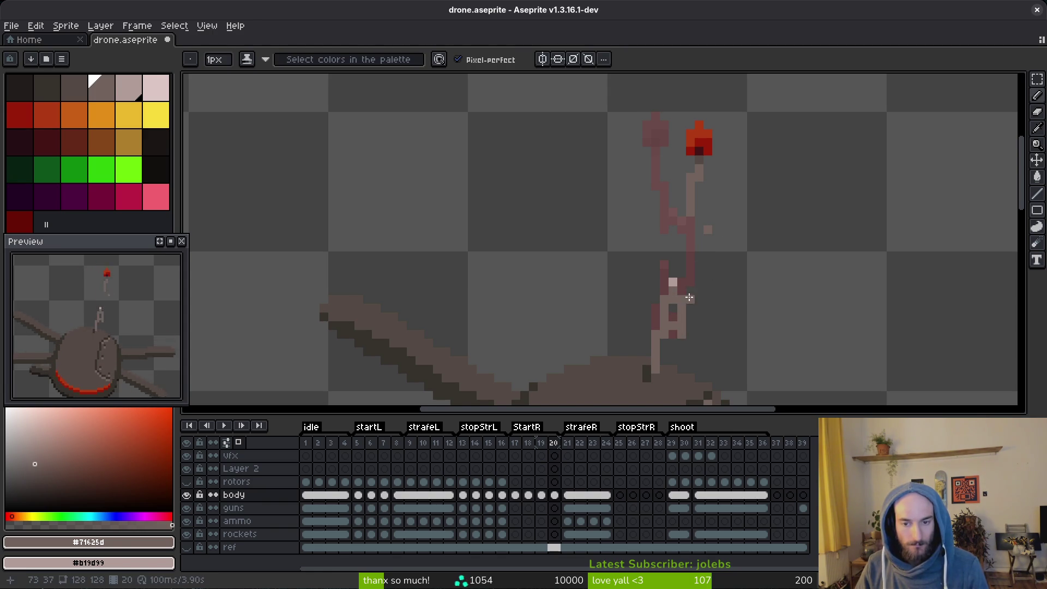
left_click(691, 274)
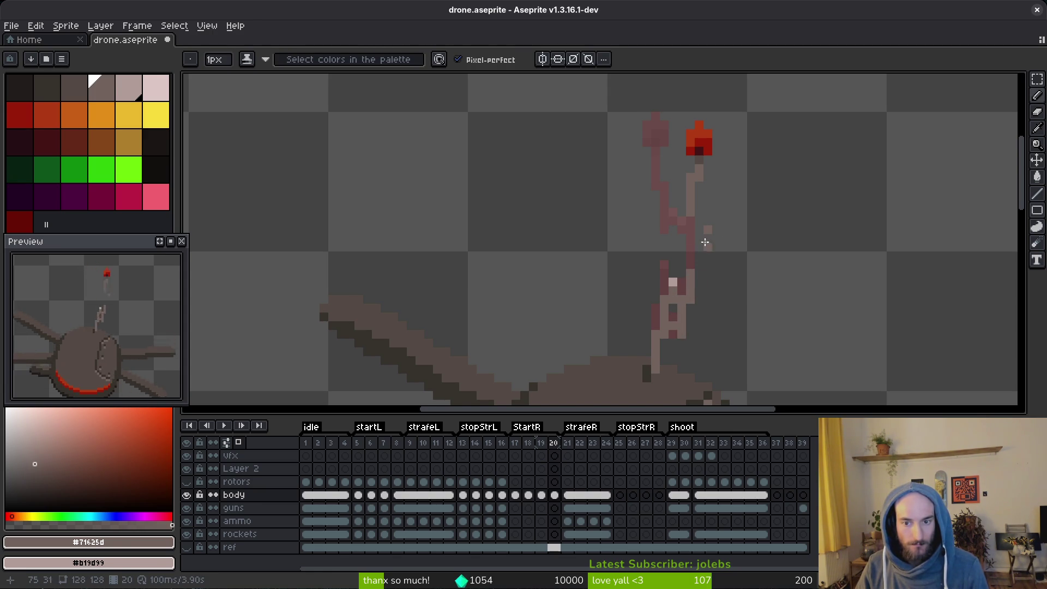
key("e")
left_click(708, 229)
key("b")
left_click(717, 264)
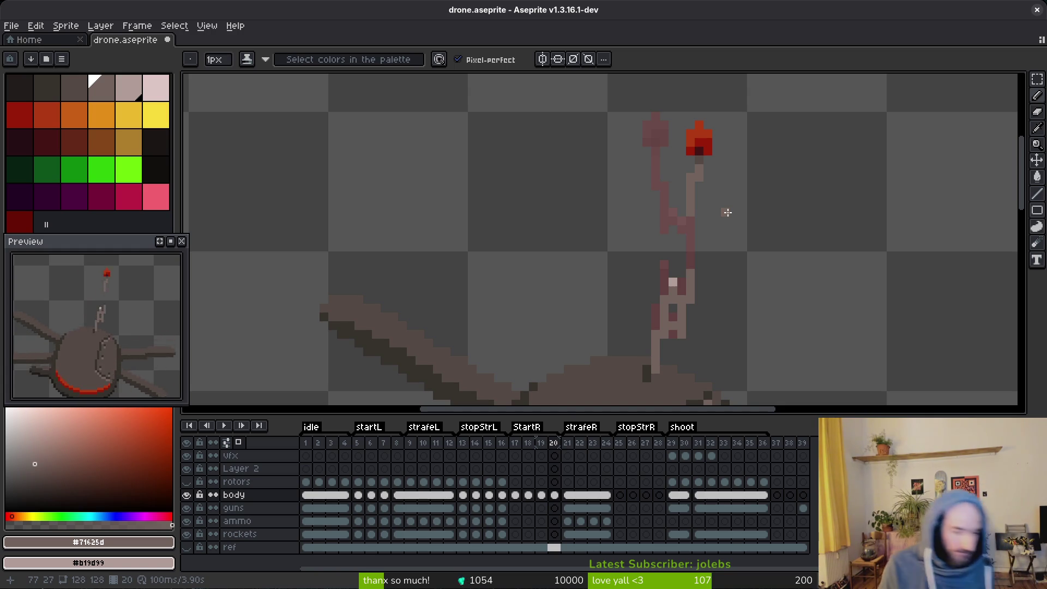
Sample the light #b19d99 antenna colour from frame 19, then return to frame 20.
scroll(704, 306, "down", 1)
key("comma")
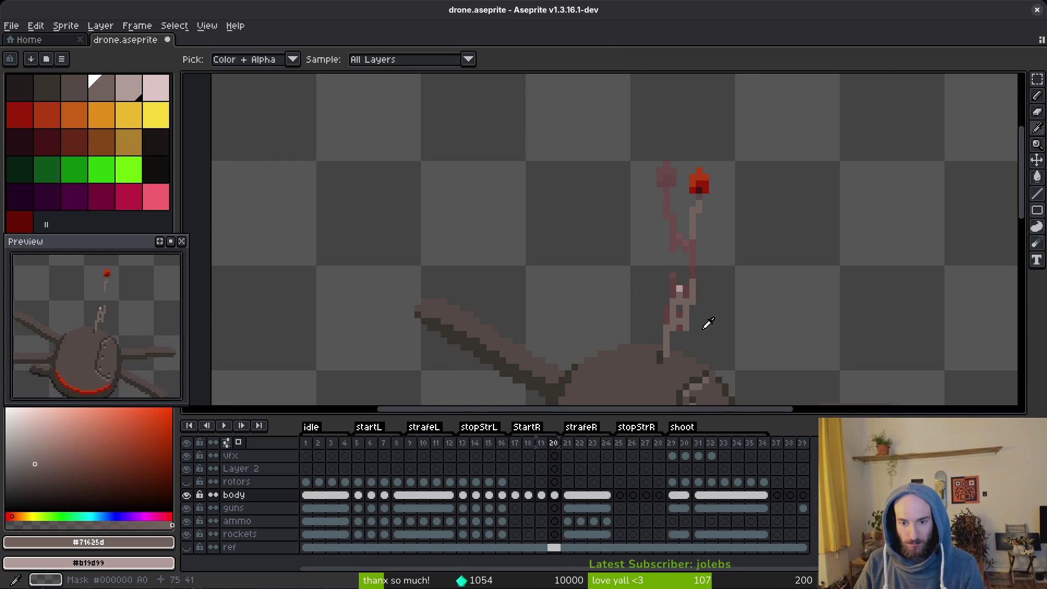
scroll(719, 300, "up", 2)
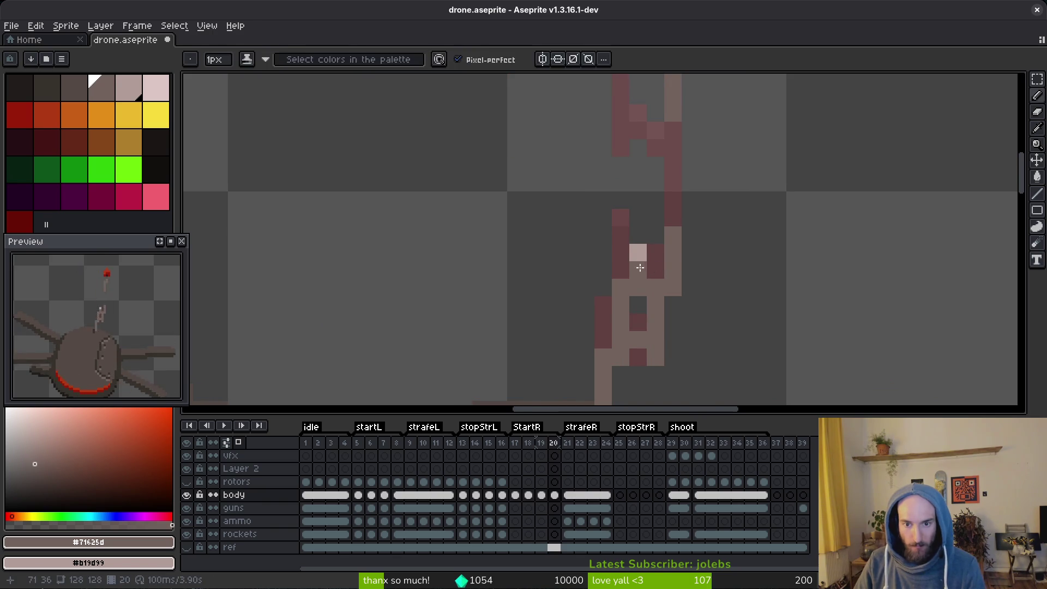
left_click(634, 251, "alt")
key("Right")
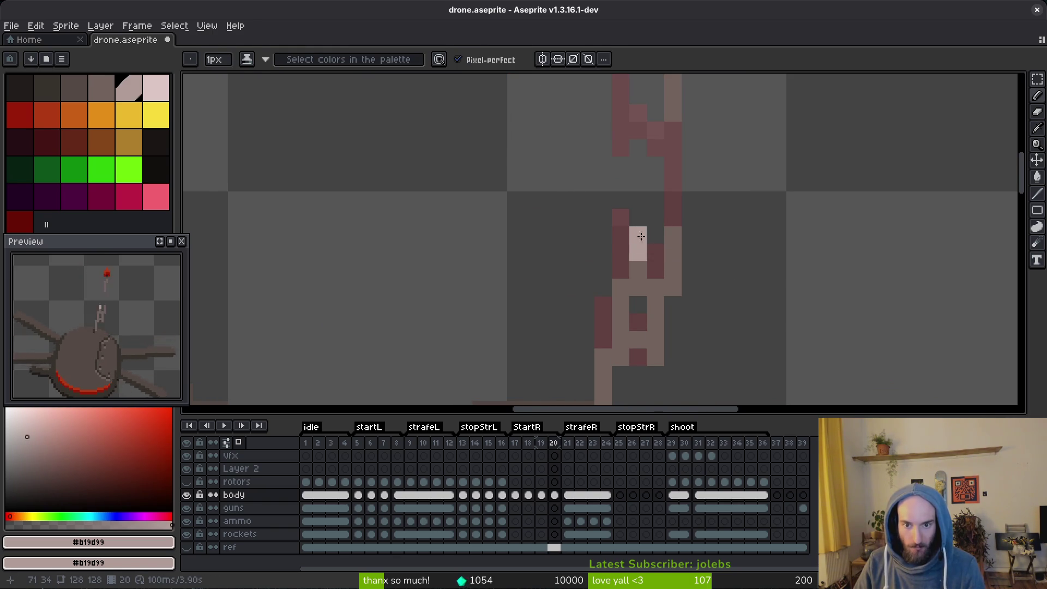
Repaint two stray antenna pixels dark brown and add a light #b19d99 highlight on the stem.
right_click(638, 269, "alt")
right_click(638, 253)
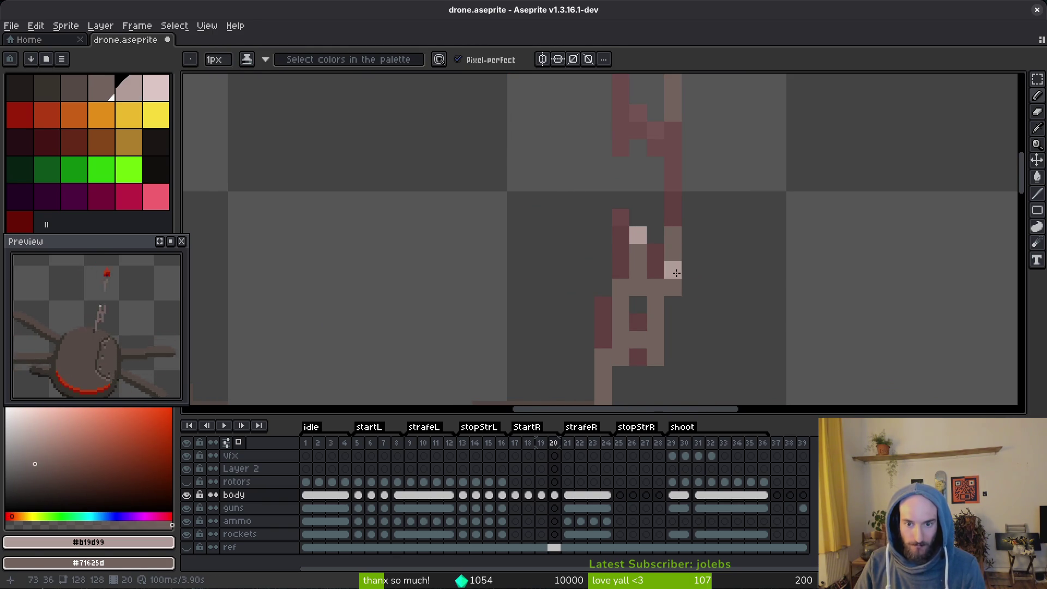
scroll(706, 305, "down", 5)
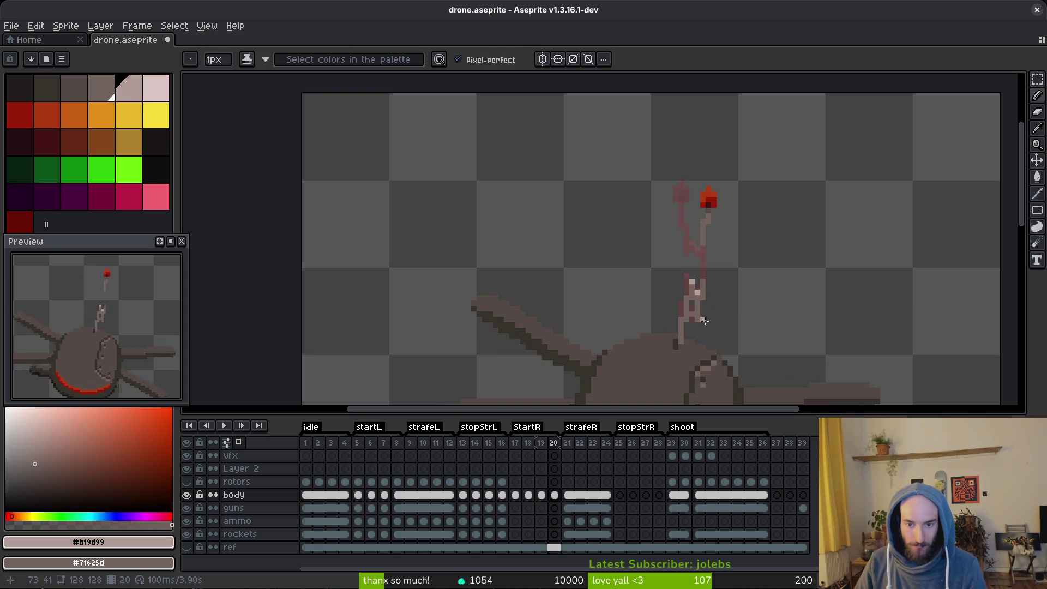
scroll(705, 322, "up", 2)
left_click(687, 310)
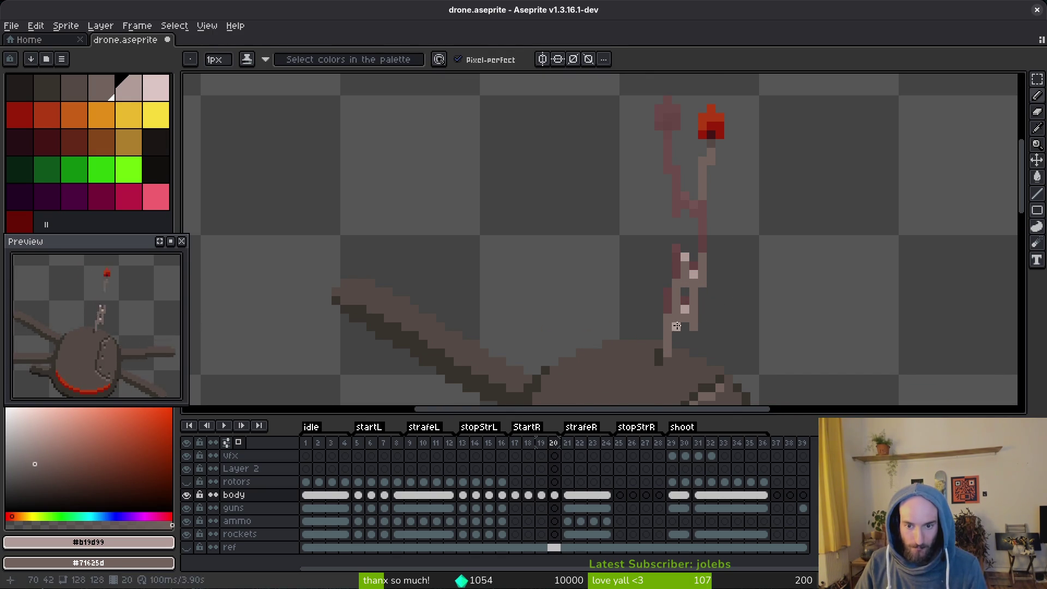
scroll(734, 306, "down", 3)
scroll(738, 318, "up", 2)
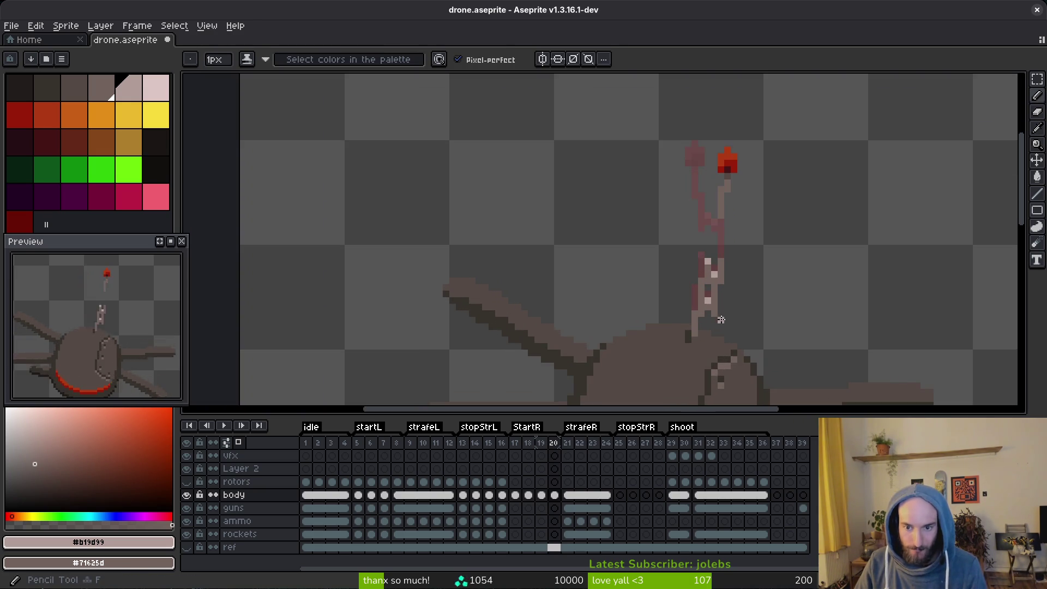
Compare frame 20's antenna against frame 19, flipping between frames with eraser and pencil ready.
key("Left")
scroll(753, 317, "down", 1)
key("alt")
key("Right")
key("e")
scroll(731, 322, "up", 2)
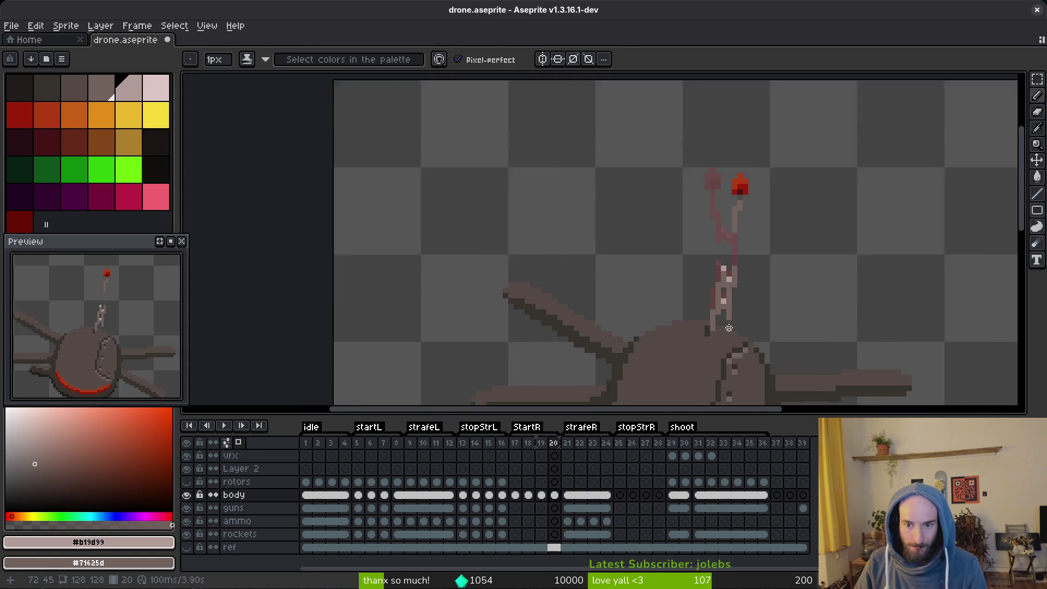
key("b")
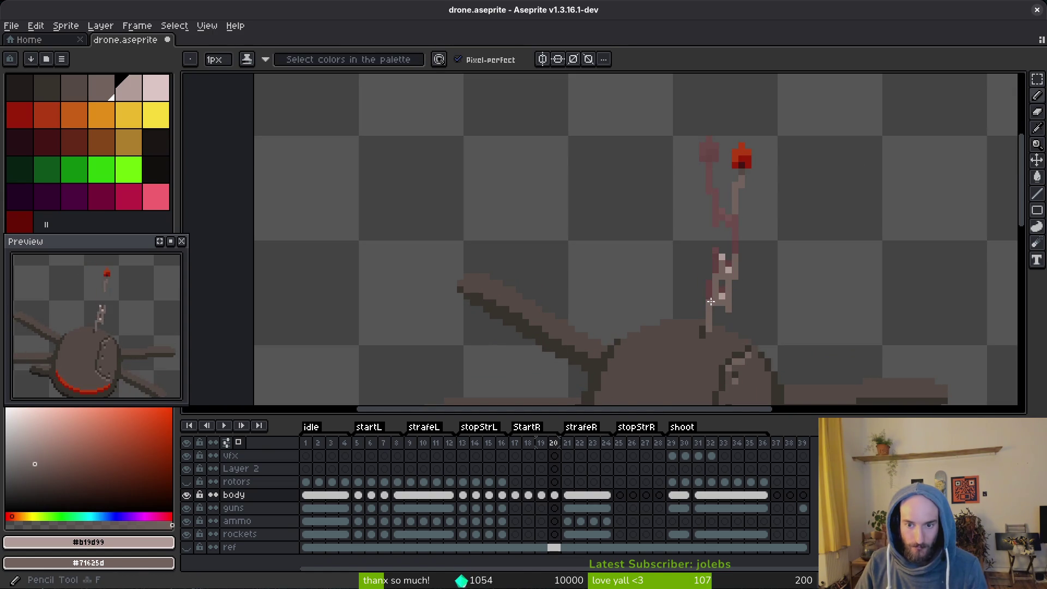
scroll(773, 315, "down", 1)
key("alt")
key("Left")
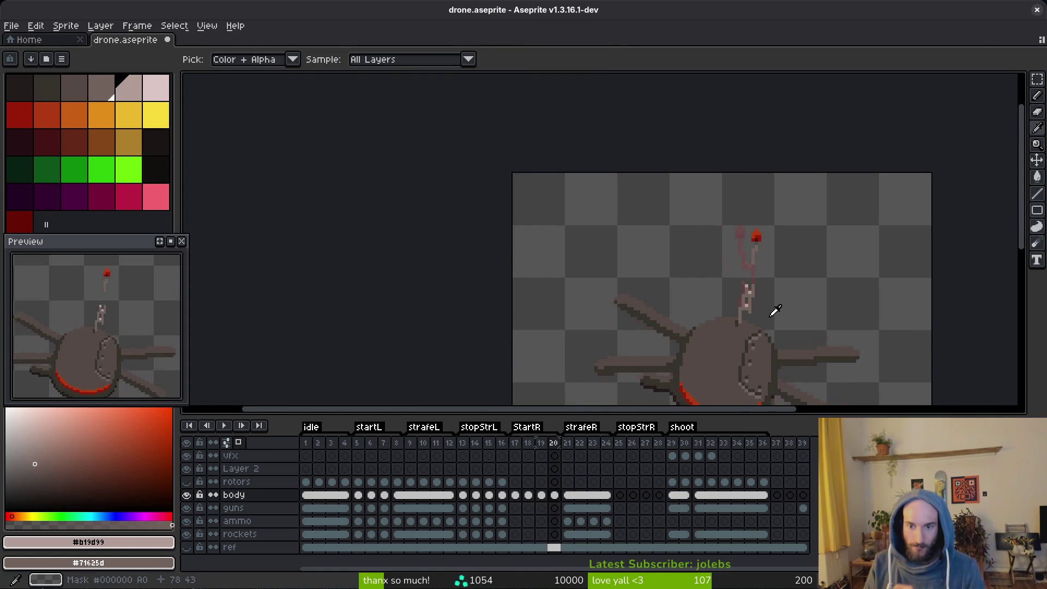
key("Right")
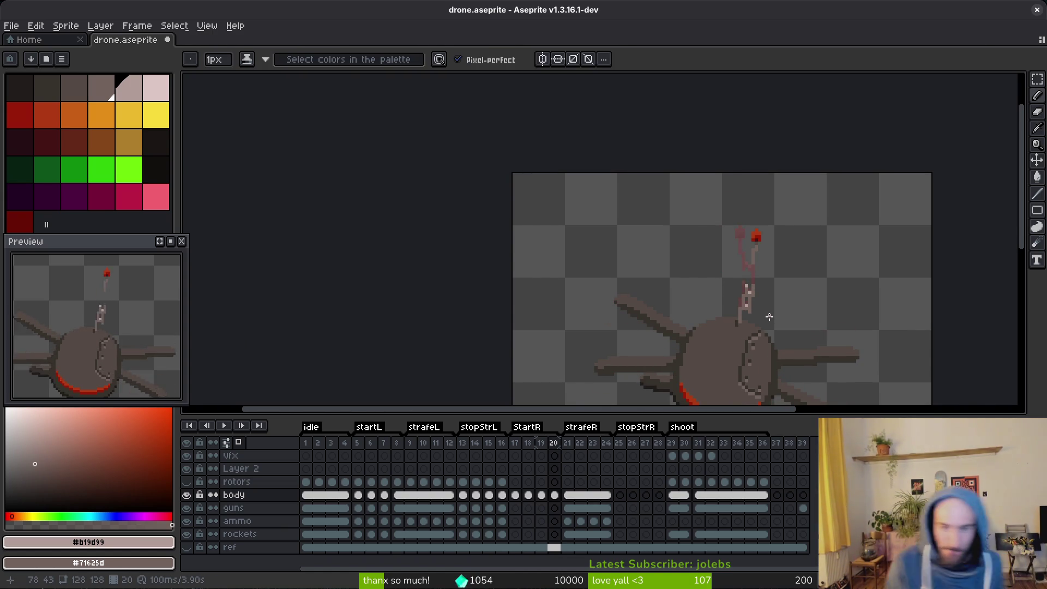
Extend the frame 20 antenna's dark line upward to match frame 19.
scroll(729, 294, "up", 4)
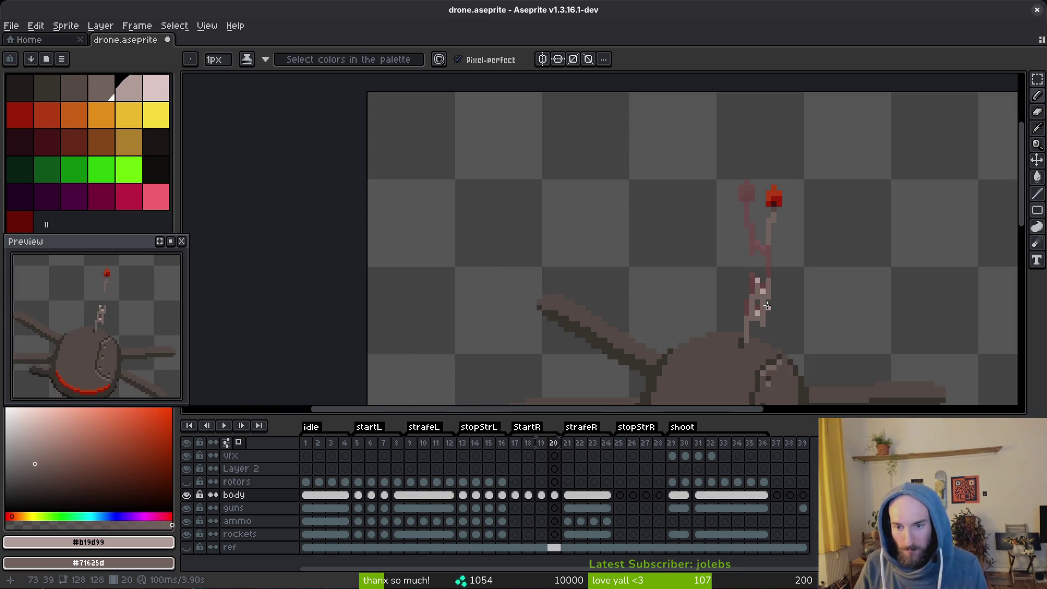
key("alt")
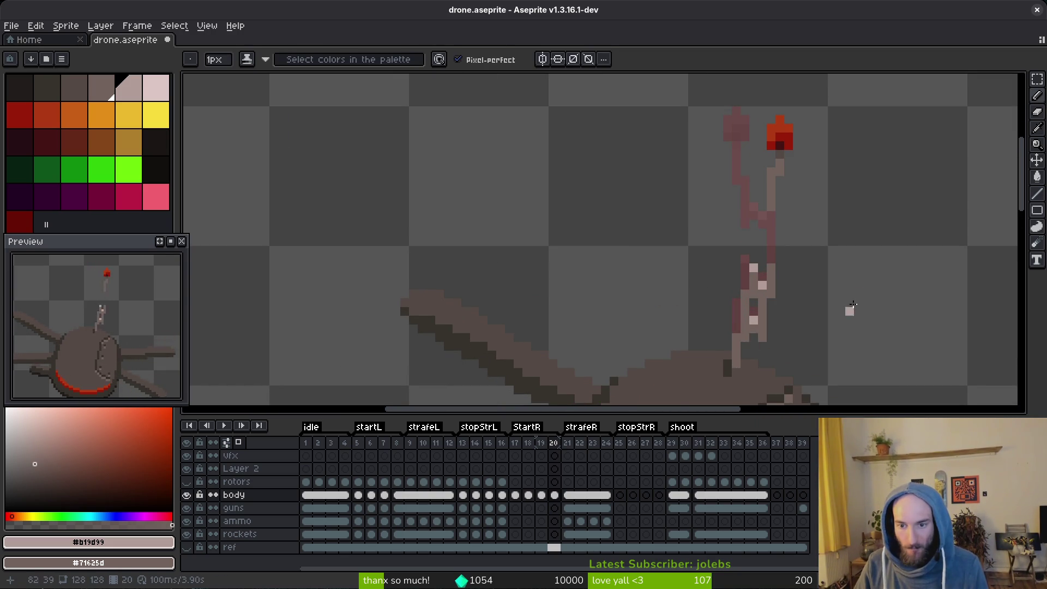
scroll(852, 302, "down", 2)
scroll(829, 289, "up", 2)
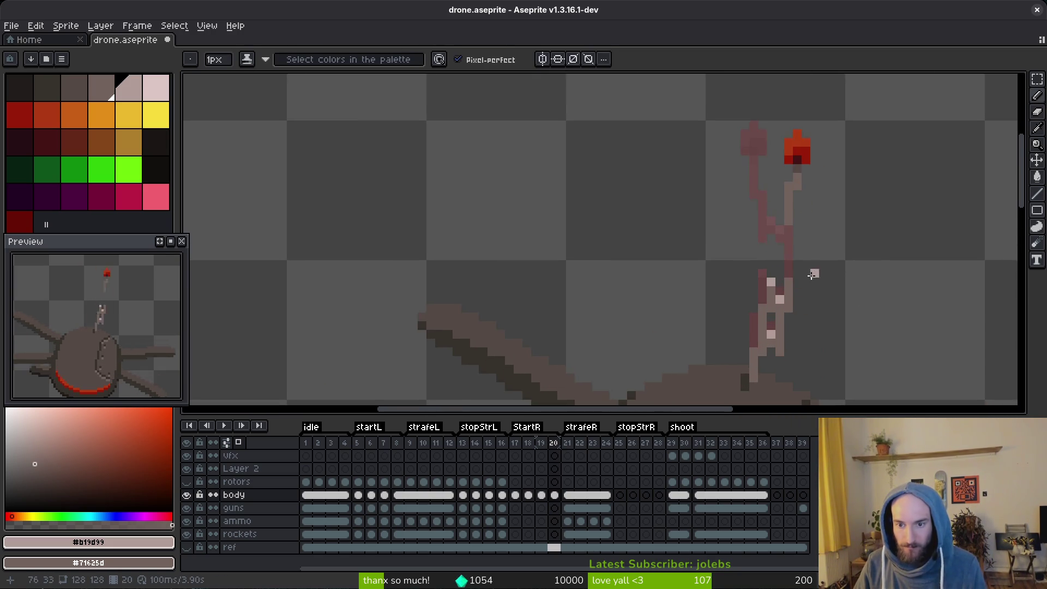
scroll(818, 281, "down", 2)
scroll(788, 299, "up", 3)
left_click_drag(775, 300, 774, 260)
scroll(774, 259, "down", 2)
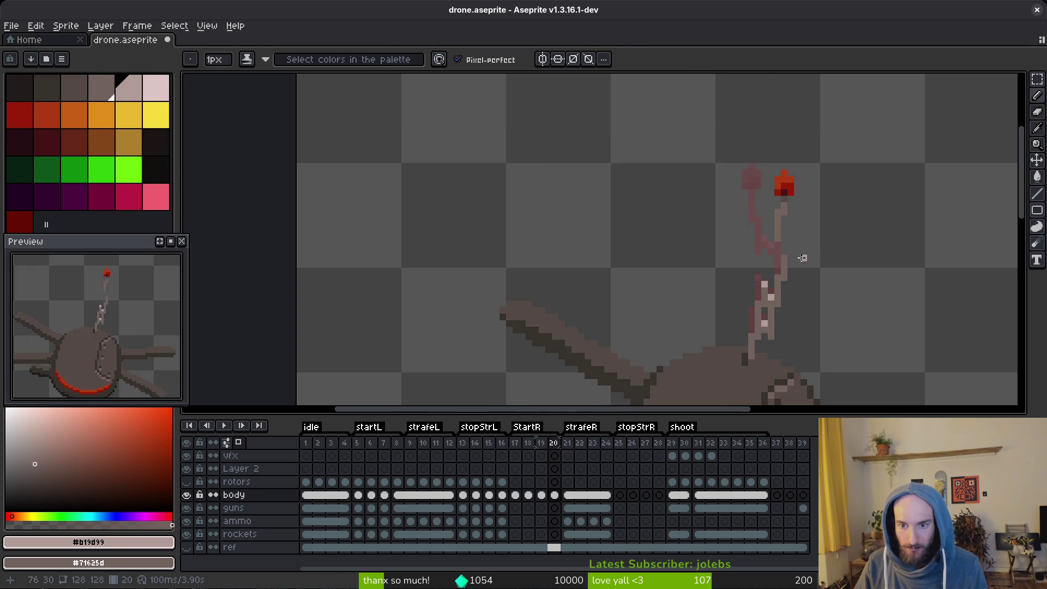
scroll(785, 256, "up", 2)
Select the antenna tip with a rectangular marquee.
scroll(782, 253, "down", 2)
key("m")
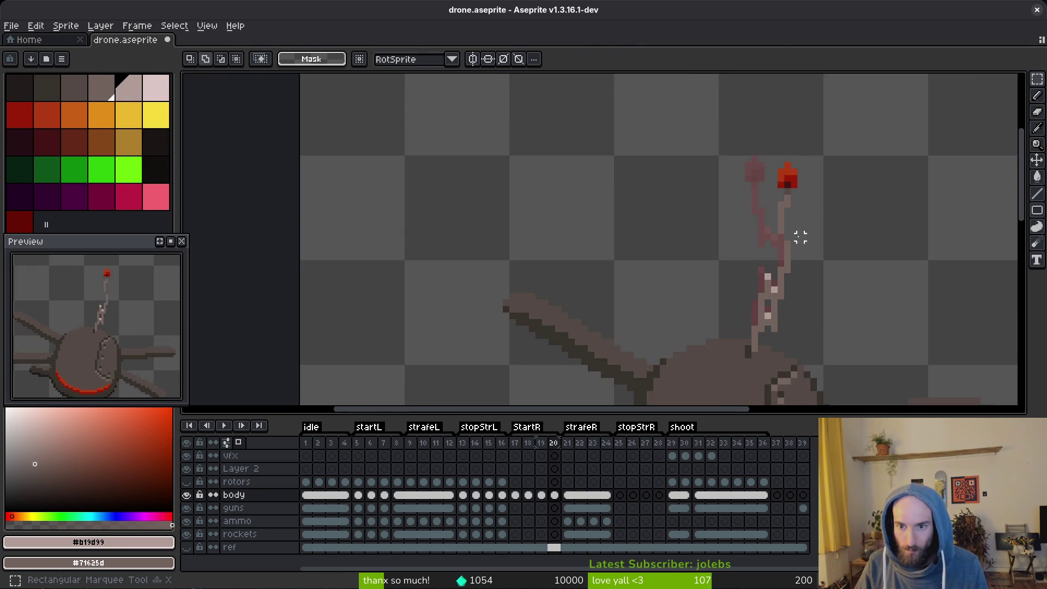
left_click_drag(742, 146, 800, 237)
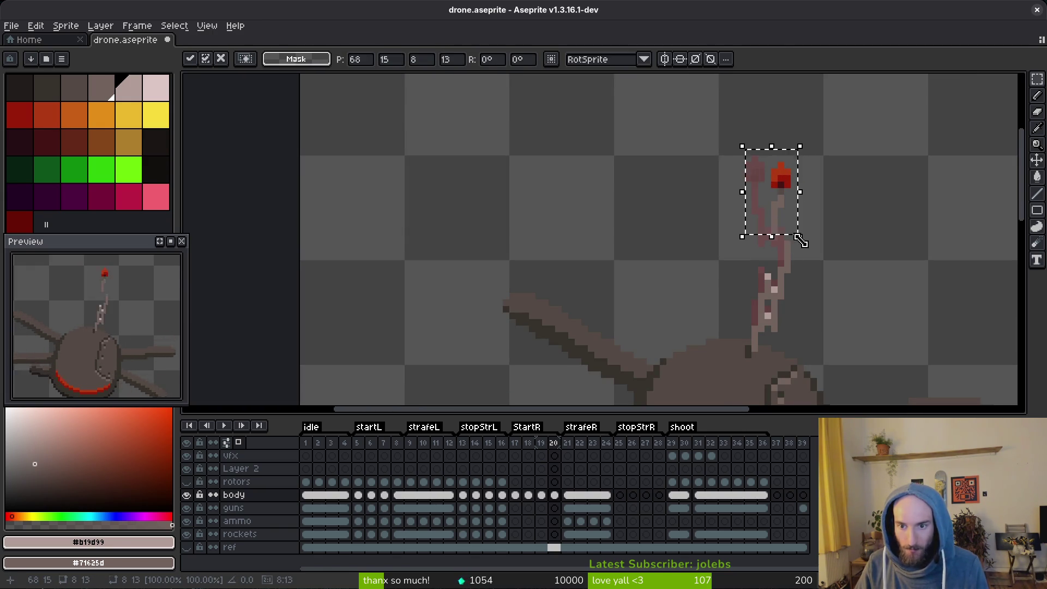
key("Return")
Pencil a light highlight down the antenna stem and a light pixel beside it.
scroll(786, 249, "up", 3)
key("b")
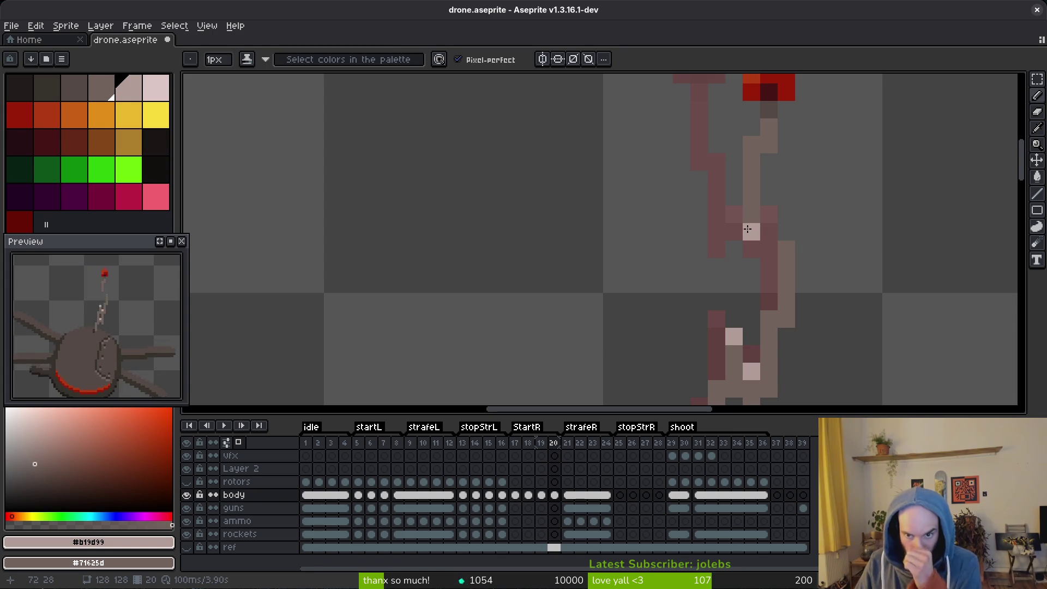
left_click_drag(734, 215, 734, 249)
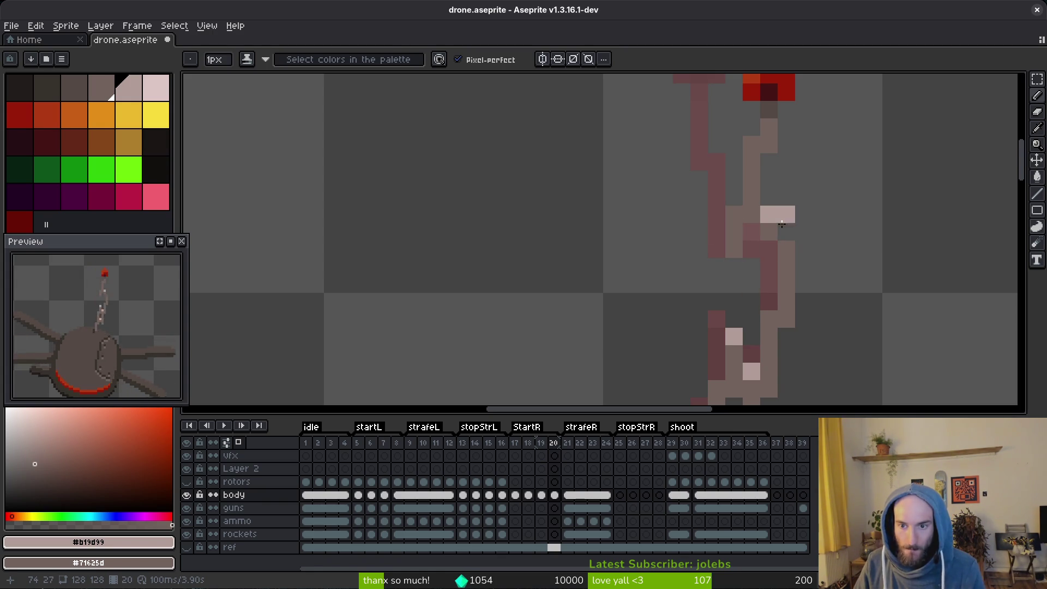
left_click(786, 232)
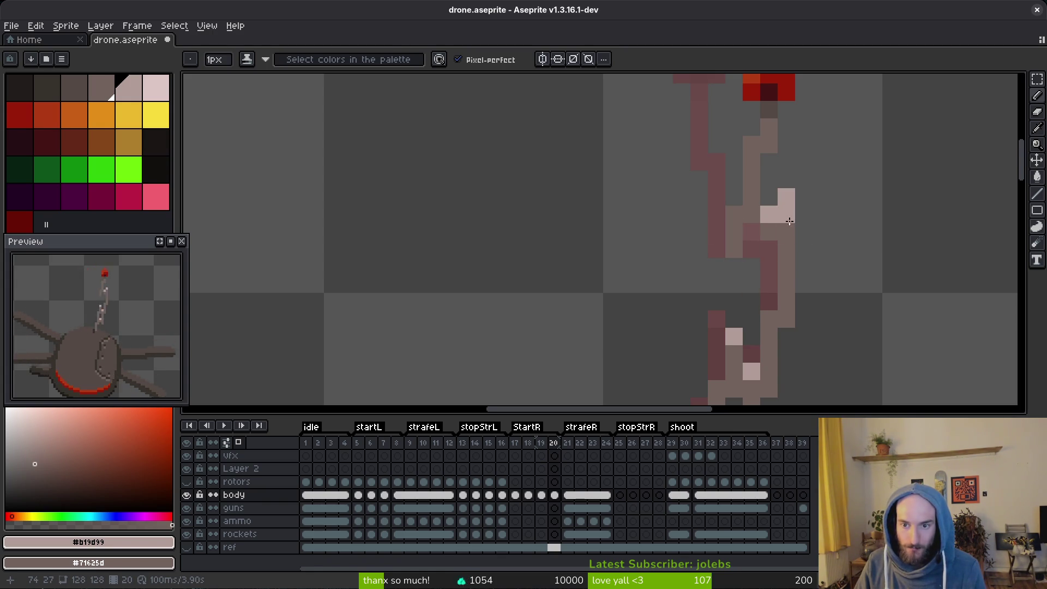
scroll(806, 257, "down", 2)
scroll(814, 246, "down", 2)
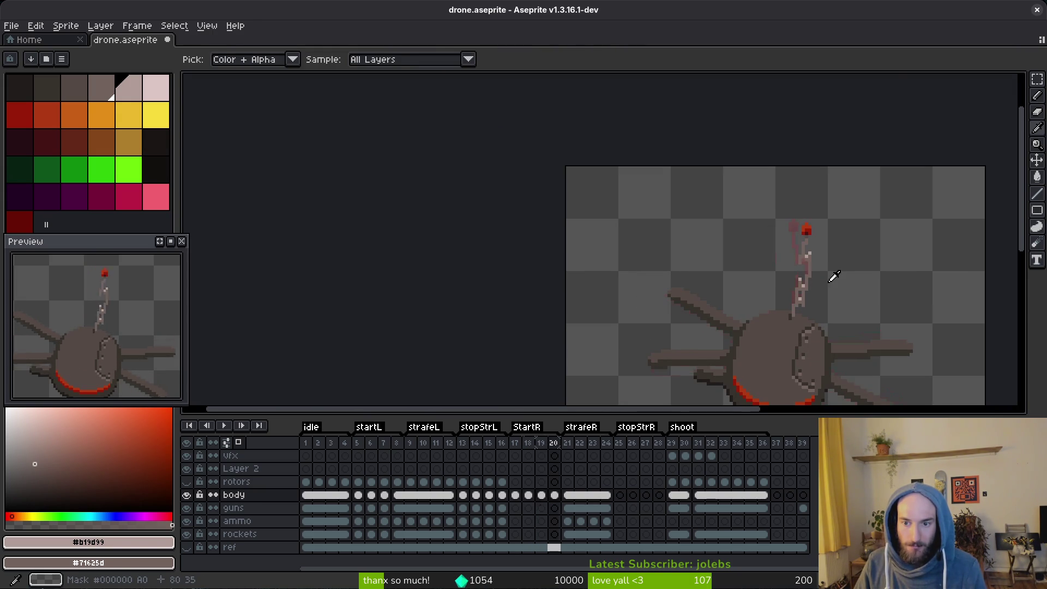
scroll(816, 279, "up", 3)
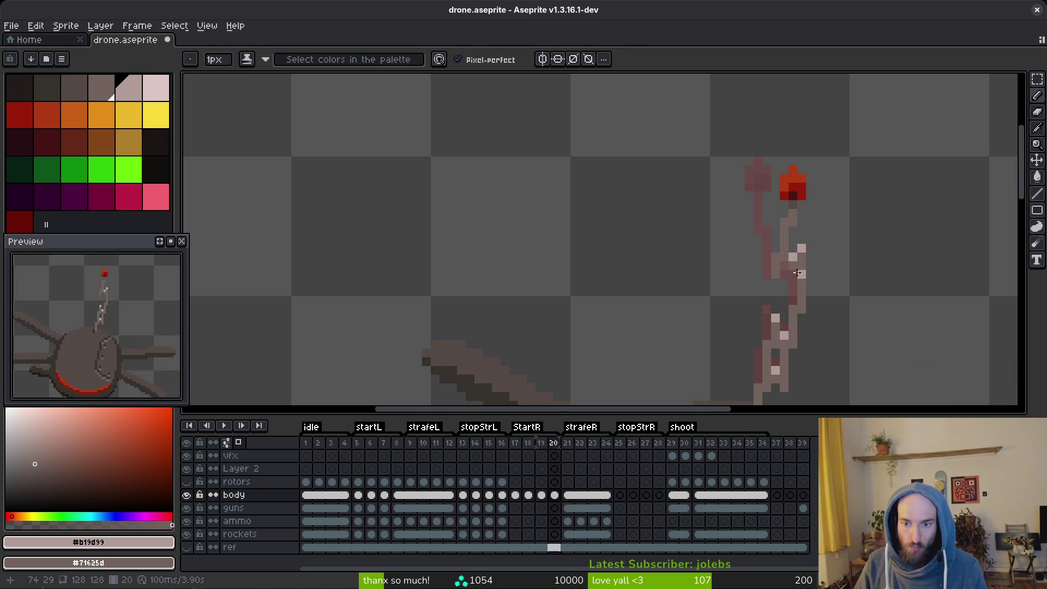
Draw a bright green stroke up the antenna's middle, undoing the two stray green pixels.
key("e")
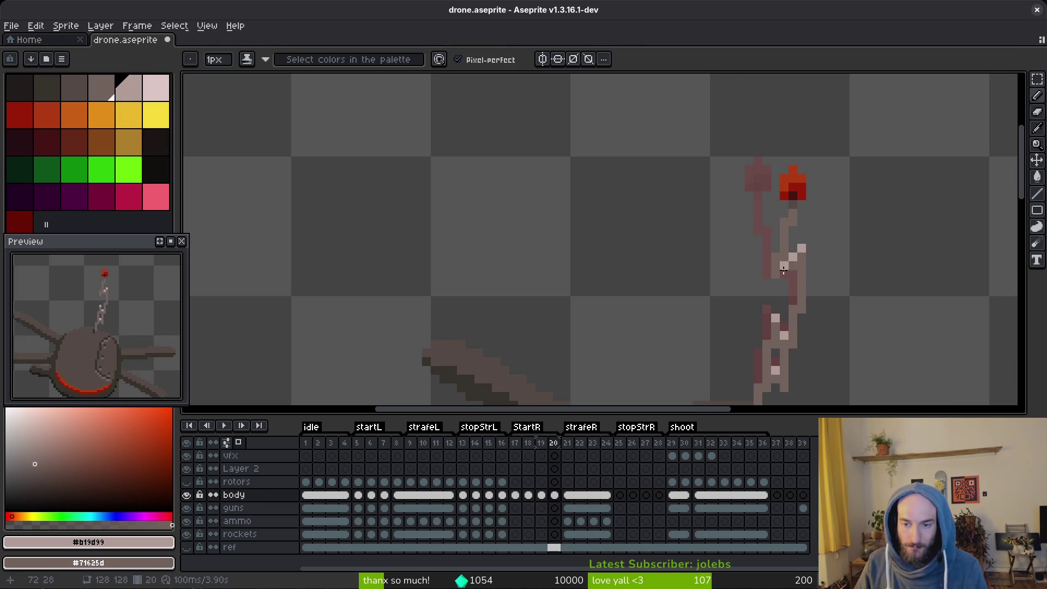
scroll(775, 283, "down", 3)
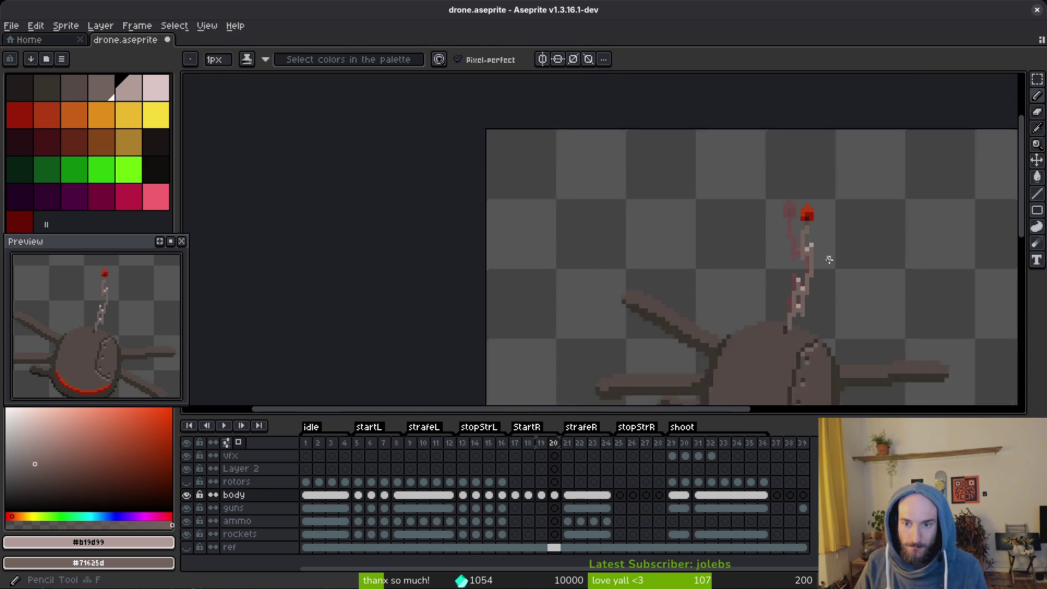
key("i")
key("b")
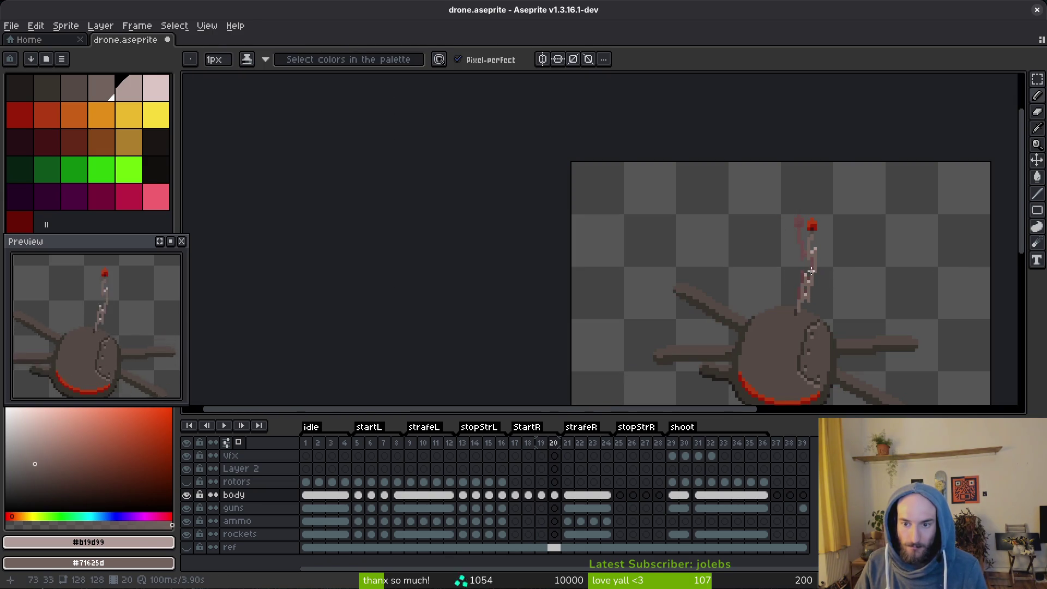
scroll(810, 267, "up", 3)
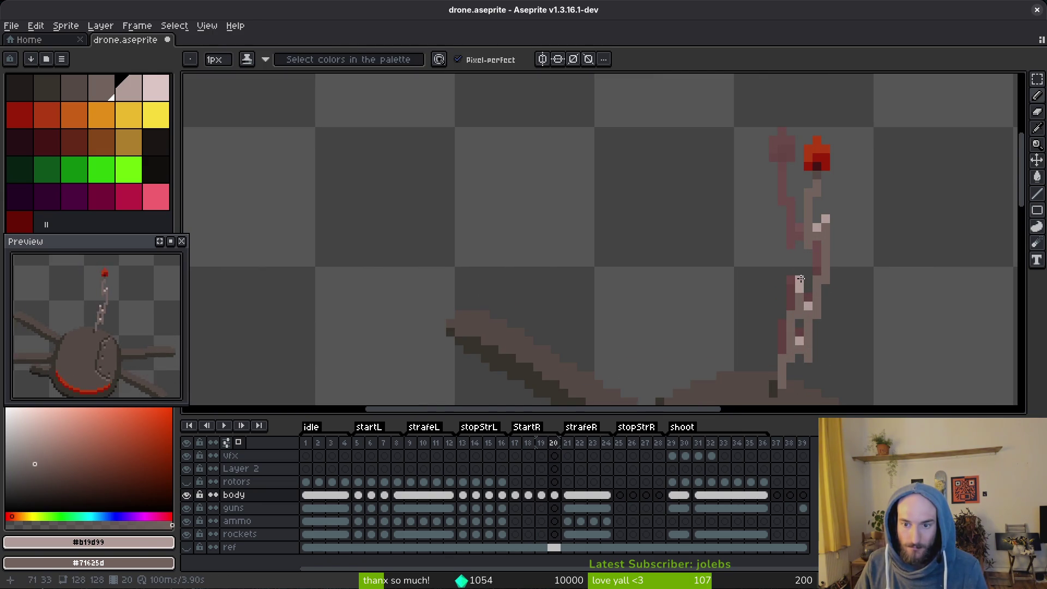
left_click(103, 172)
left_click_drag(800, 280, 819, 234)
left_click(834, 253)
key("ctrl+z")
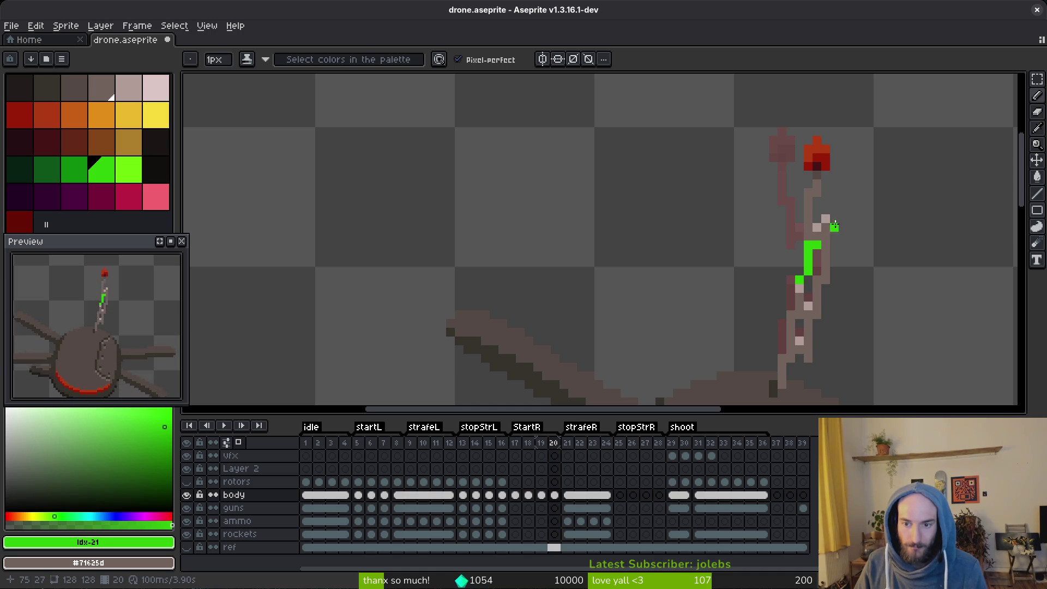
key("ctrl+z")
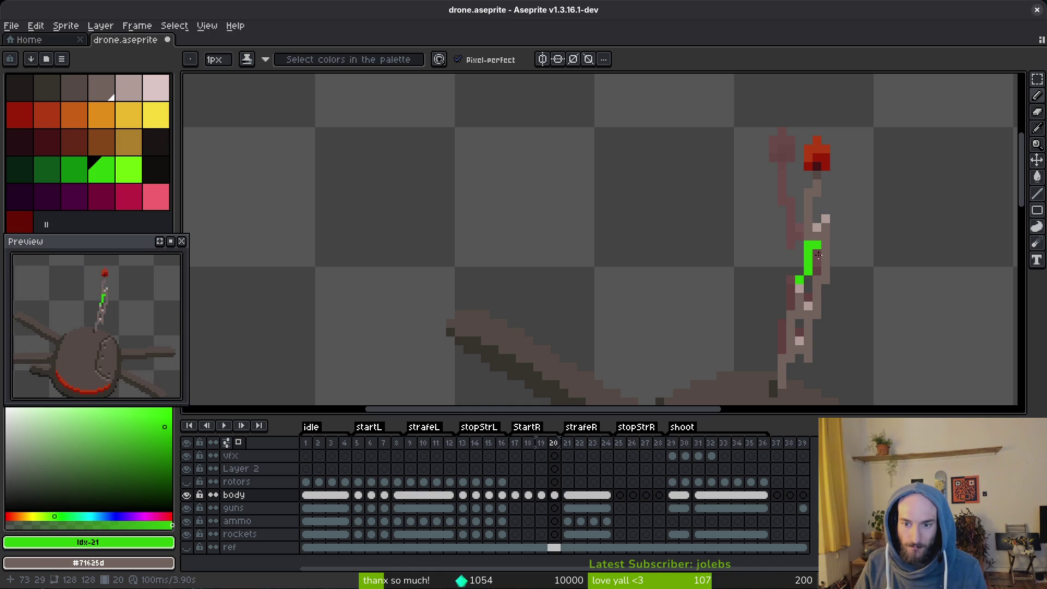
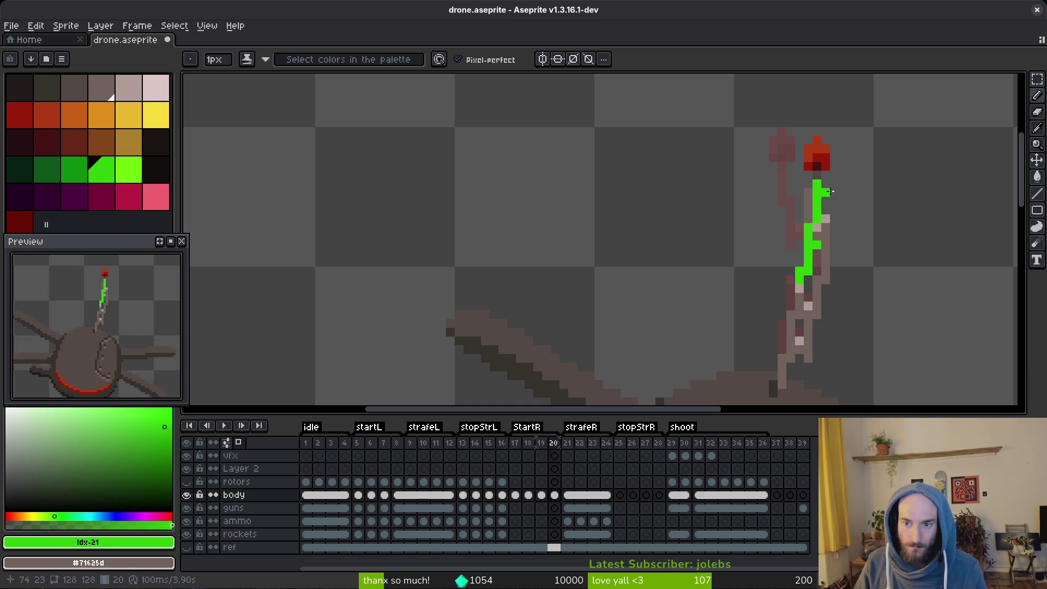
Nudge the red antenna tip one pixel down and one pixel right with the marquee.
key("m")
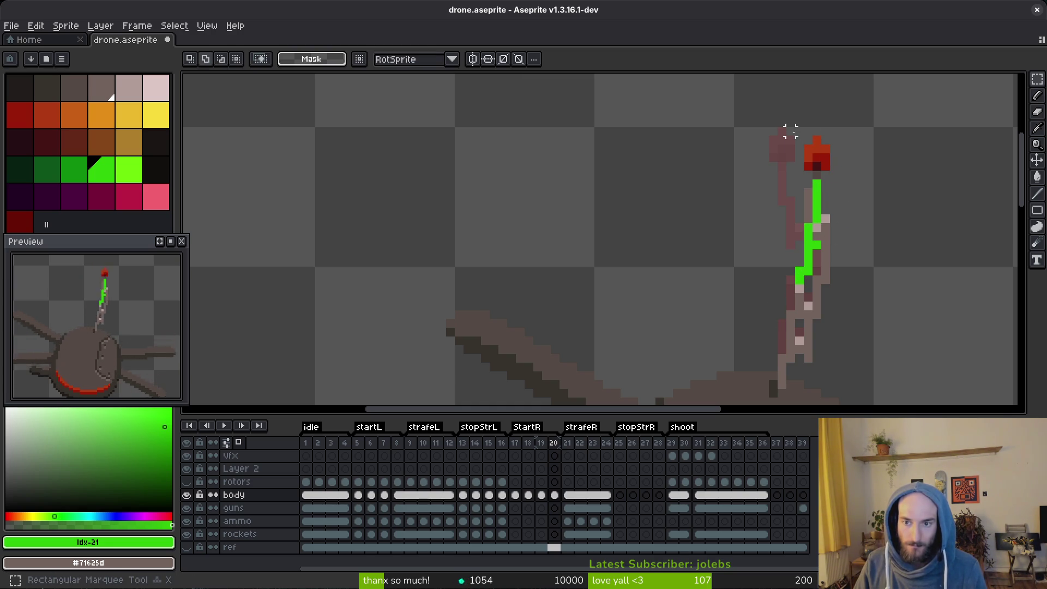
mouse_move(784, 124)
left_mouse_down()
mouse_move(843, 183)
mouse_move(835, 170)
left_mouse_up()
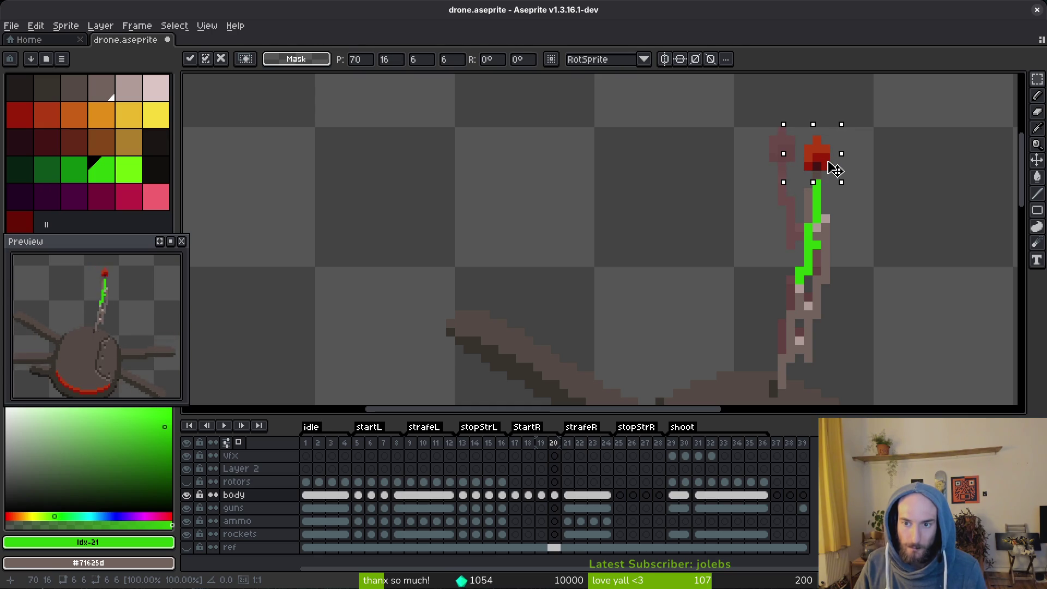
key("ctrl+d")
left_click_drag(784, 125, 843, 183)
left_click_drag(818, 153, 833, 166)
key("ctrl+d")
mouse_move(775, 124)
left_mouse_down()
mouse_move(850, 182)
mouse_move(838, 176)
left_mouse_up()
key("ctrl+d")
Sample the tip's dark red and orange-red, undo the last tip move, and save.
left_click(829, 164, "alt")
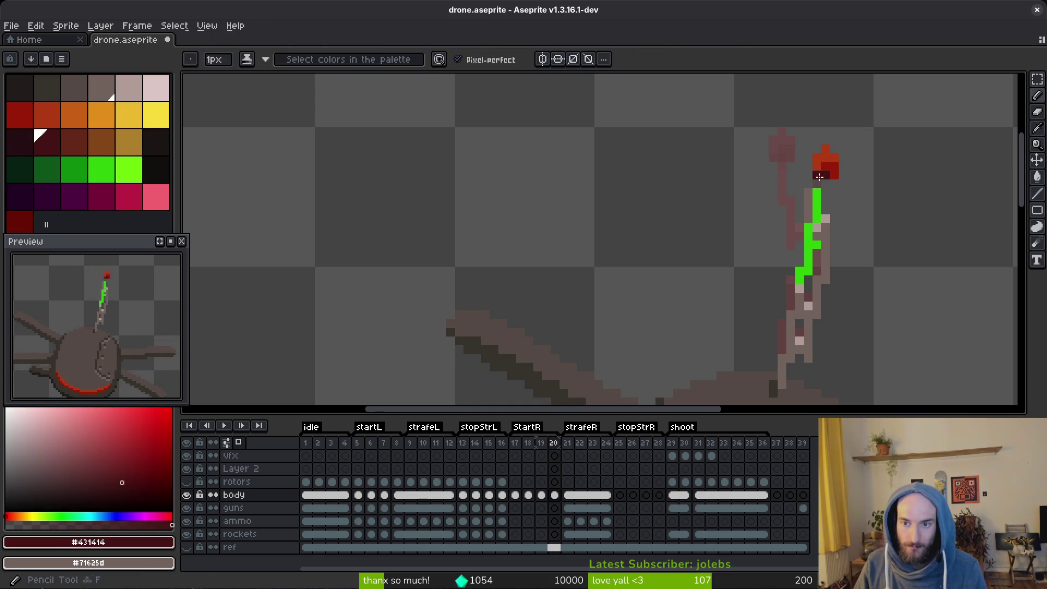
left_click(834, 160, "alt")
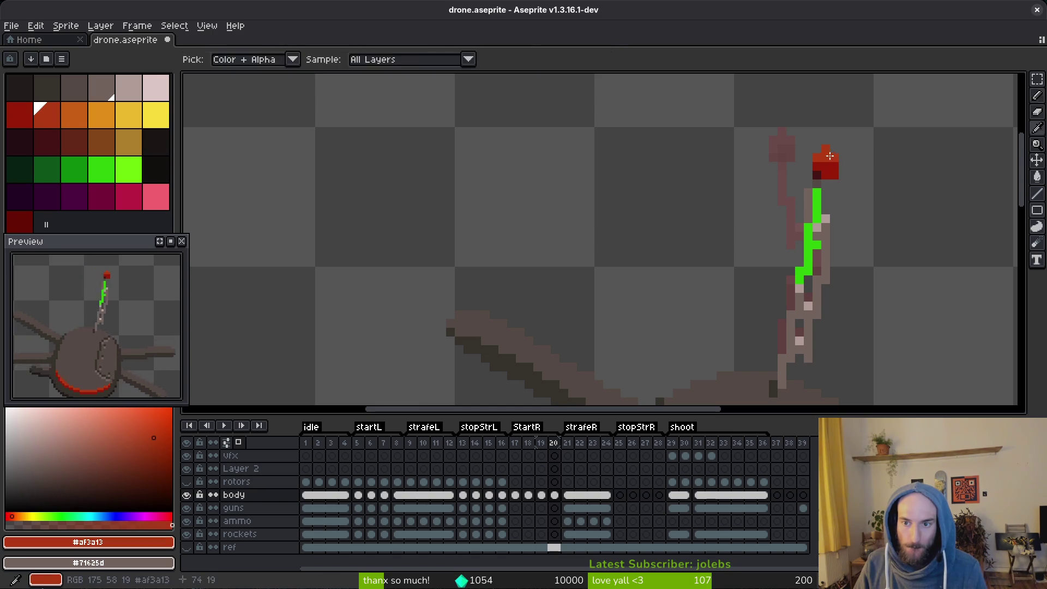
scroll(850, 193, "down", 2)
scroll(830, 163, "up", 2)
key("ctrl+s")
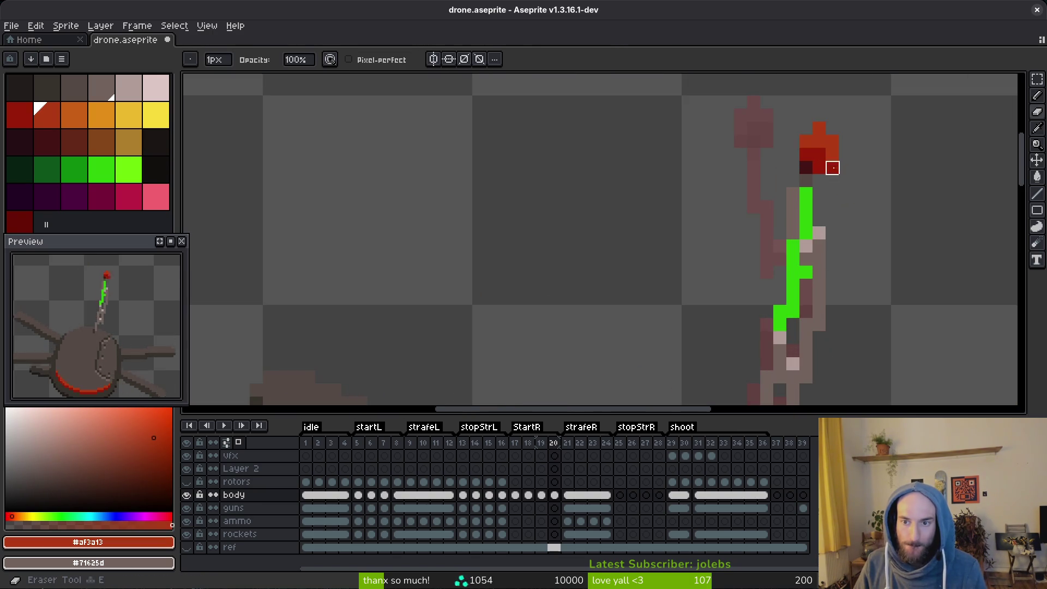
scroll(830, 164, "down", 2)
scroll(869, 213, "down", 1)
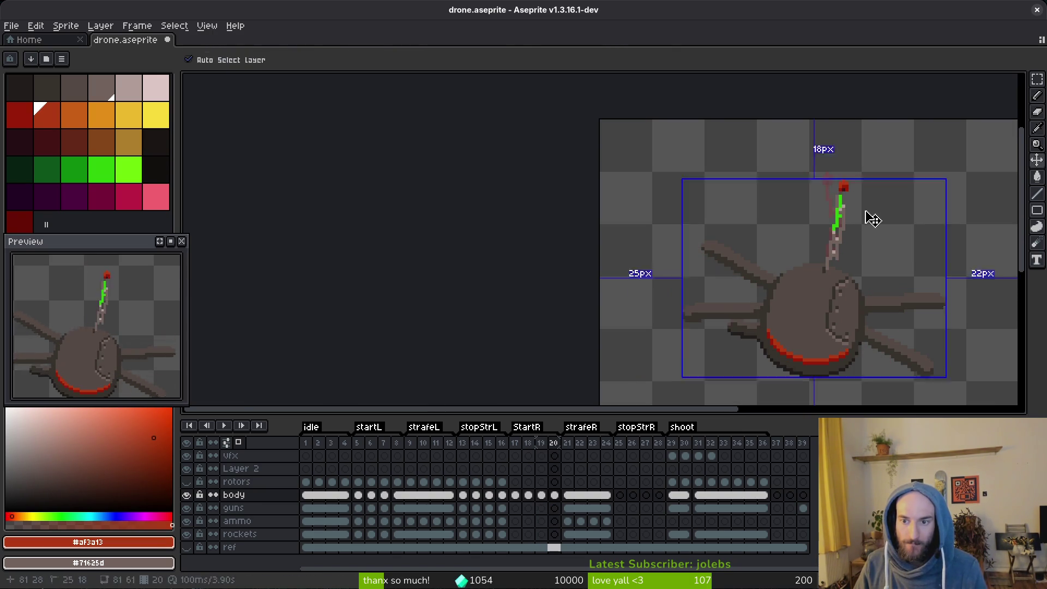
scroll(865, 223, "up", 2)
key("ctrl+z")
key("ctrl+s")
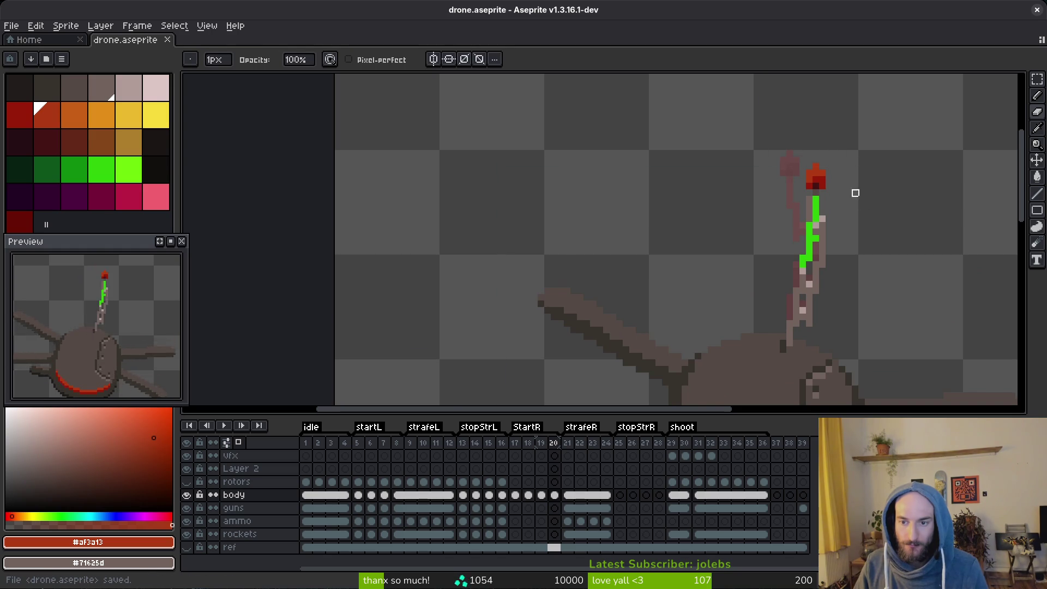
scroll(843, 219, "up", 2)
Add a green mast pixel and shift the green mast section beneath the tip.
left_click(796, 199, "alt")
scroll(807, 240, "down", 2)
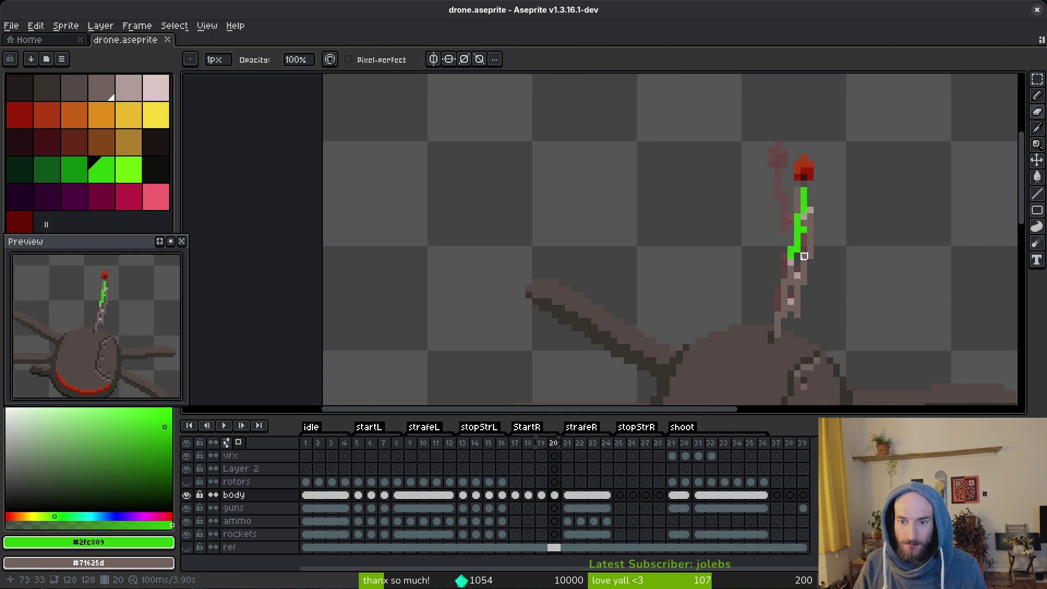
scroll(791, 327, "up", 1)
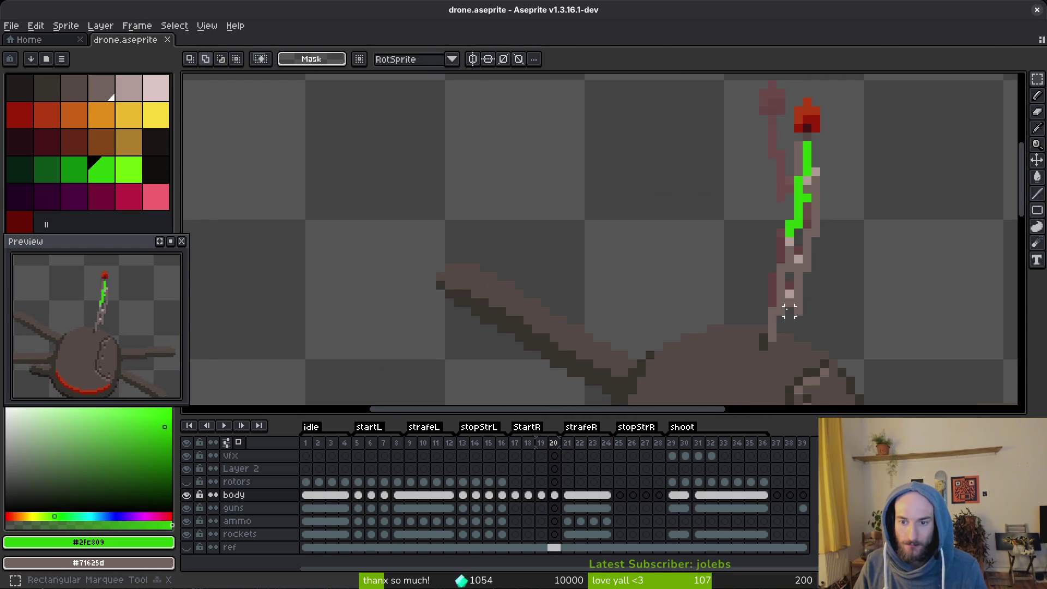
left_click(789, 320)
key("m")
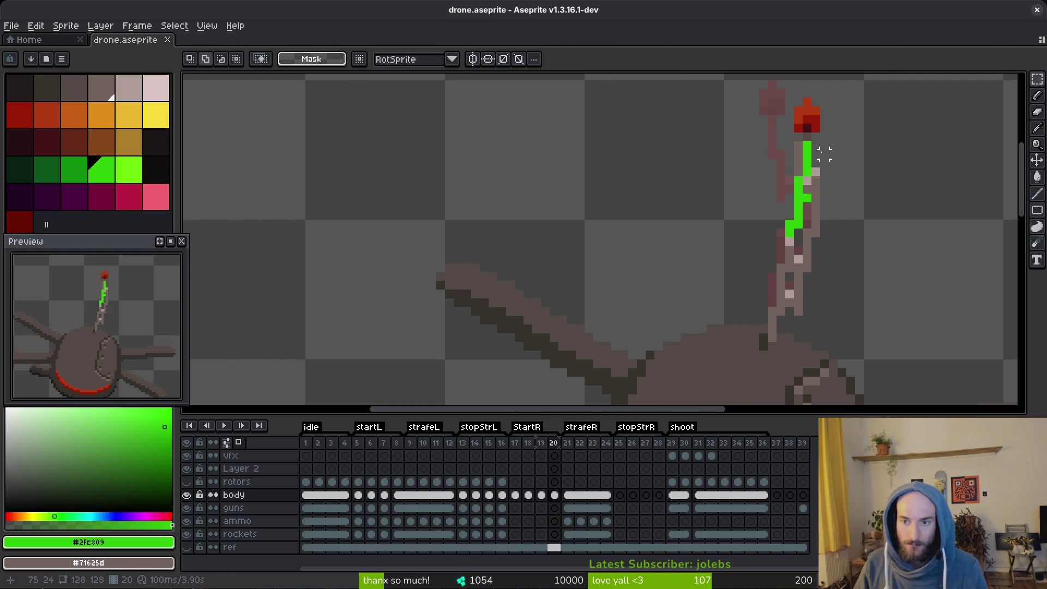
mouse_move(837, 160)
left_mouse_down()
mouse_move(777, 286)
mouse_move(793, 292)
left_mouse_up()
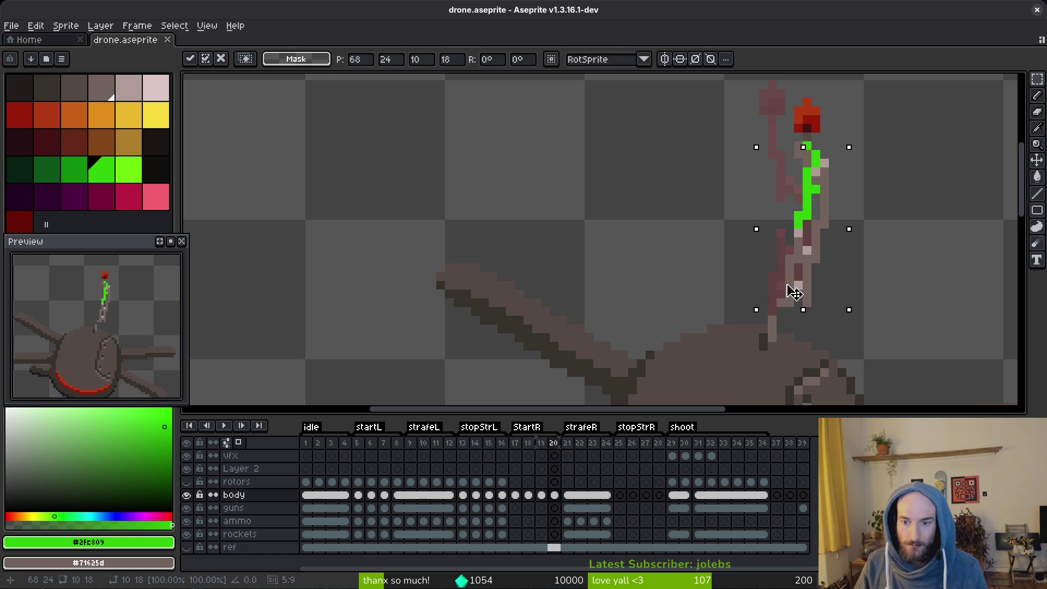
left_click(771, 309)
left_click(772, 312, "alt")
Pick the mast's grey-brown and darker grey-brown shades for the pencil.
key("b")
scroll(802, 290, "up", 2)
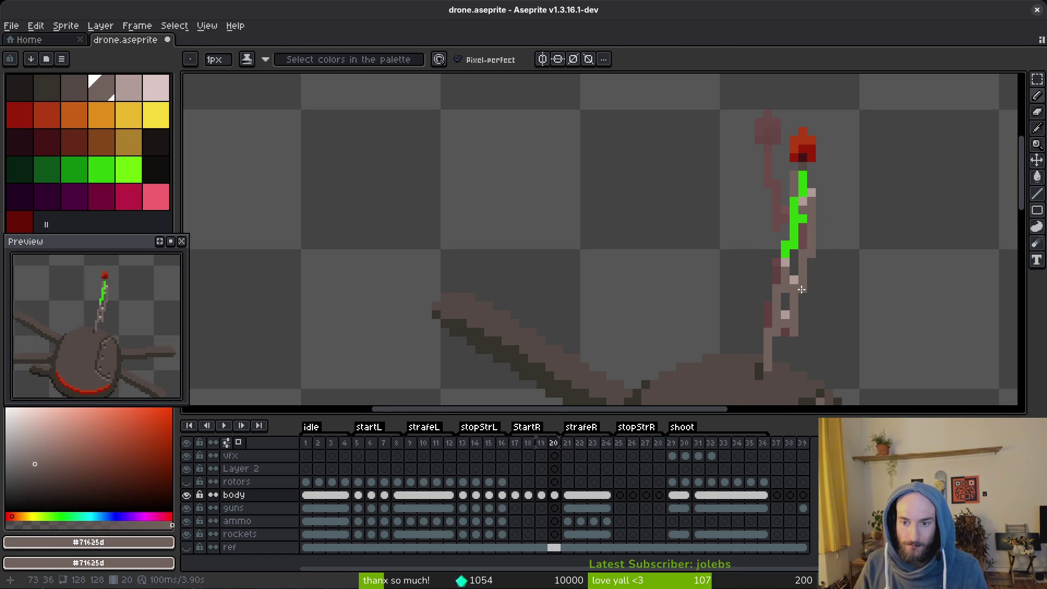
left_click(759, 367, "alt")
left_click(763, 376, "alt")
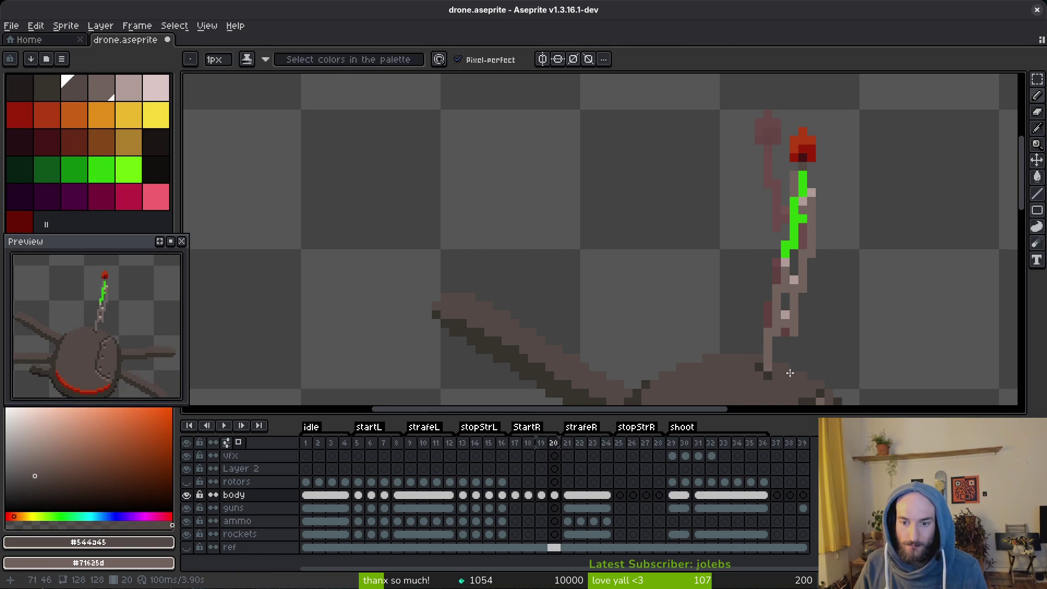
scroll(791, 373, "down", 2)
scroll(791, 341, "up", 2)
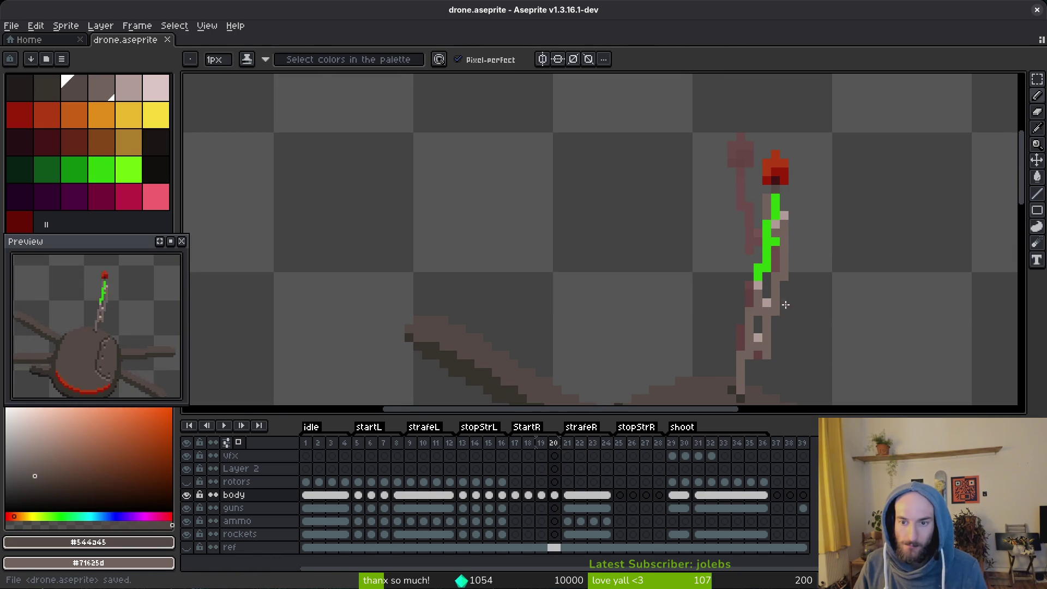
Erase the antenna's lower green pixels and repaint them in the mast's grey-brown.
key("e")
mouse_move(776, 259)
left_mouse_down()
mouse_move(762, 273)
mouse_move(775, 196)
mouse_move(767, 216)
left_mouse_up()
key("ctrl+z")
key("b")
left_click(766, 249, "alt")
key("e")
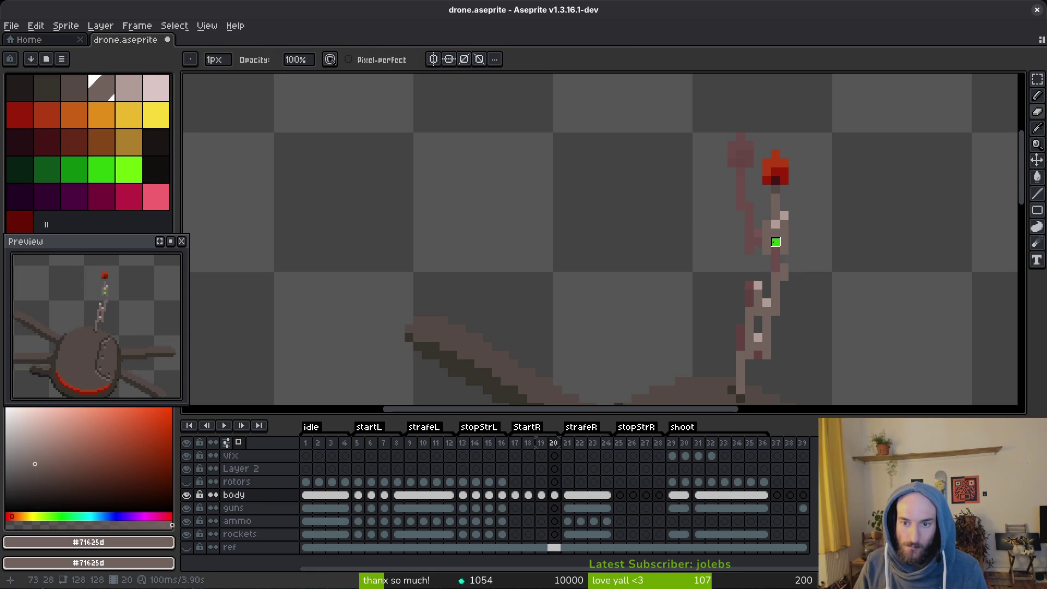
left_click(776, 242)
key("b")
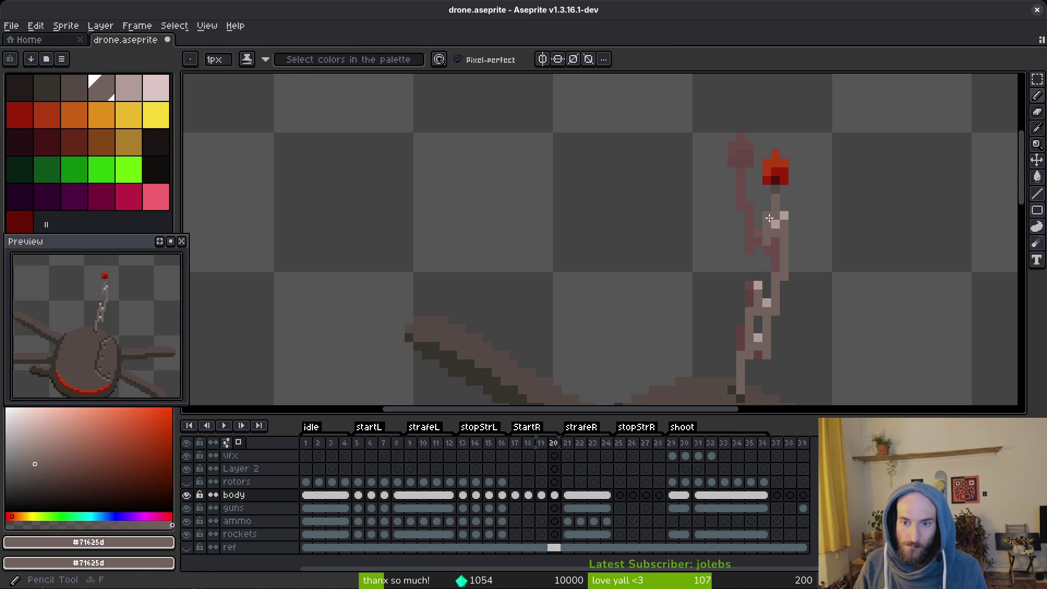
key("ctrl+z")
Finish clearing the green mast pixels and save drone.aseprite.
scroll(819, 239, "down", 2)
scroll(819, 239, "up", 2)
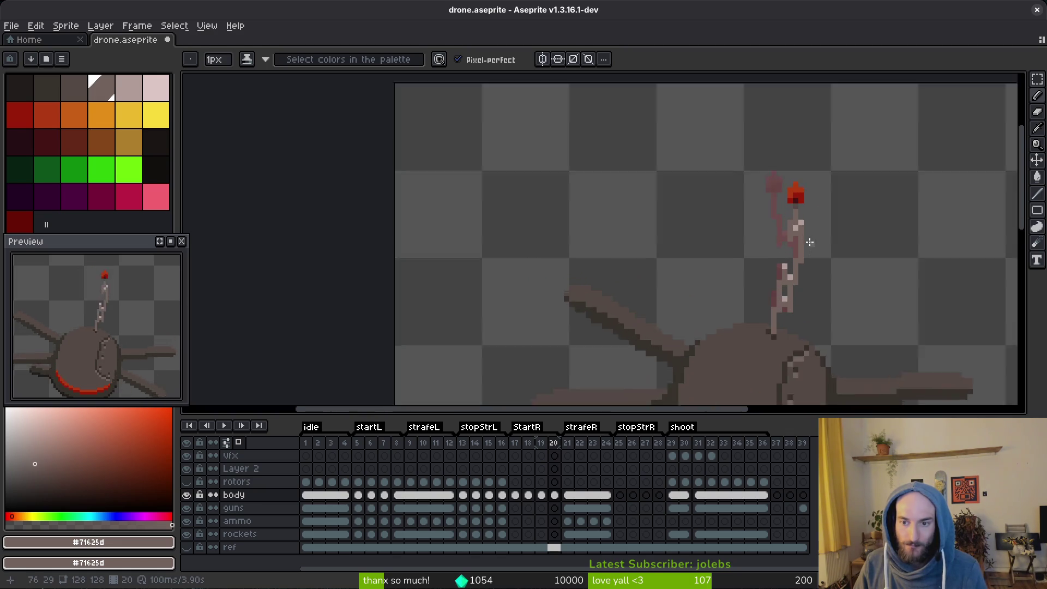
key("e")
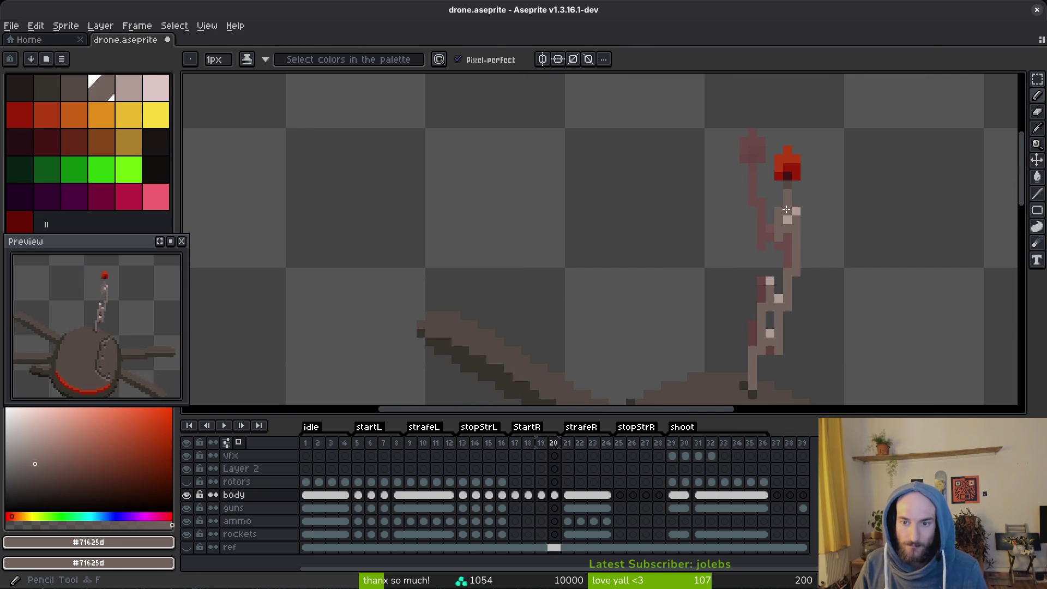
scroll(840, 237, "down", 2)
key("b")
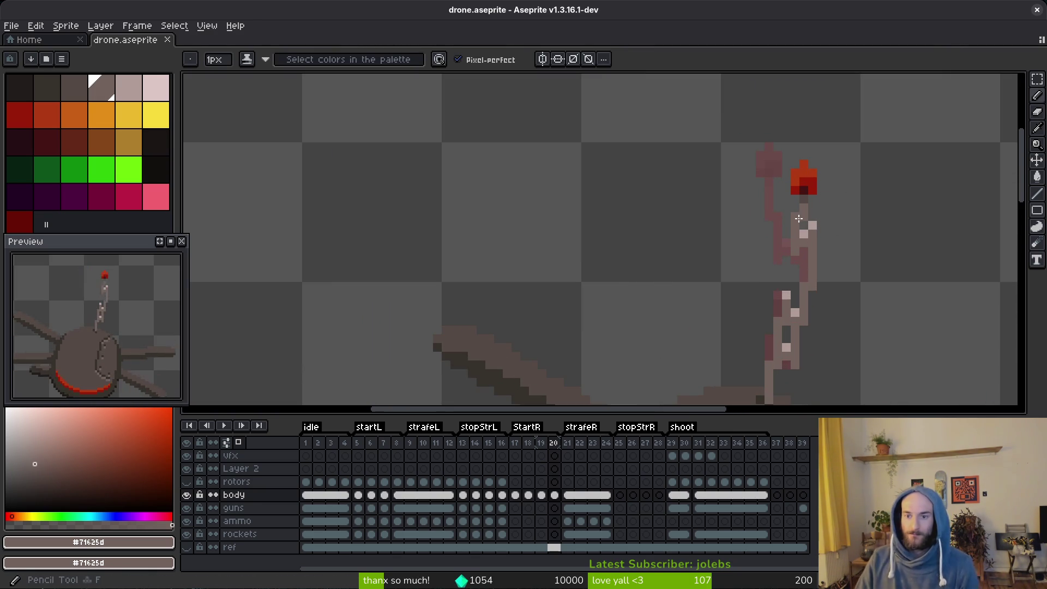
key("ctrl+s")
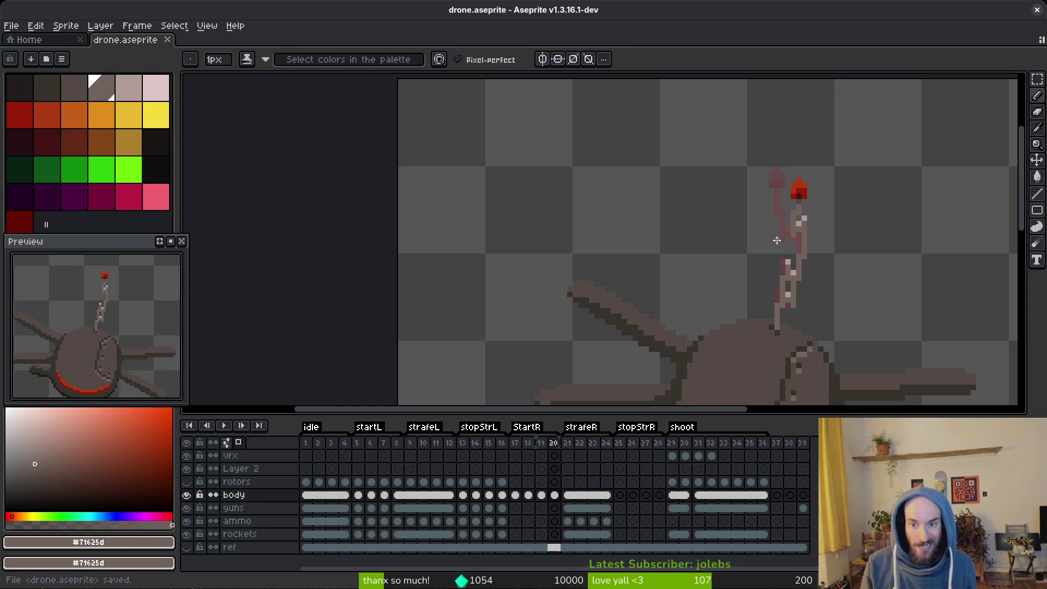
Raise the red antenna tip one pixel and save the sprite again.
scroll(807, 186, "up", 2)
key("m")
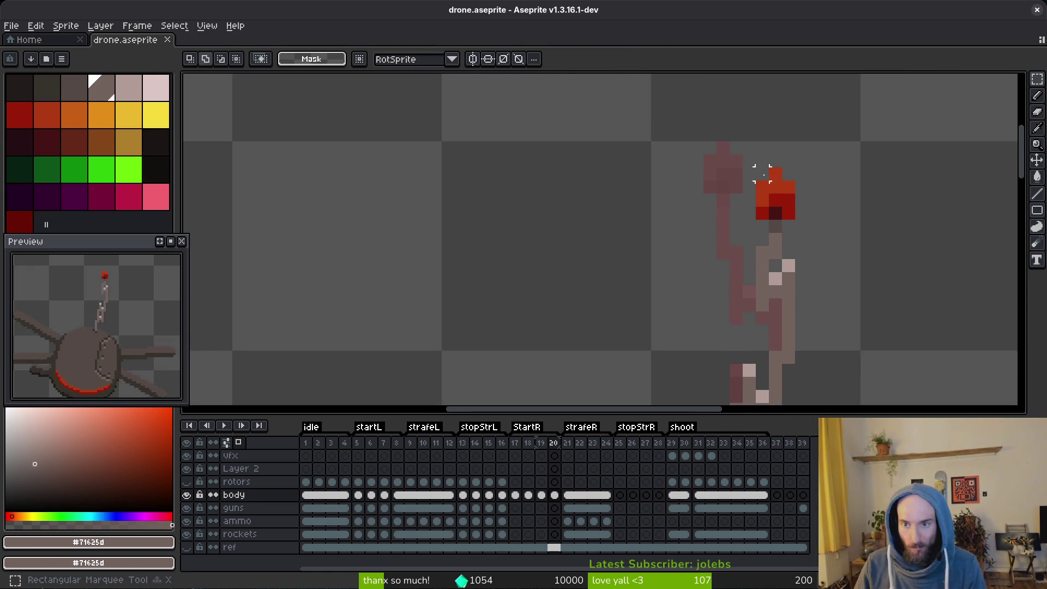
left_click_drag(731, 154, 811, 221)
key("Up")
key("b")
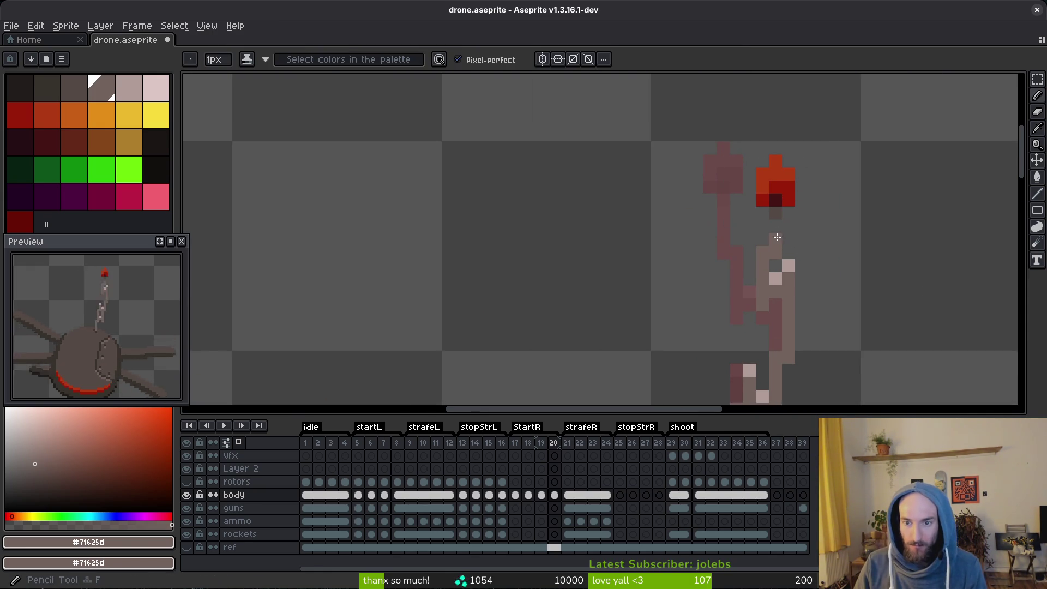
key("ctrl+s")
scroll(816, 259, "down", 4)
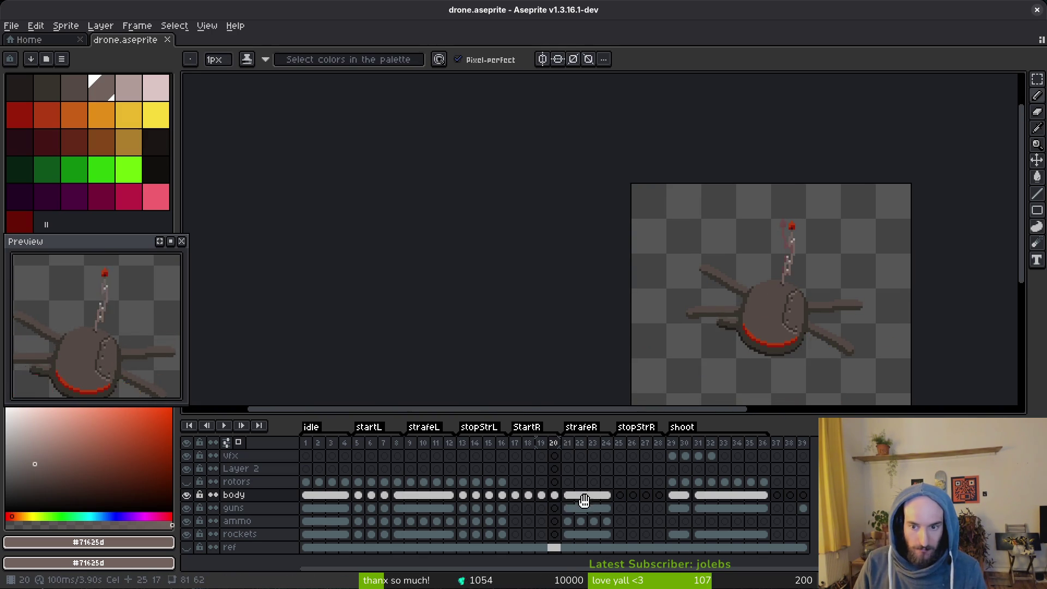
Compare the body cels across frames 18–21, settling on frame 19.
key("Right")
key("Left")
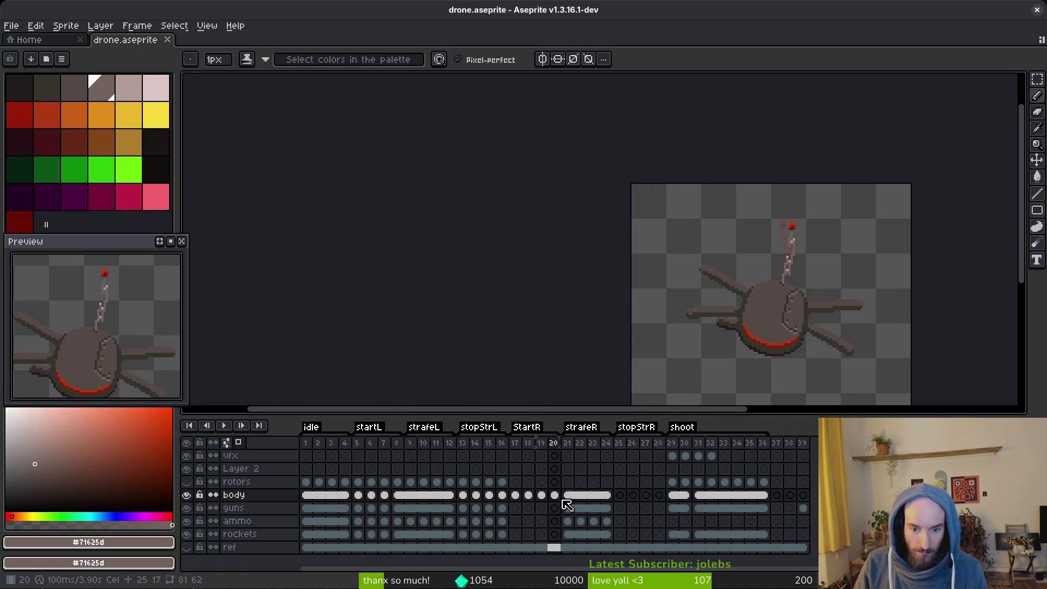
left_click_drag(554, 495, 568, 495)
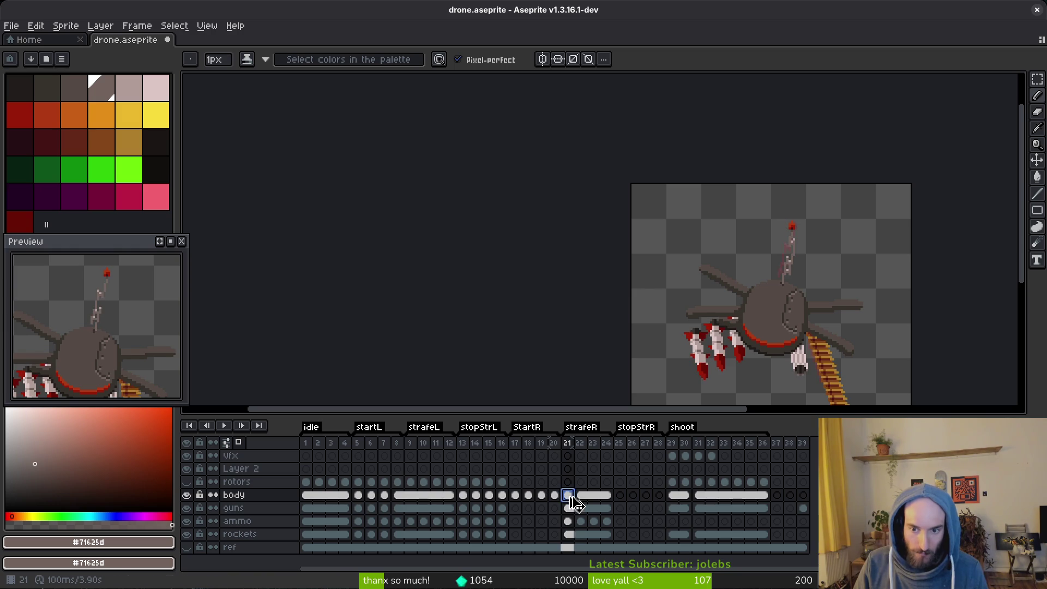
key("Left")
key("Left")
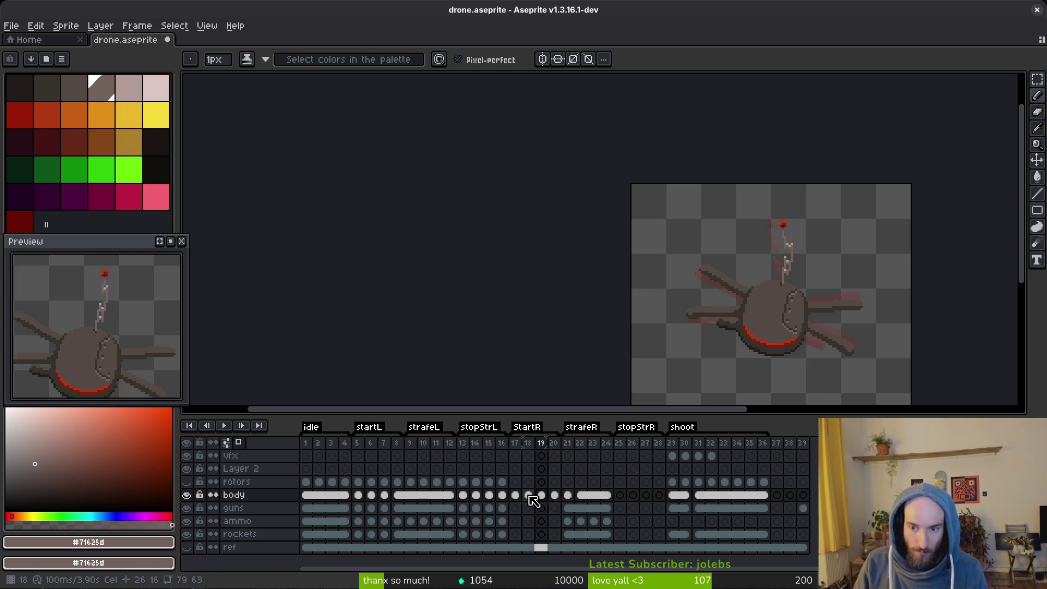
scroll(668, 252, "up", 3)
scroll(638, 227, "up", 4)
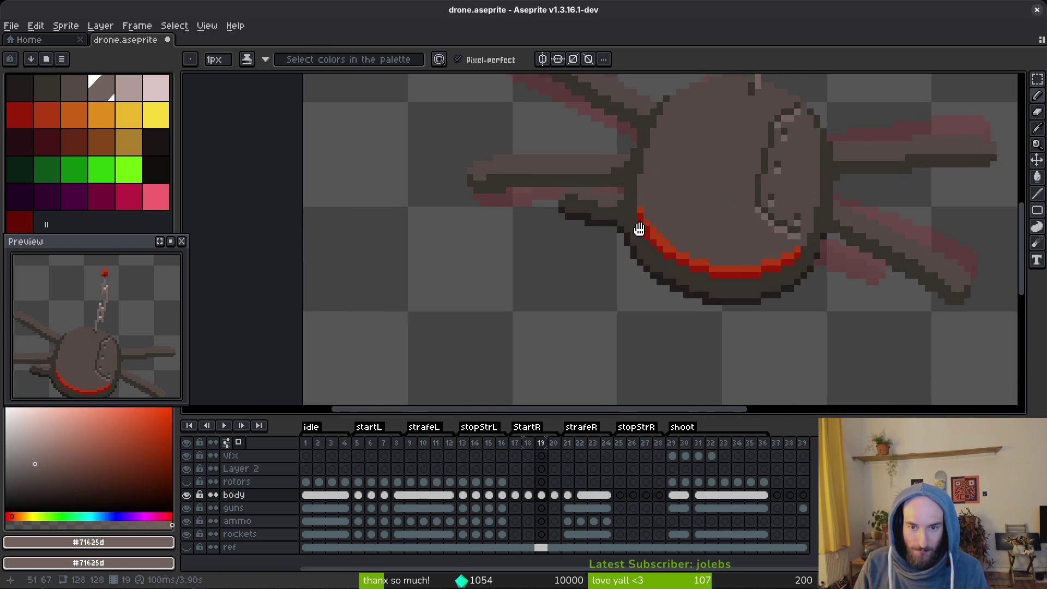
key("e")
key("i")
key("Left")
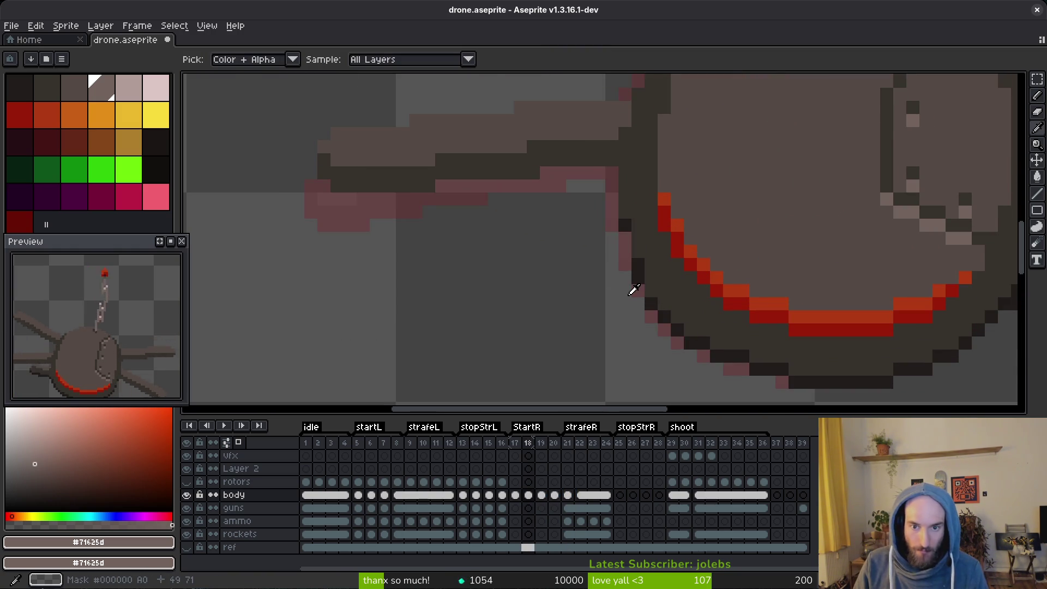
key("Right")
key("Left")
key("Right")
key("Right")
key("Right")
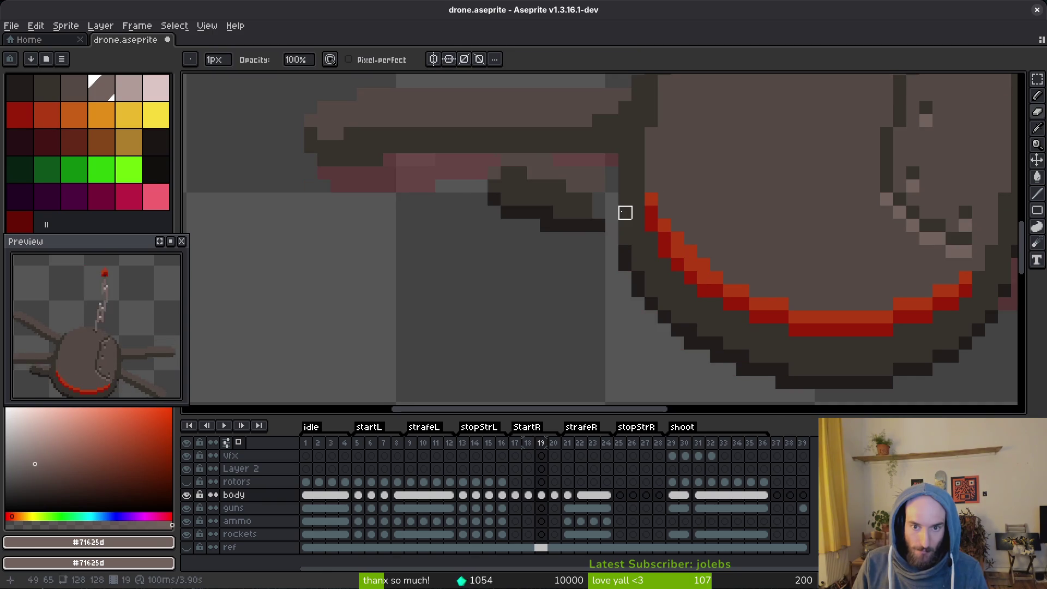
key("Left")
key("Left")
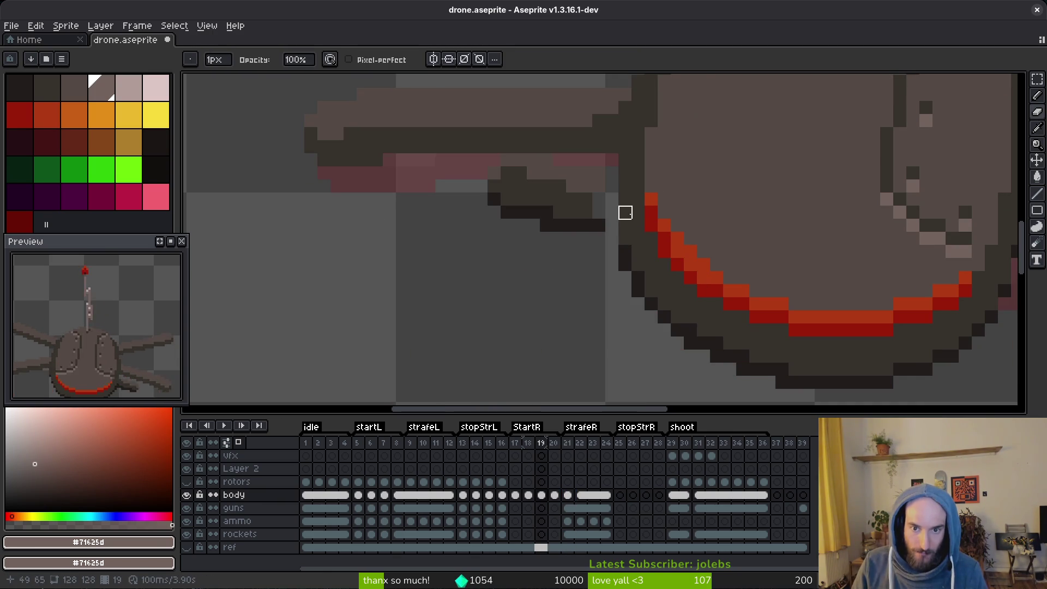
Erase the arm stub on frame 19 and patch the body outline in dark outline colour.
left_click_drag(586, 213, 559, 187)
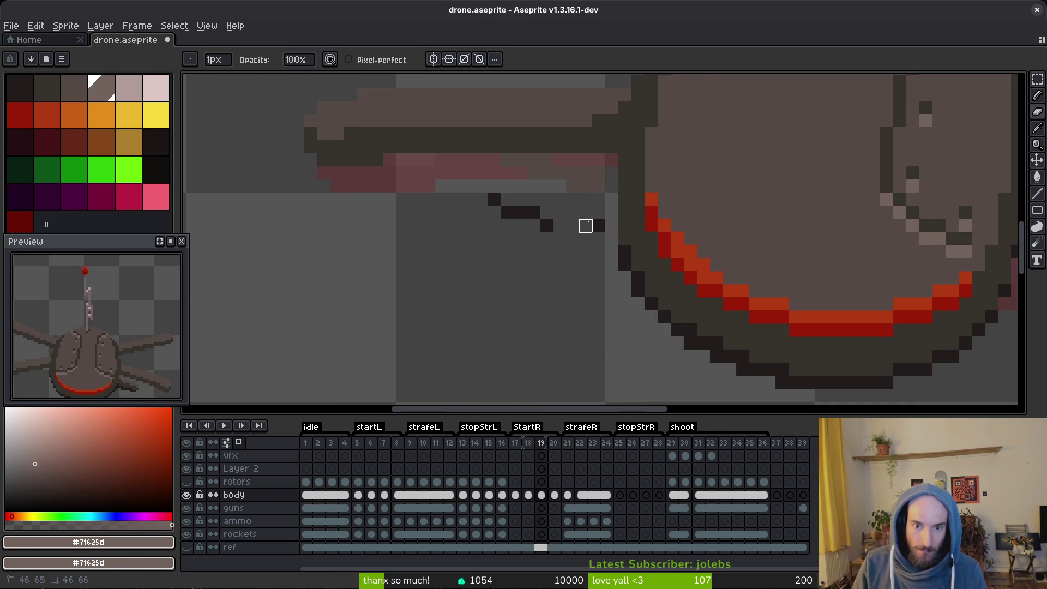
left_click_drag(586, 225, 507, 200)
left_click(494, 199)
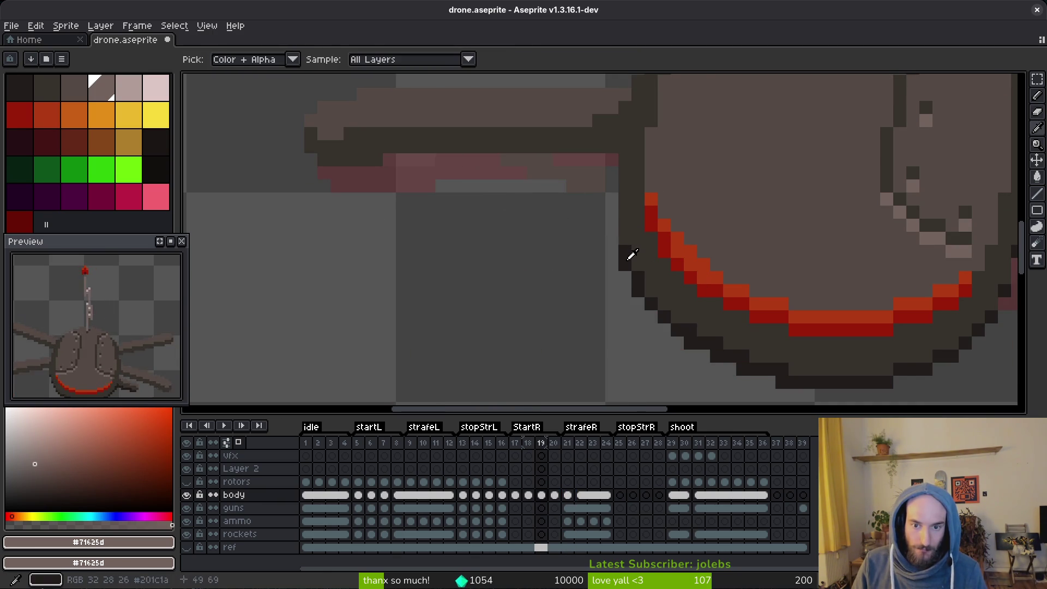
left_click(627, 252, "alt")
left_click_drag(641, 249, 620, 224)
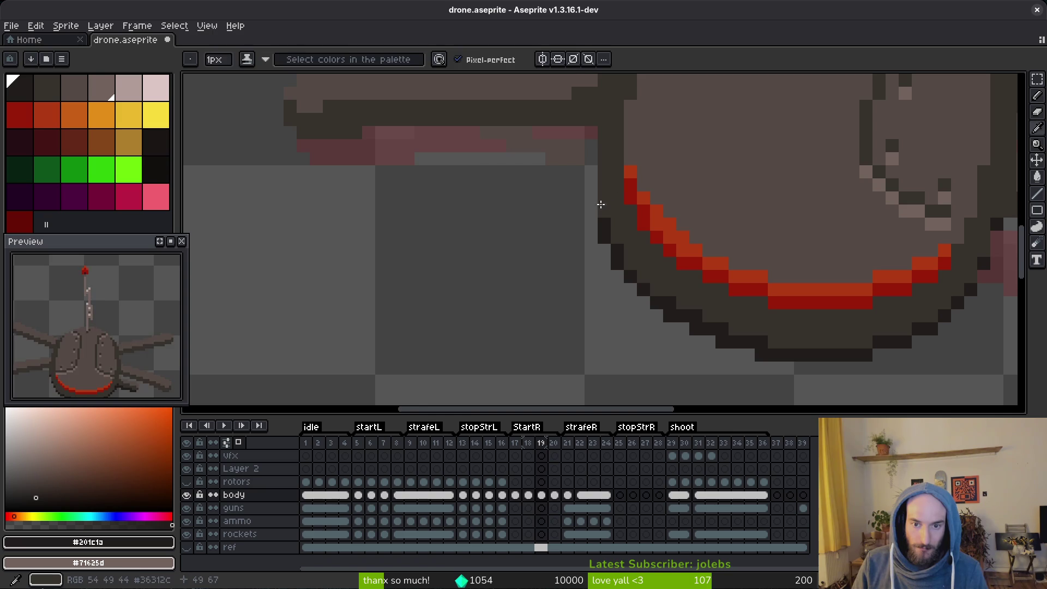
left_click(592, 198)
left_click(600, 186, "alt")
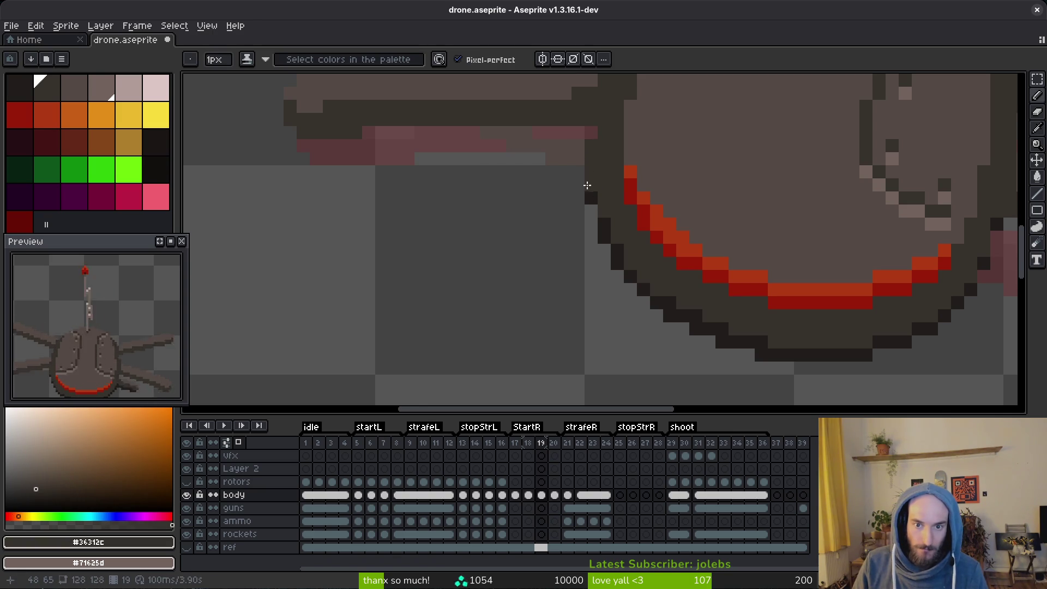
Touch up the patched frame 19 outline with further eraser and pencil edits.
scroll(607, 152, "down", 3)
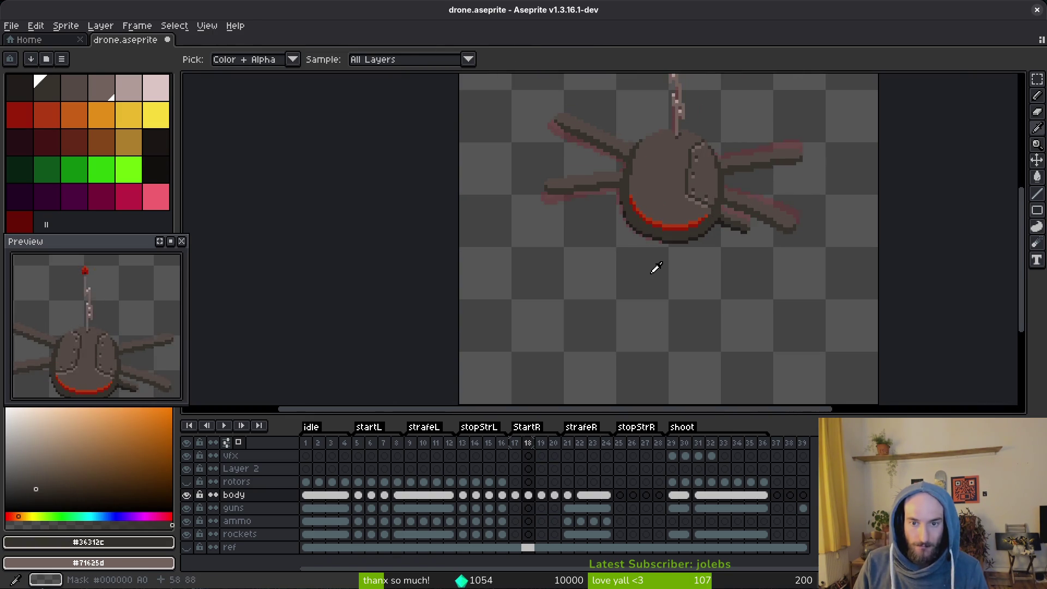
key("e")
scroll(623, 197, "up", 1)
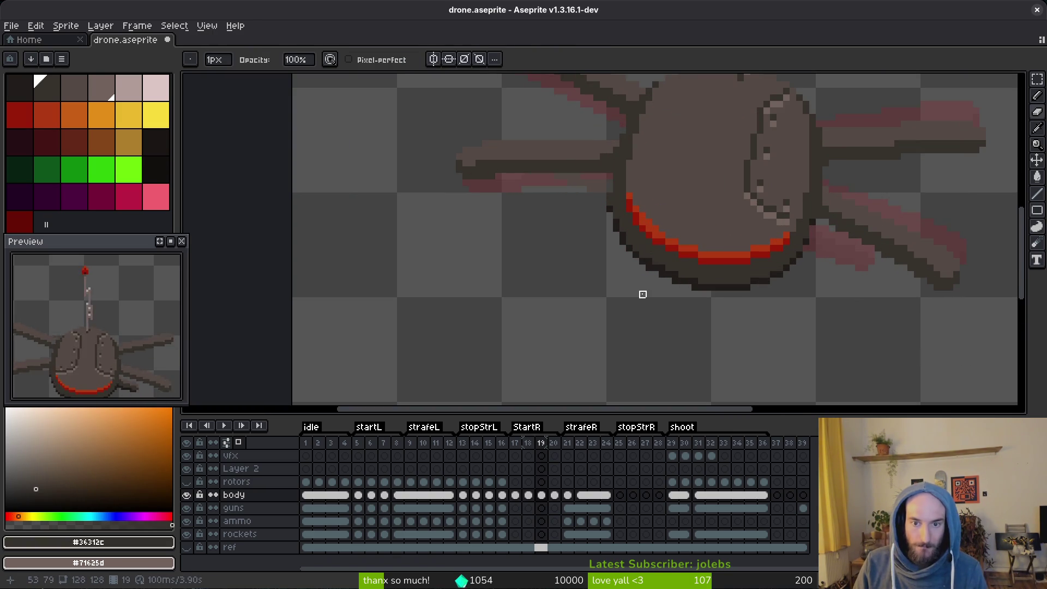
key("f")
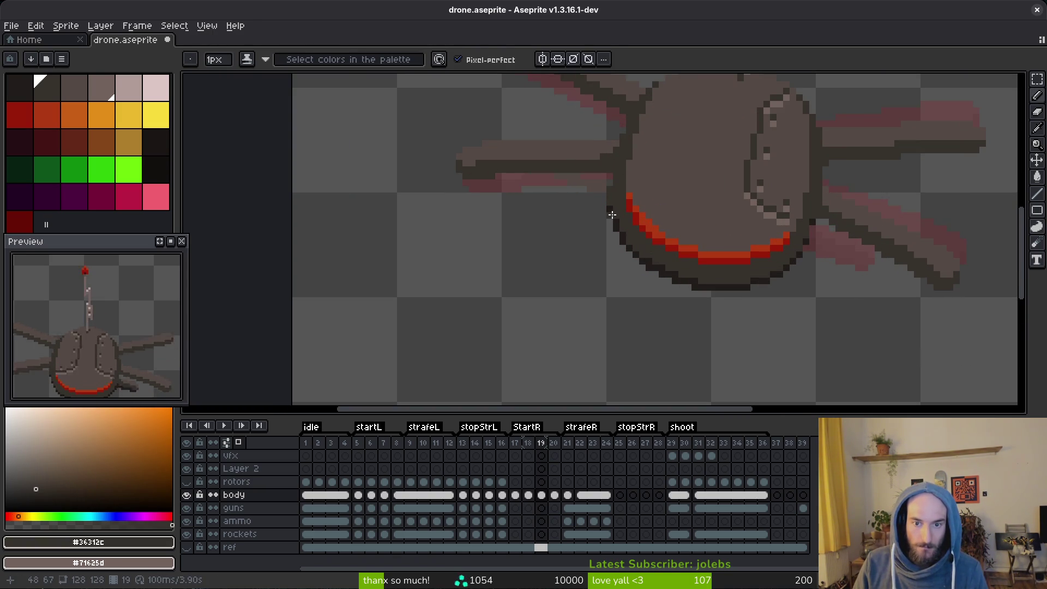
scroll(614, 215, "up", 2)
scroll(632, 228, "down", 1)
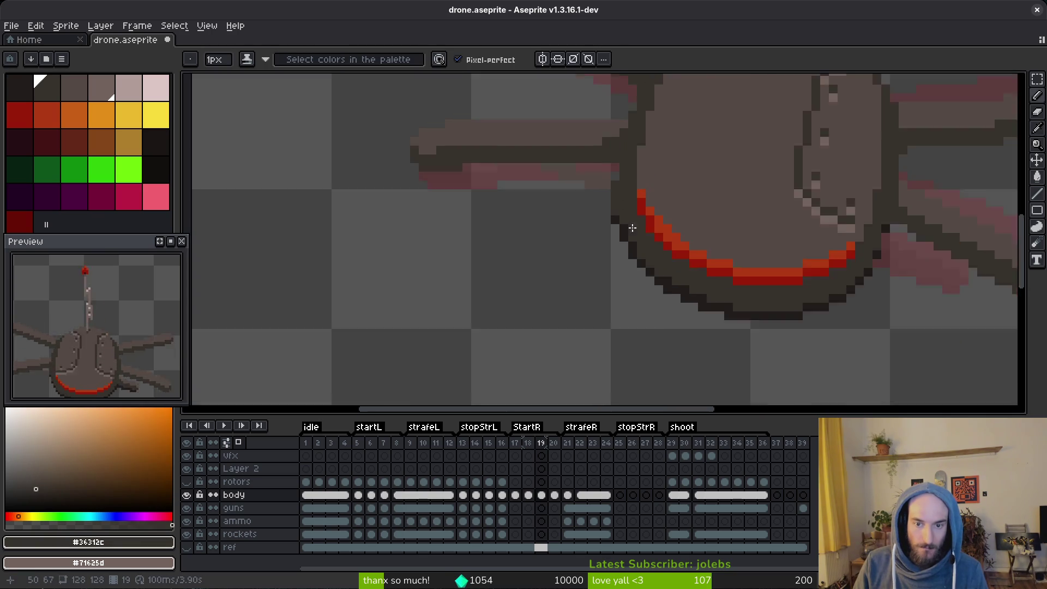
scroll(632, 228, "down", 1)
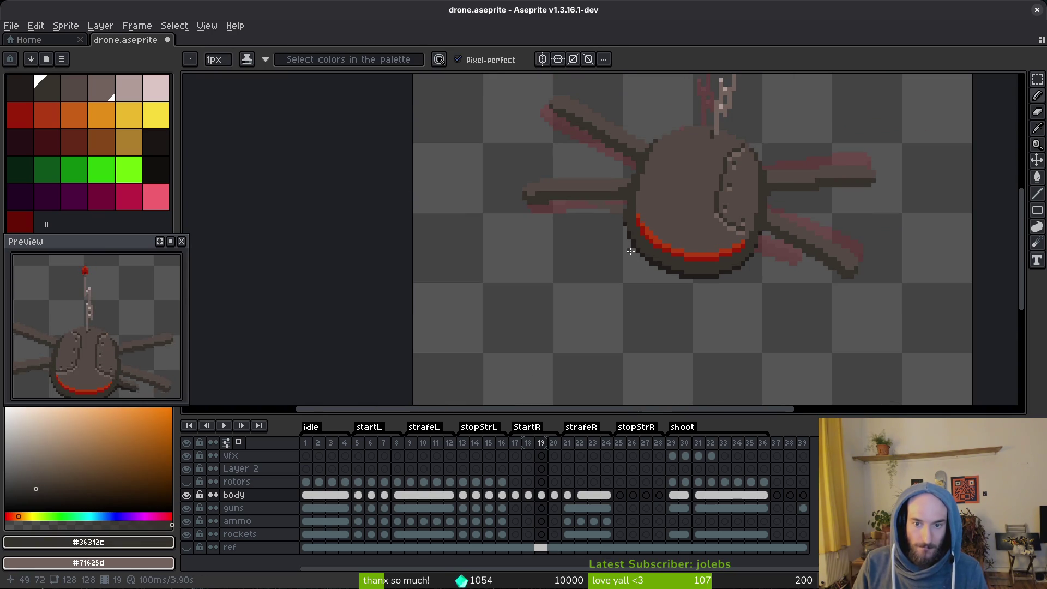
scroll(631, 251, "down", 5)
key("i")
scroll(640, 248, "up", 6)
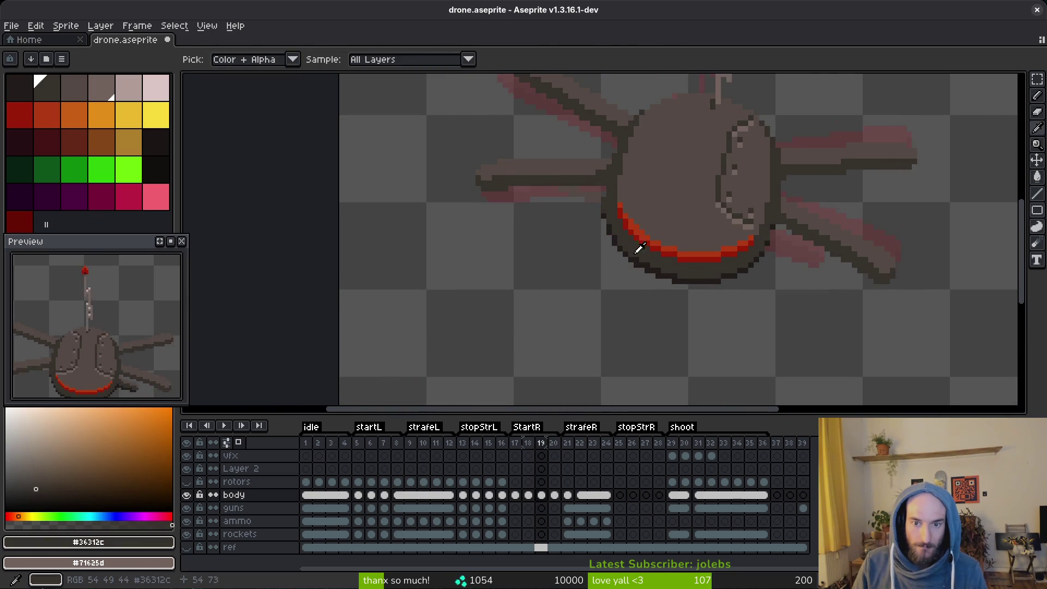
key("b")
scroll(628, 229, "up", 2)
scroll(600, 180, "down", 3)
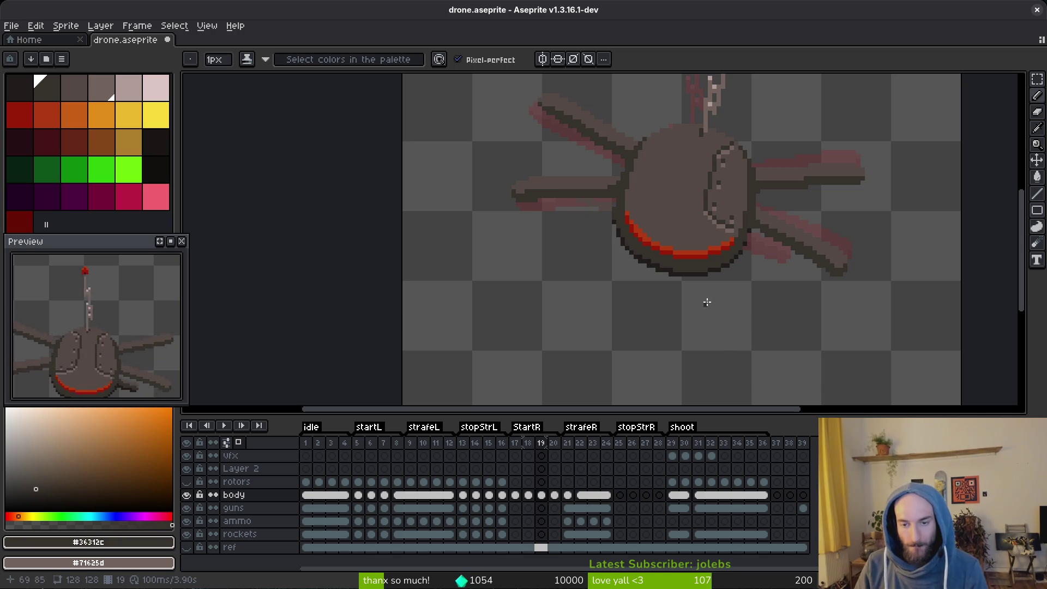
Undo the last outline pencil stroke and move on to frame 20.
key("i")
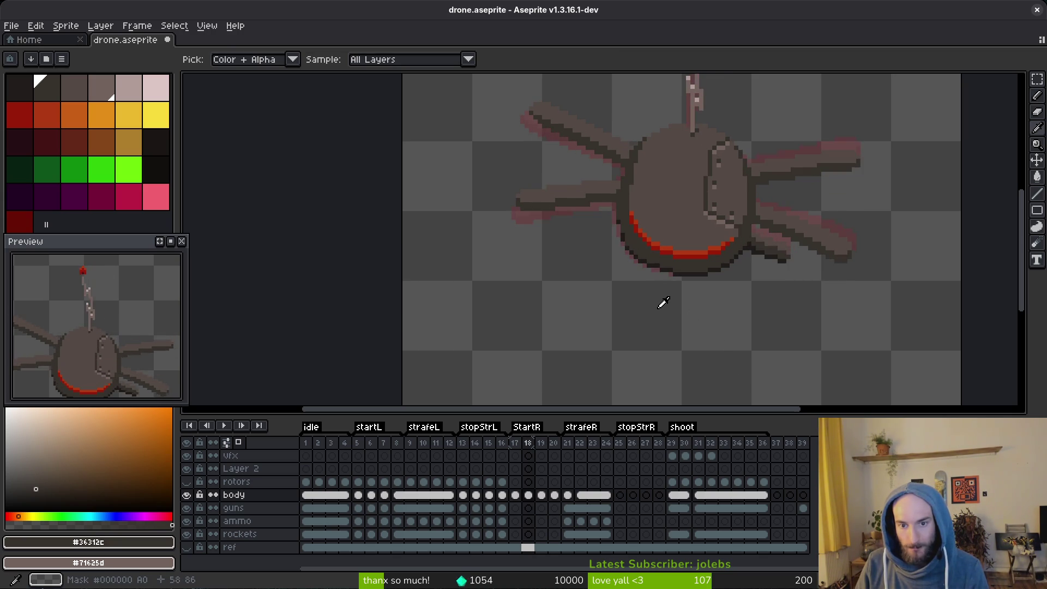
key("b")
scroll(615, 196, "up", 1)
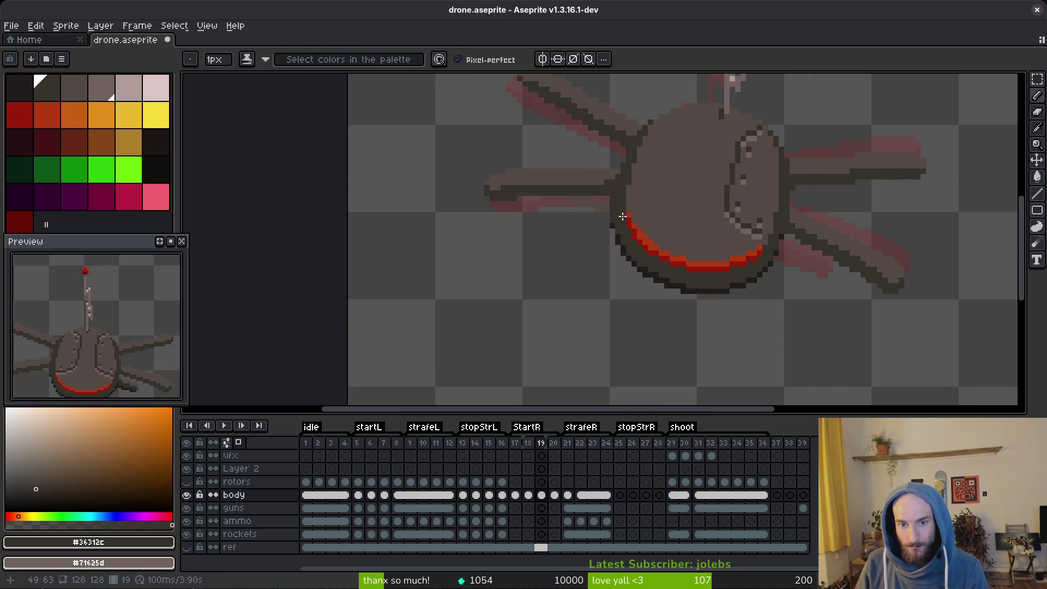
scroll(643, 289, "down", 2)
key("ctrl+z")
key("i")
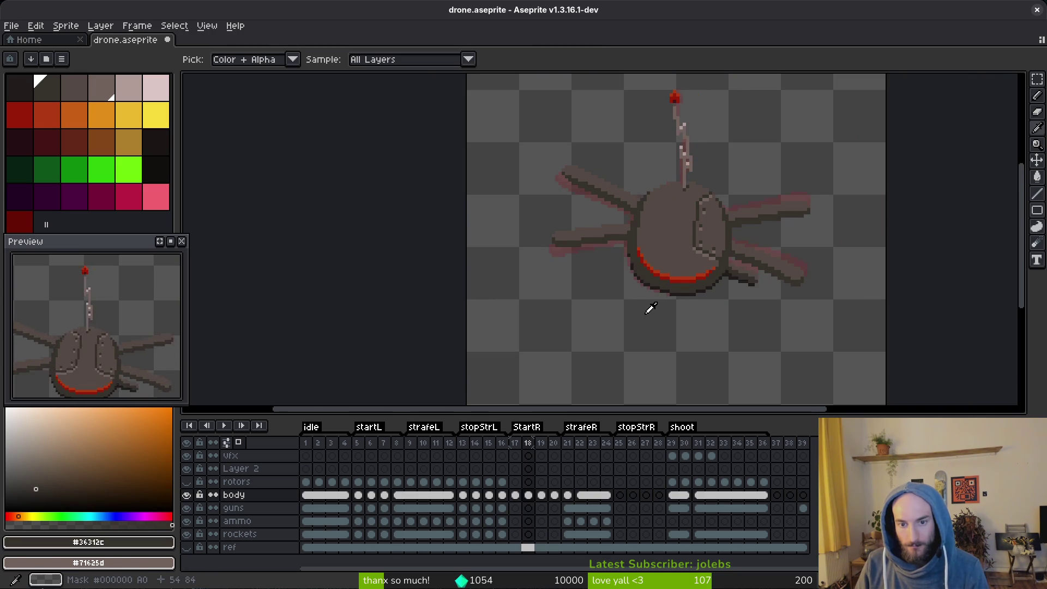
key("b")
scroll(628, 256, "up", 2)
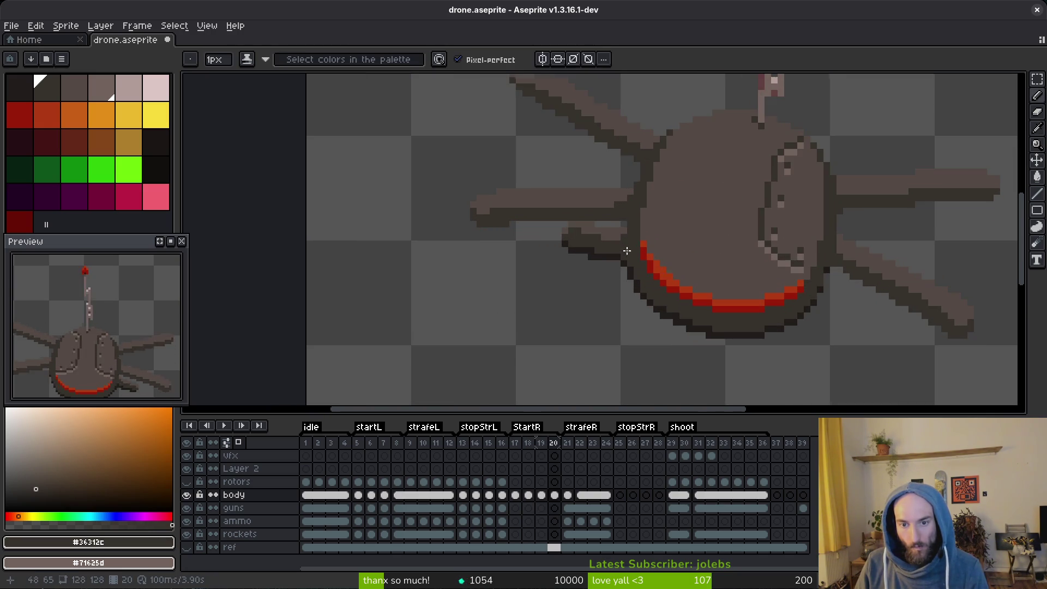
key("i")
key("Right")
key("b")
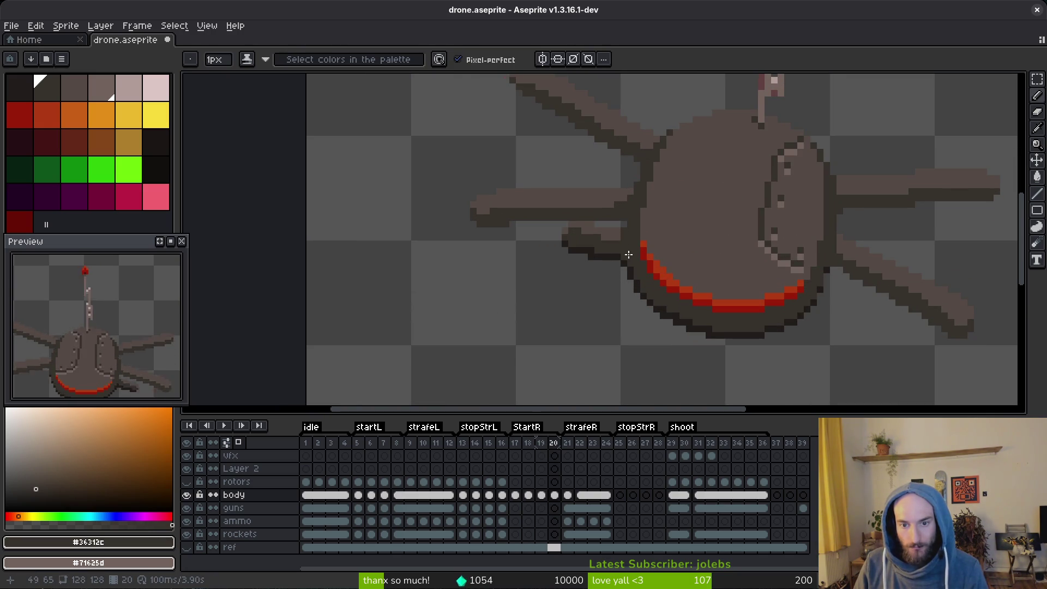
Delete the leftover arm stub left of the body on frame 20, then return to frame 19.
key("i")
key("m")
left_click_drag(623, 219, 546, 289)
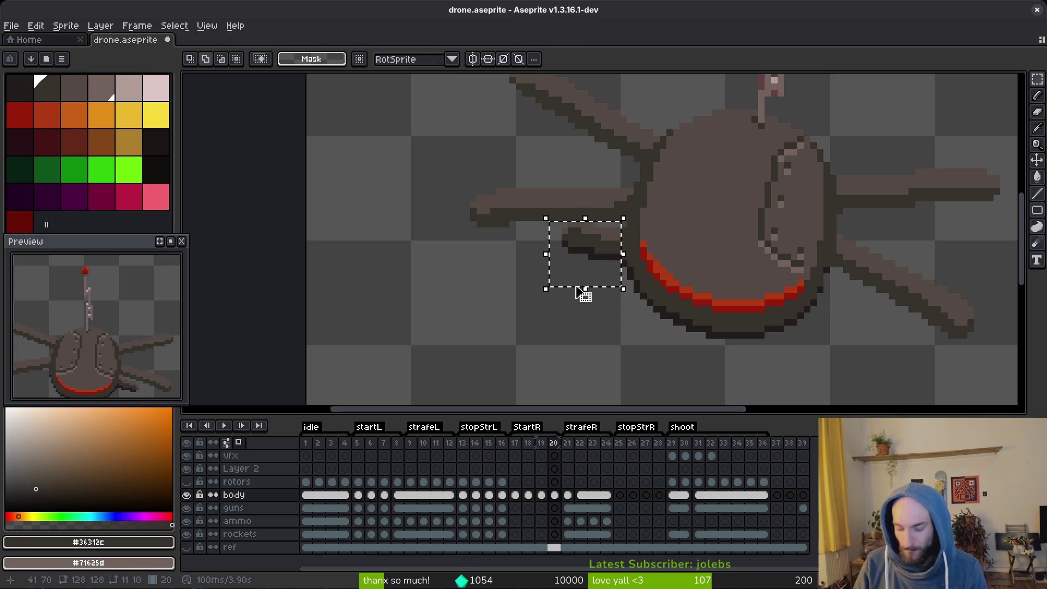
key("Delete")
key("i")
key("m")
scroll(642, 262, "up", 3)
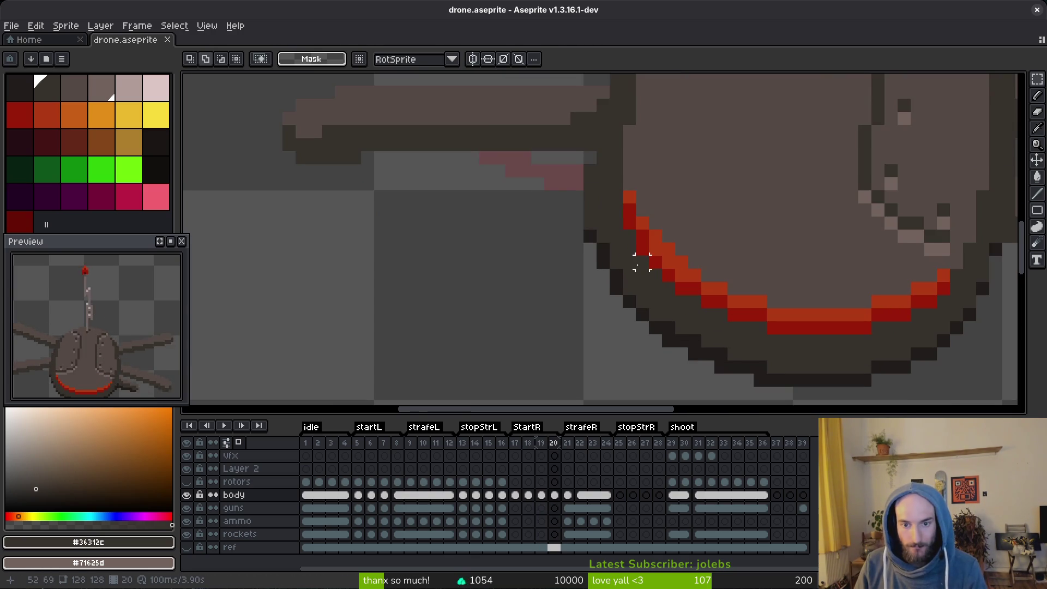
key("i")
key("m")
scroll(671, 288, "down", 4)
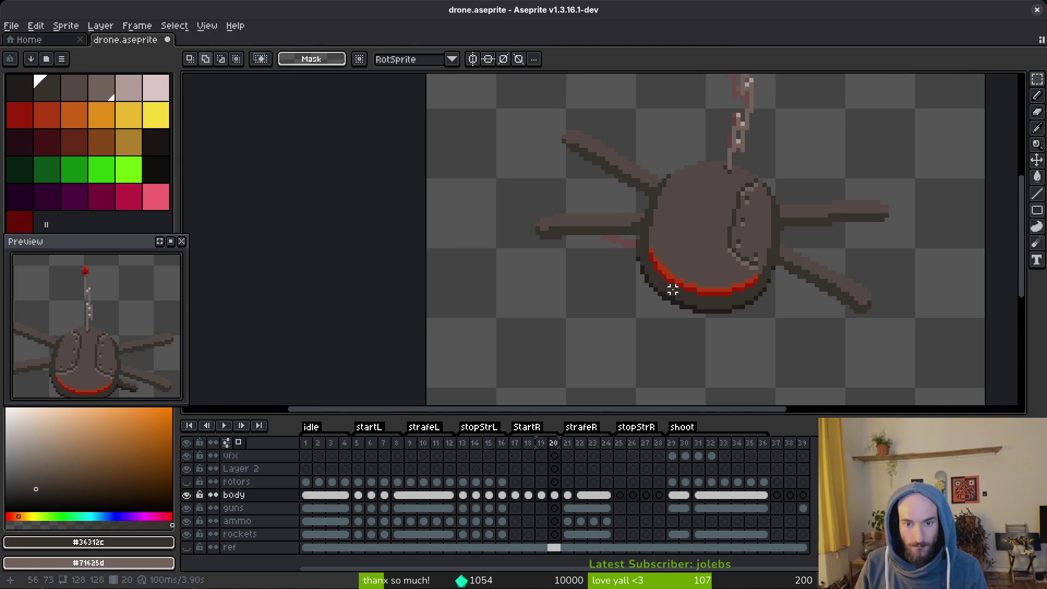
key("i")
key("comma")
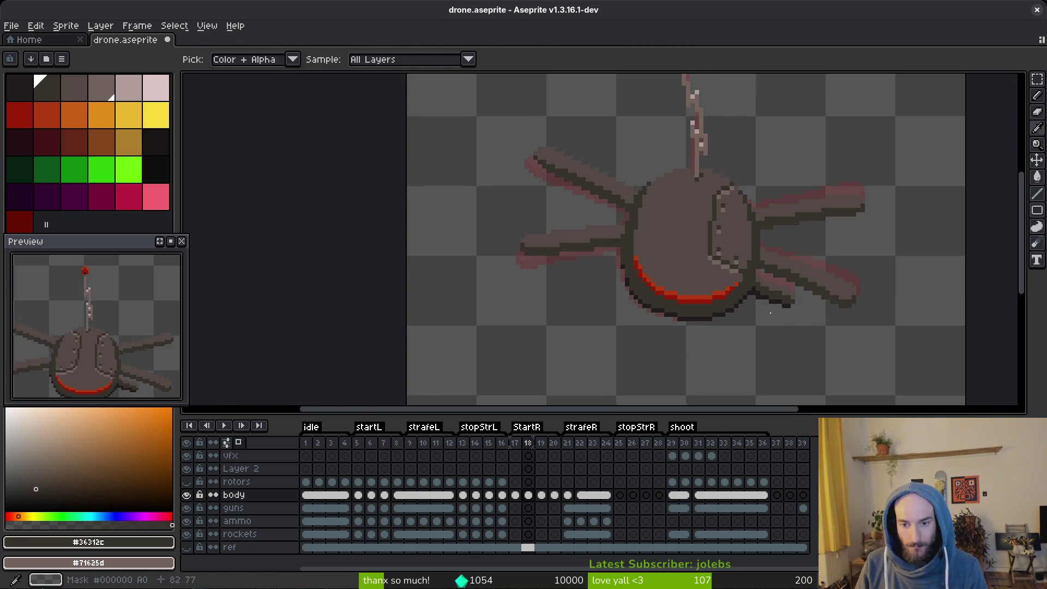
Lasso the lower-right arm on frame 18 and paste it into frame 19.
key("comma")
scroll(806, 296, "up", 3)
key("q")
left_click_drag(806, 297, 737, 251)
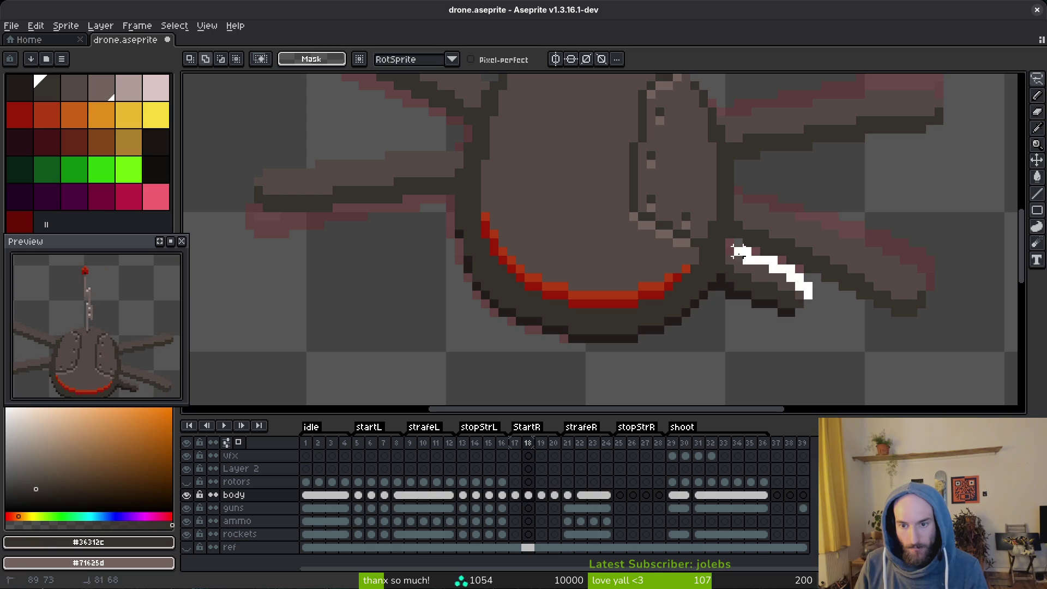
mouse_move(712, 304)
left_mouse_down()
mouse_move(807, 304)
mouse_move(766, 303)
mouse_move(749, 286)
left_mouse_up()
key("period")
key("ctrl+t")
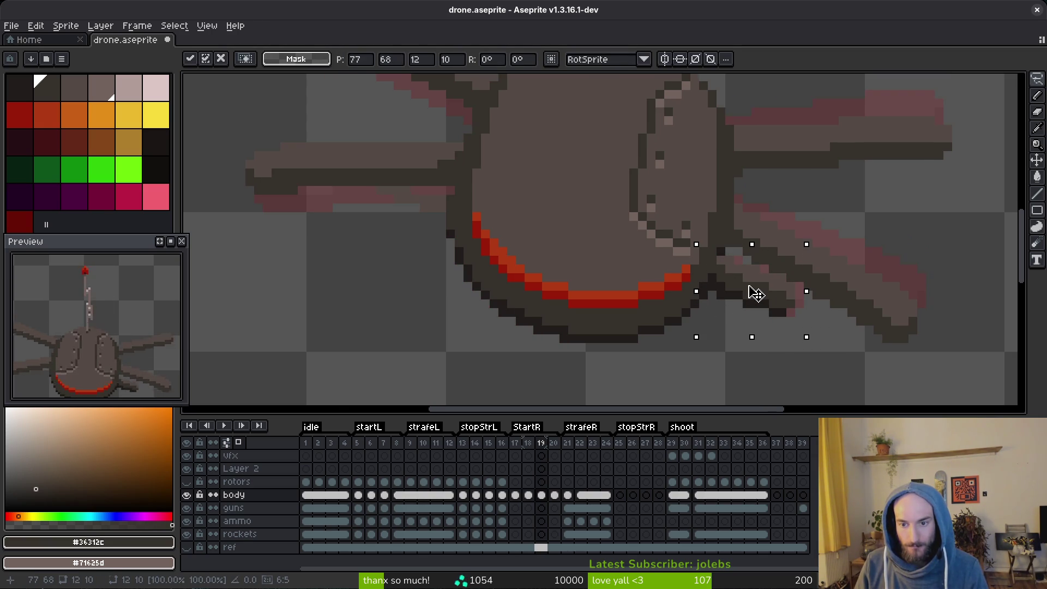
key("Return")
Compare with frame 18, then lasso and reposition frame 19's lower-right arm.
scroll(773, 325, "down", 3)
key("i")
key("Left")
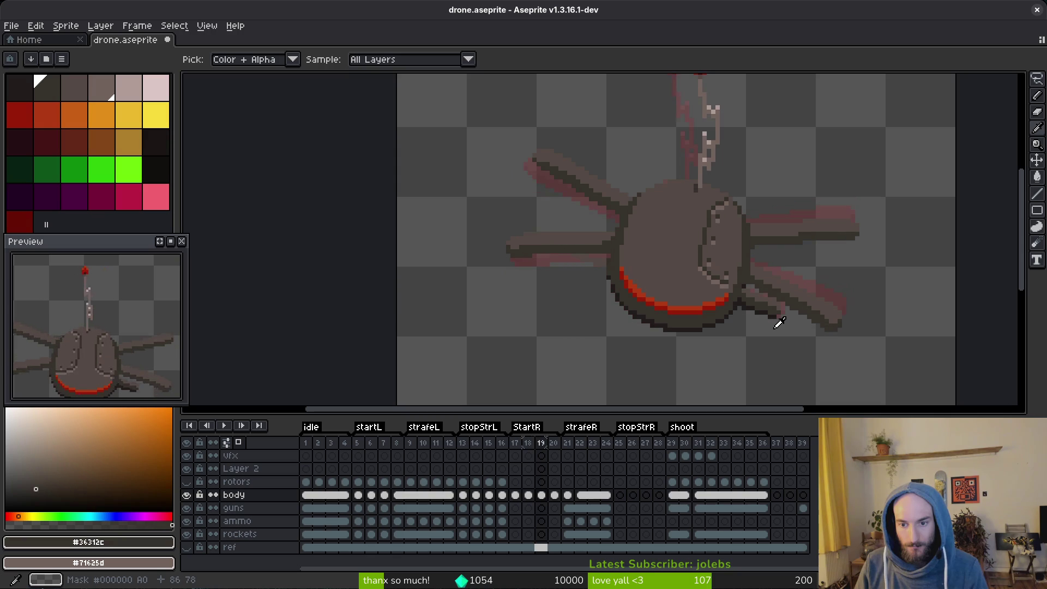
key("Right")
key("q")
scroll(772, 322, "up", 3)
mouse_move(731, 255)
left_mouse_down()
mouse_move(771, 320)
mouse_move(757, 321)
mouse_move(764, 330)
left_mouse_up()
left_click(775, 315)
key("Return")
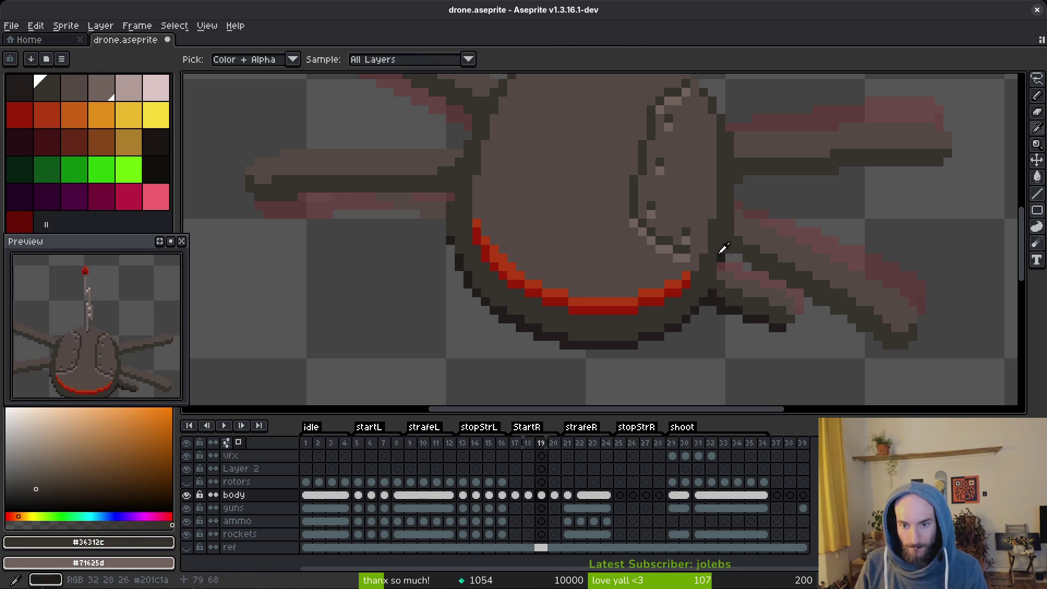
Sample the dark outline greys from the sprite.
scroll(732, 284, "up", 1)
left_click(685, 304, "alt")
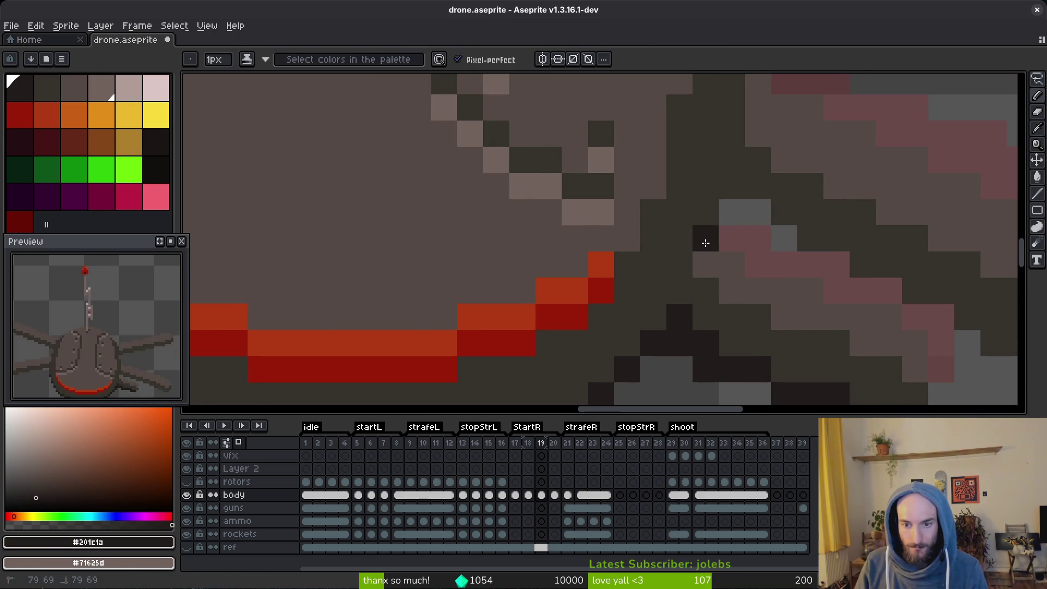
scroll(709, 245, "down", 2)
scroll(753, 332, "down", 1)
scroll(752, 332, "down", 1)
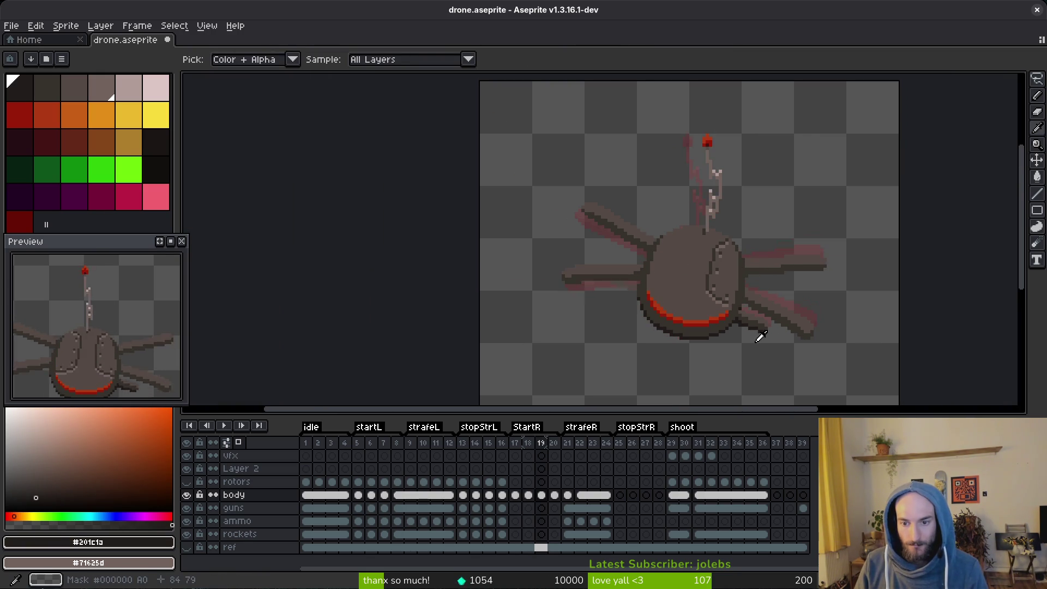
scroll(749, 320, "up", 3)
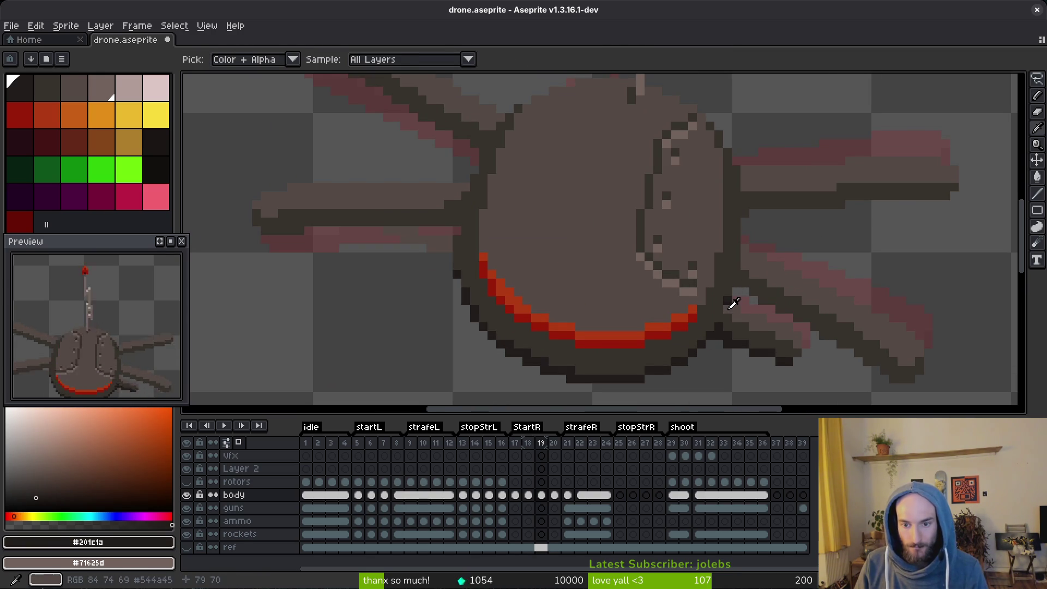
left_click(733, 304, "alt")
left_click(720, 300, "alt")
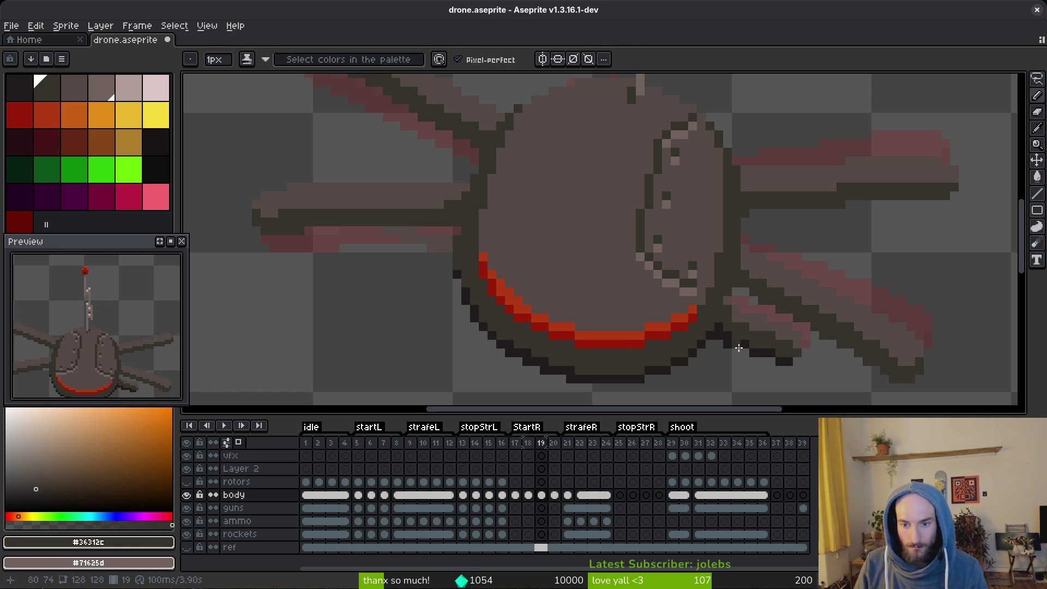
Place a dark outline pixel under the body near the rotor joint, undoing a misplaced one.
scroll(753, 342, "down", 3)
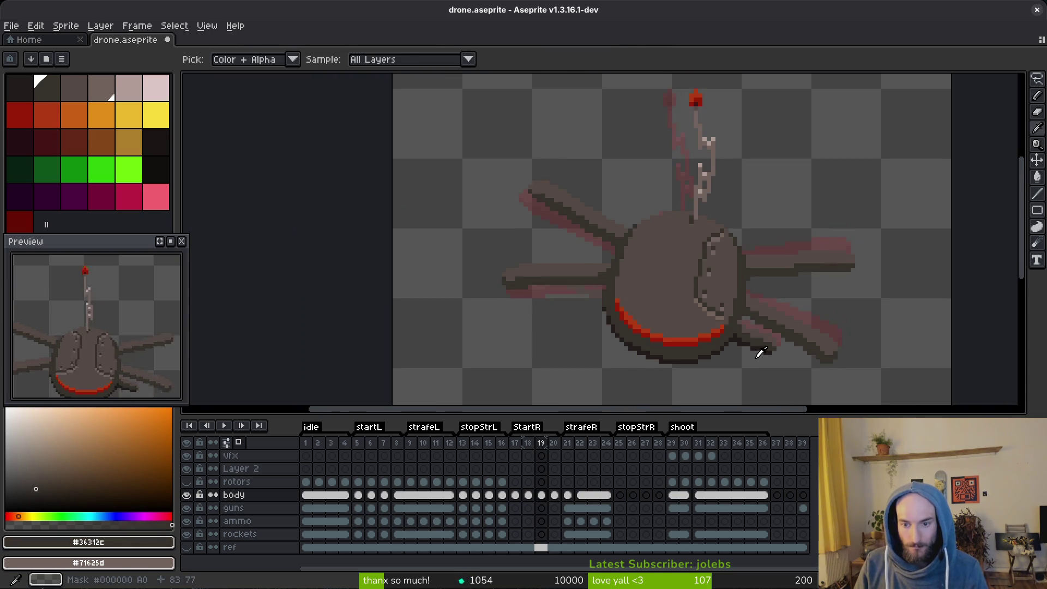
scroll(745, 362, "up", 4)
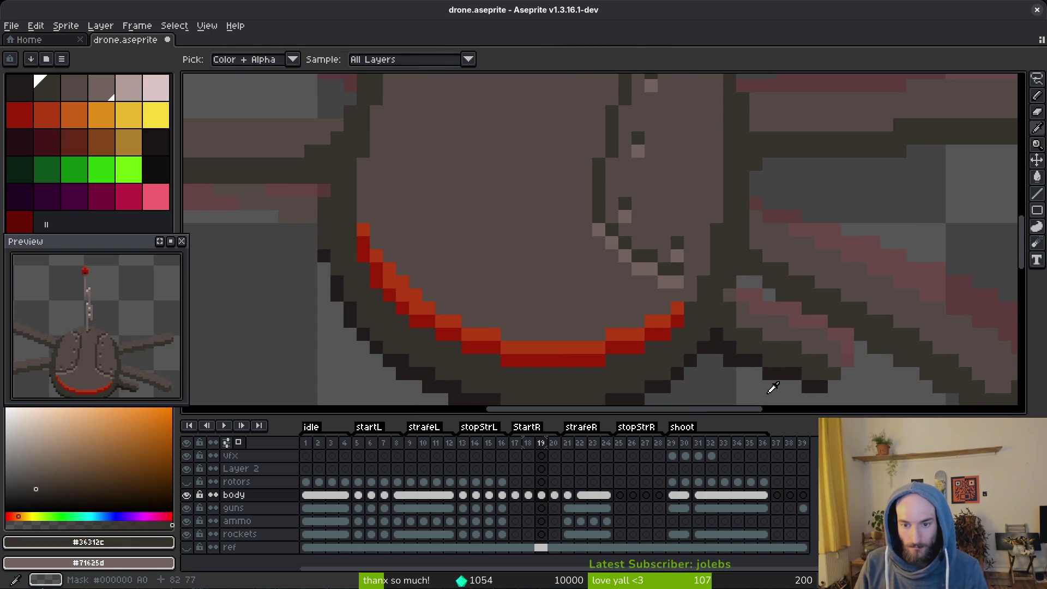
left_click(737, 319)
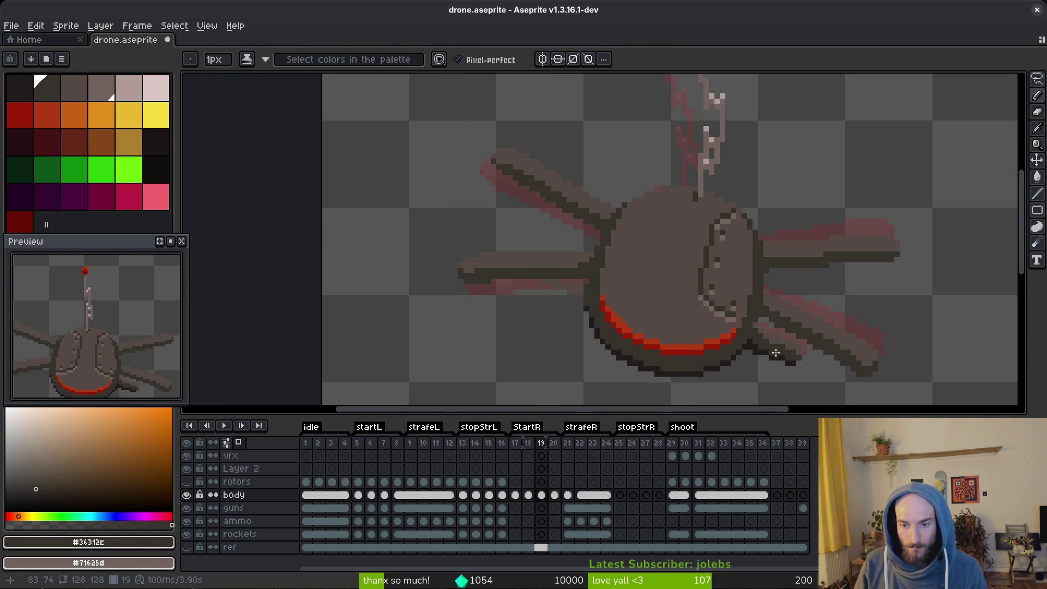
scroll(753, 339, "down", 2)
key("ctrl+z")
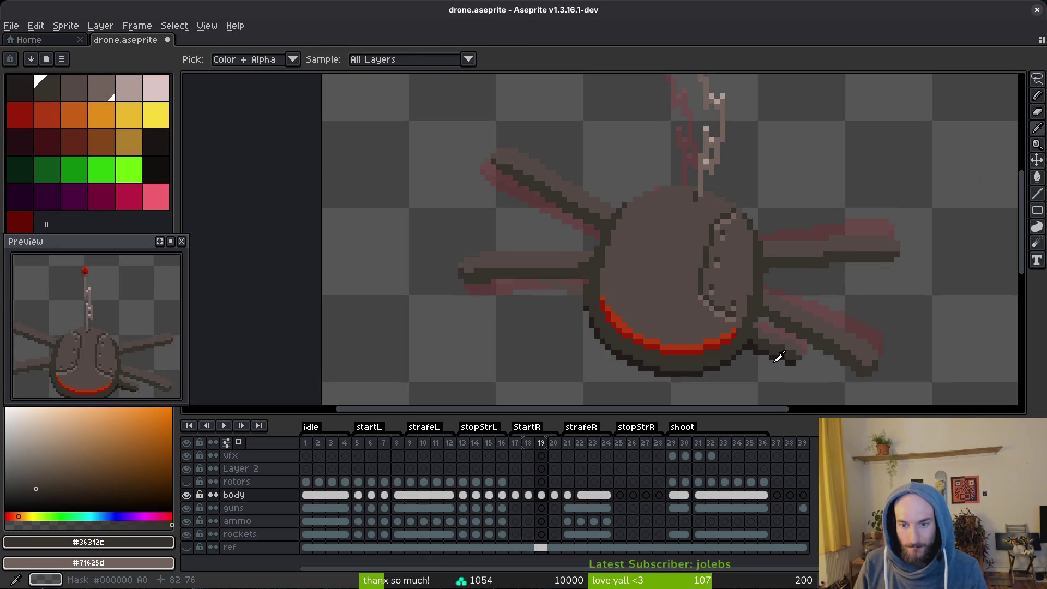
scroll(775, 349, "up", 3)
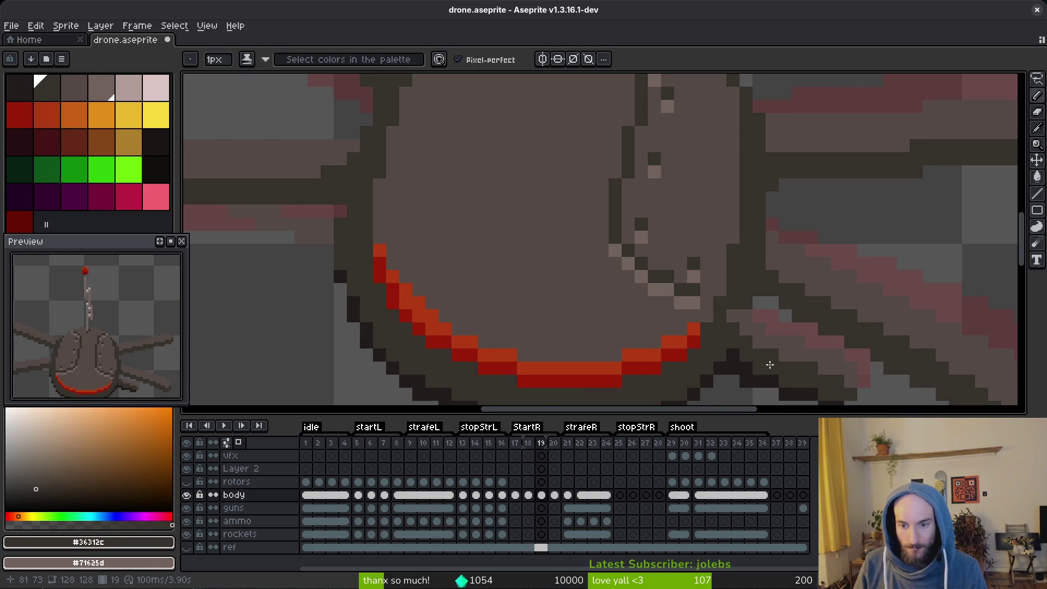
left_click(747, 315)
scroll(733, 338, "down", 4)
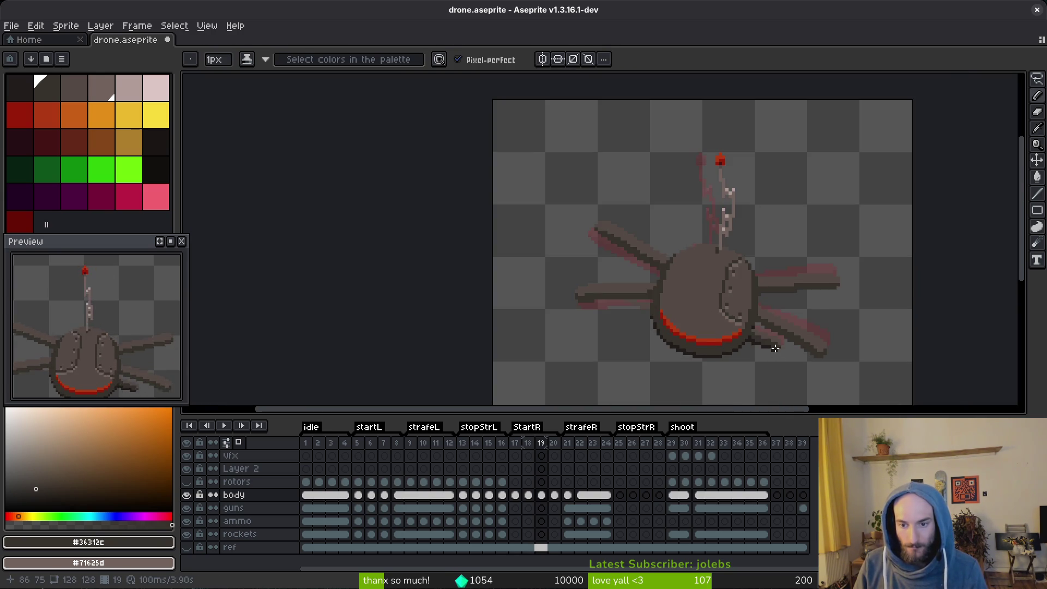
scroll(729, 316, "up", 3)
Sample the body fill #544a45 and the dark outline colour #36312c.
key("e")
scroll(771, 366, "down", 3)
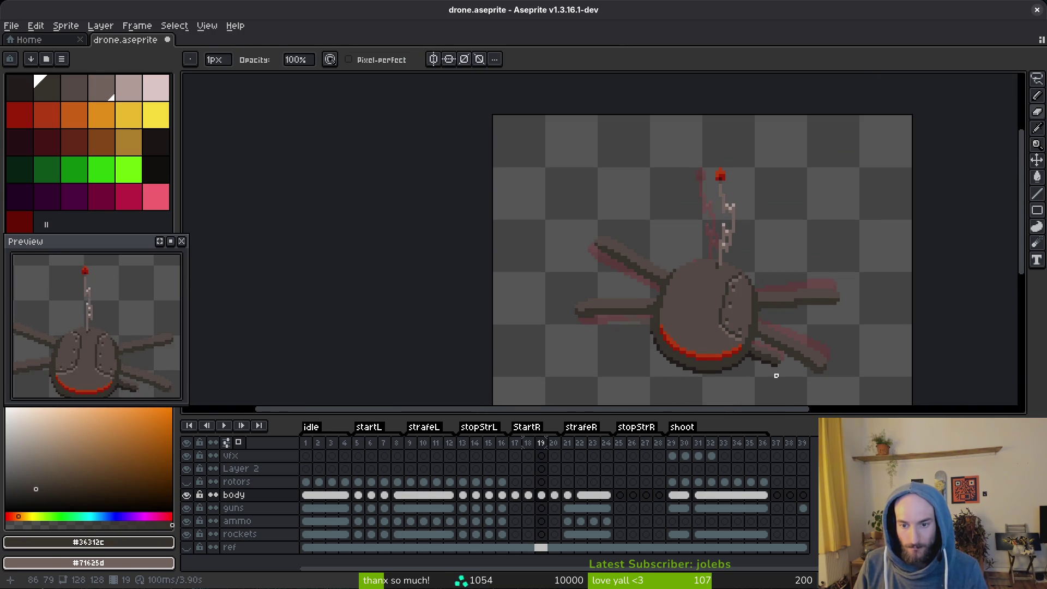
scroll(771, 362, "up", 3)
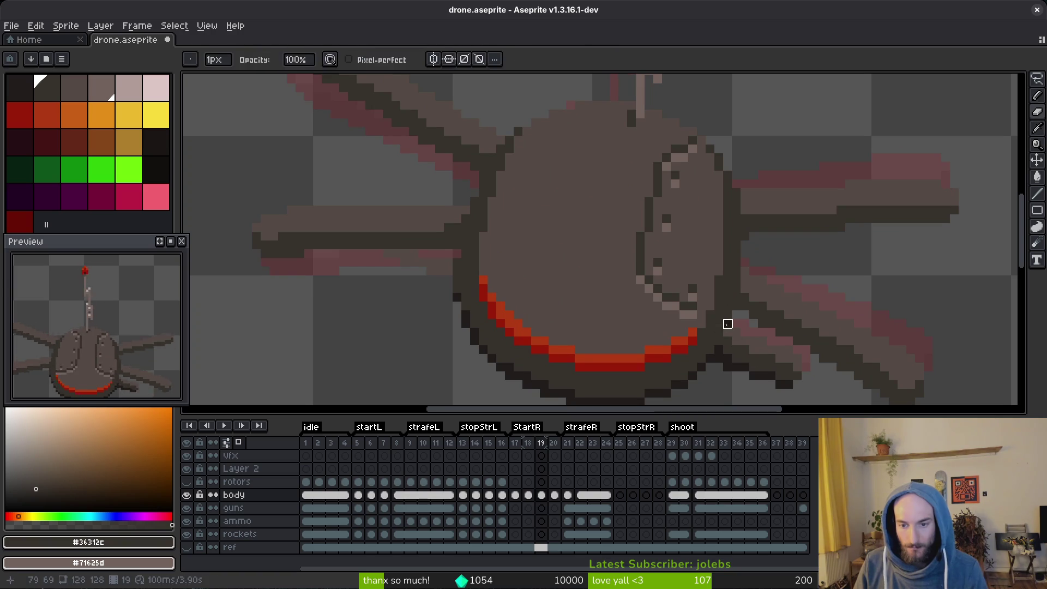
key("b")
scroll(746, 363, "down", 3)
left_click_drag(744, 362, 732, 300)
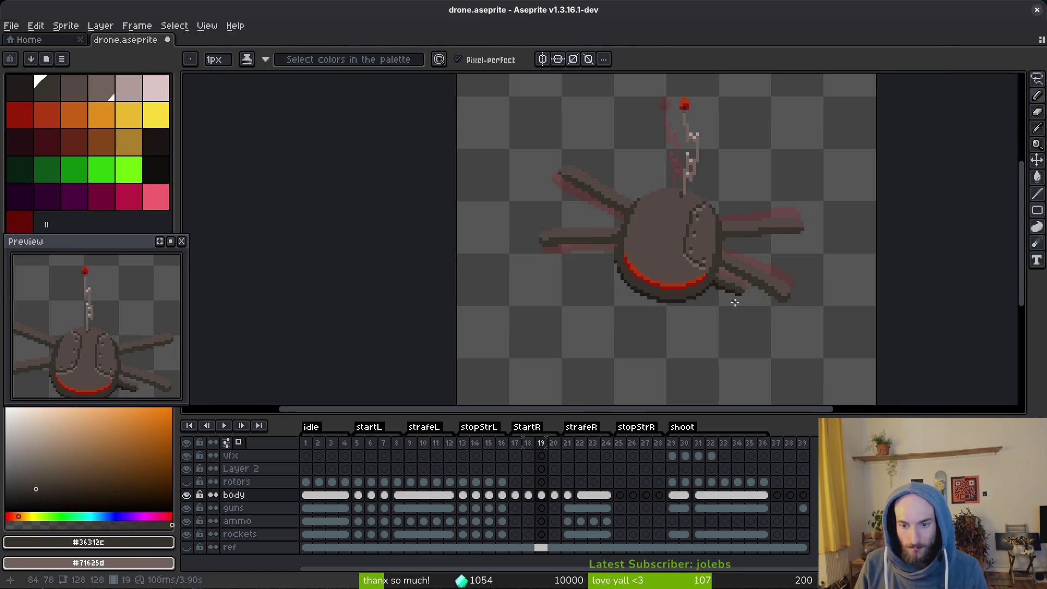
key("alt")
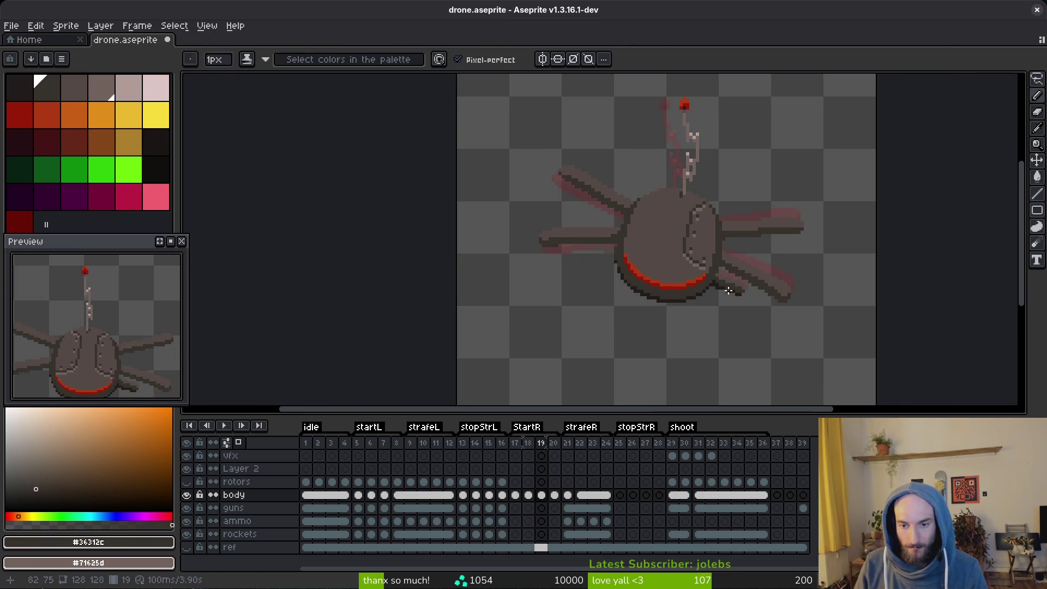
scroll(681, 234, "up", 4)
left_click(678, 229, "alt")
left_click(662, 243, "alt")
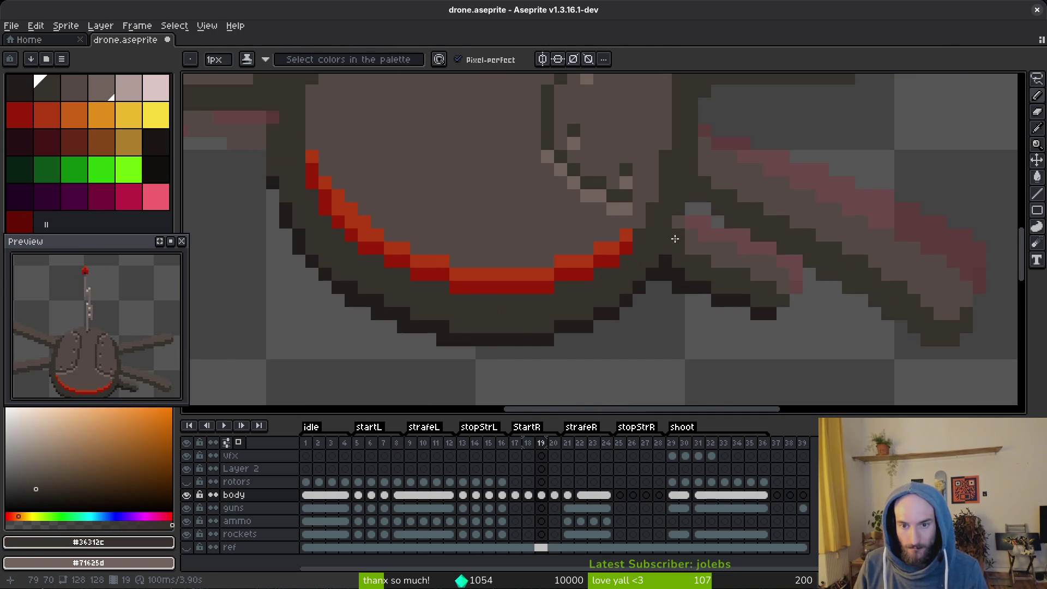
scroll(677, 234, "down", 3)
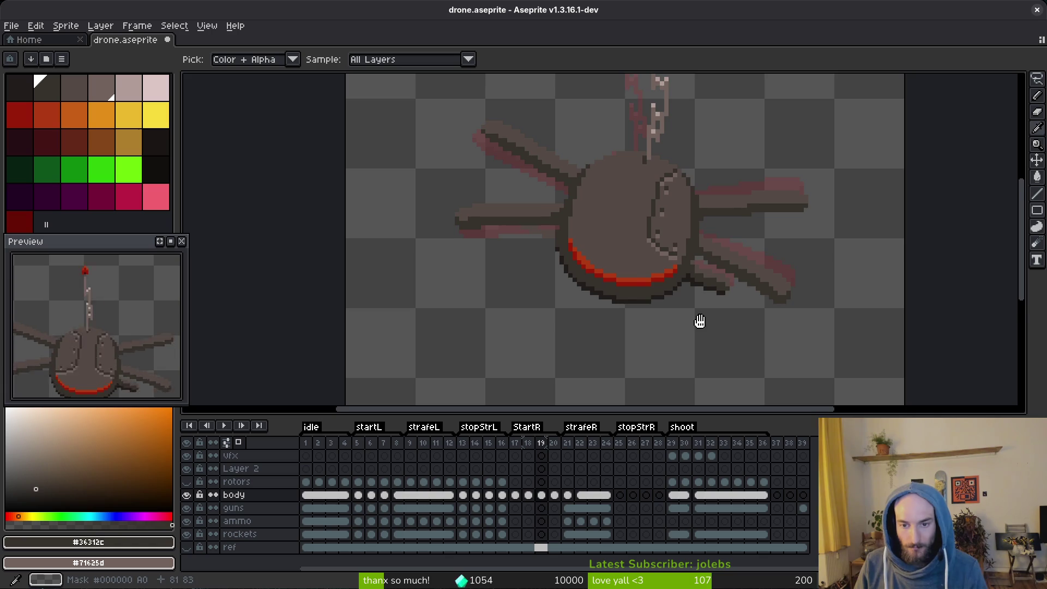
left_click_drag(700, 321, 692, 282)
Compare the drone's pose across frames 17 to 20, ending on frame 19.
left_click(554, 495)
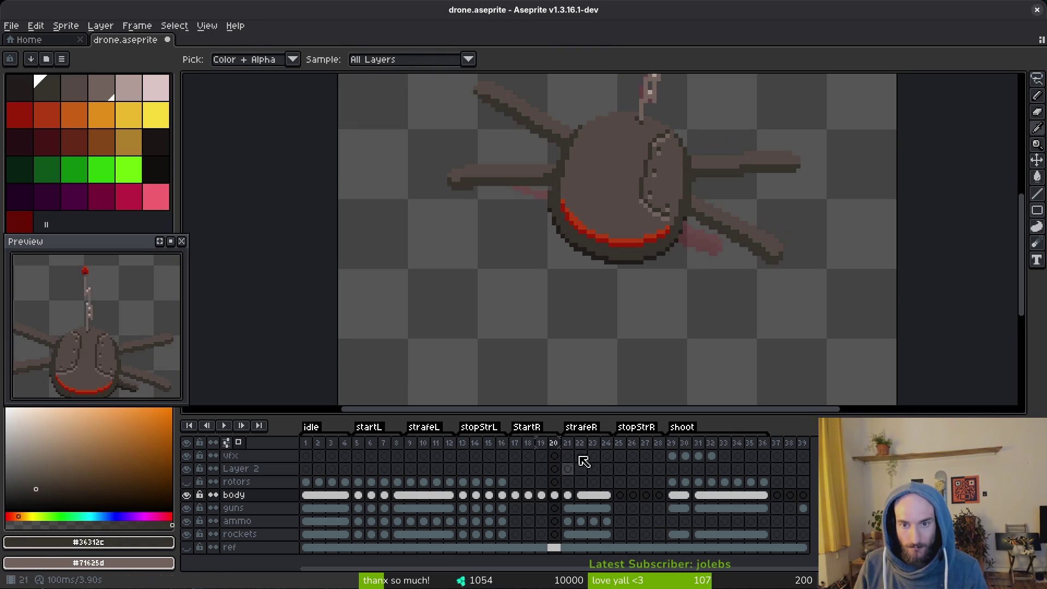
left_click_drag(714, 245, 706, 332)
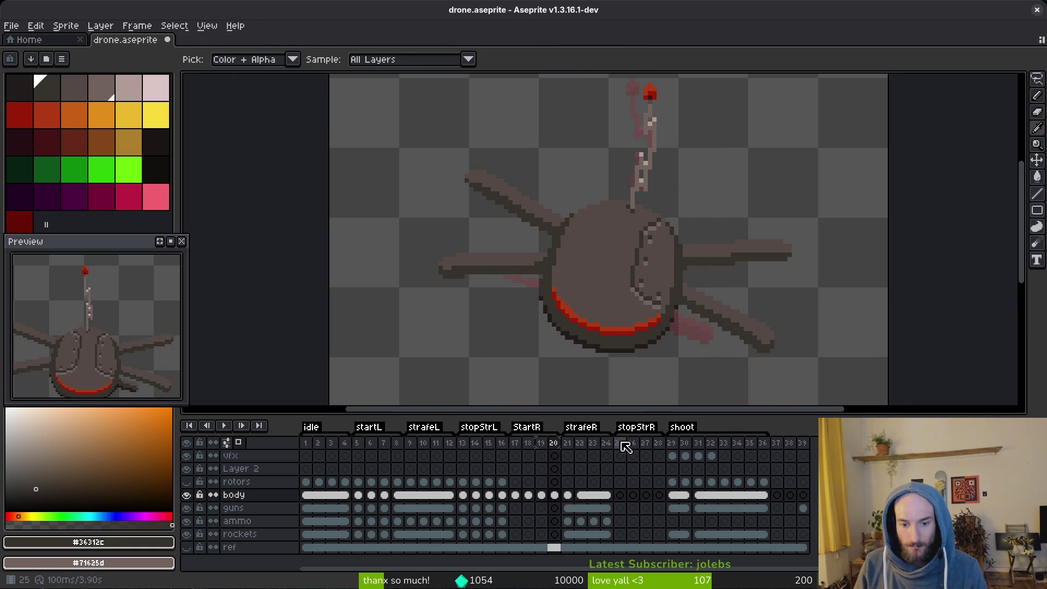
key("q")
mouse_move(783, 311)
left_mouse_down()
mouse_move(631, 276)
mouse_move(624, 332)
left_mouse_up()
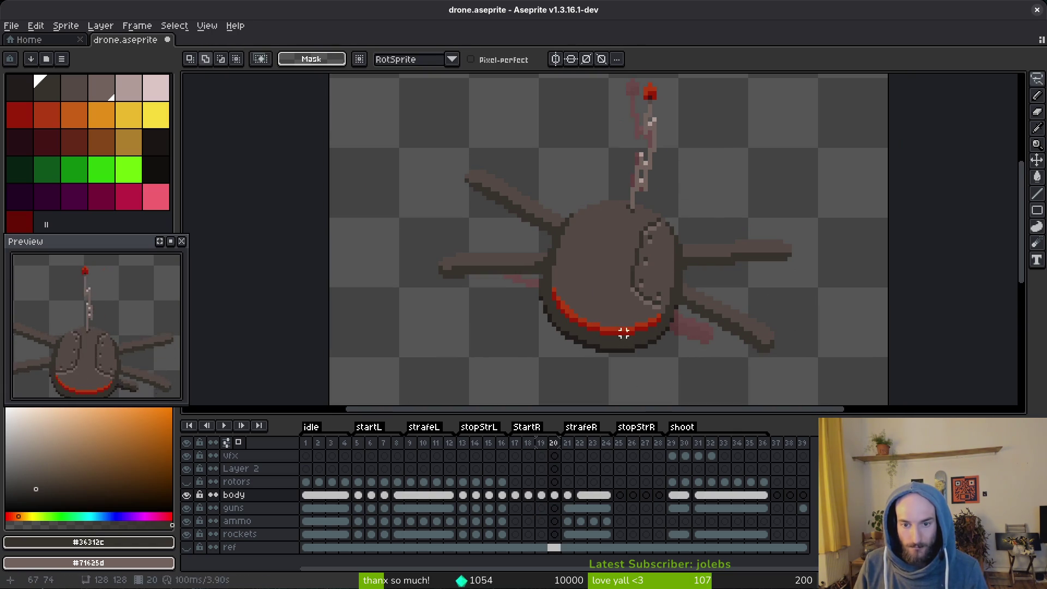
key("Left")
key("Left")
key("Left")
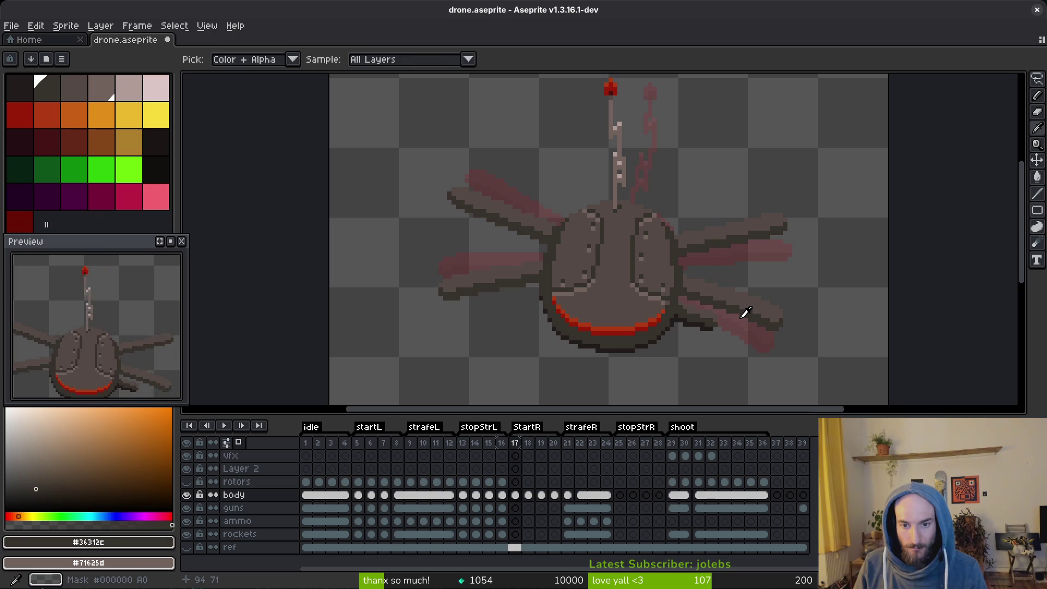
key("Right")
key("Right")
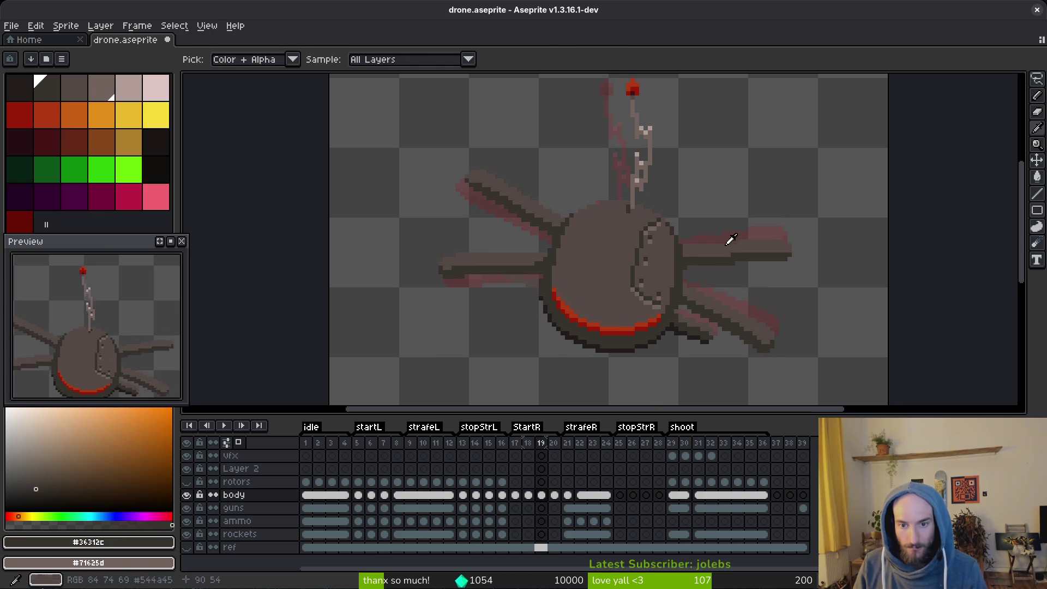
key("Right")
key("Left")
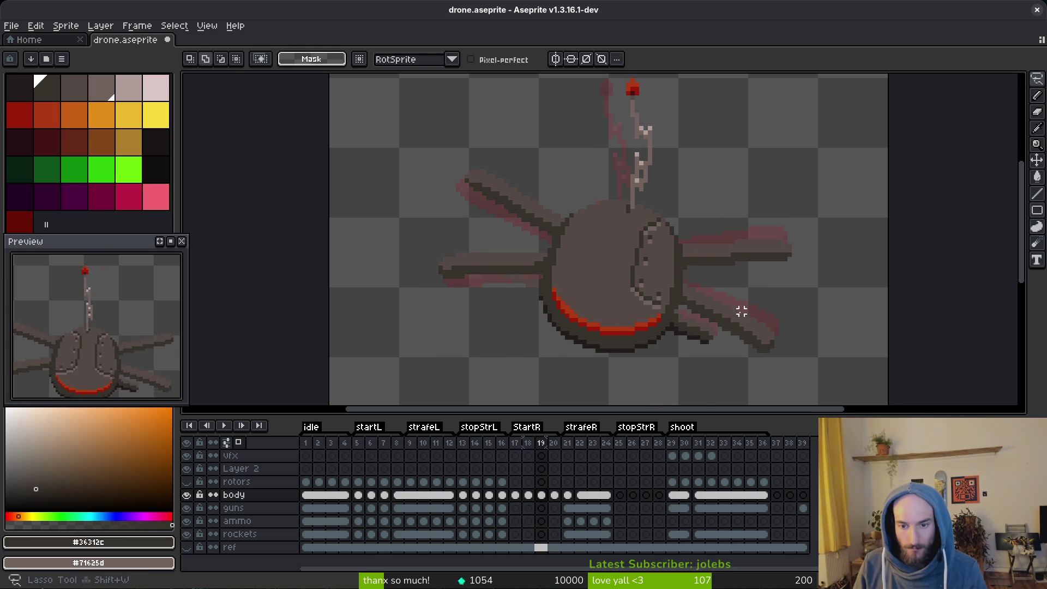
Copy frame 19's lower-right rotor area into frame 20 and save drone.aseprite.
mouse_move(742, 311)
left_mouse_down()
mouse_move(760, 382)
mouse_move(718, 299)
left_mouse_up()
key("ctrl+c")
key("Right")
key("ctrl+v")
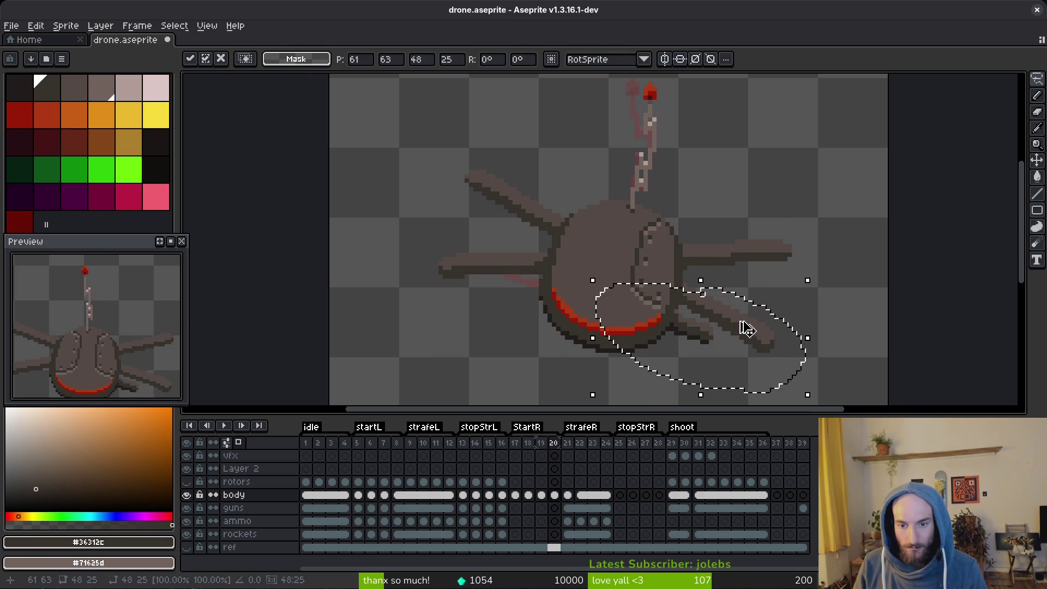
key("Return")
key("ctrl+s")
Step back to frame 17 to check its pose.
scroll(699, 321, "left", 3)
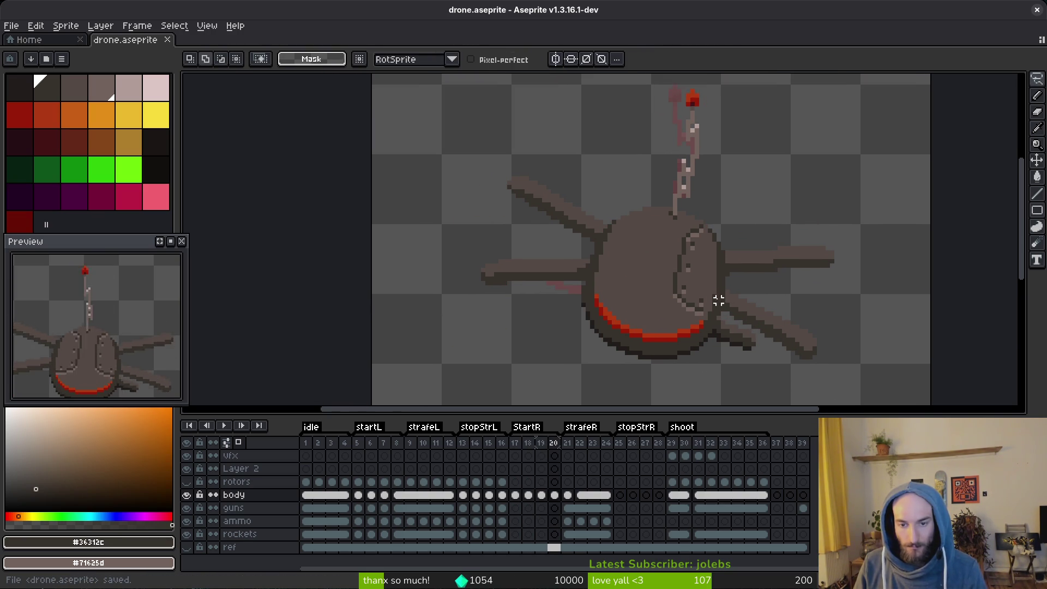
key("i")
key("Left")
key("Left")
key("Left")
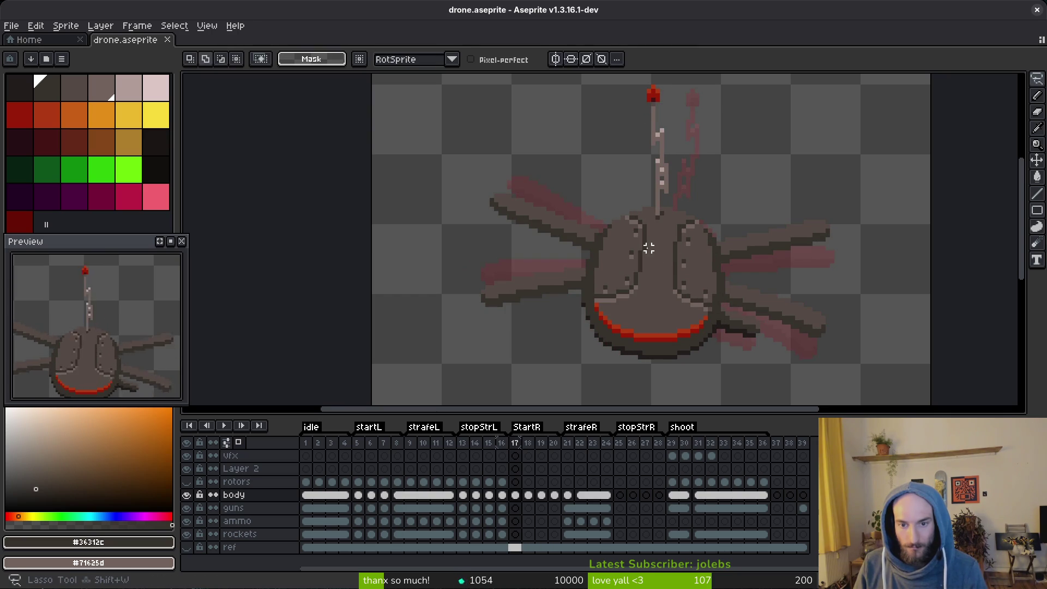
Compare frames 16–18, then erase a stray pixel near the antenna base on frame 18.
key("Left")
scroll(646, 244, "up", 2)
scroll(658, 244, "down", 3)
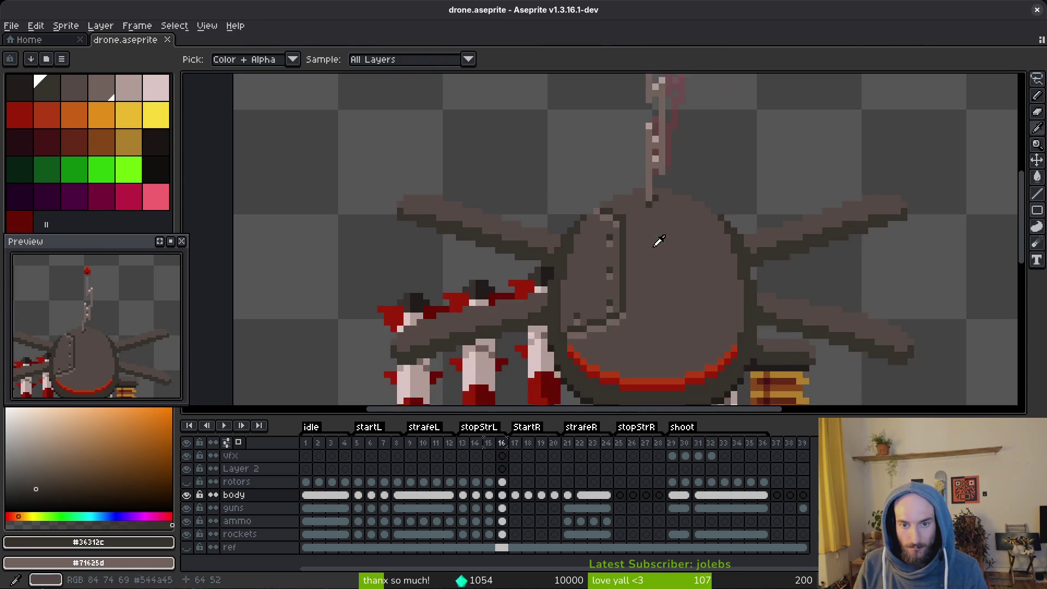
key("Right")
key("Right")
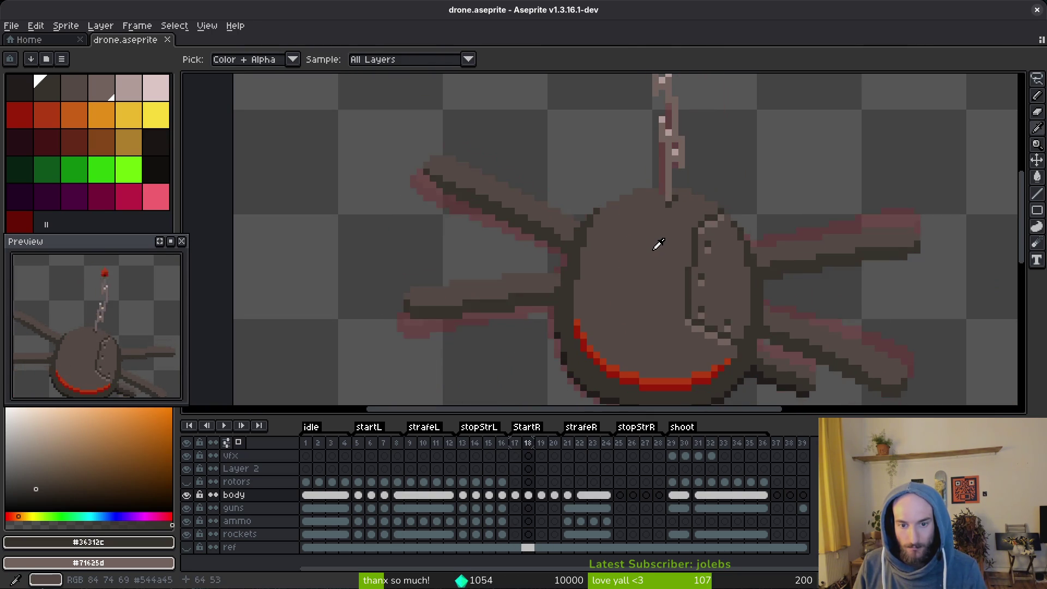
key("Left")
key("Right")
key("Left")
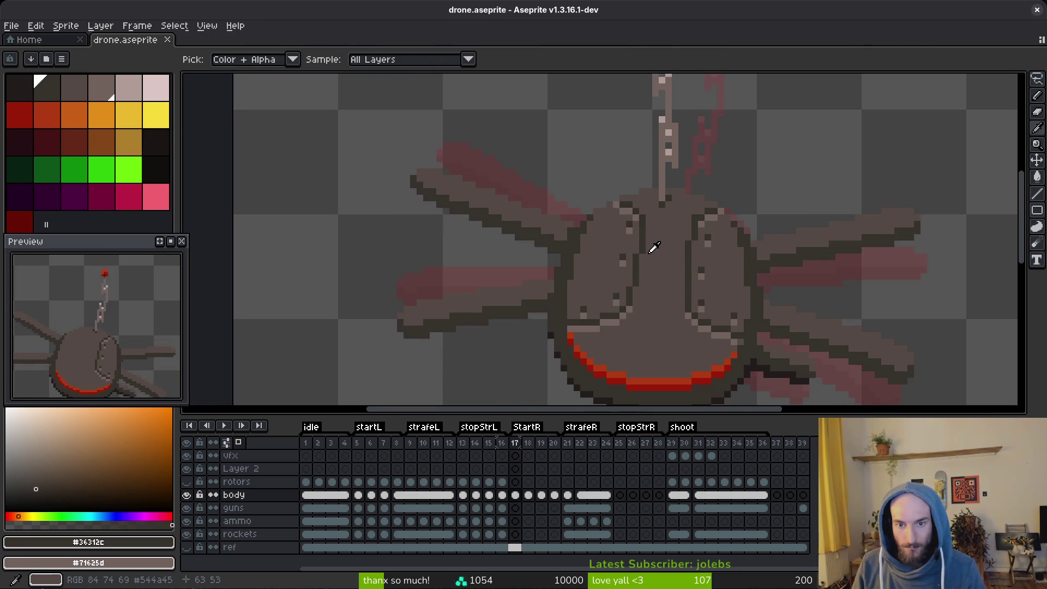
key("Left")
key("Right")
key("Right")
key("e")
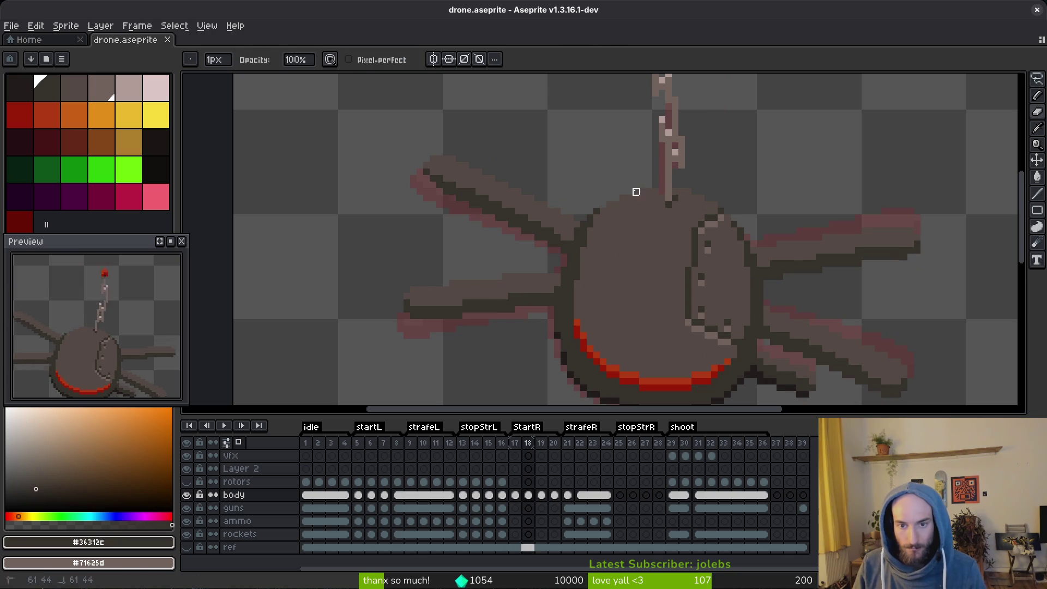
left_click(676, 180)
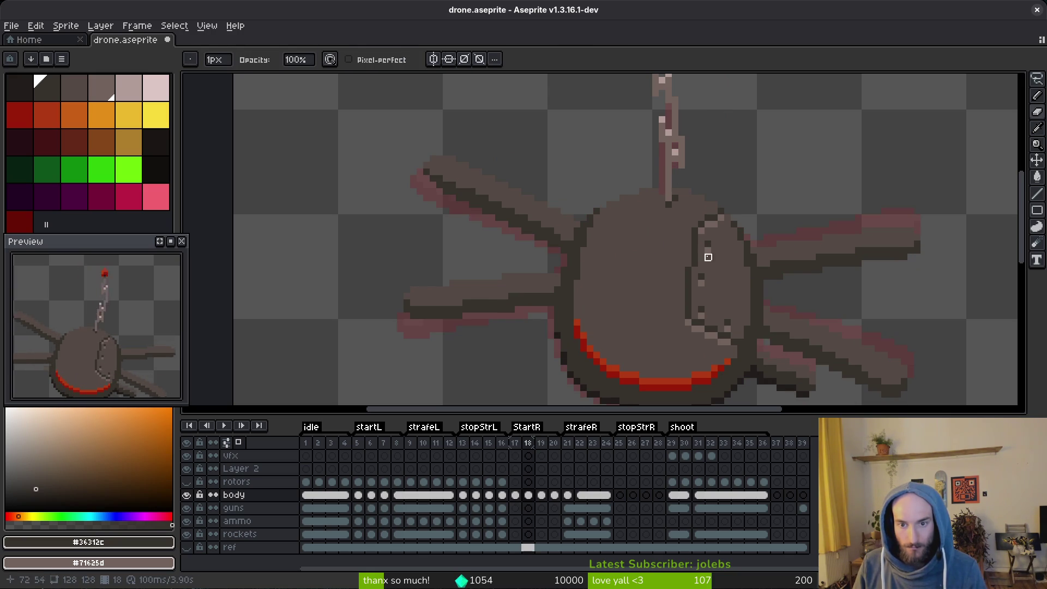
Flip repeatedly between frames 18 and 19 to compare the body, ending on frame 19.
key("i")
key("Left")
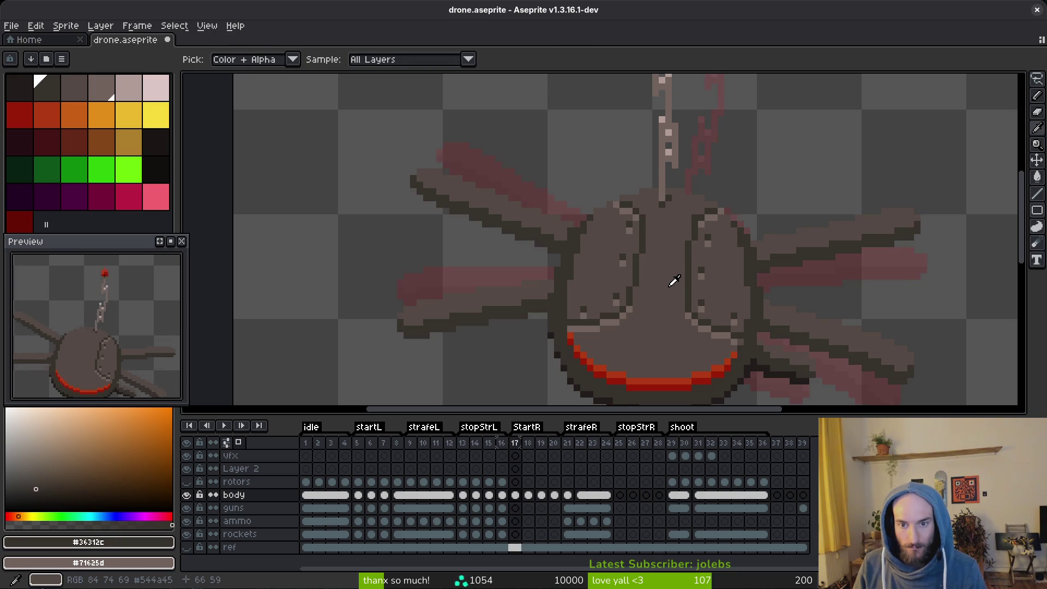
key("Right")
key("Right")
key("b")
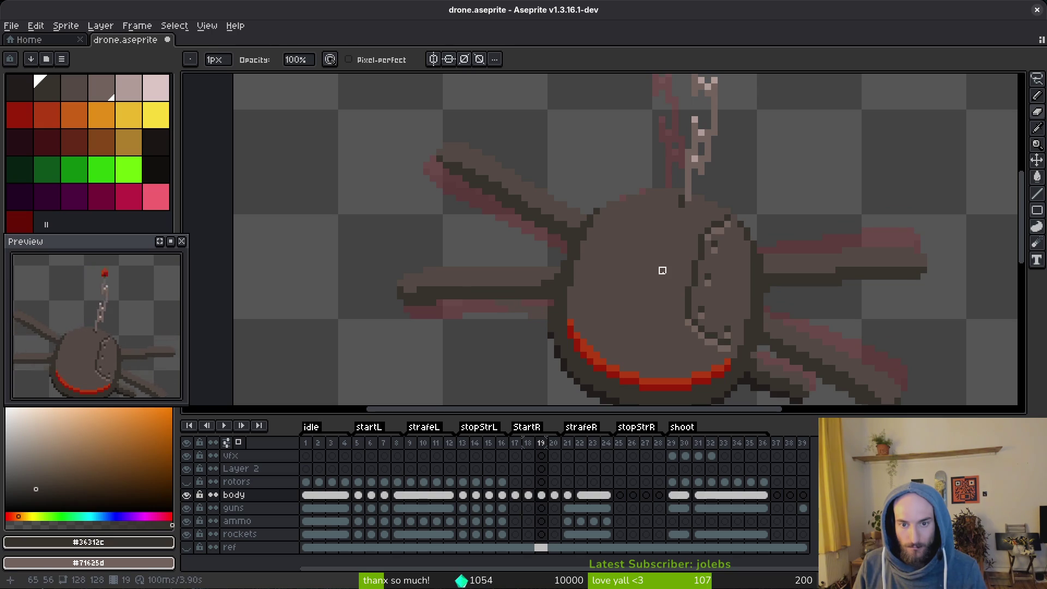
key("Left")
key("Right")
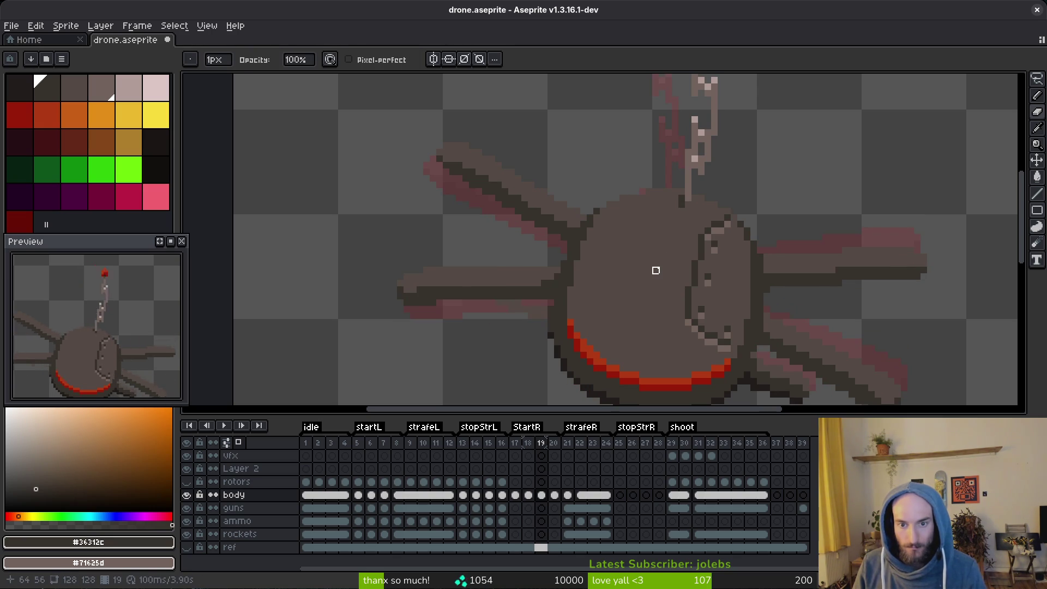
key("Left")
key("Right")
key("Left")
key("Right")
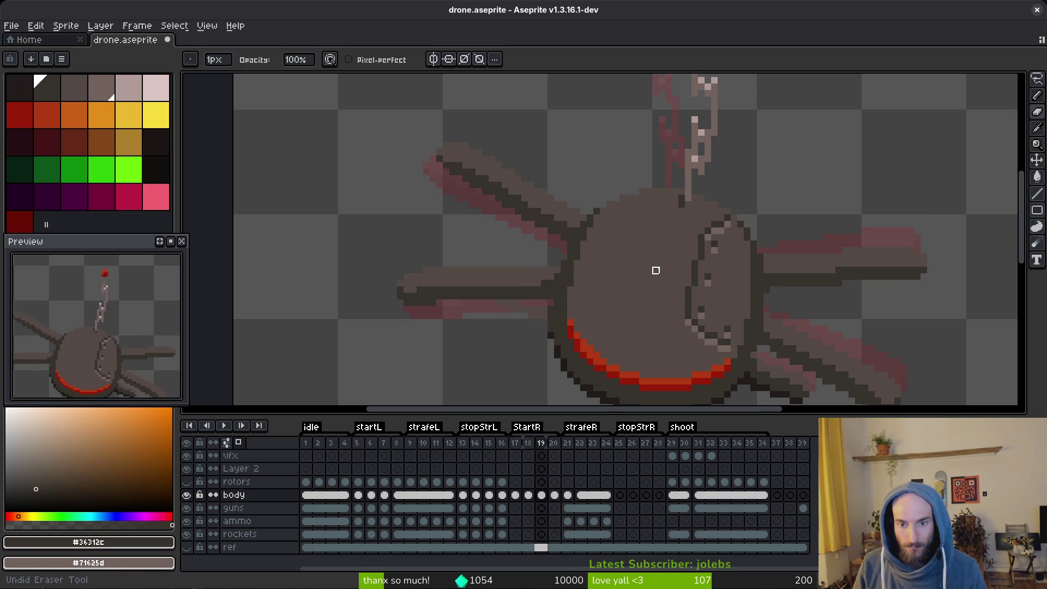
key("Left")
key("Right")
key("Left")
key("Right")
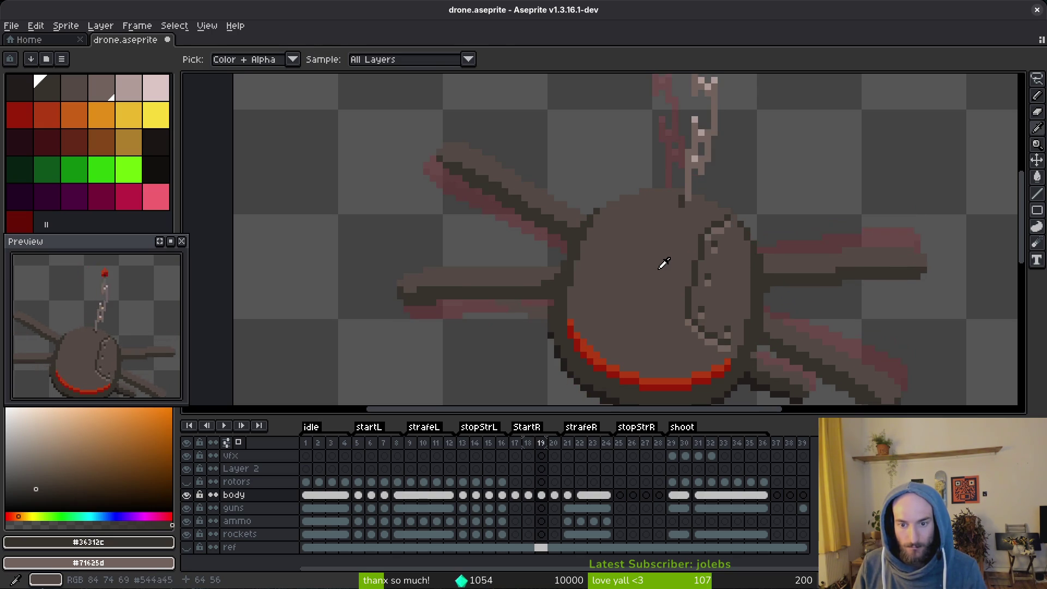
key("Left")
key("Right")
key("Left")
key("Right")
key("Left")
key("Right")
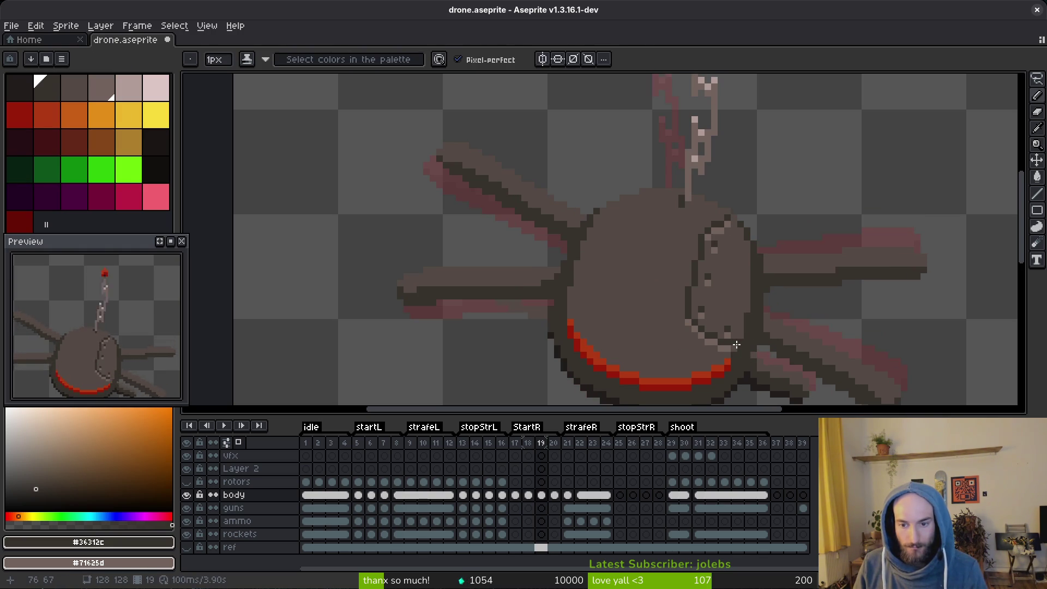
Sample the seam colours #71625d, #36312c and #544a45 from the face plate.
scroll(755, 349, "down", 3)
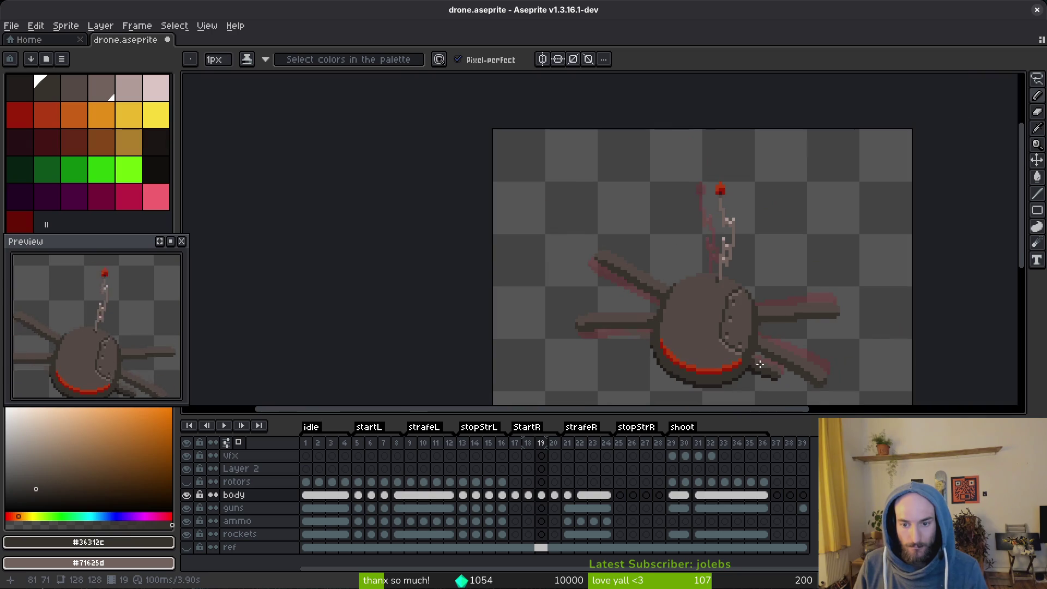
scroll(749, 351, "up", 3)
scroll(746, 354, "down", 3)
scroll(746, 356, "down", 1)
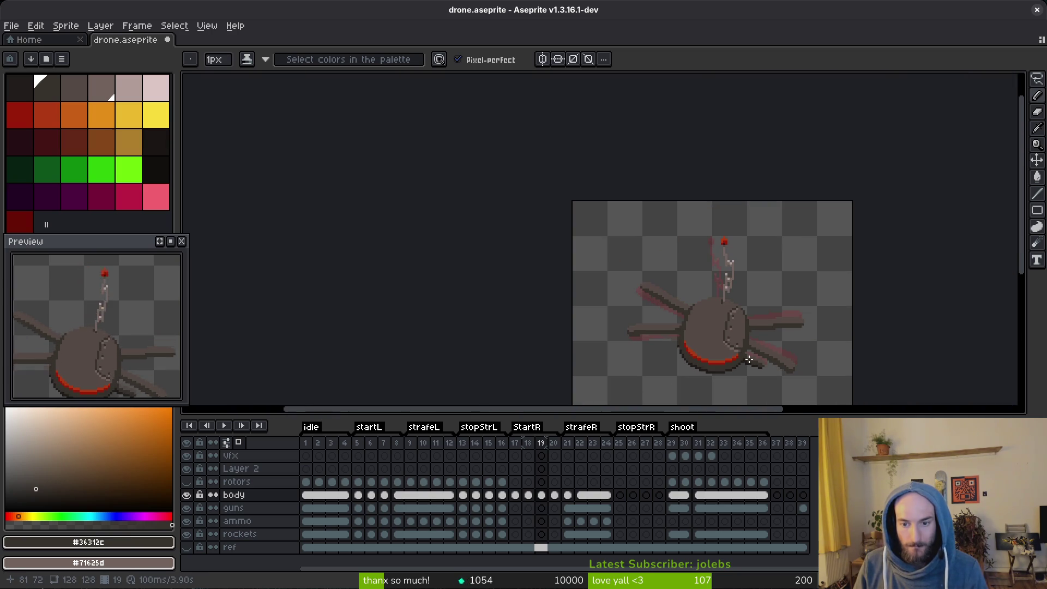
scroll(750, 360, "up", 4)
left_click(723, 339, "alt")
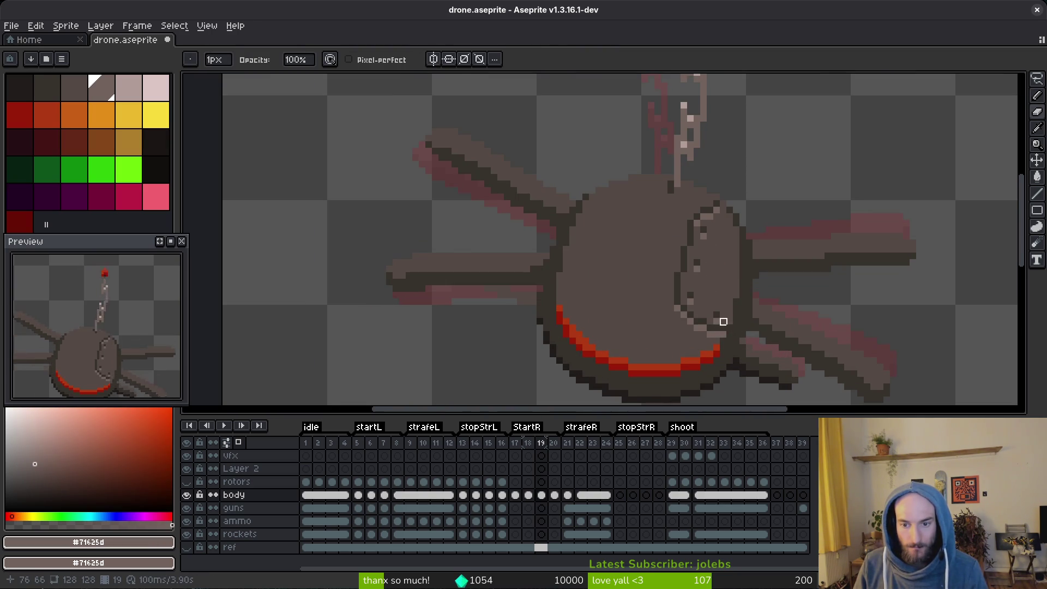
left_click(730, 325, "alt")
scroll(723, 326, "up", 2)
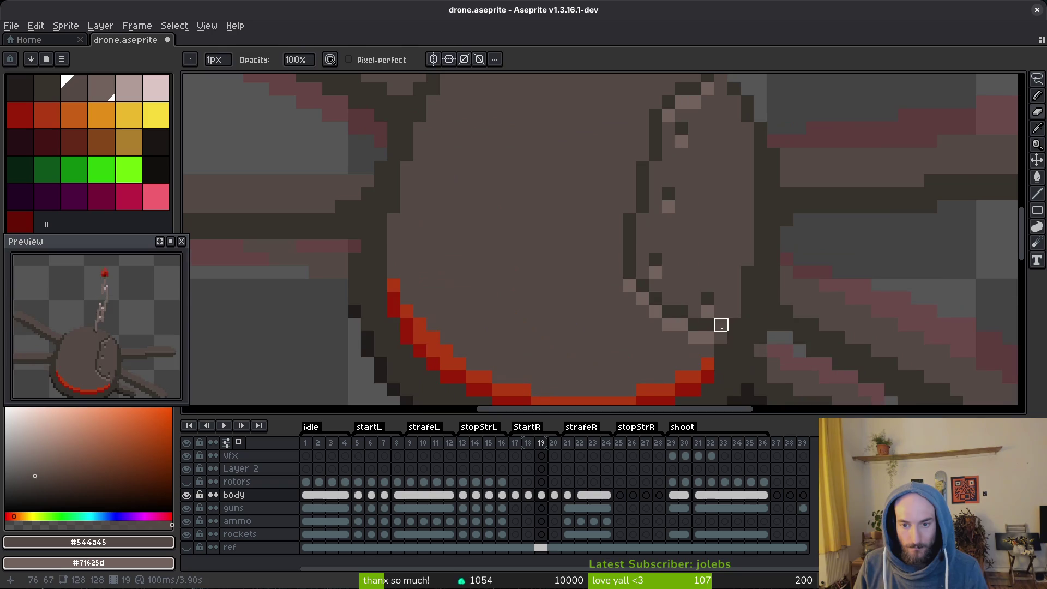
left_click(717, 336, "alt")
left_click(716, 333, "alt")
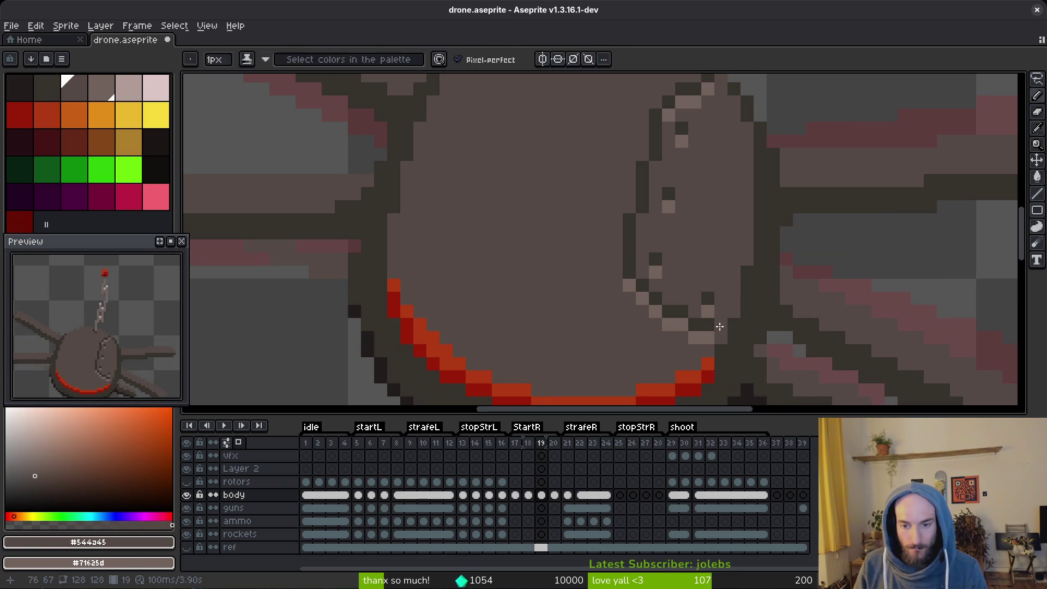
left_click(722, 325, "alt")
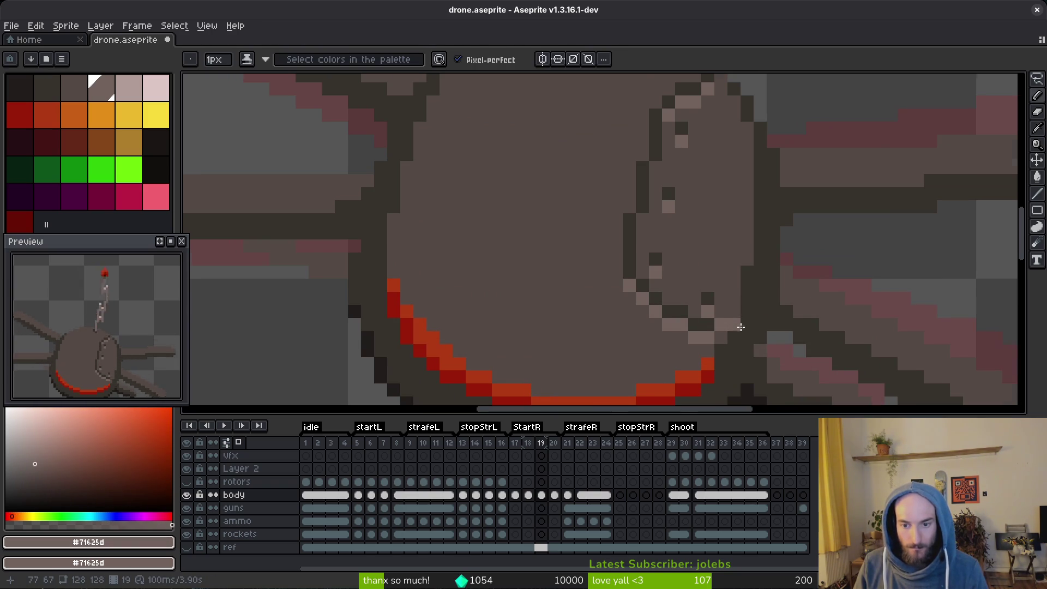
scroll(741, 327, "down", 6)
Save drone.aseprite with the face-plate seam touch-ups.
key("ctrl+s")
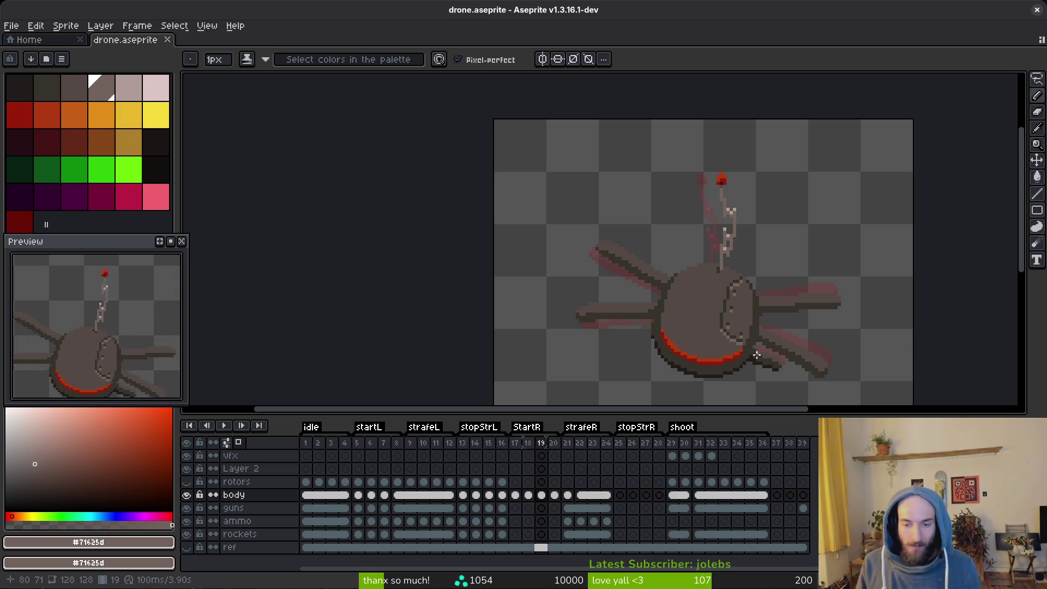
scroll(765, 287, "down", 1)
scroll(718, 204, "up", 1)
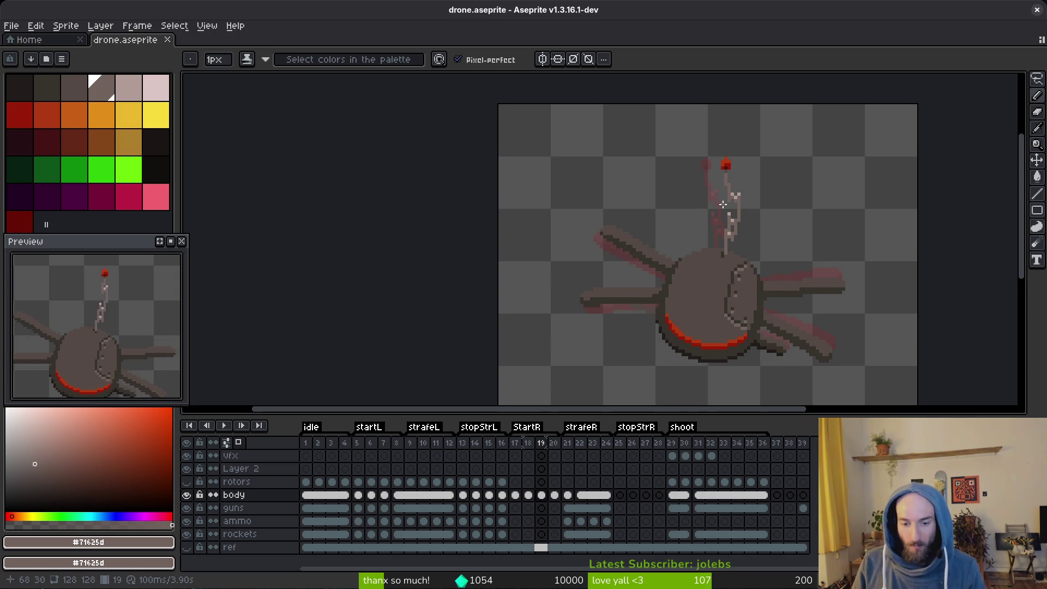
key("i")
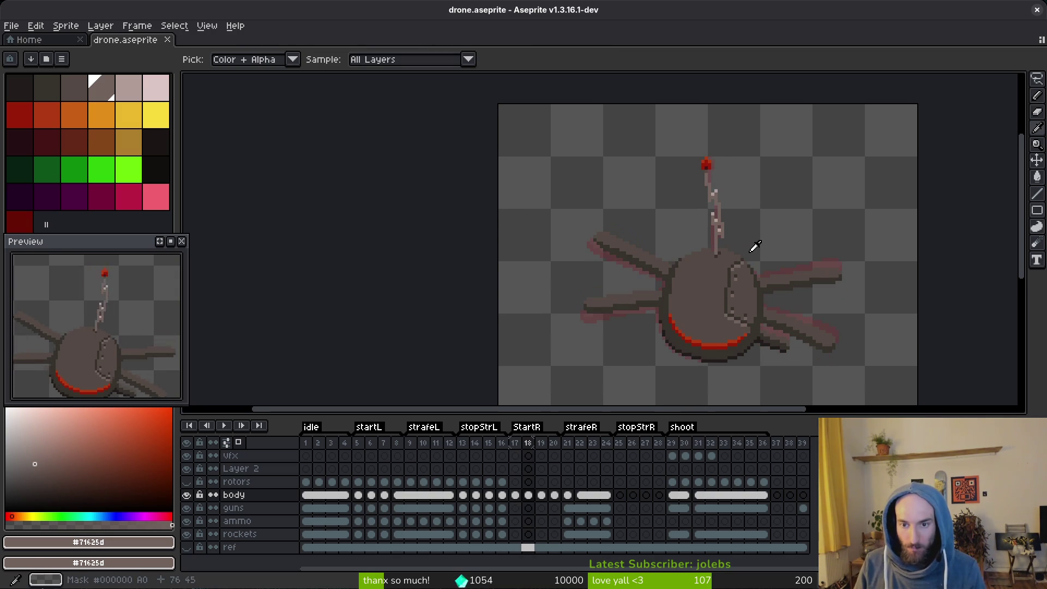
On frame 20, repaint antenna pixels in #71625d and save drone.aseprite.
key("Right")
key("b")
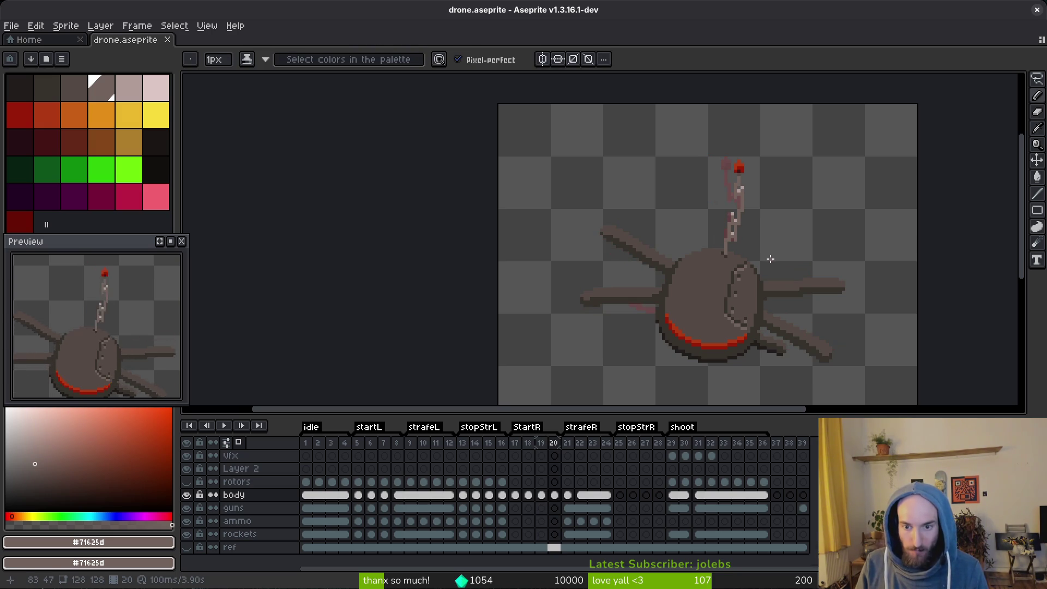
key("i")
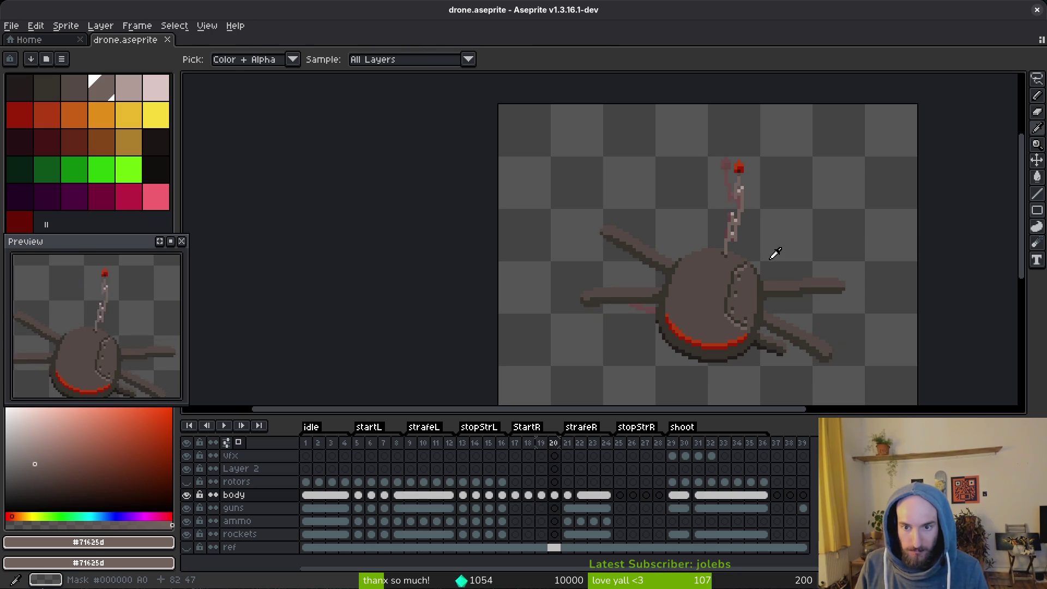
scroll(742, 217, "up", 2)
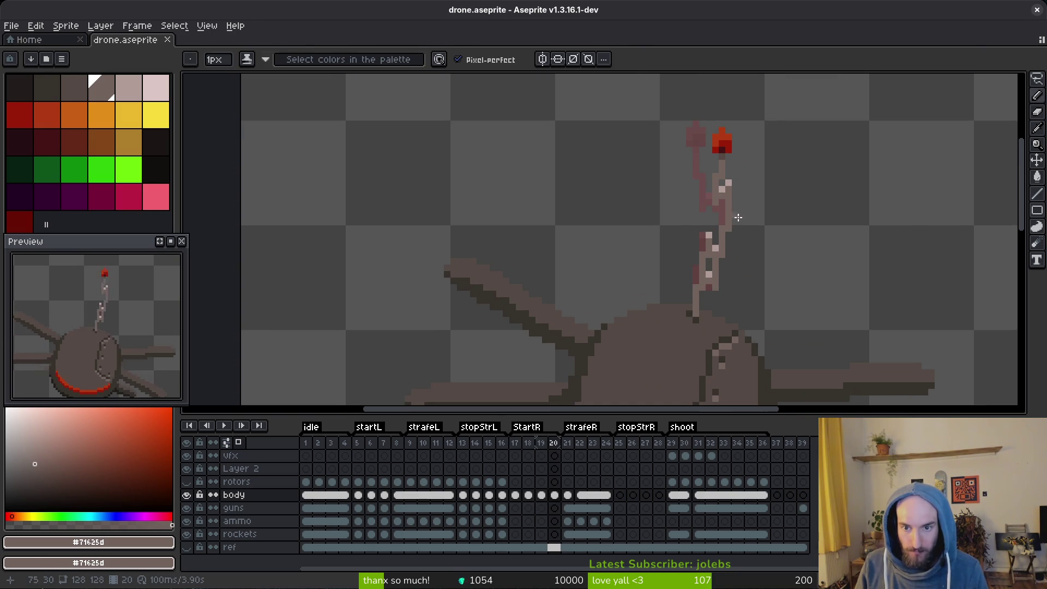
left_click(734, 220, "alt")
left_click(734, 221, "alt")
scroll(734, 221, "up", 1)
left_click(730, 228)
scroll(759, 256, "down", 2)
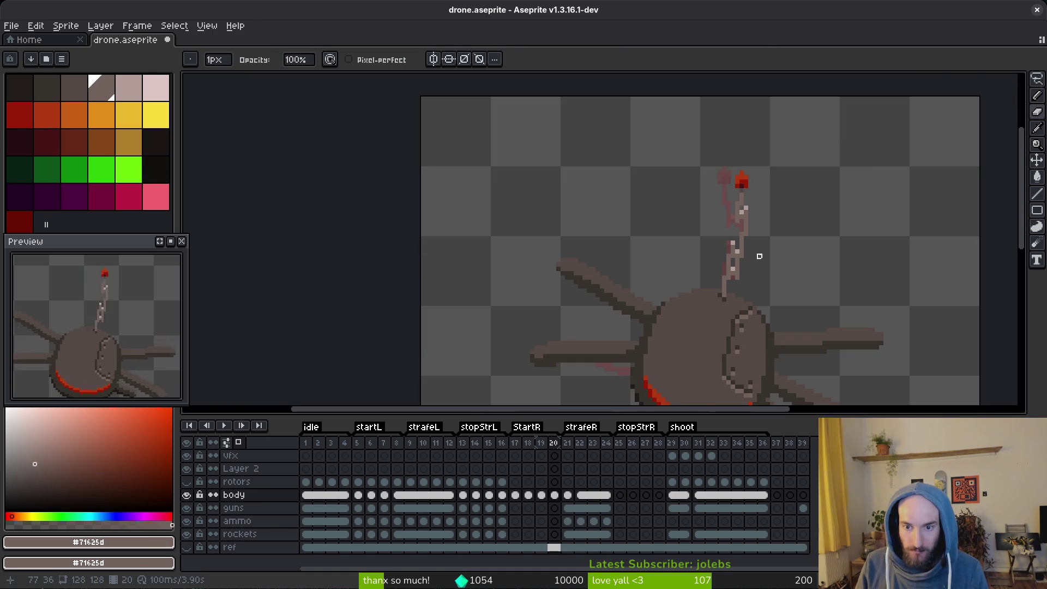
key("ctrl+s")
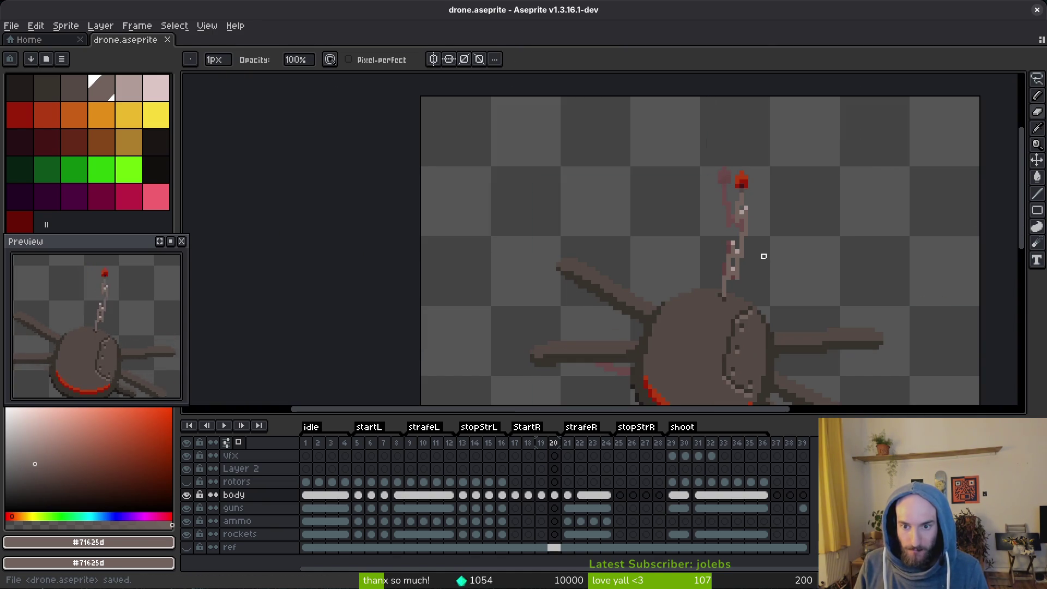
Advance to frame 21.
scroll(763, 256, "down", 2)
key("alt")
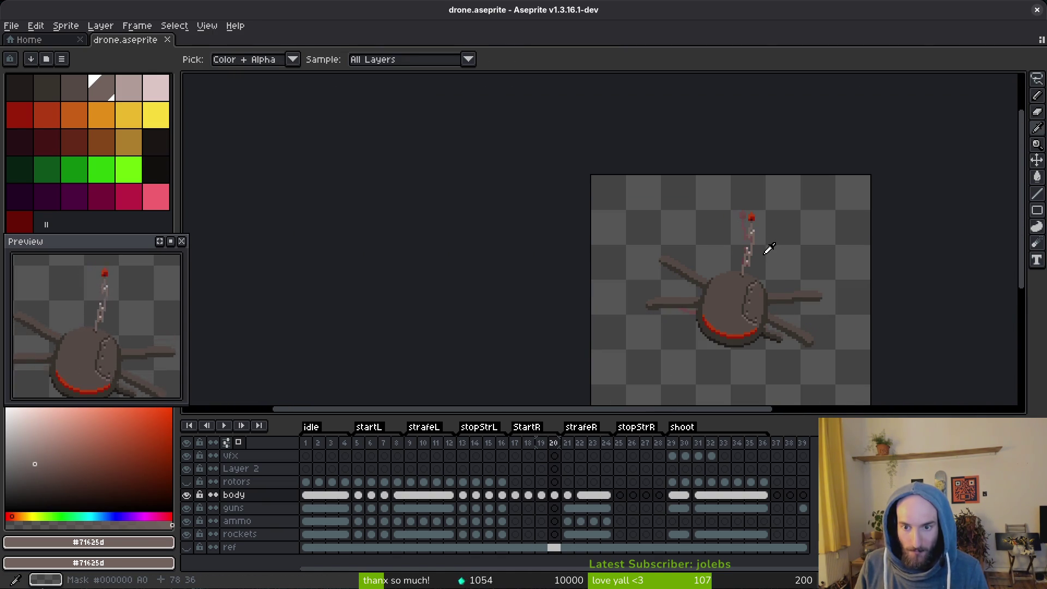
scroll(764, 247, "up", 2)
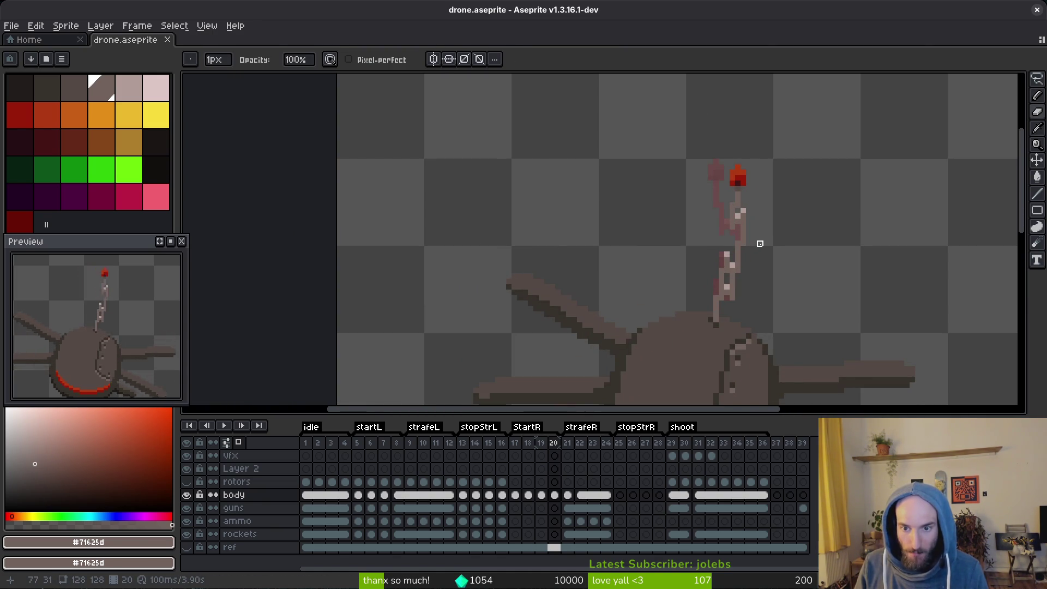
key("alt")
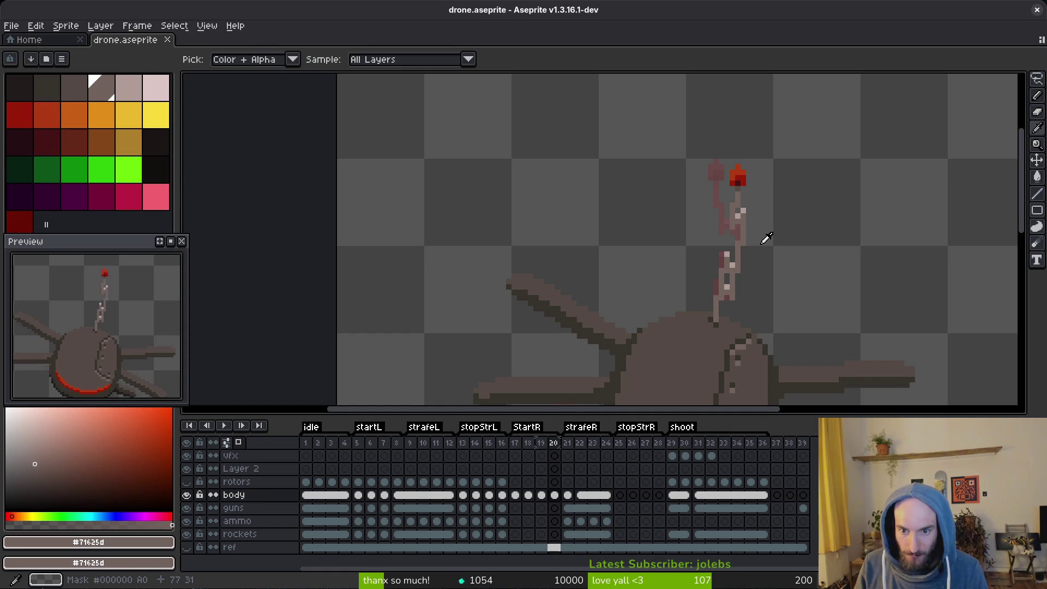
key("Right")
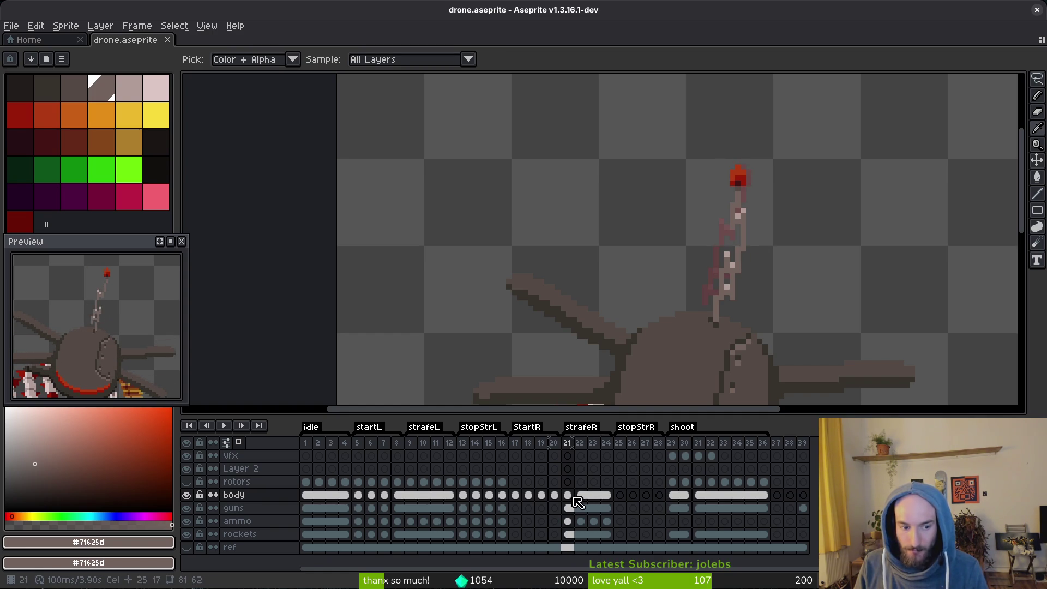
Paste the copied drone body onto frame 21 and save drone.aseprite.
left_click_drag(576, 499, 608, 502)
key("ctrl+s")
scroll(725, 252, "down", 3)
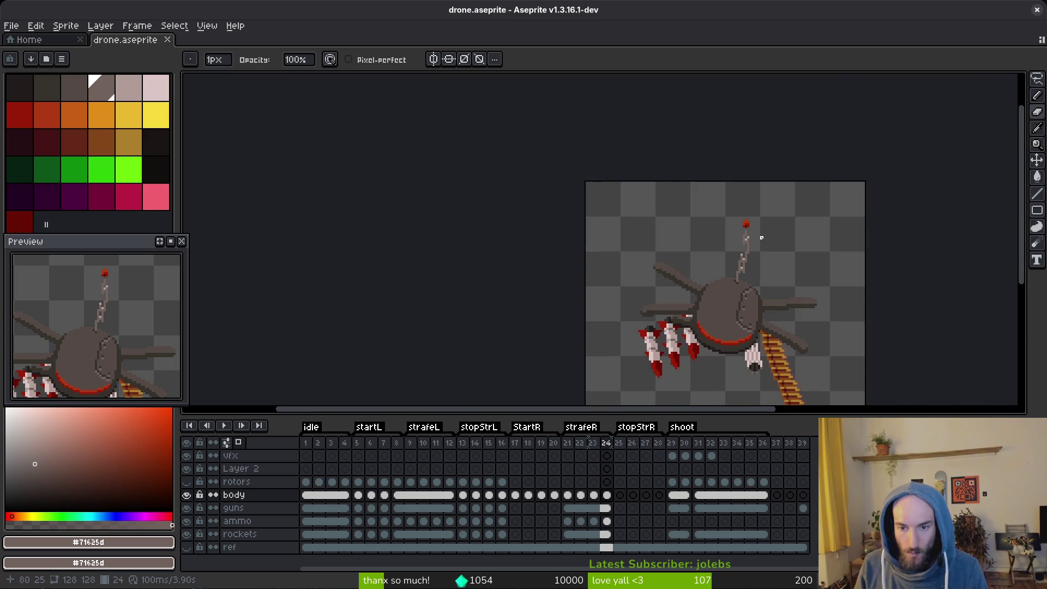
key("Left")
key("Left")
key("Left")
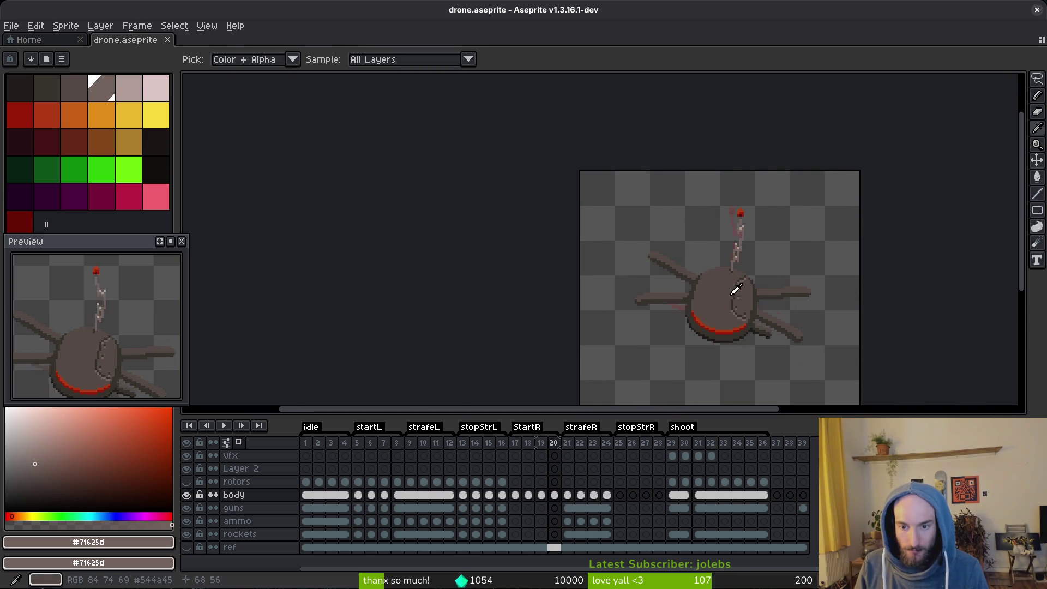
left_click(568, 496)
key("ctrl+v")
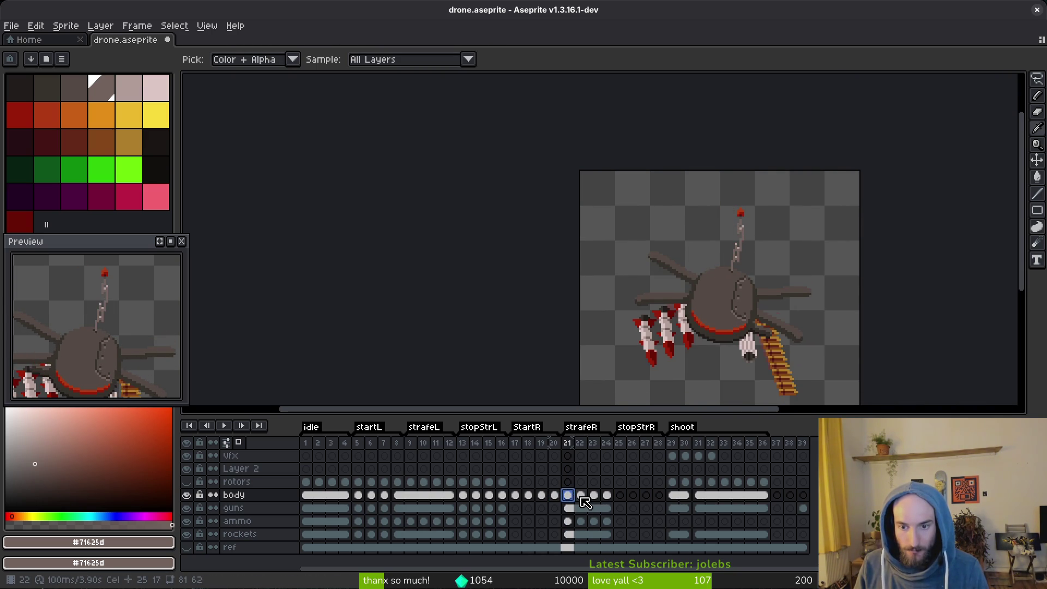
left_click(610, 496)
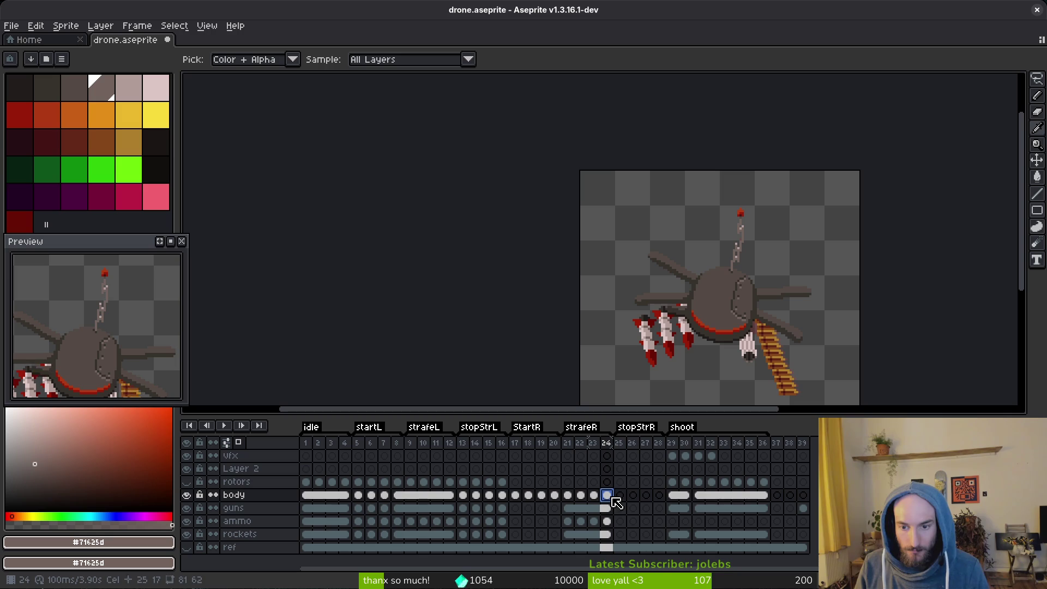
key("ctrl+s")
Link the body cels of frames 20–24 into one shared cel and save.
left_click(529, 496)
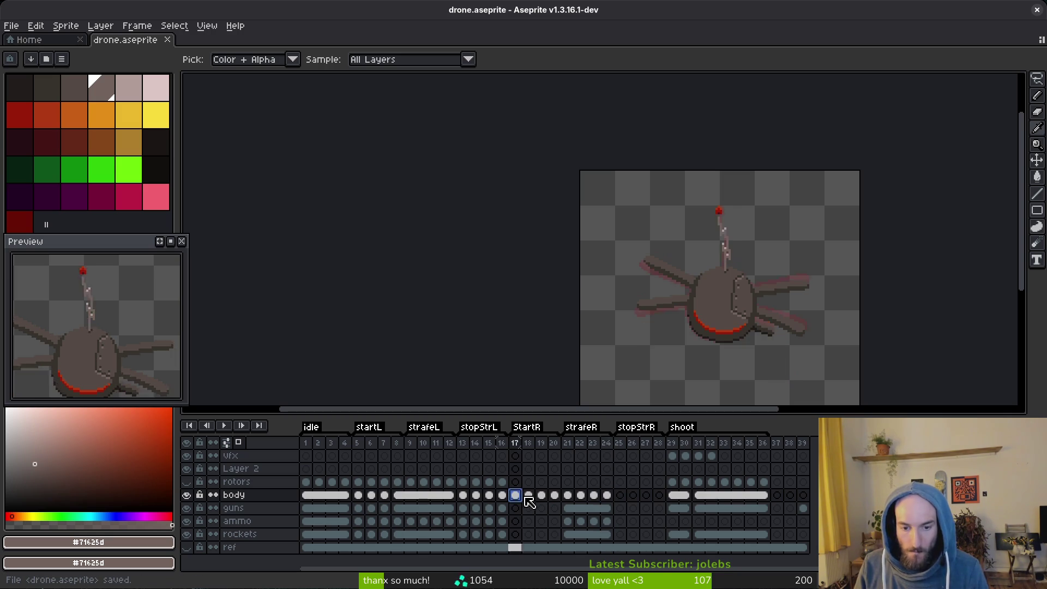
left_click(600, 497)
left_click(584, 497)
left_click(559, 497)
left_click_drag(559, 499, 607, 496)
right_click(560, 500)
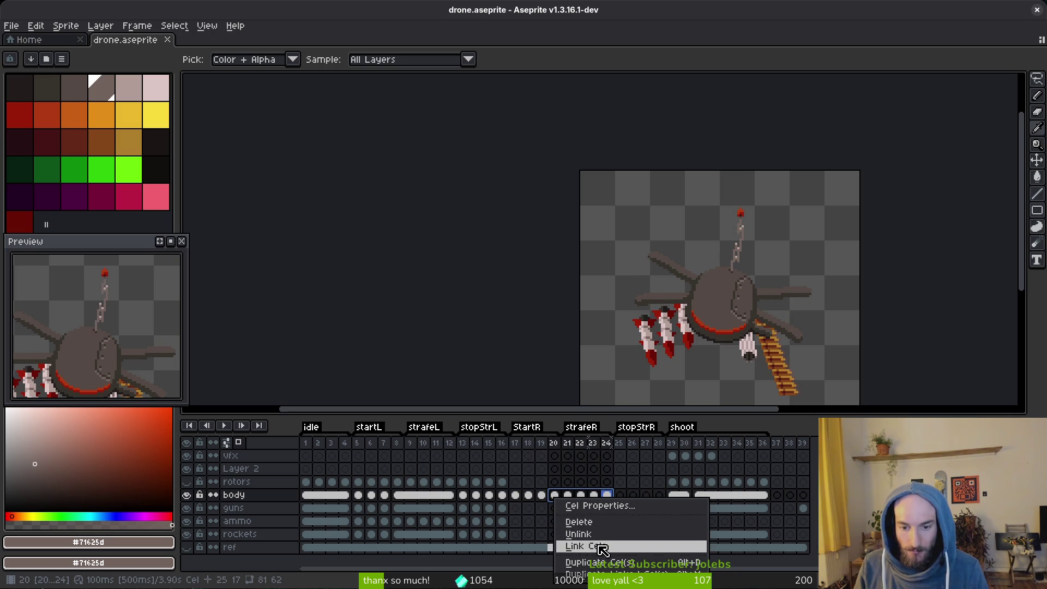
left_click(597, 548)
key("ctrl+s")
Review the strafe and startL frames, save again, and return to frame 20's body cel.
key("Left")
key("Left")
key("Left")
key("Right")
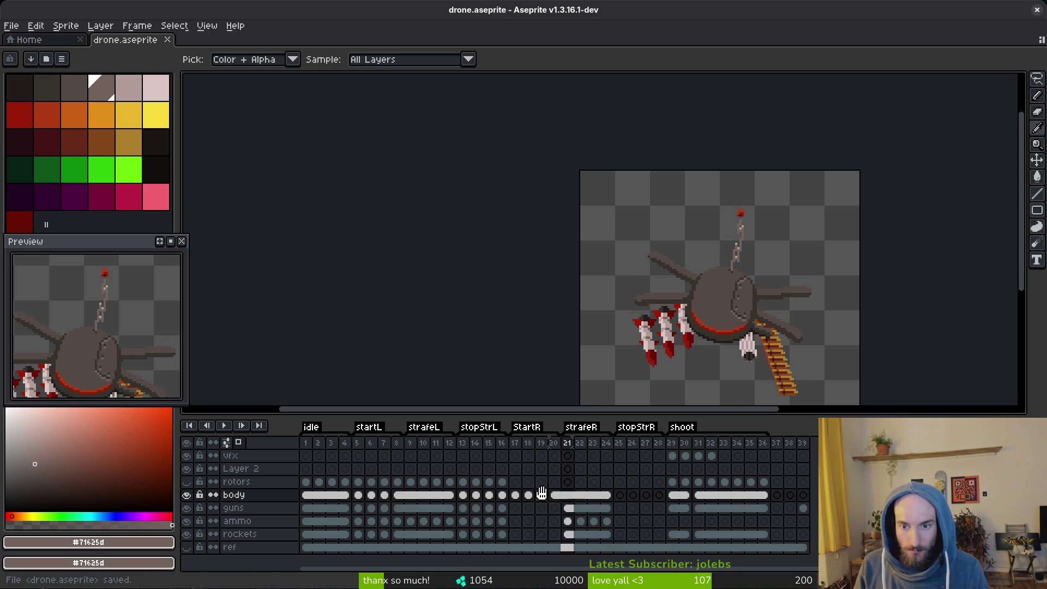
key("Right")
key("Left")
key("Left")
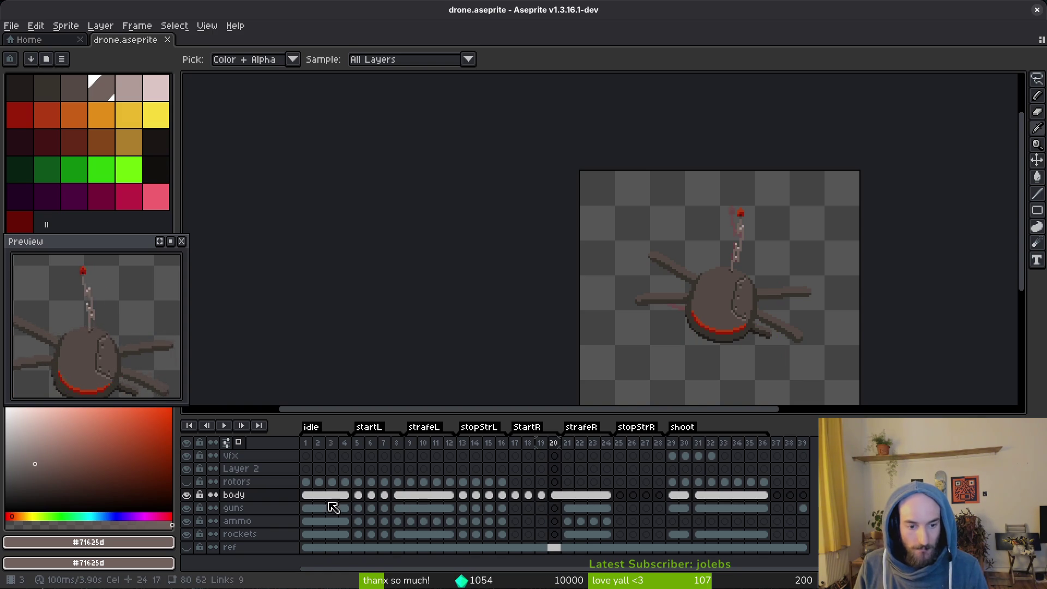
left_click(464, 501)
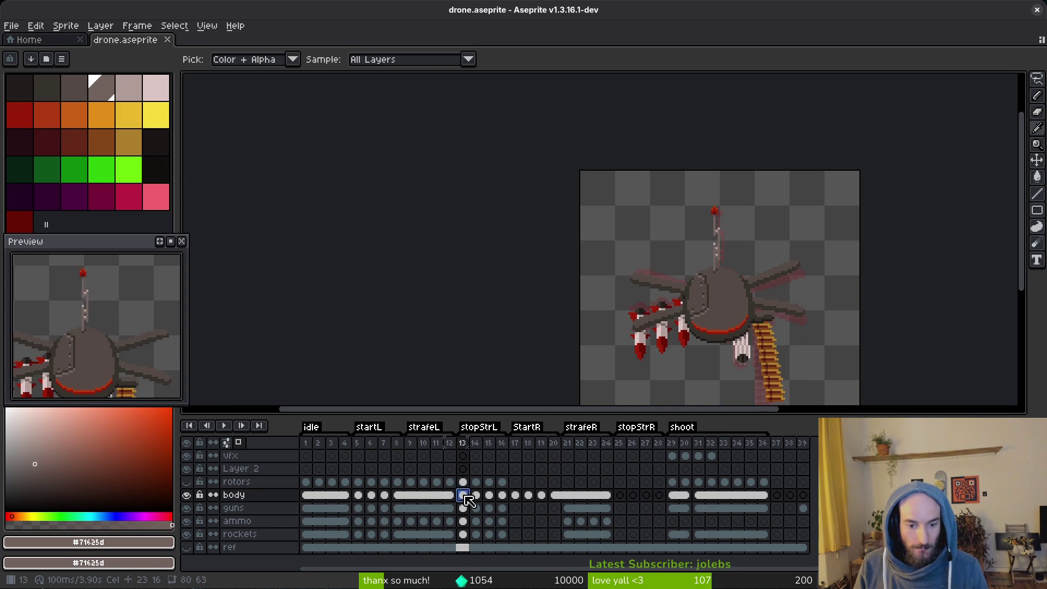
left_click(358, 500)
key("Right")
key("Right")
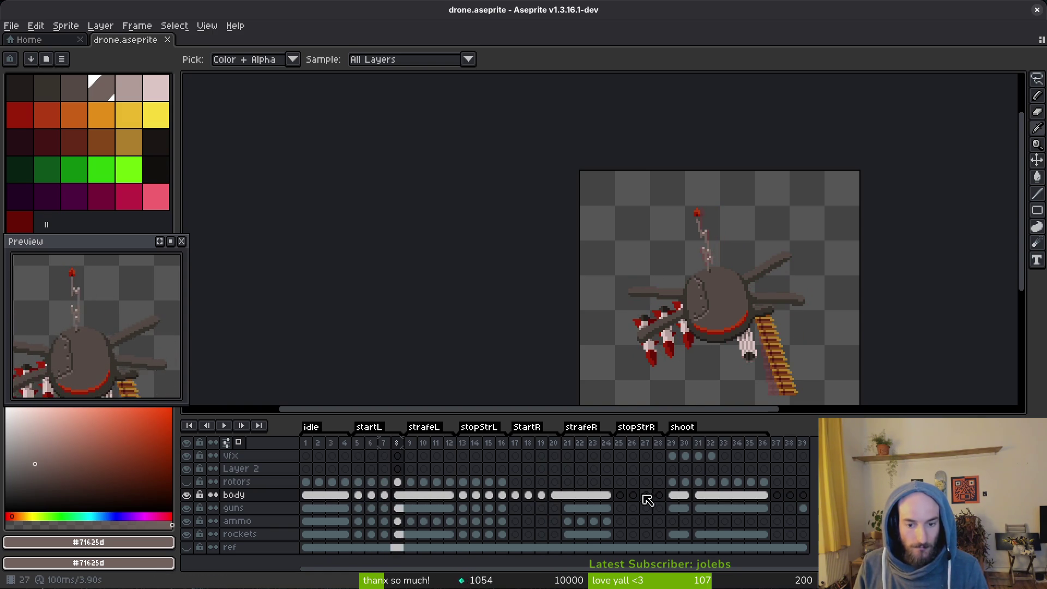
key("ctrl+s")
left_click(557, 496)
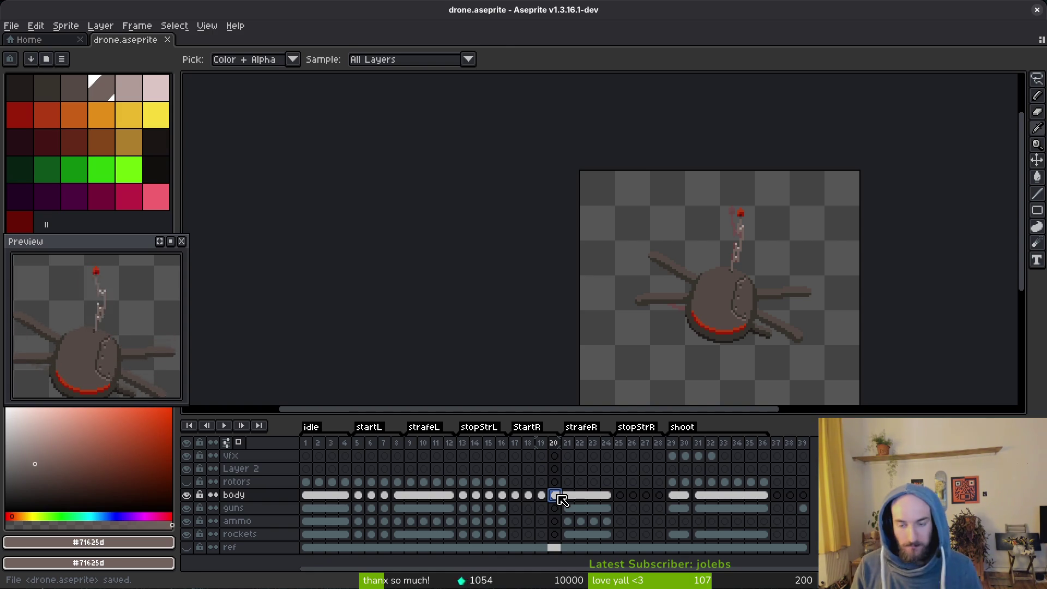
Compare with frame 17 and lasso the left face-plate panel, carrying the selection to frame 18.
key("b")
scroll(713, 312, "up", 2)
key("Left")
key("Left")
key("Left")
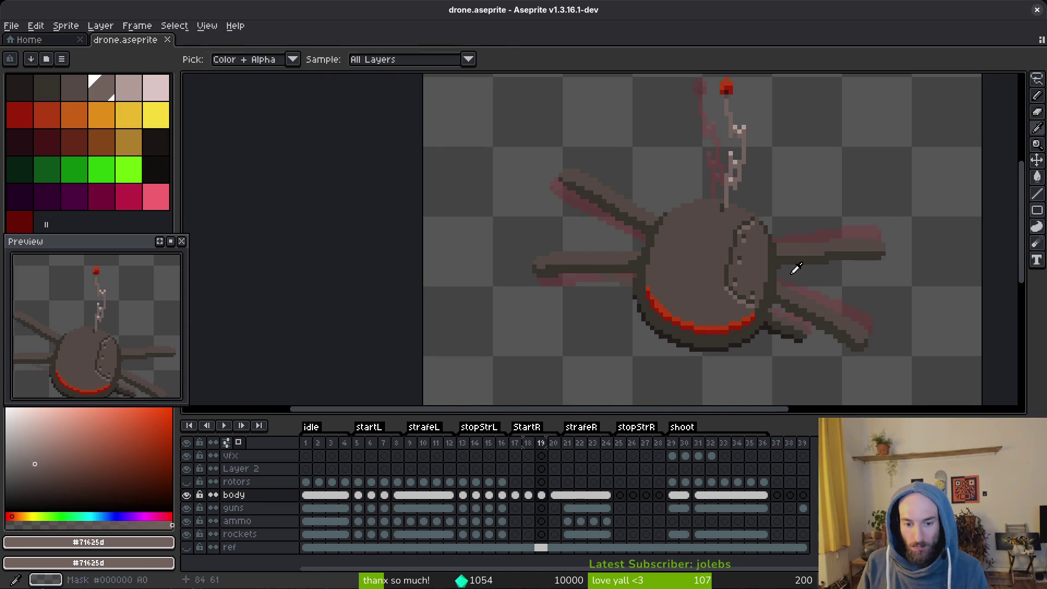
scroll(709, 267, "up", 3)
left_click(719, 175, "alt")
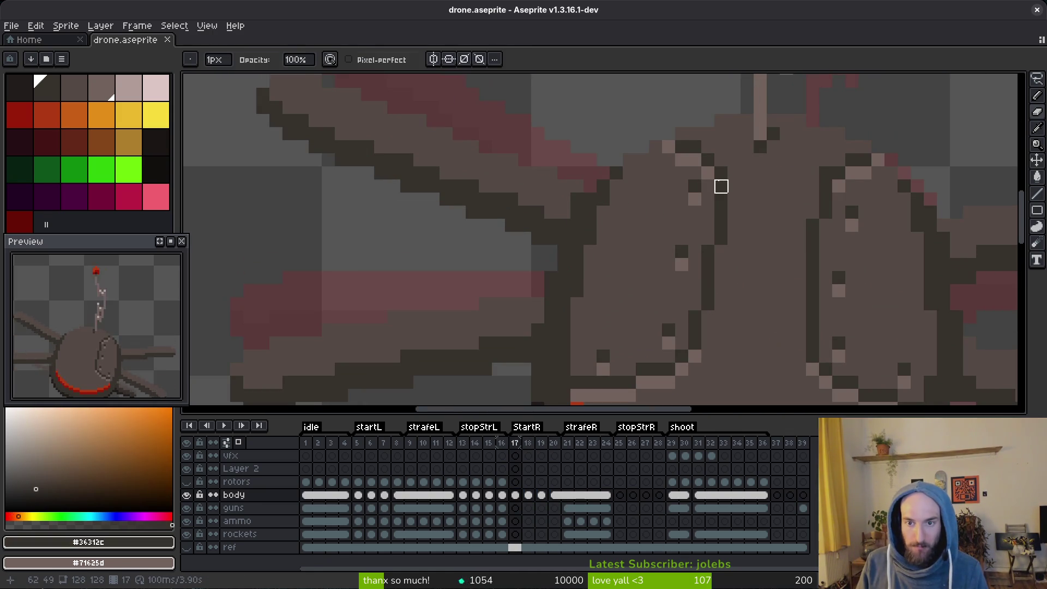
key("q")
mouse_move(741, 118)
left_mouse_down()
mouse_move(676, 96)
mouse_move(635, 145)
mouse_move(586, 303)
mouse_move(710, 325)
mouse_move(746, 123)
left_mouse_up()
key("period")
Nudge the panel two pixels right and one up, then commit and deselect.
key("Right")
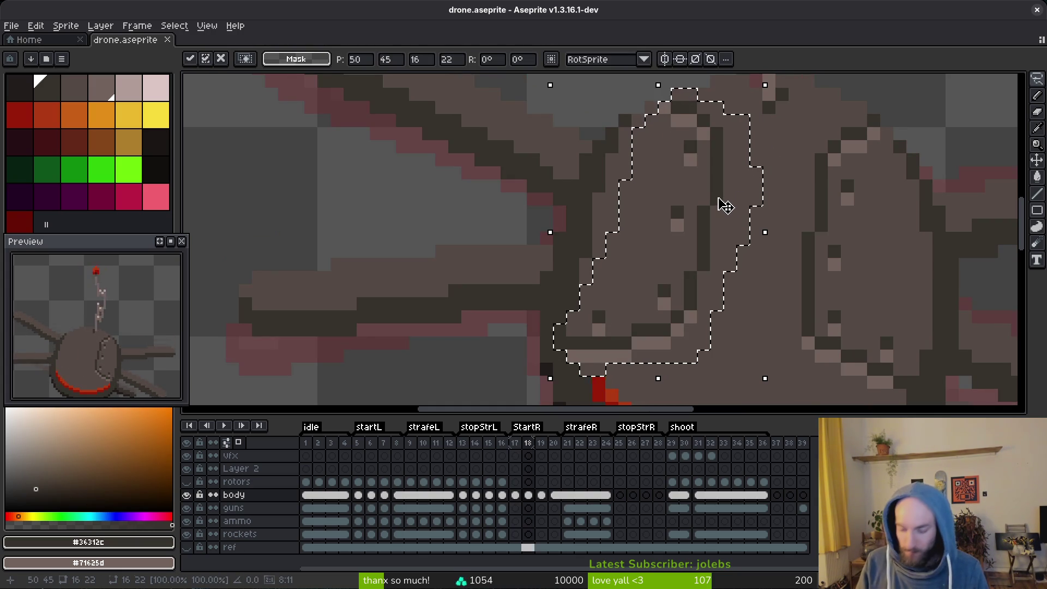
key("Right")
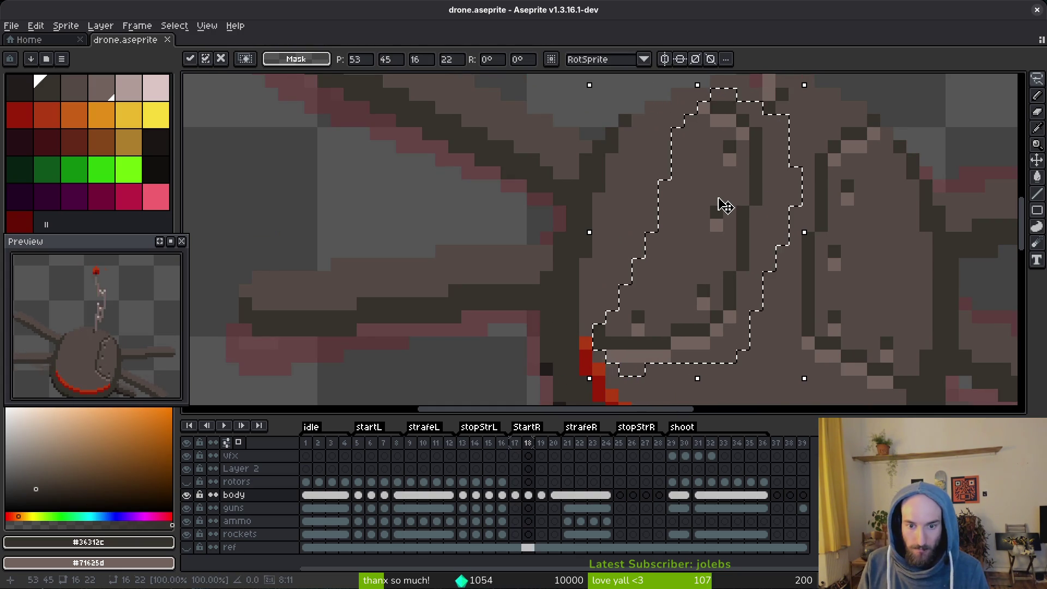
key("Up")
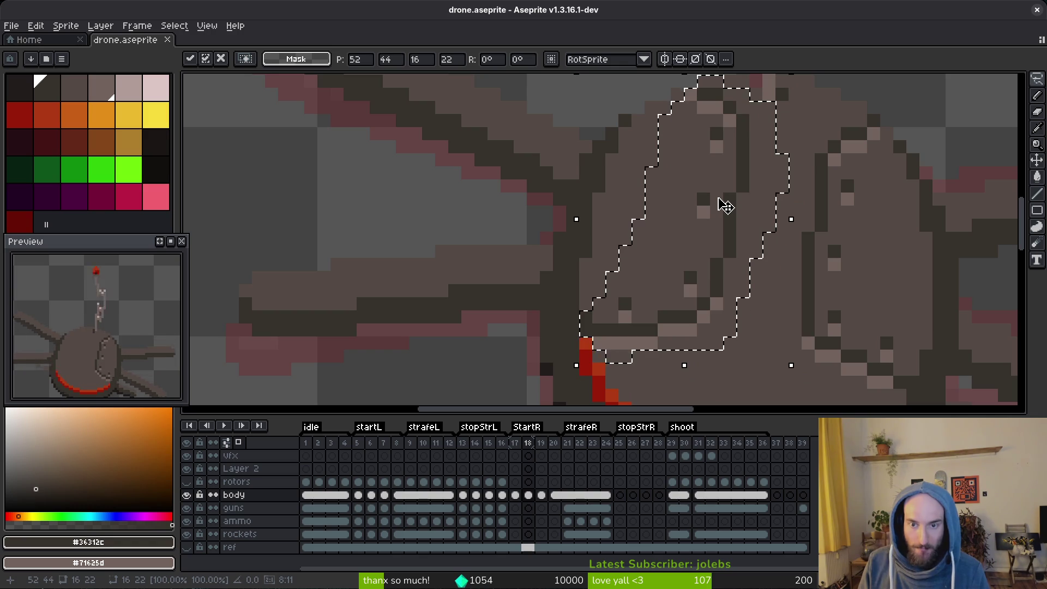
left_click_drag(725, 206, 701, 287)
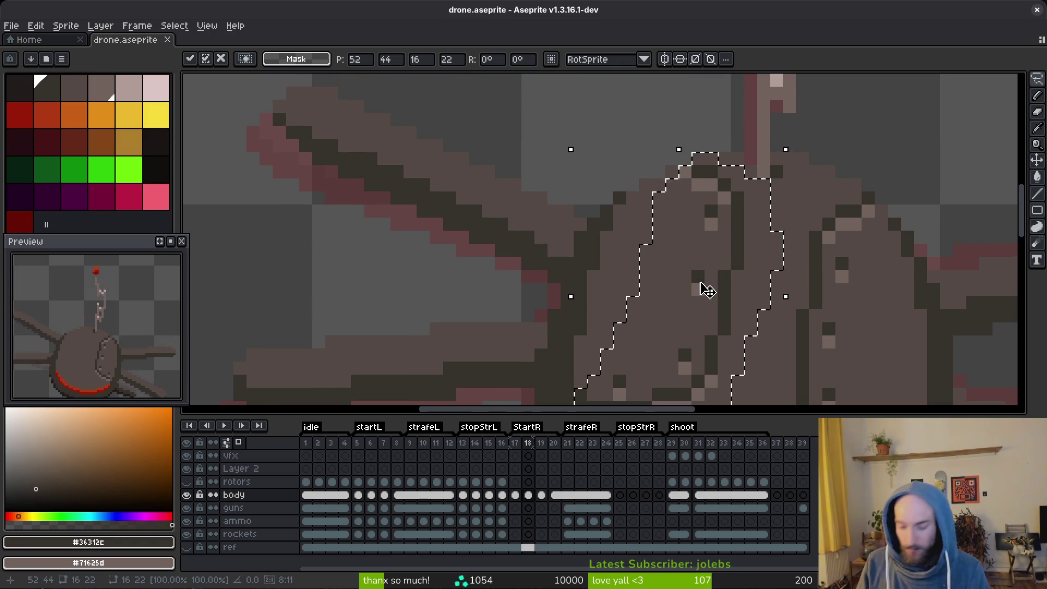
key("Right")
key("Down")
key("Up")
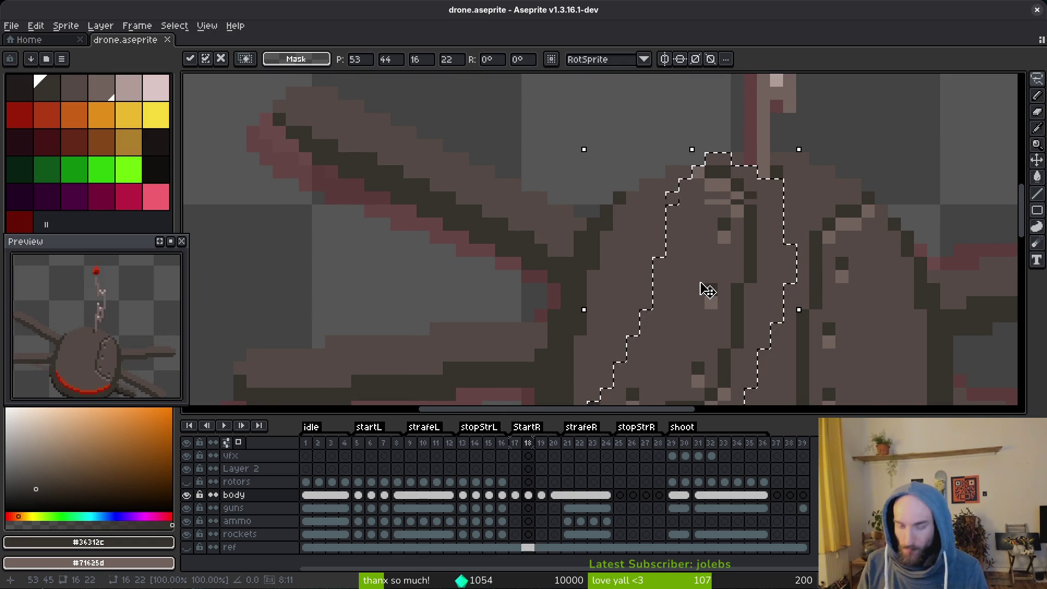
key("Left")
key("ctrl+d")
Sample the mid-grey and lighter highlight body colours from the canvas.
key("b")
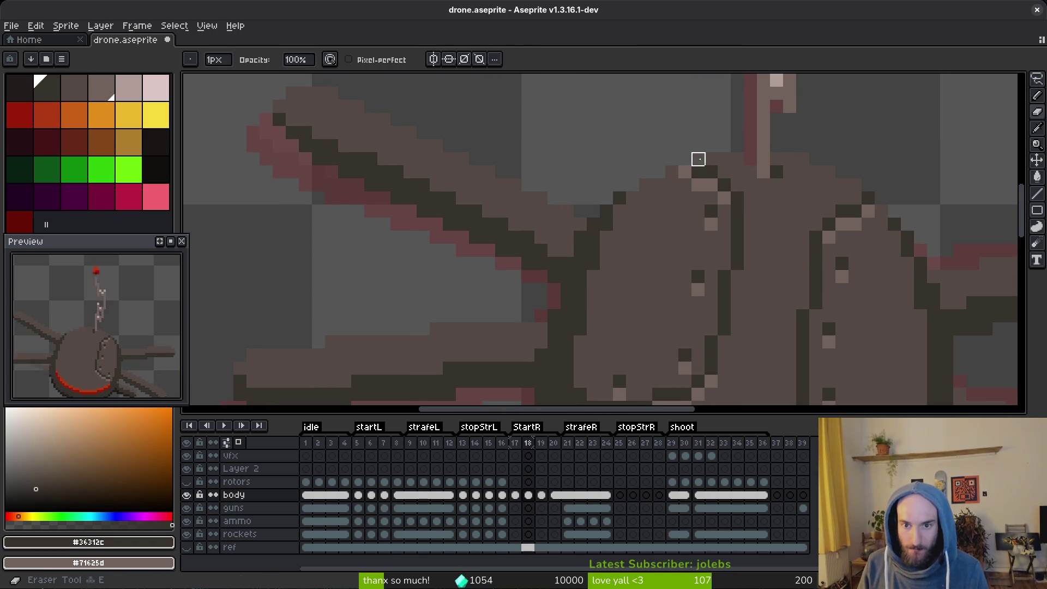
scroll(671, 164, "down", 1)
scroll(689, 218, "down", 2)
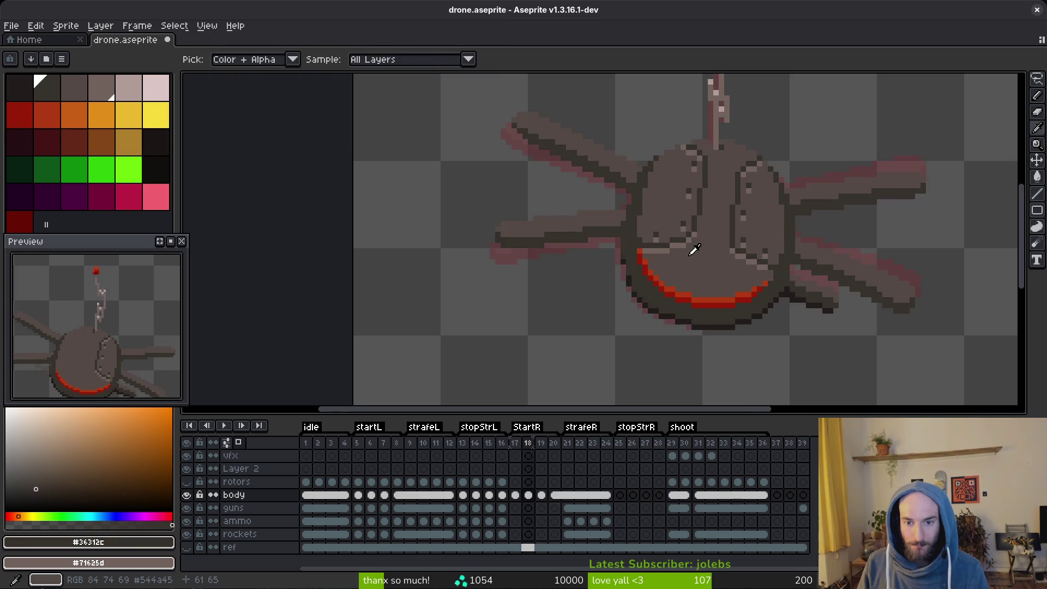
scroll(637, 253, "up", 2)
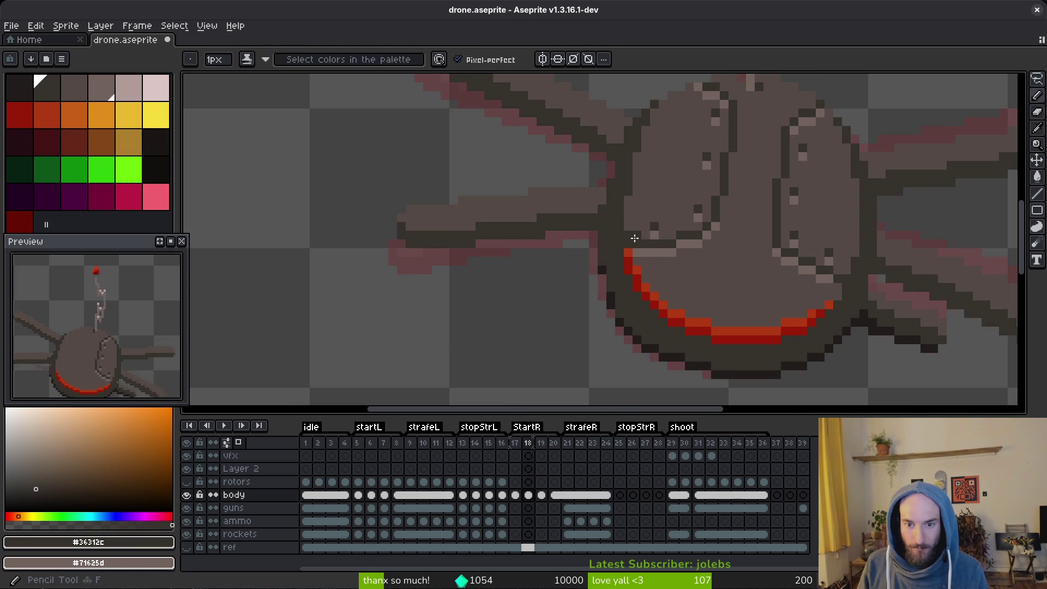
key("i")
left_click(641, 216)
key("b")
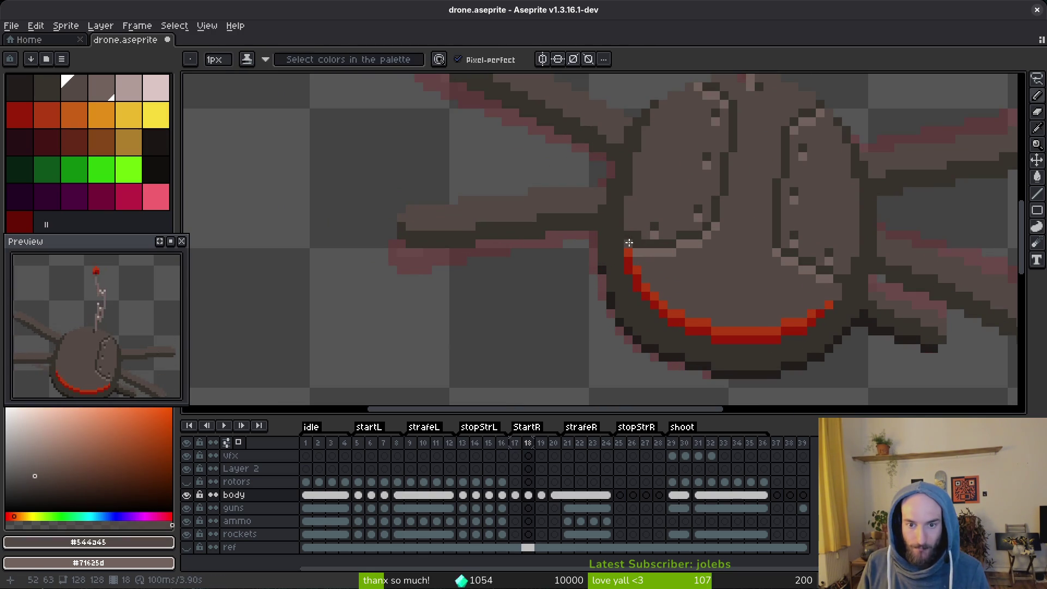
left_click(640, 247, "alt")
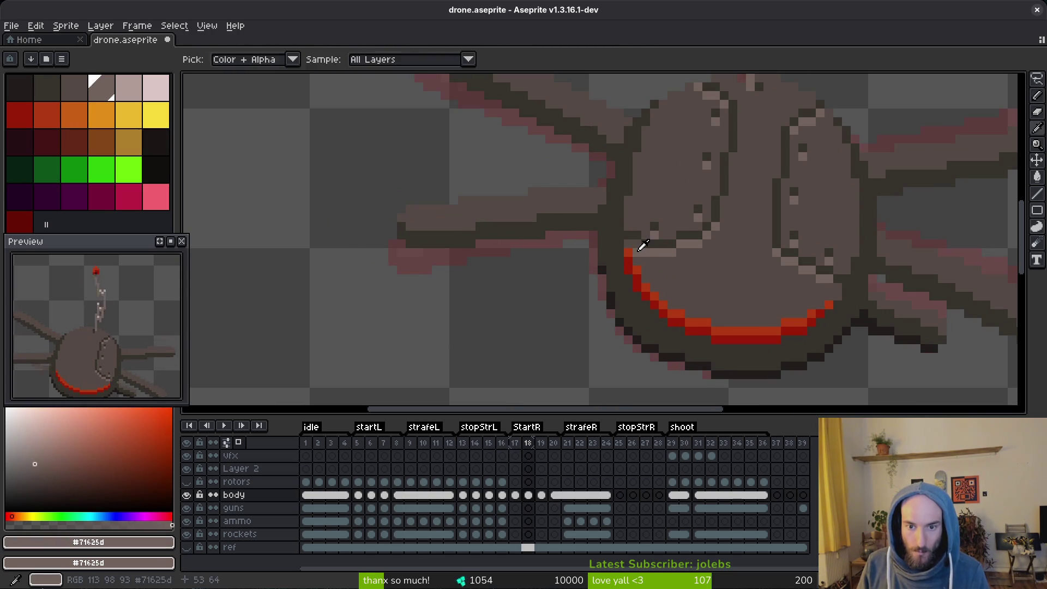
left_click(647, 256, "alt")
scroll(677, 272, "down", 3)
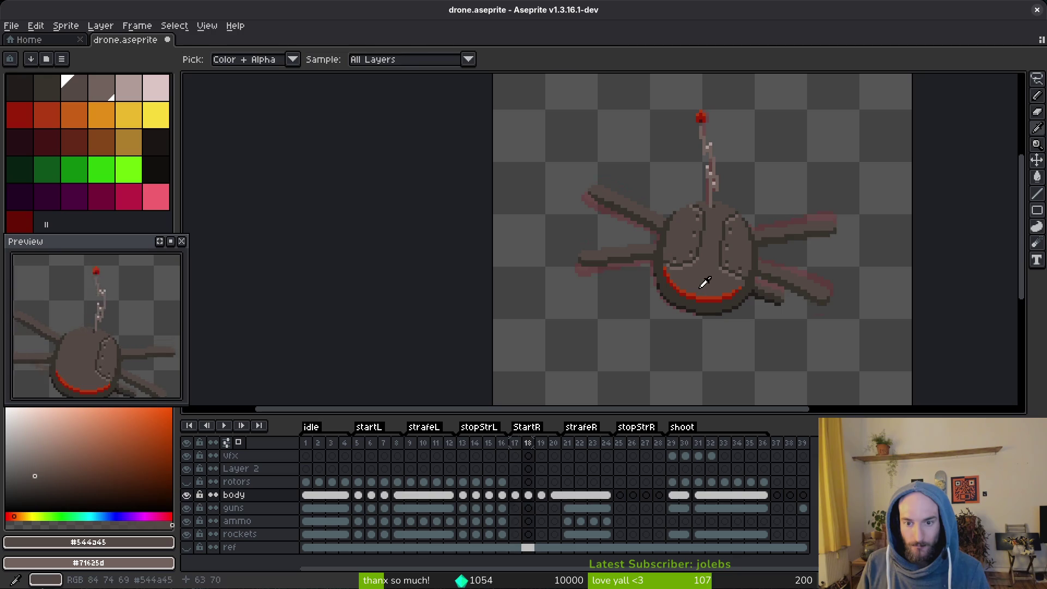
scroll(708, 292, "down", 5)
scroll(714, 294, "up", 4)
Compare frame 18 with frame 17 and add a dark pixel to the face-plate seam.
key("comma")
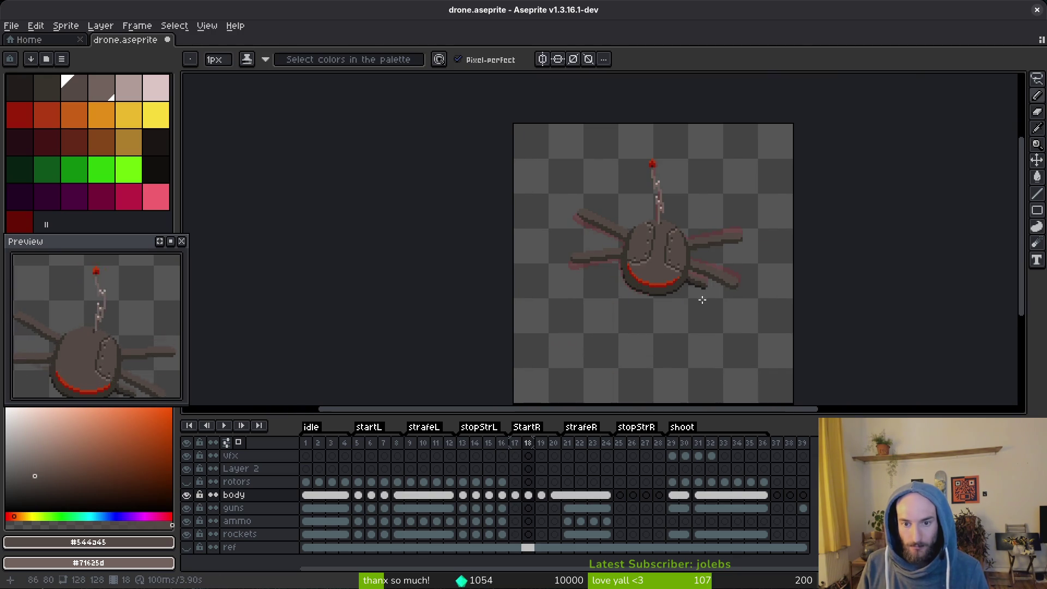
key("period")
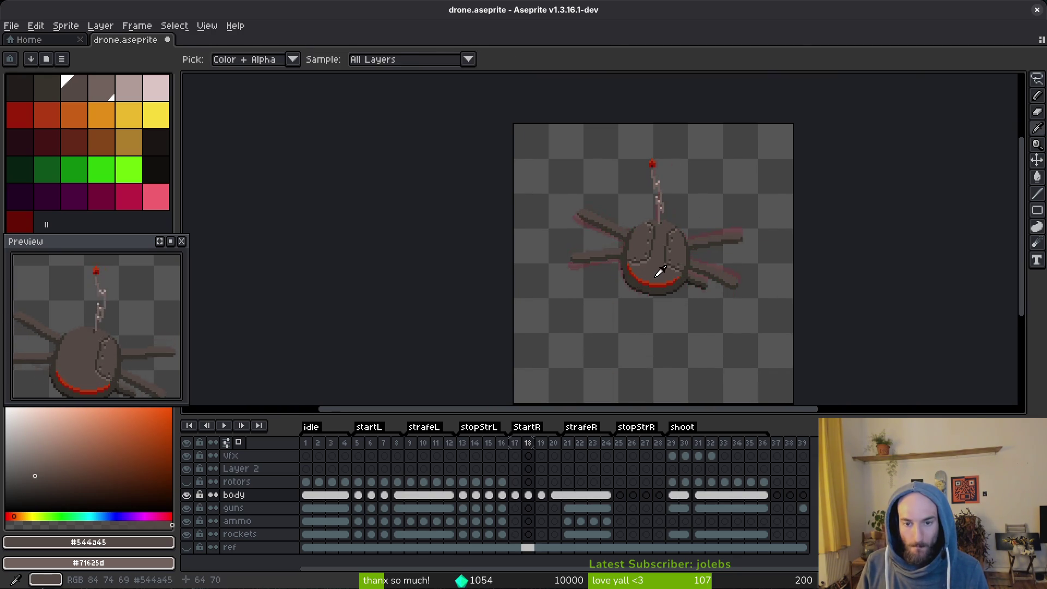
scroll(653, 280, "up", 3)
scroll(652, 280, "up", 2)
key("comma")
key("alt")
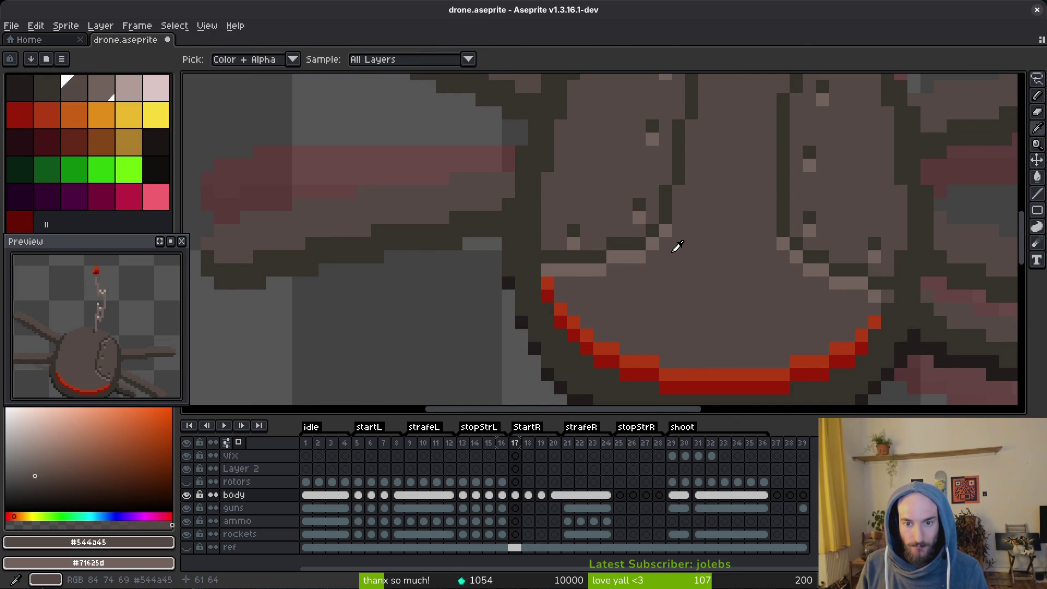
key("period")
left_click(674, 218, "alt")
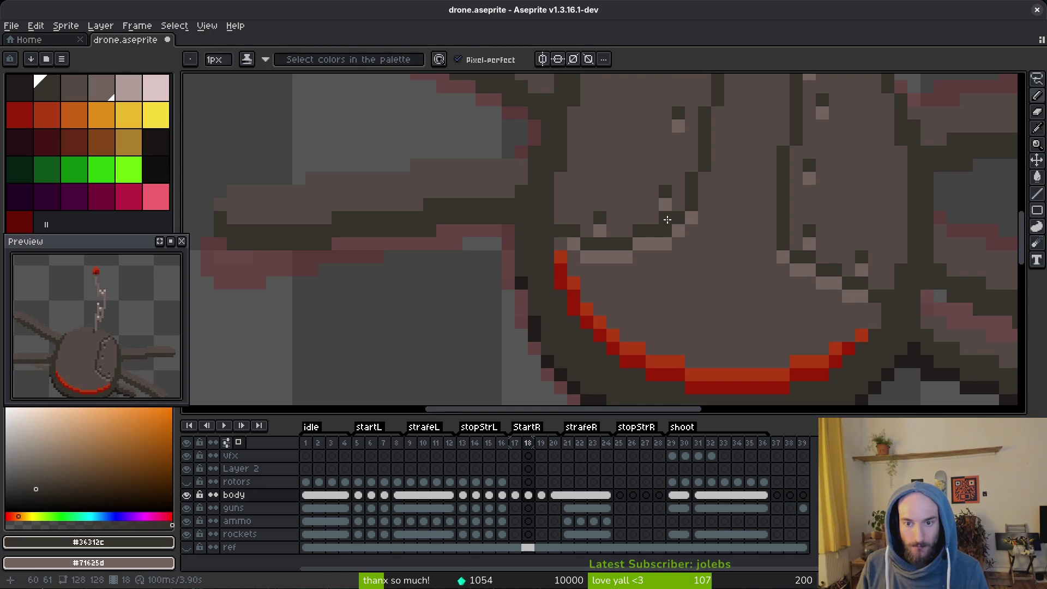
left_click(665, 218)
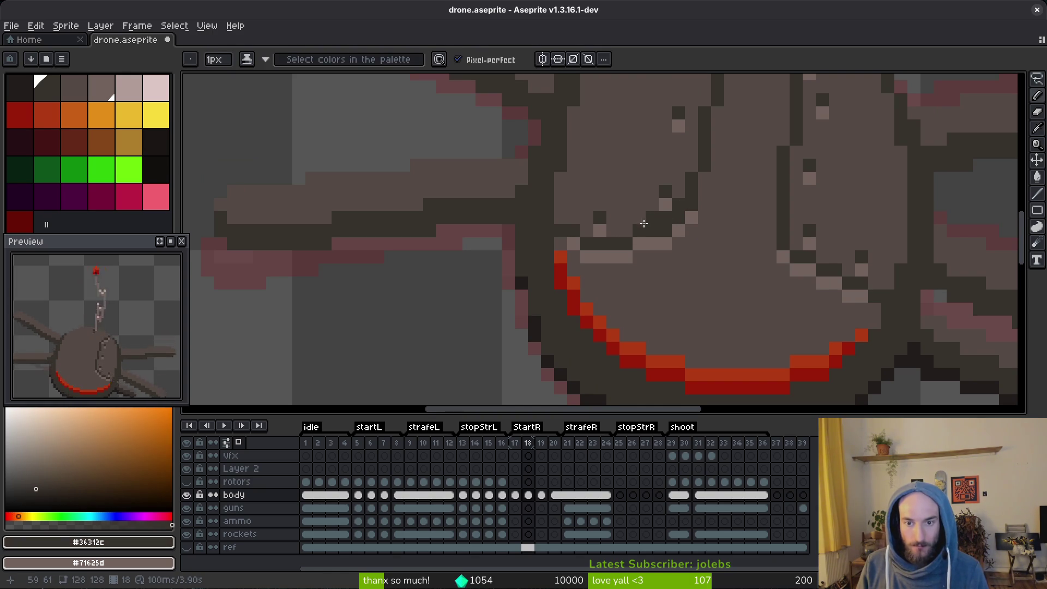
Paint light highlight pixels and a short highlight line along the seam.
key("alt")
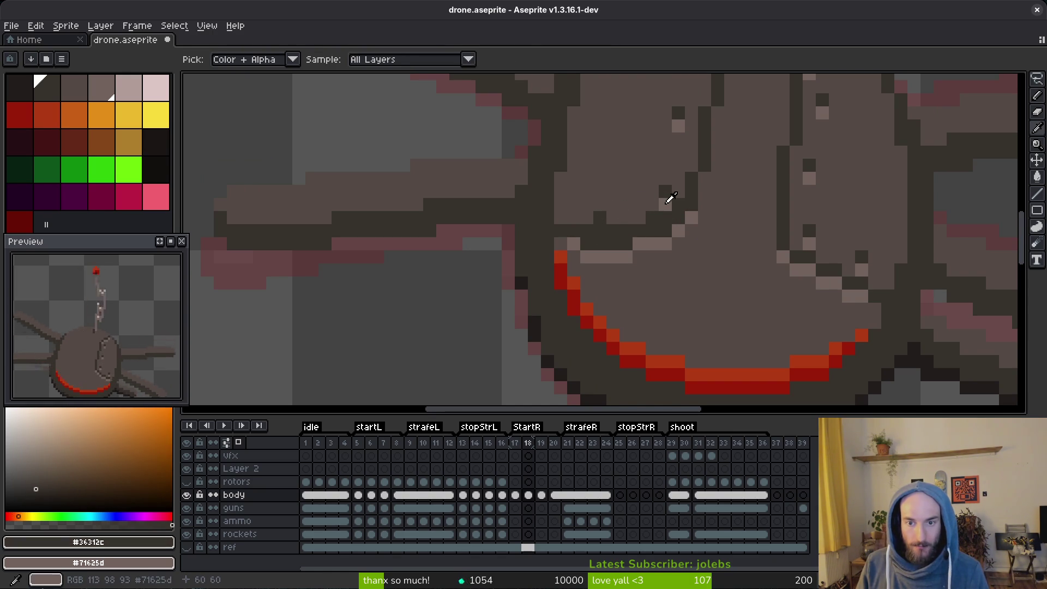
right_click(599, 218)
left_click(600, 205)
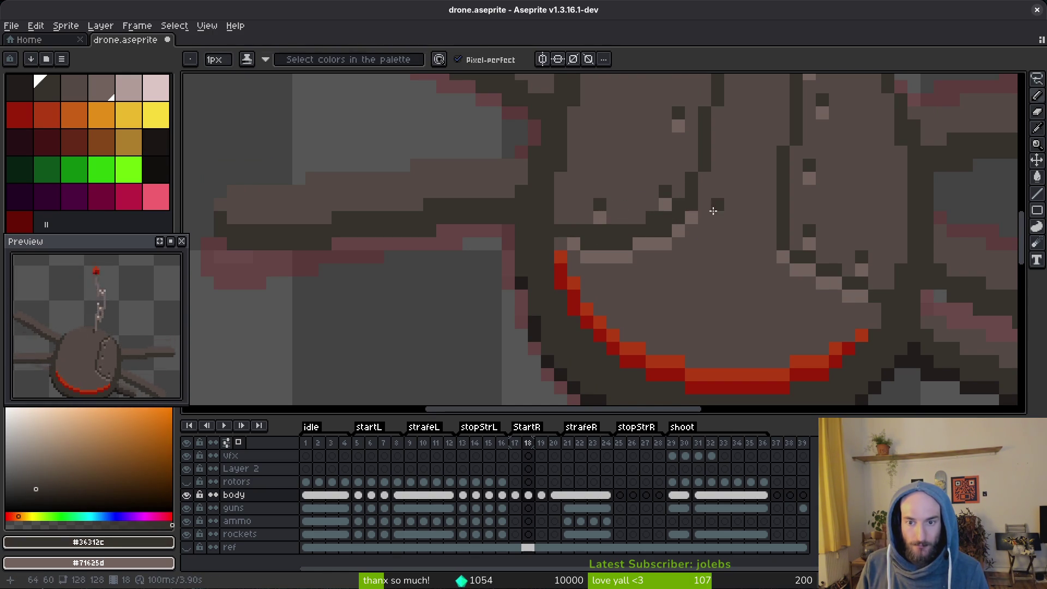
left_click(691, 217, "alt")
left_click(678, 218)
left_click(667, 231)
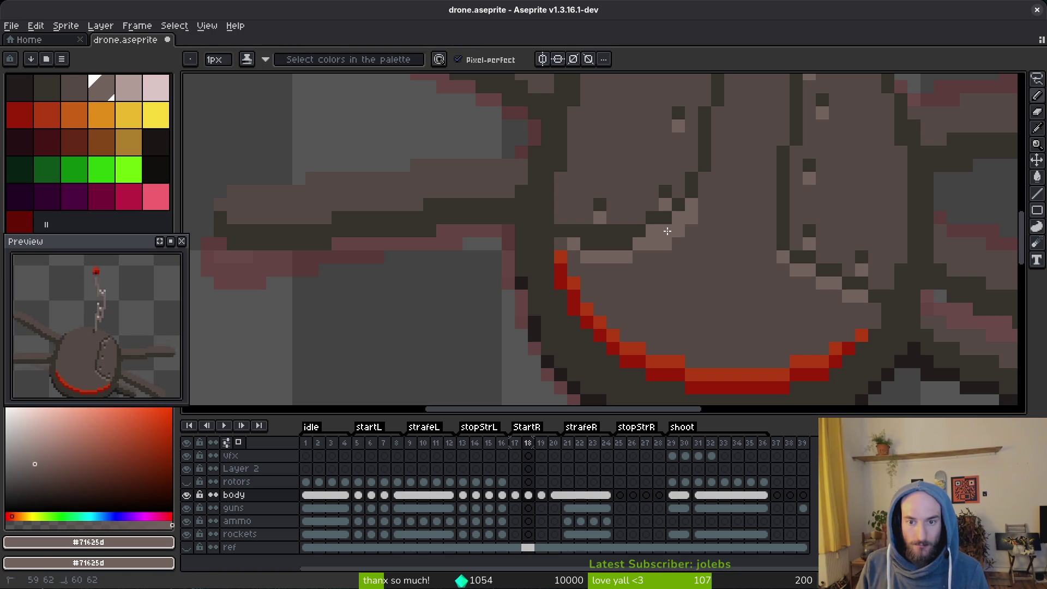
mouse_move(667, 231)
left_mouse_down()
mouse_move(584, 246)
mouse_move(654, 241)
mouse_move(694, 219)
left_mouse_up()
left_click(583, 260, "alt")
left_click(692, 204, "alt")
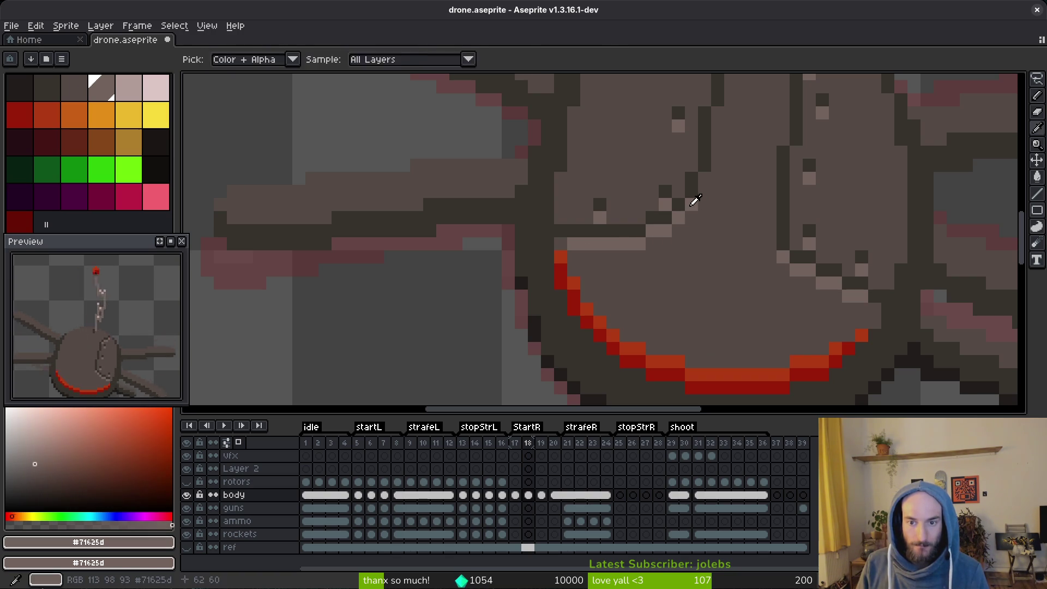
scroll(703, 179, "down", 4)
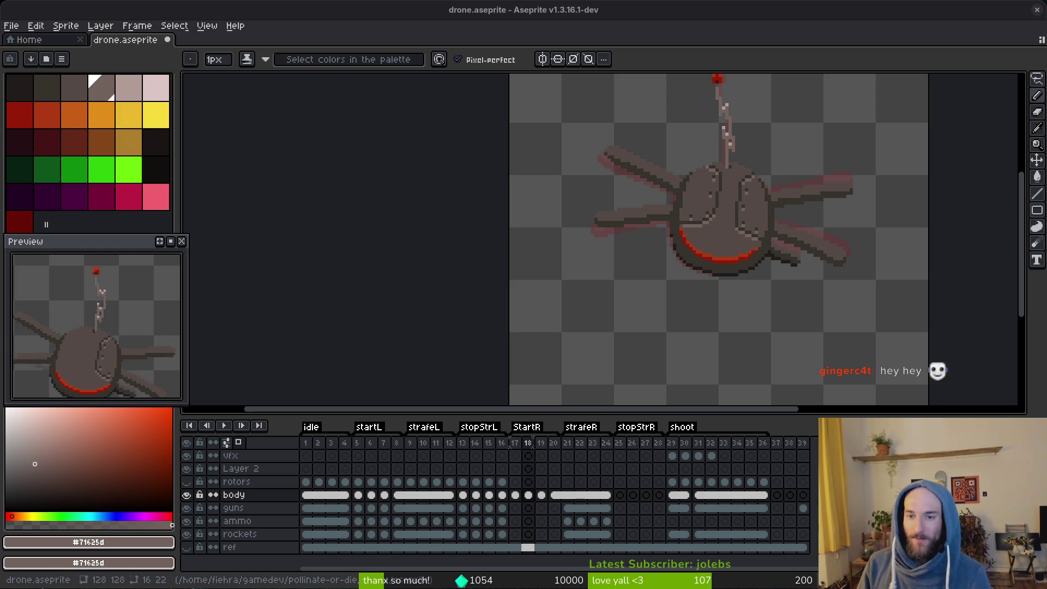
scroll(704, 182, "up", 2)
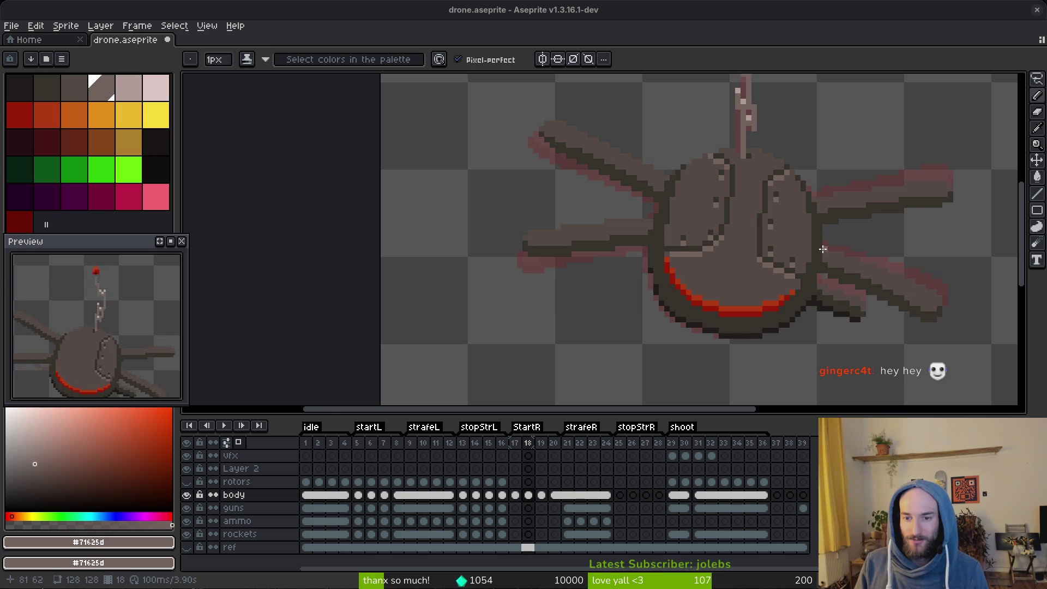
Pick the mid-brown body colour and flip between frames 17 and 18 to compare.
left_click_drag(823, 249, 757, 238)
key("alt")
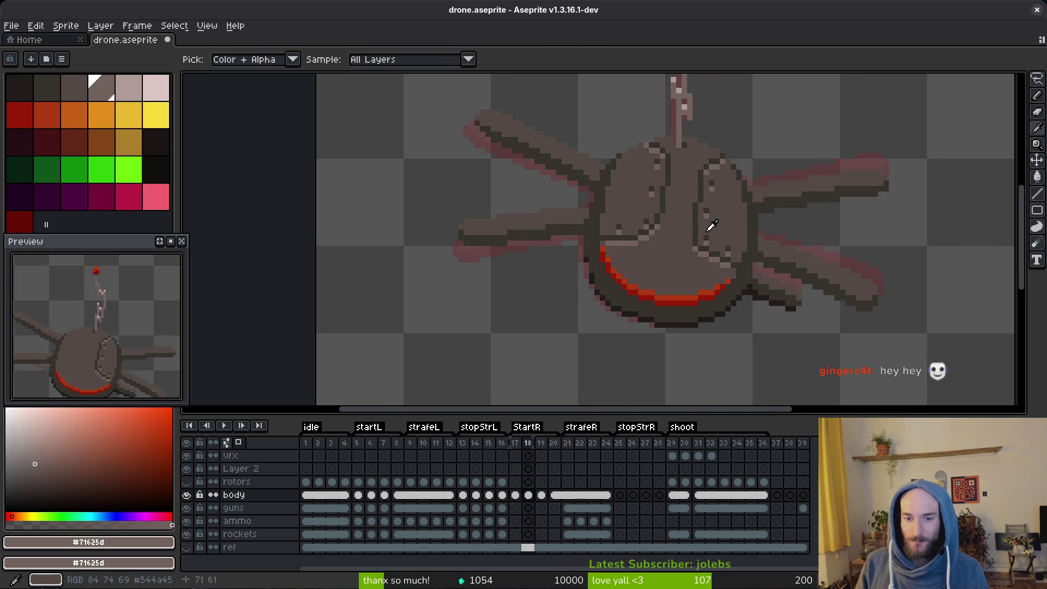
scroll(644, 224, "up", 3)
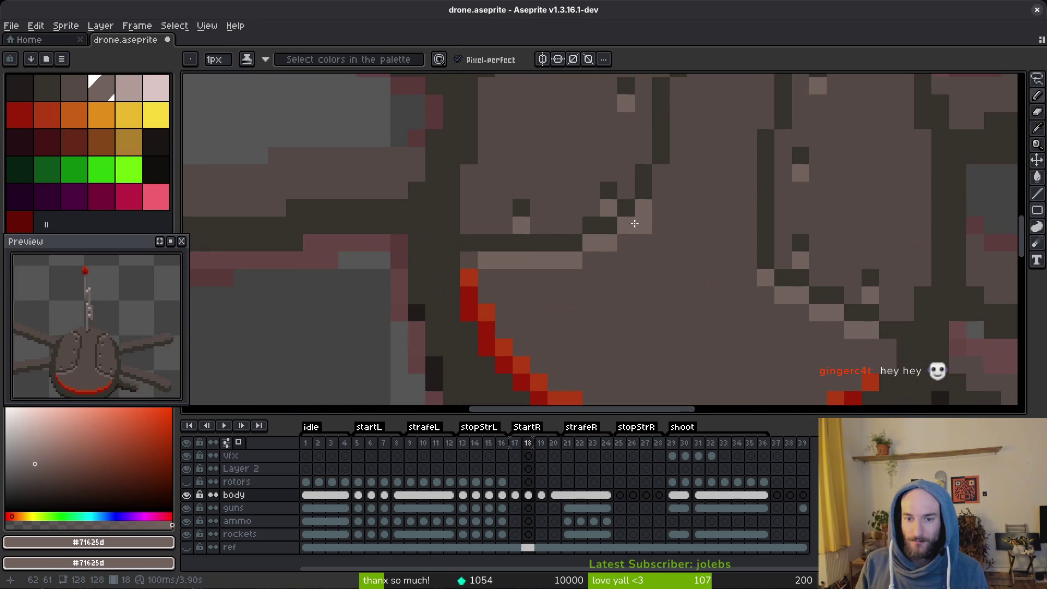
left_click(603, 200, "alt")
scroll(627, 210, "down", 5)
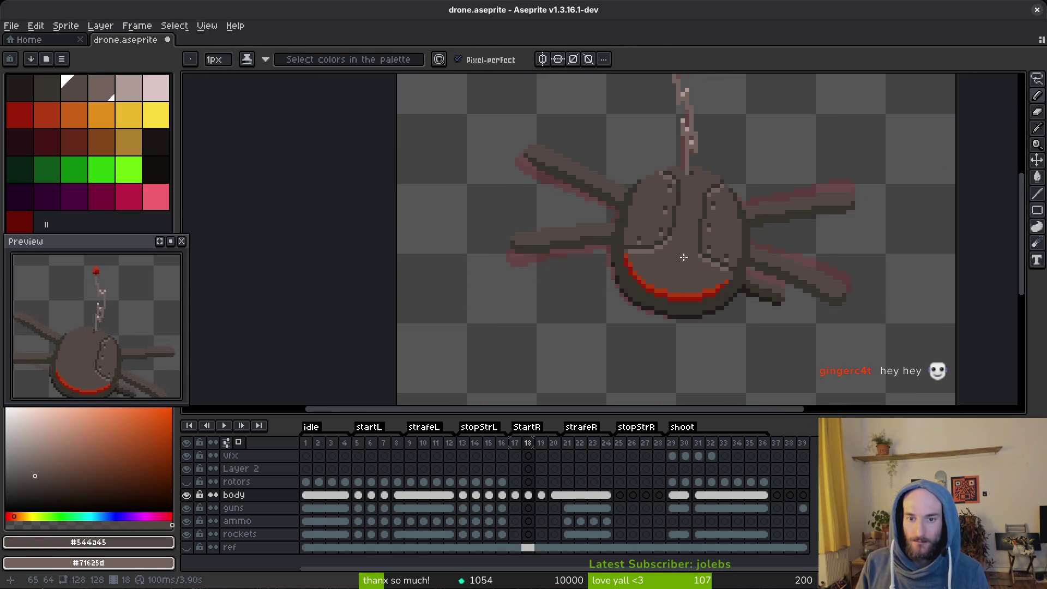
key("Left")
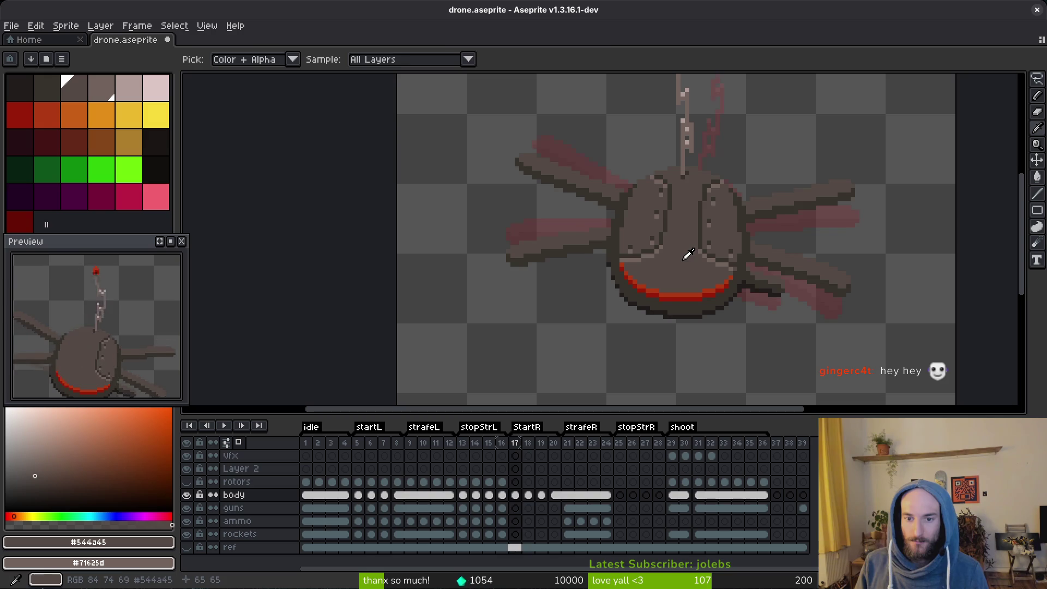
key("Right")
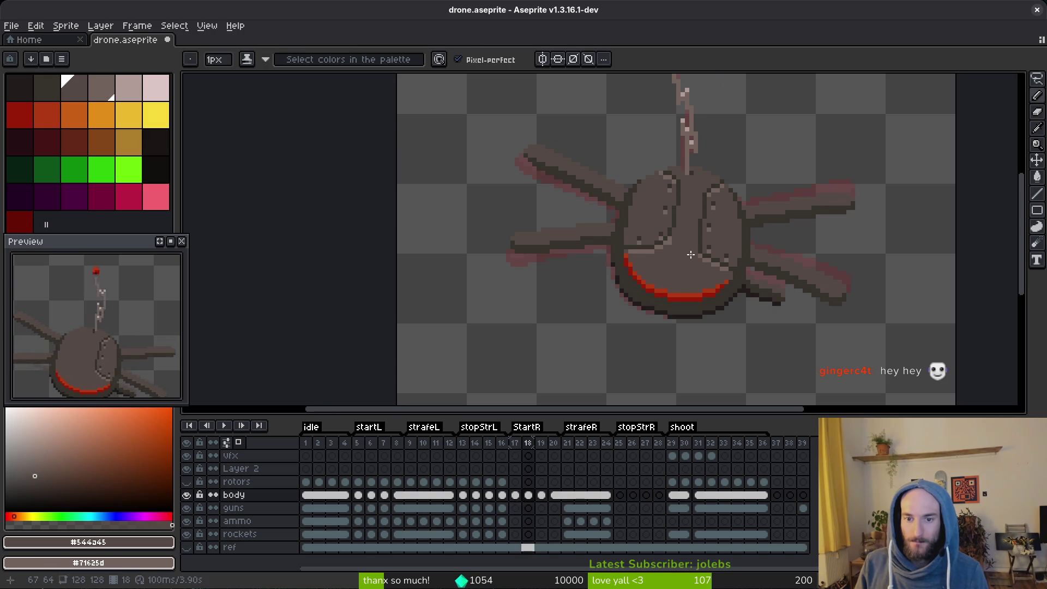
key("Left")
key("Right")
key("Left")
key("Right")
scroll(666, 240, "up", 5)
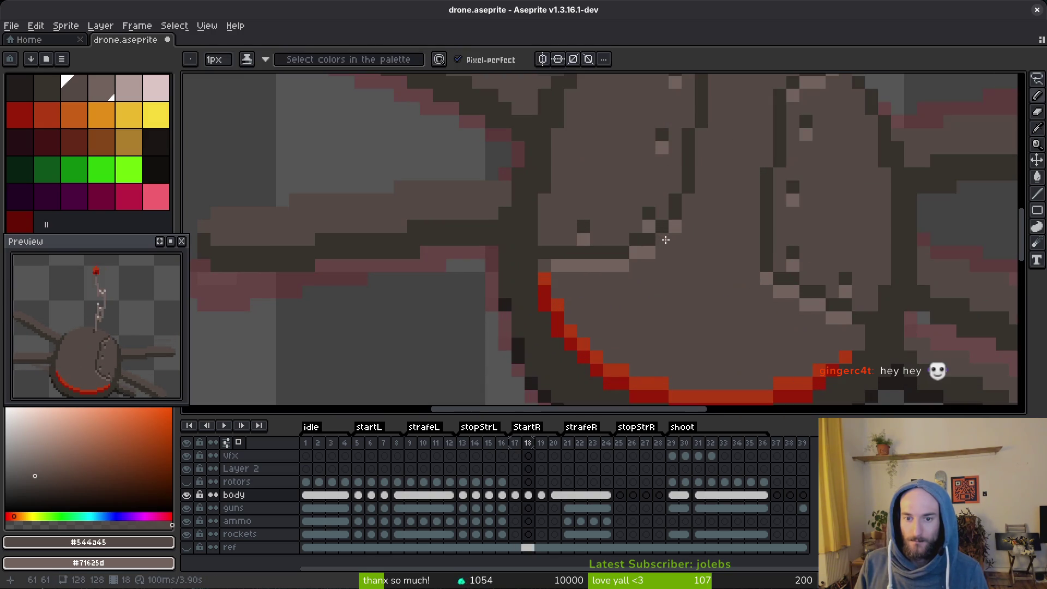
Repaint the stray dark seam pixels mid-brown and check the fix across frames.
left_click(649, 224)
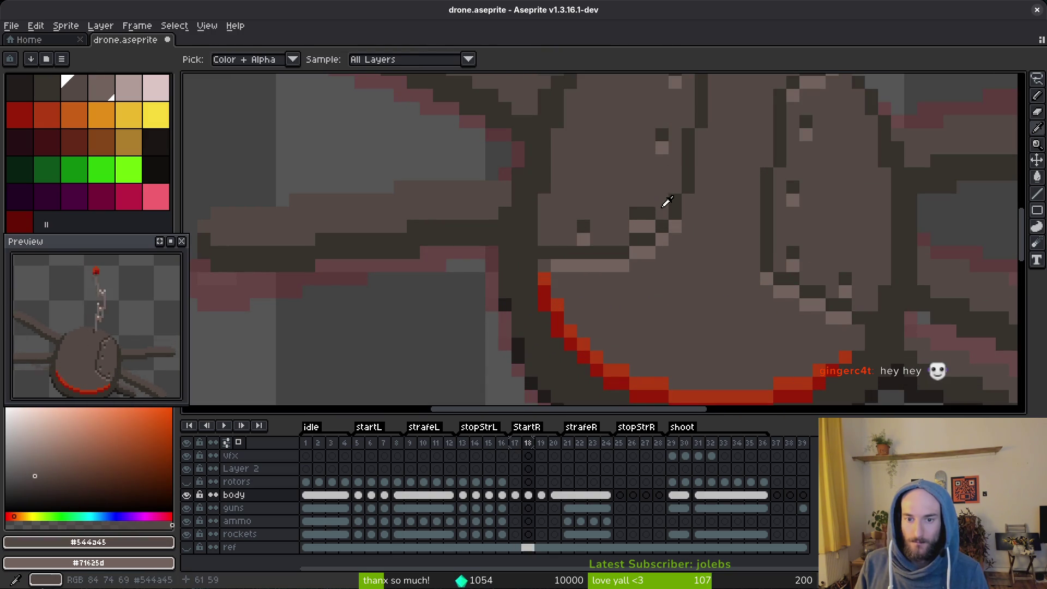
left_click(650, 218)
scroll(652, 222, "down", 5)
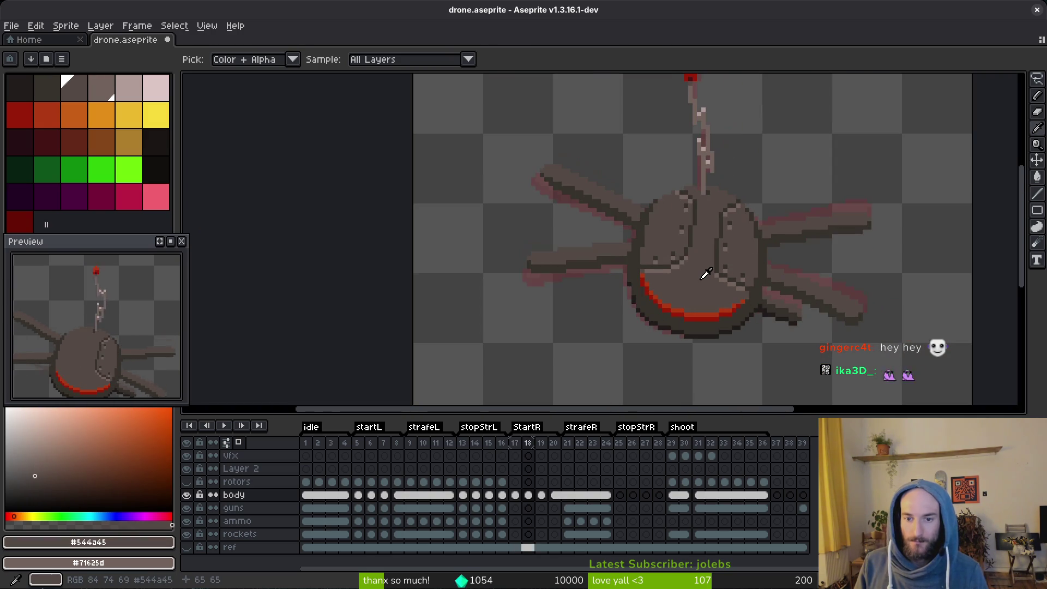
key("Left")
key("Right")
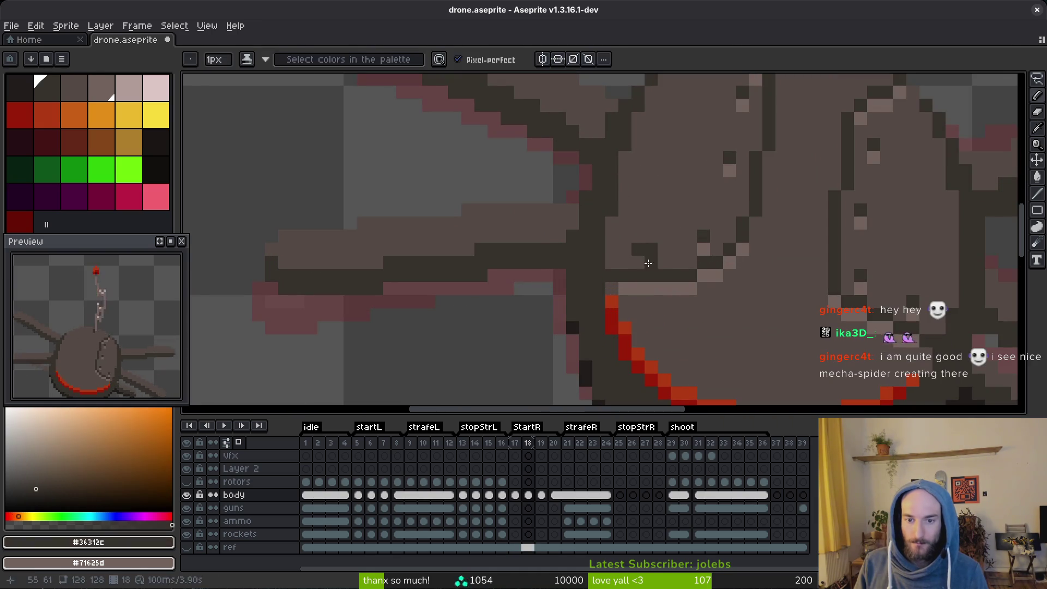
scroll(691, 268, "down", 5)
key("alt")
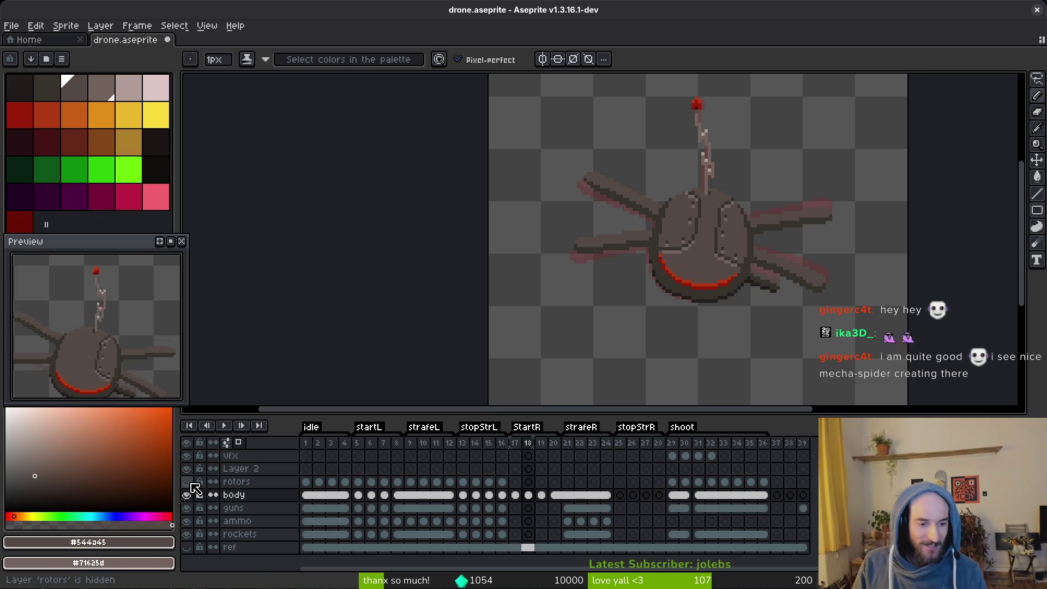
Review the rotors on frames 5 and 1 and the tilted strafeL frame 9.
left_click(358, 482)
scroll(105, 339, "down", 2)
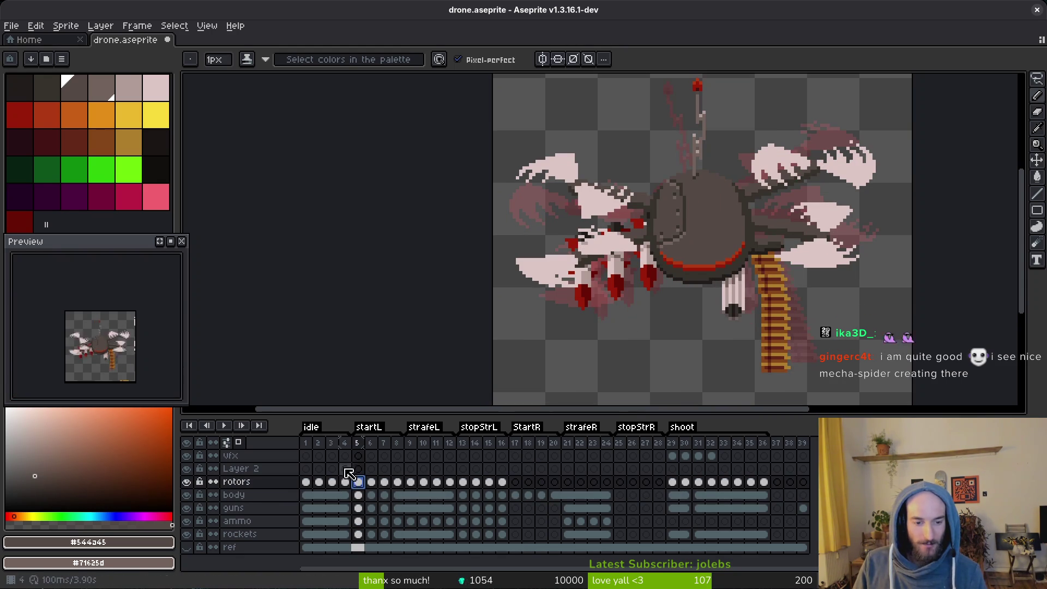
left_click(304, 482)
scroll(103, 349, "up", 2)
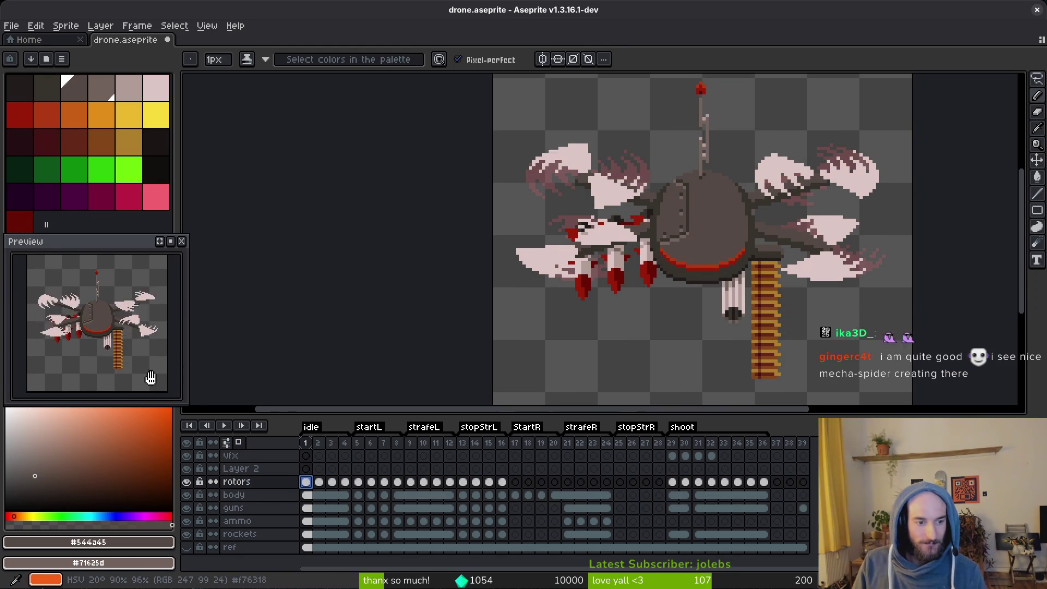
left_click(357, 483)
left_click(411, 483)
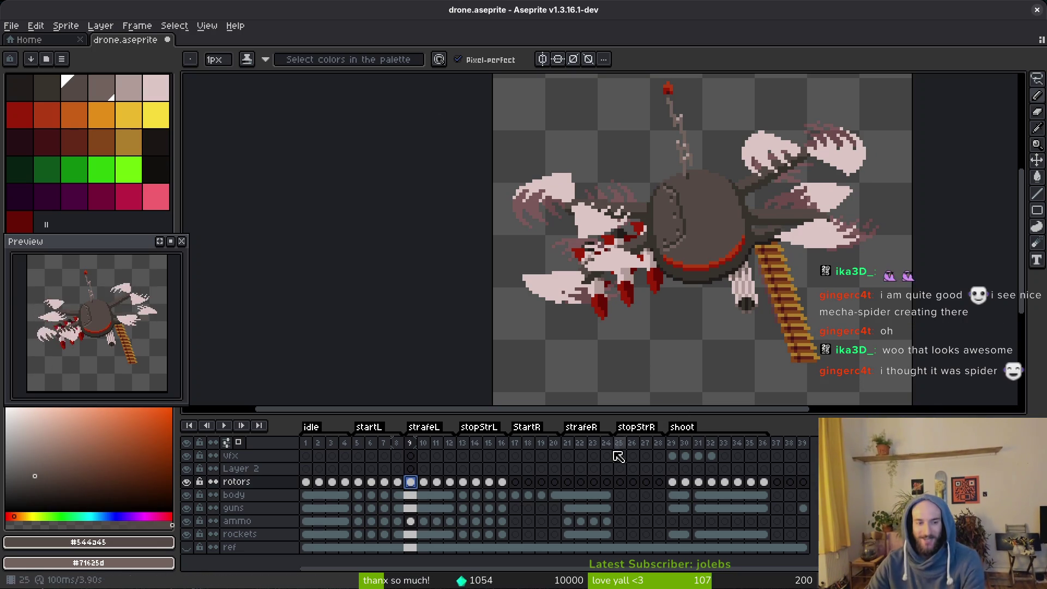
Hide the rotors layer to inspect the body, then show it again.
left_click(187, 481)
scroll(120, 312, "up", 3)
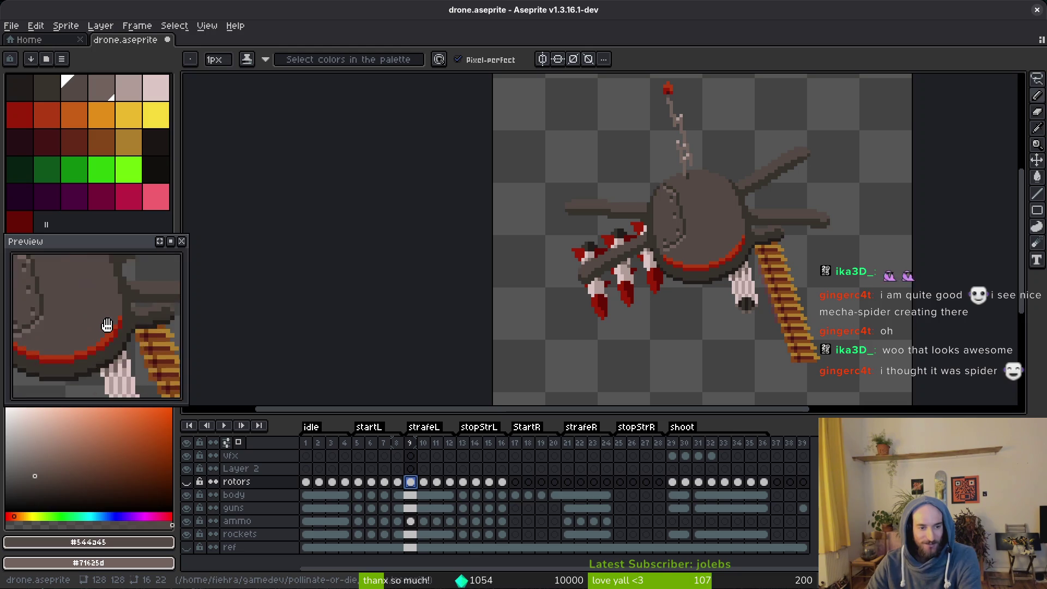
left_click(186, 482)
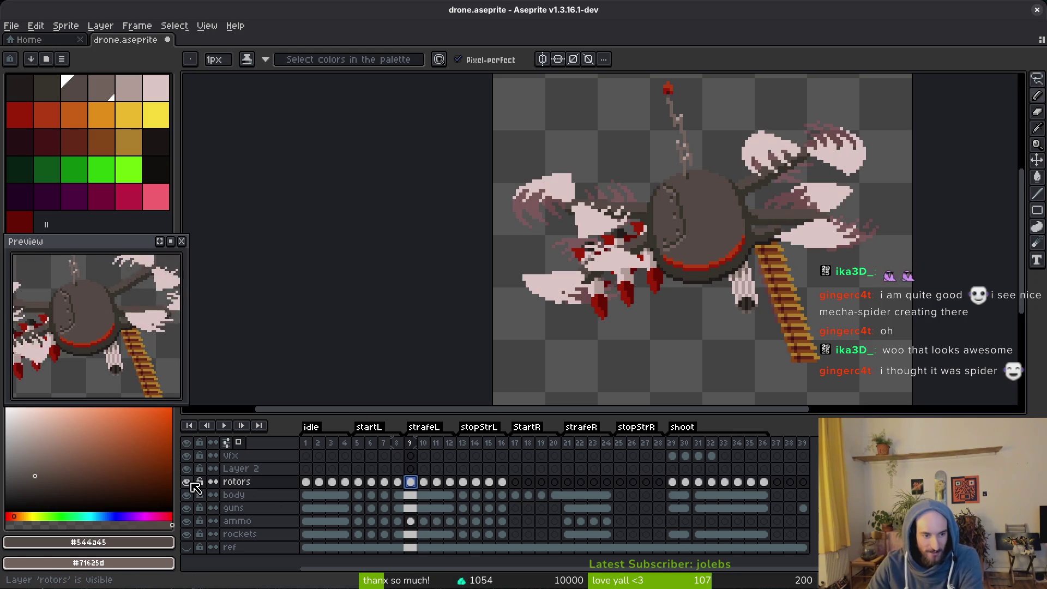
Bring up the drone body on frame 17 and flip through frames 17–19 to compare poses.
left_click(515, 494)
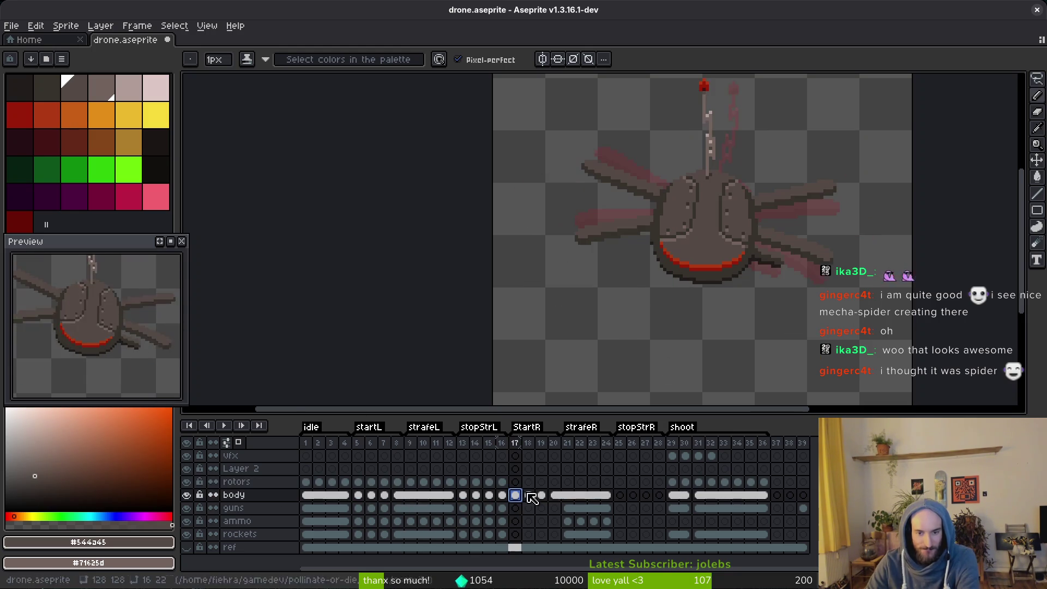
scroll(631, 270, "up", 2)
key("alt")
key("Right")
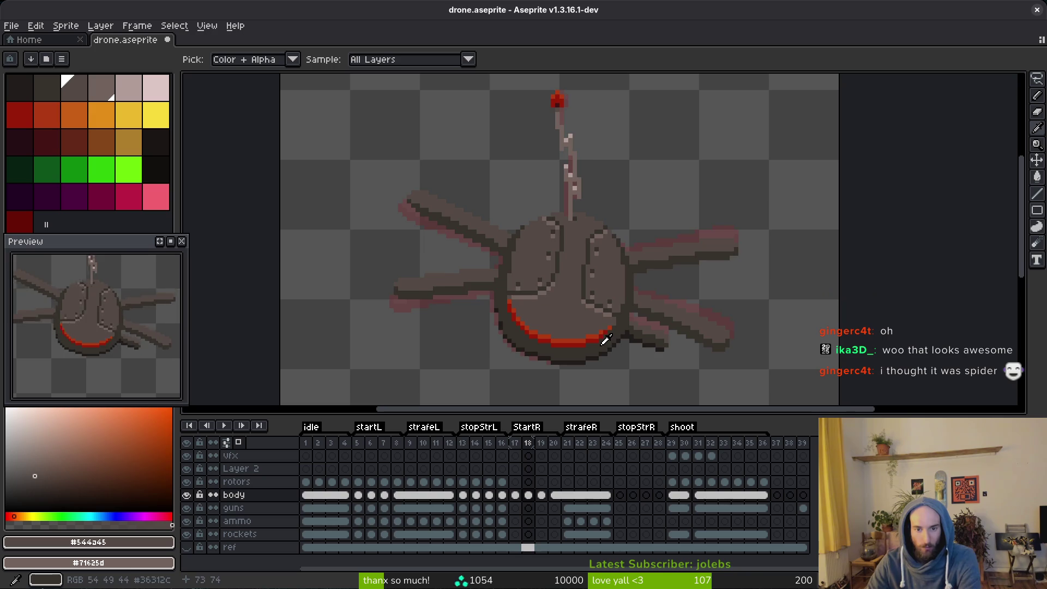
key("Left")
key("Right")
scroll(577, 247, "up", 1)
key("alt")
key("Left")
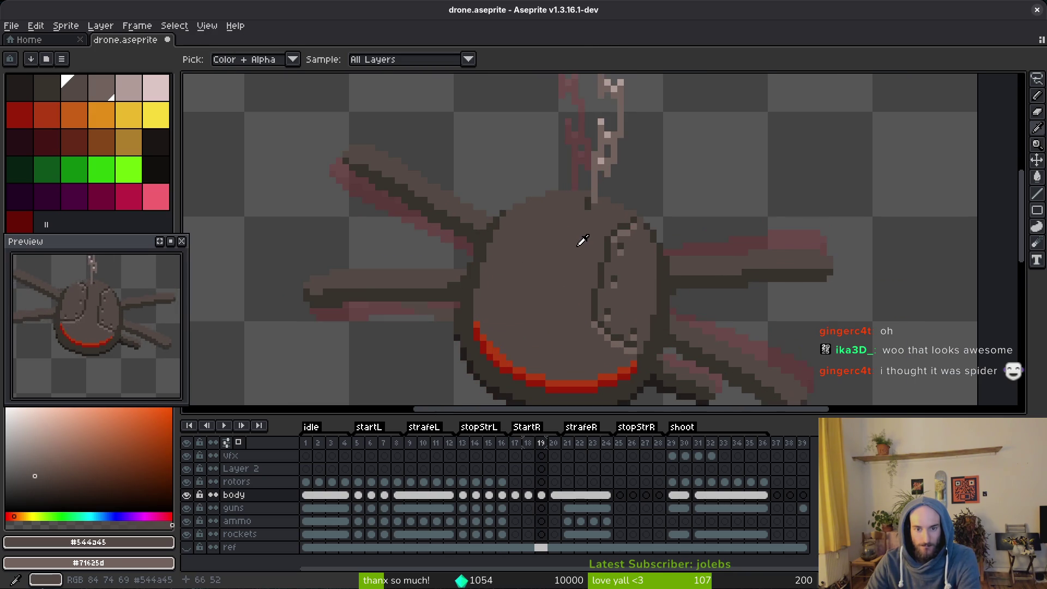
key("Right")
key("Left")
key("Right")
key("Right")
key("Left")
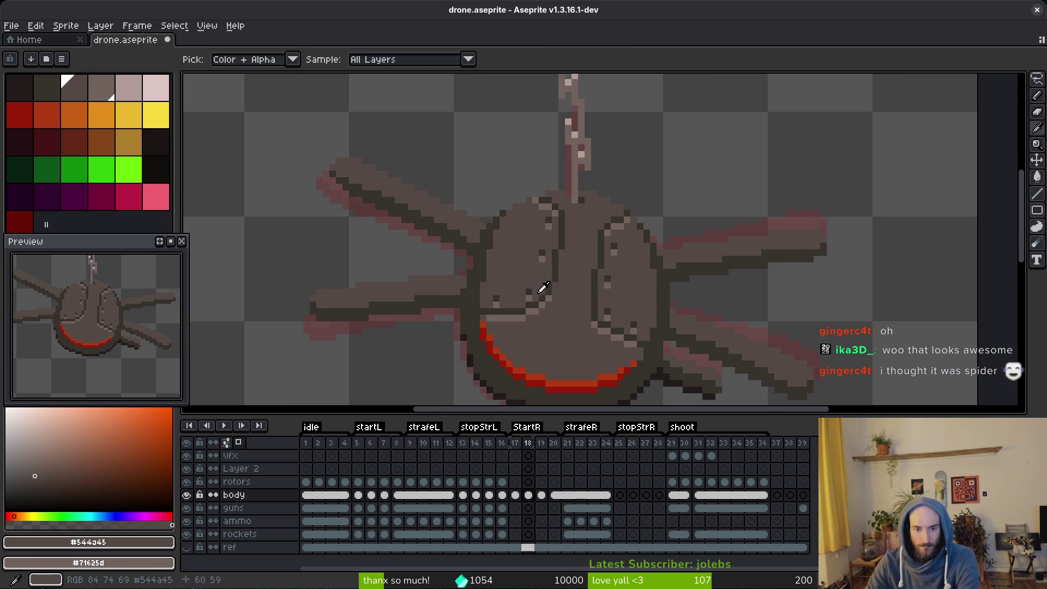
key("Right")
key("Left")
key("Right")
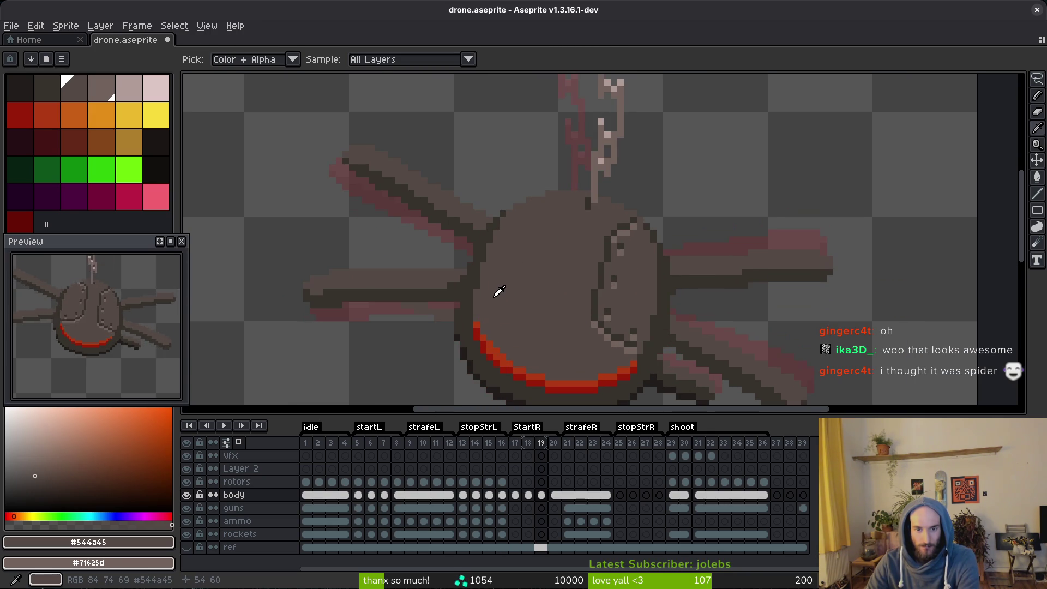
key("Left")
key("Right")
Eyedrop the dark outline and mid-brown body colours while comparing frame 19 with its neighbour.
left_click(657, 354, "alt")
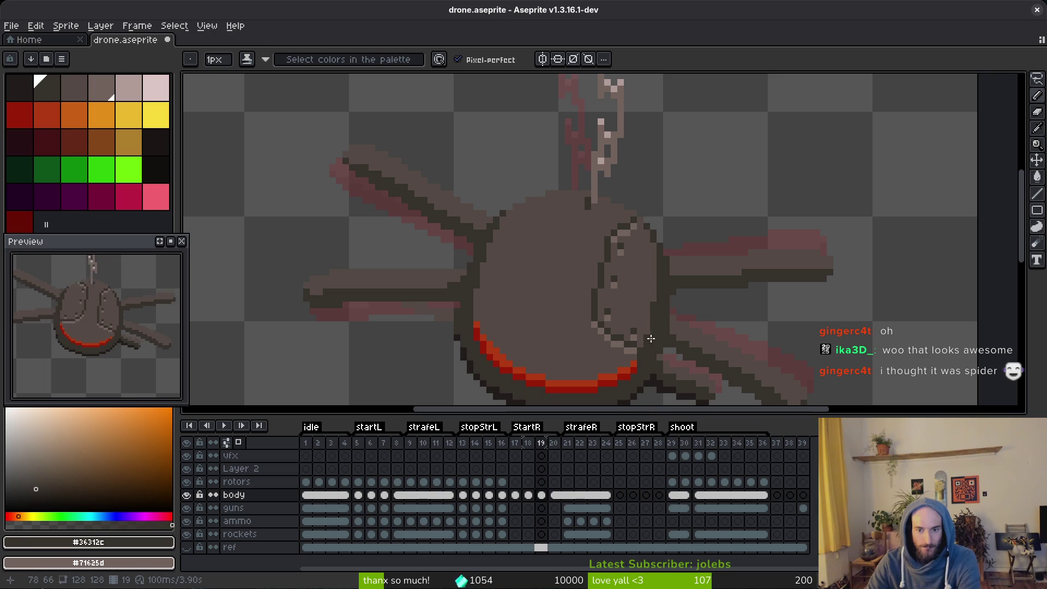
key("Left")
key("Right")
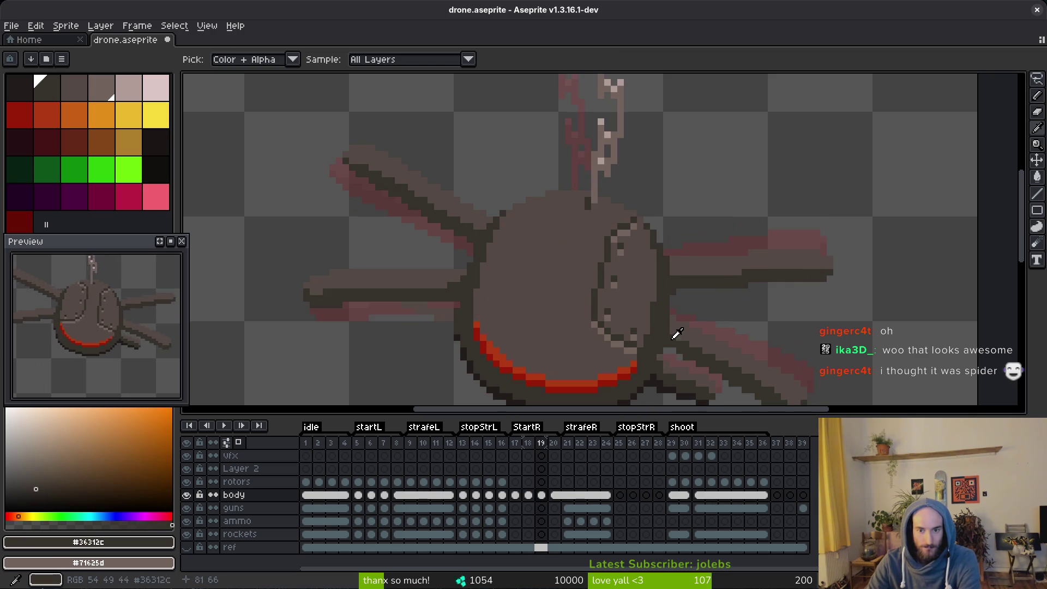
key("Left")
key("Right")
key("Left")
key("Right")
left_click(652, 294, "alt")
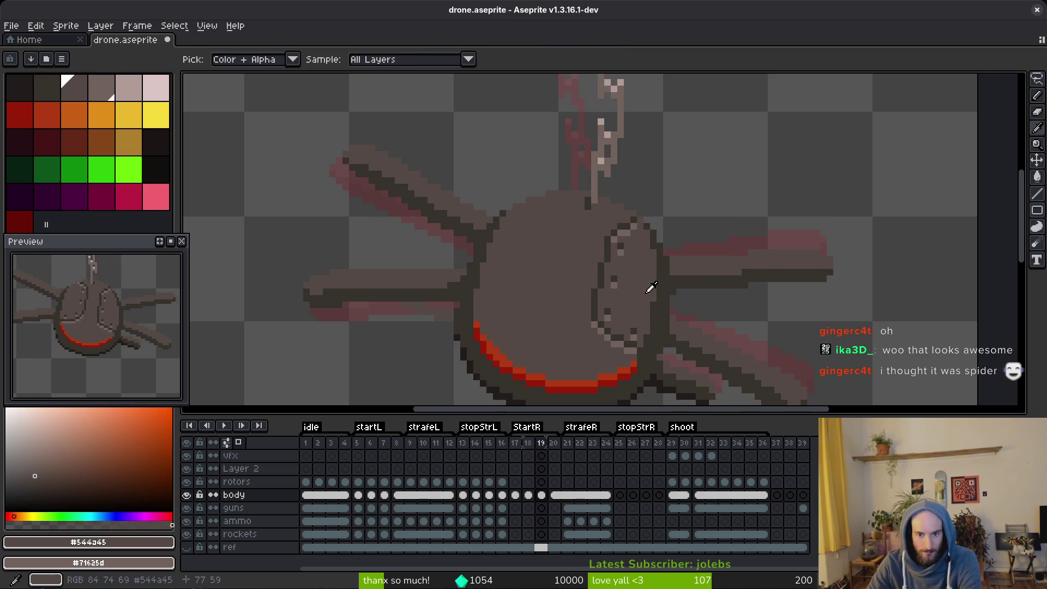
left_click(654, 339, "alt")
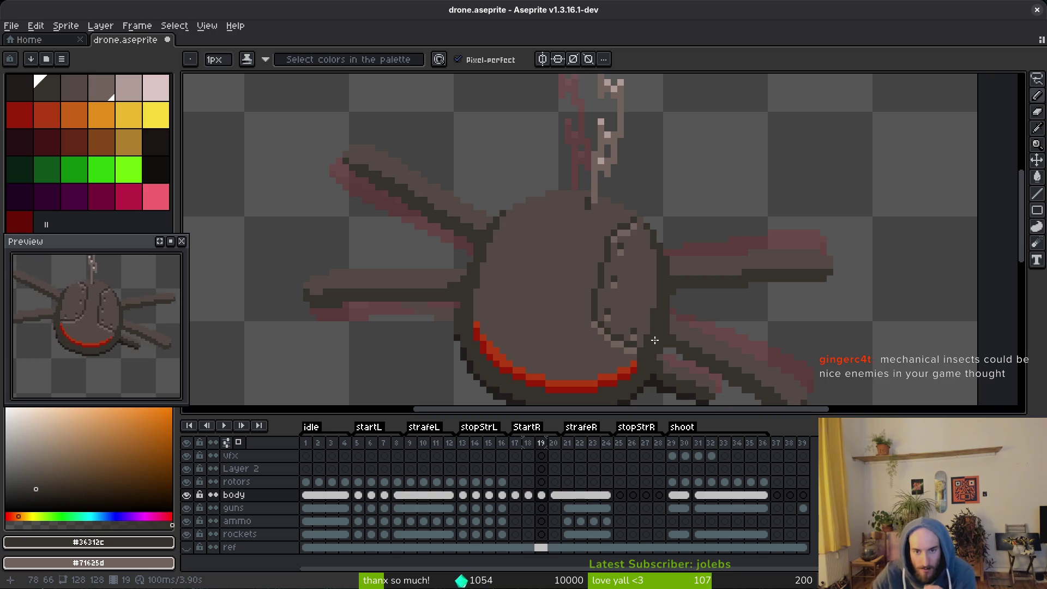
Return to frame 18 with the Pencil and pick the mid-brown and dark outline colours.
key("Left")
key("Left")
key("Left")
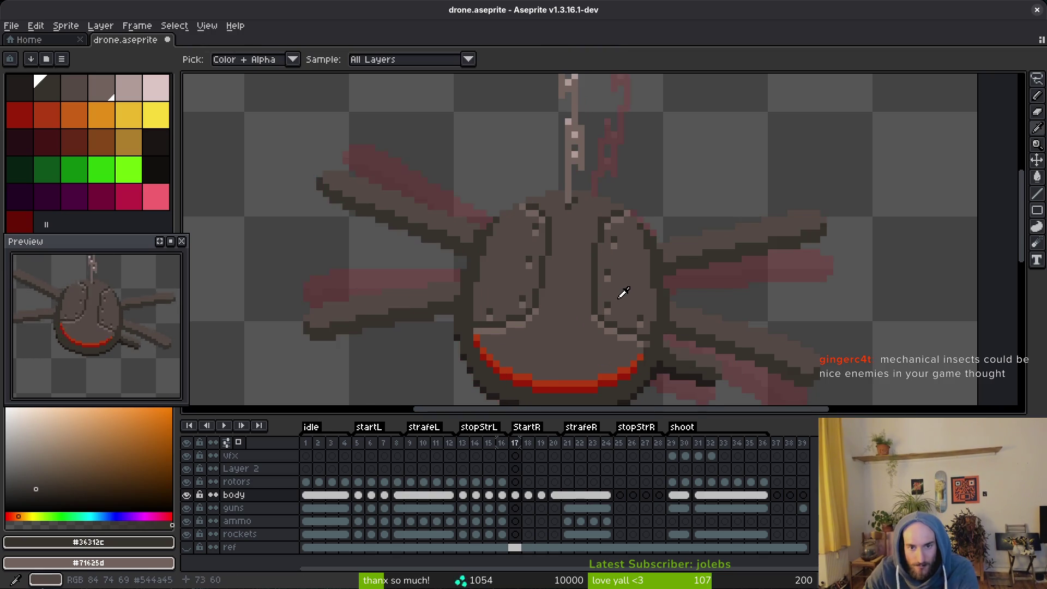
key("Right")
key("Right")
key("b")
scroll(579, 225, "up", 2)
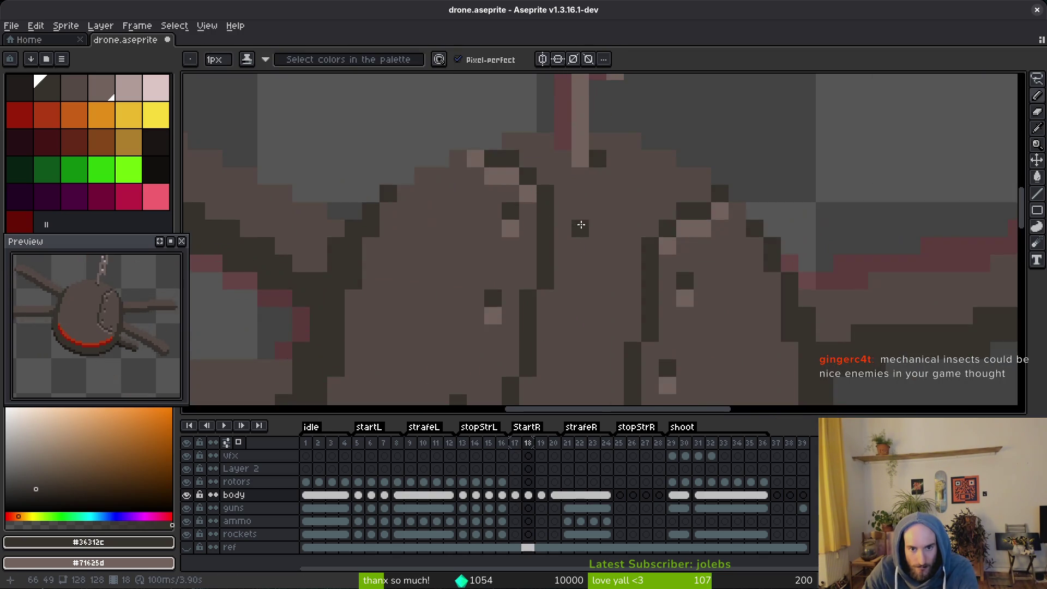
scroll(602, 241, "down", 3)
scroll(594, 255, "up", 1)
left_click(578, 234, "alt")
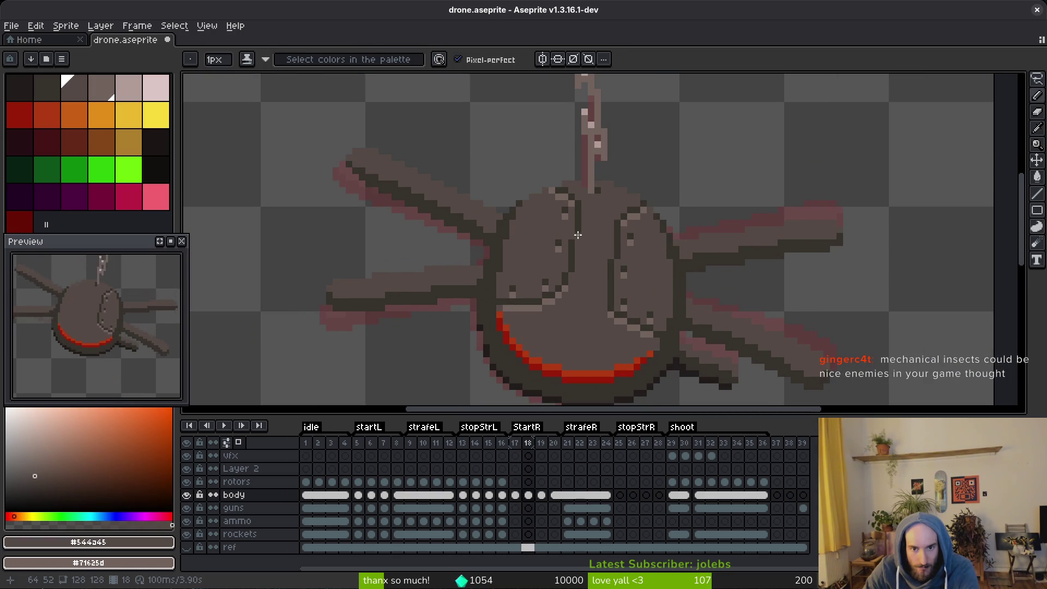
left_click(574, 232, "alt")
scroll(586, 240, "down", 2)
Compare frames 17 and 18 again, then switch to the freehand Lasso for the seam.
key("Left")
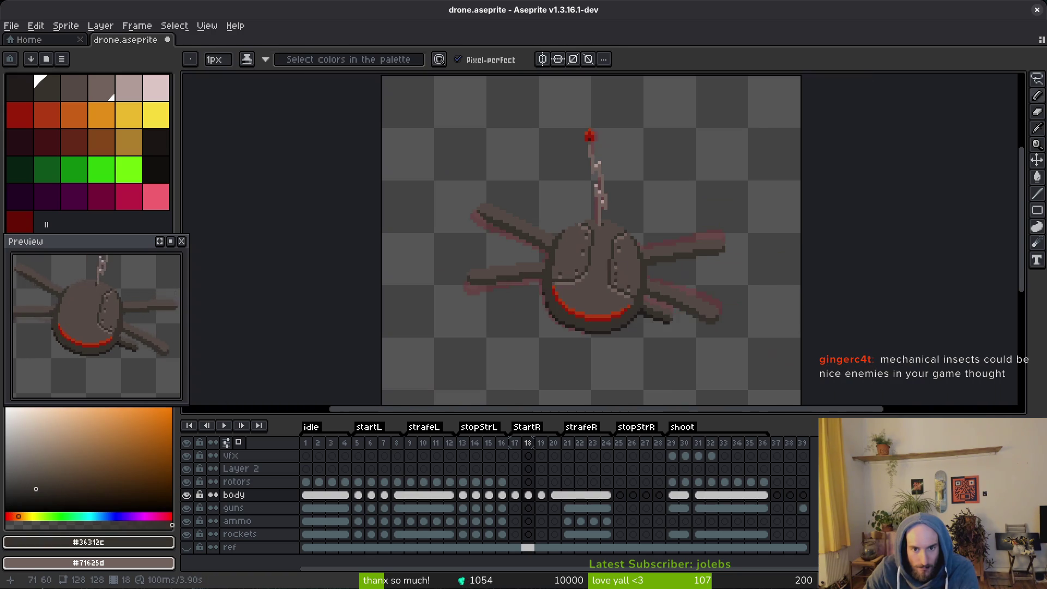
key("Right")
key("Left")
key("Right")
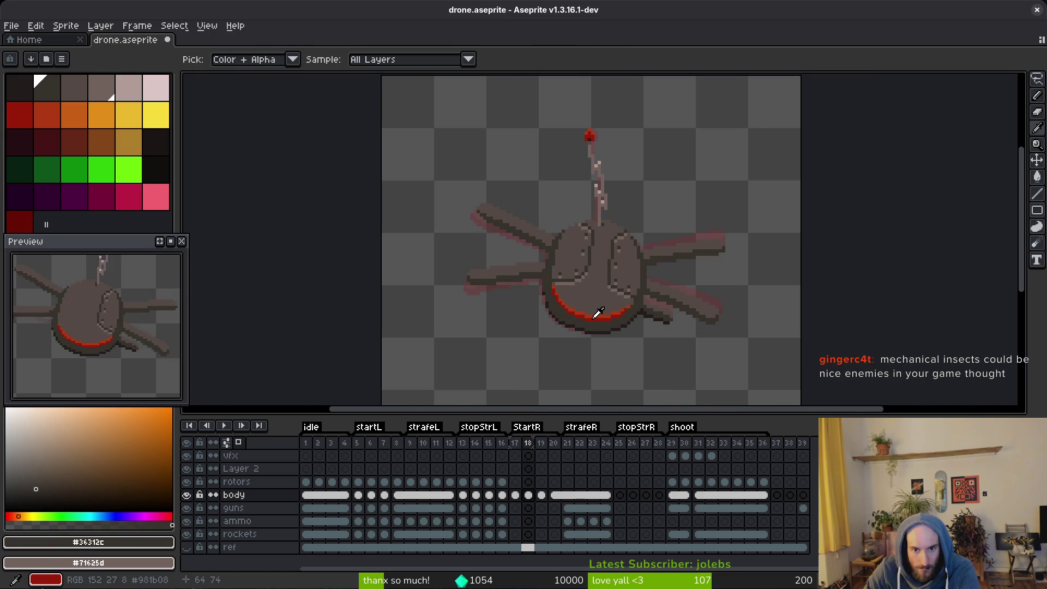
key("Left")
key("Right")
key("Left")
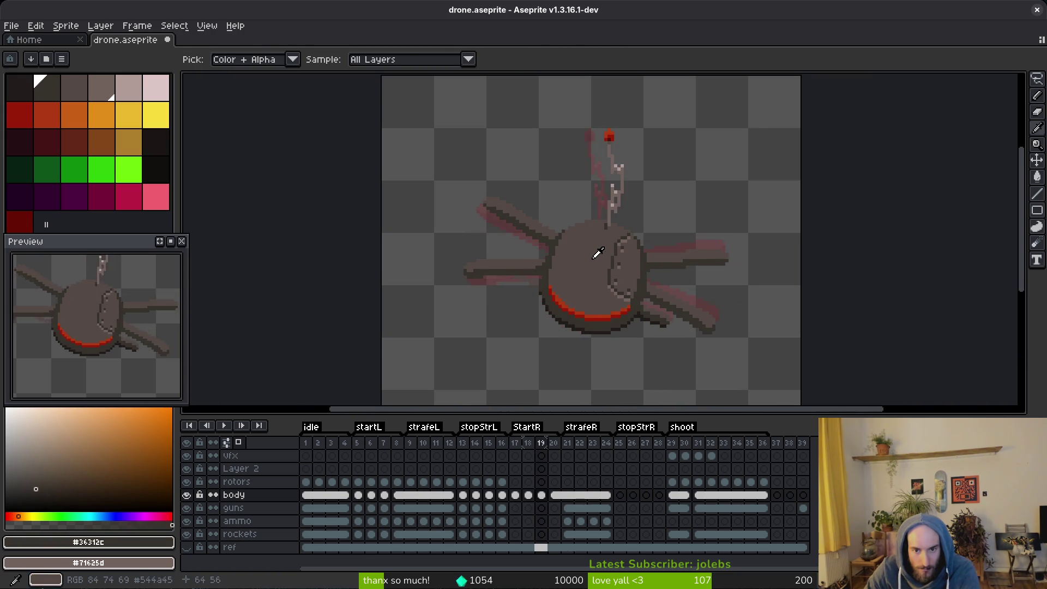
key("Right")
scroll(600, 243, "up", 1)
key("shift+w")
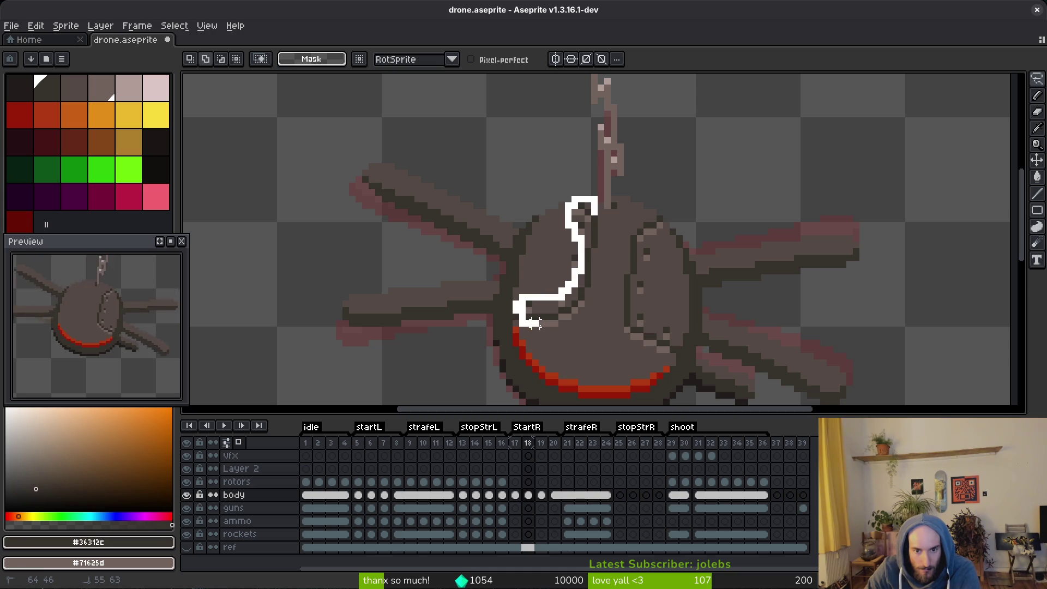
Lasso the curved seam on frame 18, trial it nudged one pixel right on frame 19, then undo.
left_click_drag(601, 220, 600, 223)
key("Right")
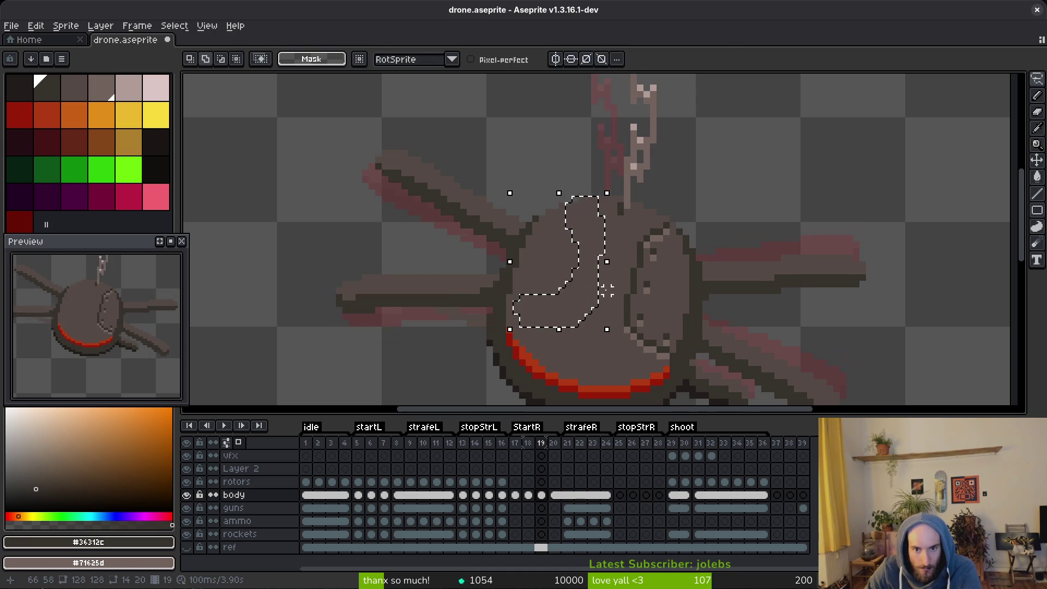
left_click_drag(585, 276, 593, 277)
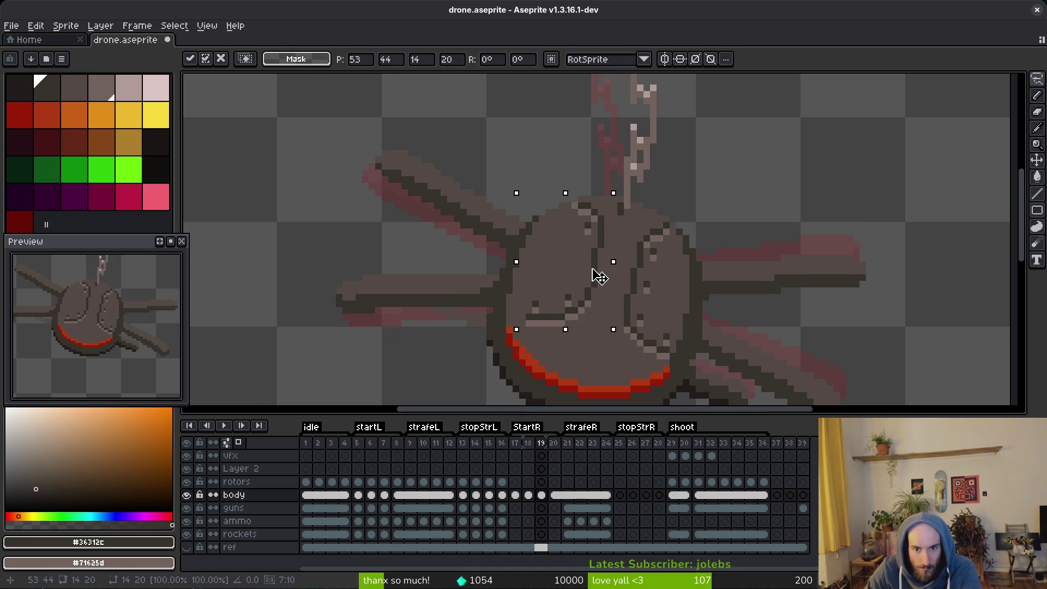
key("Return")
key("ctrl+d")
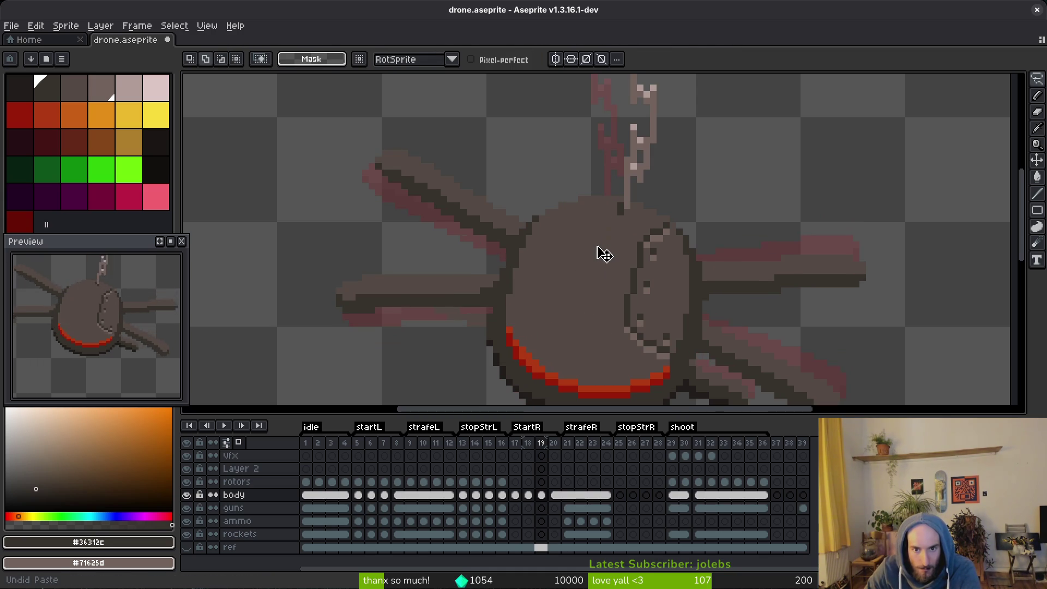
key("Left")
Draw a dark pixel column on frame 18's seam and shift a small 1x3 seam block upward.
key("i")
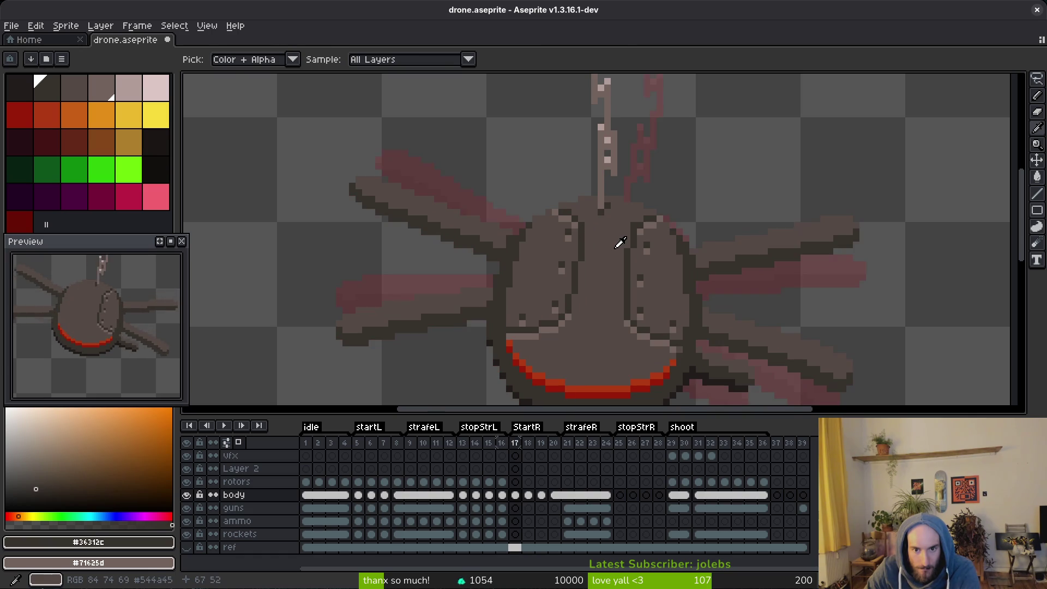
key("q")
scroll(578, 224, "up", 1)
key("b")
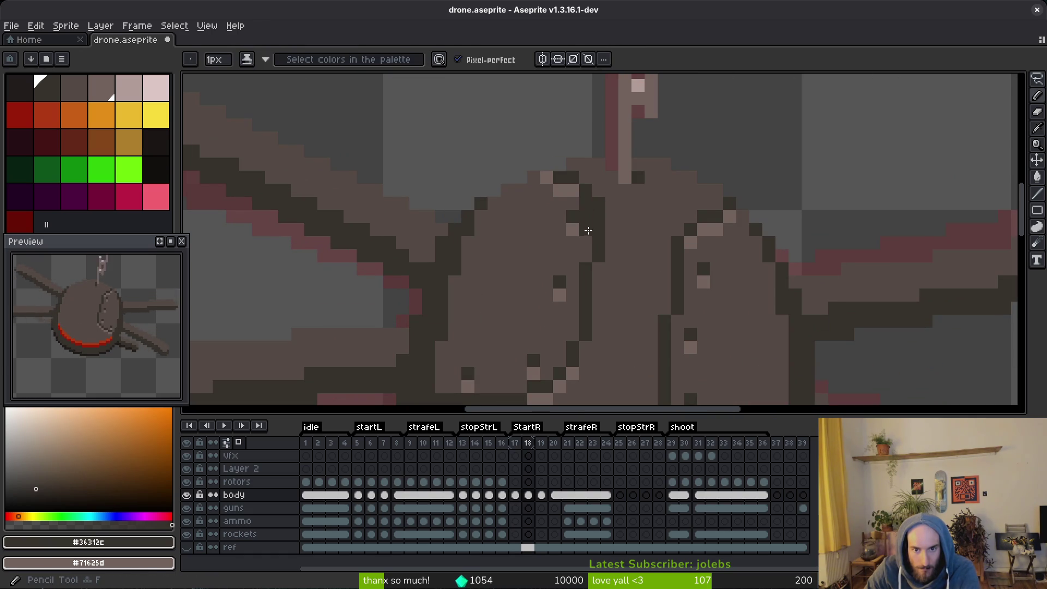
left_click_drag(586, 227, 573, 336)
key("m")
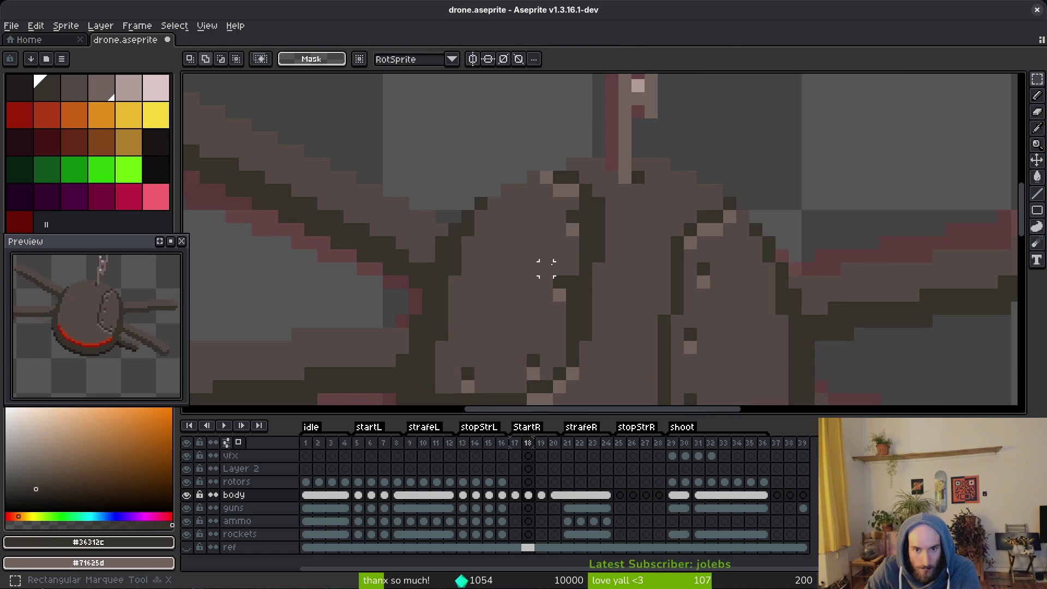
mouse_move(541, 264)
left_mouse_down()
mouse_move(553, 303)
mouse_move(568, 227)
left_mouse_up()
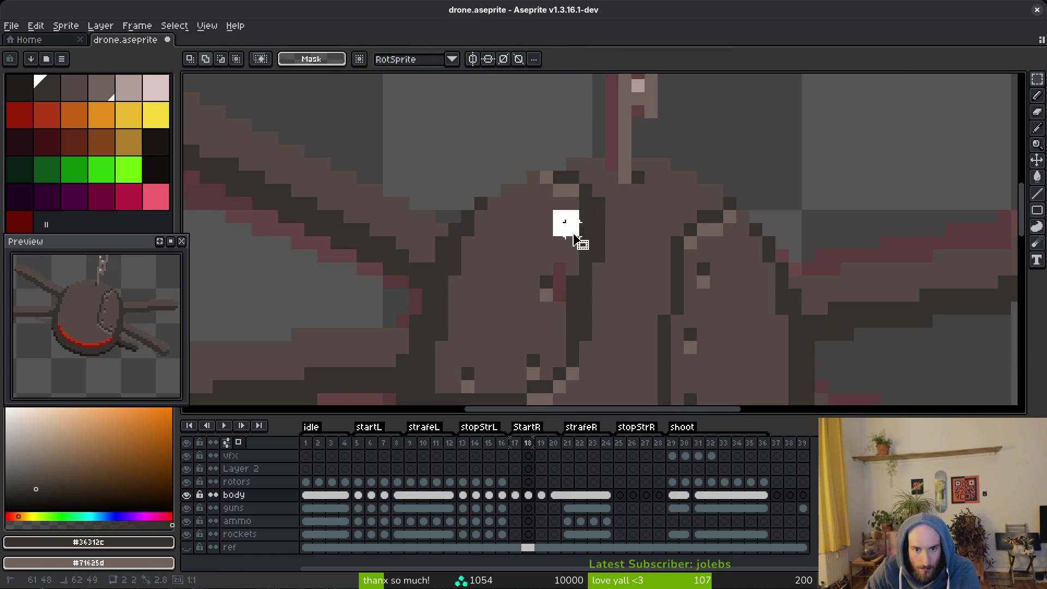
key("i")
Paint over stray seam and red pixels with the body colour #544a45.
left_click(626, 223, "alt")
left_click_drag(598, 194, 598, 270)
left_click_drag(585, 289, 582, 342)
left_click_drag(560, 283, 560, 296)
left_click(573, 217)
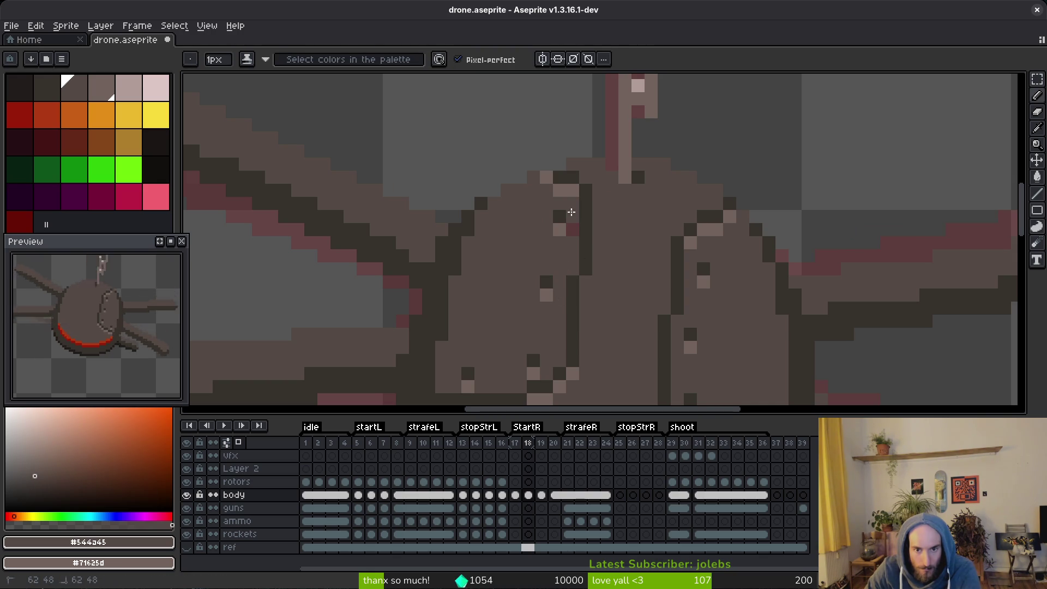
left_click(573, 229)
Step back to frame 17 for comparison, then move forward to frame 19.
scroll(618, 264, "down", 3)
scroll(618, 264, "down", 1)
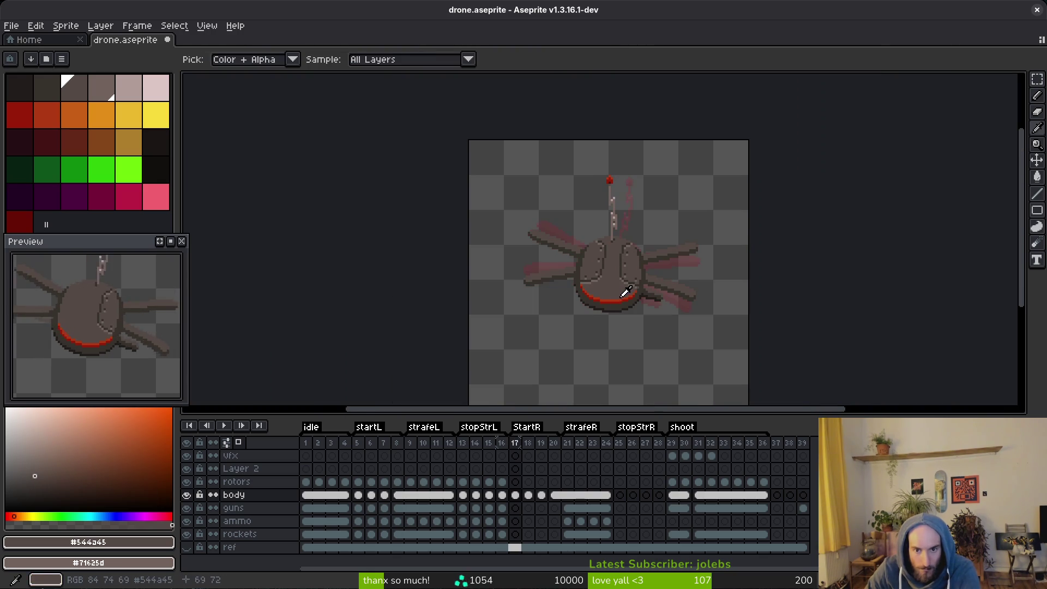
scroll(623, 271, "up", 1)
key("comma")
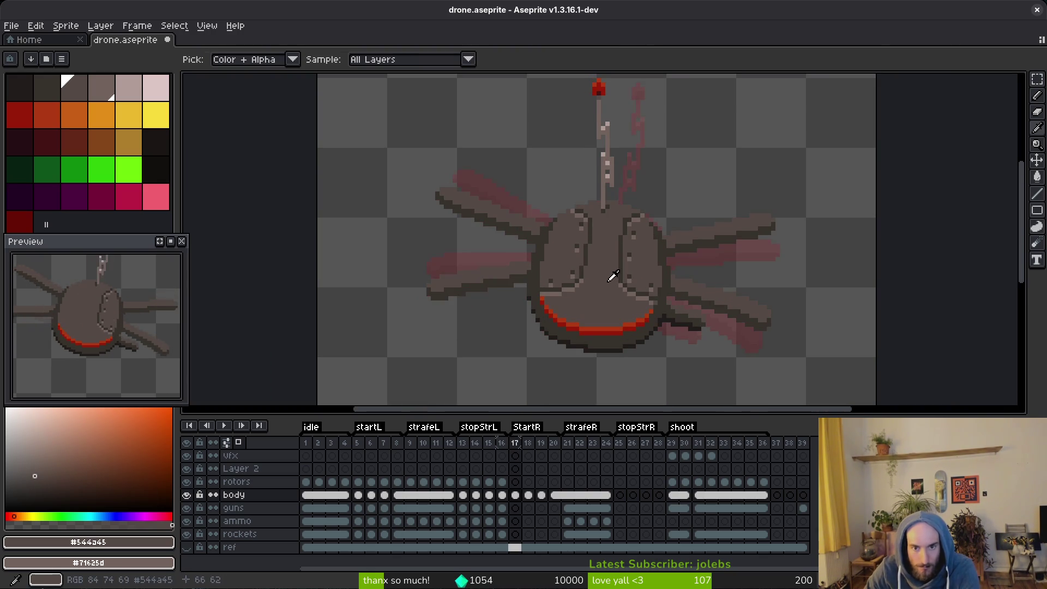
scroll(619, 235, "up", 1)
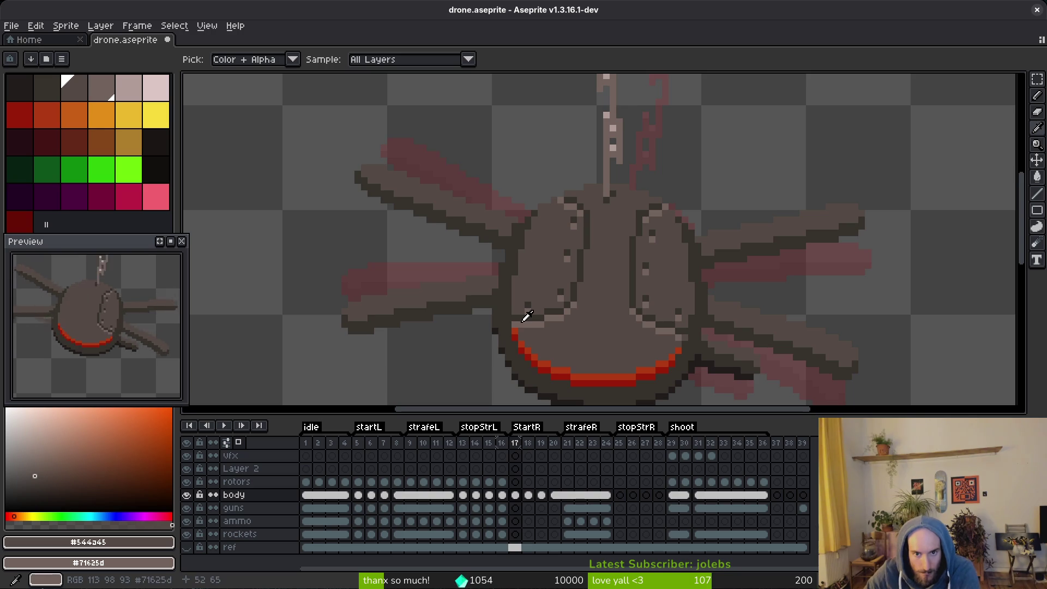
key("period")
key("period")
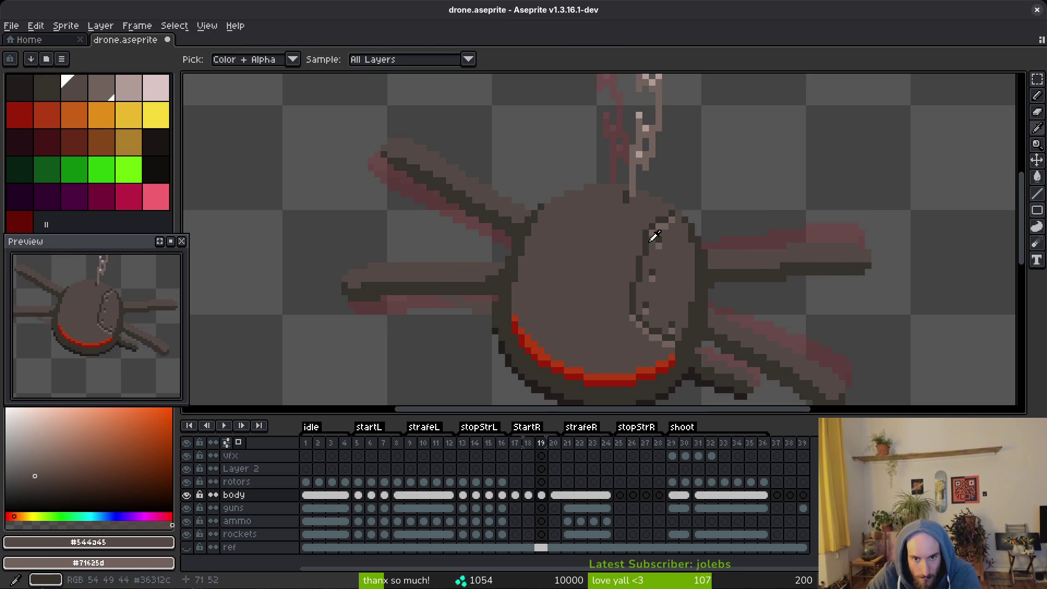
Draw the dark curved seam down frame 19's body, ending in a straight lower segment.
left_click(655, 236, "alt")
scroll(602, 186, "up", 2)
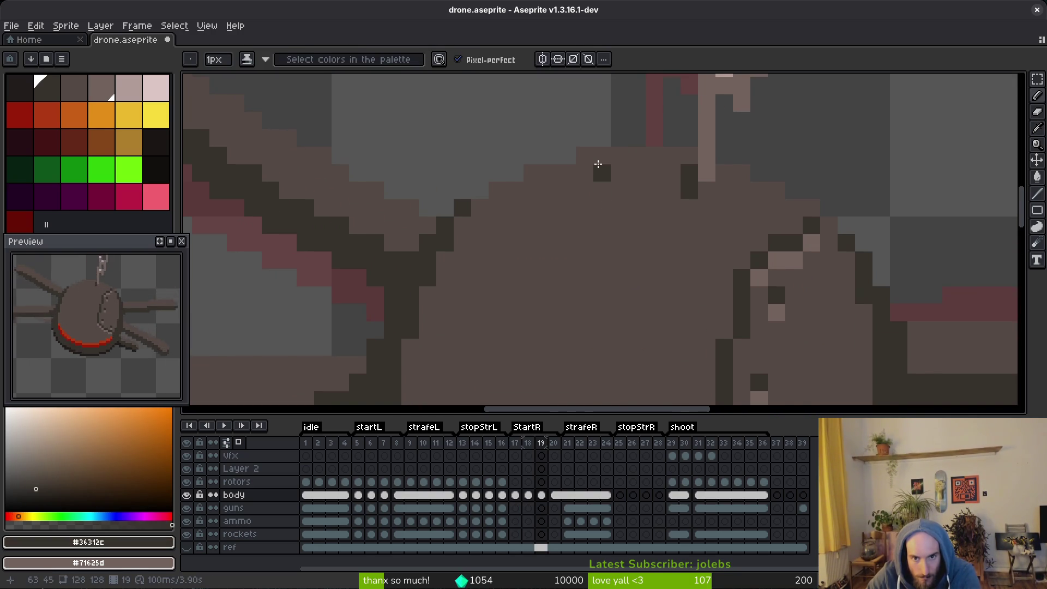
key("comma")
key("period")
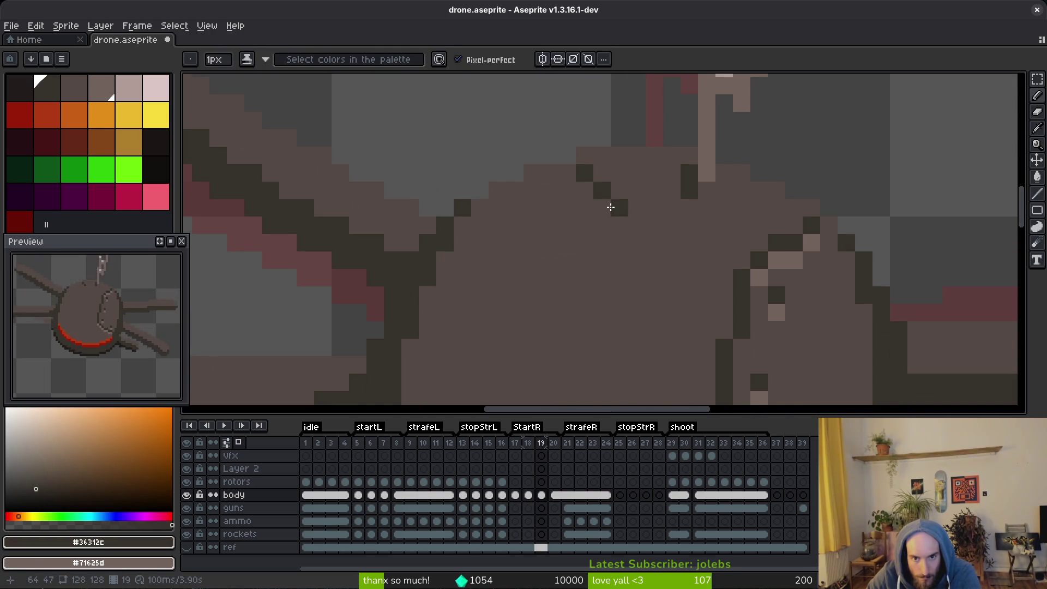
left_click(602, 208)
scroll(604, 242, "down", 2)
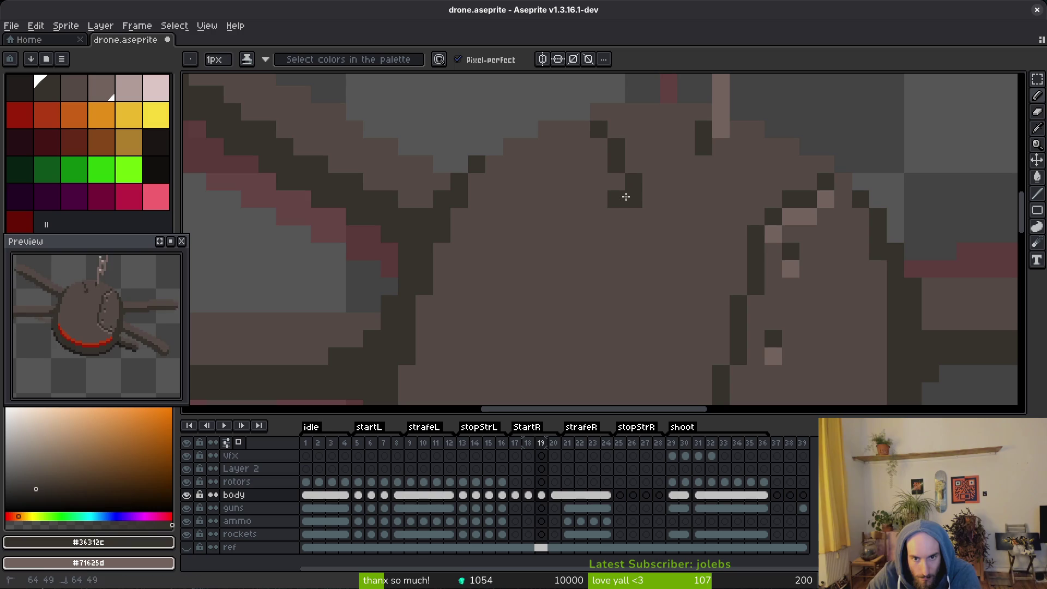
left_click_drag(616, 200, 599, 325)
scroll(598, 324, "down", 4)
scroll(619, 273, "up", 3)
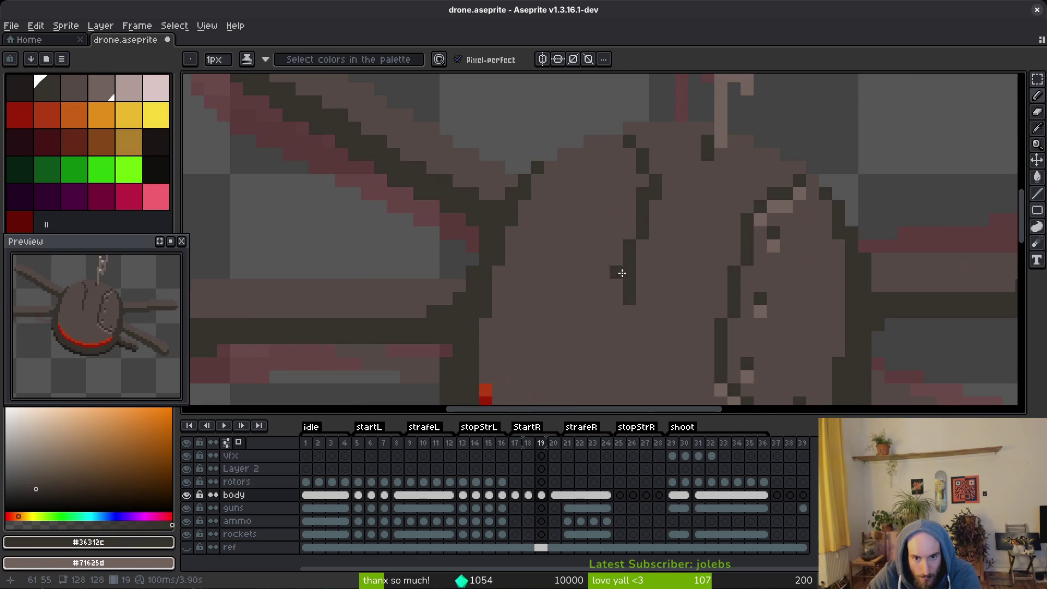
left_click_drag(617, 281, 614, 312)
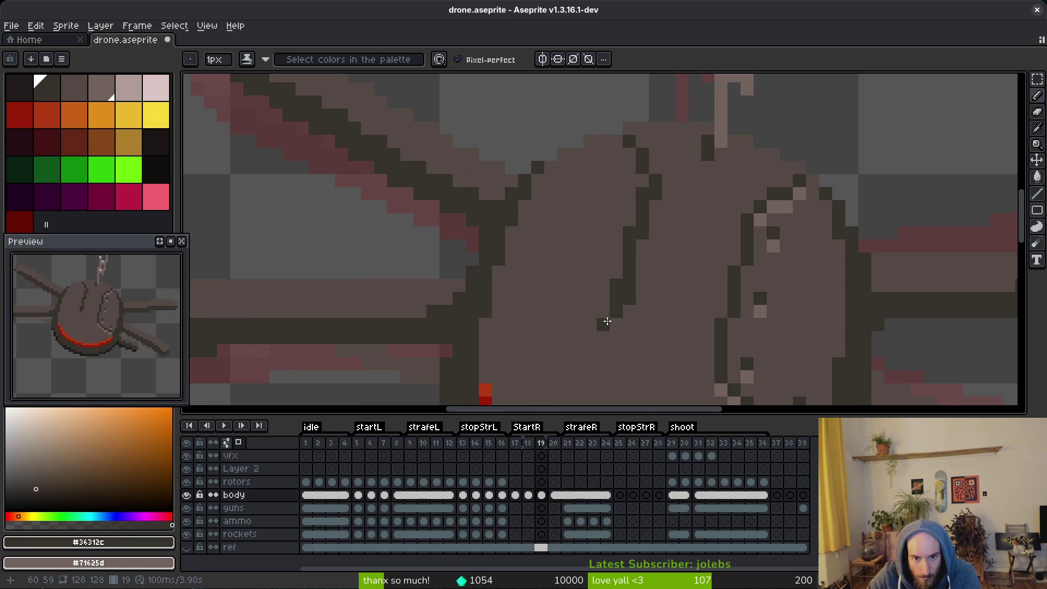
left_click(607, 321)
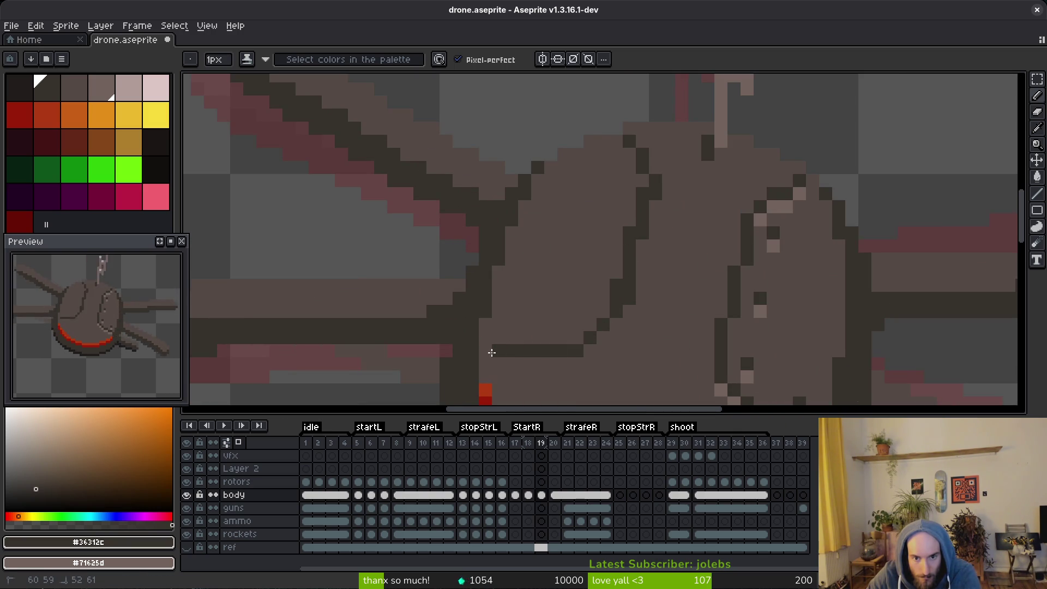
scroll(492, 353, "down", 3)
scroll(570, 316, "up", 2)
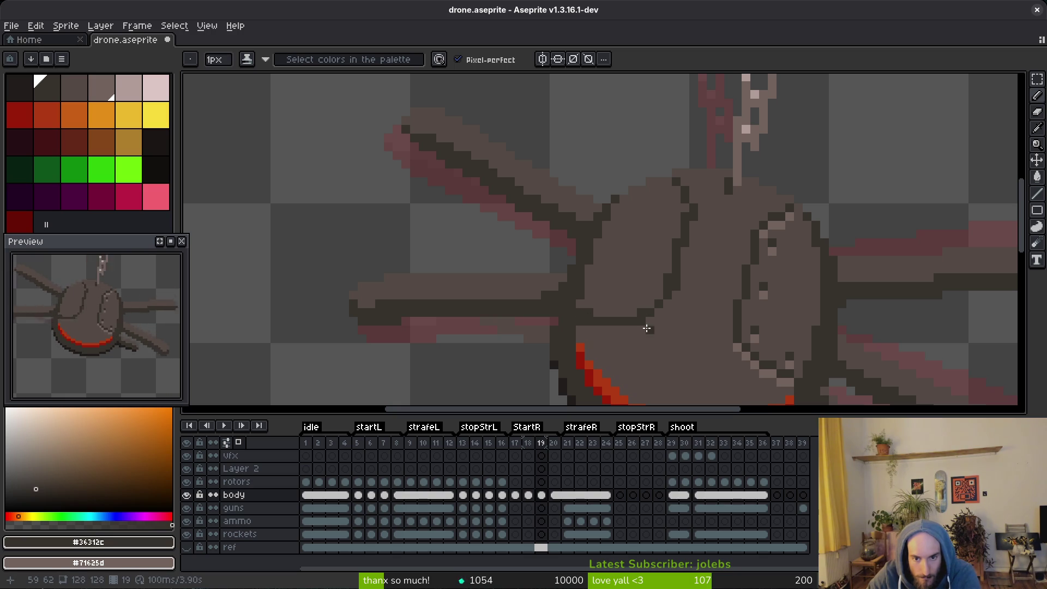
Alternate between body and dark outline colours to clean up the seam pixels on frame 19.
left_click(660, 323, "alt")
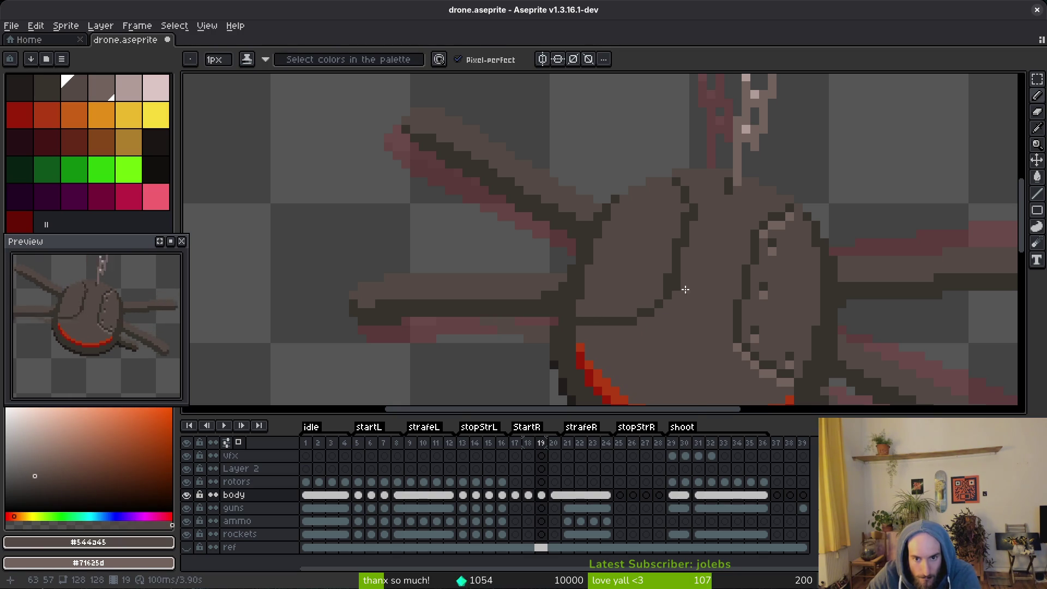
scroll(660, 284, "up", 3)
scroll(686, 204, "up", 2)
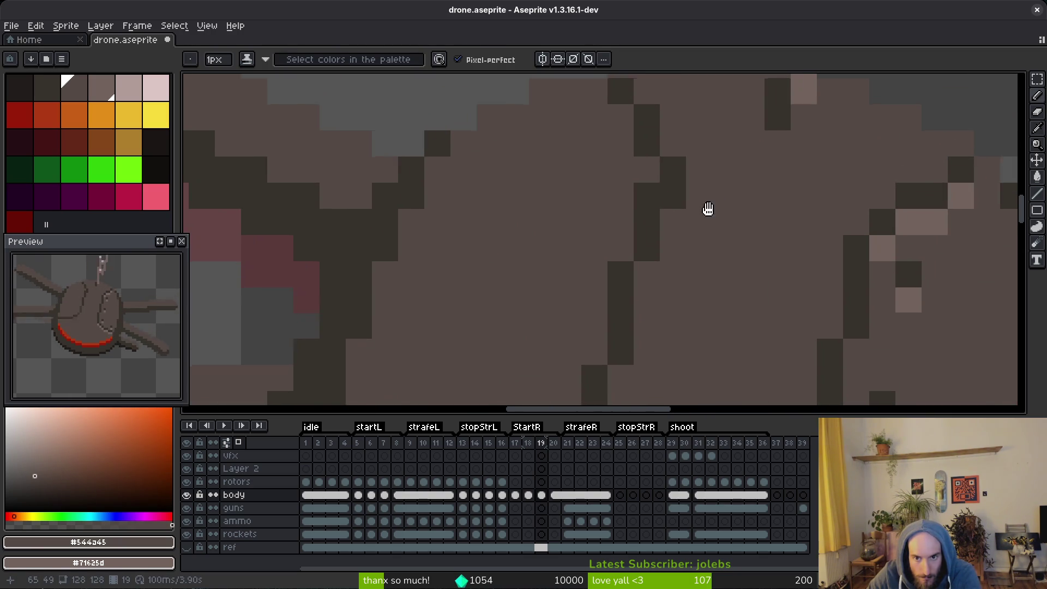
left_click(647, 179, "alt")
scroll(646, 179, "down", 5)
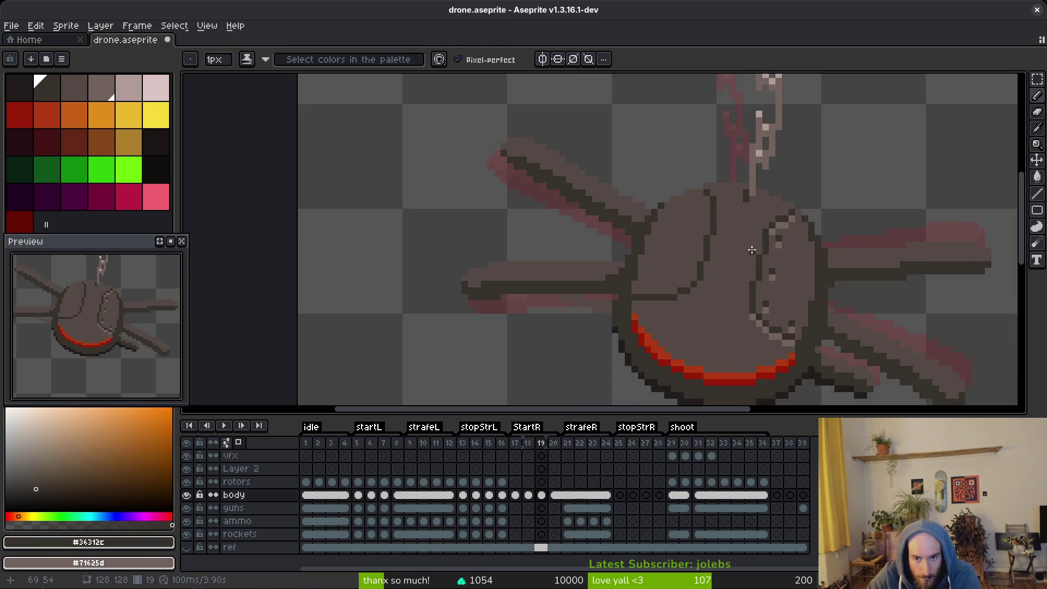
scroll(695, 183, "up", 4)
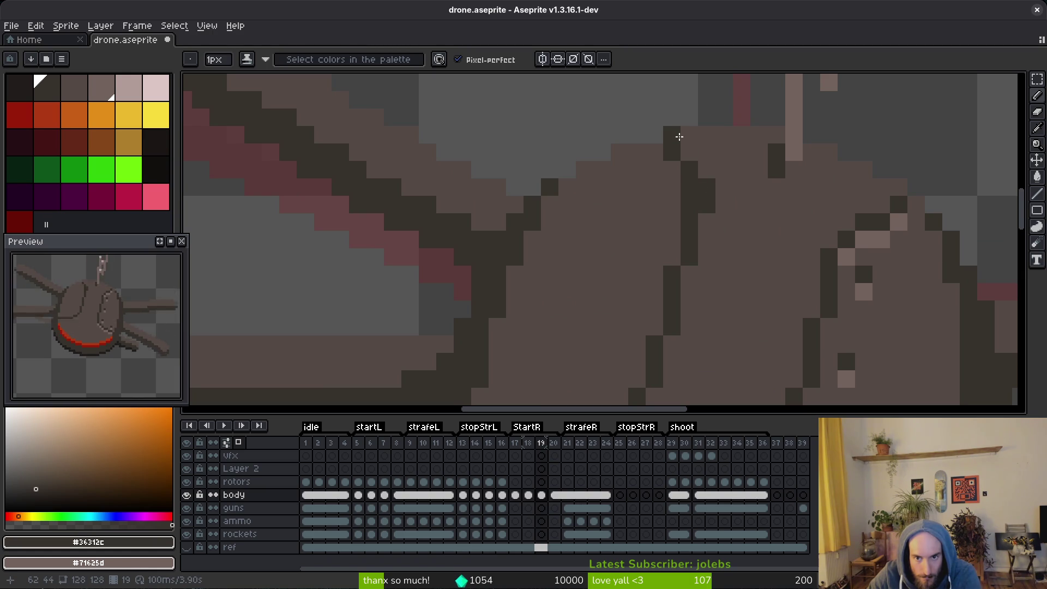
left_click(680, 170, "alt")
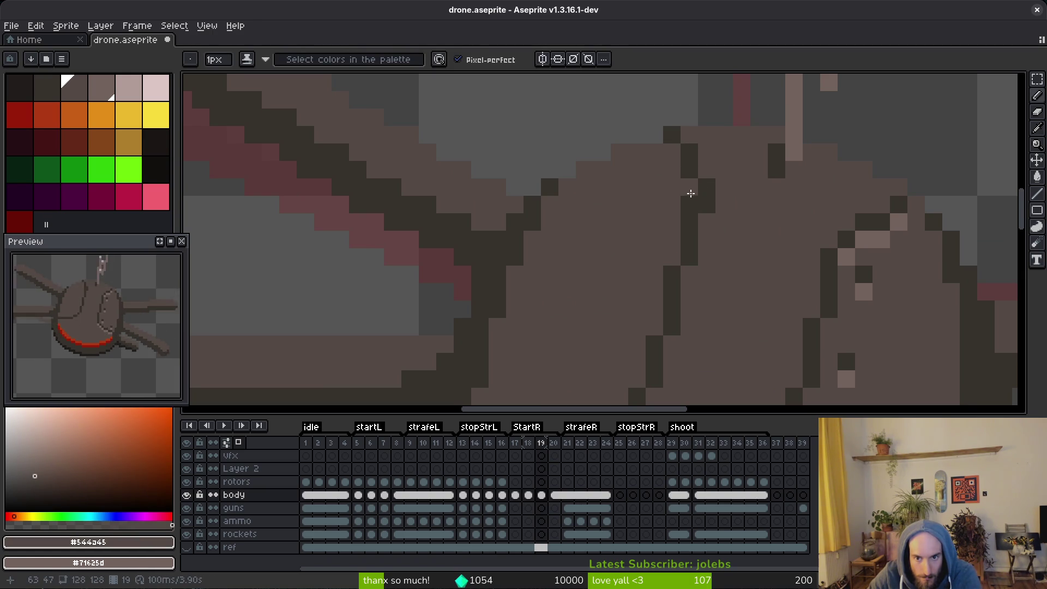
left_click(689, 152, "alt")
Compare the seams on frames 18 and 19 and pick up the body colour.
scroll(732, 287, "down", 3)
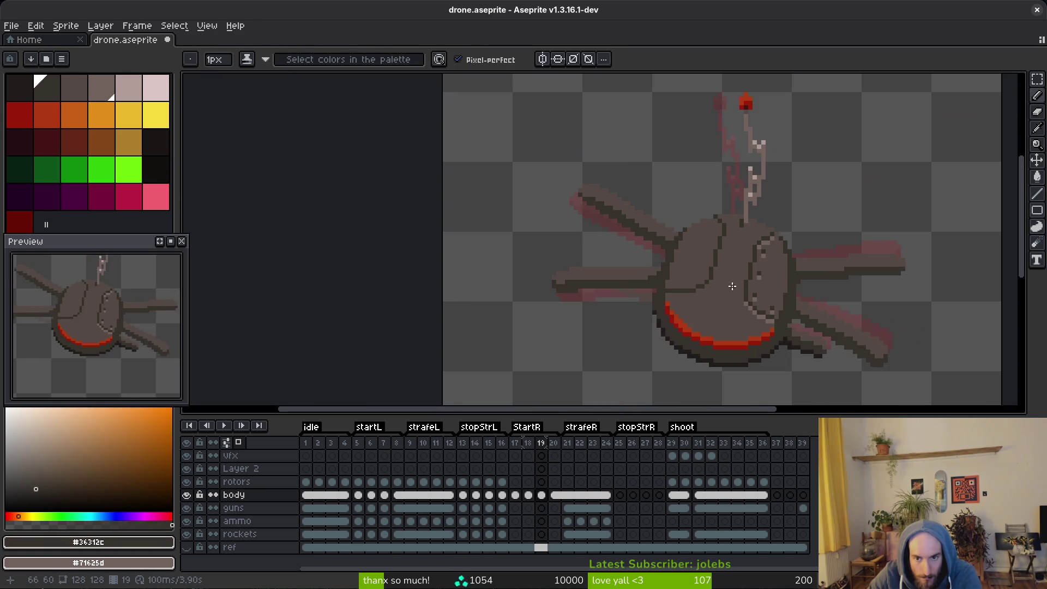
key("comma")
key("period")
key("comma")
key("period")
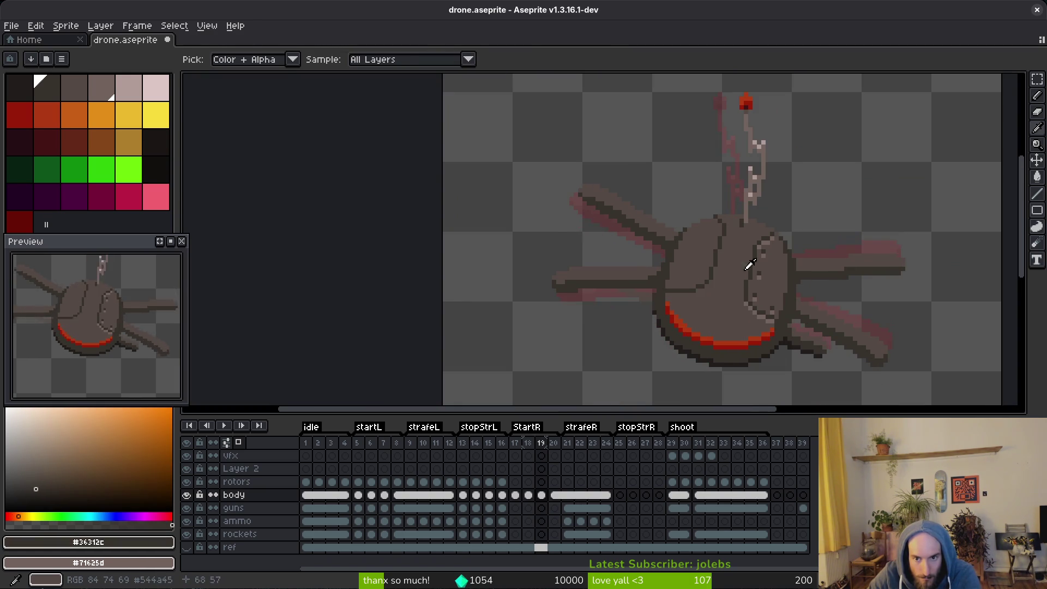
scroll(723, 219, "up", 3)
left_click(713, 234, "alt")
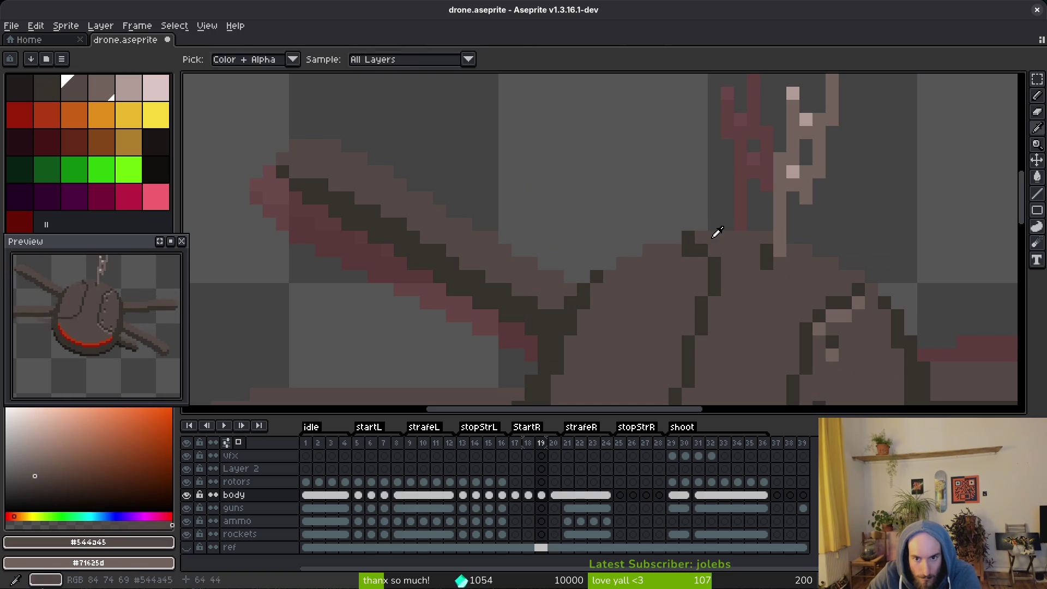
scroll(692, 239, "down", 4)
key("comma")
key("period")
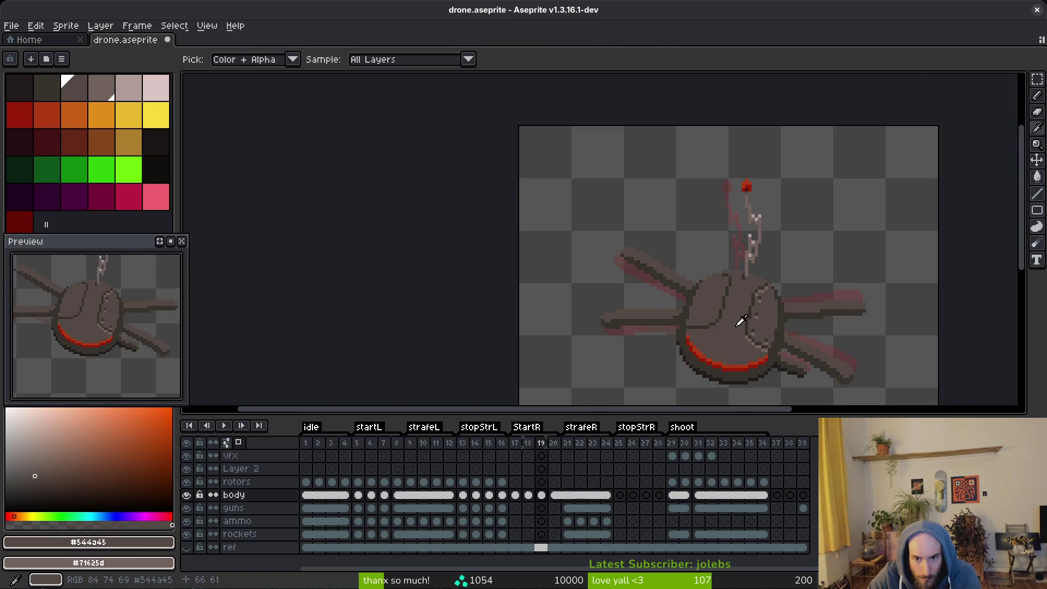
key("comma")
key("period")
key("comma")
key("period")
key("comma")
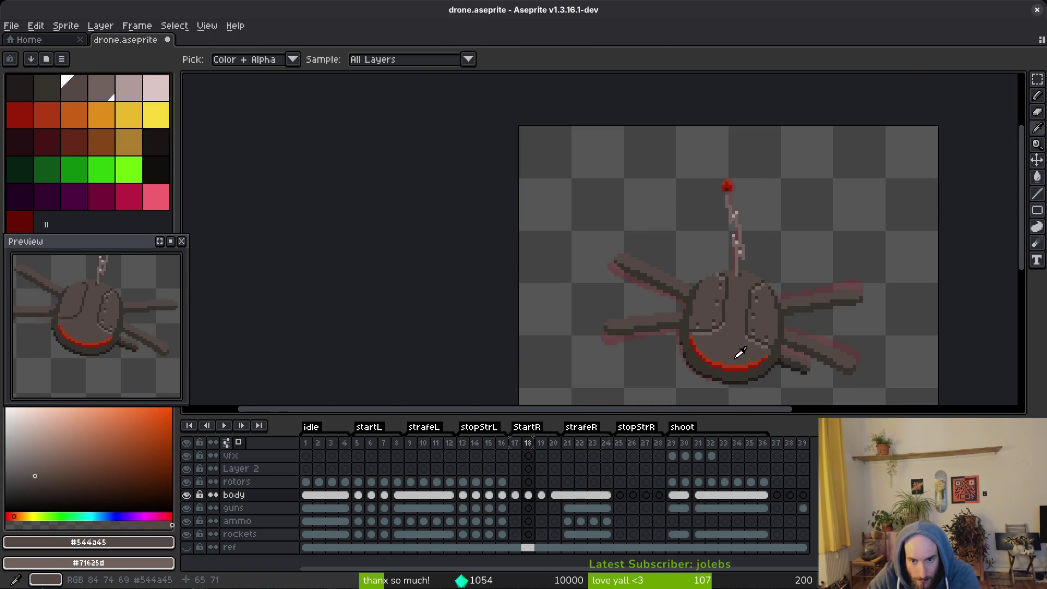
key("period")
scroll(707, 314, "up", 2)
scroll(708, 315, "up", 2)
Eyedrop the dark outline brown #36312c and flip between frames 18 and 19, ending on frame 19.
key("comma")
left_click(671, 347, "alt")
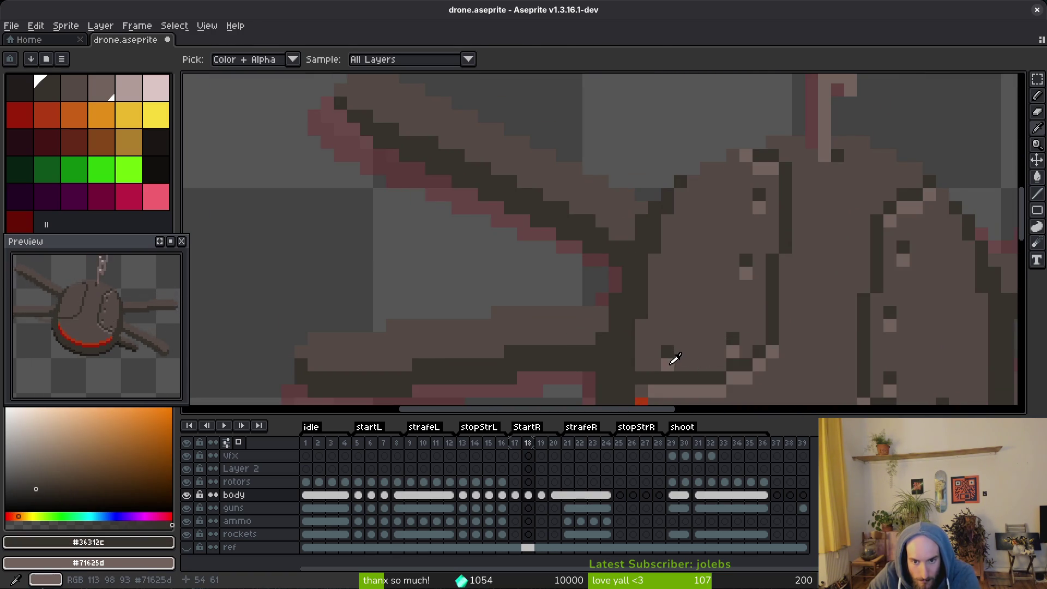
key("period")
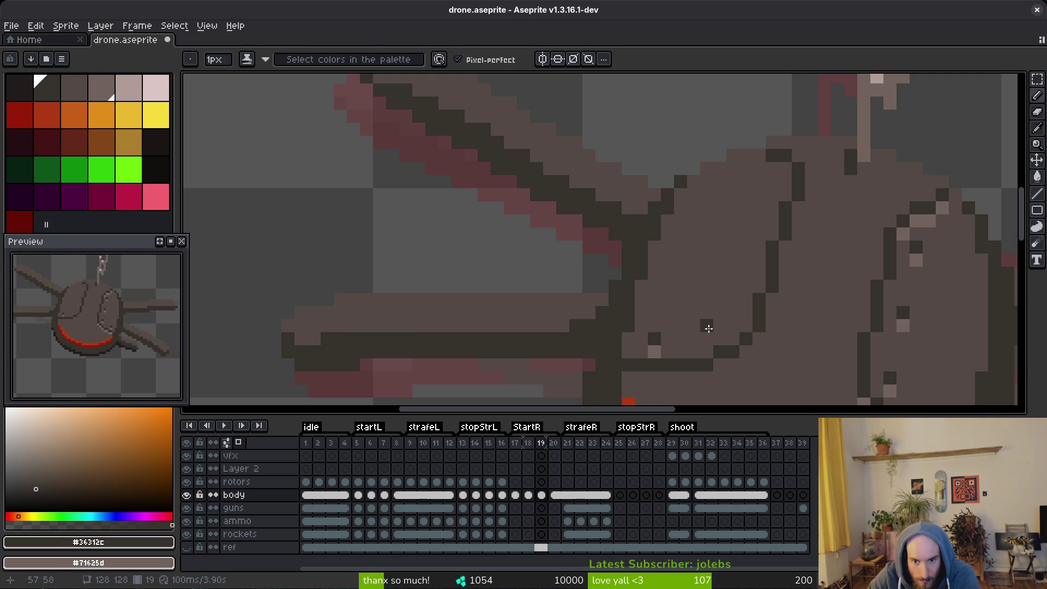
key("comma")
key("period")
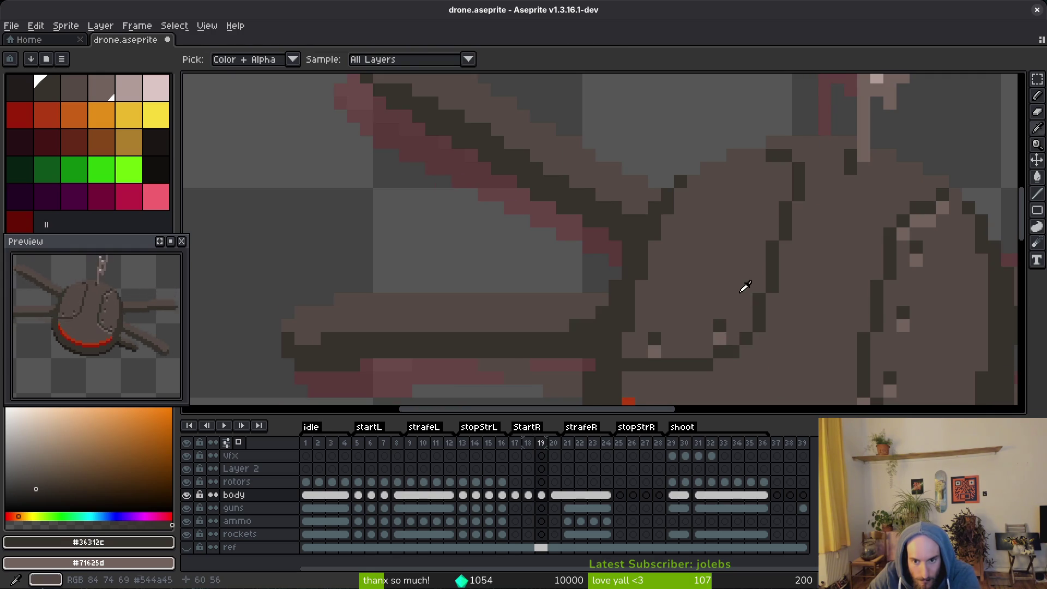
key("comma")
key("period")
key("comma")
key("period")
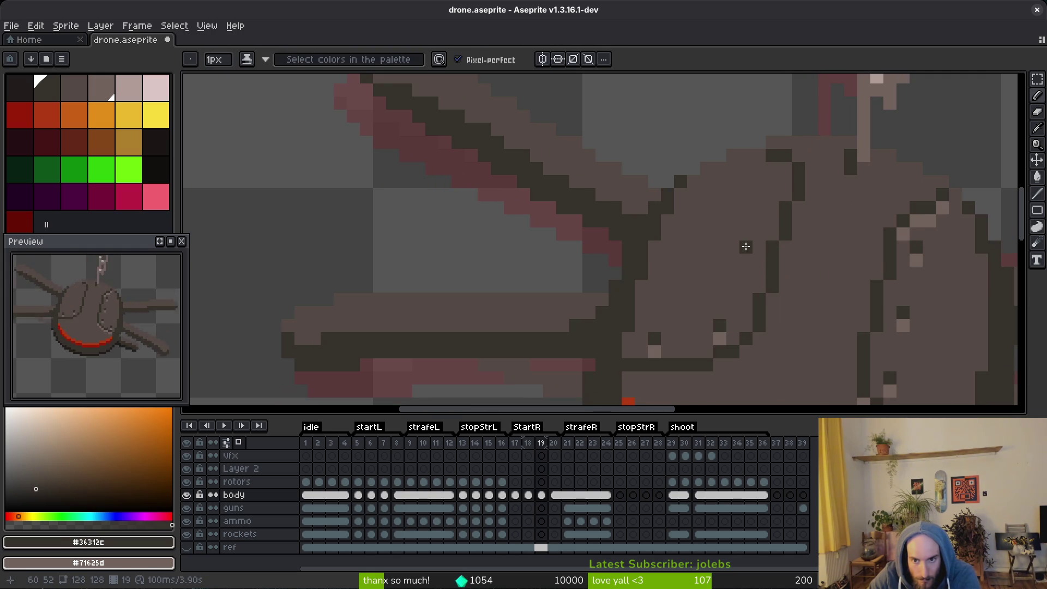
key("comma")
key("period")
key("comma")
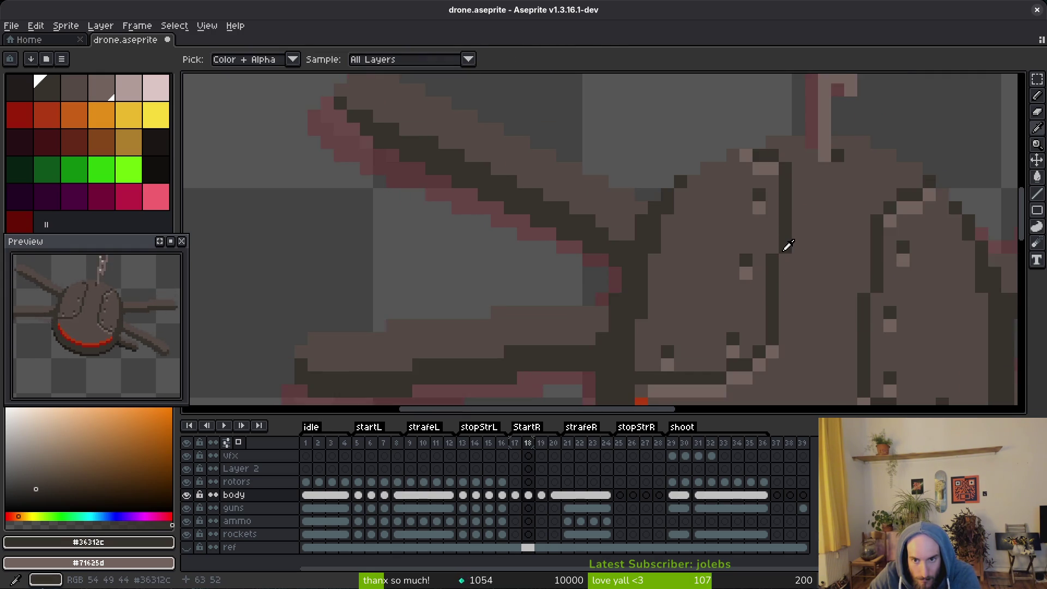
key("period")
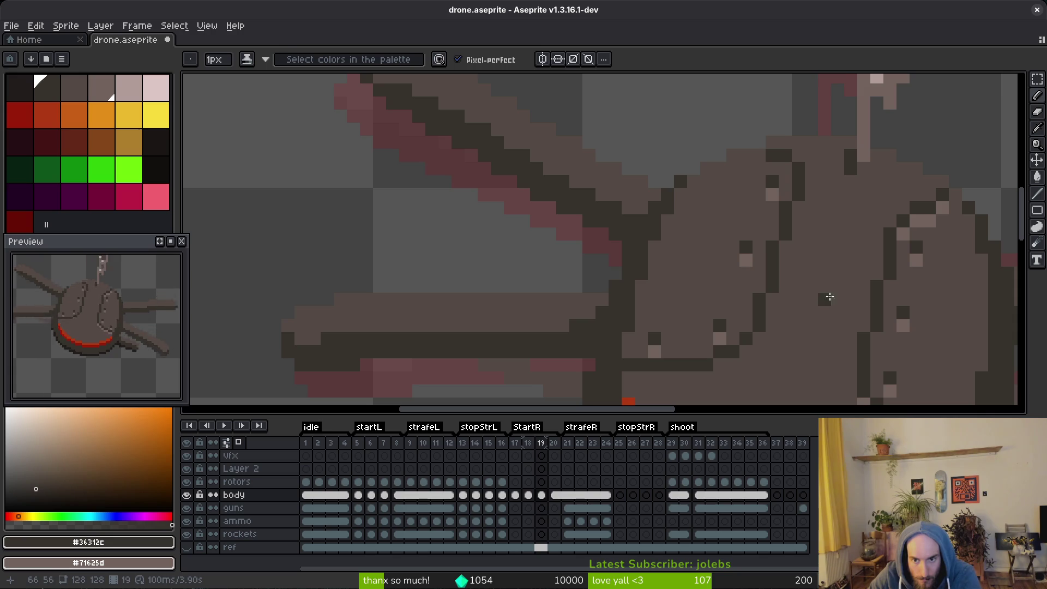
key("comma")
key("period")
scroll(829, 288, "down", 3)
key("comma")
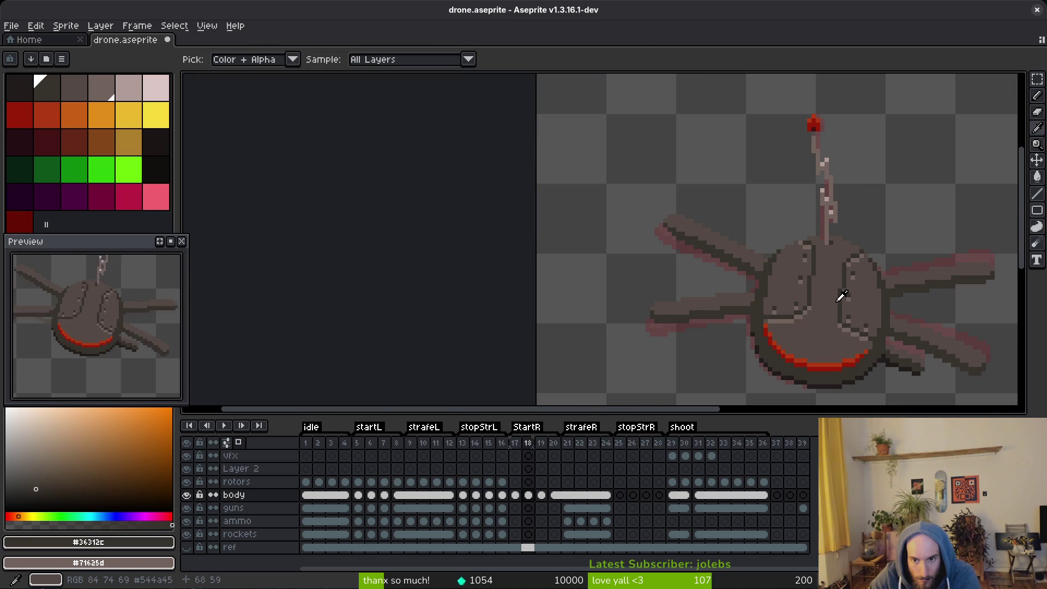
key("period")
scroll(842, 295, "up", 3)
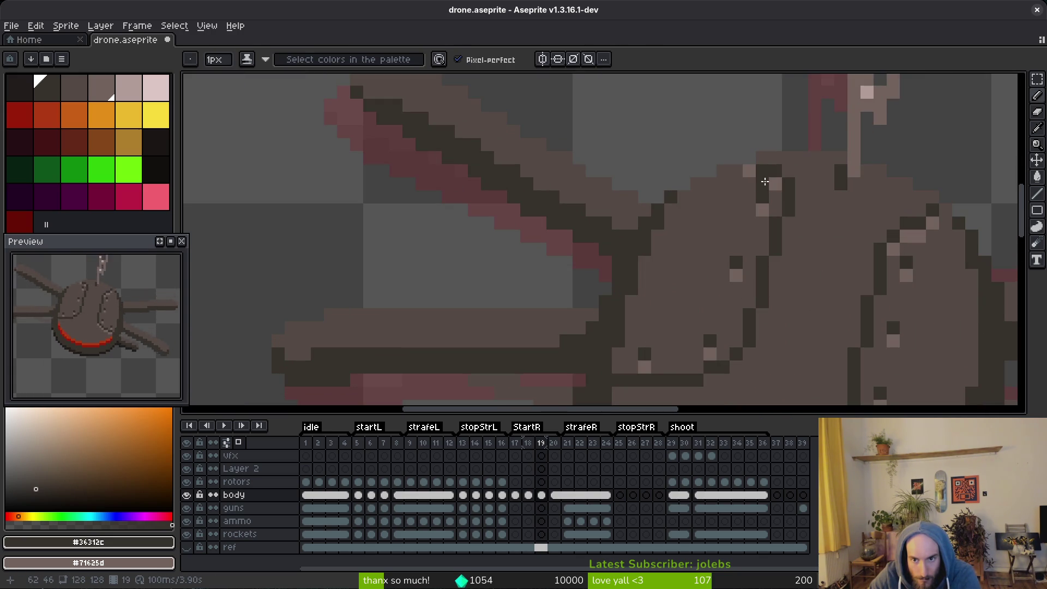
Draw a trial dark diagonal stroke on the lower body, then eyedrop #544d45 and #71625d.
left_click_drag(750, 354, 685, 393)
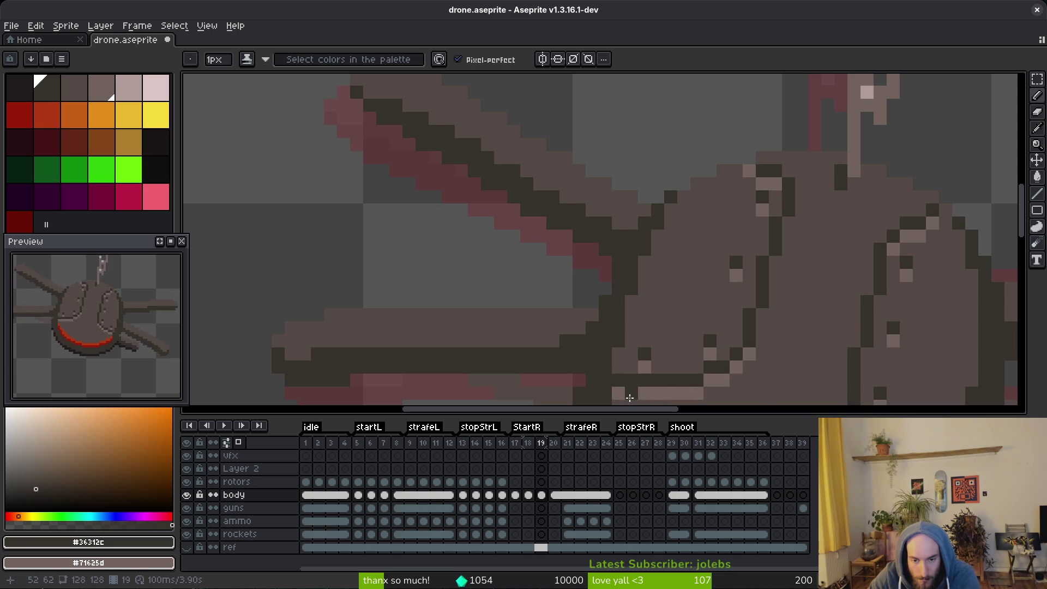
scroll(627, 394, "down", 4)
left_click(665, 308, "alt")
scroll(665, 309, "down", 4)
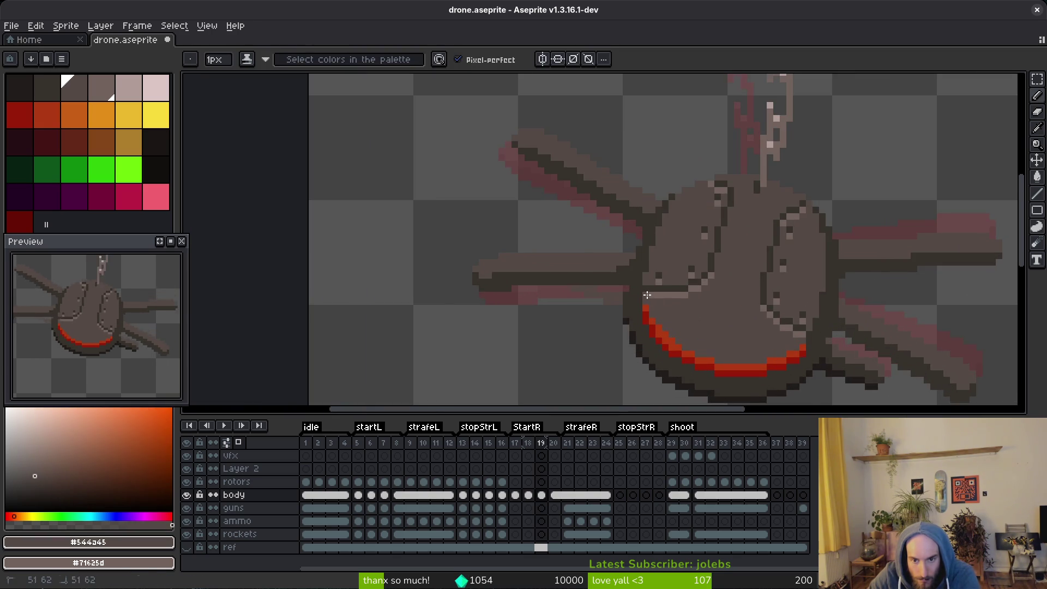
scroll(719, 326, "up", 4)
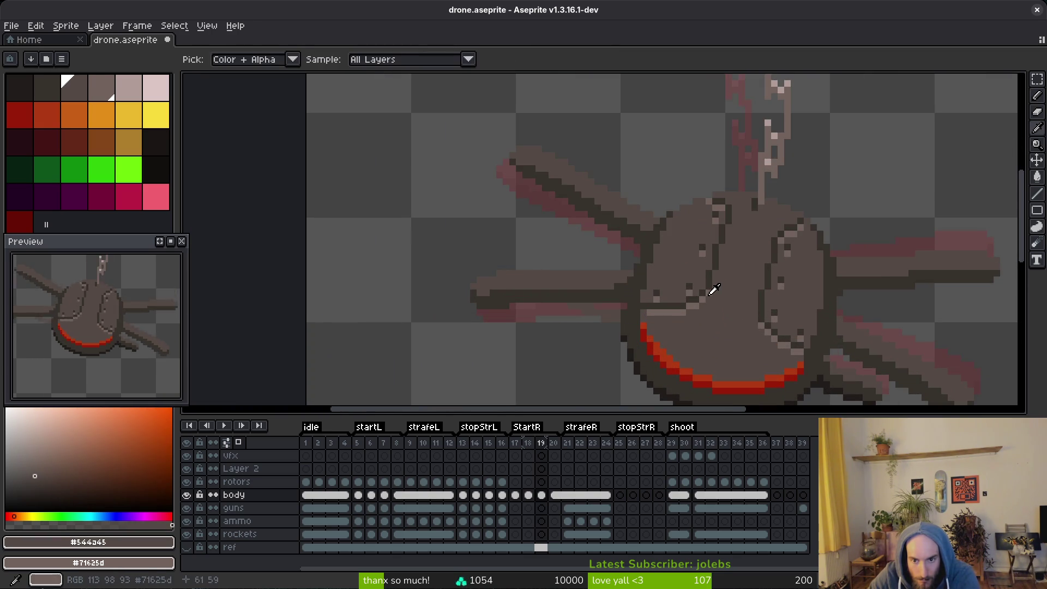
left_click(715, 283, "alt")
scroll(715, 273, "up", 3)
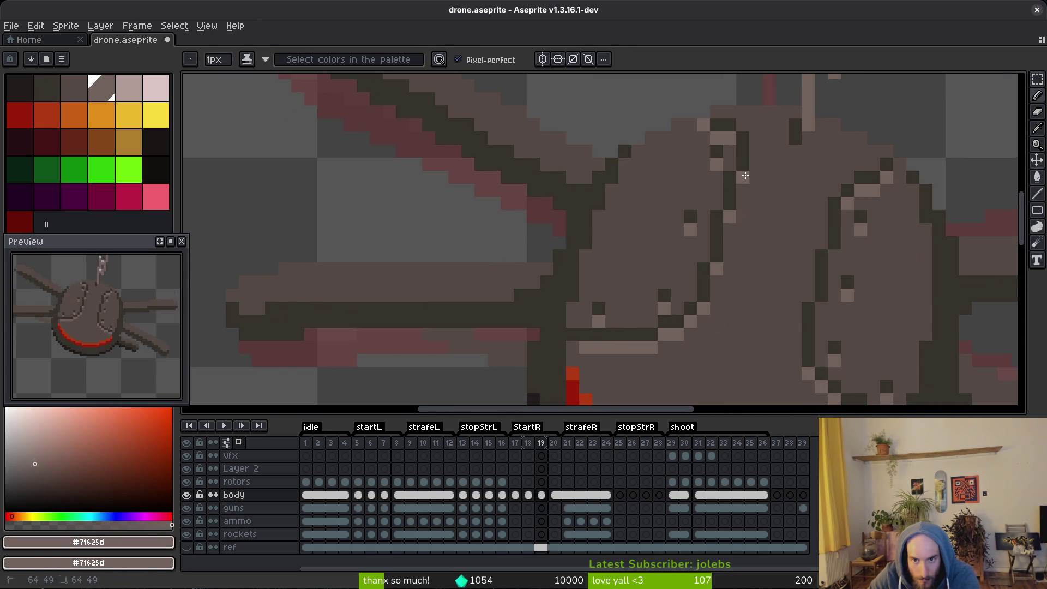
scroll(783, 266, "down", 4)
scroll(782, 265, "up", 2)
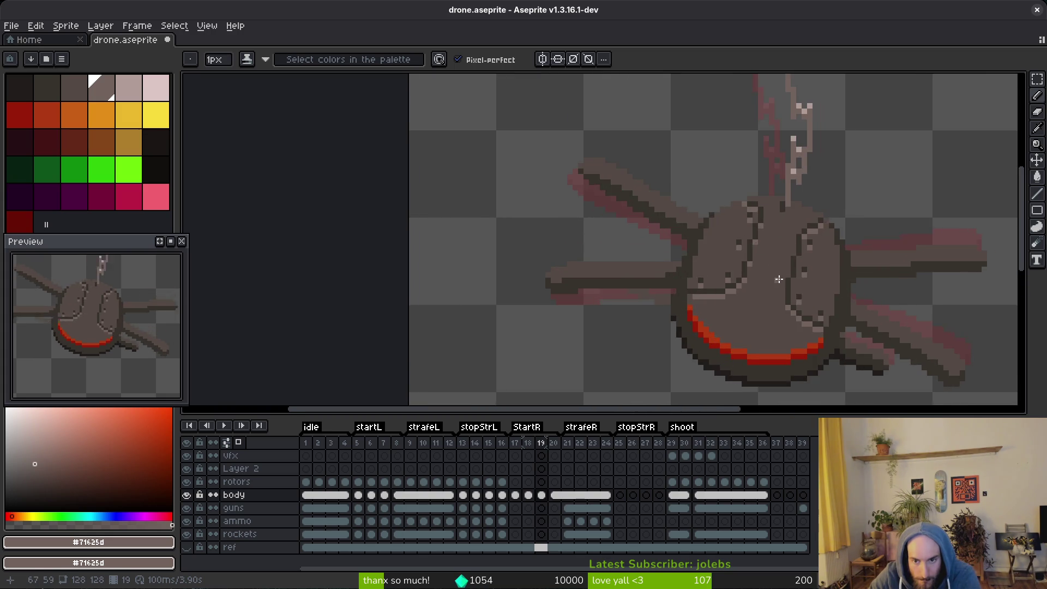
scroll(782, 266, "down", 2)
Compare frame 19 against frame 18, undo the trial stroke, and re-sample mid brown #544d45.
key("Left")
key("Left")
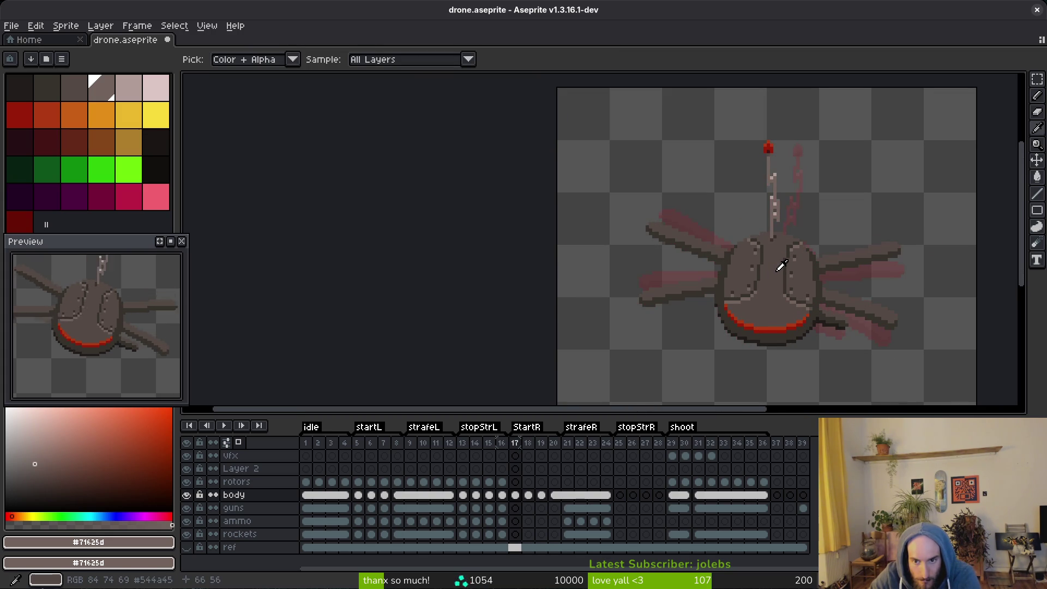
key("Right")
key("Right")
key("ctrl+z")
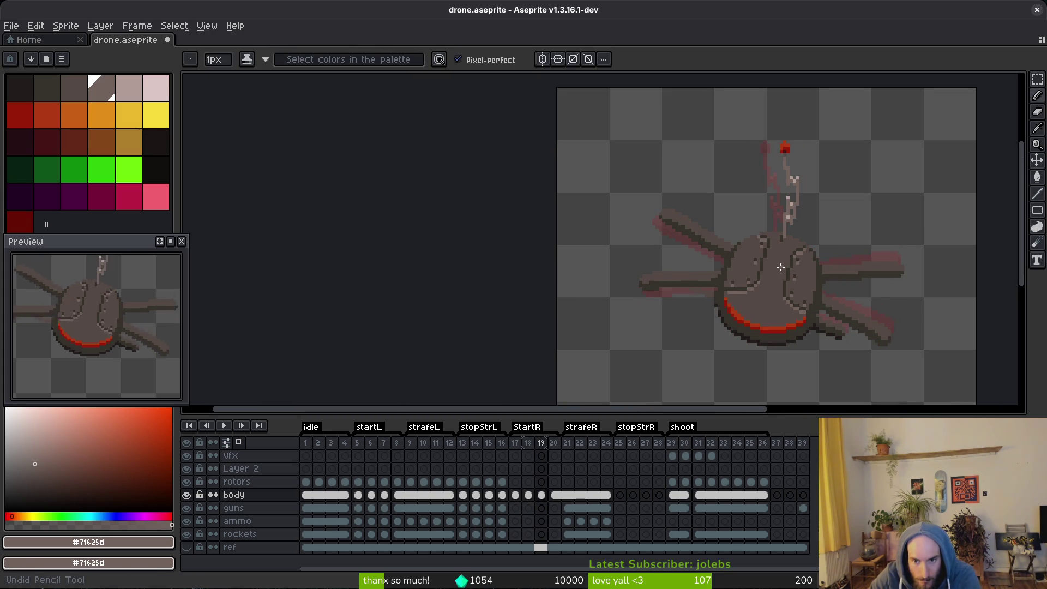
scroll(781, 267, "up", 2)
left_click(746, 287, "alt")
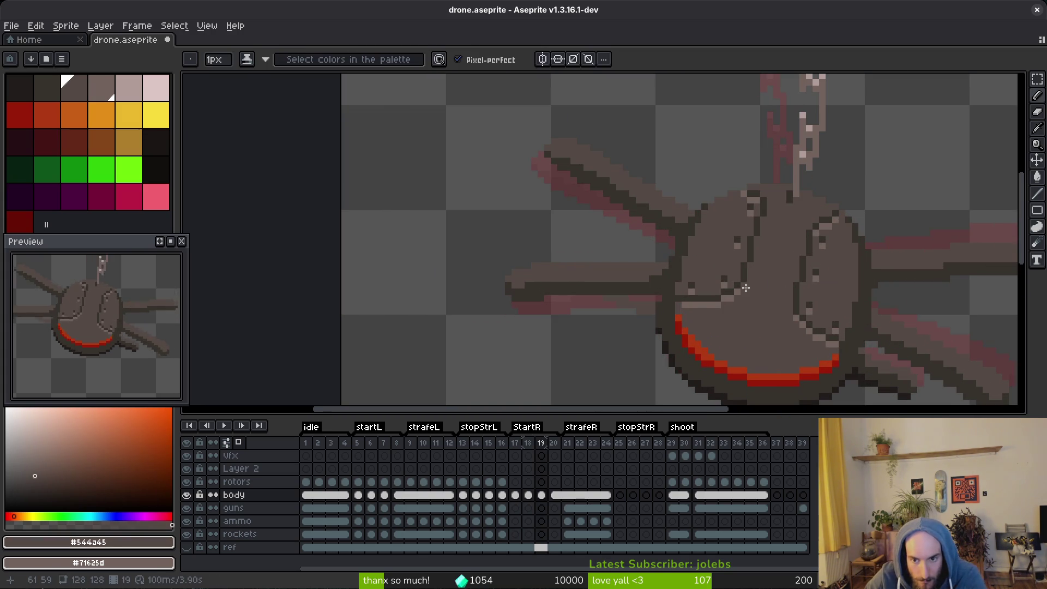
Eyedrop the light body brown #71625d from the frame 19 body.
scroll(758, 286, "down", 2)
scroll(769, 283, "up", 2)
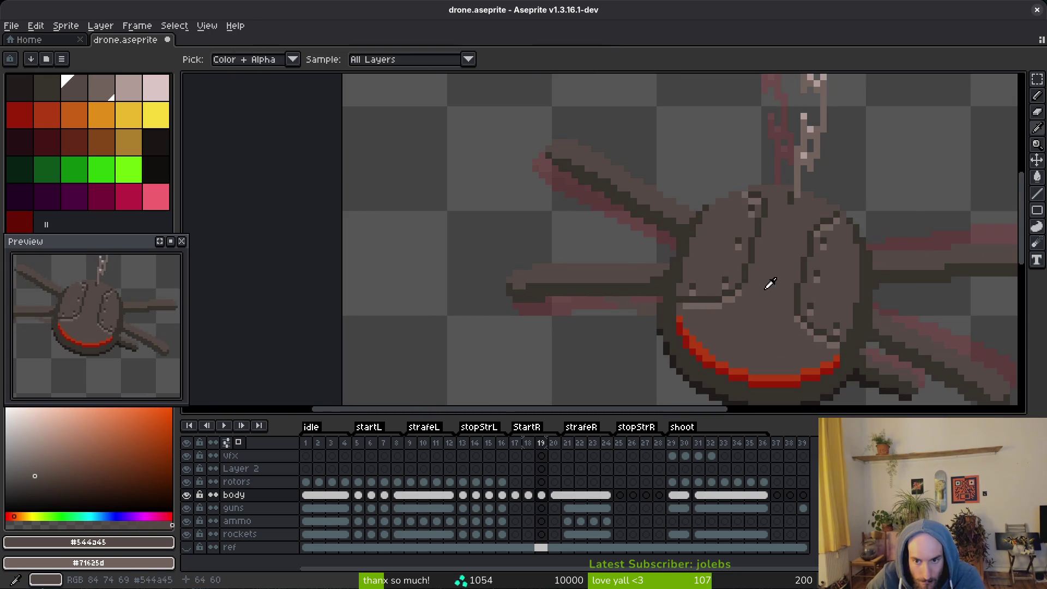
scroll(743, 291, "up", 1)
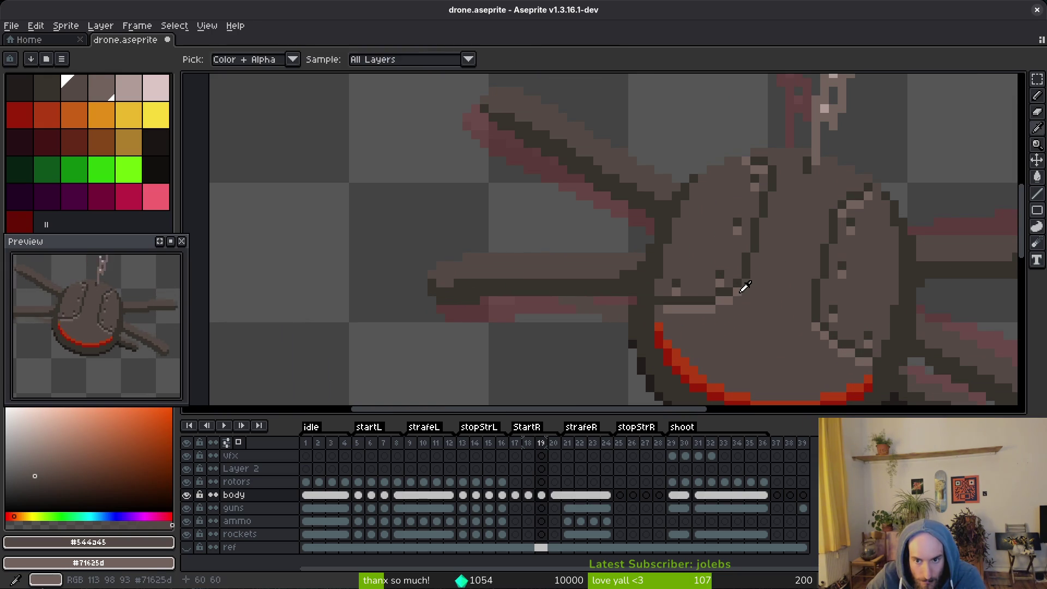
left_click(745, 280, "alt")
scroll(777, 302, "down", 3)
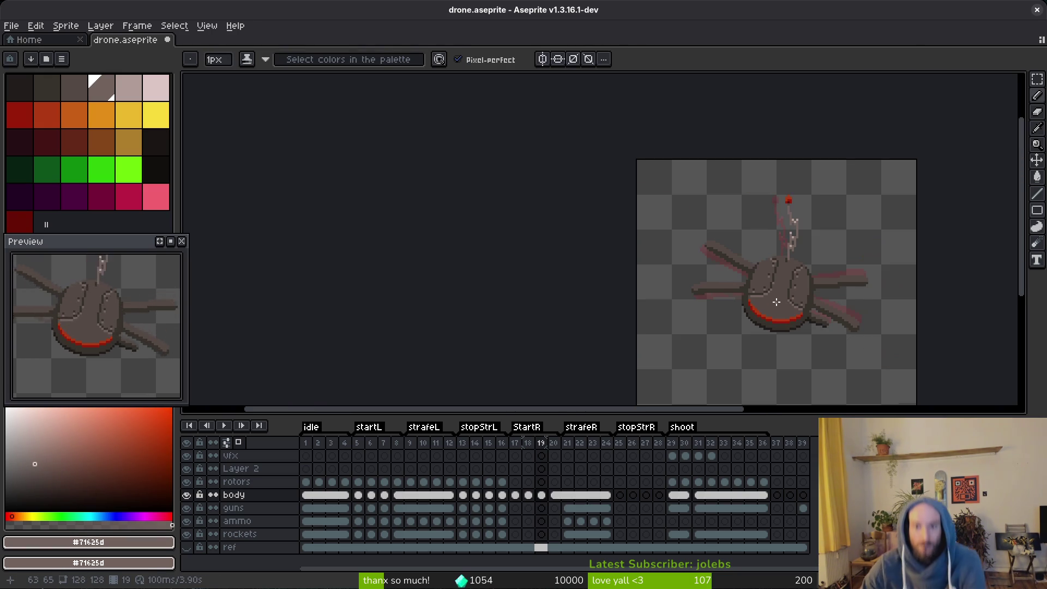
scroll(775, 304, "up", 3)
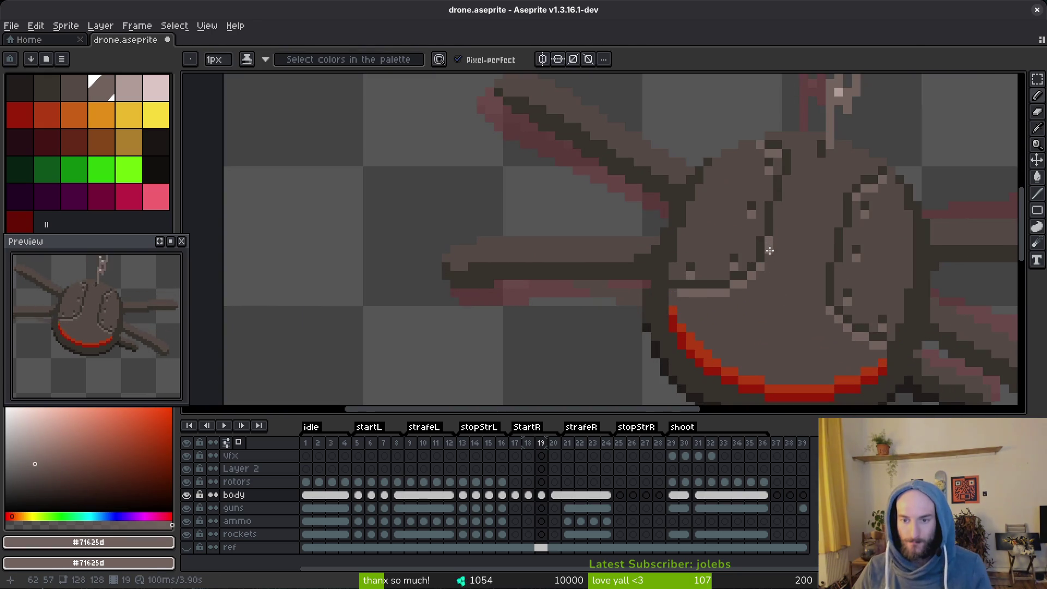
scroll(797, 270, "down", 3)
scroll(798, 267, "up", 3)
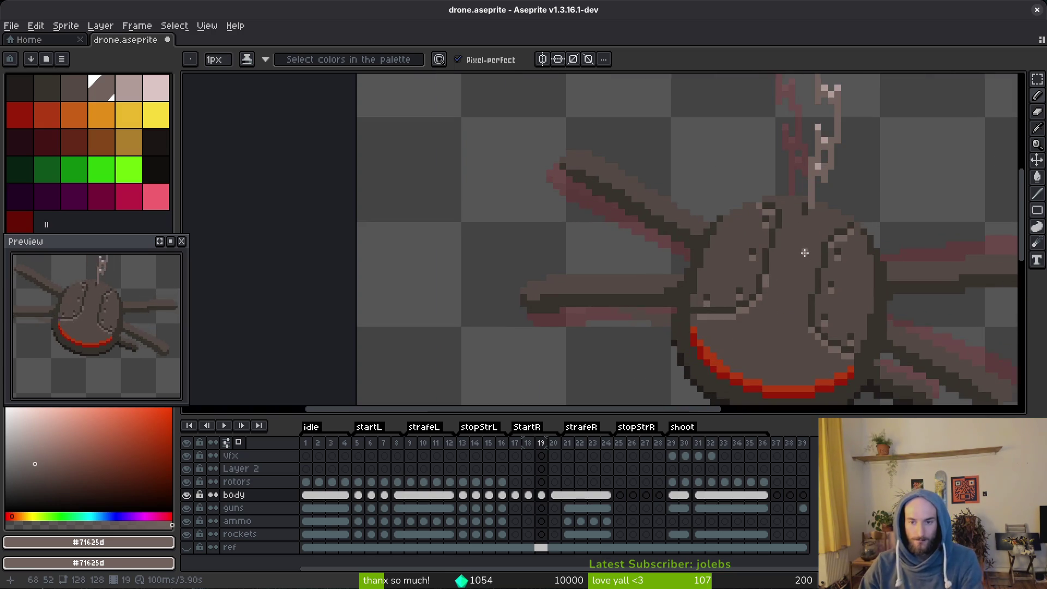
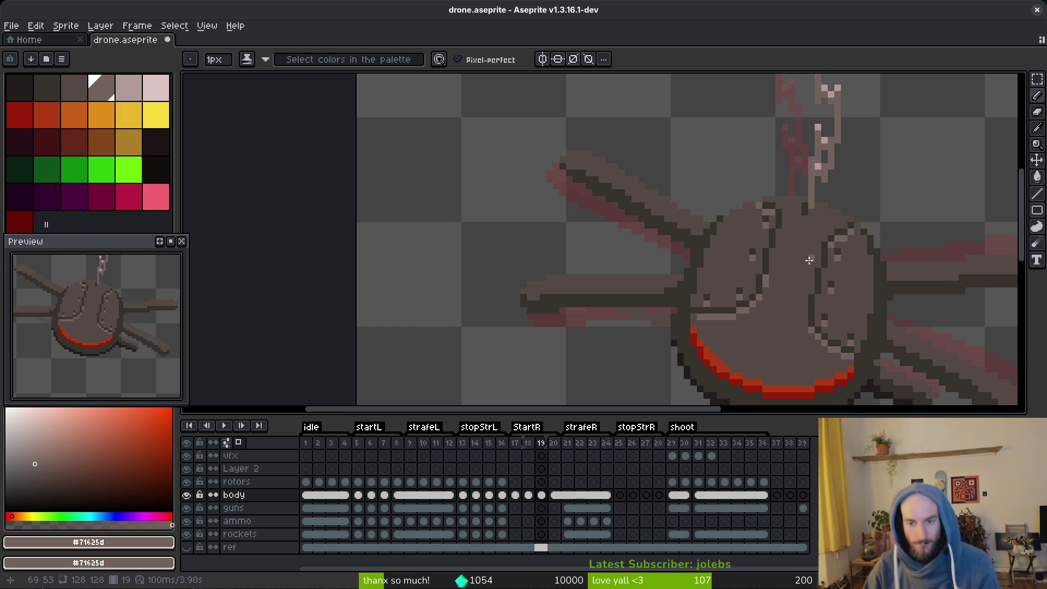
Go to frames 20 and 19, outline the area around the left arm, and save the sprite.
scroll(809, 261, "down", 1)
key("i")
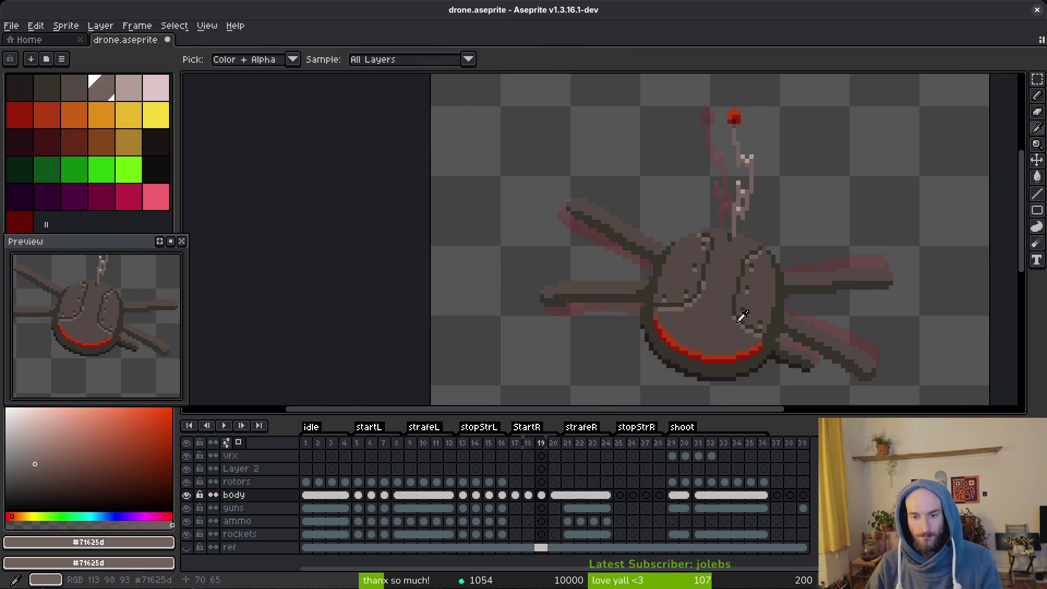
left_click_drag(741, 316, 723, 310)
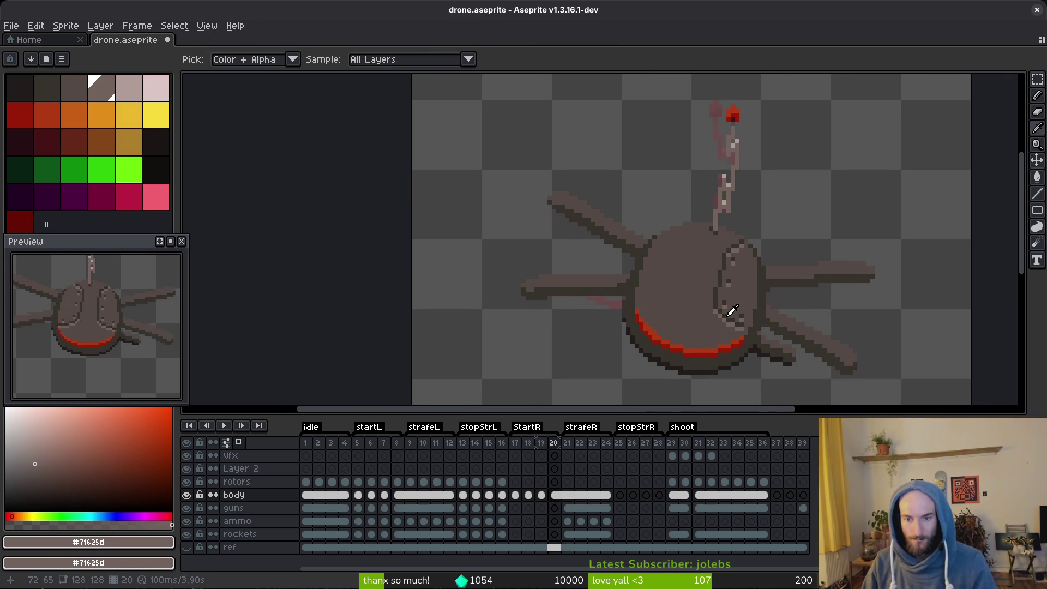
left_click(550, 497)
key("Left")
key("q")
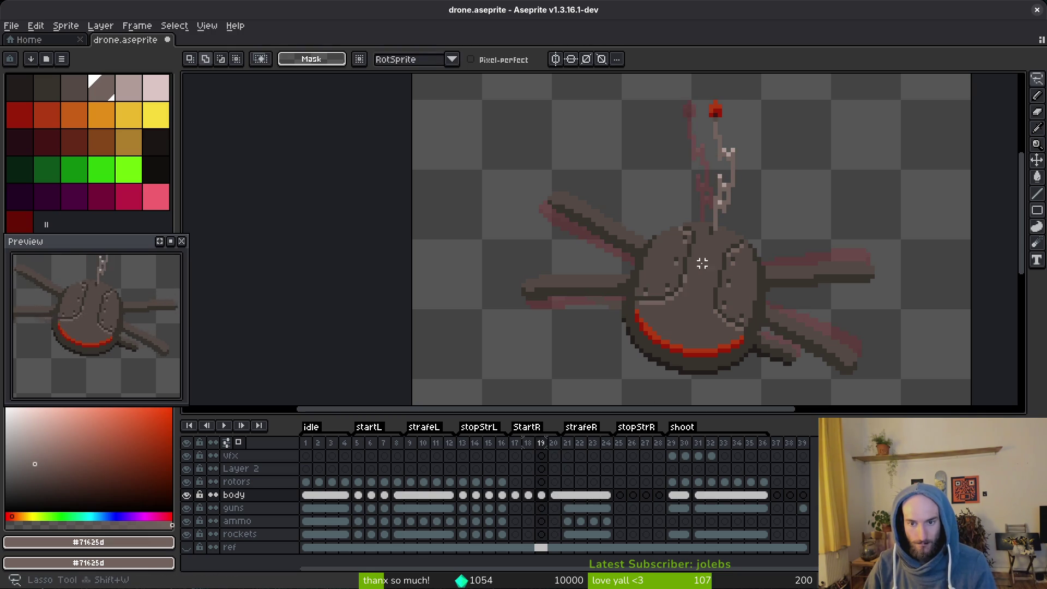
mouse_move(702, 261)
left_mouse_down()
mouse_move(573, 256)
mouse_move(685, 289)
left_mouse_up()
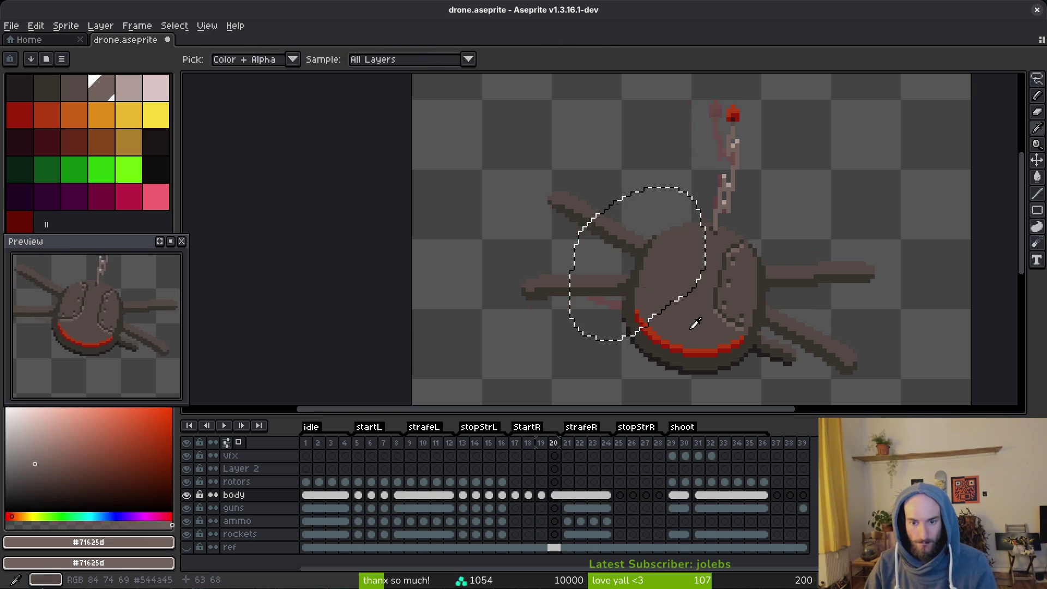
key("Right")
key("ctrl+s")
Paint pink motion-blur pixels under the left arm on frames 20 and 19 to close the gap.
key("Left")
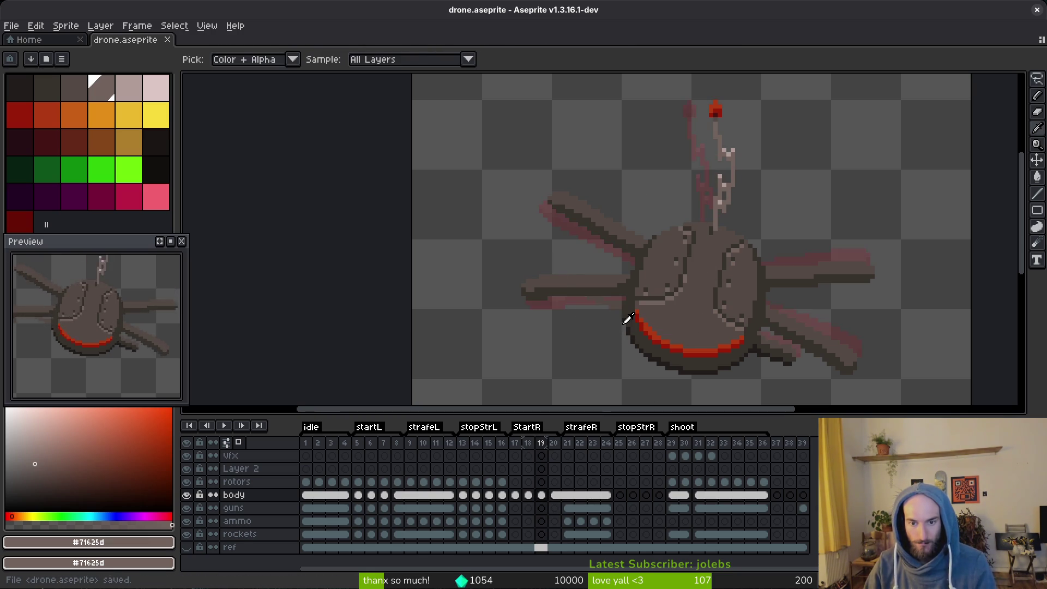
scroll(636, 324, "up", 3)
key("Right")
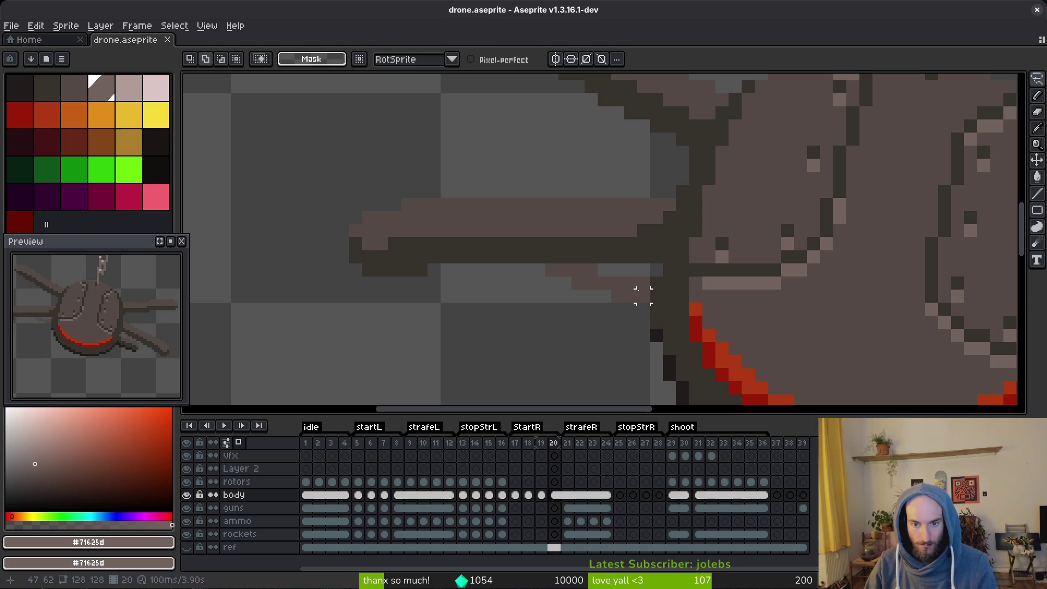
key("b")
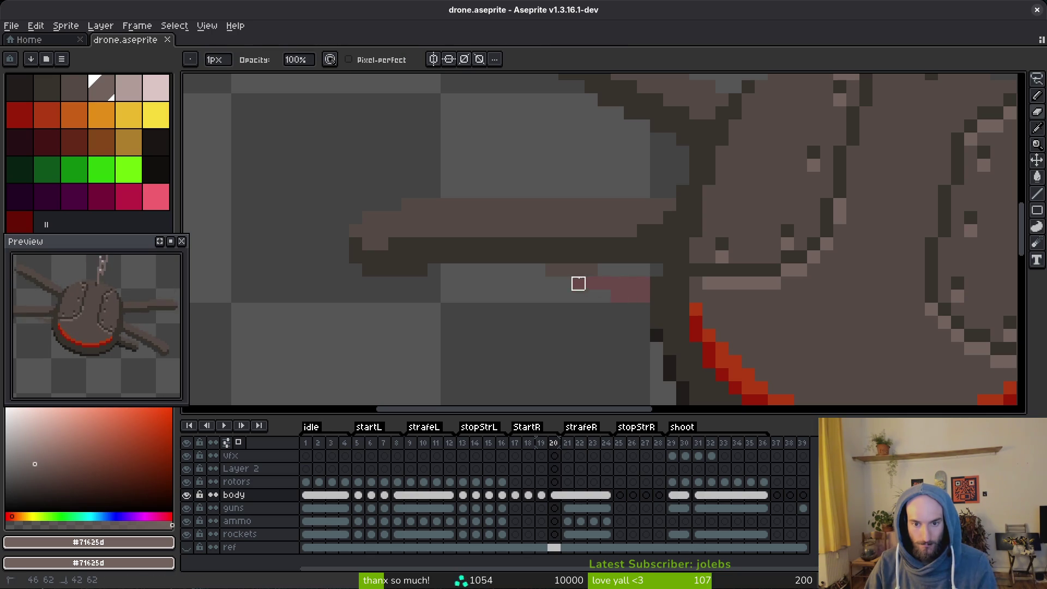
mouse_move(578, 283)
left_mouse_down()
mouse_move(603, 268)
mouse_move(548, 270)
left_mouse_up()
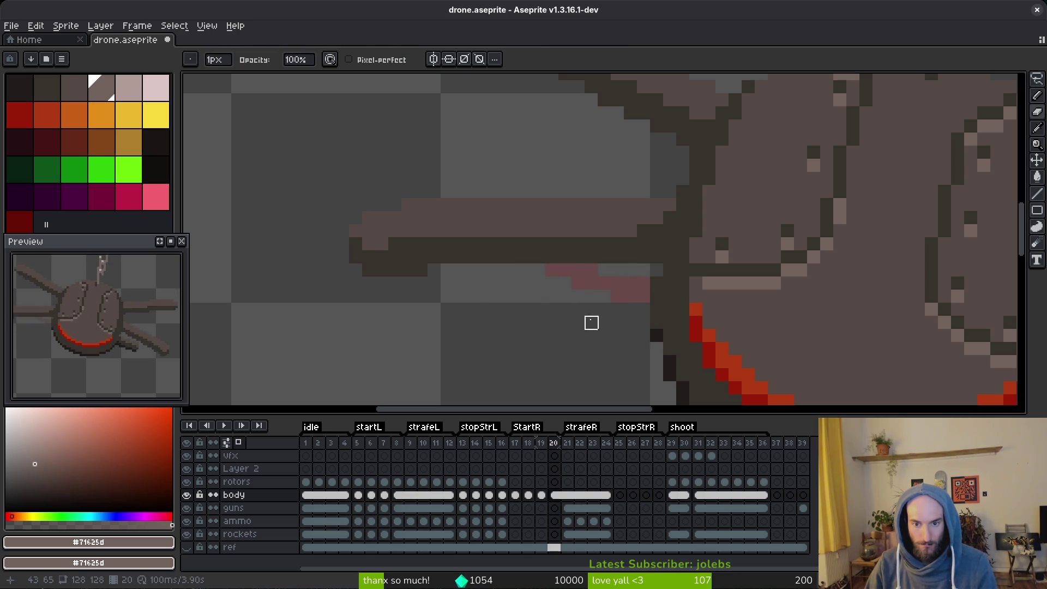
key("Left")
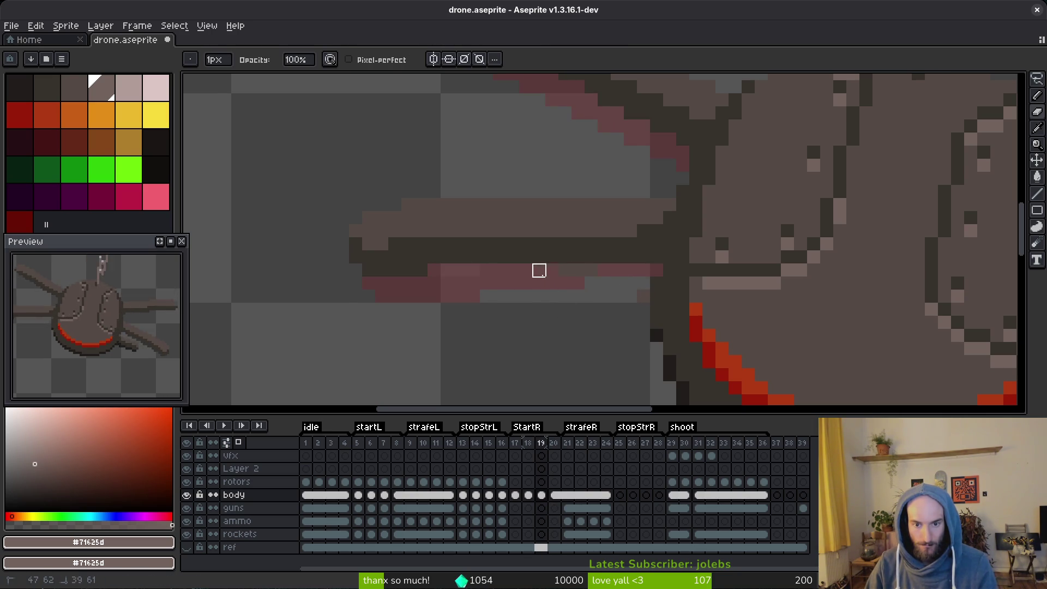
left_click_drag(539, 271, 631, 297)
Play the animation to check the blur, then step between frames 14 and 17.
key("i")
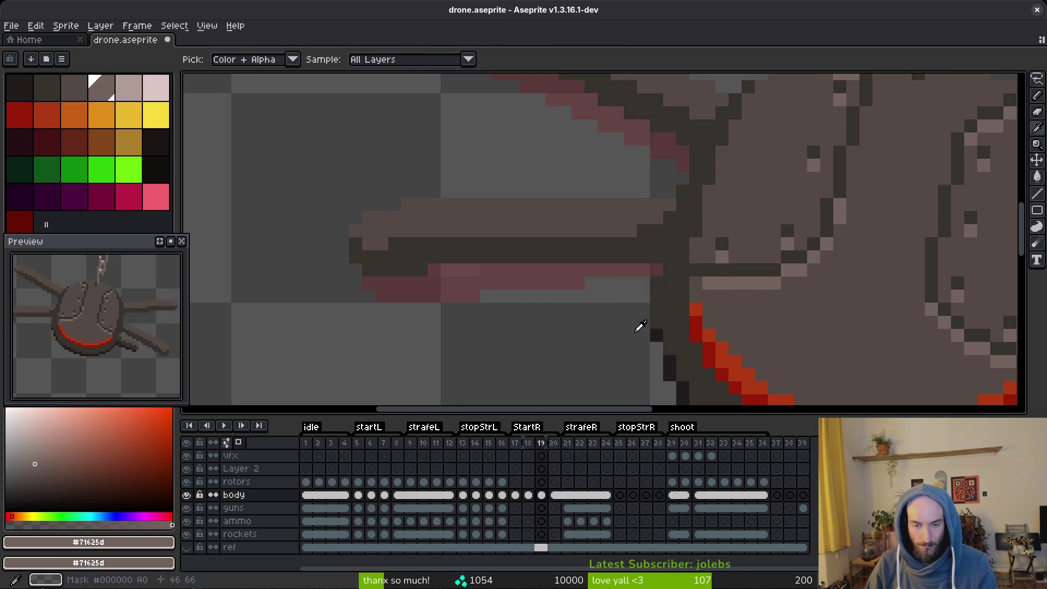
key("Left")
key("Left")
scroll(644, 329, "down", 4)
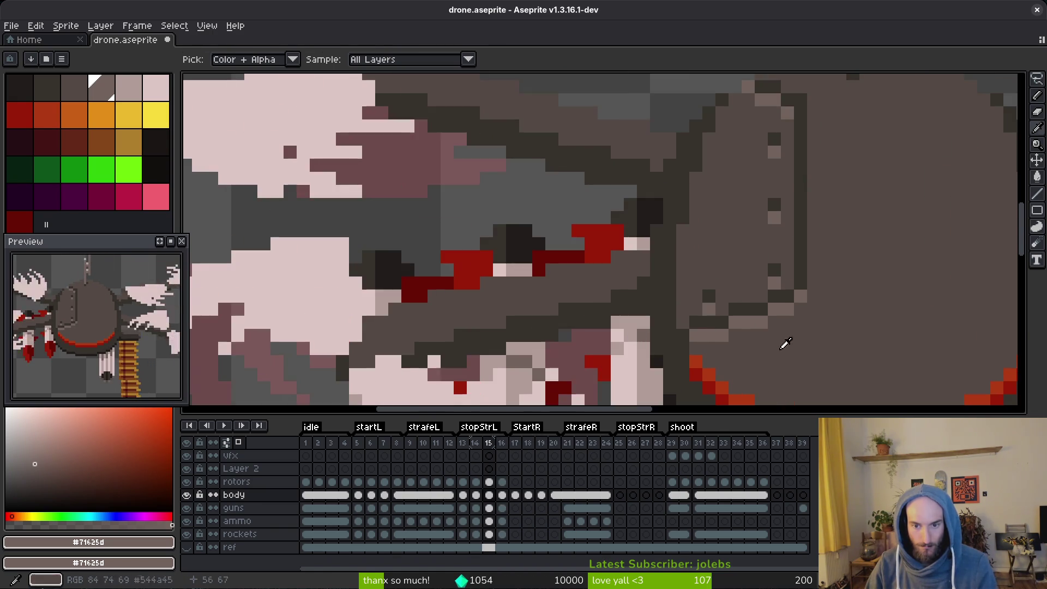
key("Return")
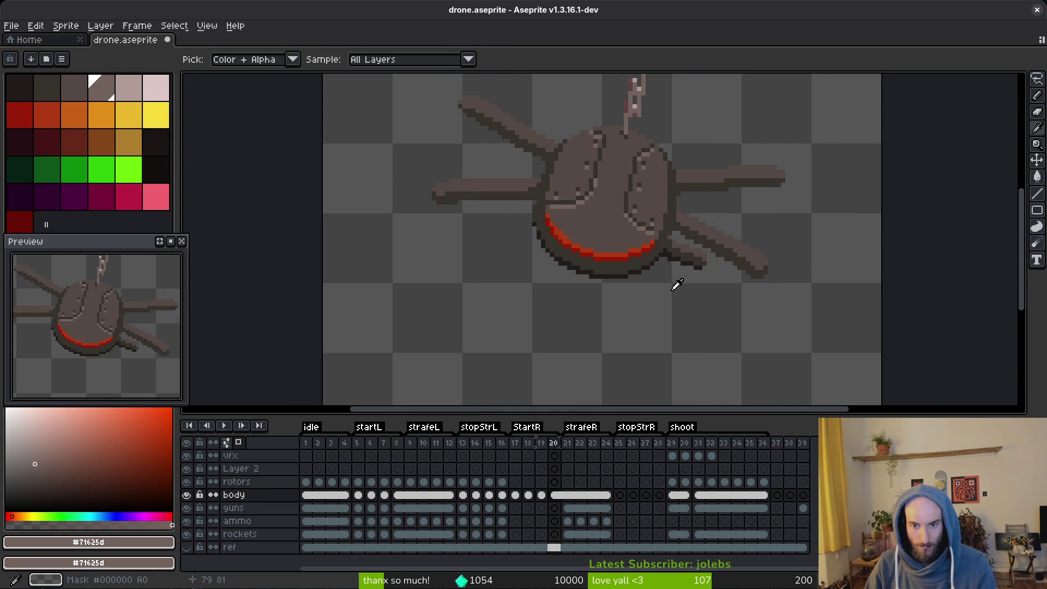
key("Return")
key("Left")
key("Left")
key("Left")
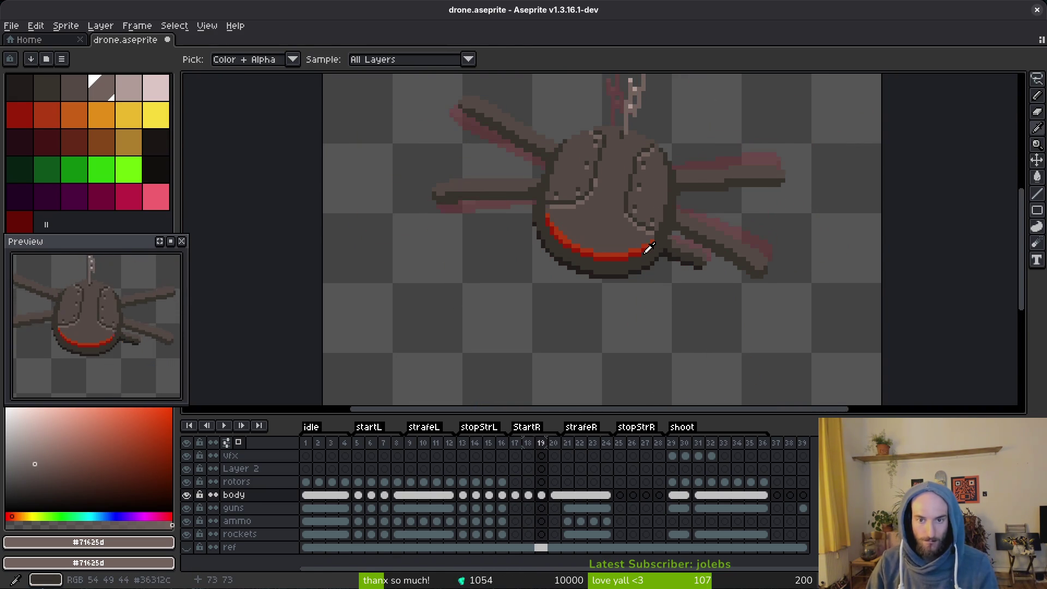
key("Right")
key("Right")
key("Right")
Pick the body grey #544a45 and paint over the dark body pixels on frame 17, undoing stray strokes.
key("b")
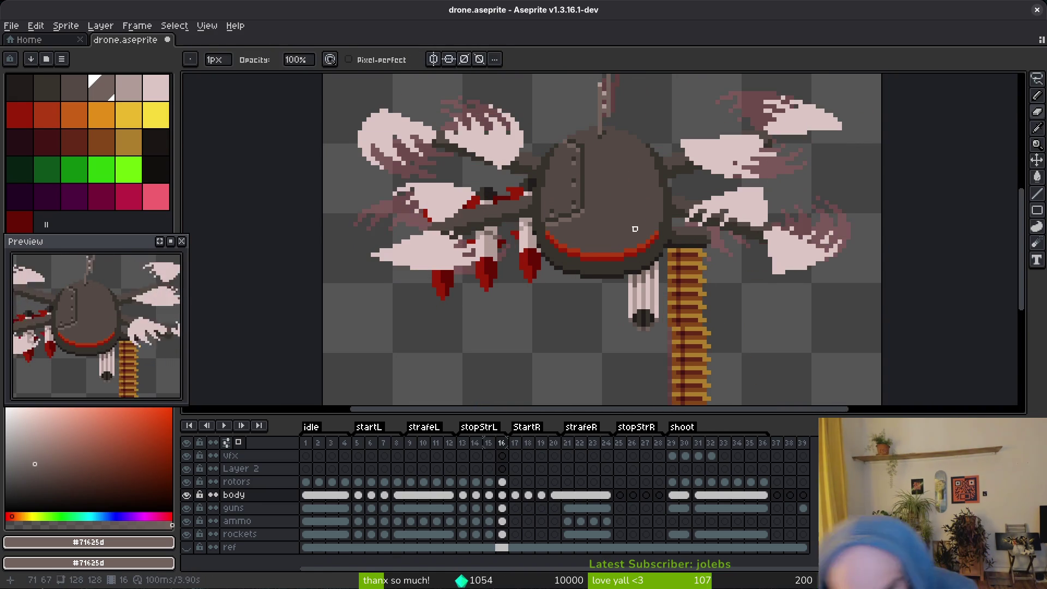
scroll(640, 208, "up", 6)
left_click(635, 199, "alt")
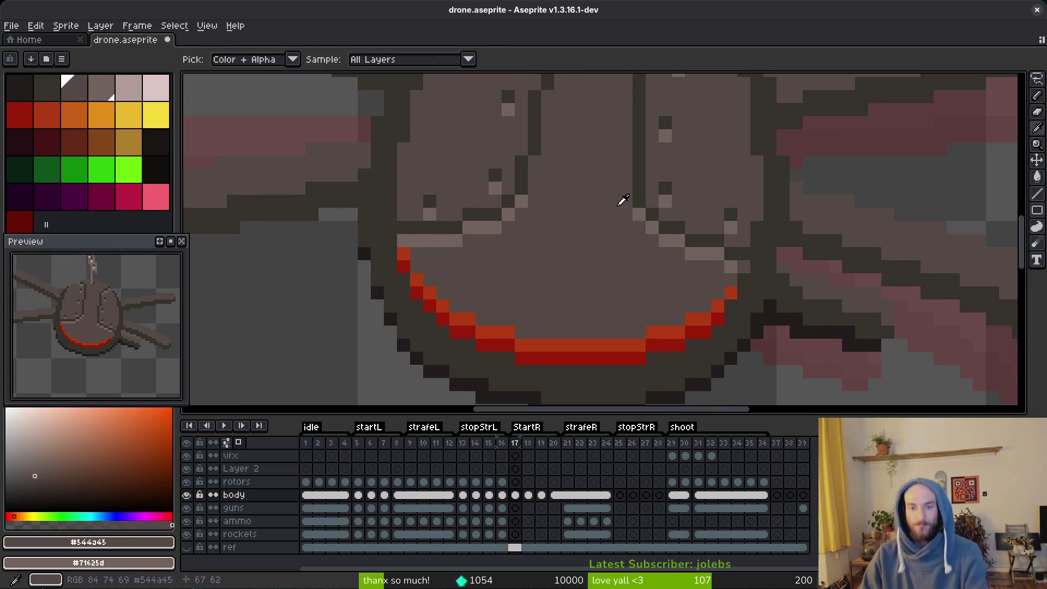
mouse_move(636, 193)
left_mouse_down()
mouse_move(691, 330)
mouse_move(736, 336)
mouse_move(705, 278)
mouse_move(654, 247)
left_mouse_up()
scroll(605, 346, "down", 5)
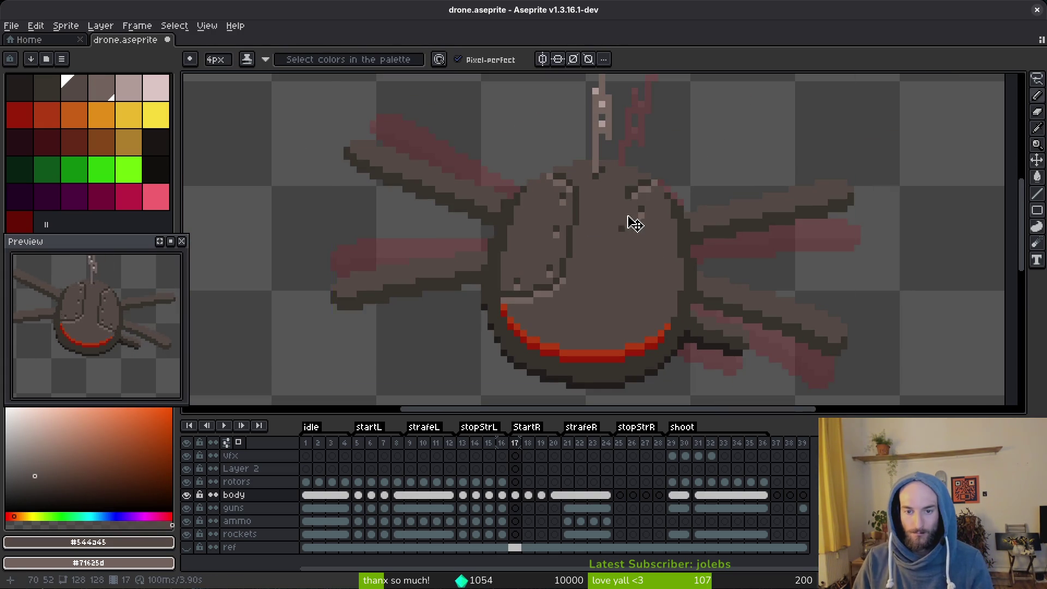
key("ctrl+z")
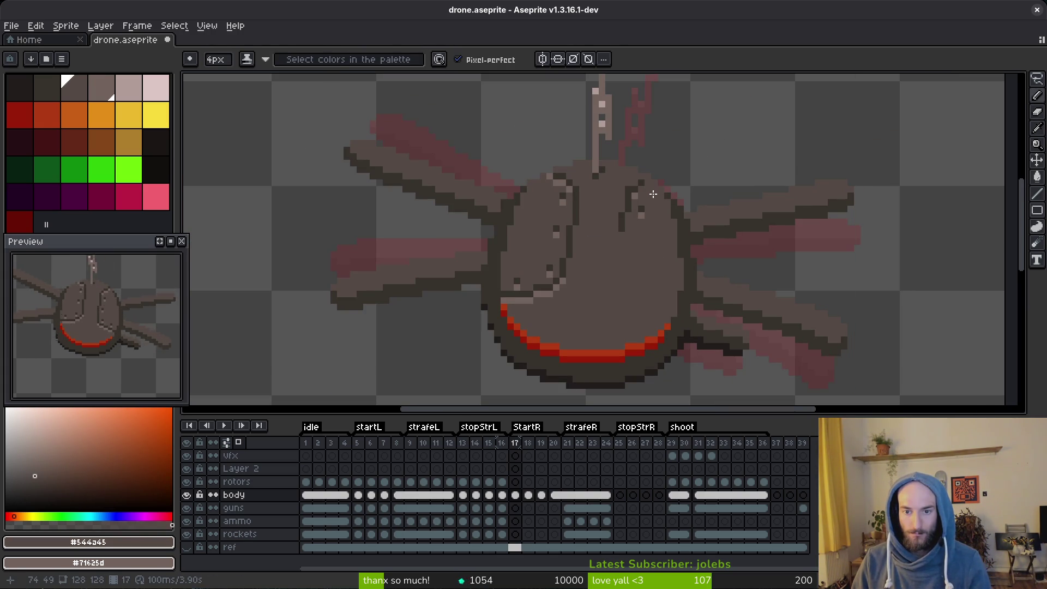
key("ctrl+z")
scroll(622, 246, "down", 4)
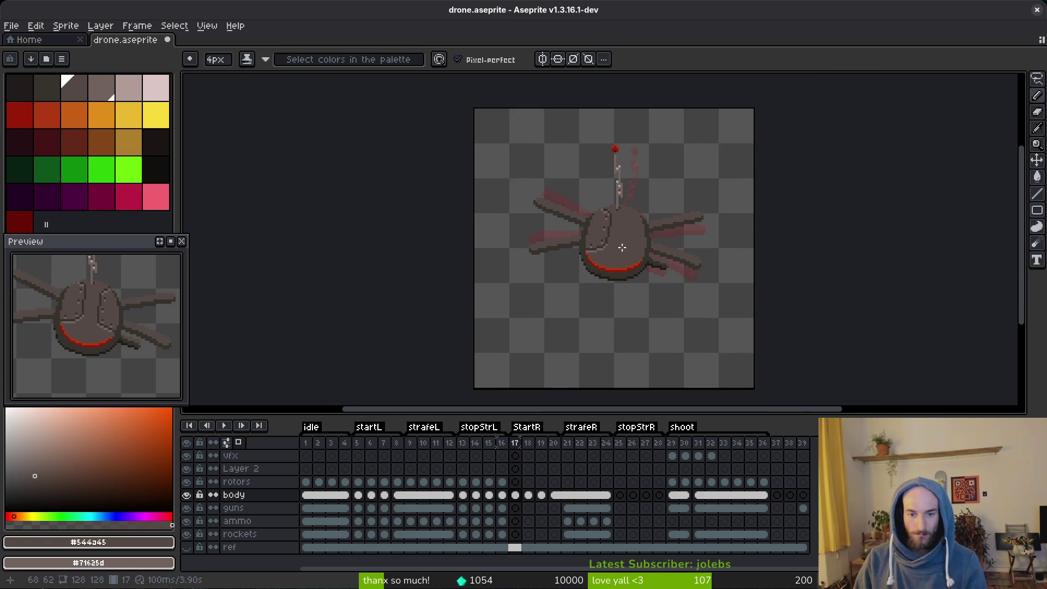
scroll(619, 257, "up", 4)
Shrink the brush to 2 px and compare the body across frames 16 to 18.
key("Right")
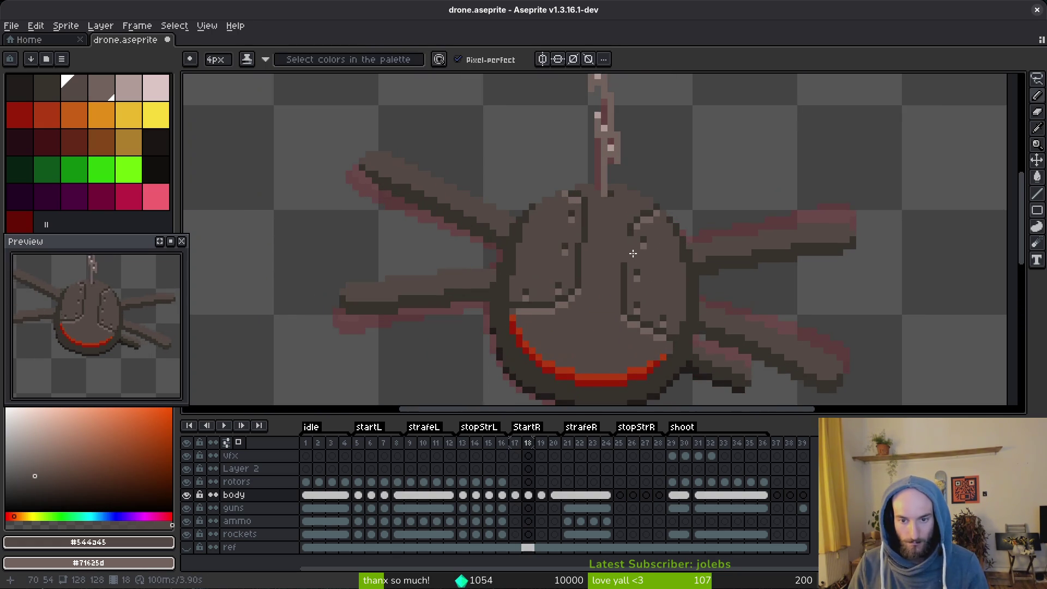
key("minus")
key("minus")
scroll(654, 277, "down", 3)
key("i")
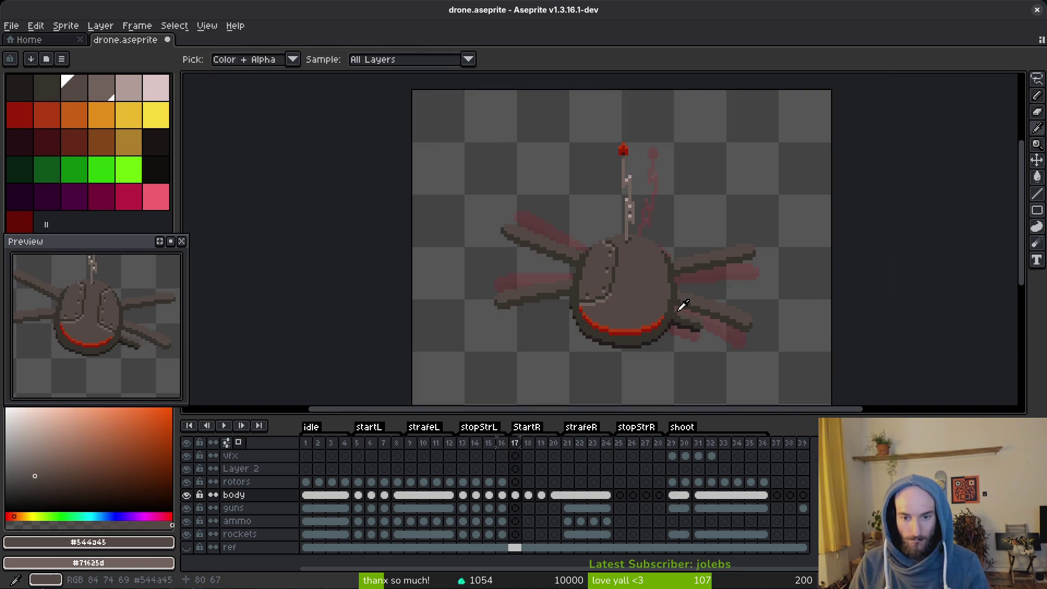
key("Left")
key("Left")
key("Right")
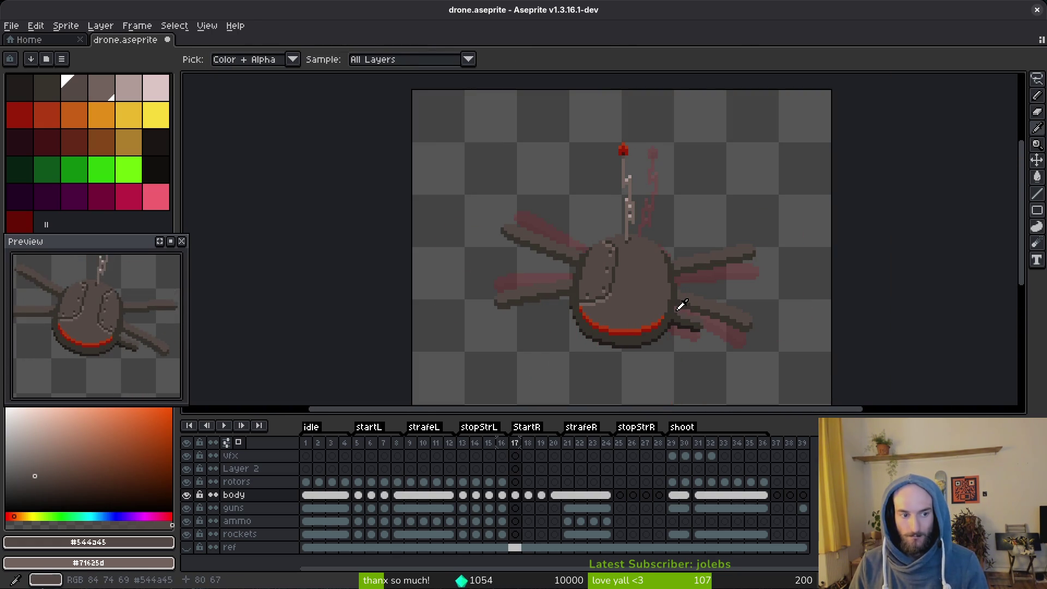
key("b")
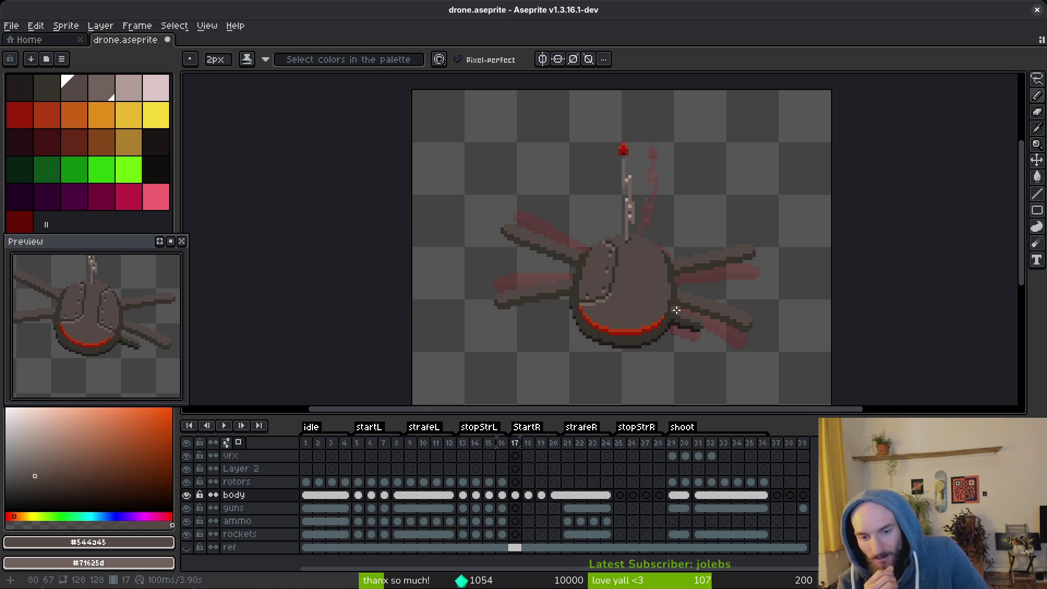
Step through frames 16 to 19 to inspect the repainted body.
scroll(676, 310, "down", 2)
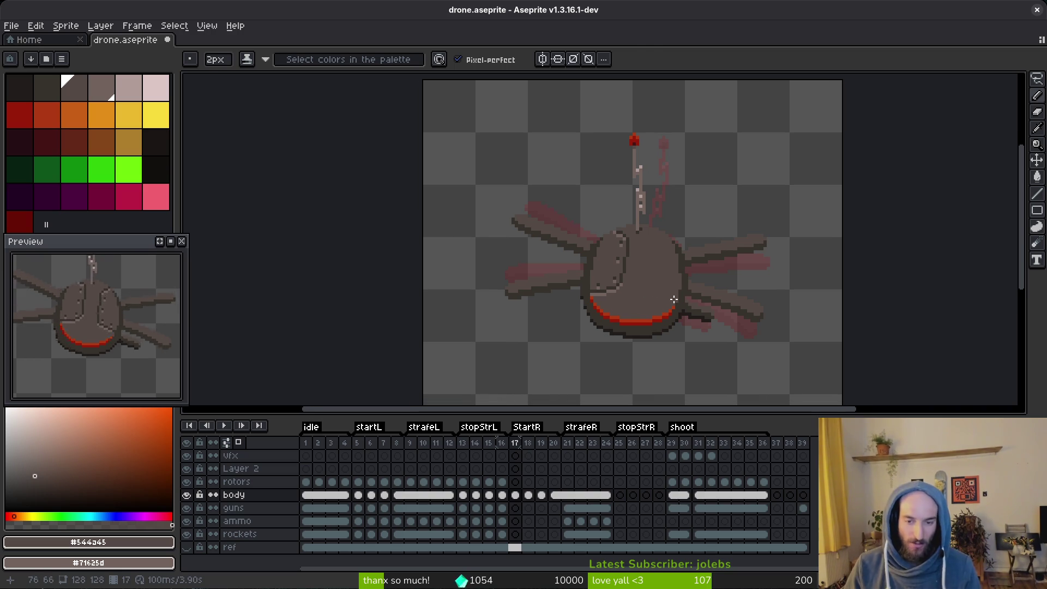
key("w")
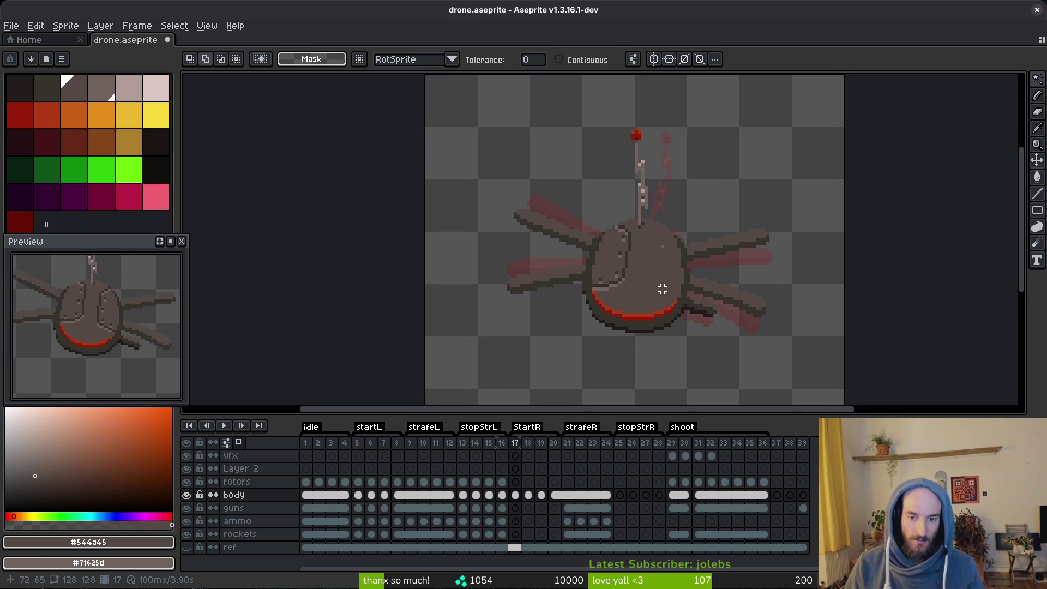
key("Right")
key("Right")
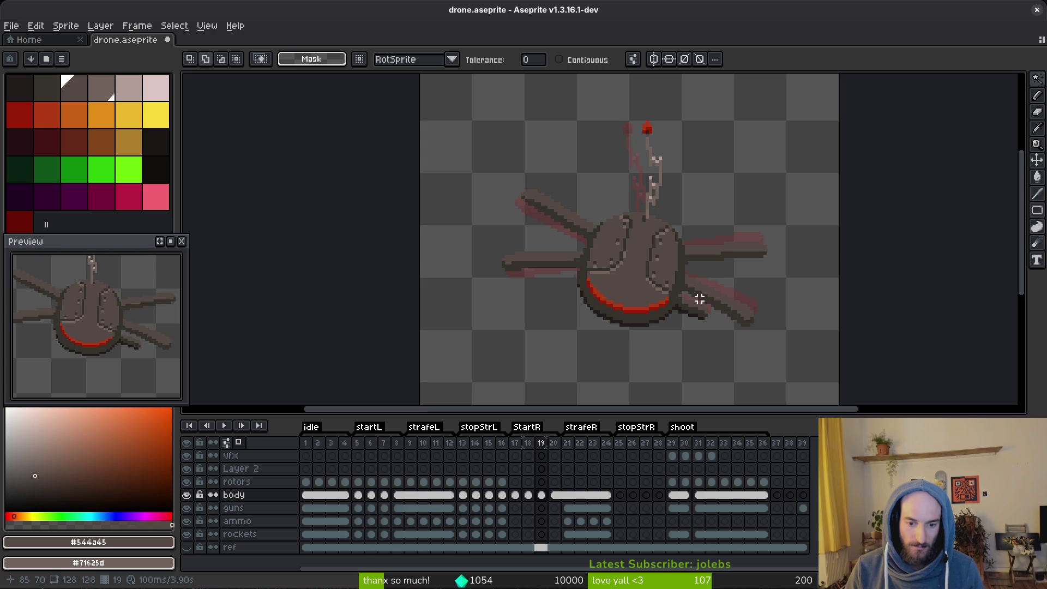
key("i")
key("Left")
key("Left")
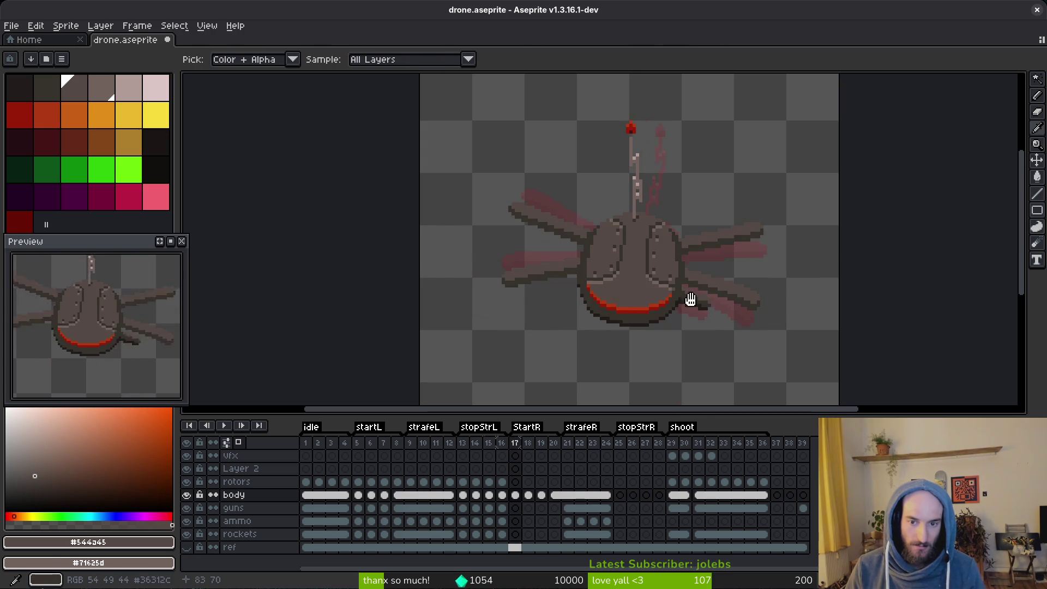
key("w")
key("Left")
scroll(633, 268, "up", 3)
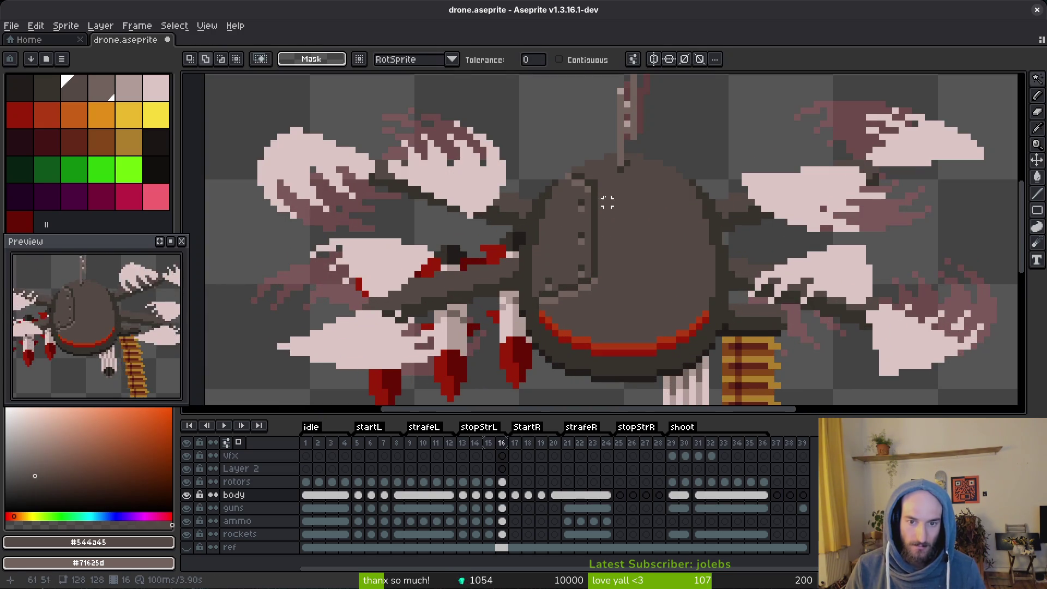
Select the left body panel, flip it horizontally, nudge it 2 px right and commit it.
key("q")
mouse_move(607, 199)
left_mouse_down()
mouse_move(603, 180)
mouse_move(524, 251)
mouse_move(562, 303)
mouse_move(606, 251)
left_mouse_up()
key("shift+h")
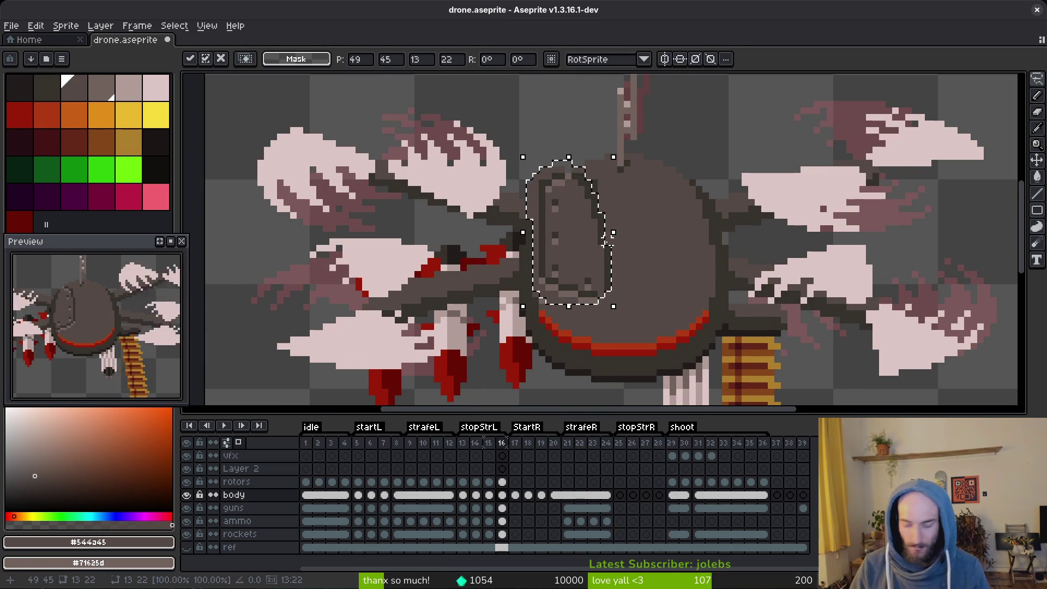
key("Right")
key("Right")
key("Right")
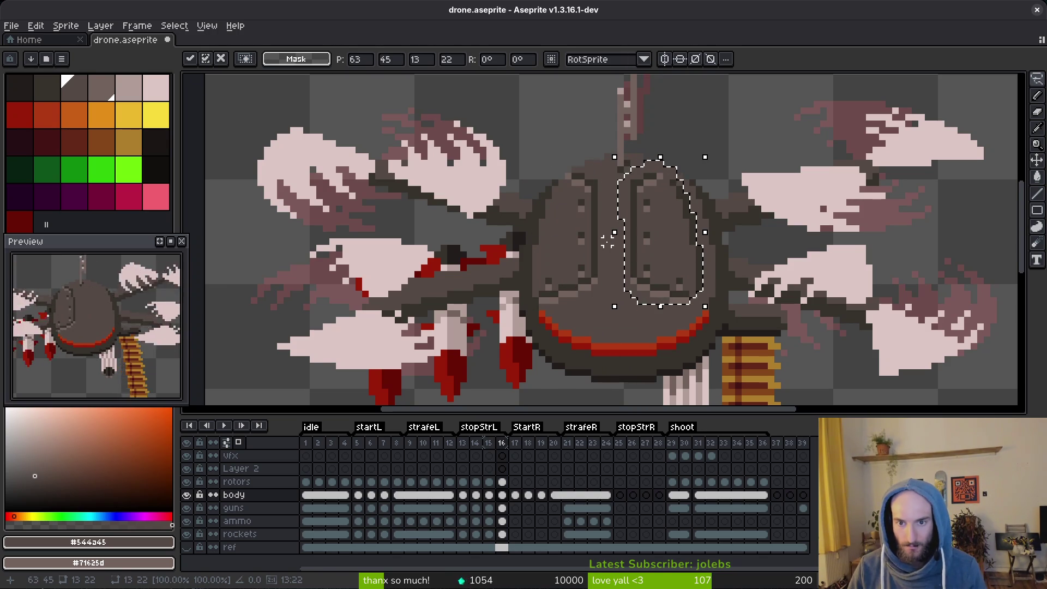
key("Right")
key("Right")
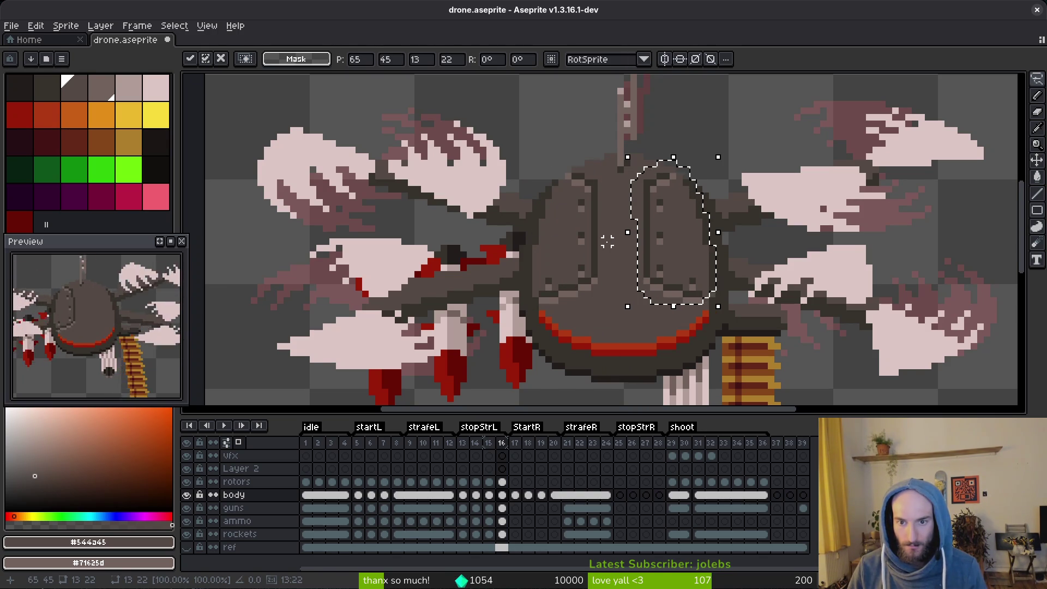
key("ctrl+d")
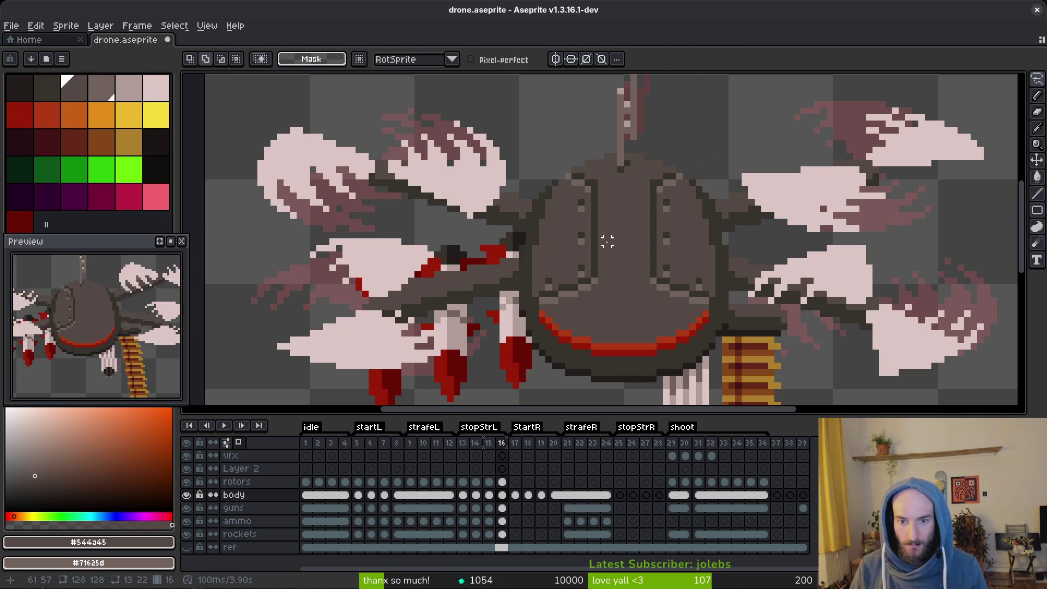
scroll(607, 242, "down", 6)
scroll(661, 302, "up", 1)
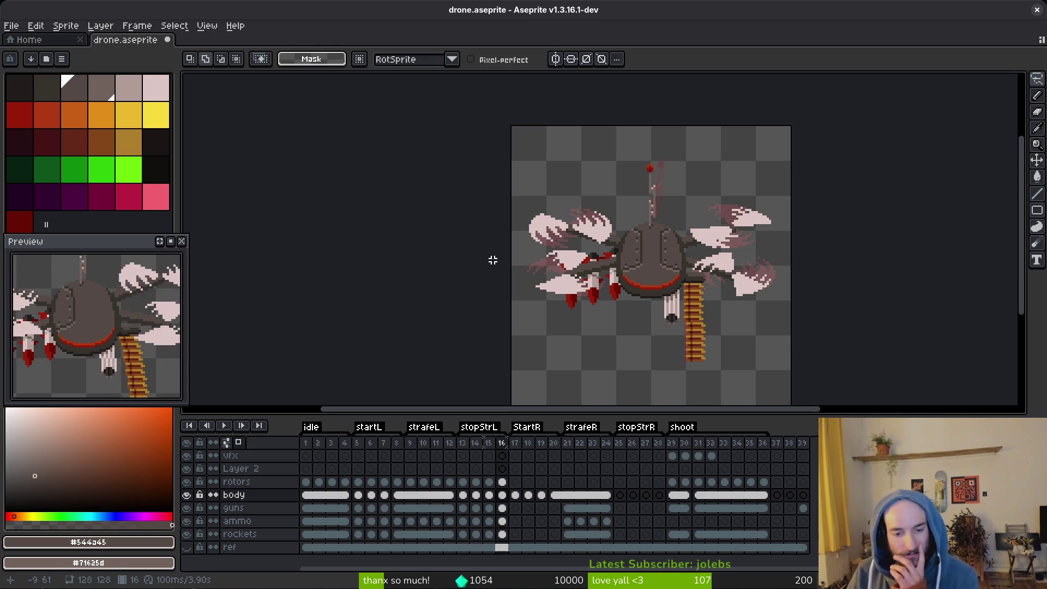
Compare the drone body on frames 15, 12, 1, 31 and 3.
left_click(490, 496)
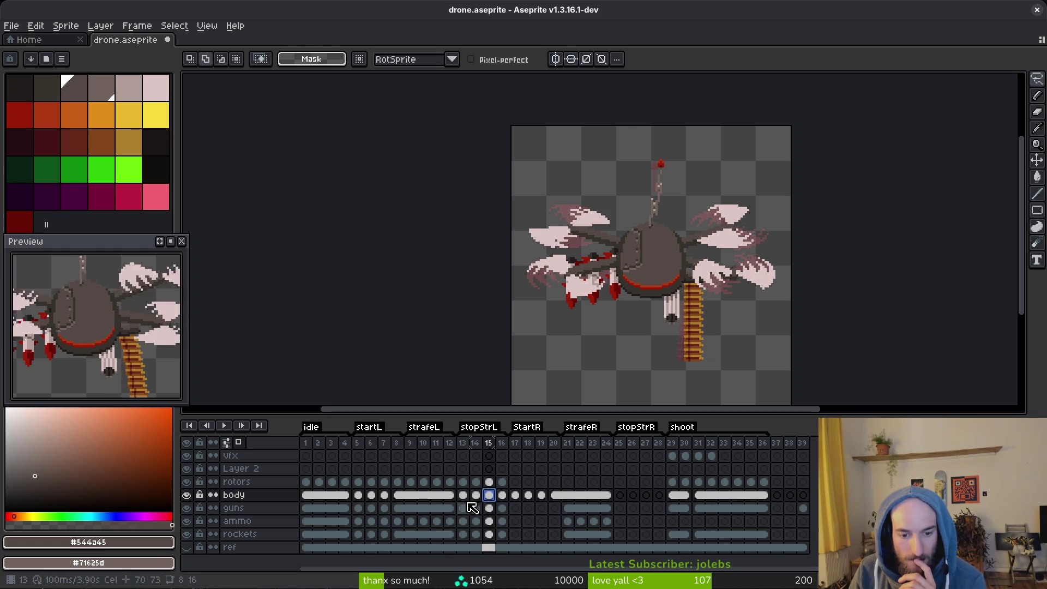
left_click(449, 496)
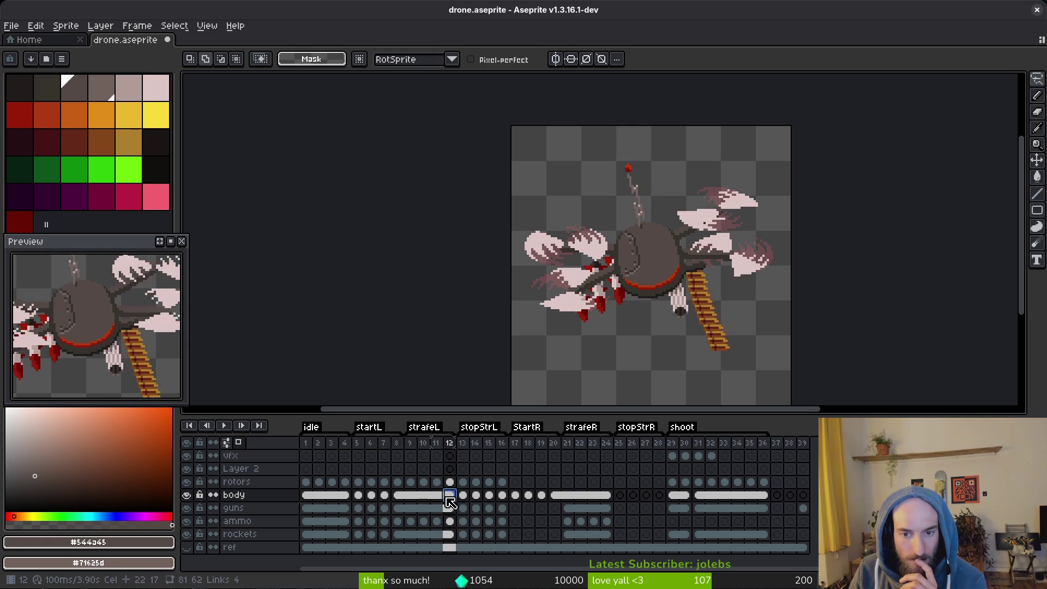
left_click(306, 495)
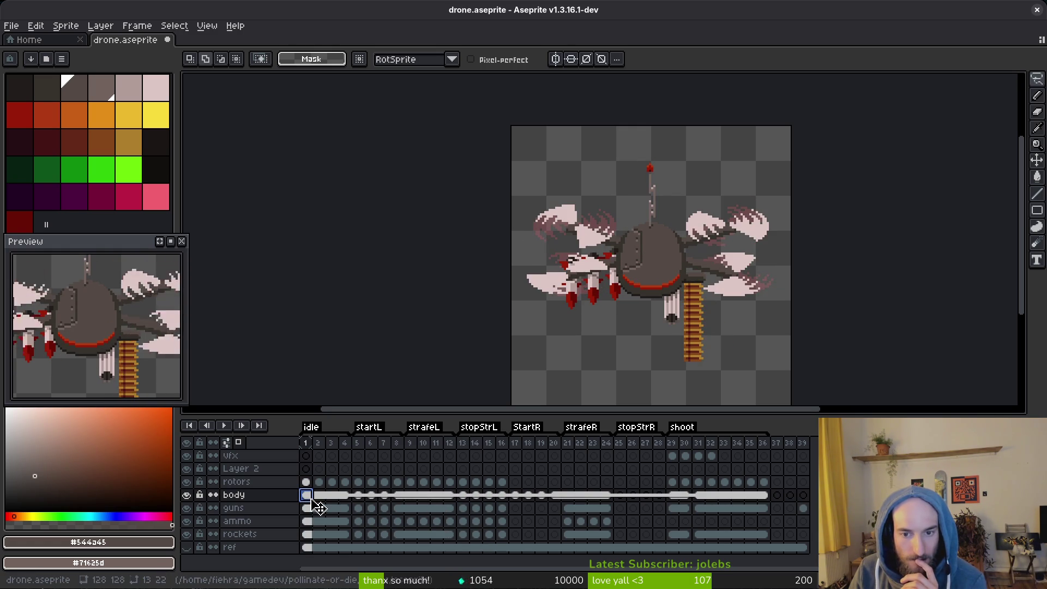
left_click(656, 276, "ctrl")
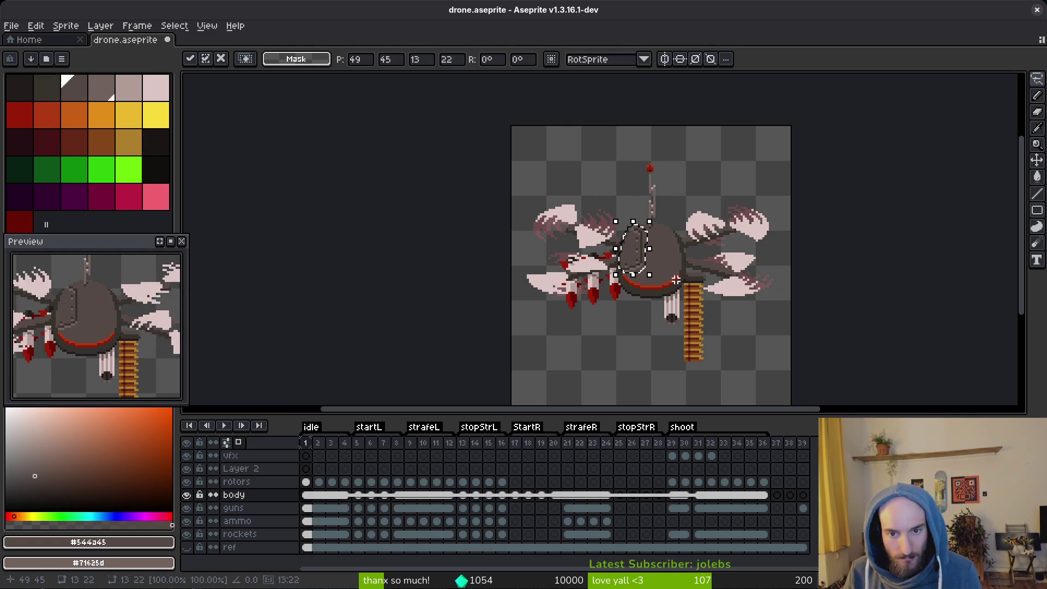
left_click(461, 496)
key("Left")
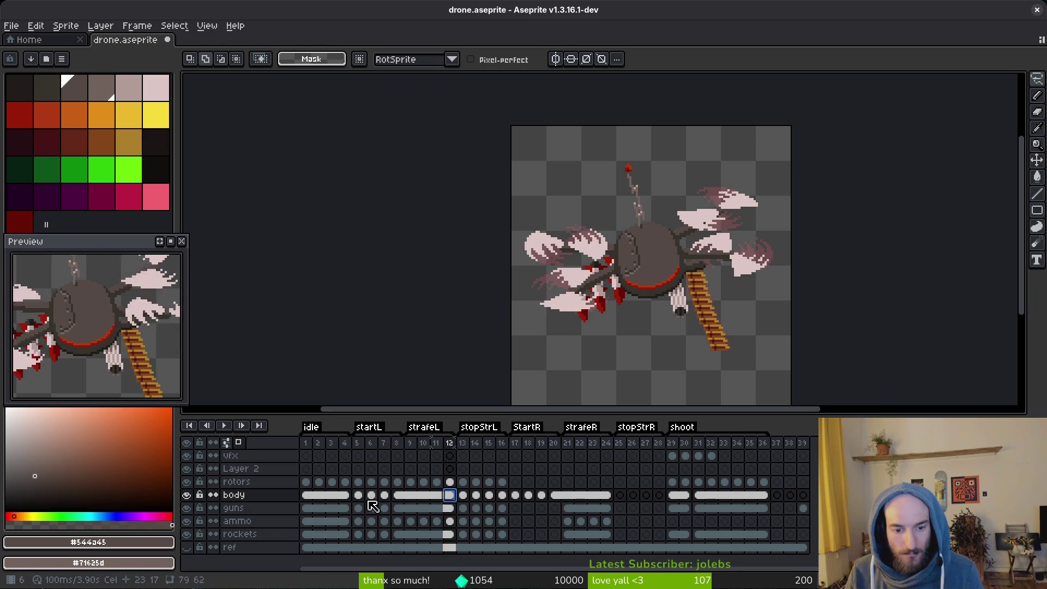
left_click(306, 496)
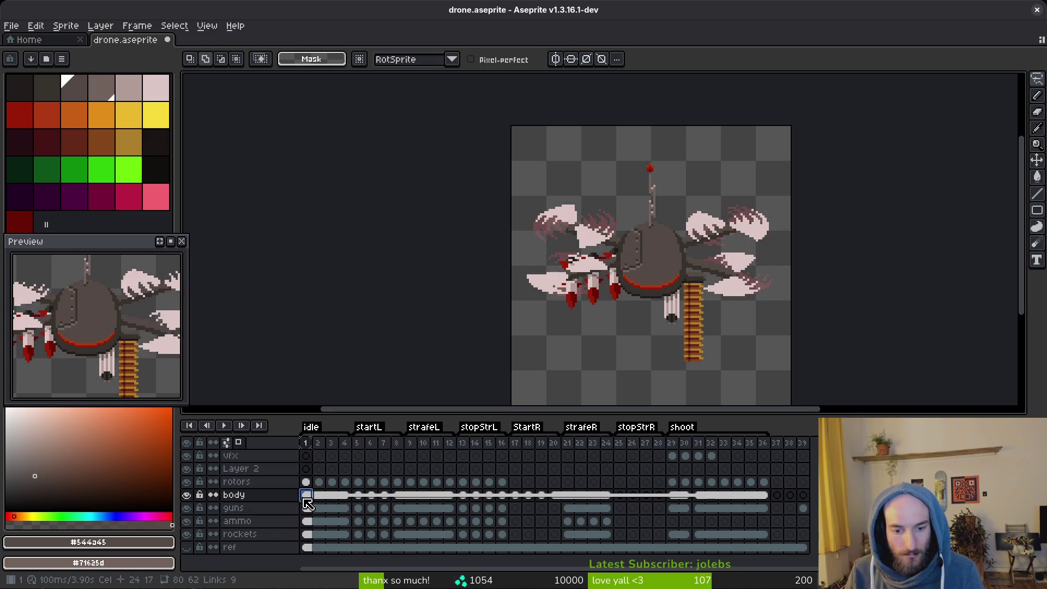
left_click(698, 495)
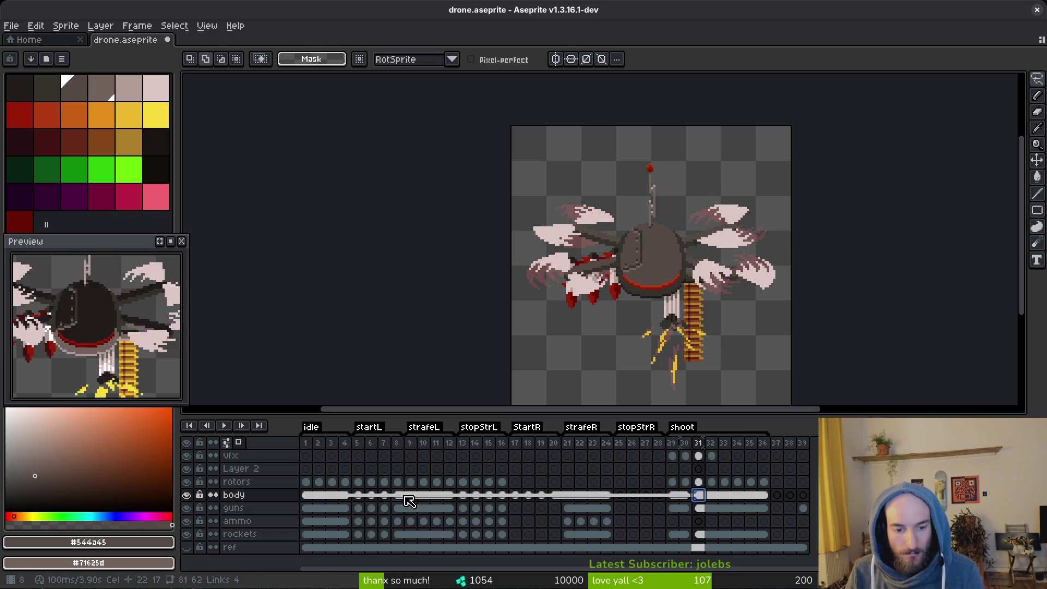
left_click(385, 495)
Check the body on frames 3, 8, 4, 14, 15 and 16, then select frame 4's body cel.
left_click(332, 495)
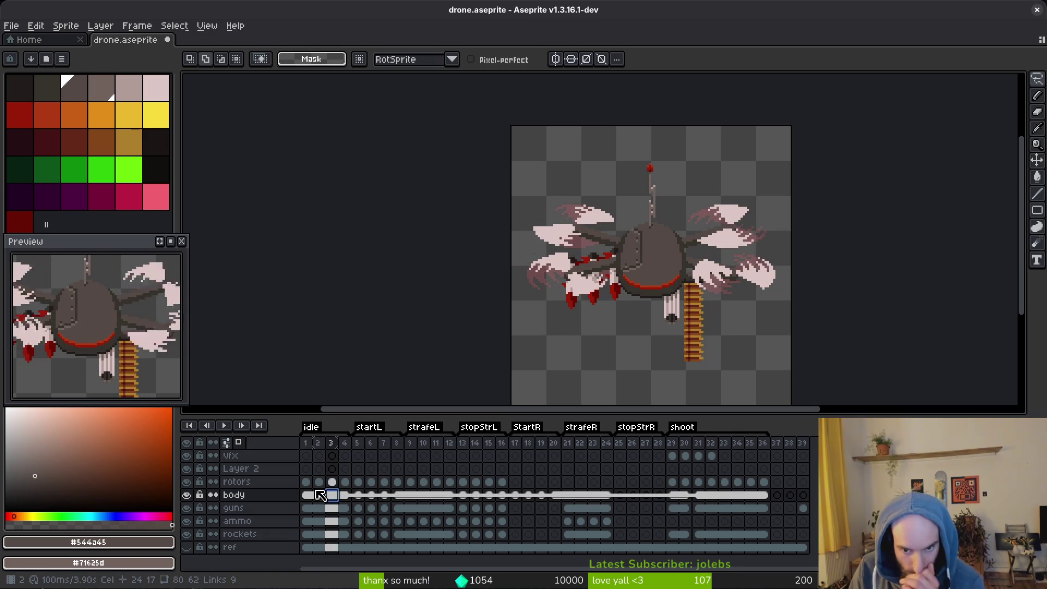
left_click(399, 497)
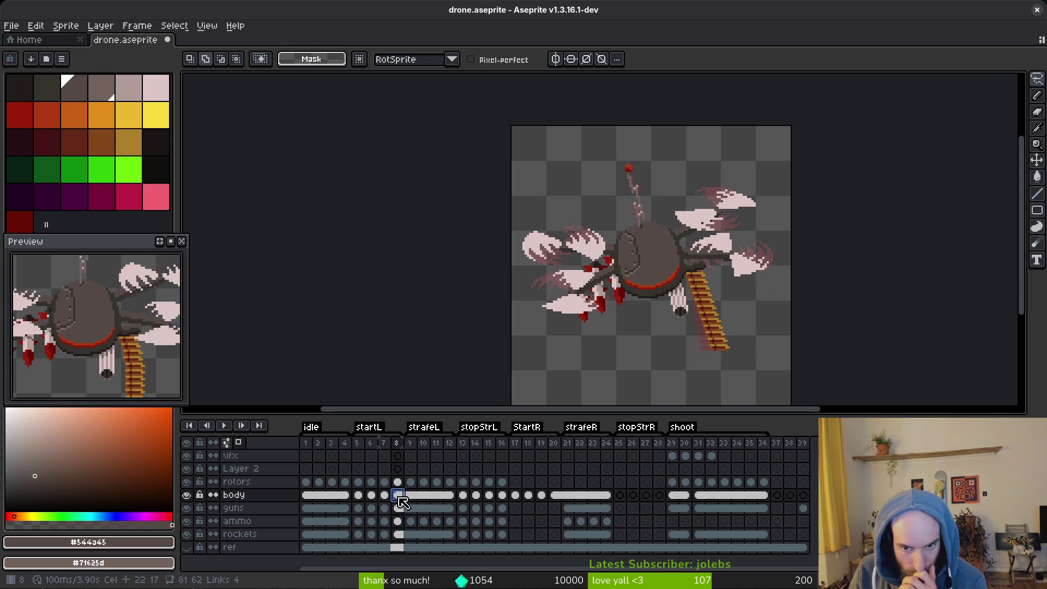
left_click(345, 496)
left_click(466, 496)
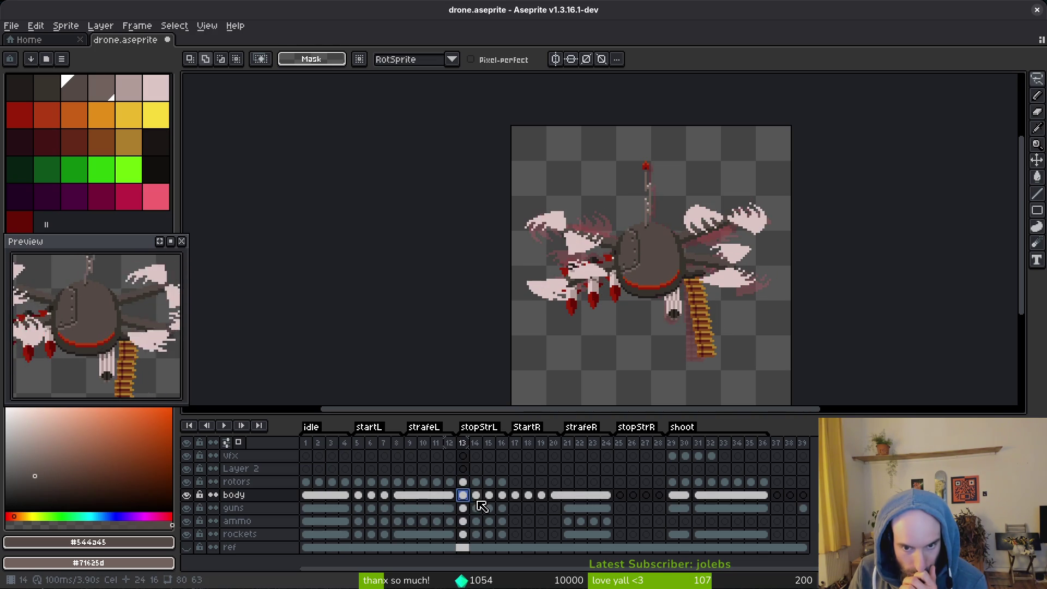
left_click(479, 498)
left_click(494, 498)
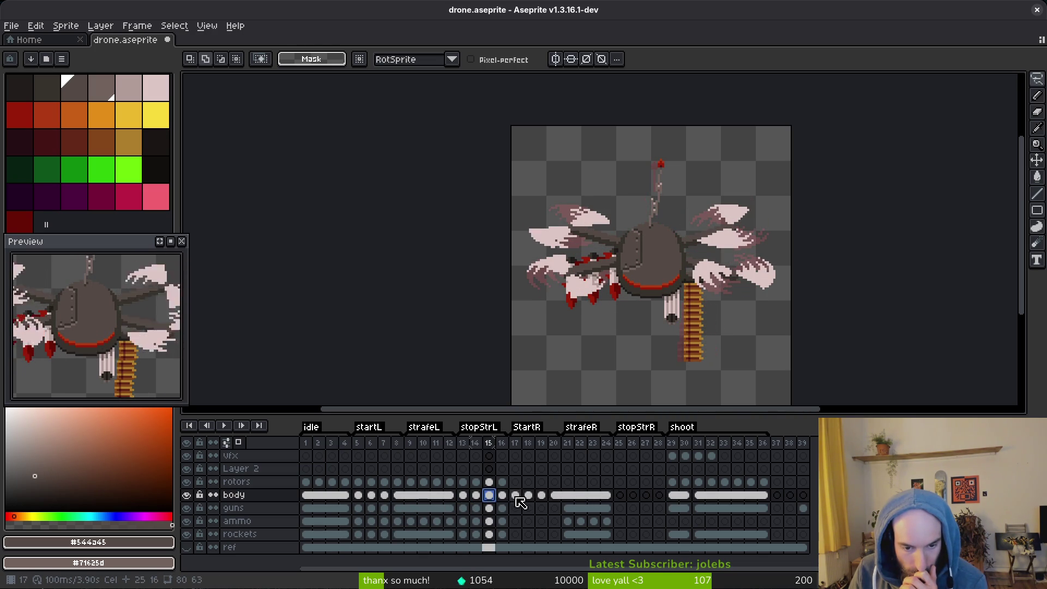
left_click(505, 497)
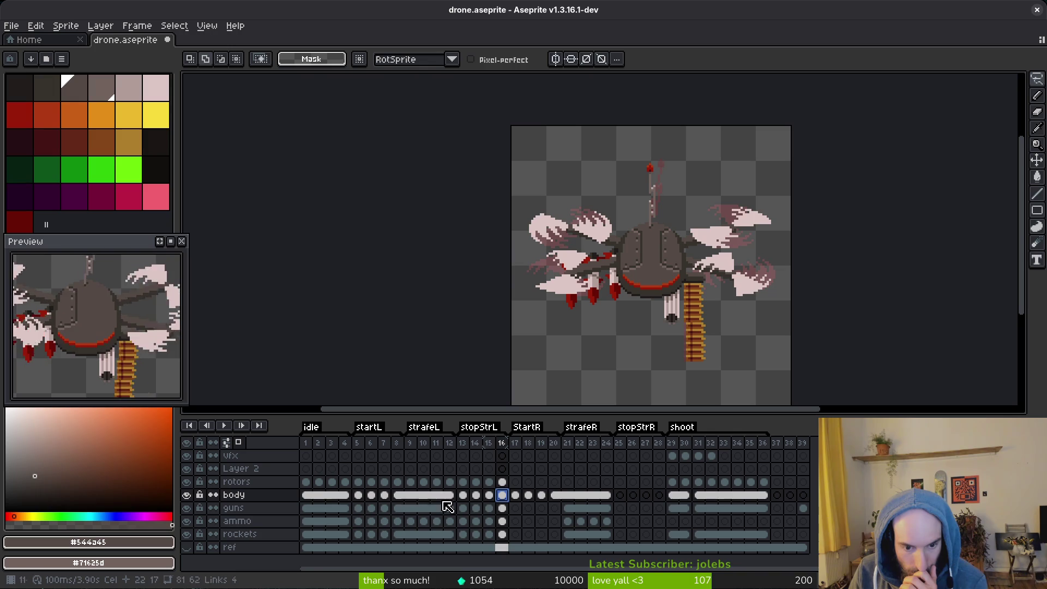
left_click(345, 496)
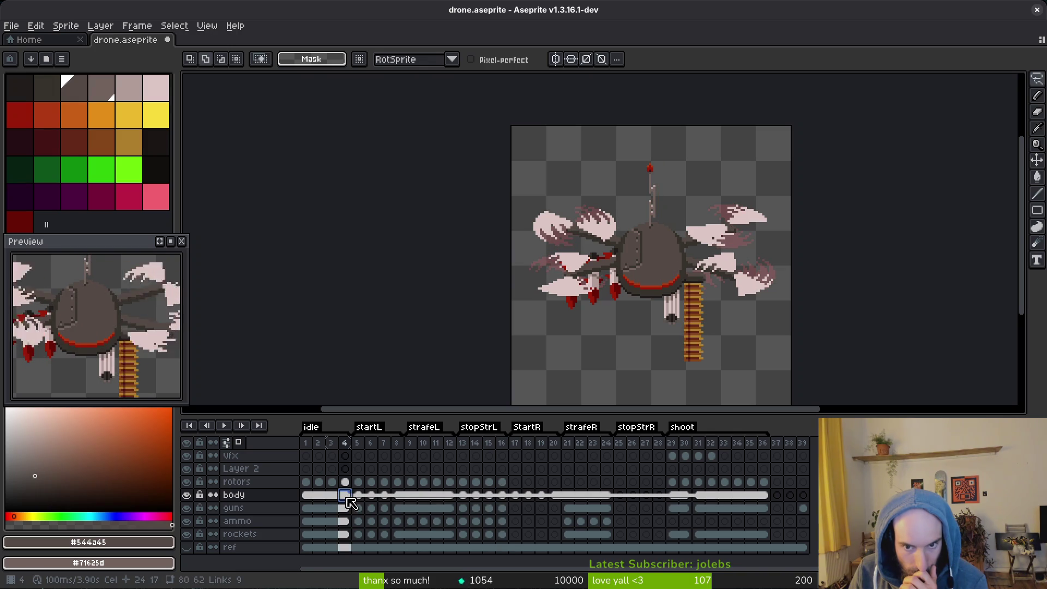
left_click(505, 496, "shift")
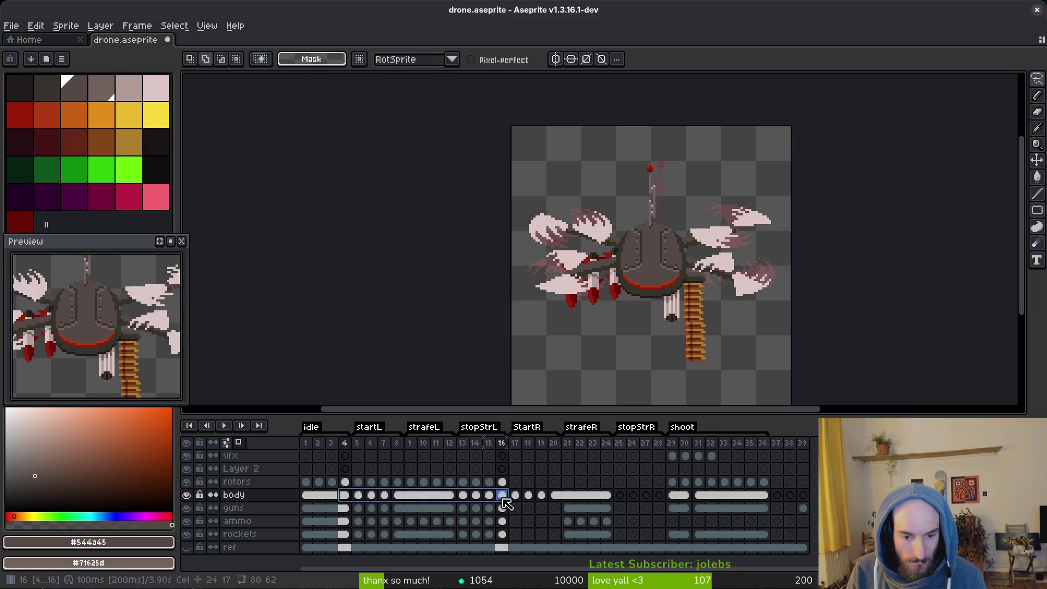
right_click(347, 497)
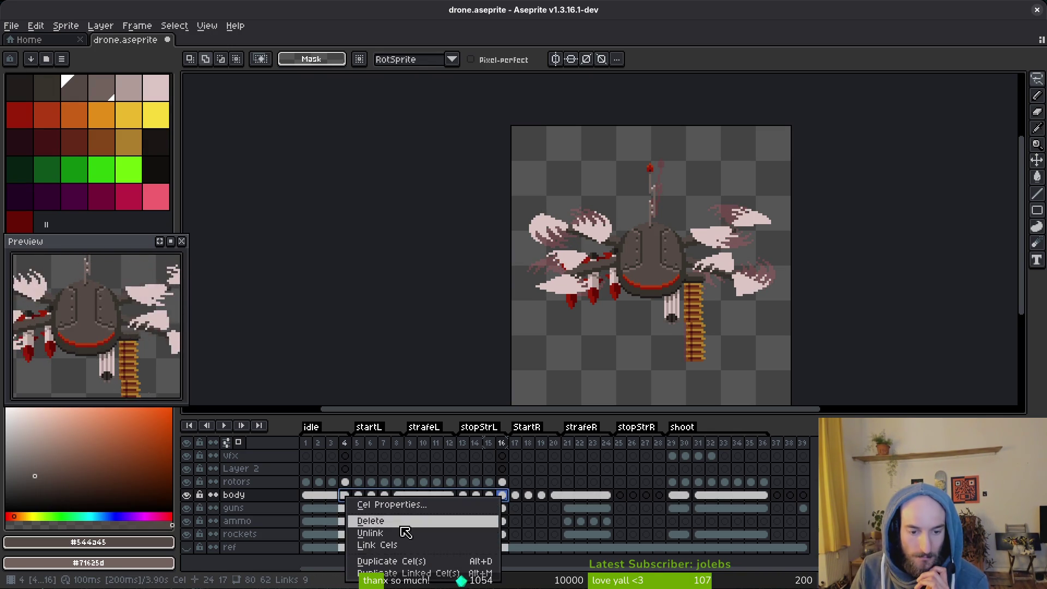
left_click(408, 546)
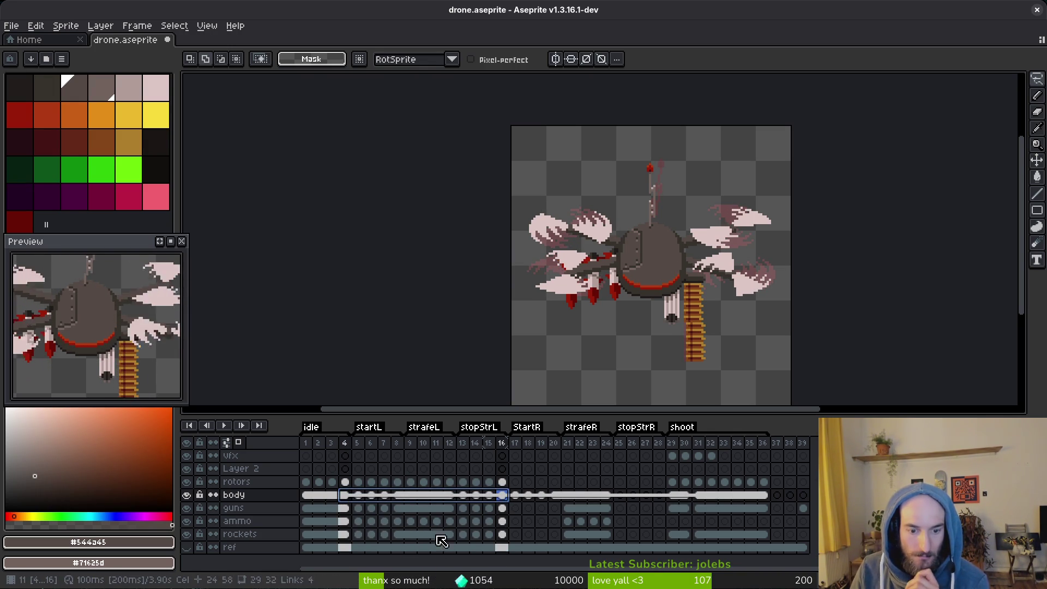
left_click(503, 496)
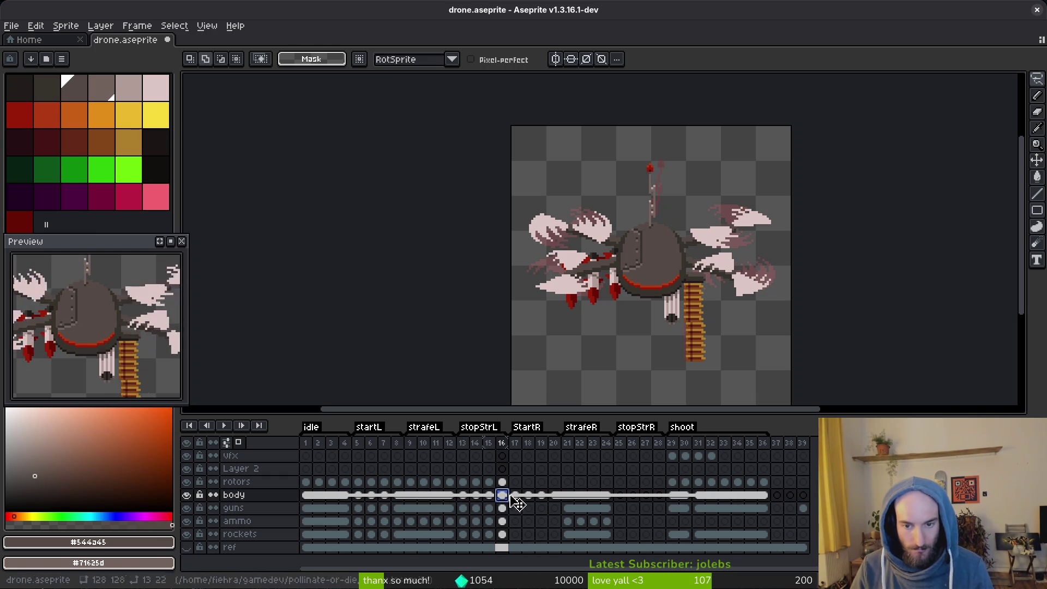
left_click(659, 495, "shift")
right_click(505, 501)
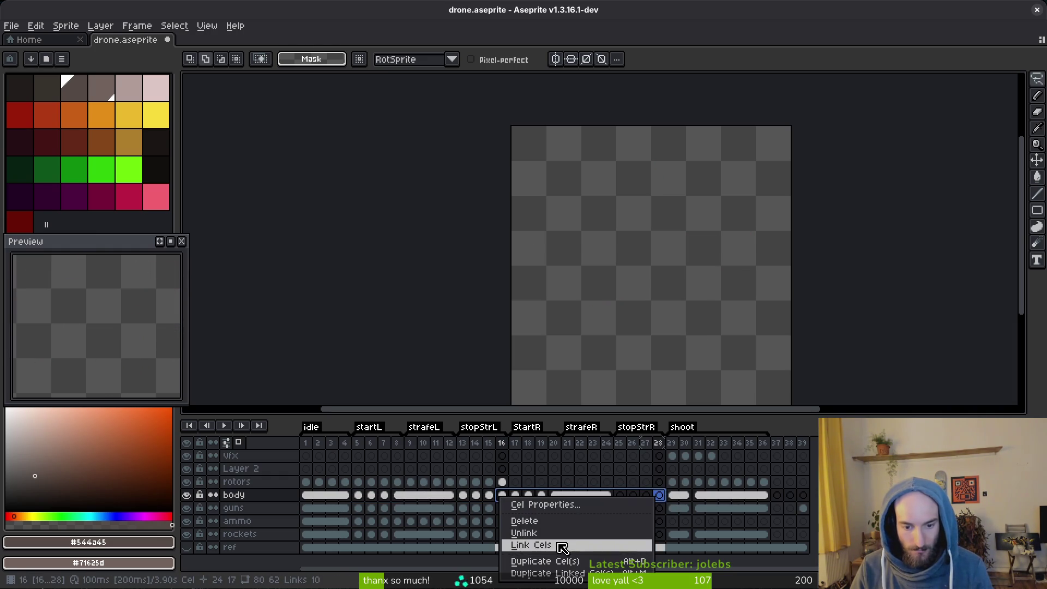
left_click(560, 545)
left_click(502, 495)
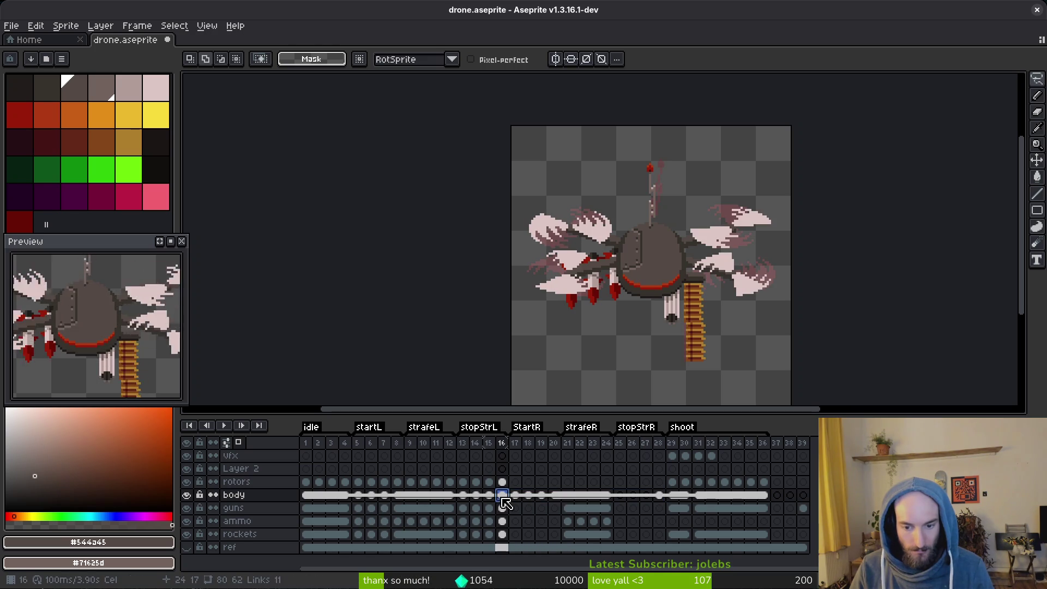
left_click(662, 498)
left_click(502, 495)
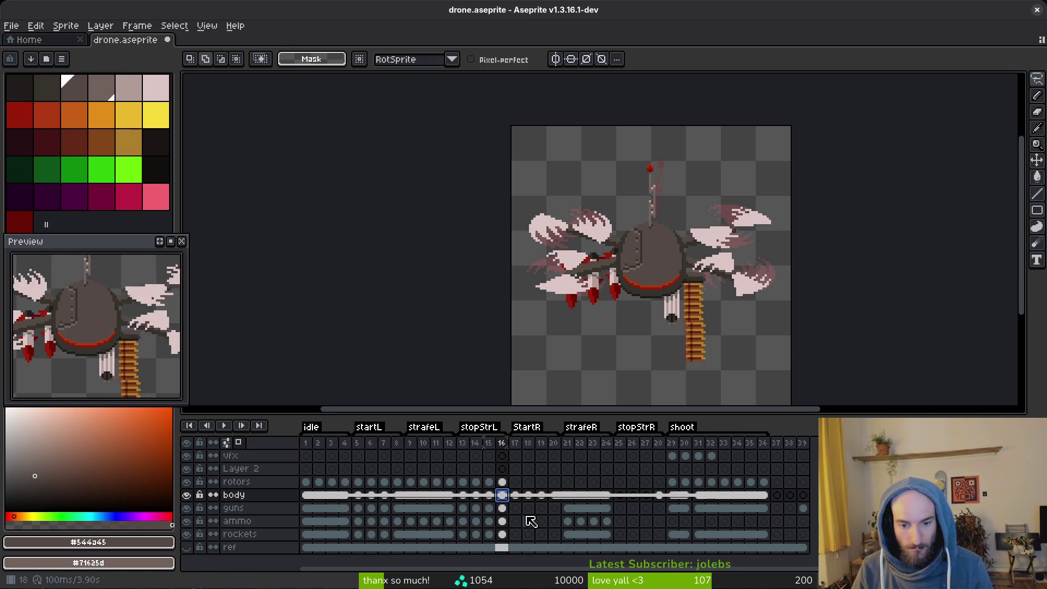
left_click(344, 496)
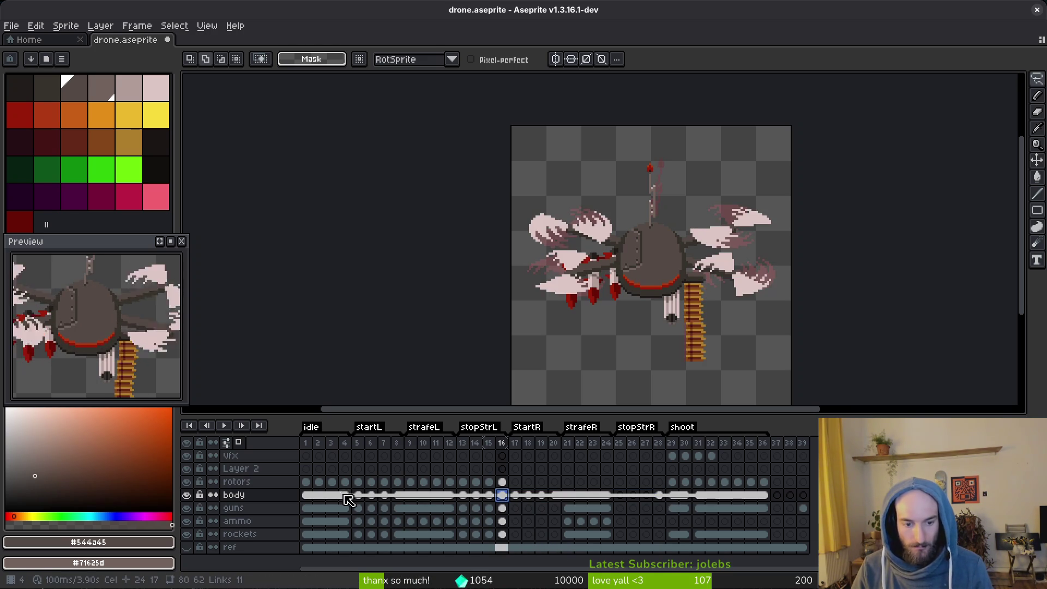
left_click(449, 497)
left_click(462, 496)
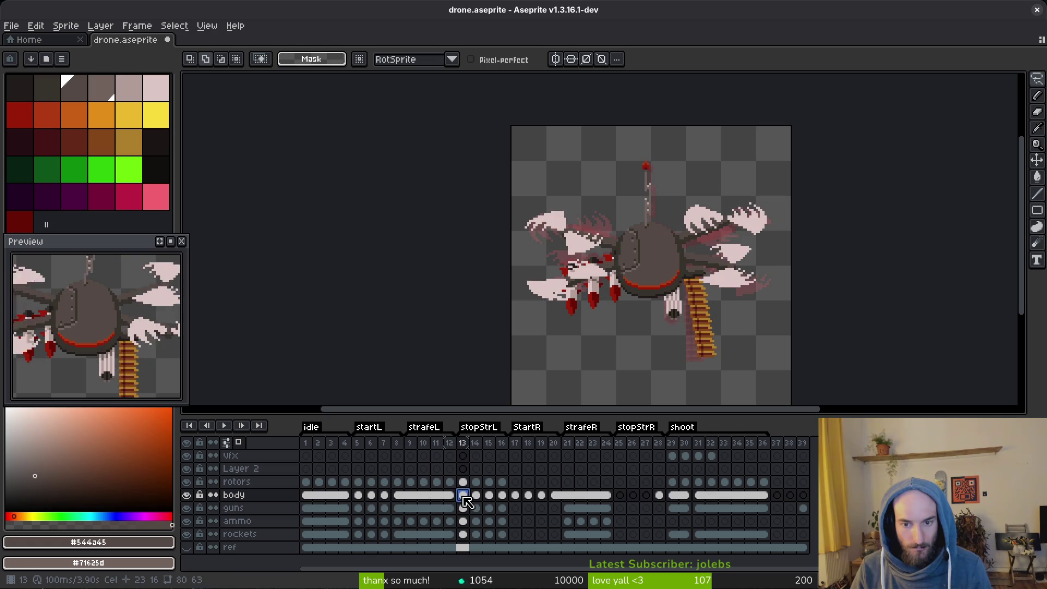
left_click(502, 496)
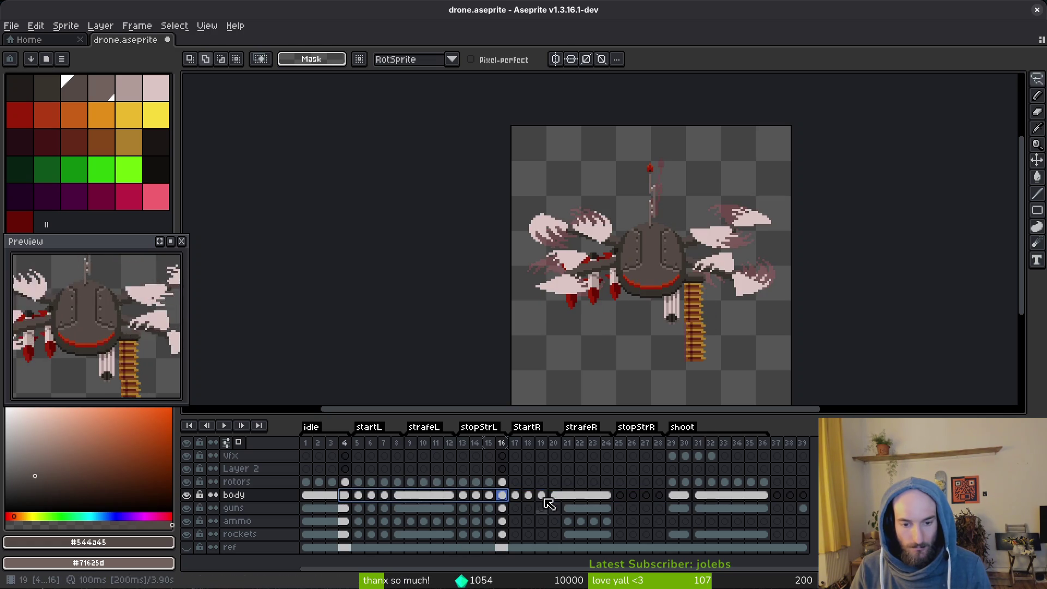
left_click(509, 497)
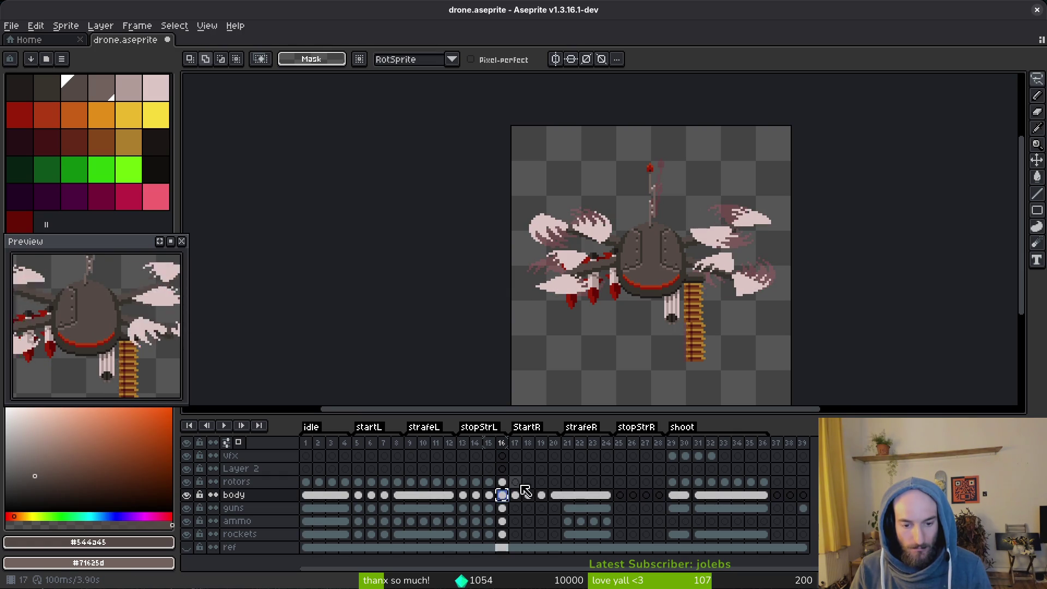
key("m")
key("ctrl+shift+d")
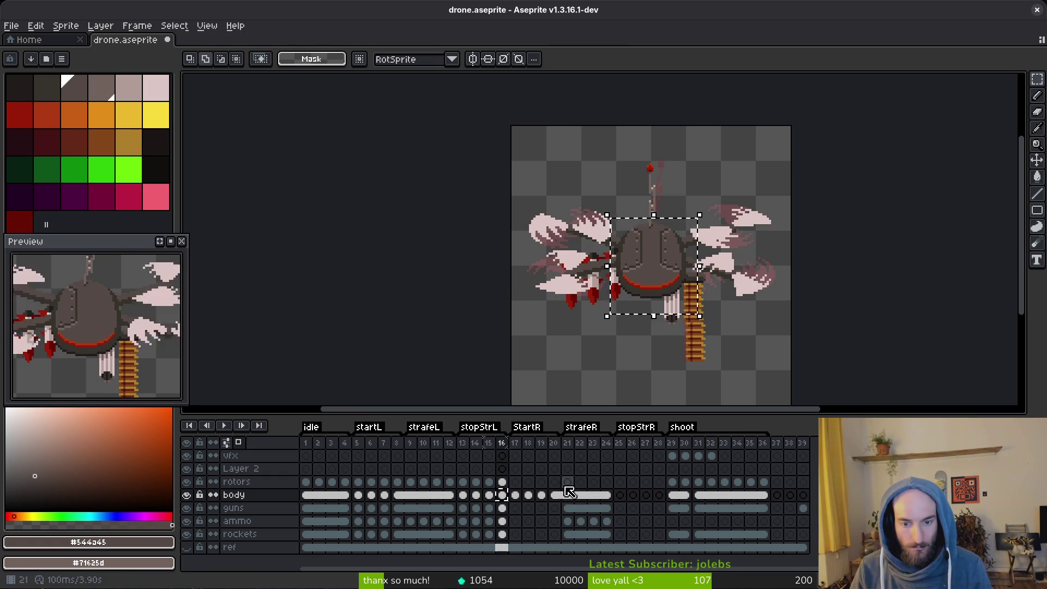
left_click(306, 495)
key("ctrl+d")
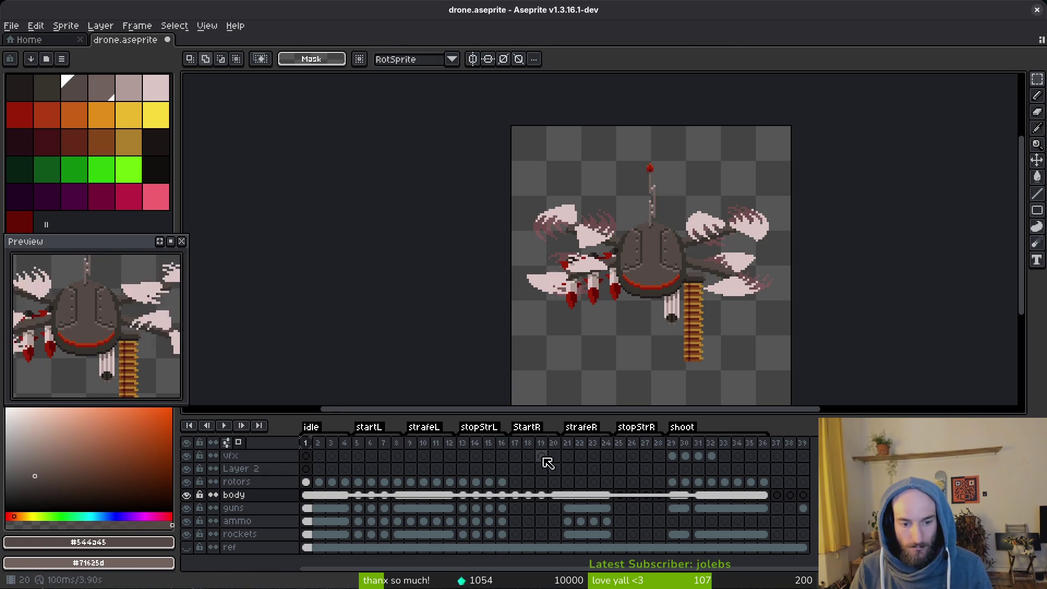
left_click(449, 494)
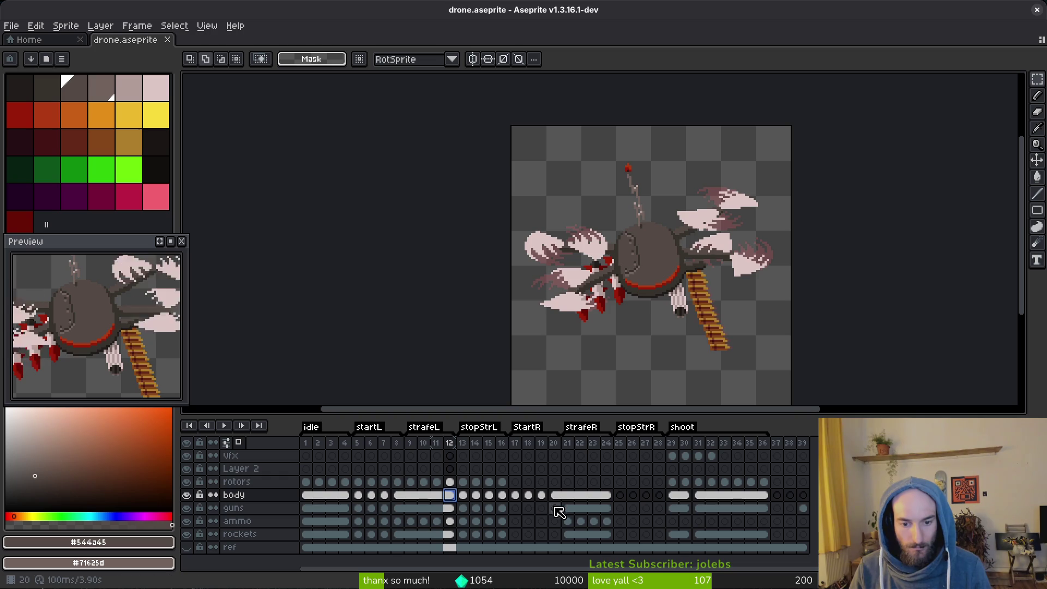
left_click(553, 497)
left_click(452, 496)
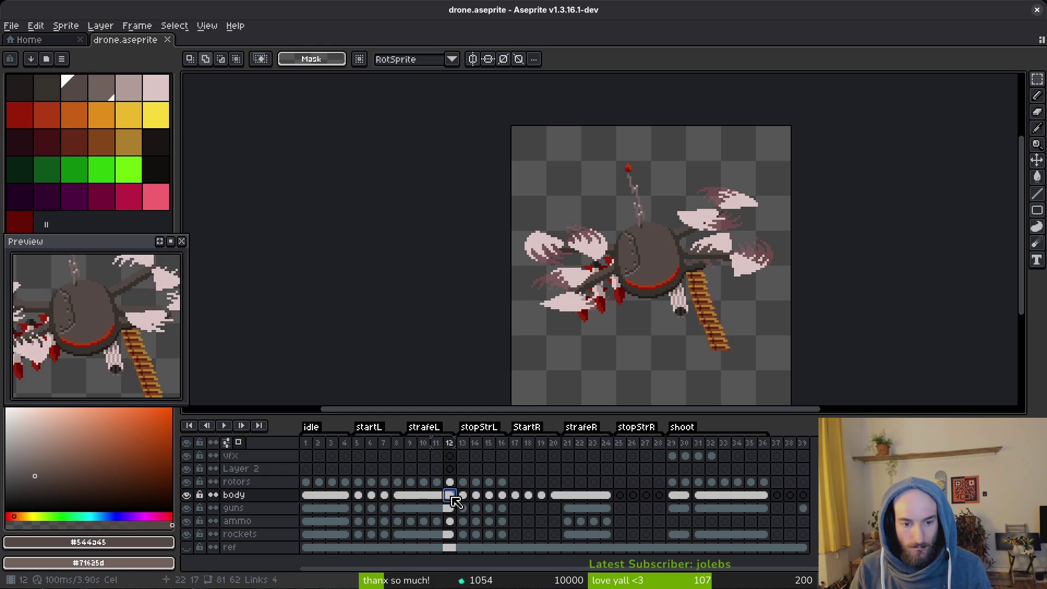
left_click(346, 496)
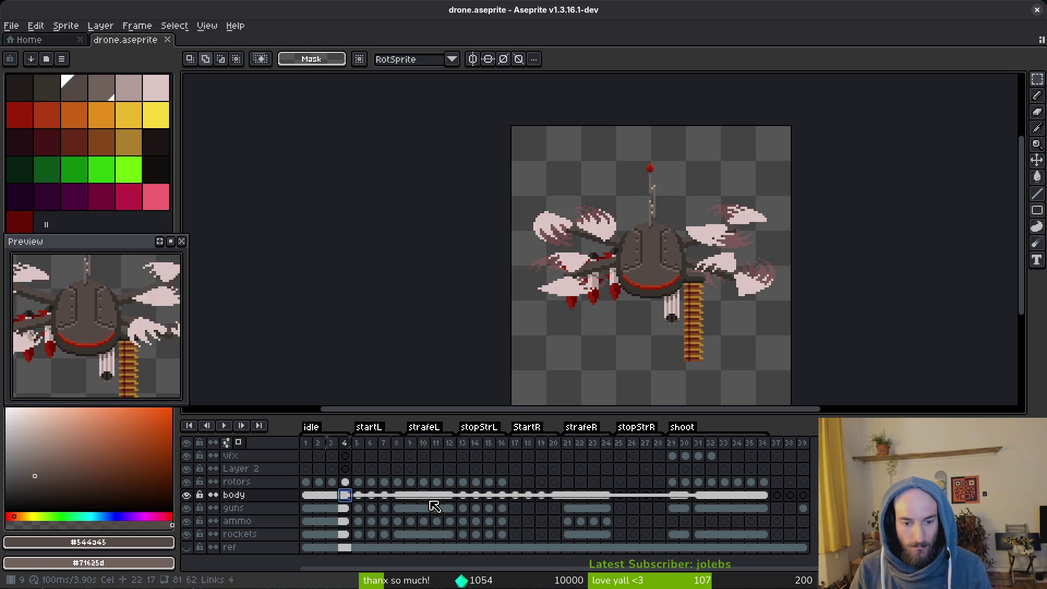
left_click(502, 497)
left_click(345, 496)
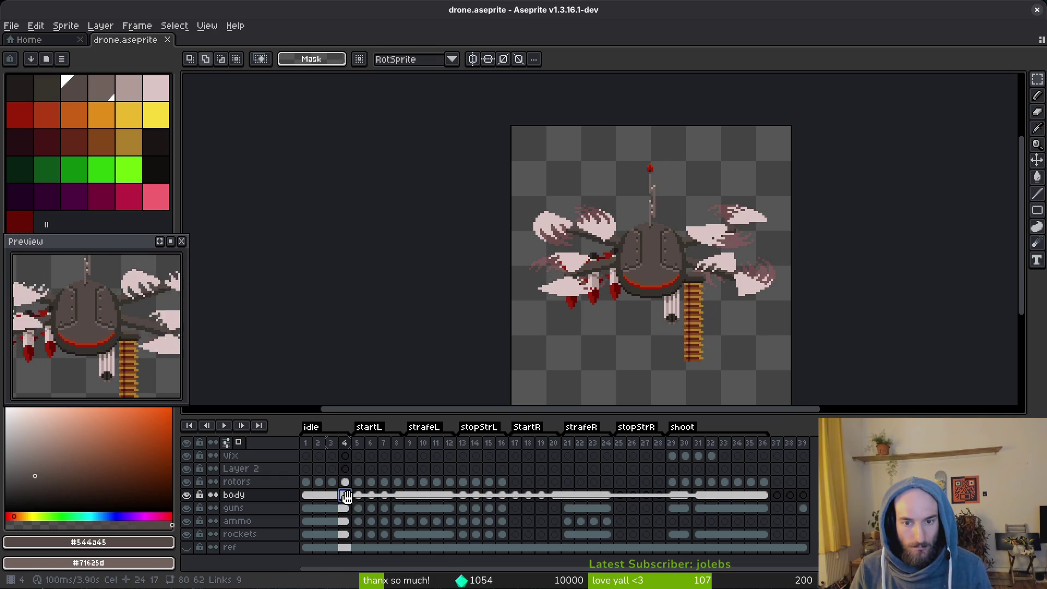
left_click(502, 497)
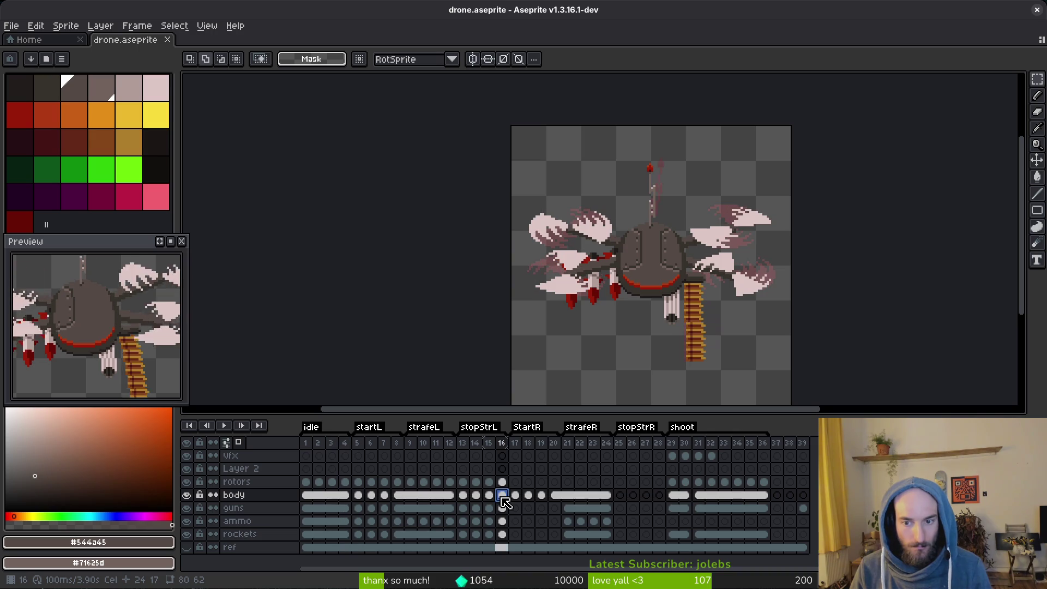
left_click(346, 496)
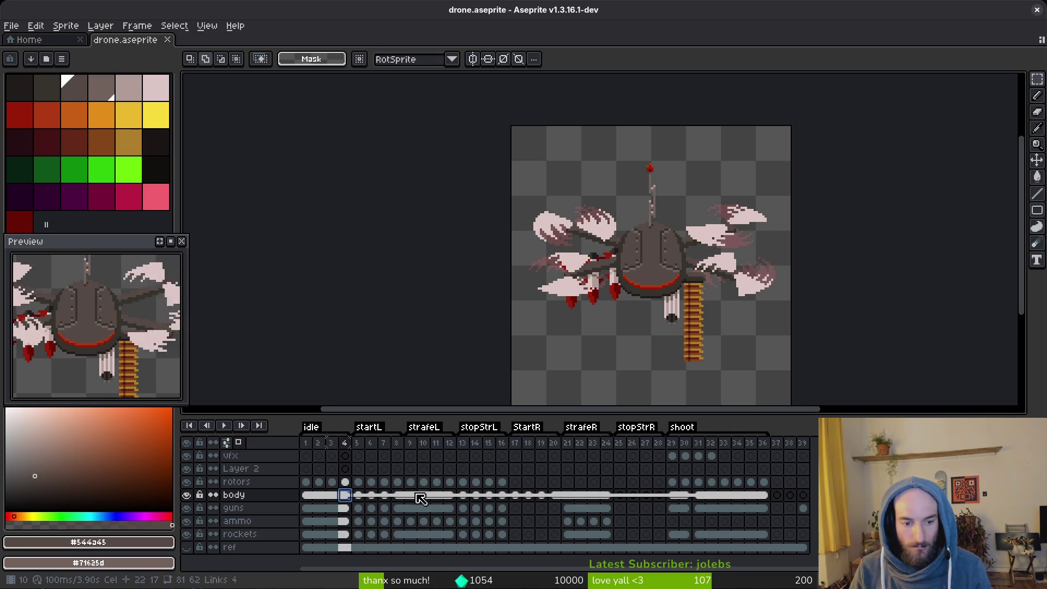
left_click(345, 482)
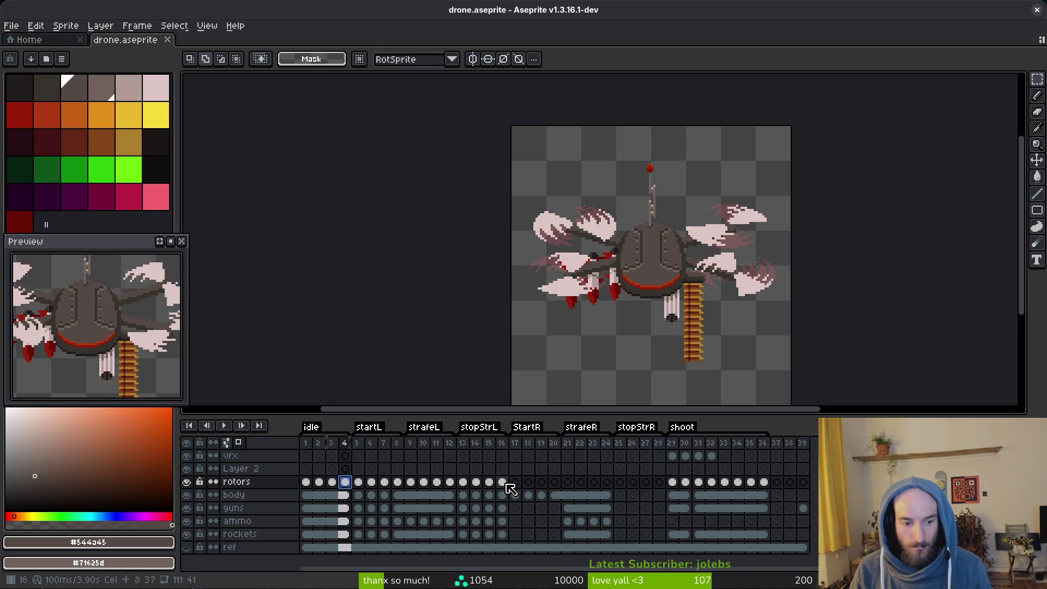
Link the rotors cels for frames 4 through 16, verify with undo/redo, and save drone.aseprite.
left_click(503, 482, "shift")
right_click(352, 487)
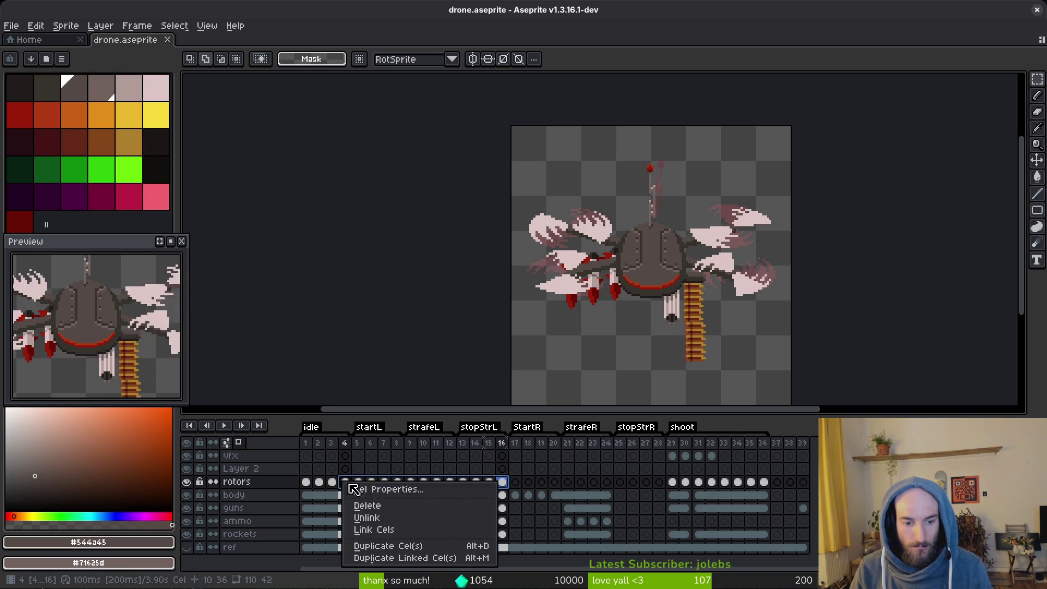
left_click(385, 537)
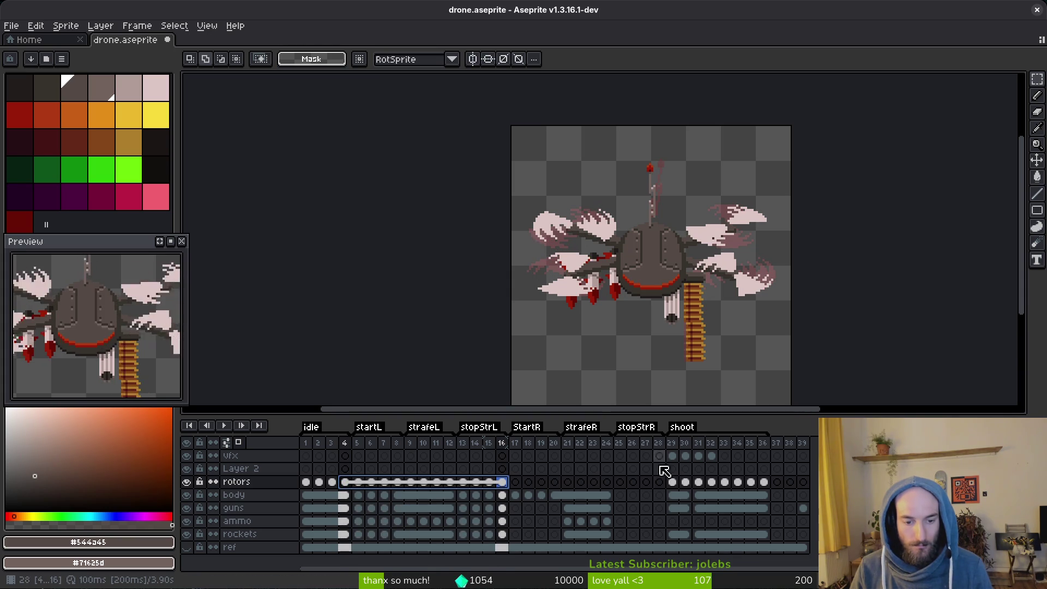
scroll(745, 319, "up", 3)
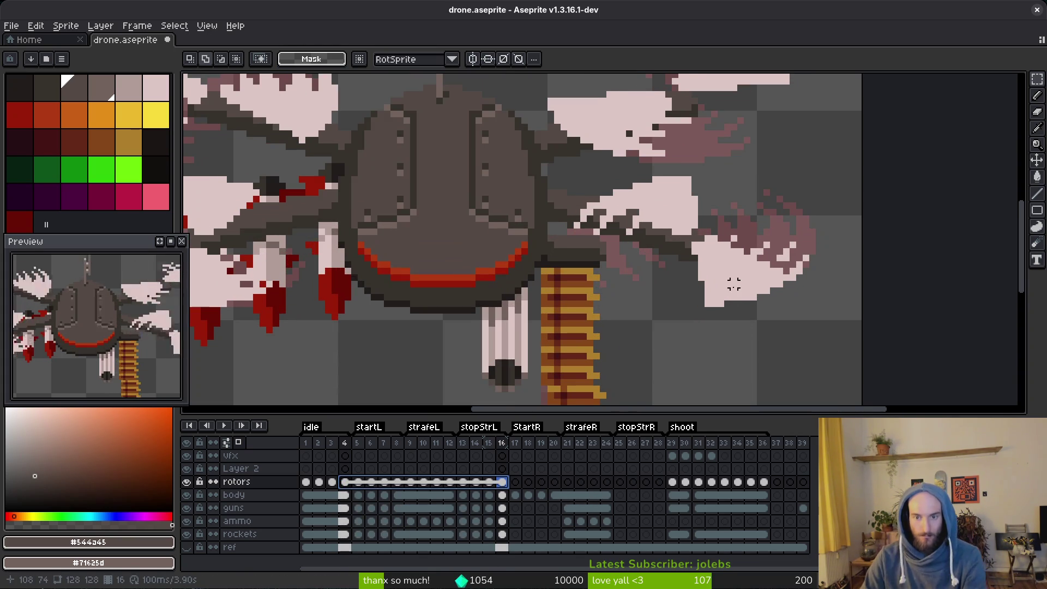
scroll(753, 298, "down", 2)
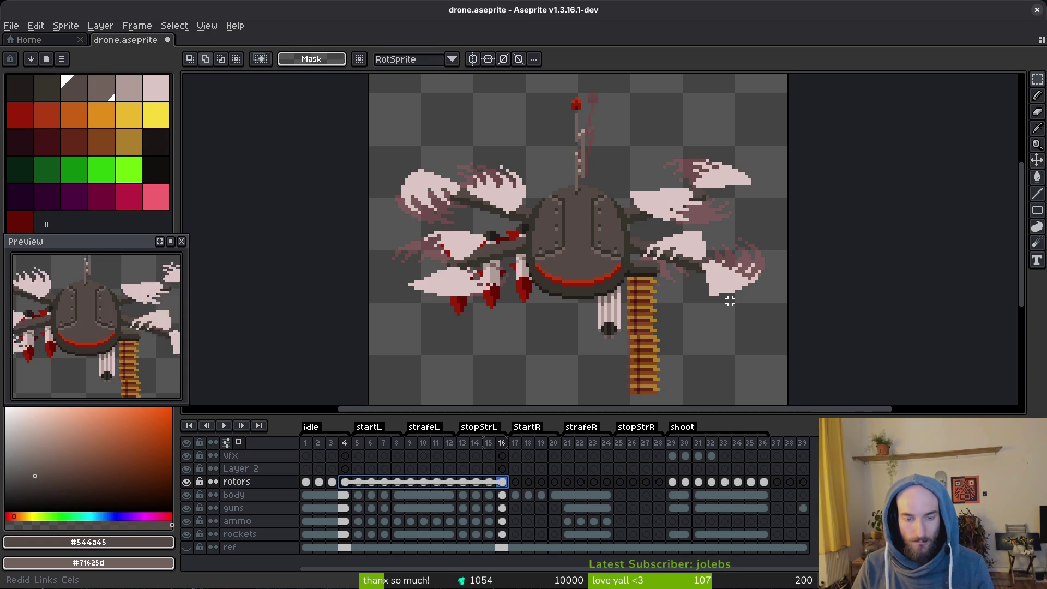
key("ctrl+z")
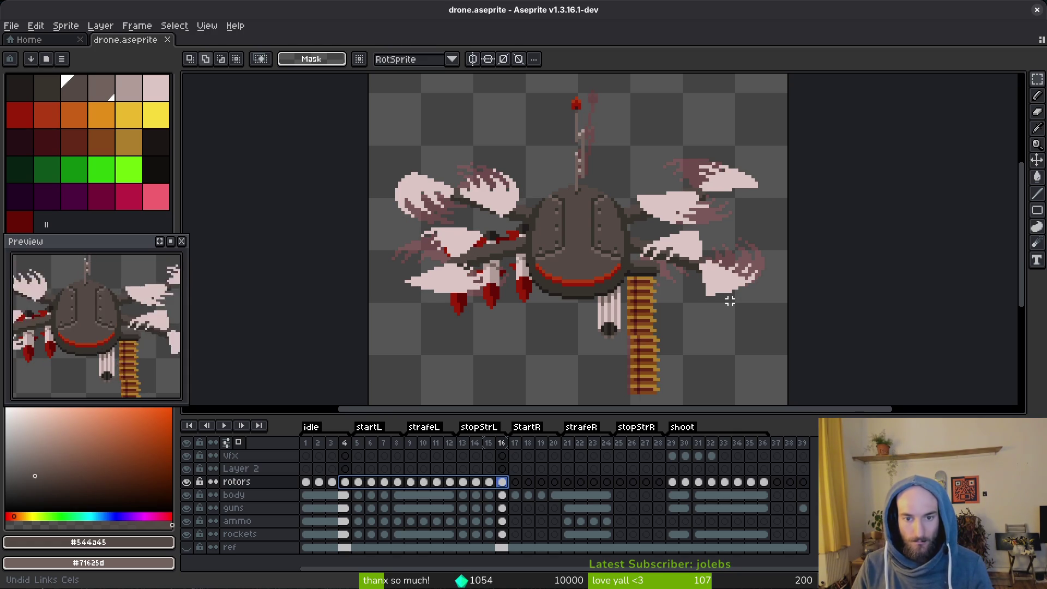
key("ctrl+y")
key("ctrl+s")
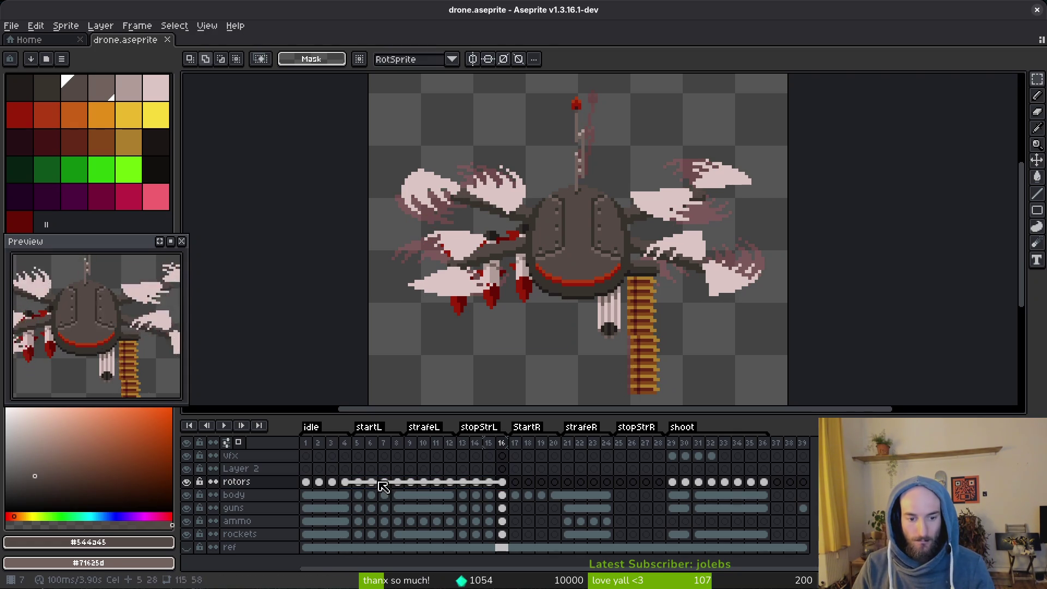
Check the linked rotors on frames 1, 13, 16 and 4, saving the file again.
left_click_drag(306, 482, 357, 481)
left_click(306, 482)
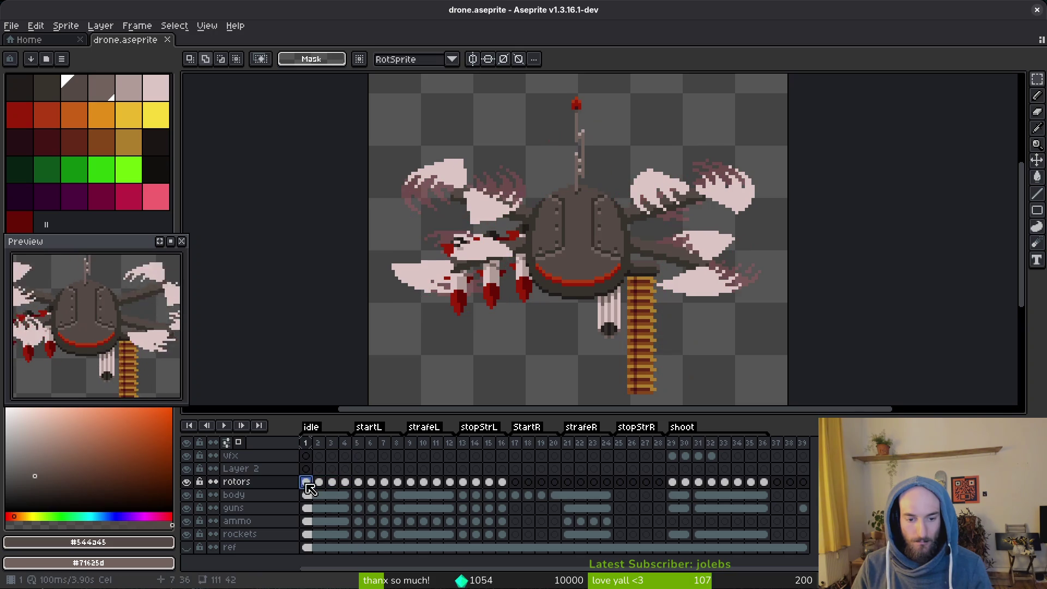
left_click(463, 495)
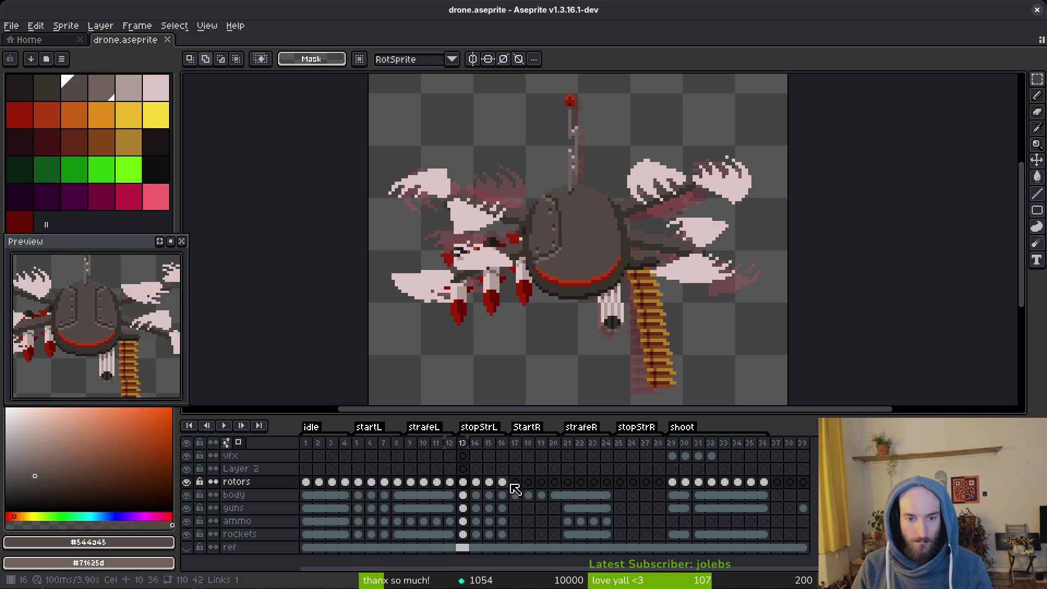
key("ctrl+s")
scroll(550, 344, "down", 1)
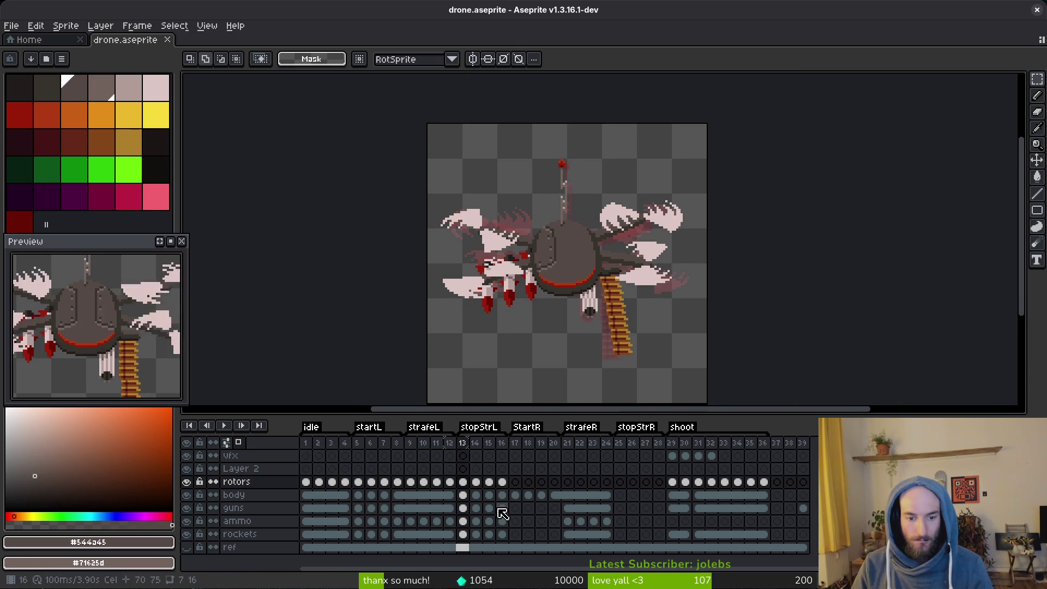
key("Right")
key("Right")
key("Right")
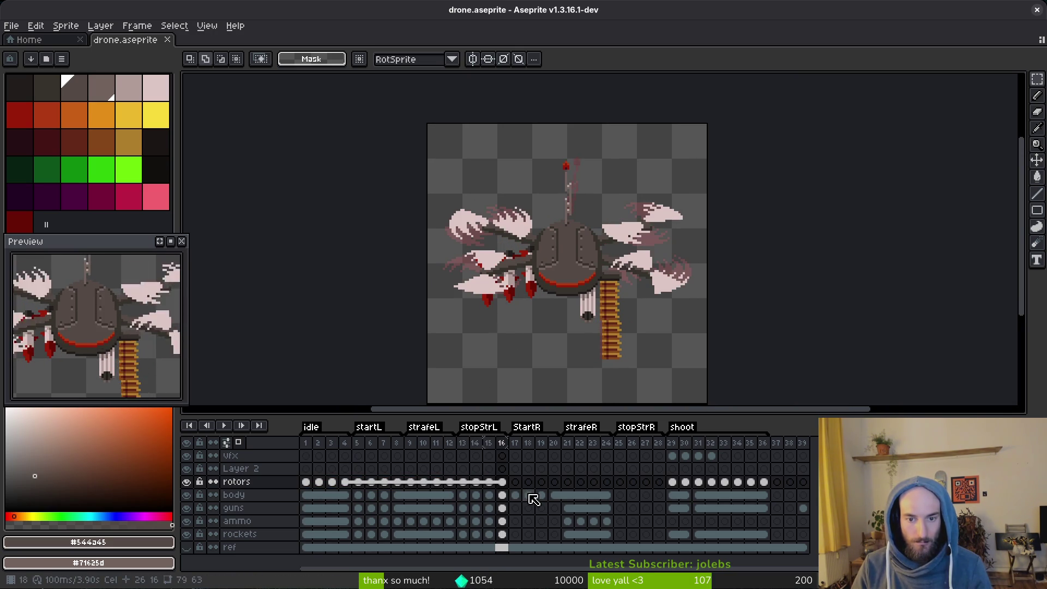
left_click(310, 484)
left_click(344, 482)
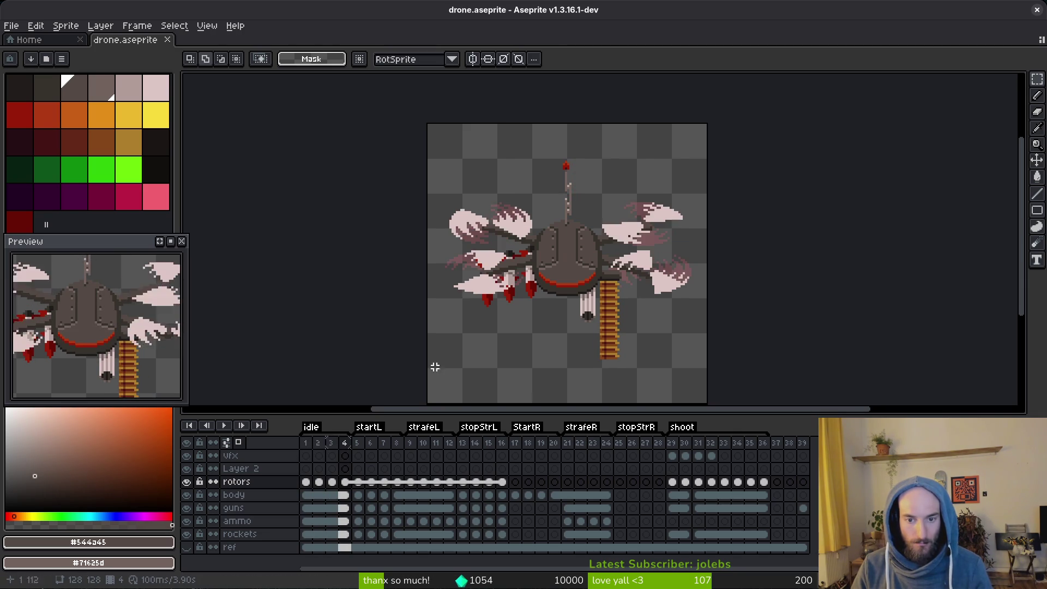
scroll(432, 367, "down", 3)
scroll(598, 271, "up", 3)
key("ctrl+s")
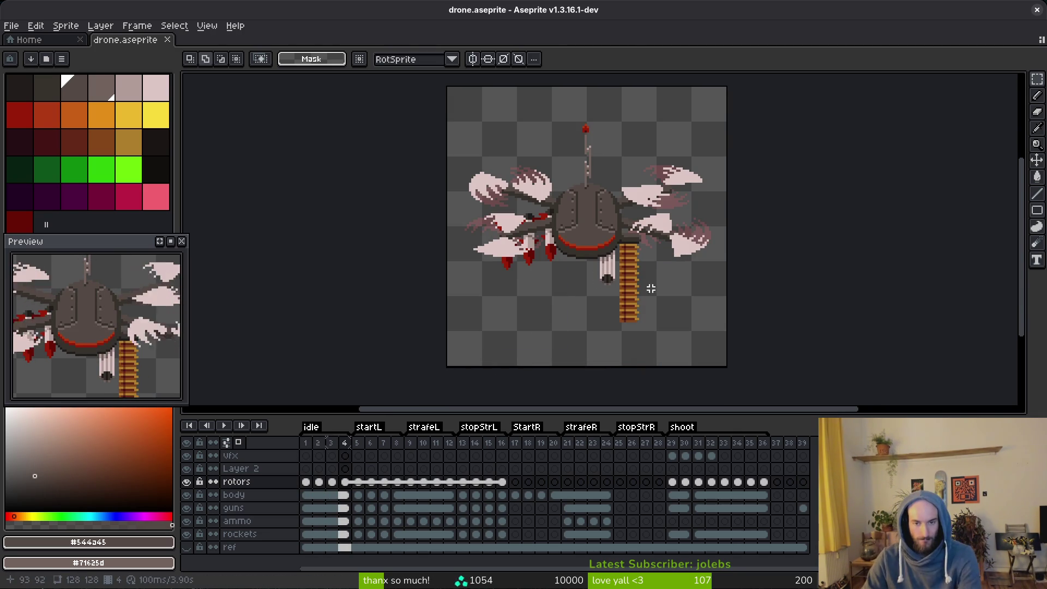
key("i")
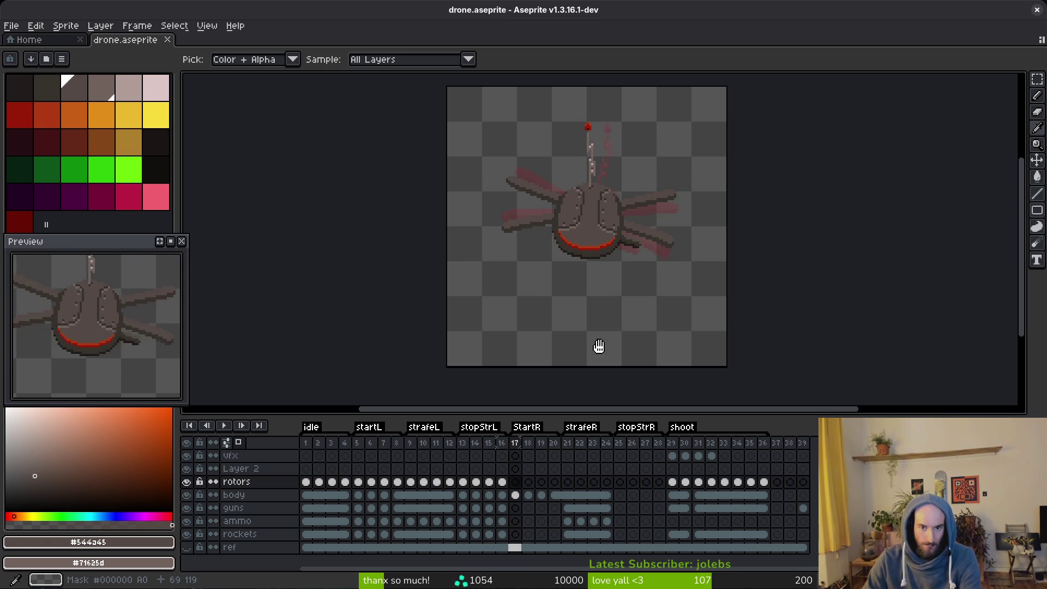
Try a freehand selection of the left body, cancel it, and compare frames 16 and 17.
key("m")
scroll(589, 224, "up", 2)
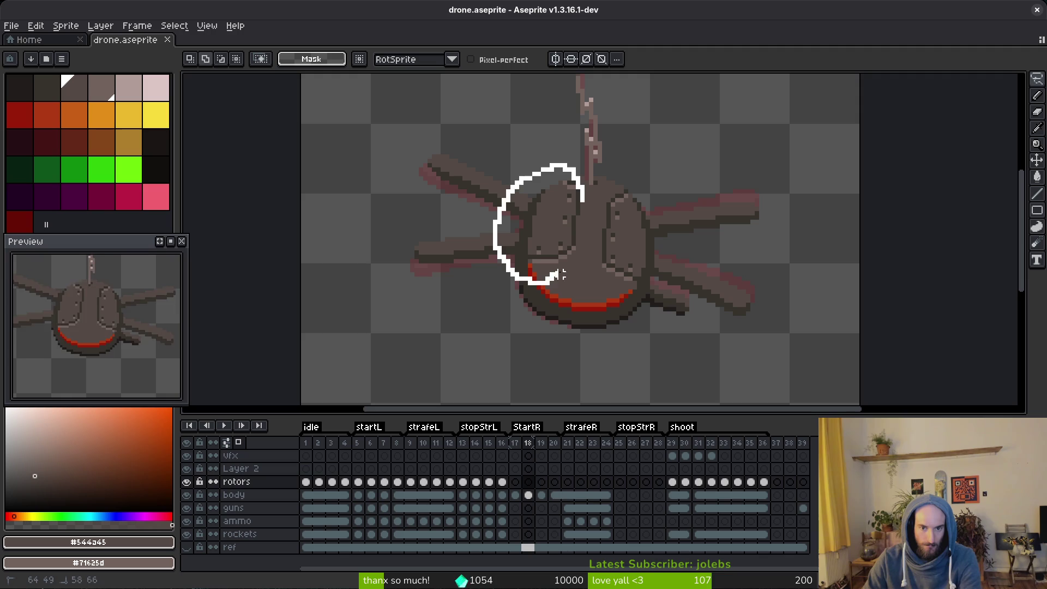
left_click_drag(562, 275, 591, 234)
key("ctrl+d")
key("i")
key("Left")
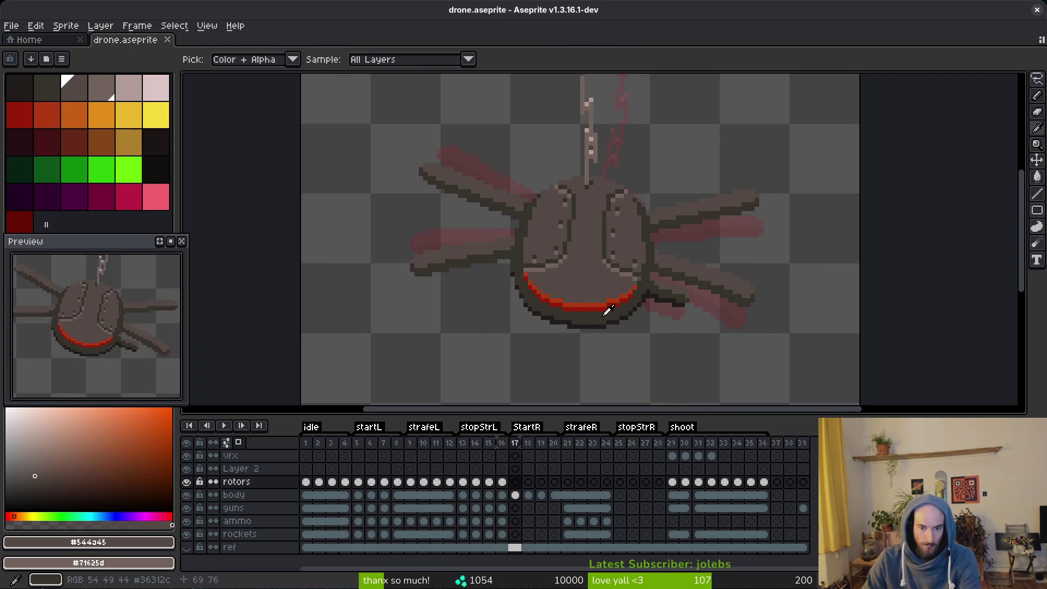
key("Left")
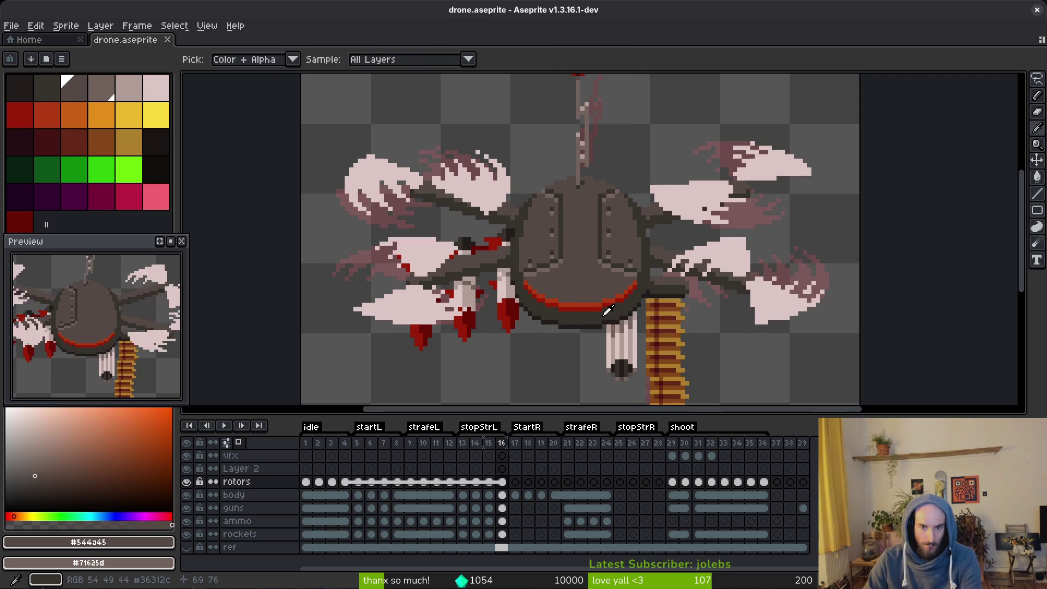
key("Right")
Lasso the left half of the drone body on frame 17; the trial delete is undone.
key("q")
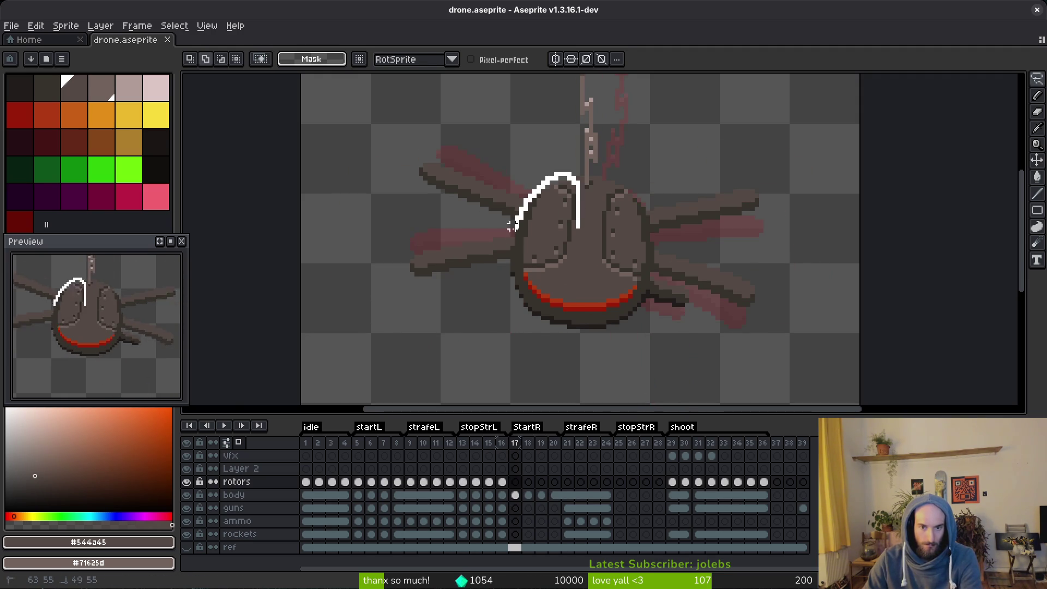
left_click_drag(560, 274, 577, 241)
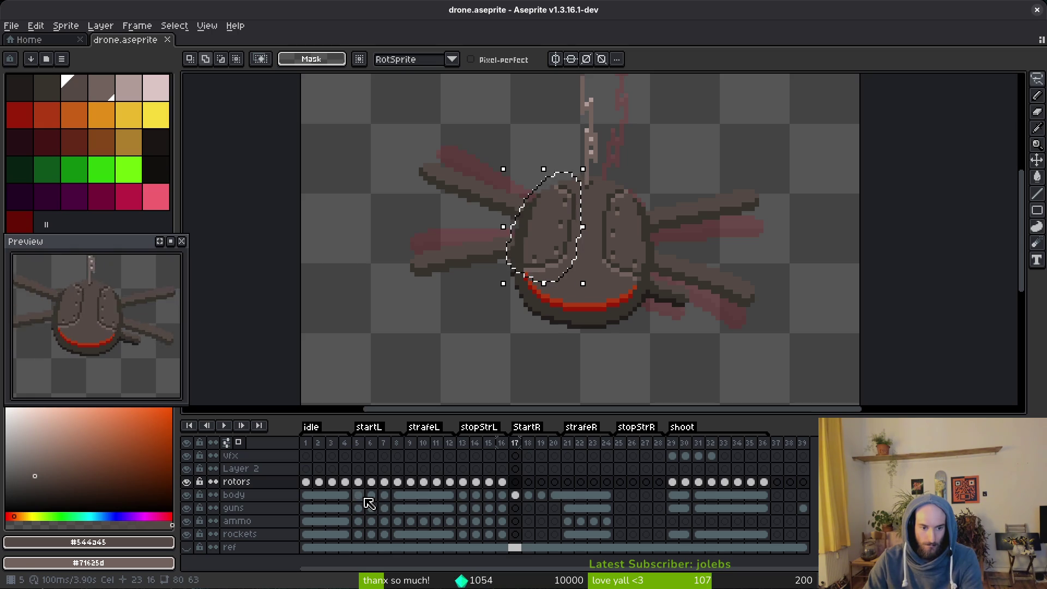
left_click(516, 497)
key("Delete")
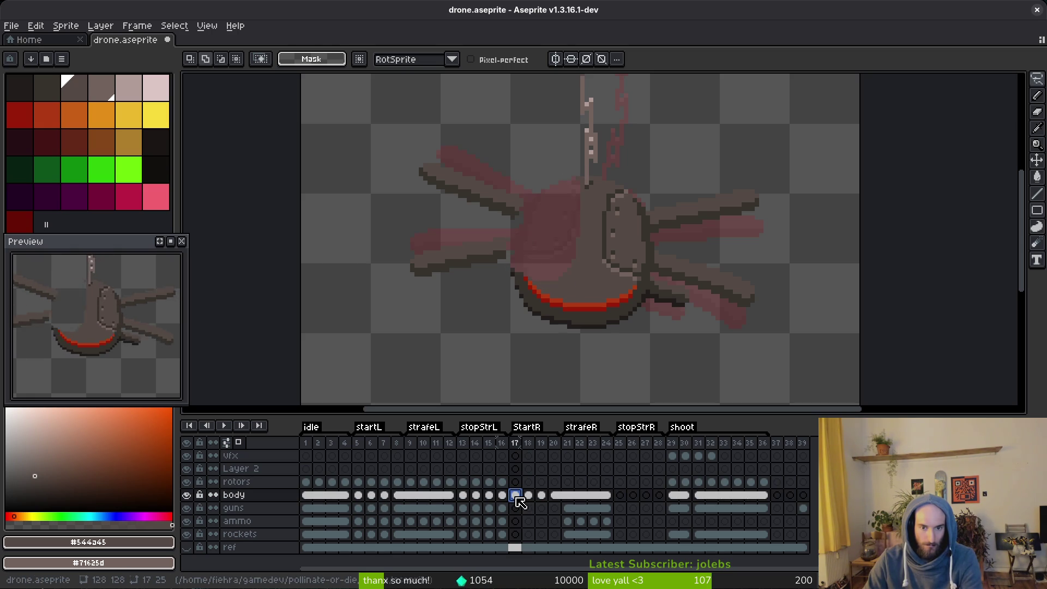
key("ctrl+z")
Paste the body piece into frame 5, nudge it right, and commit it.
left_click(365, 498)
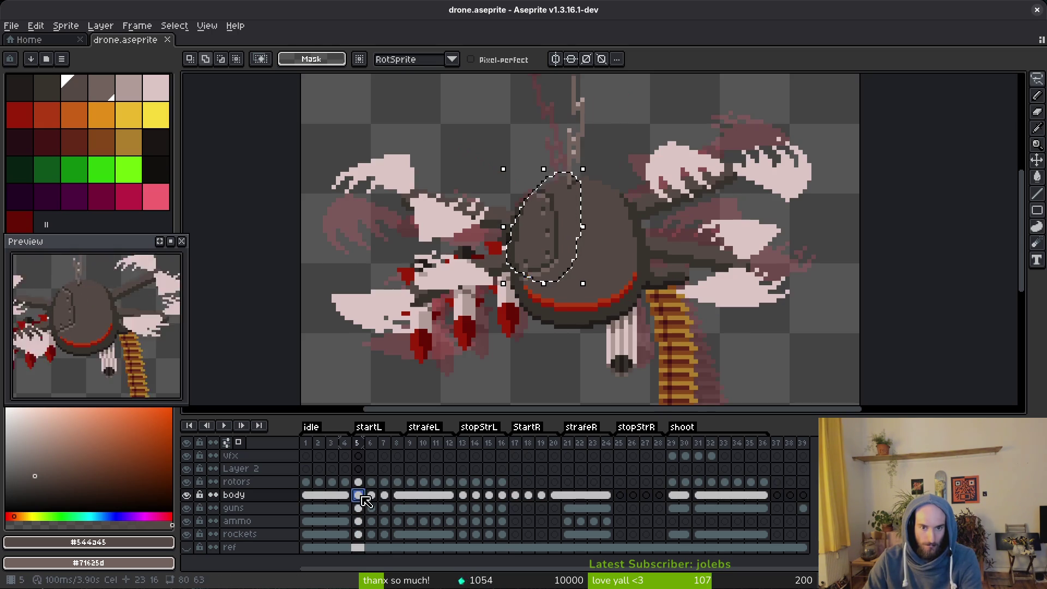
key("ctrl+v")
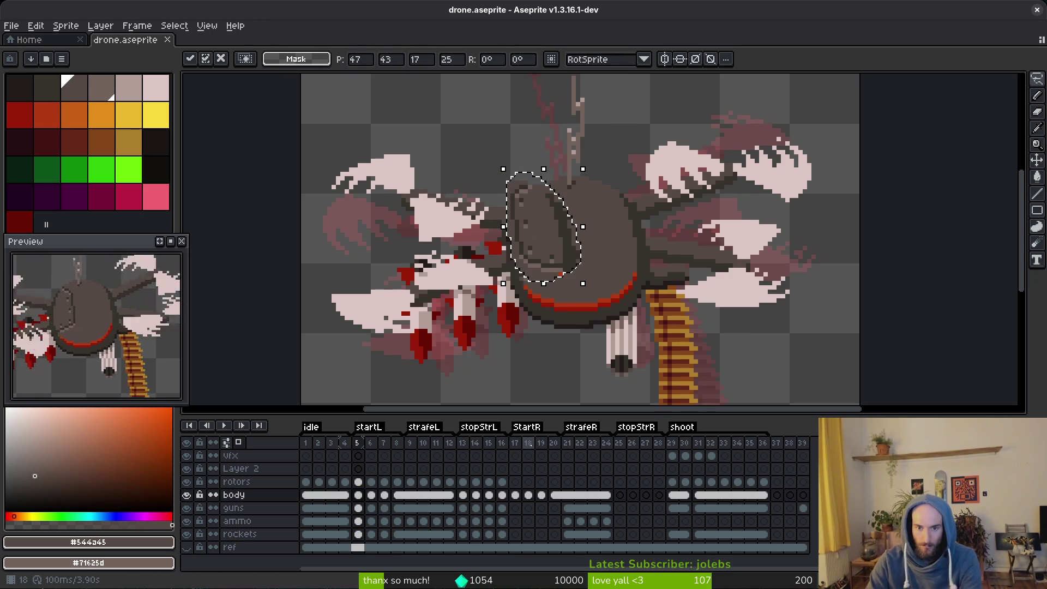
key("Right")
key("Right")
key("Right")
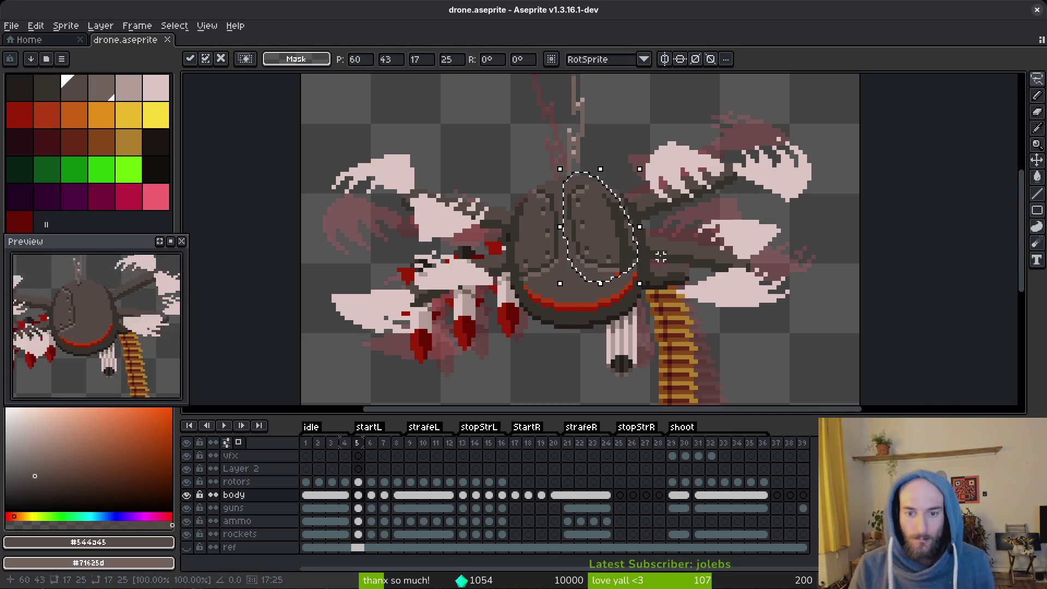
key("Left")
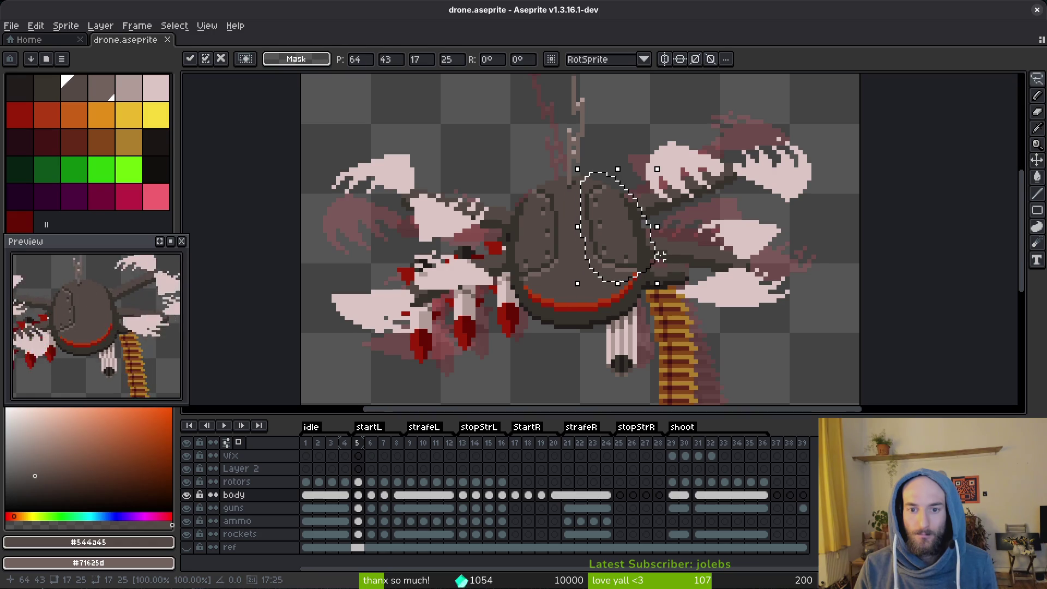
key("ctrl+d")
Repaint the outline pixels beside the red band with a 1-pixel pencil.
scroll(655, 253, "down", 5)
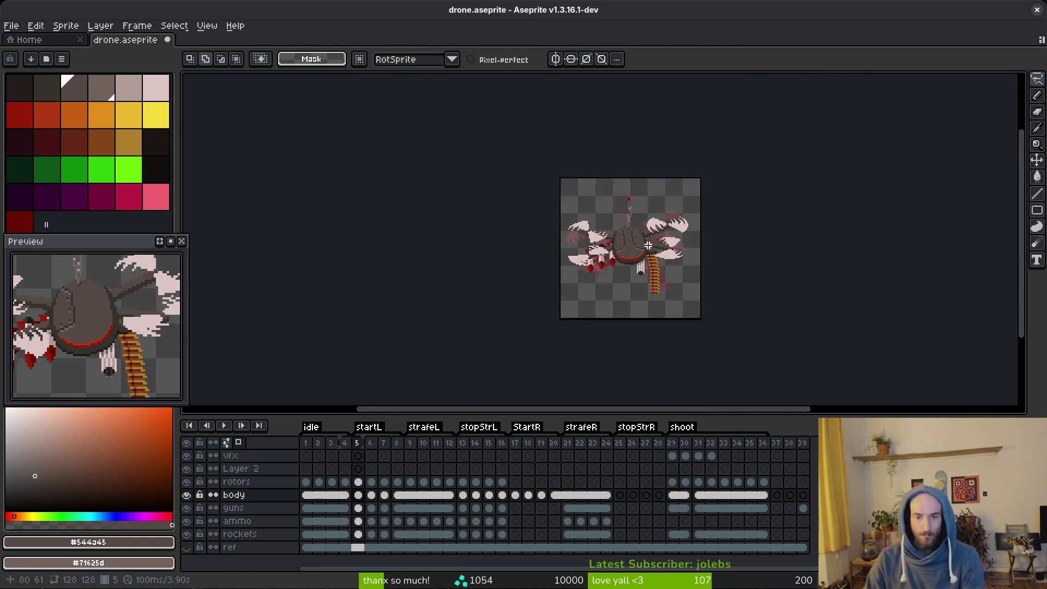
scroll(649, 252, "up", 6)
key("i")
scroll(643, 240, "up", 3)
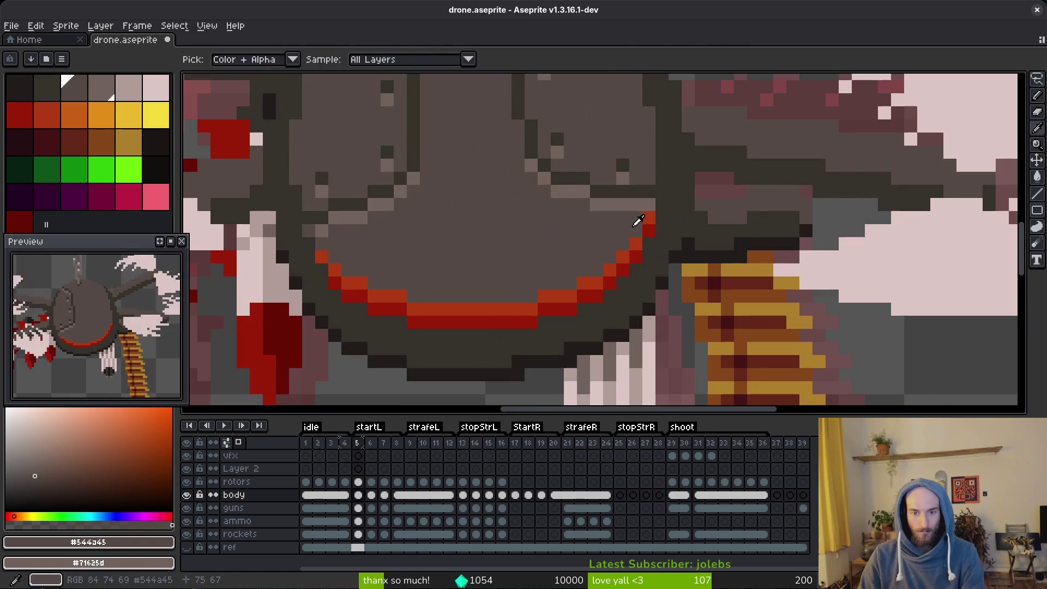
key("b")
key("minus")
left_click_drag(649, 208, 646, 215)
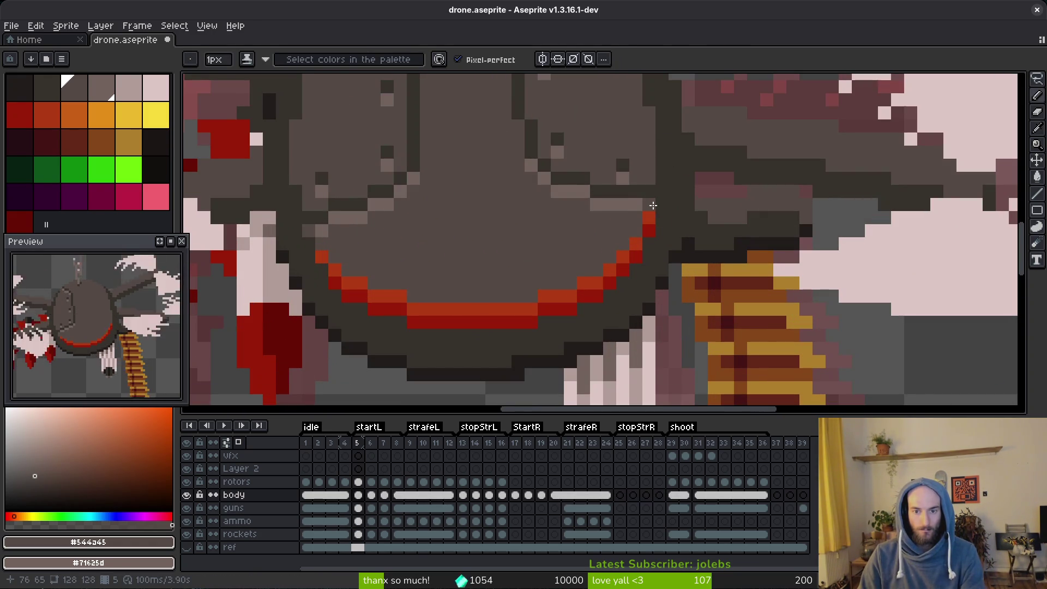
scroll(653, 205, "down", 3)
scroll(656, 244, "down", 3)
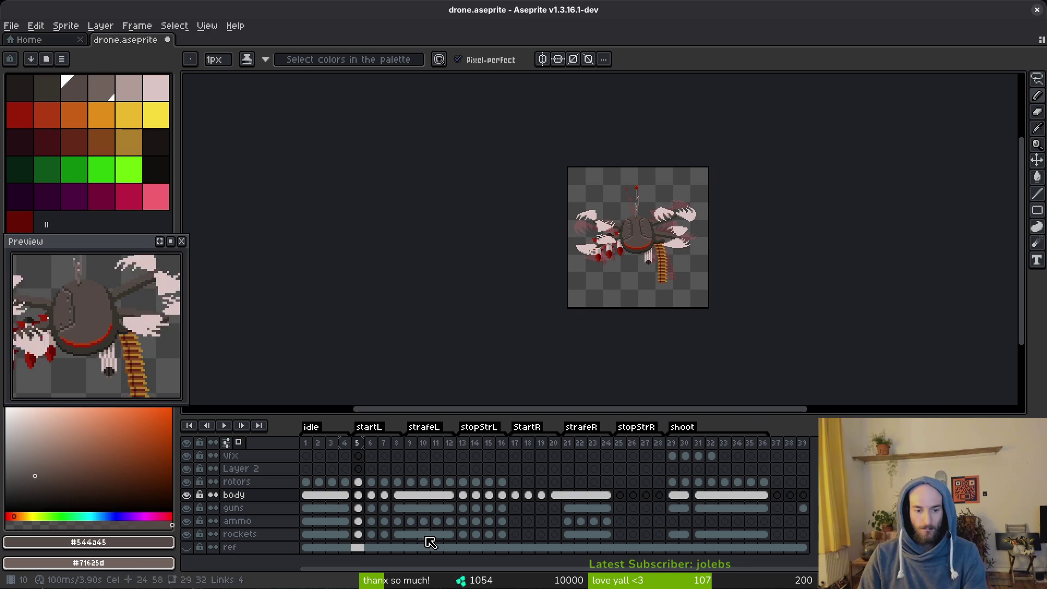
Compare frames 5 and 6 against frame 17 of the body layer.
key("period")
key("alt")
key("comma")
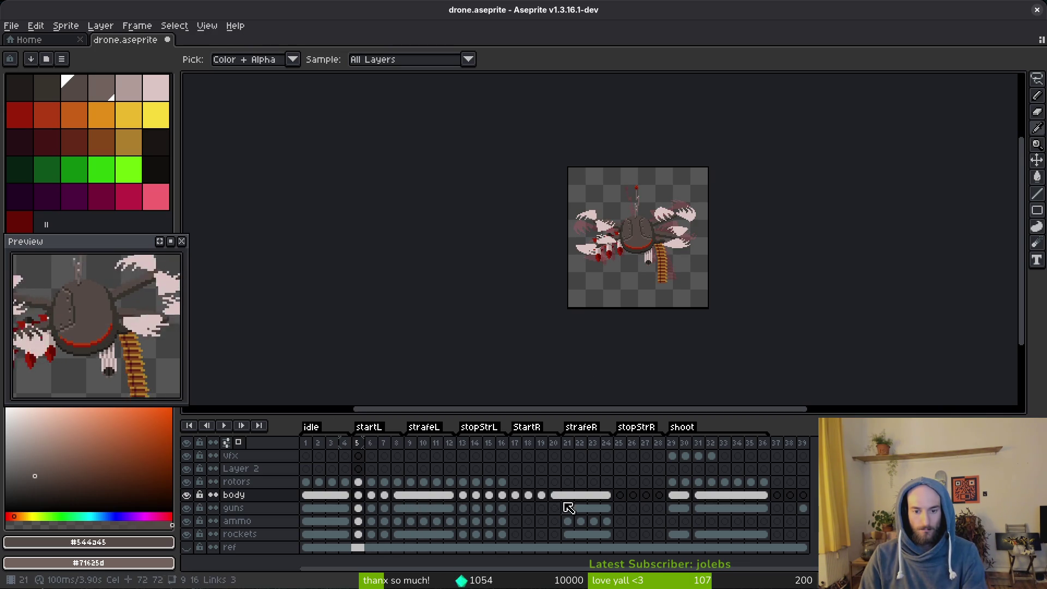
left_click(515, 494)
scroll(662, 250, "up", 5)
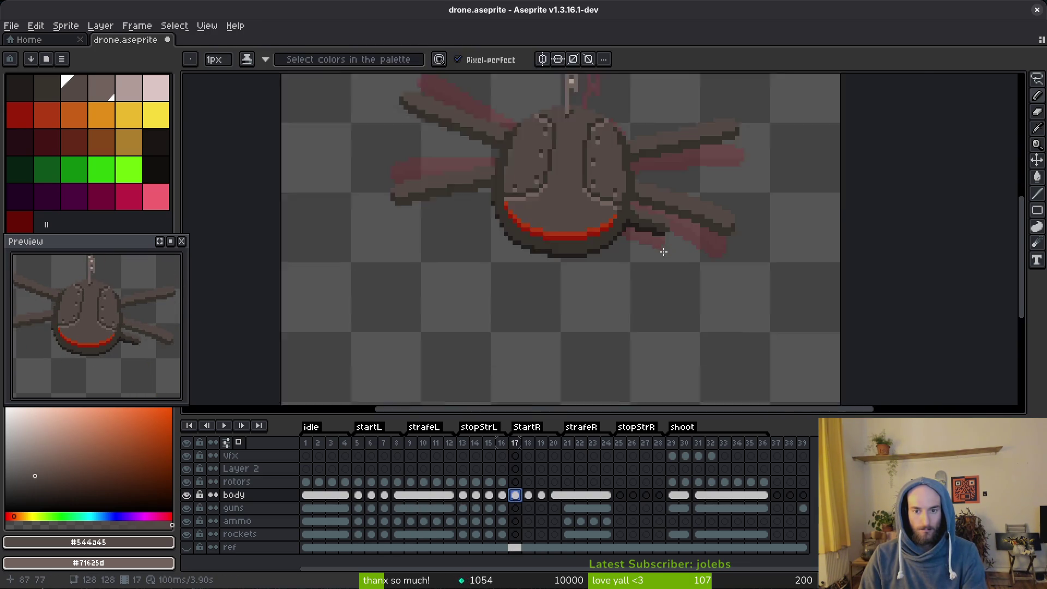
key("alt")
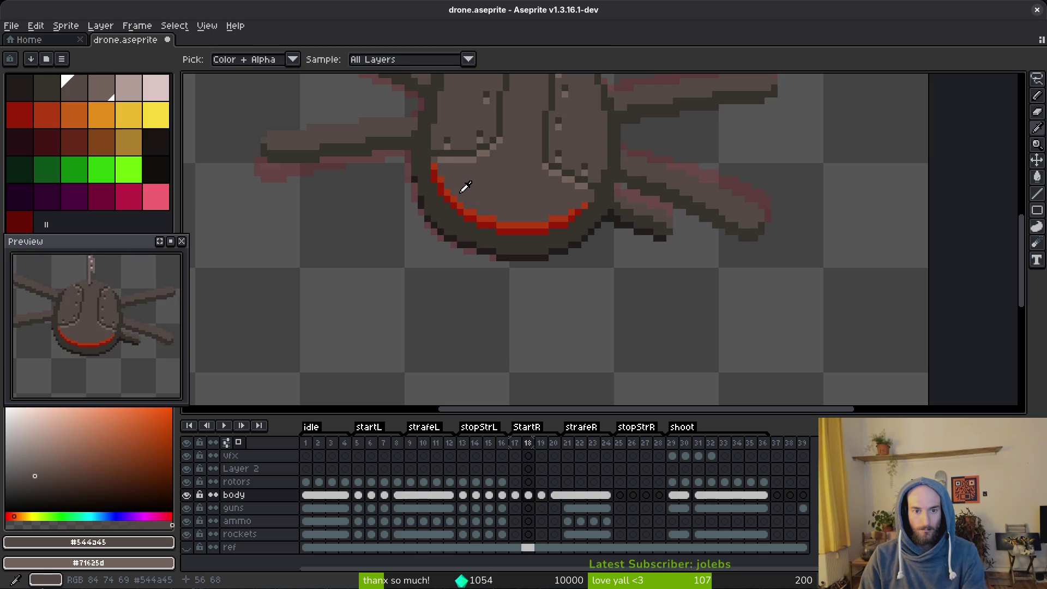
scroll(460, 188, "down", 3)
Lasso the front panel on frame 18, shift it 10 pixels right on frame 6, and save.
key("period")
key("q")
mouse_move(524, 199)
left_mouse_down()
mouse_move(522, 188)
mouse_move(482, 203)
left_mouse_up()
left_click_drag(505, 245, 508, 244)
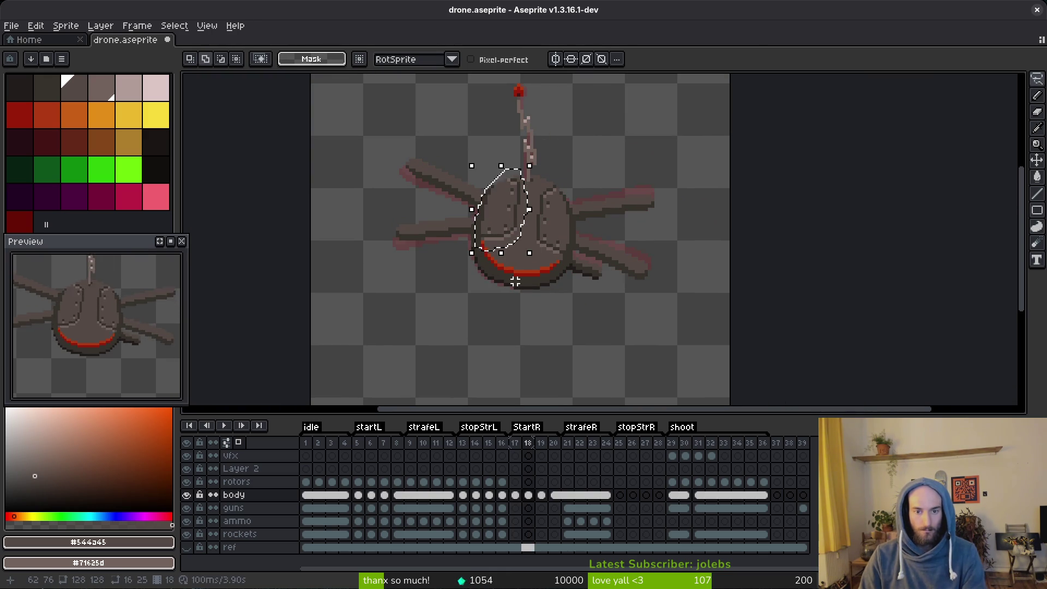
left_click(371, 495)
key("Right")
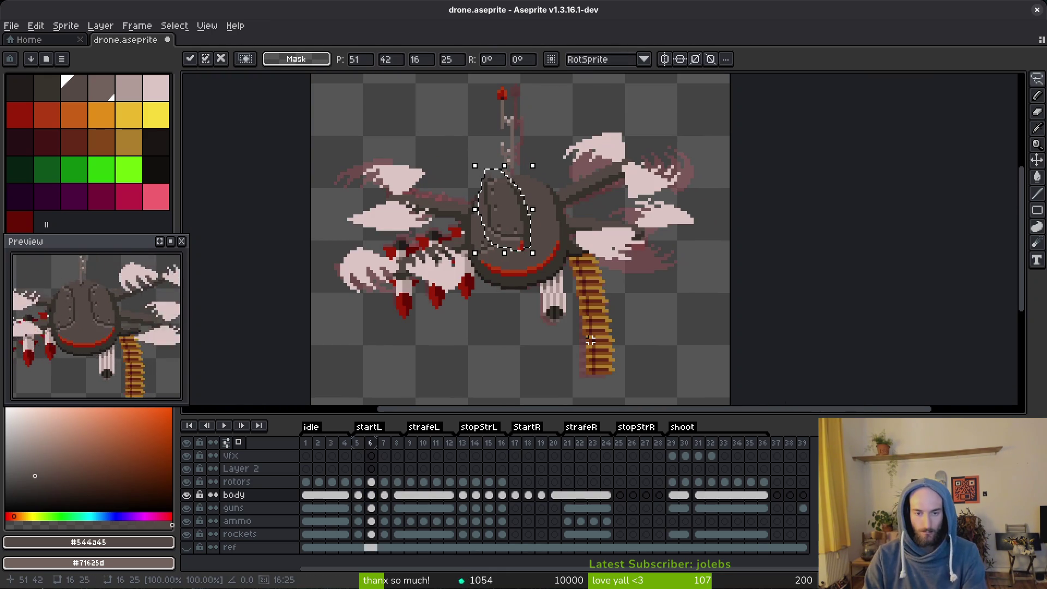
key("Right")
key("Right")
key("Right")
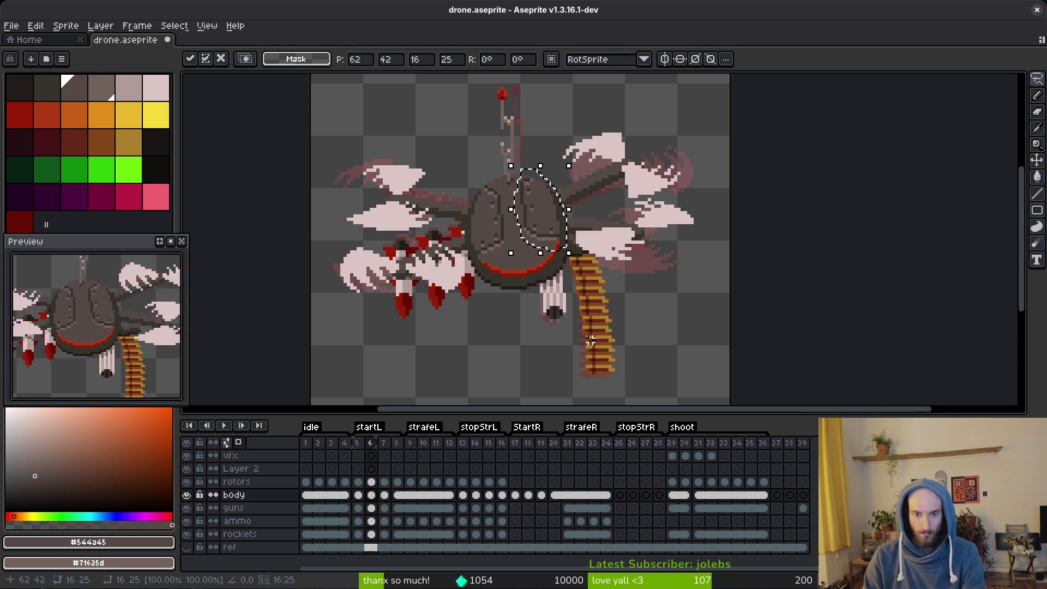
key("Left")
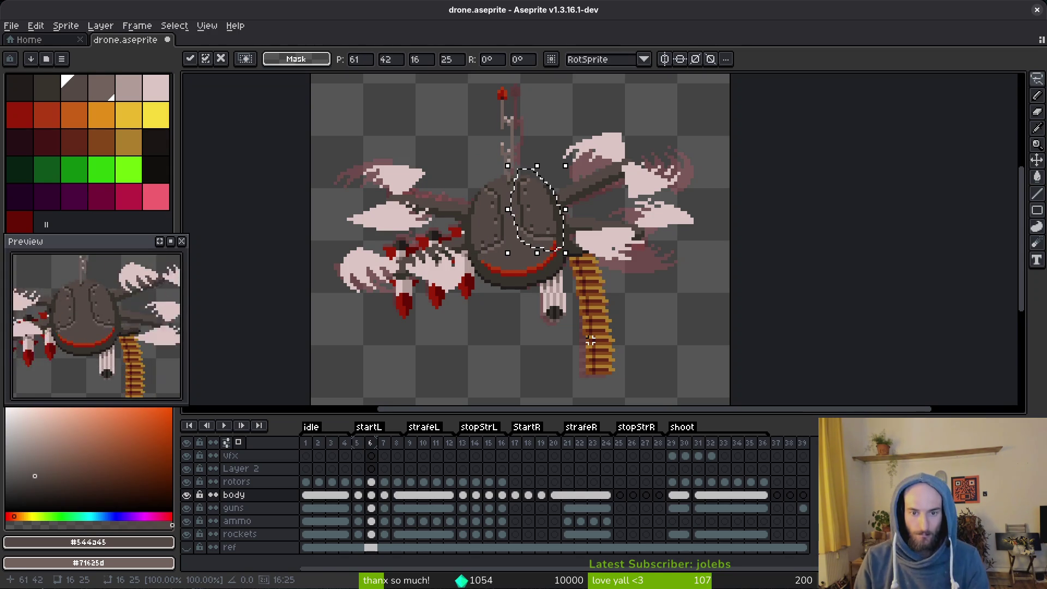
key("ctrl+d")
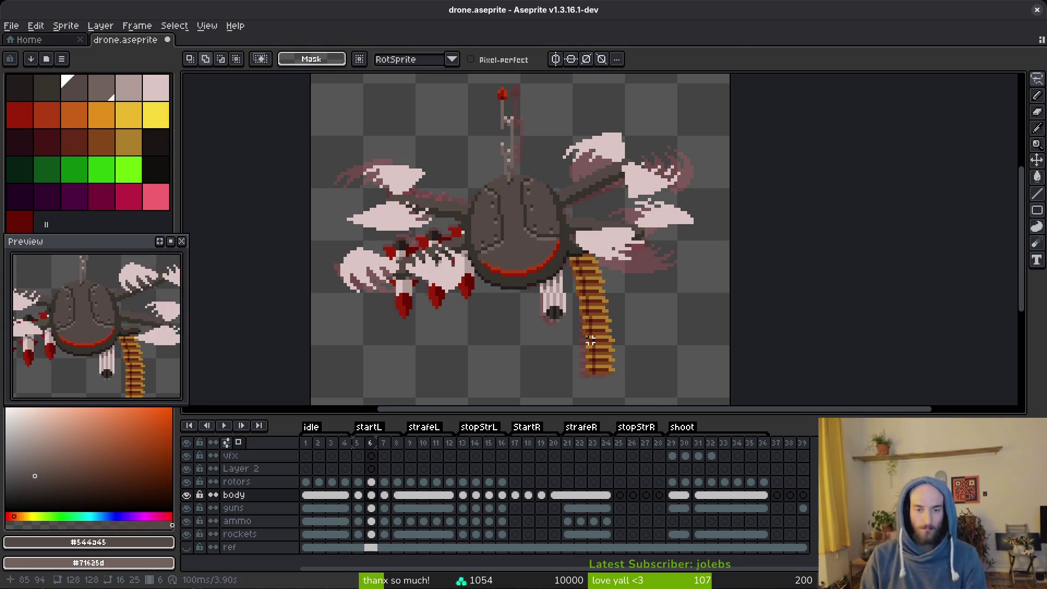
key("ctrl+s")
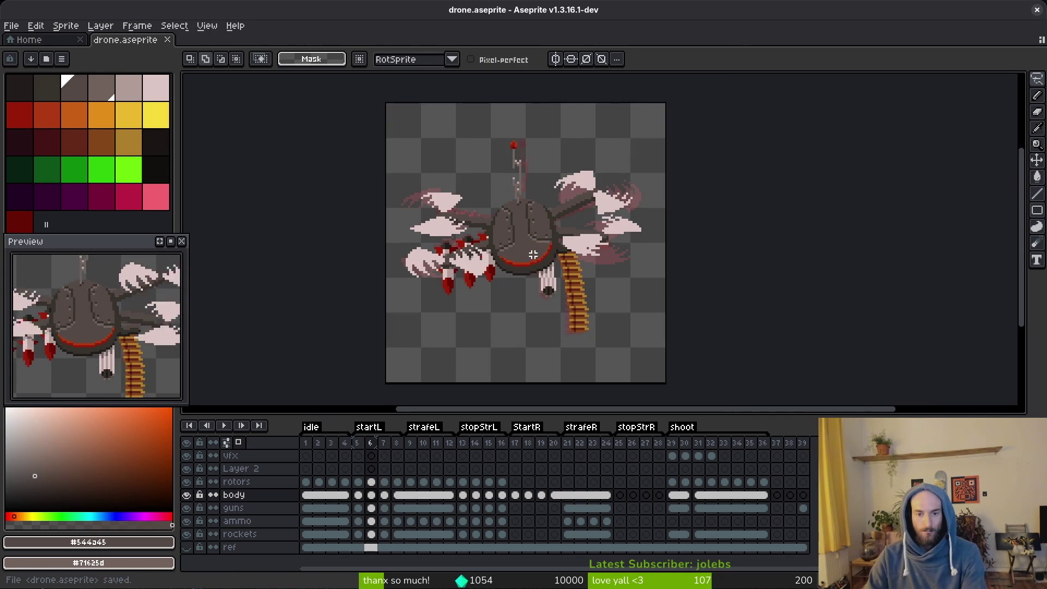
Paint a lighter-grey pixel on the body outline and save the drone file.
scroll(538, 239, "up", 2)
left_click(460, 247, "alt")
key("b")
left_click(483, 243)
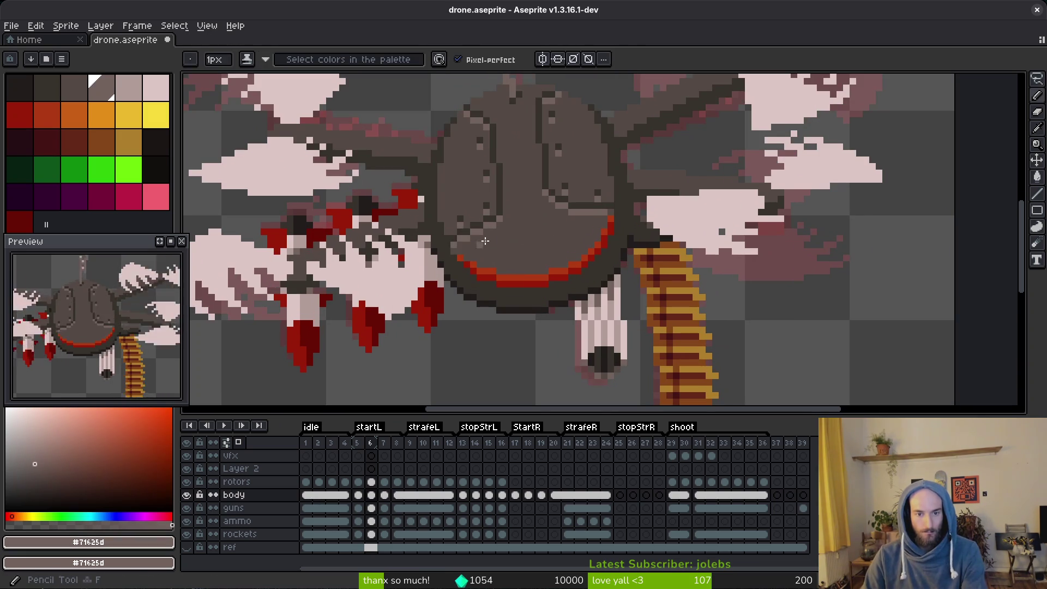
scroll(555, 242, "down", 2)
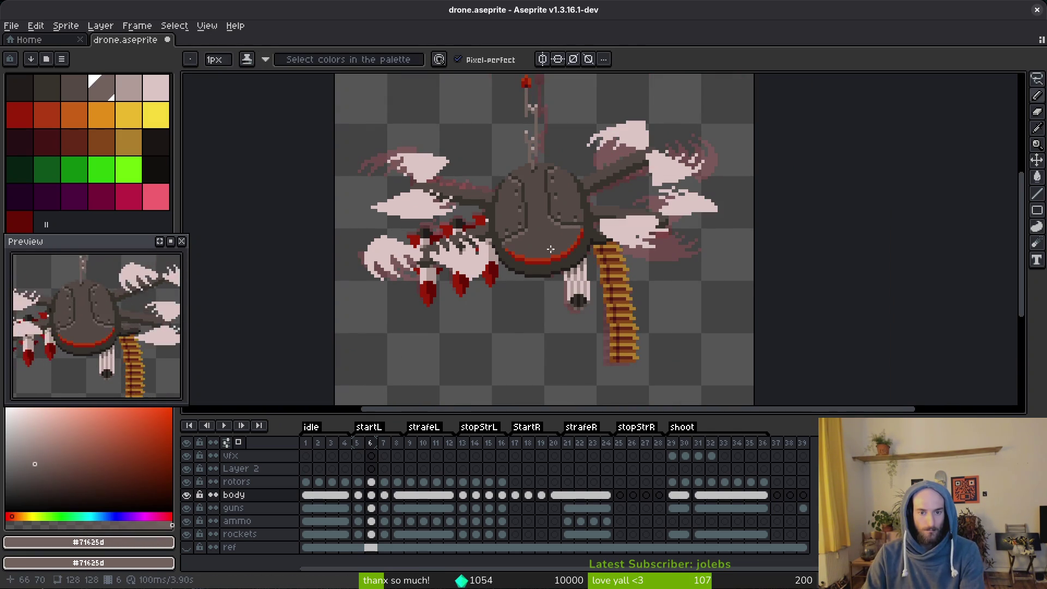
key("ctrl+s")
Touch up another body pixel with the pencil and move to frame 18.
scroll(553, 248, "down", 1)
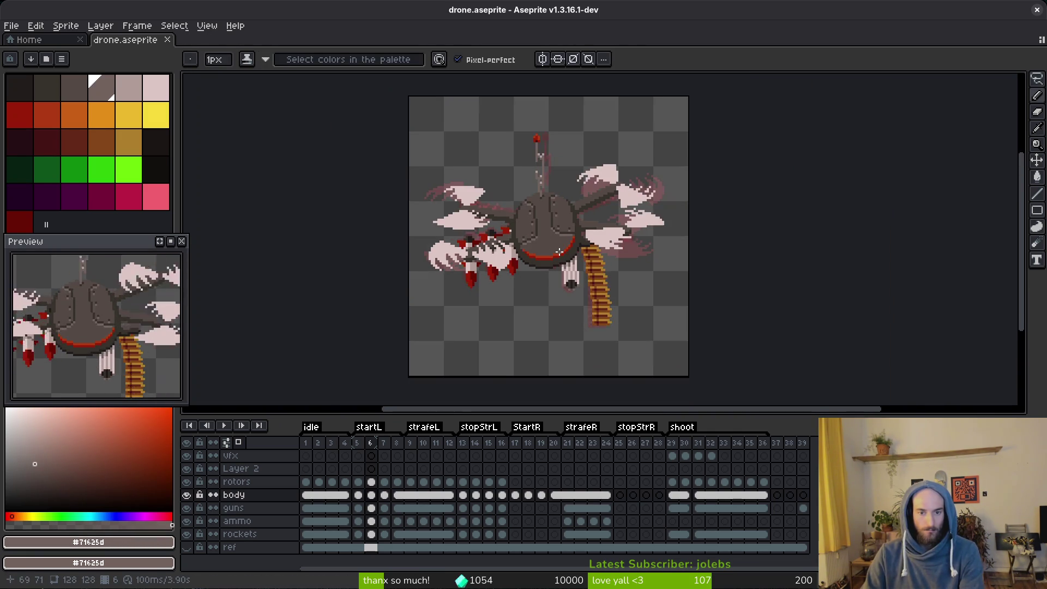
scroll(555, 252, "up", 2)
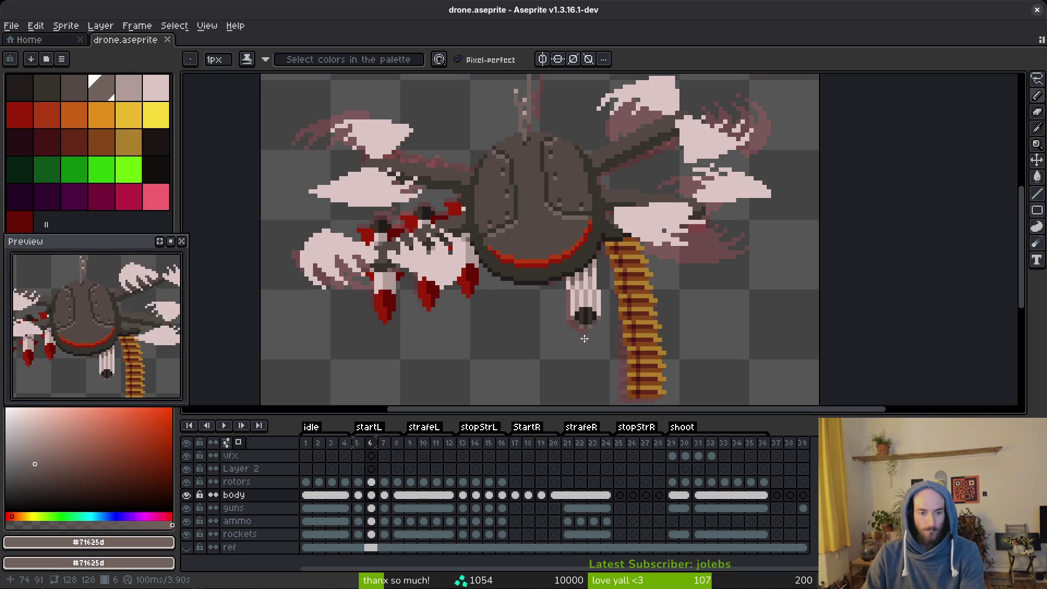
key("i")
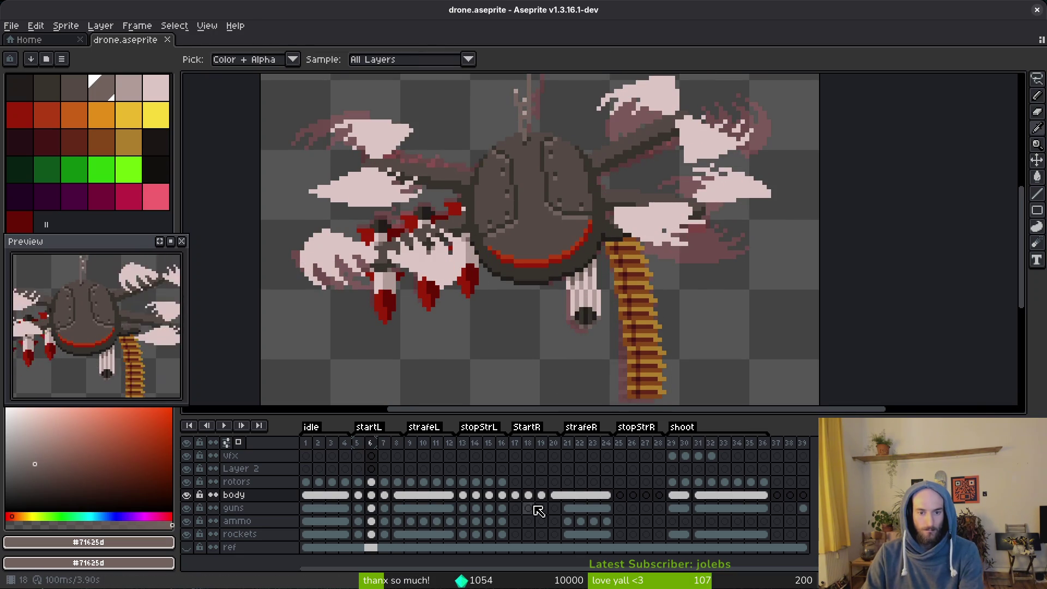
key("b")
scroll(483, 240, "up", 1)
left_click(513, 249)
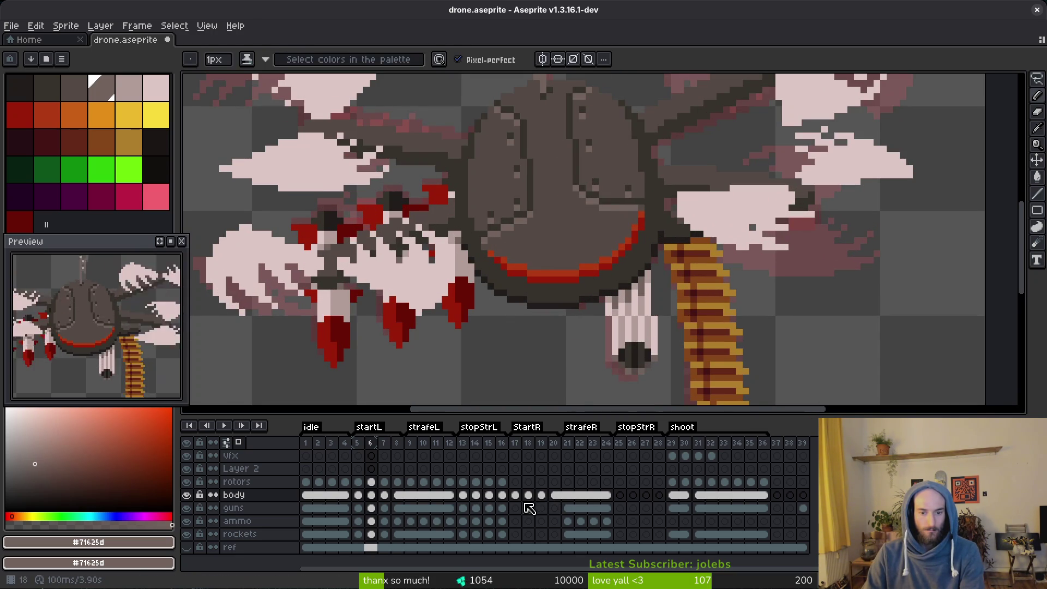
left_click(529, 495)
Lasso the body's upper-left and lower-left panels on frame 19.
key("Right")
key("i")
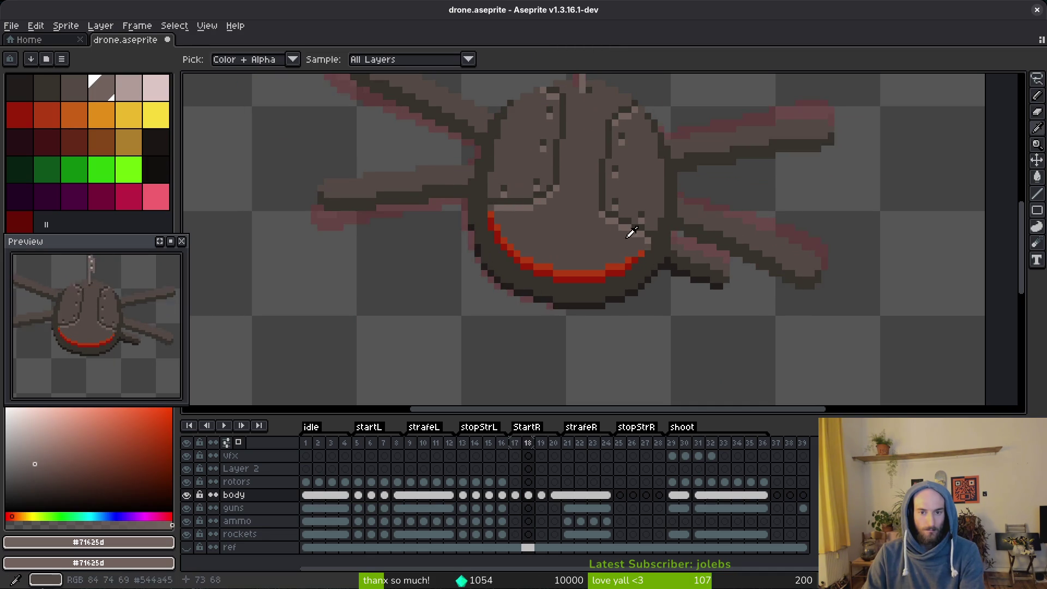
scroll(600, 207, "up", 2)
key("shift+w")
mouse_move(581, 180)
left_mouse_down()
mouse_move(486, 212)
mouse_move(503, 283)
mouse_move(581, 181)
left_mouse_up()
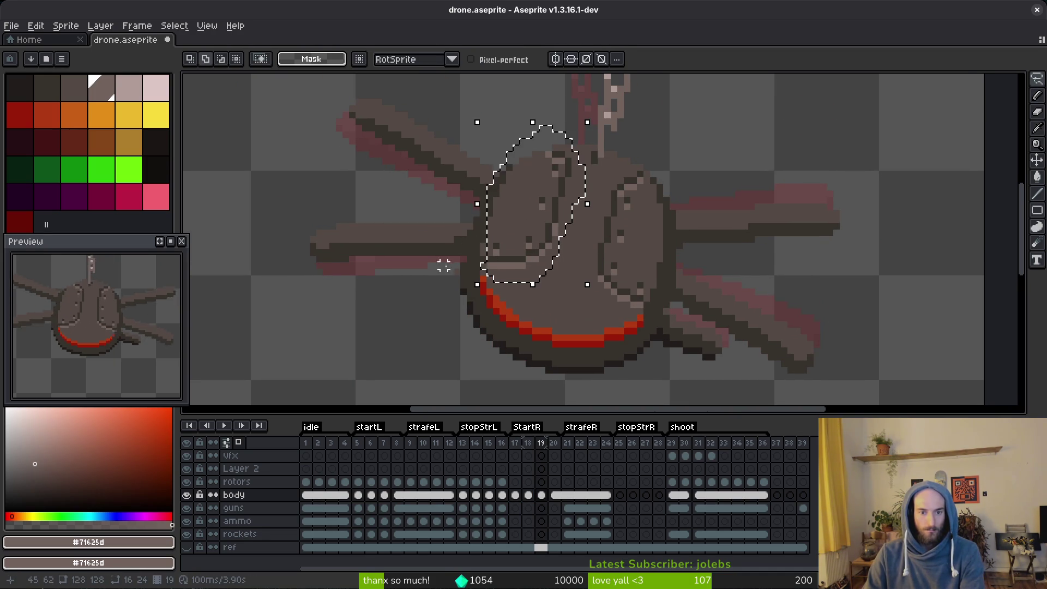
left_click_drag(451, 262, 498, 291)
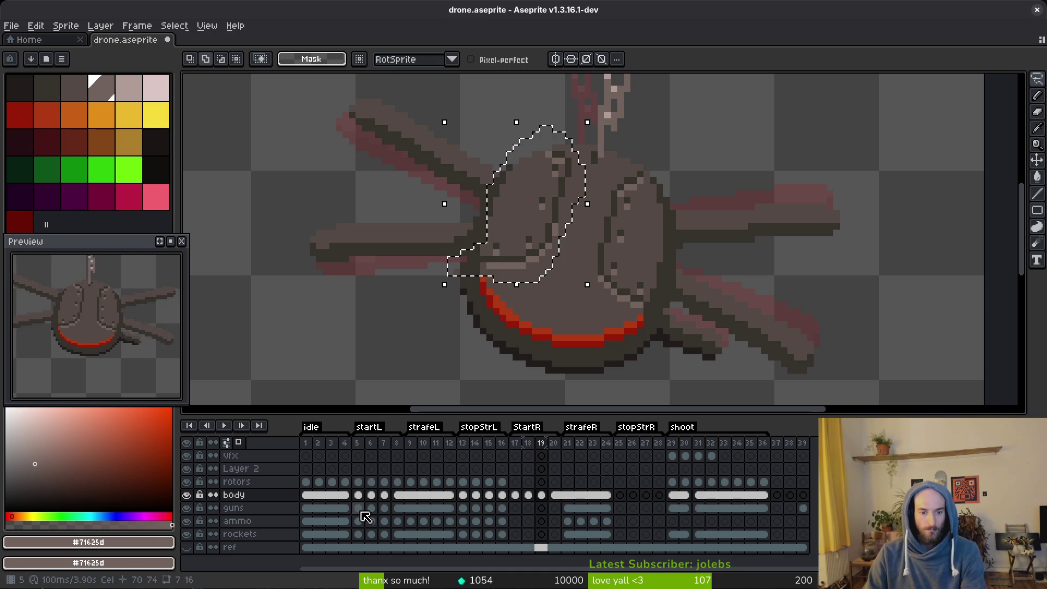
On frame 7, mirror the selected panel horizontally, shift it one pixel right, and save.
left_click(360, 494)
left_click(385, 495)
key("shift+h")
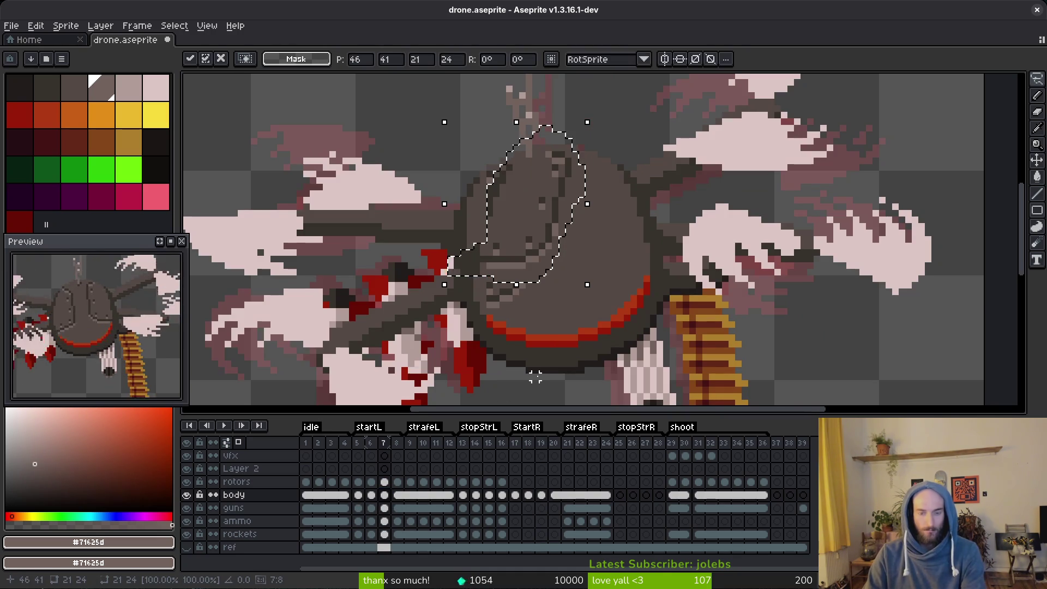
key("Right")
key("Right")
key("Right")
key("Right")
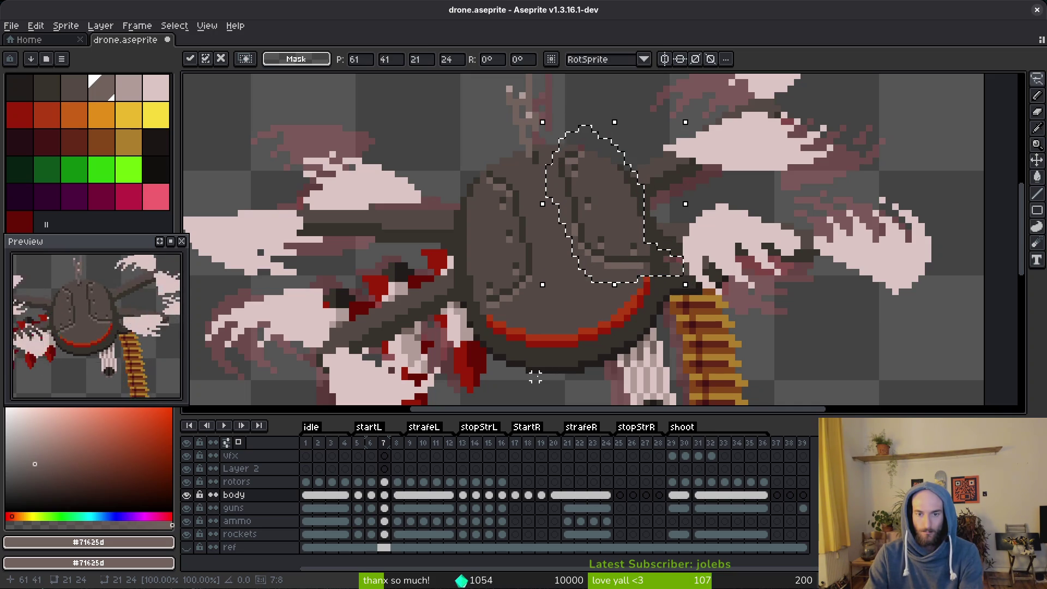
key("ctrl+s")
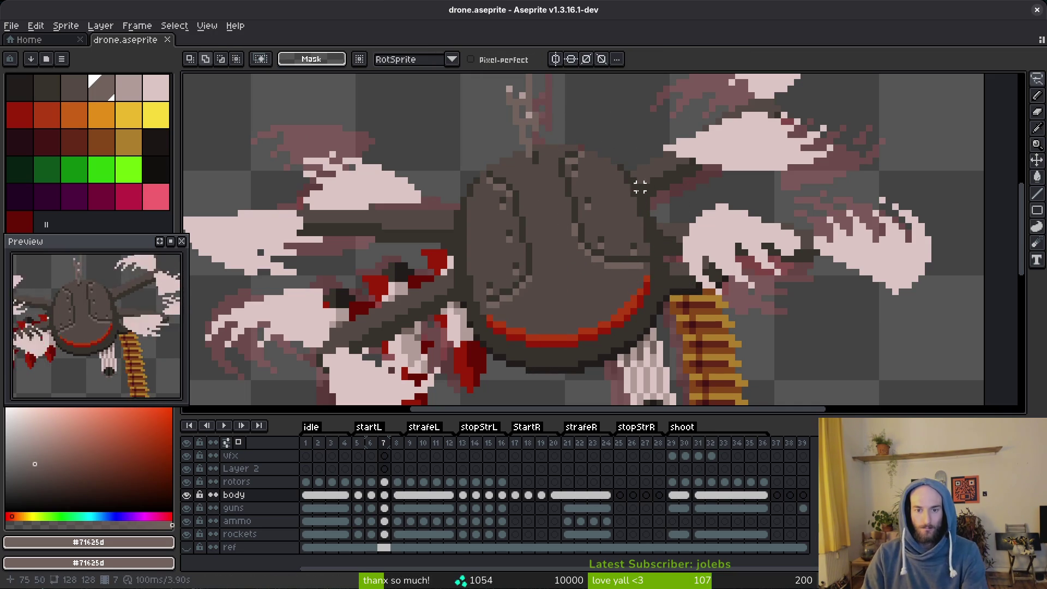
Lasso the drone body's front panel on frame 20.
scroll(630, 231, "down", 8)
scroll(630, 231, "up", 4)
key("i")
key("Right")
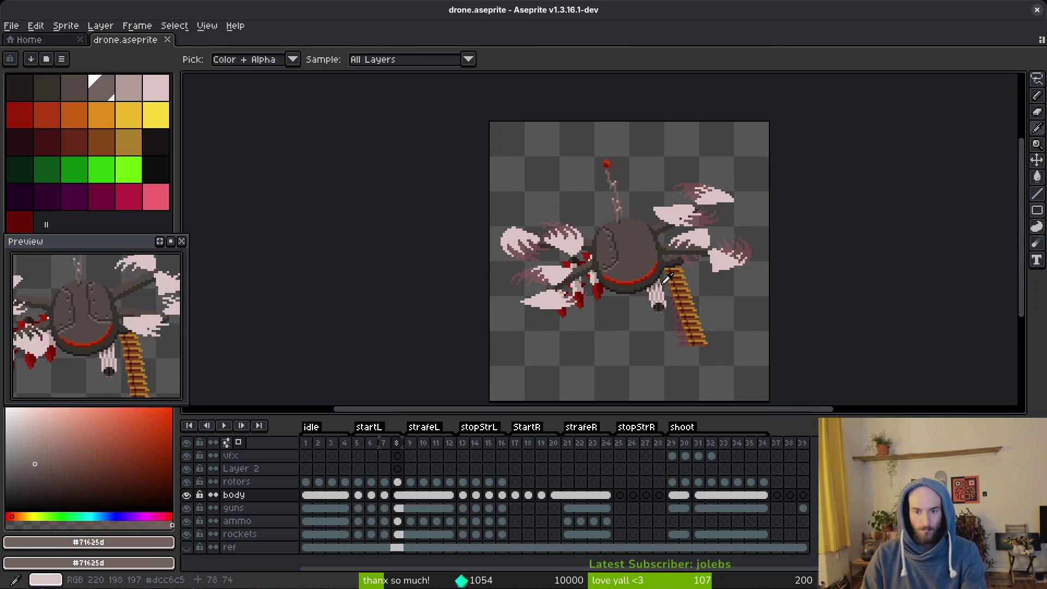
left_click(556, 496)
key("q")
scroll(664, 294, "up", 3)
left_click_drag(646, 184, 531, 284)
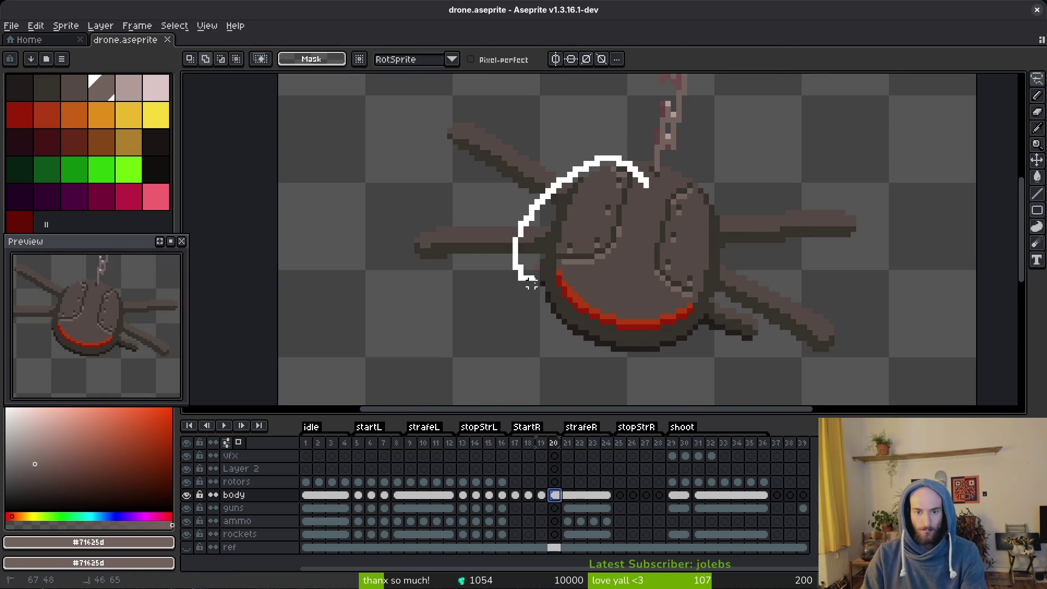
left_click_drag(646, 213, 646, 194)
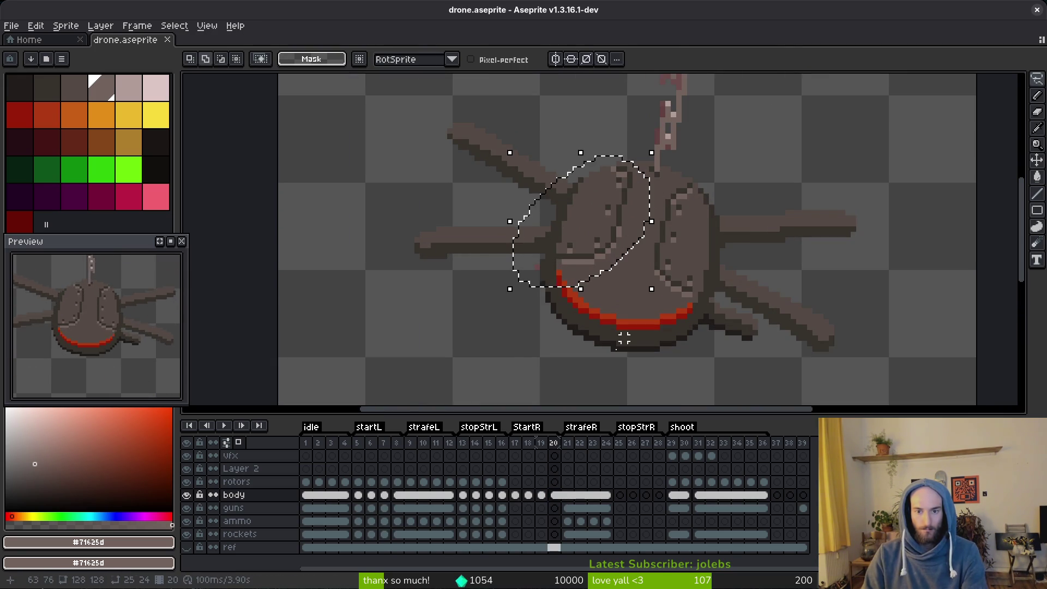
Move the body a few pixels right on frame 8, commit, and save the sprite.
left_click(403, 498)
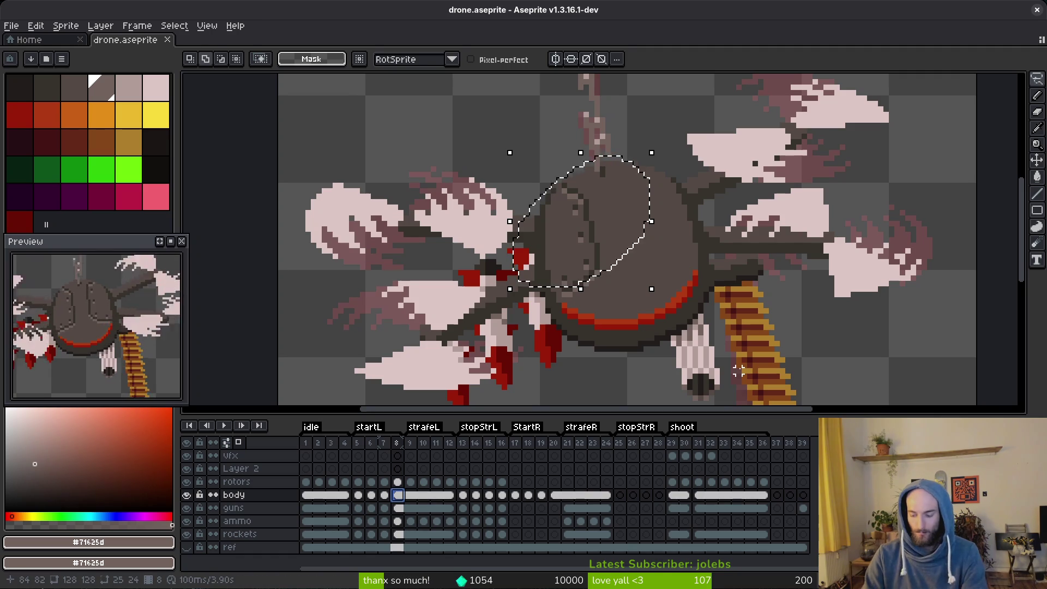
key("ctrl+v")
key("Right")
key("Right")
key("Right")
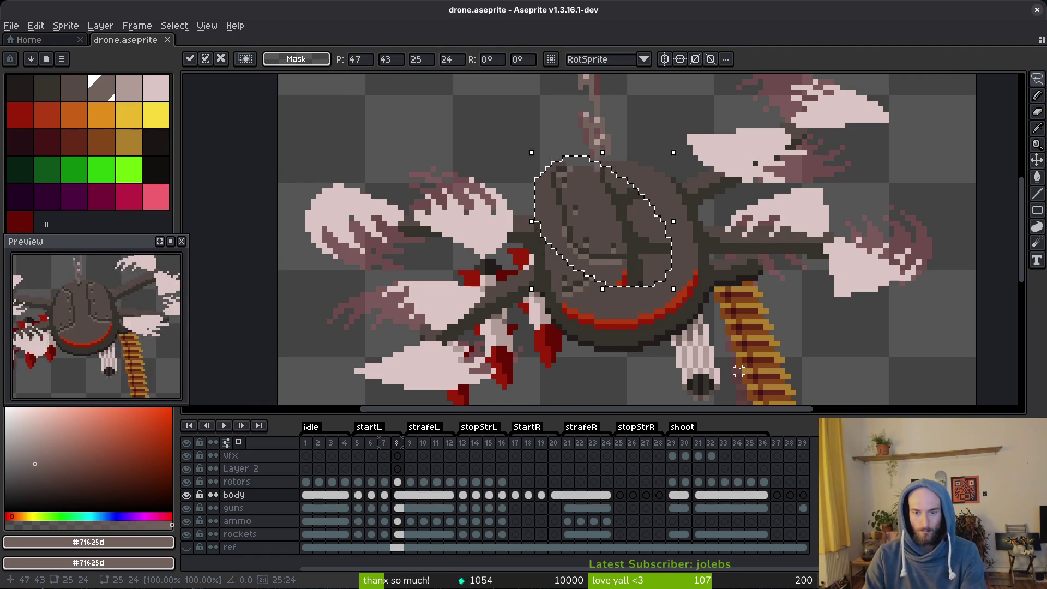
key("ctrl+d")
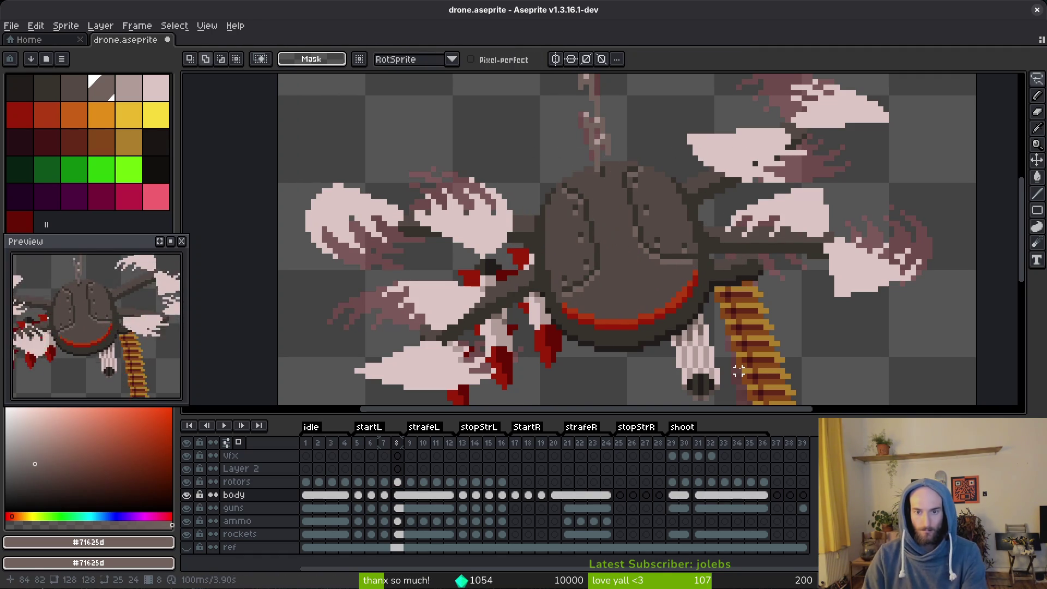
key("ctrl+s")
Play the animation to review the motion.
scroll(493, 311, "down", 1)
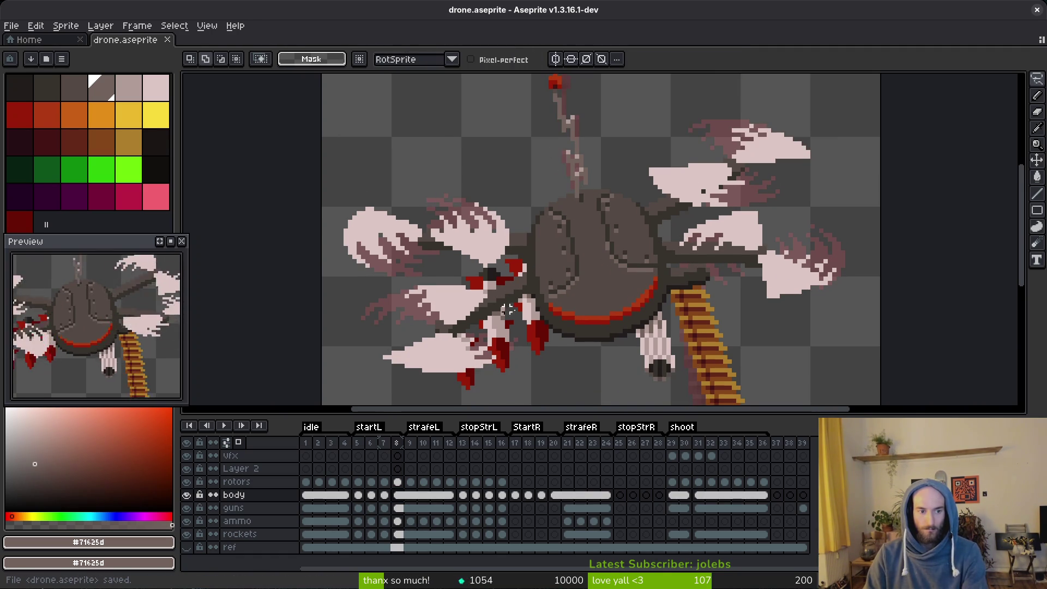
scroll(552, 303, "down", 1)
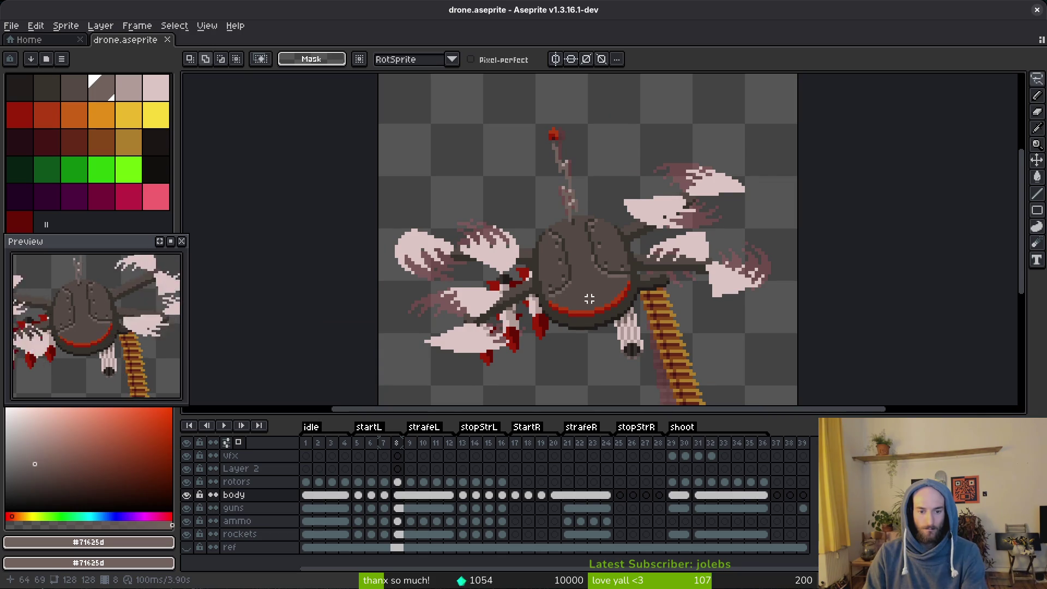
key("i")
key("Return")
key("Return")
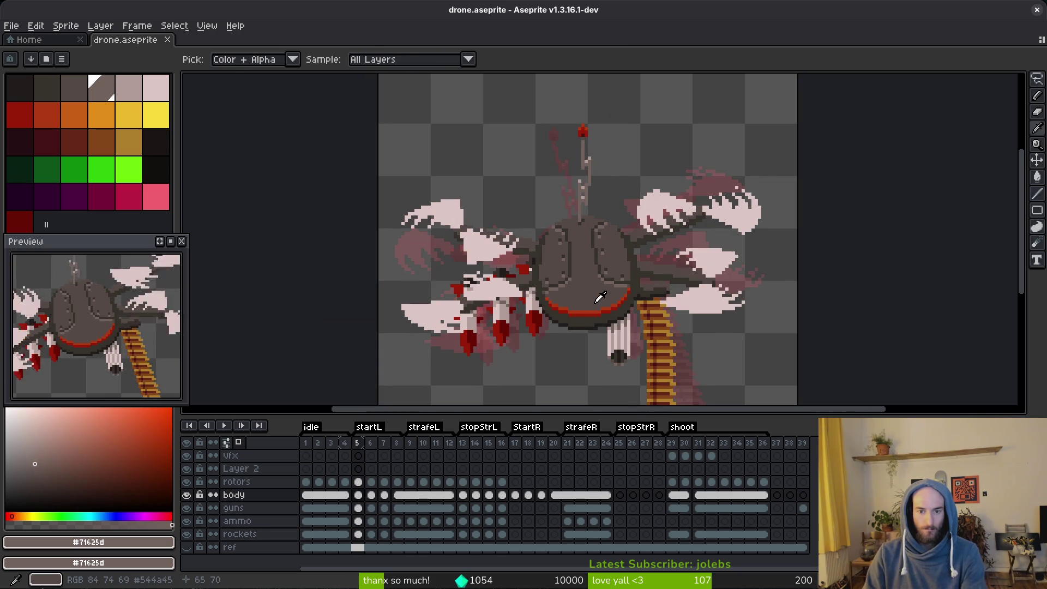
key("Right")
key("Right")
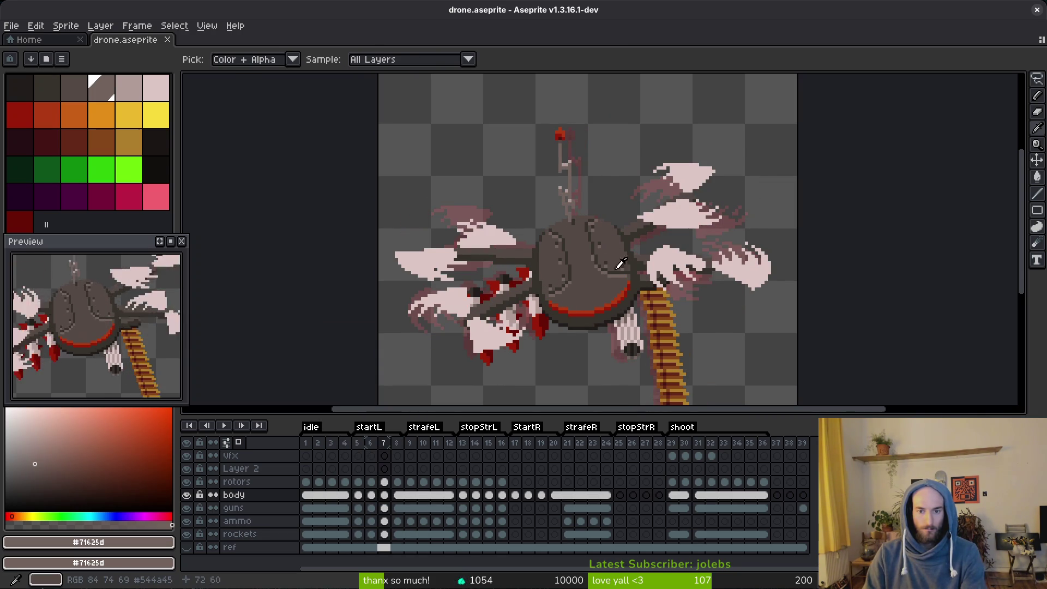
key("Right")
key("Left")
scroll(600, 248, "up", 2)
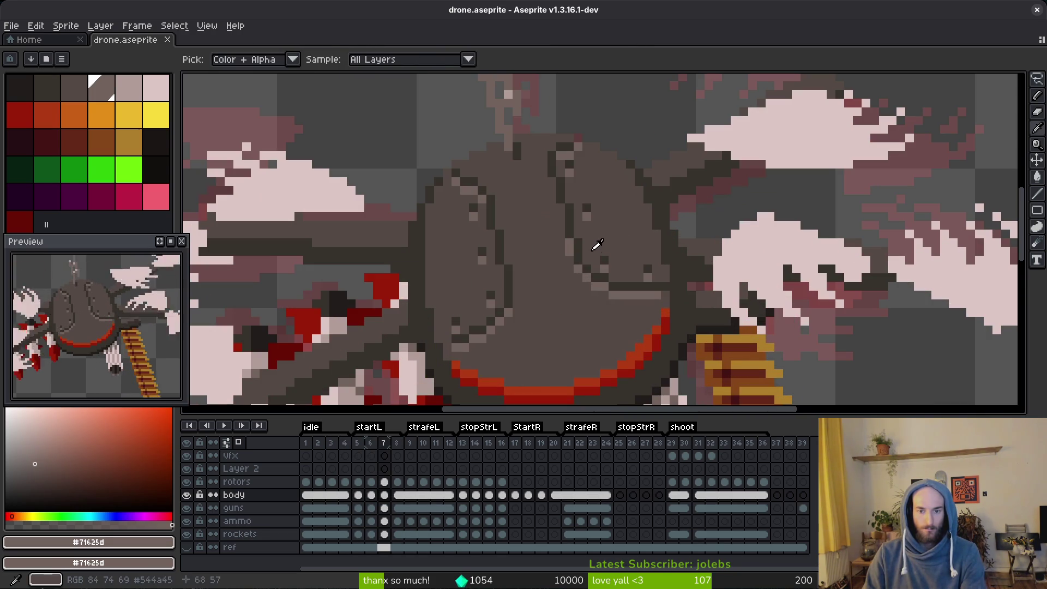
left_click(598, 245, "alt")
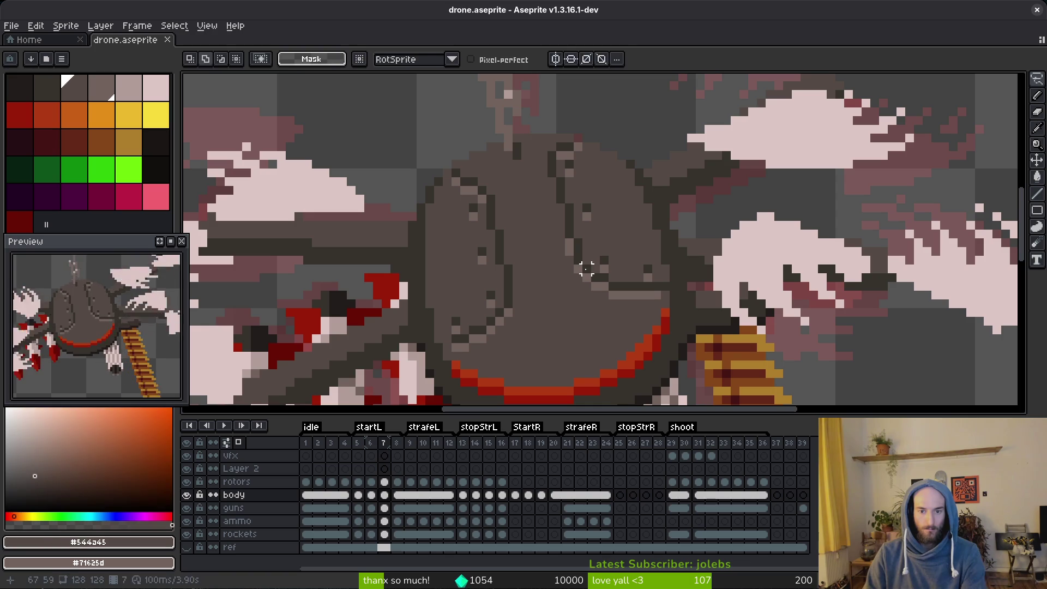
scroll(579, 269, "up", 2)
left_click(615, 283, "alt")
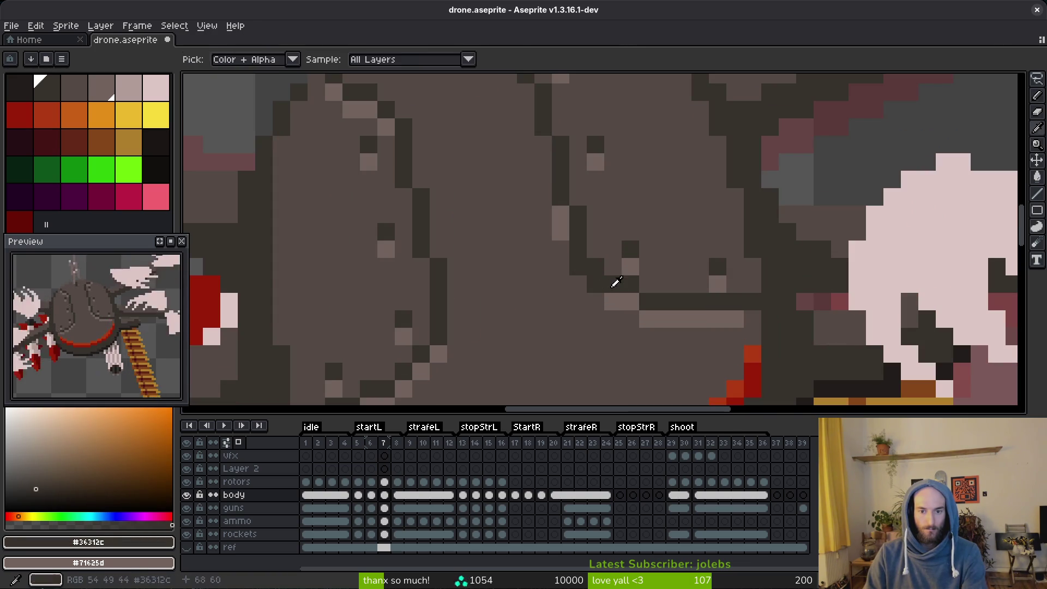
left_click(616, 281, "alt")
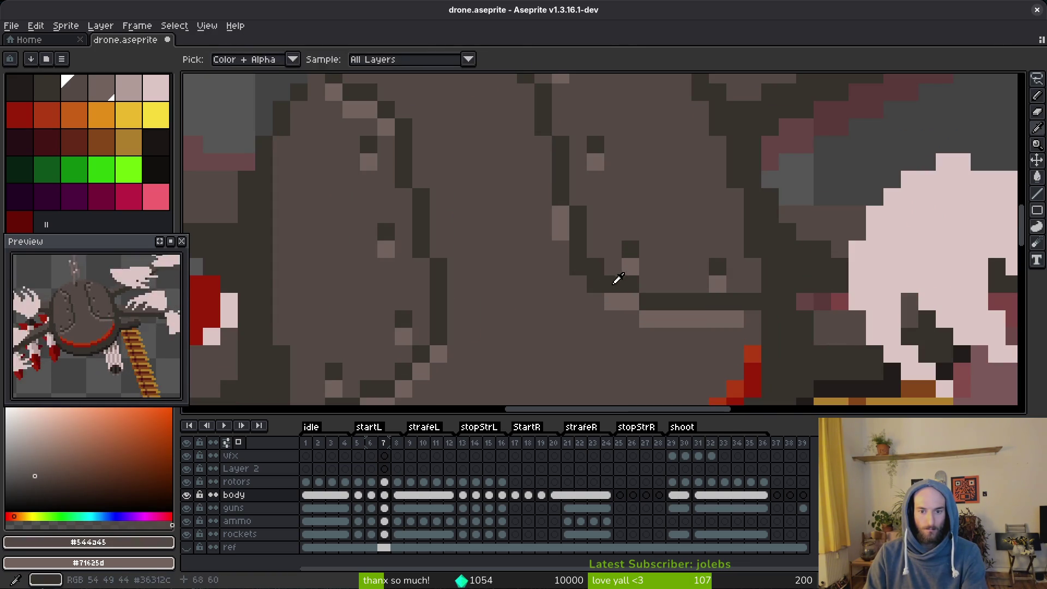
left_click(641, 294, "alt")
scroll(642, 295, "down", 3)
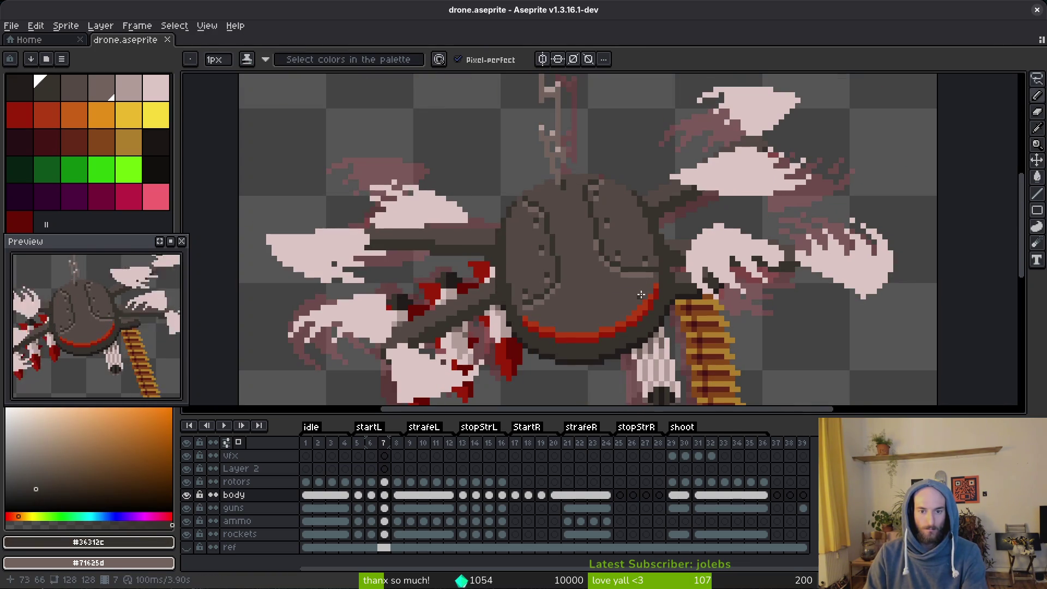
scroll(641, 295, "up", 3)
left_click(583, 289)
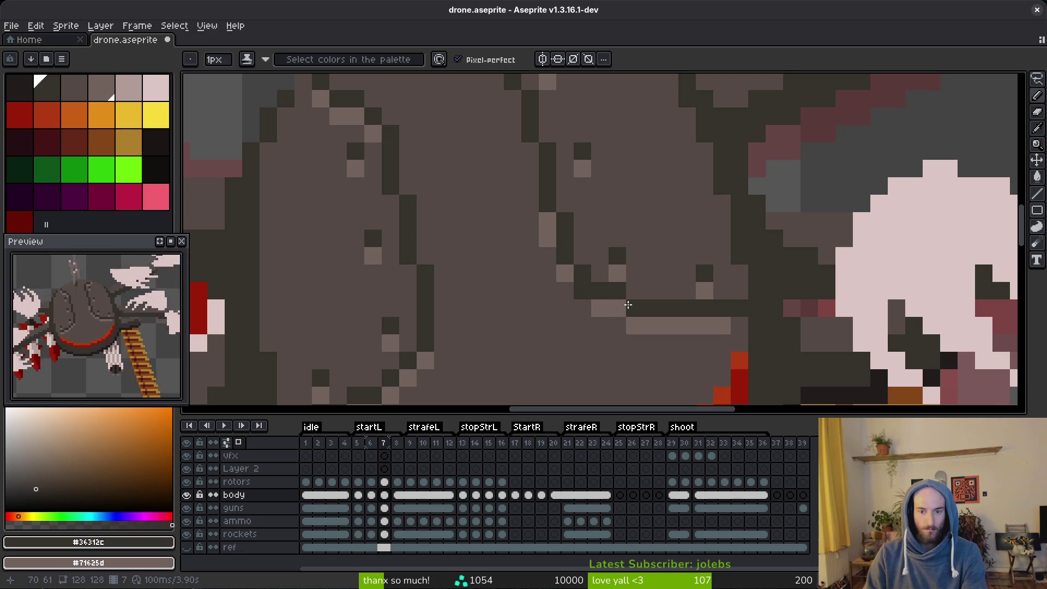
left_click(619, 308)
left_click(616, 292, "alt")
left_click(600, 291)
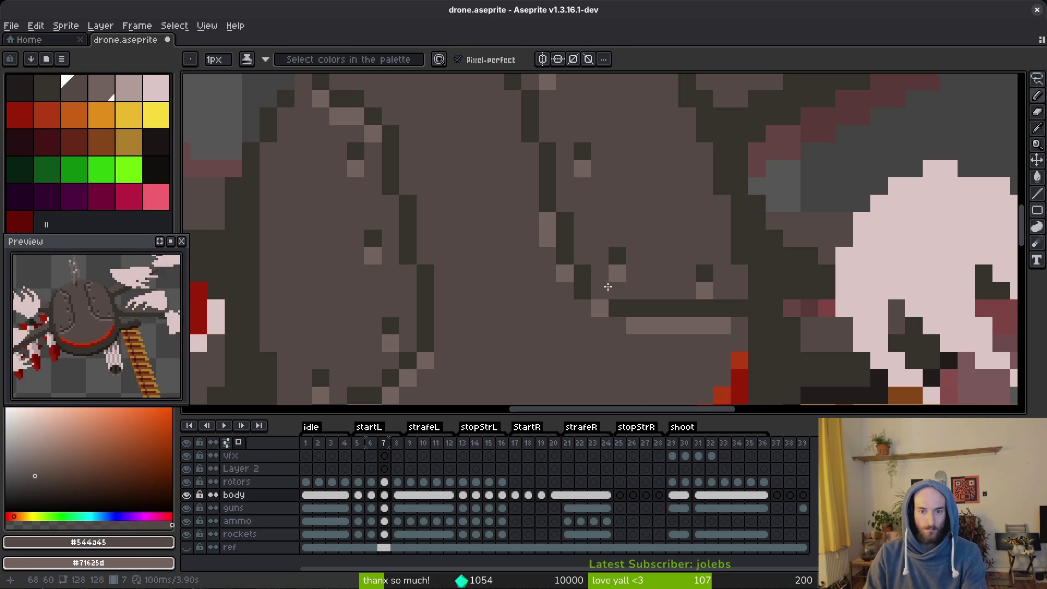
key("ctrl+z")
key("ctrl+z")
key("ctrl+z")
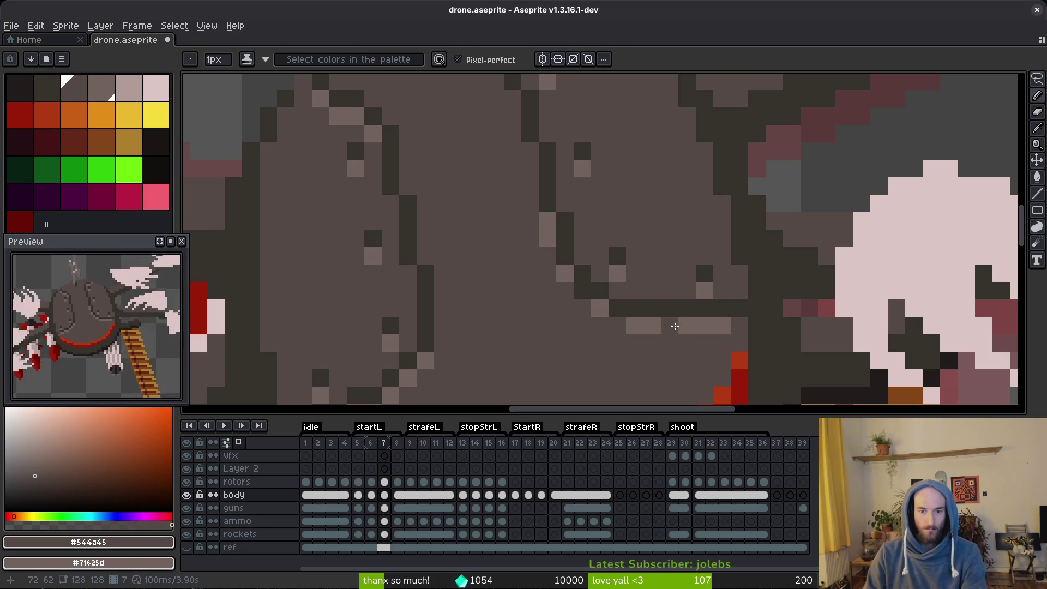
key("ctrl+s")
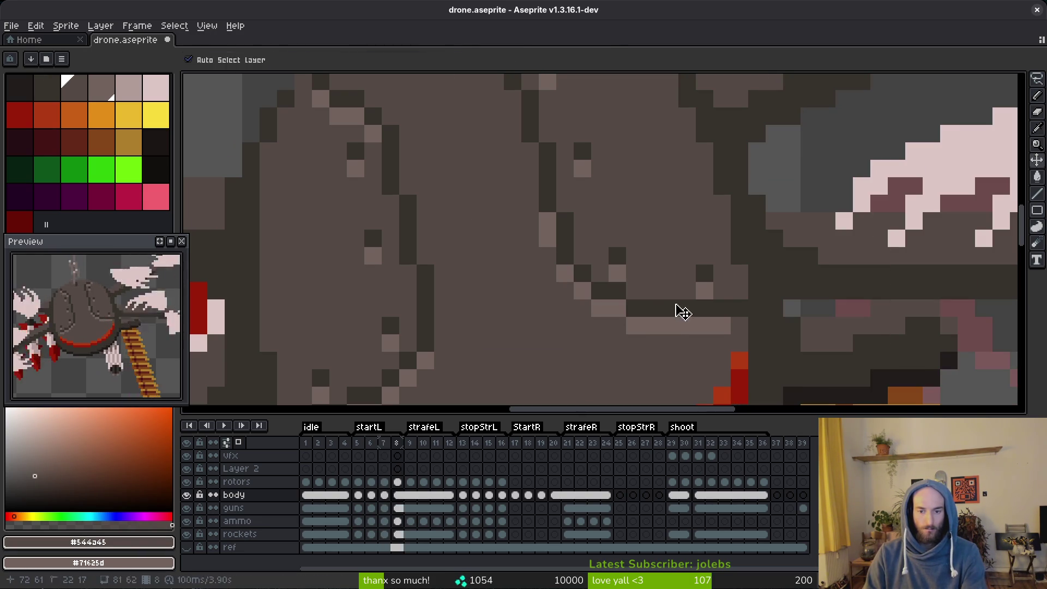
key("ctrl+d")
scroll(675, 313, "down", 5)
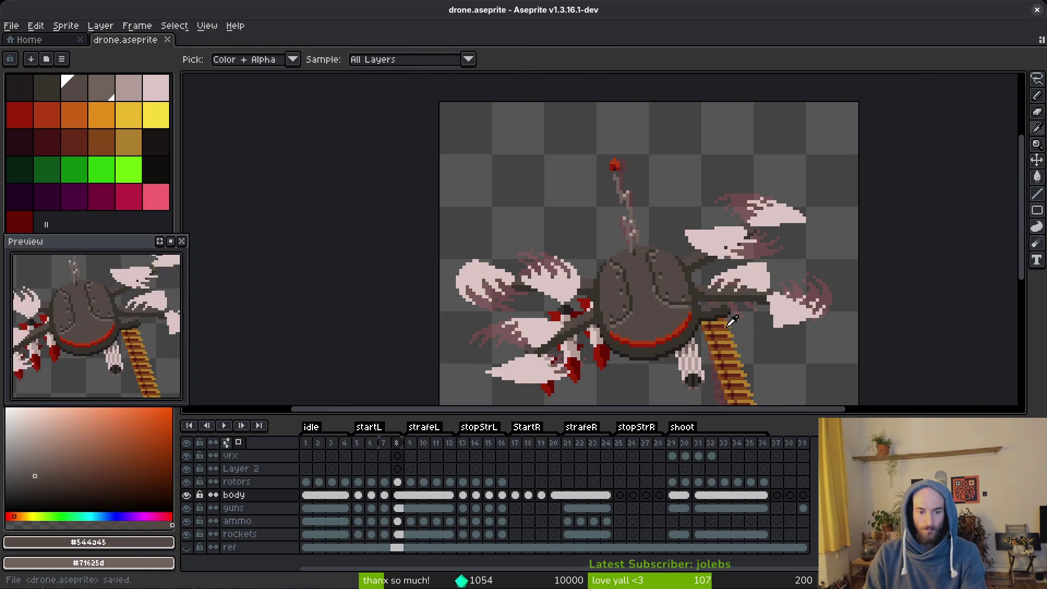
key("b")
scroll(717, 317, "down", 2)
key("ctrl+s")
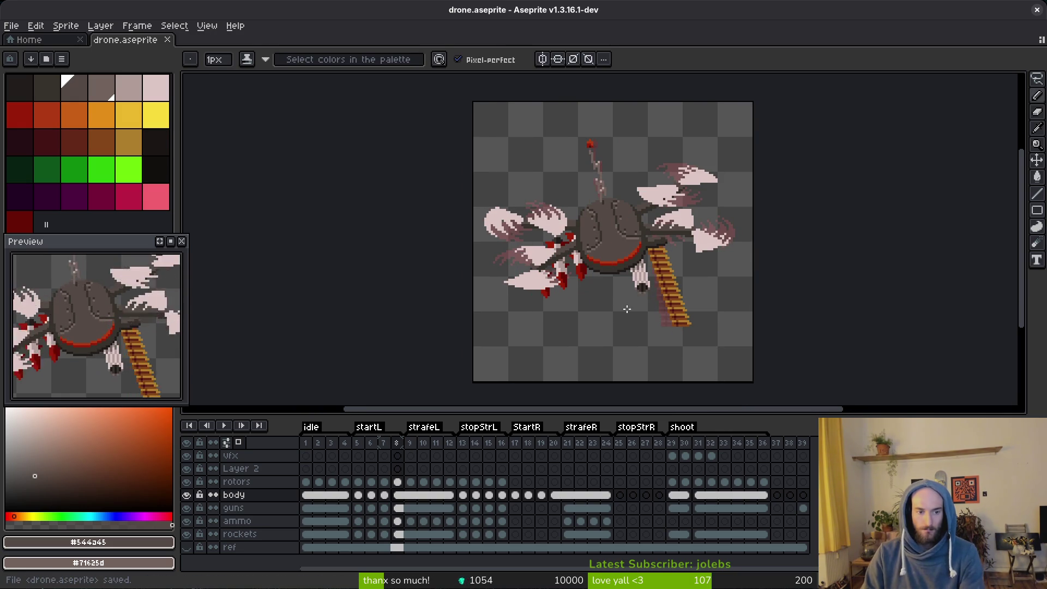
left_click(306, 481)
left_click(371, 481)
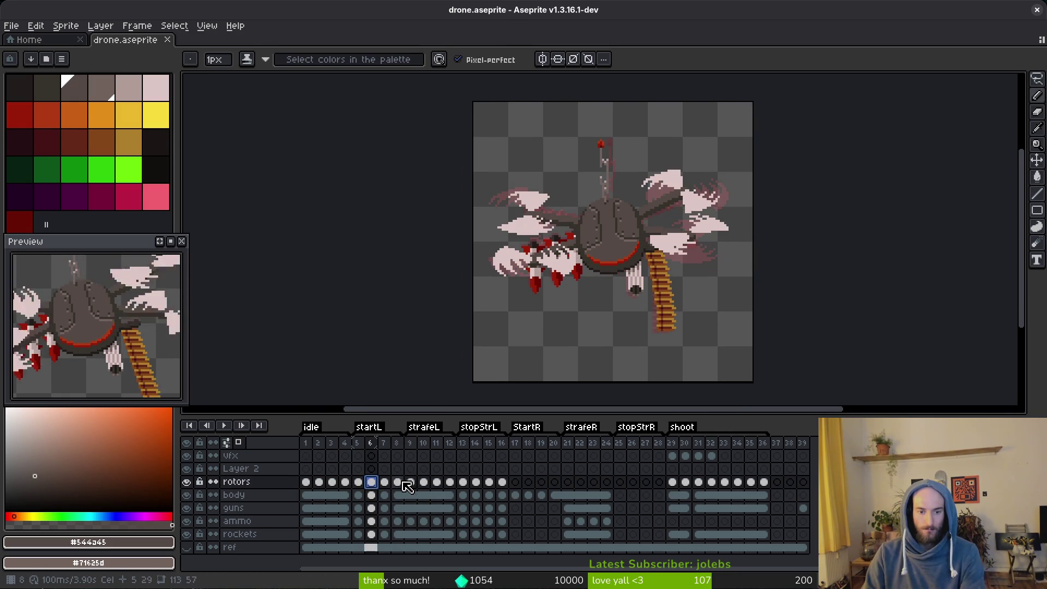
left_click(411, 482)
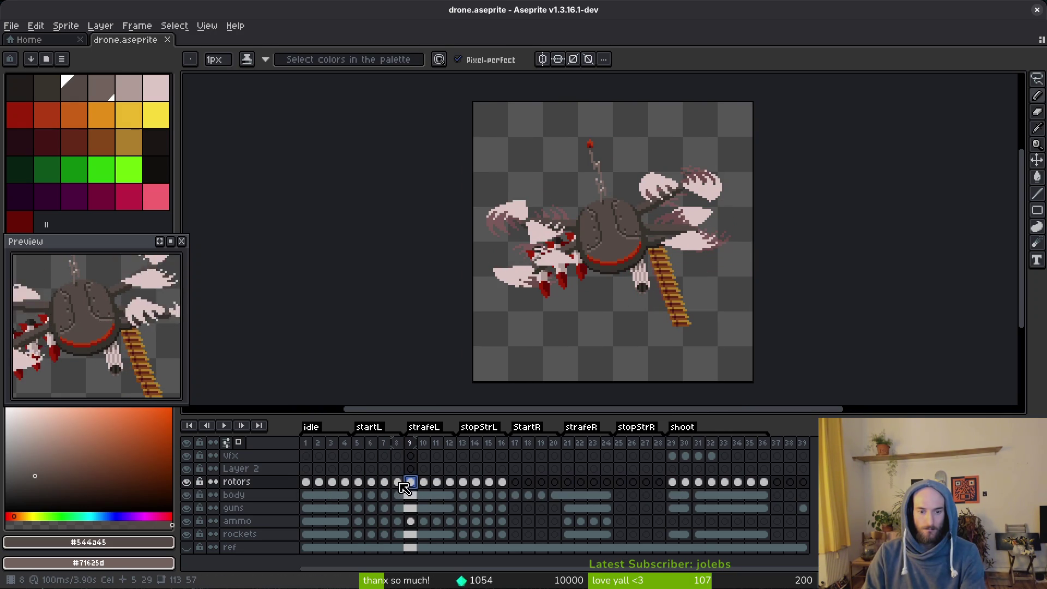
left_click(398, 481)
left_click(415, 483)
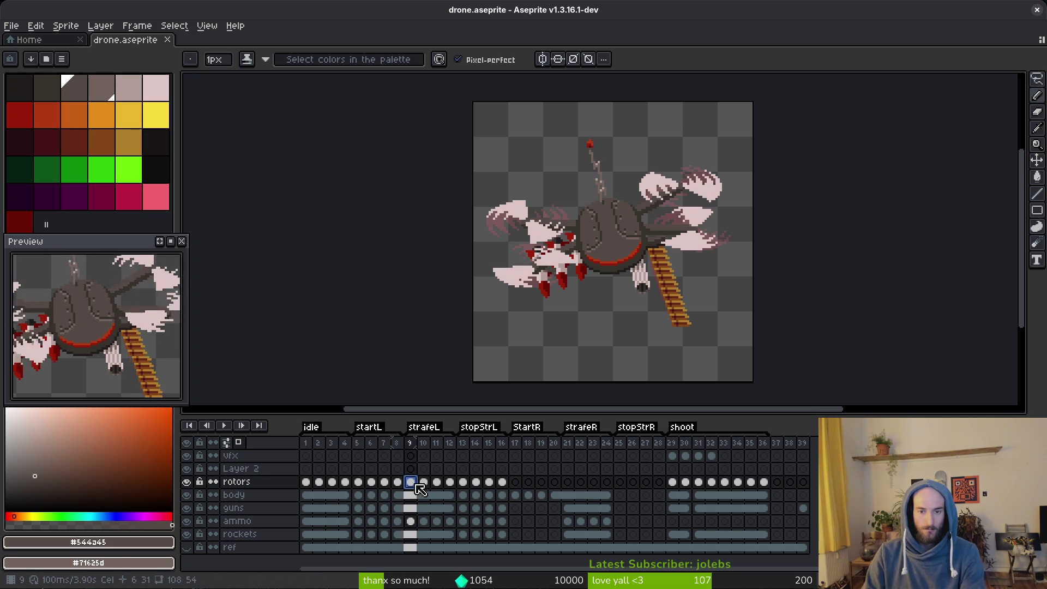
left_click(463, 483)
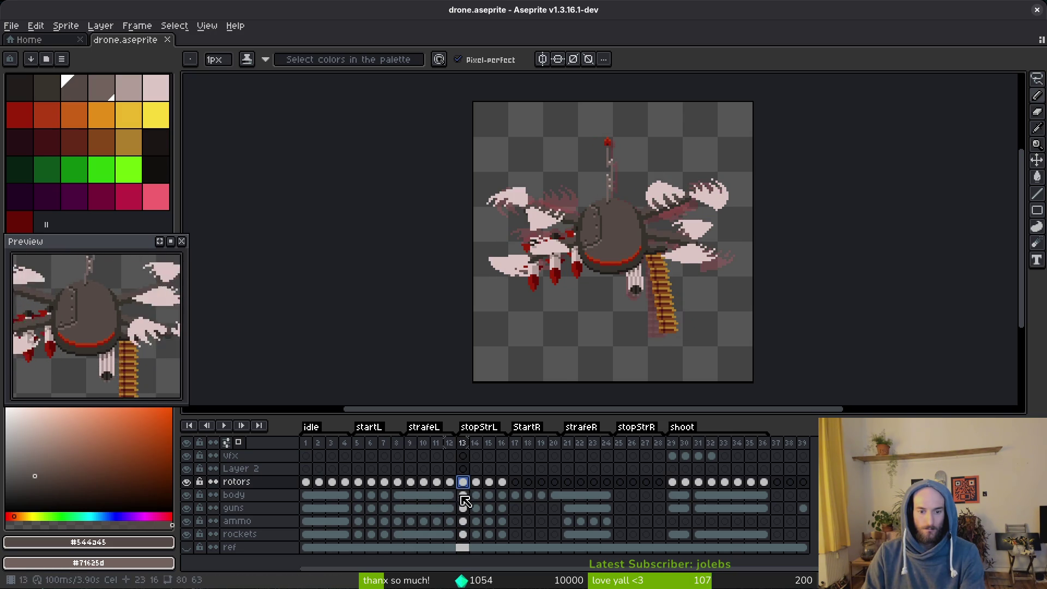
left_click(450, 494)
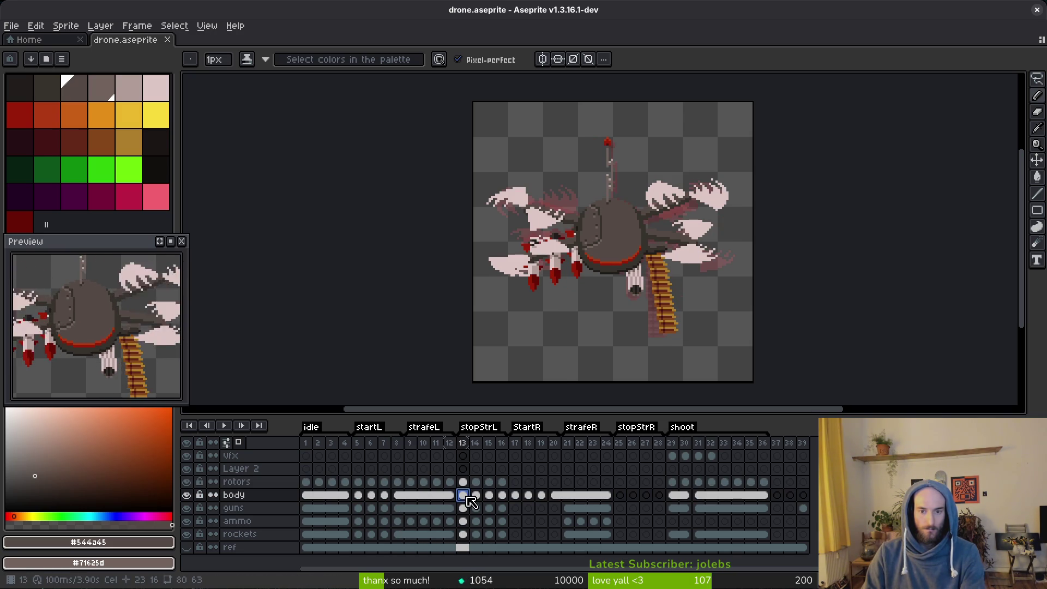
left_click(384, 494)
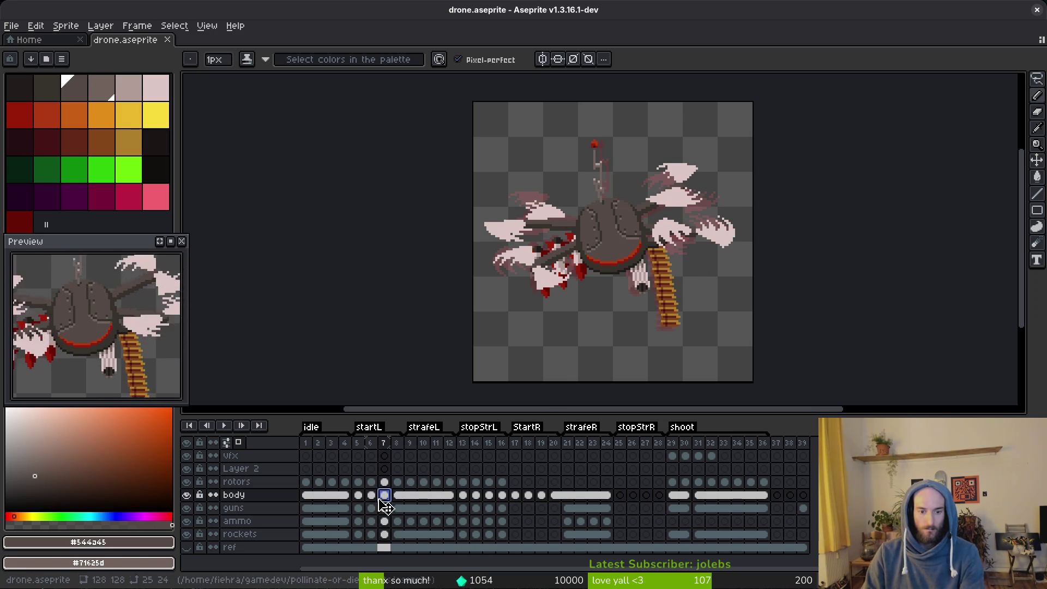
left_click(372, 495)
left_click(464, 498)
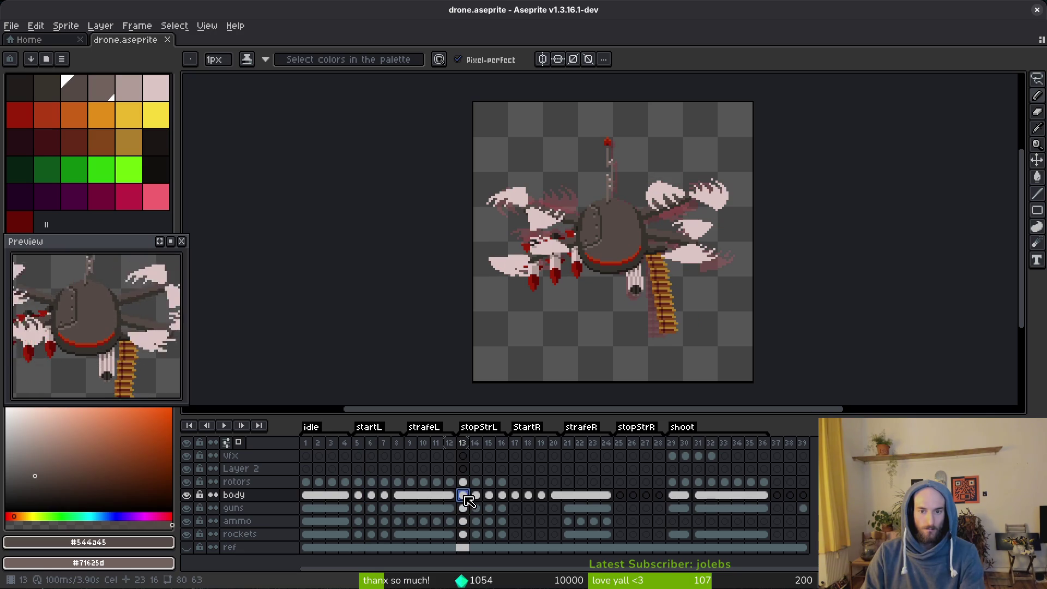
left_click(359, 495)
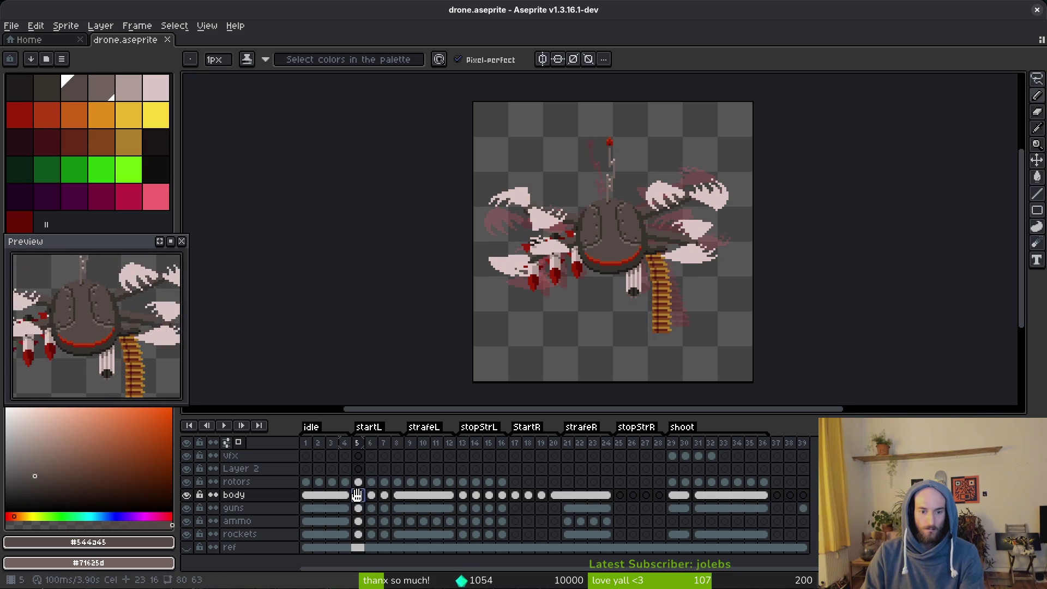
left_click(462, 495)
left_click(358, 495)
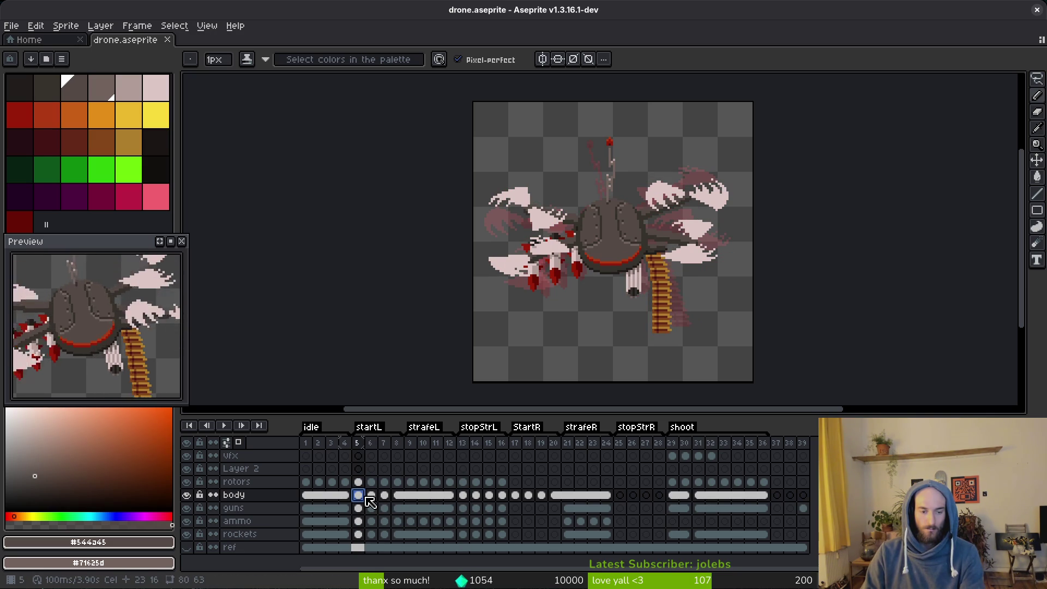
scroll(533, 204, "up", 3)
key("m")
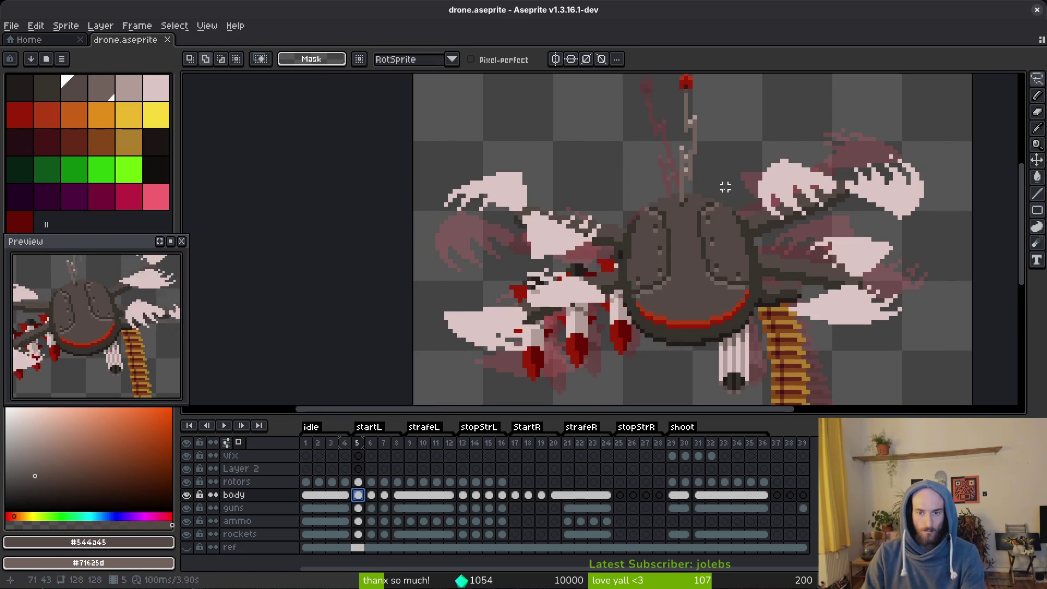
Commit the body transform, compare frames 13 and 14, and go to frame 16.
mouse_move(724, 187)
left_mouse_down()
mouse_move(649, 197)
mouse_move(744, 321)
mouse_move(725, 188)
left_mouse_up()
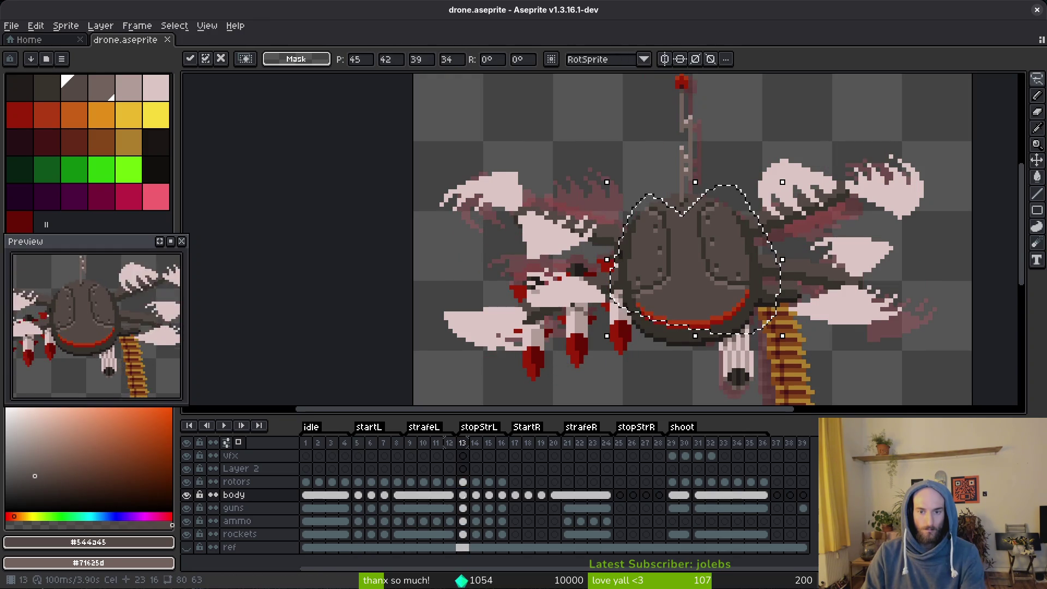
left_click(476, 494)
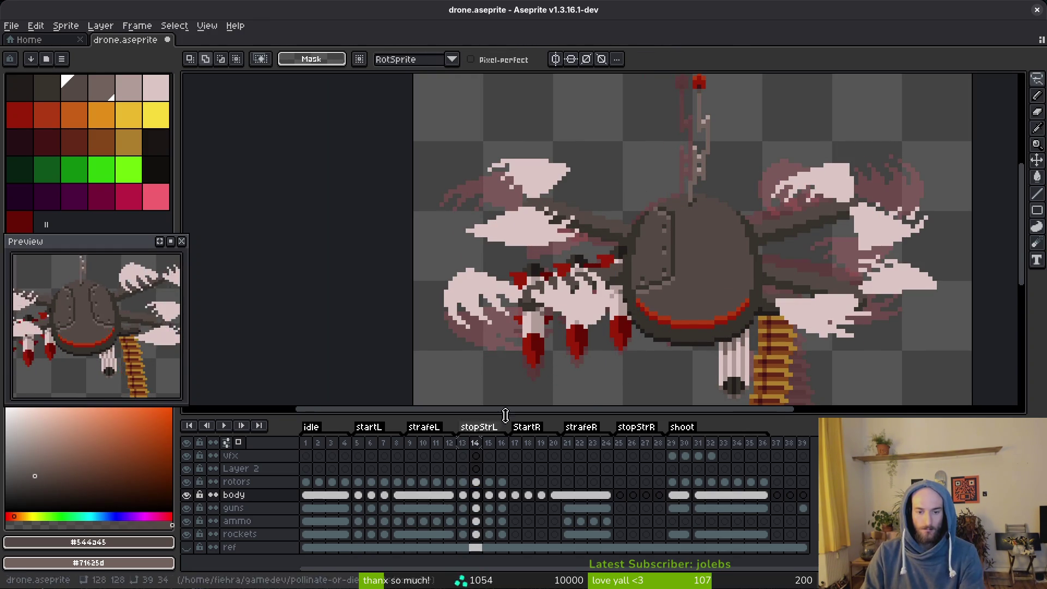
key("Left")
key("Left")
key("Right")
key("Right")
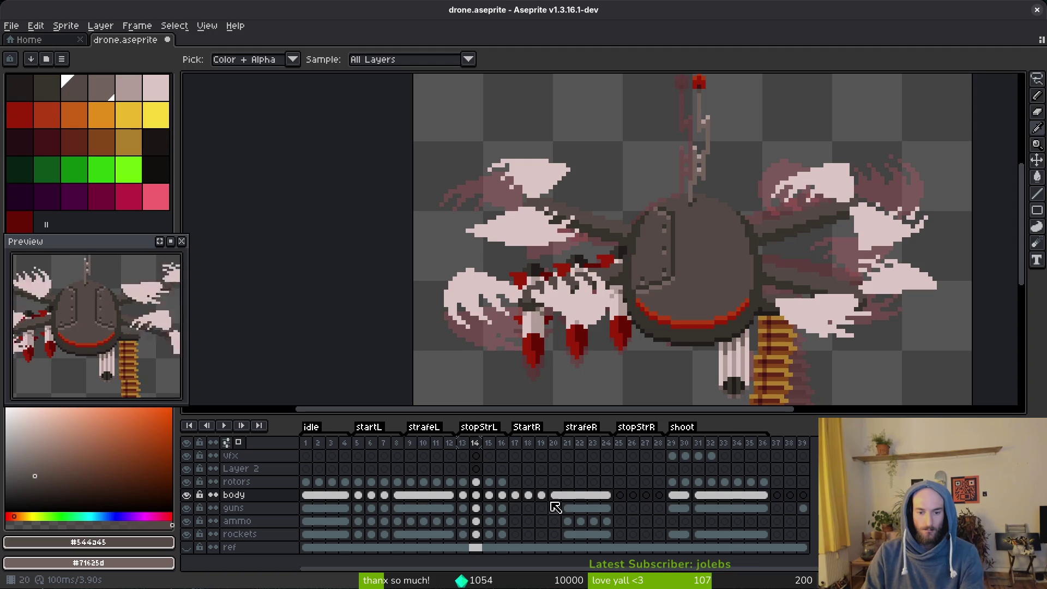
left_click(500, 500)
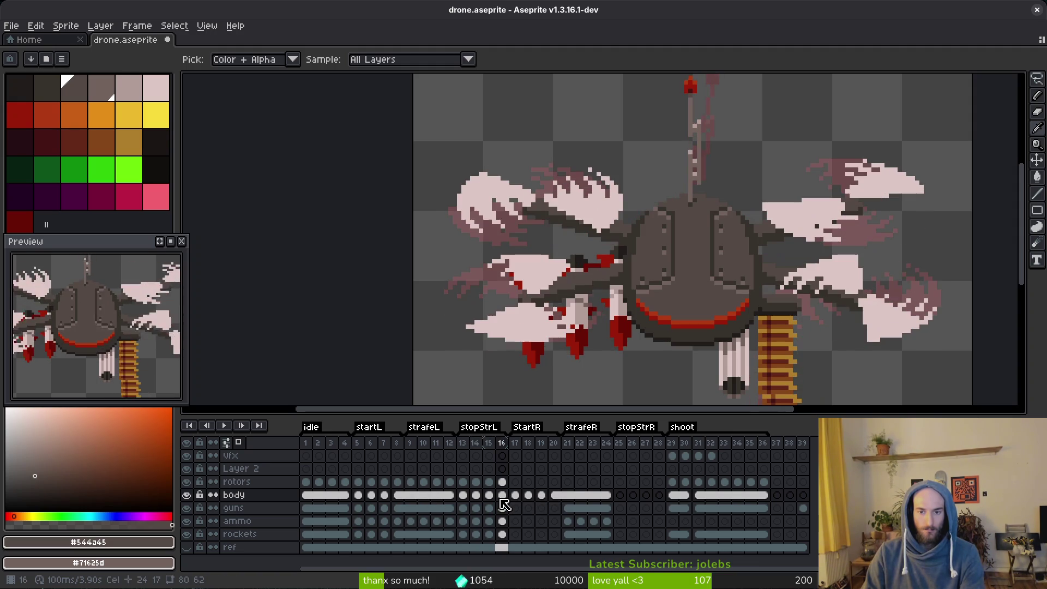
Lasso the drone body on frame 16, check it against frame 14, deselect, and save.
key("q")
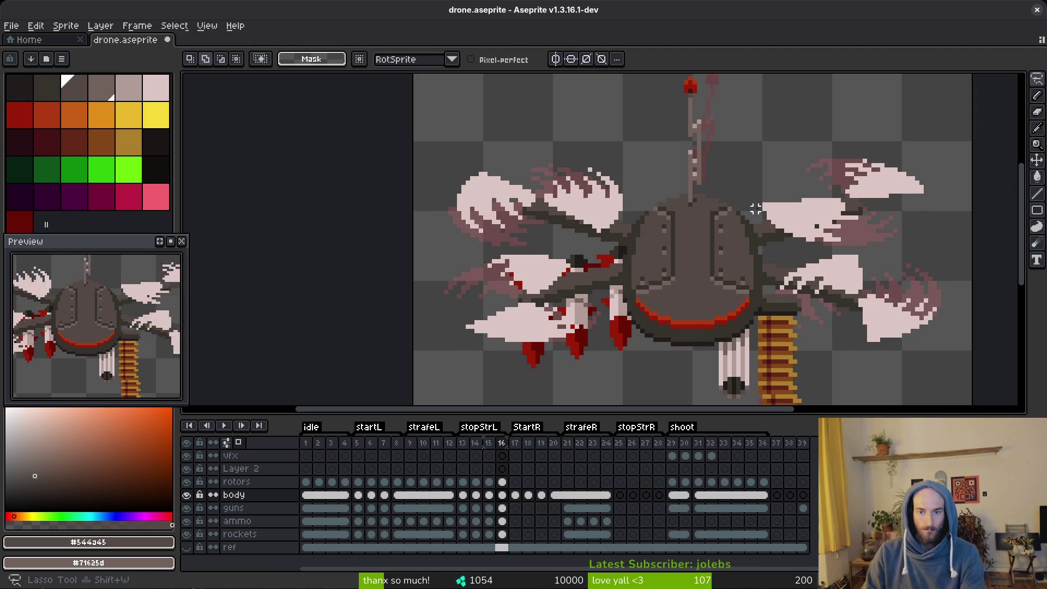
mouse_move(757, 211)
left_mouse_down()
mouse_move(699, 221)
mouse_move(581, 286)
mouse_move(784, 236)
left_mouse_up()
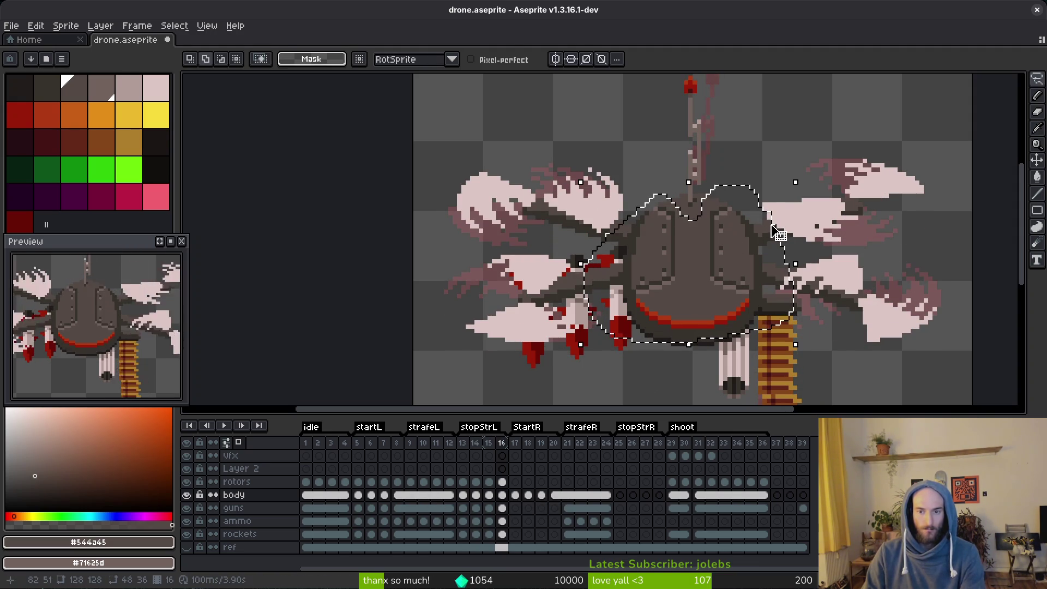
key("comma")
key("comma")
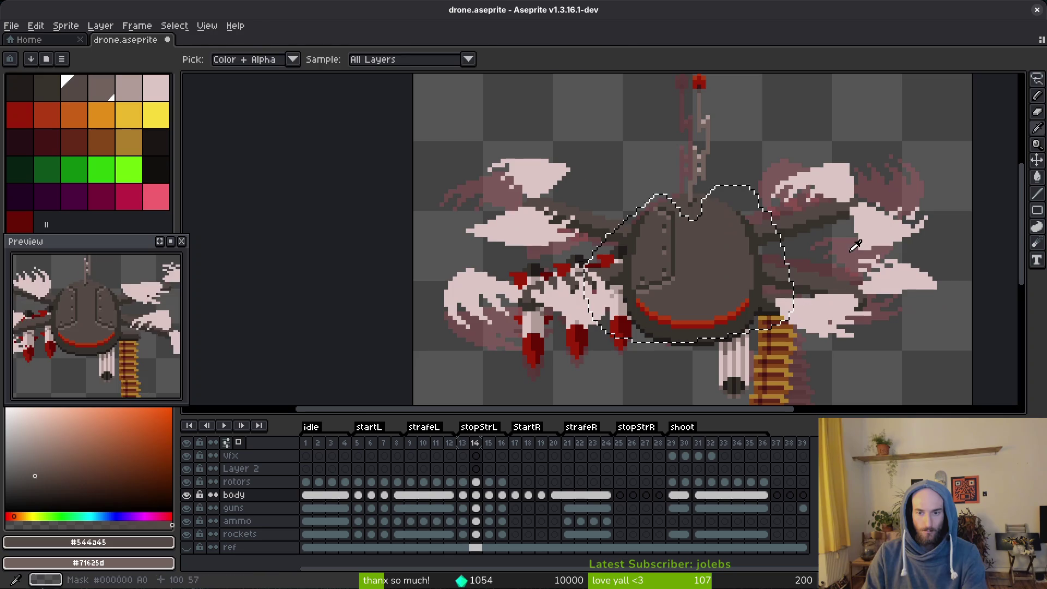
key("ctrl+d")
key("ctrl+s")
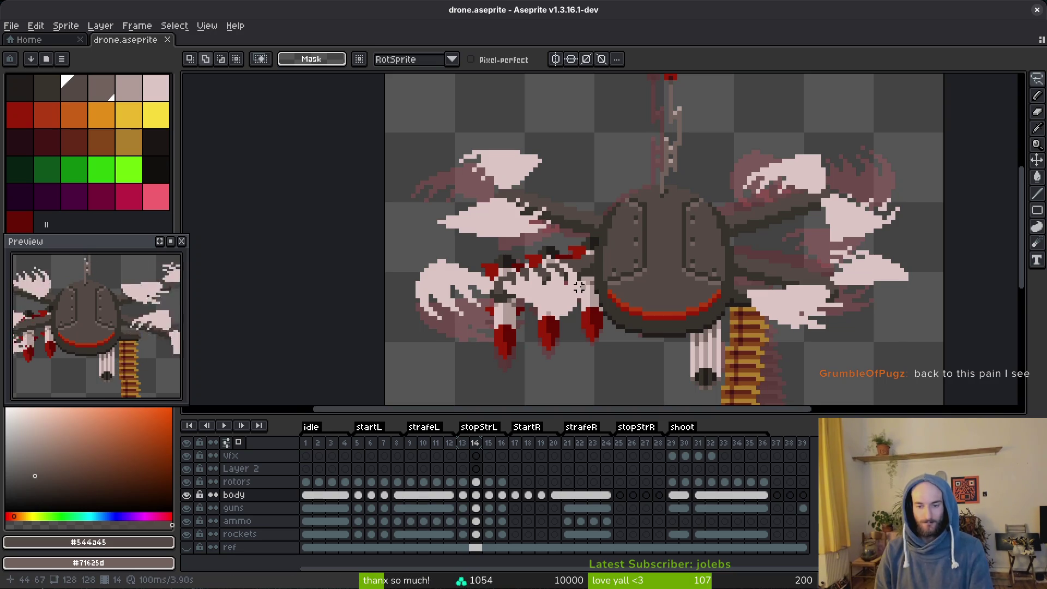
Enlarge the drawing area and play the animation from frame 2.
left_click_drag(620, 414, 619, 425)
left_click_drag(663, 266, 533, 209)
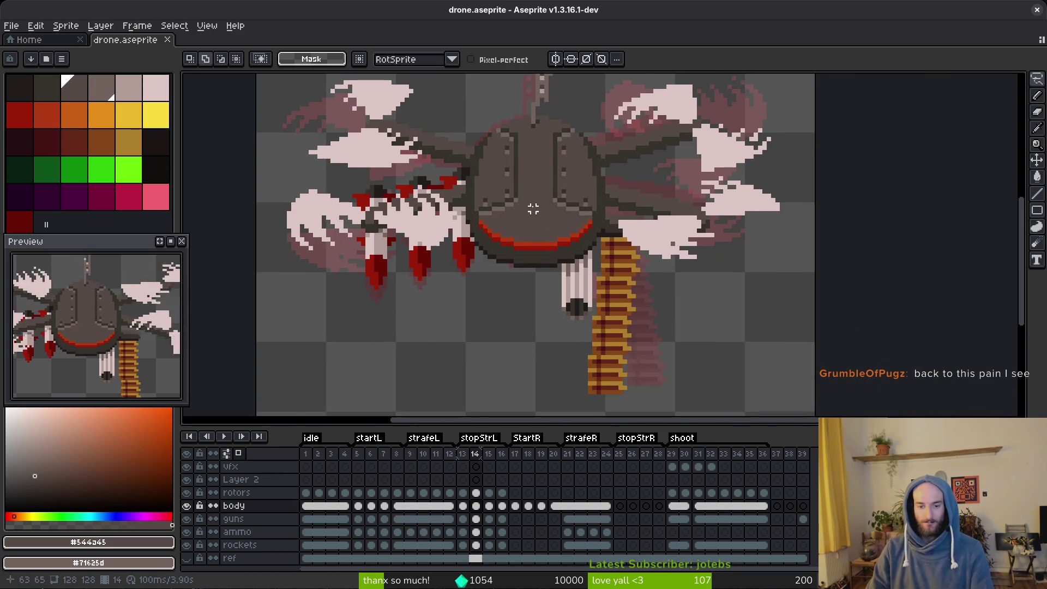
scroll(533, 209, "down", 1)
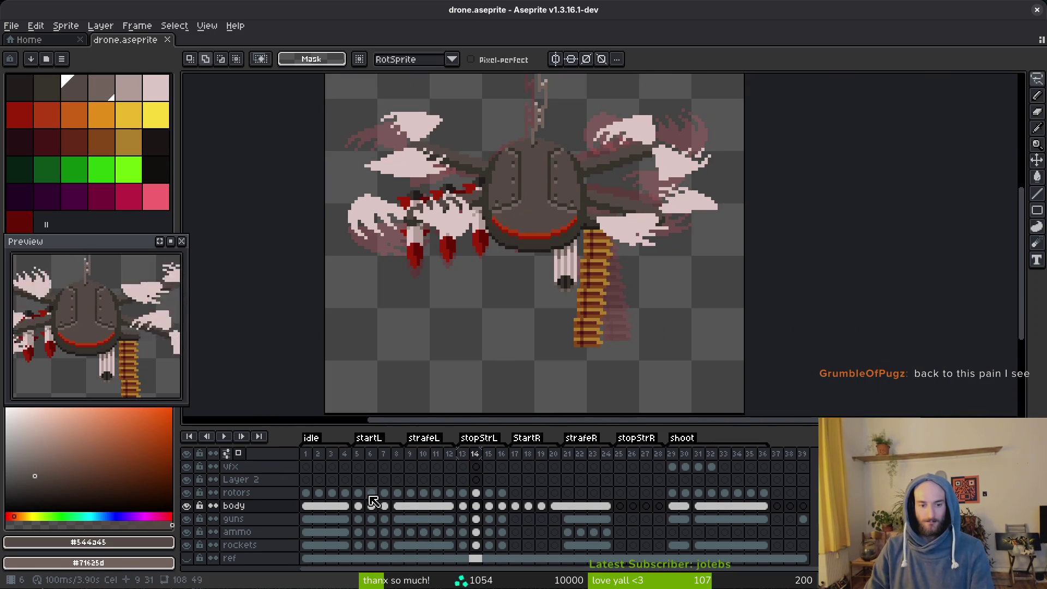
left_click(319, 507)
scroll(579, 277, "down", 4)
key("i")
key("Return")
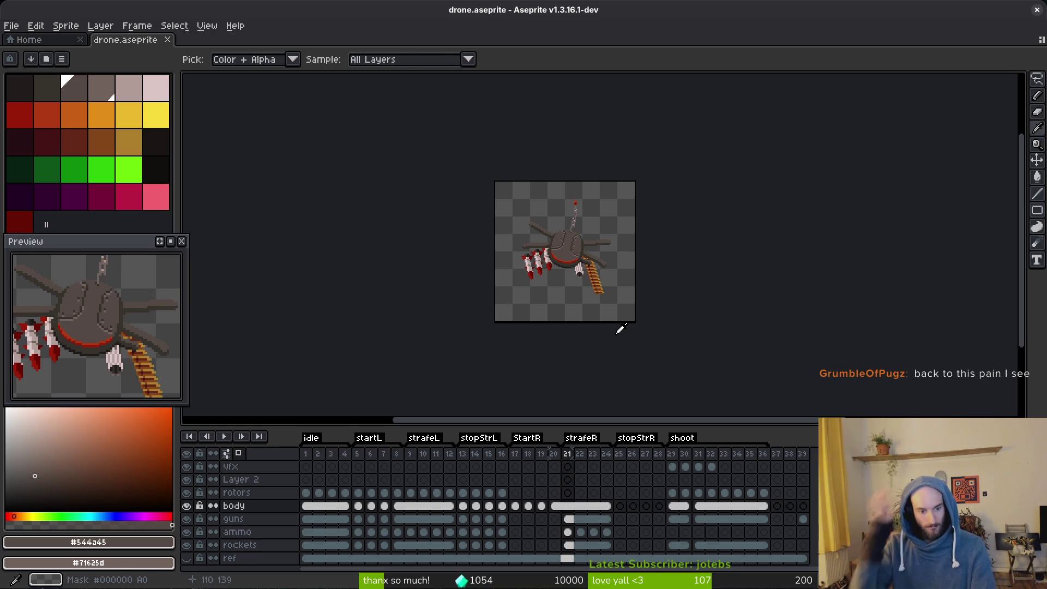
Play the animation and stop it at frame 17.
key("m")
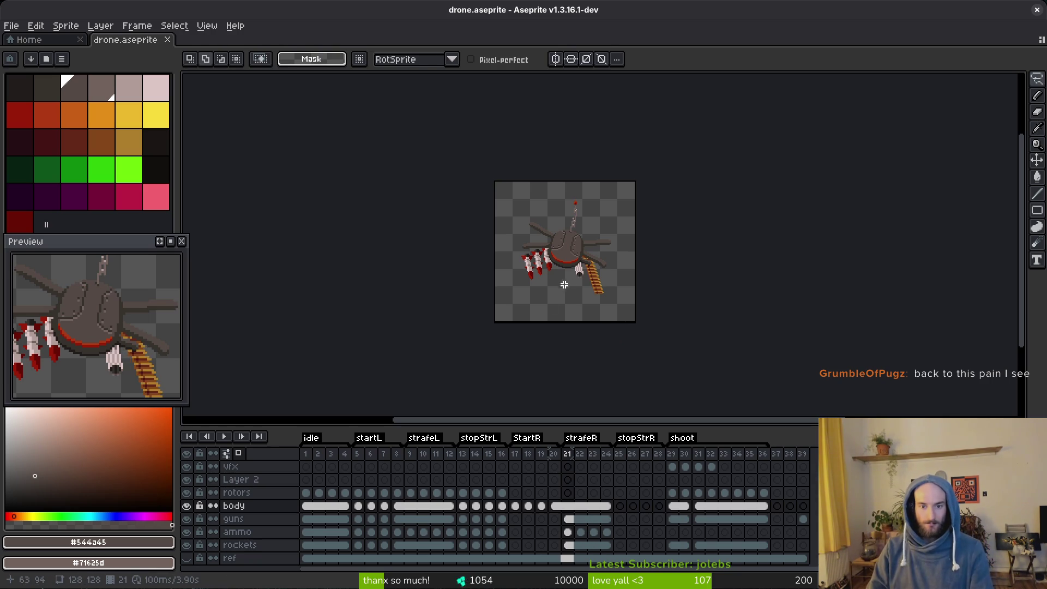
scroll(546, 311, "up", 2)
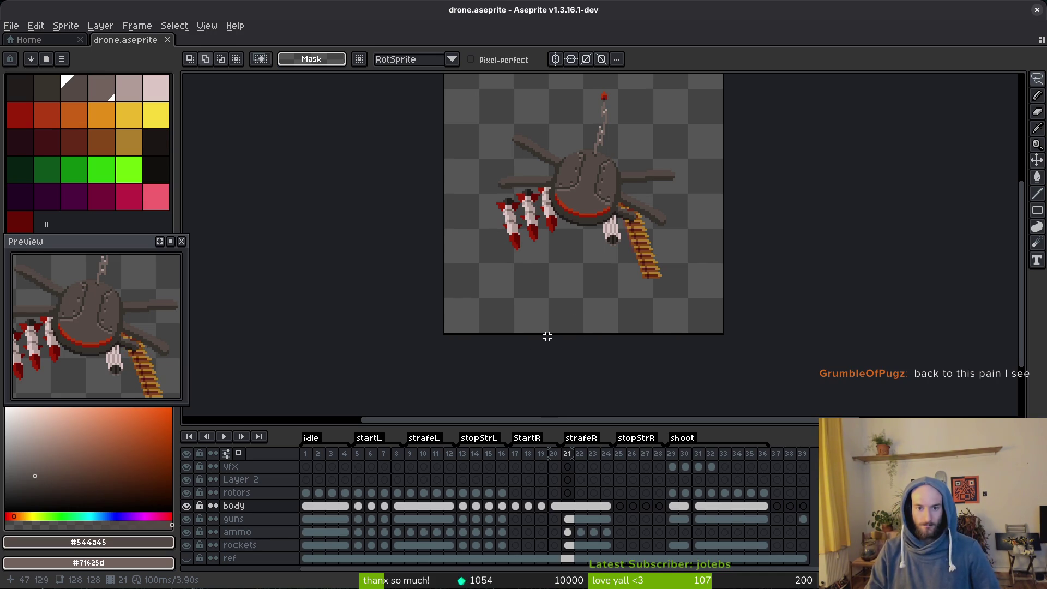
key("i")
key("Return")
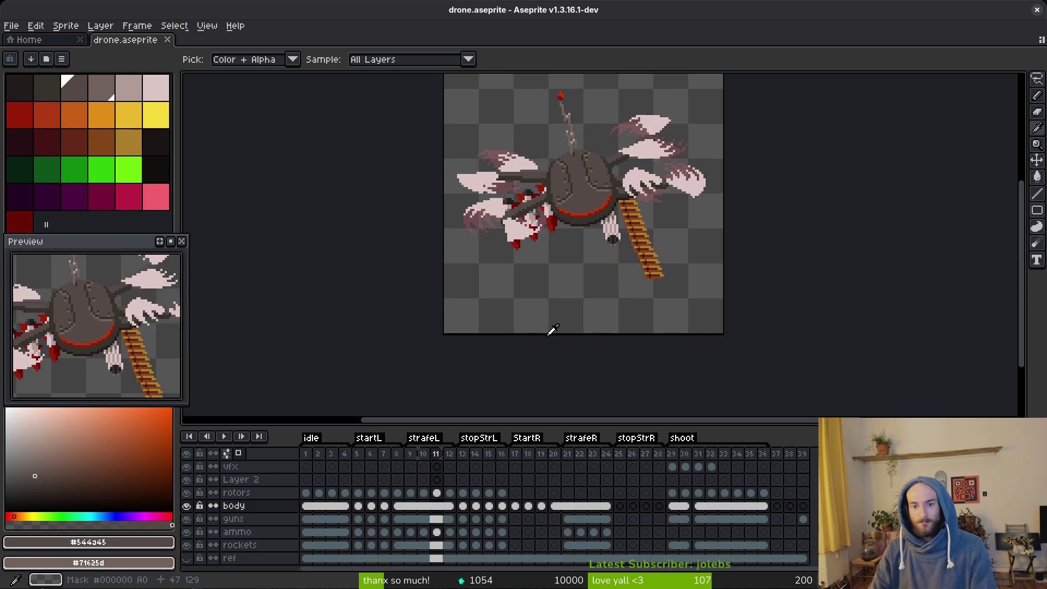
key("m")
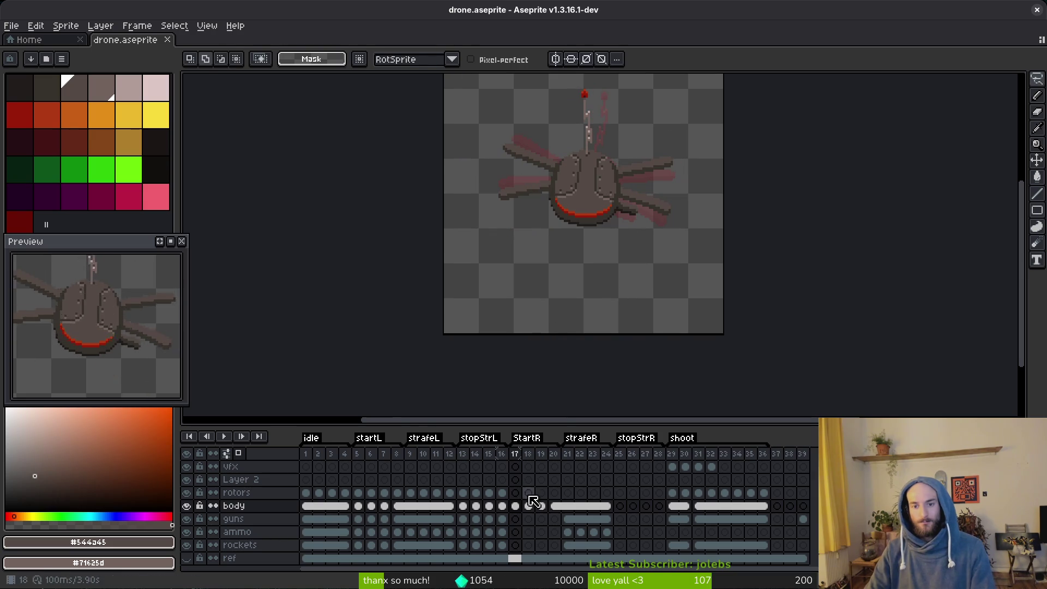
Pan onto the drone body and step to frame 21.
key("i")
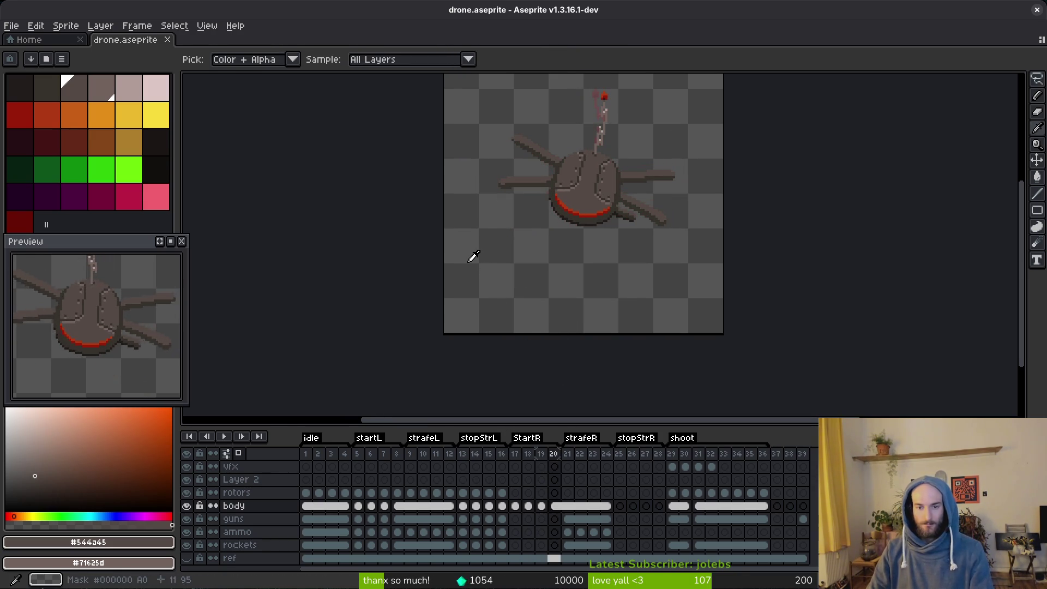
key("m")
scroll(610, 215, "up", 4)
left_click_drag(611, 215, 609, 254)
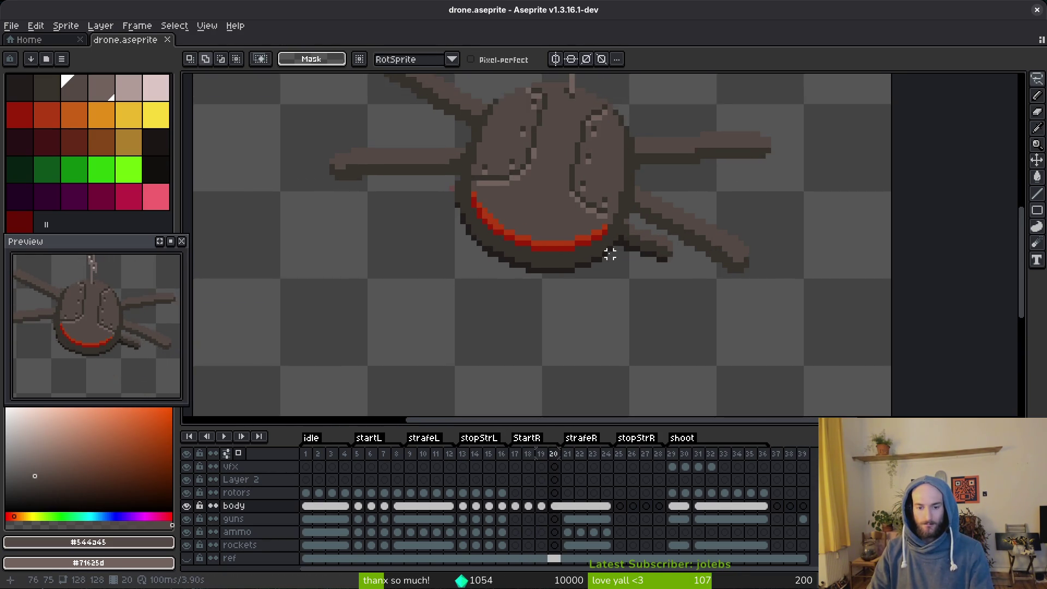
scroll(612, 276, "down", 1)
key("Right")
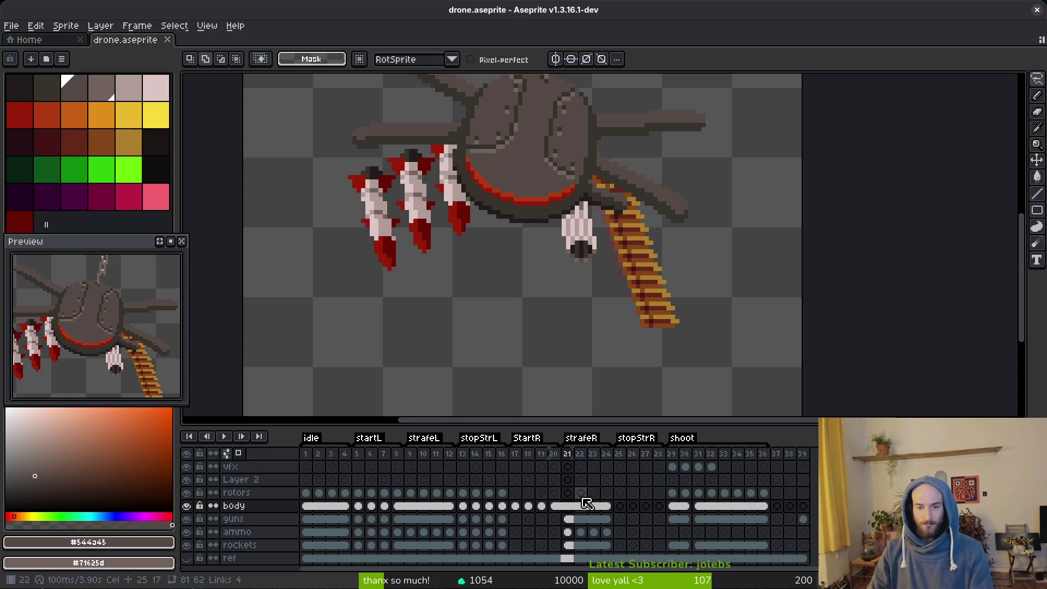
key("alt")
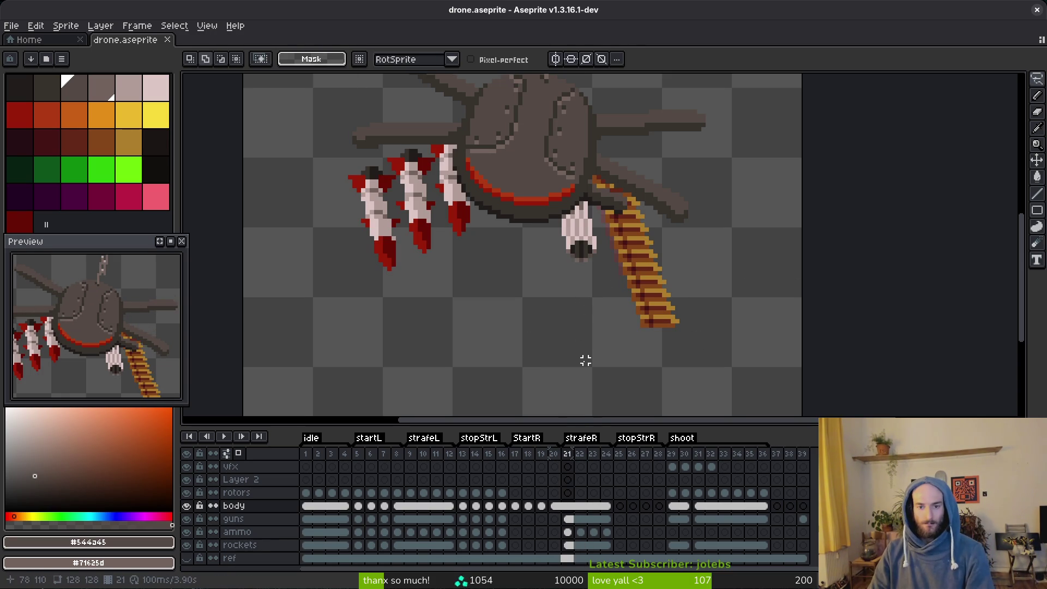
scroll(589, 347, "down", 2)
scroll(568, 292, "up", 2)
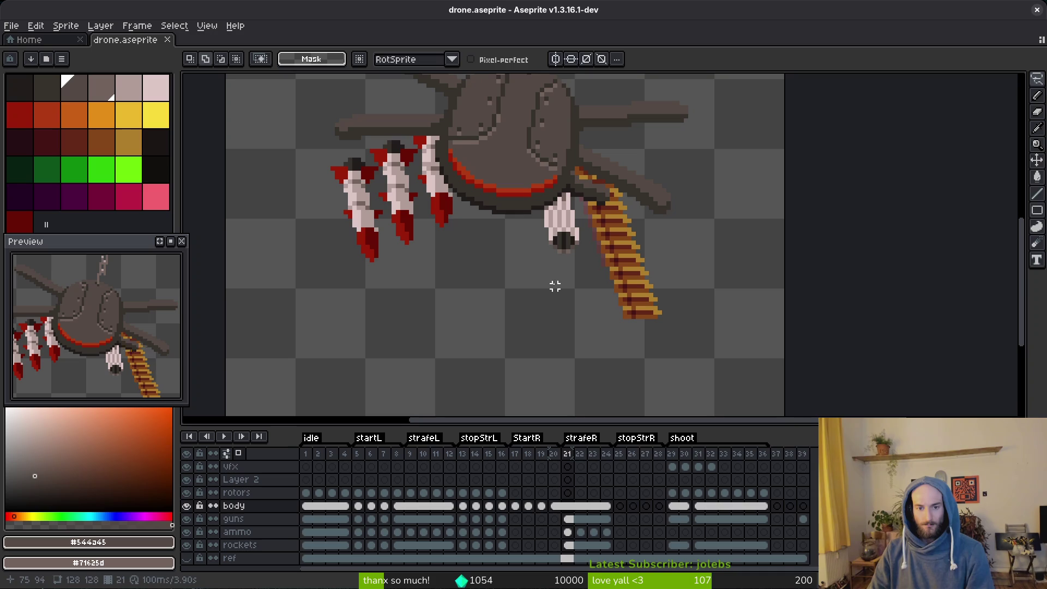
Clear the guns, ammo and rockets cels in strafeR and save the file.
left_click_drag(571, 523, 606, 546)
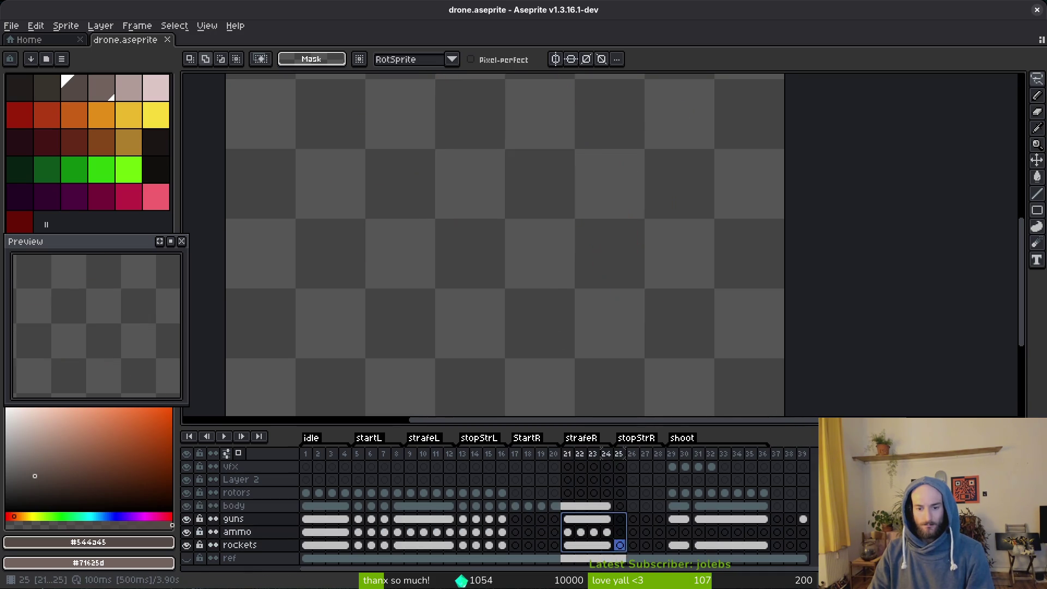
key("Delete")
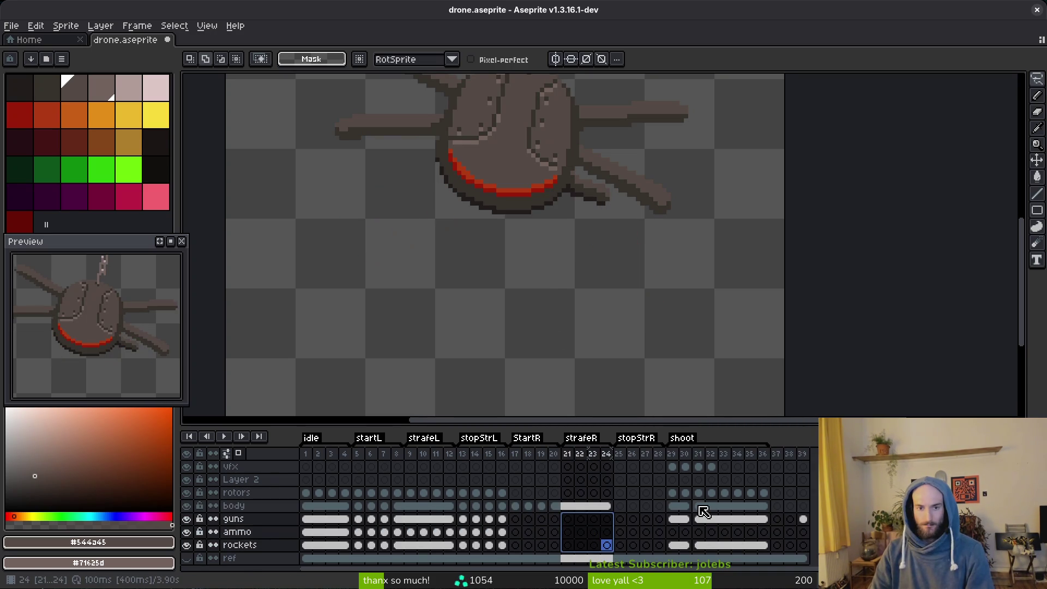
key("ctrl+s")
Flip between frames 16 and 17 to compare their guns.
left_click(516, 506)
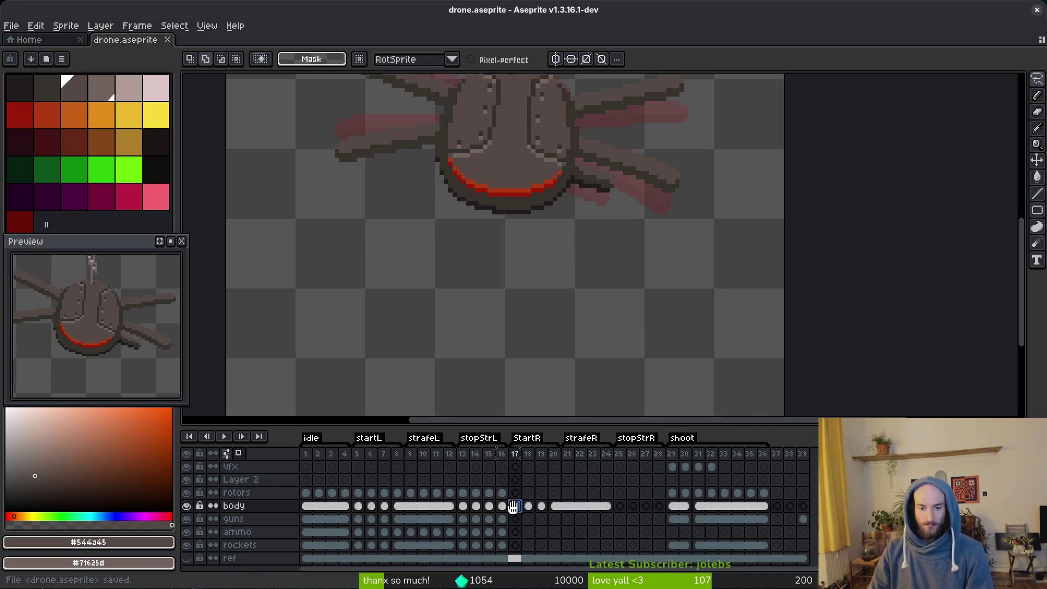
scroll(591, 250, "down", 1)
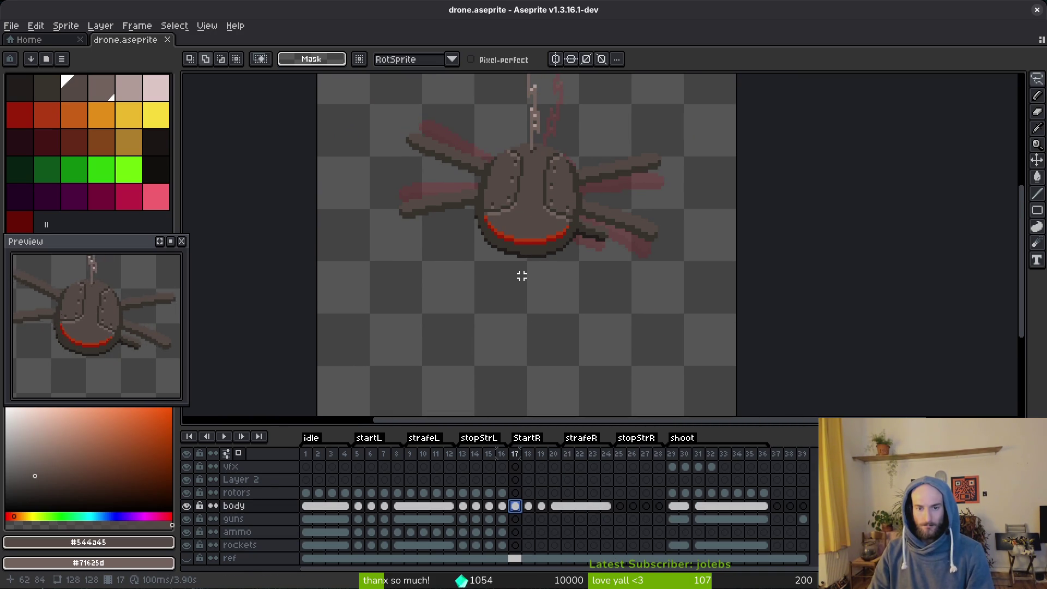
key("Left")
key("i")
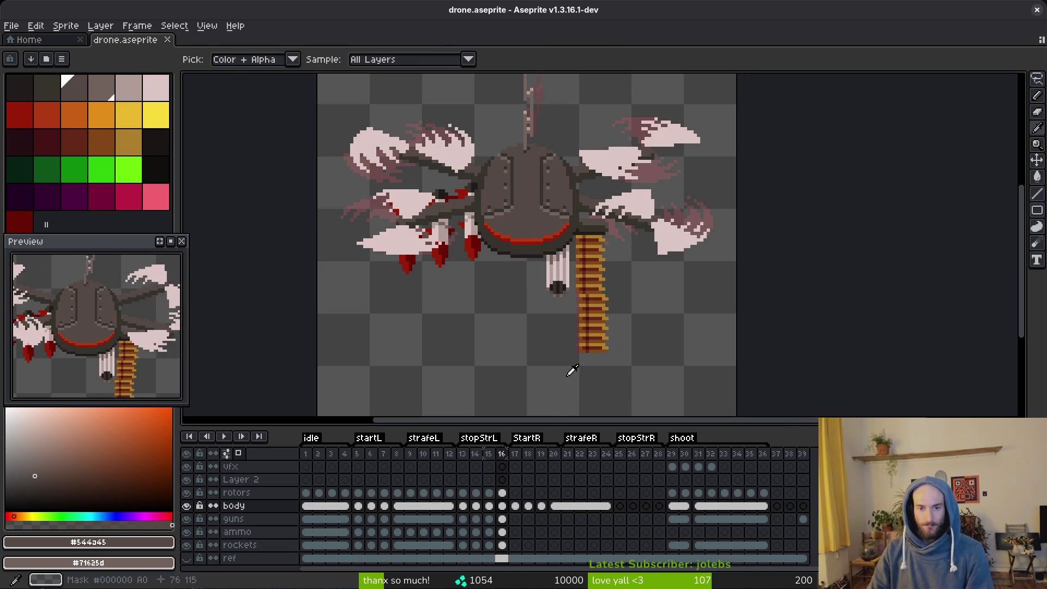
key("Right")
key("Left")
key("Right")
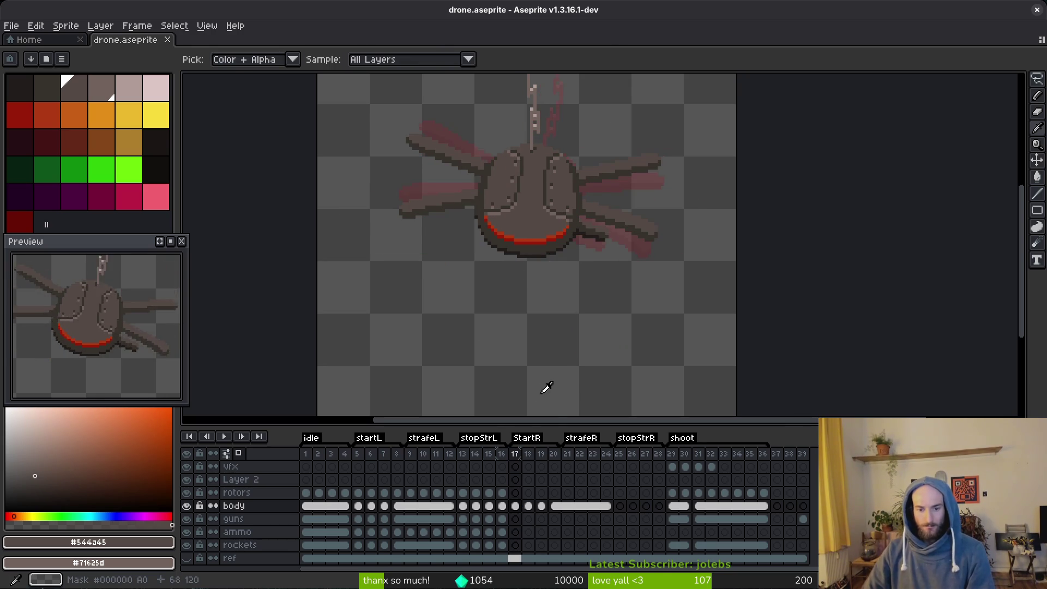
key("Left")
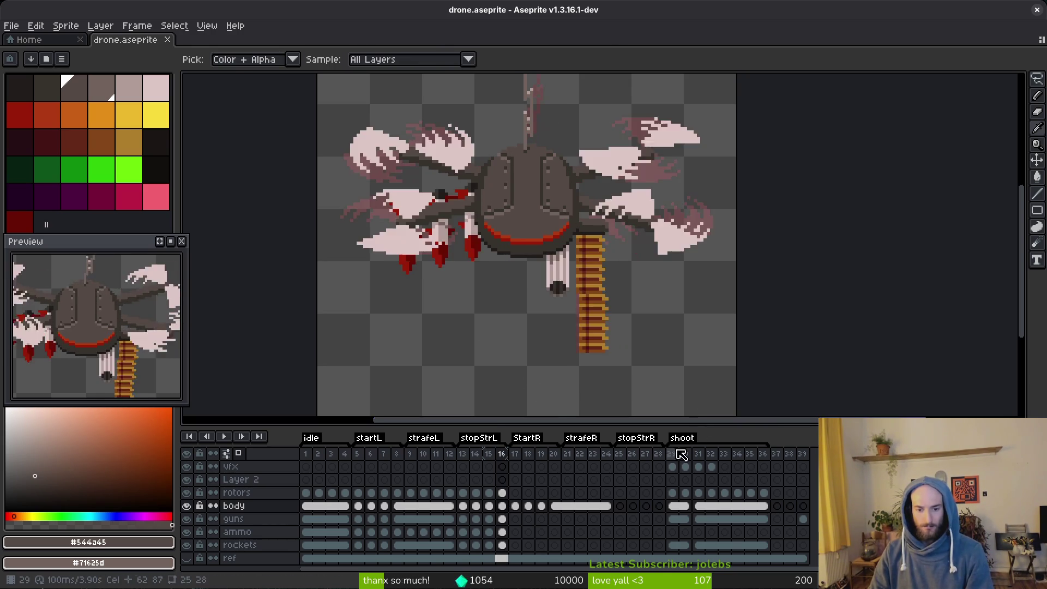
key("Right")
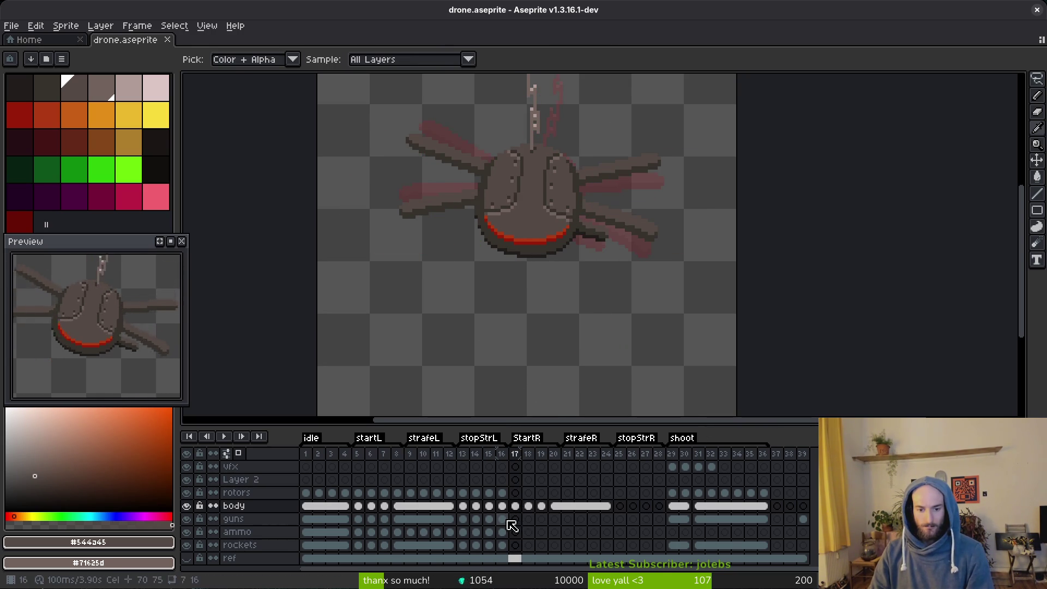
Select frame 16's guns cel and sample the gun's light and dark colours.
left_click(502, 518)
scroll(557, 277, "up", 2)
left_click(549, 246, "alt")
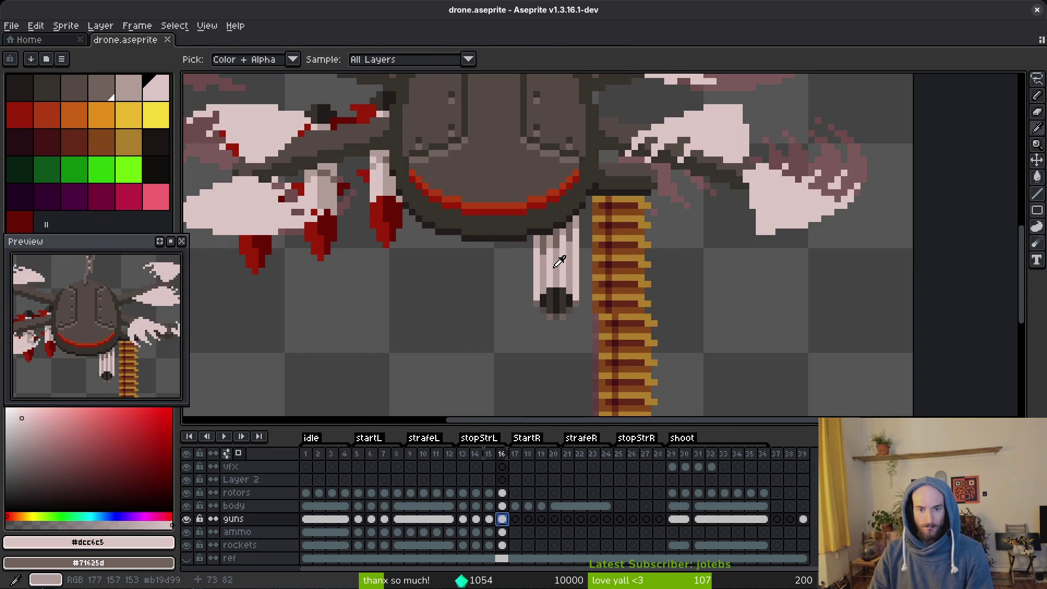
right_click(549, 246)
scroll(549, 245, "up", 1)
left_click(532, 227, "alt")
right_click(543, 227, "alt")
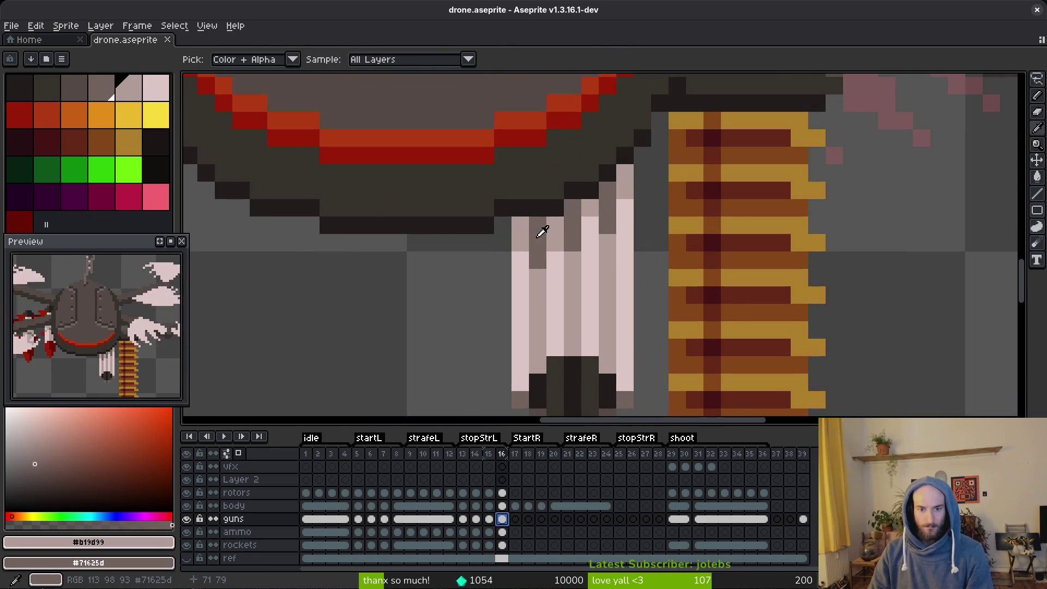
Paste the frame 16 gun into frame 17's empty guns cel.
key("Right")
scroll(610, 256, "down", 2)
key("Left")
key("Right")
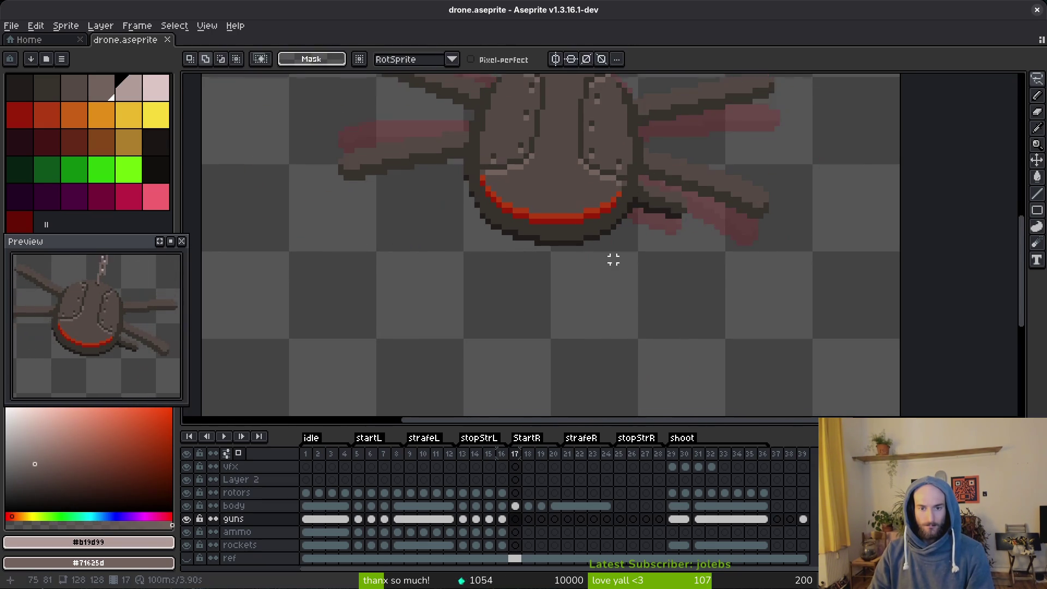
key("Left")
key("alt+f")
key("Escape")
key("Right")
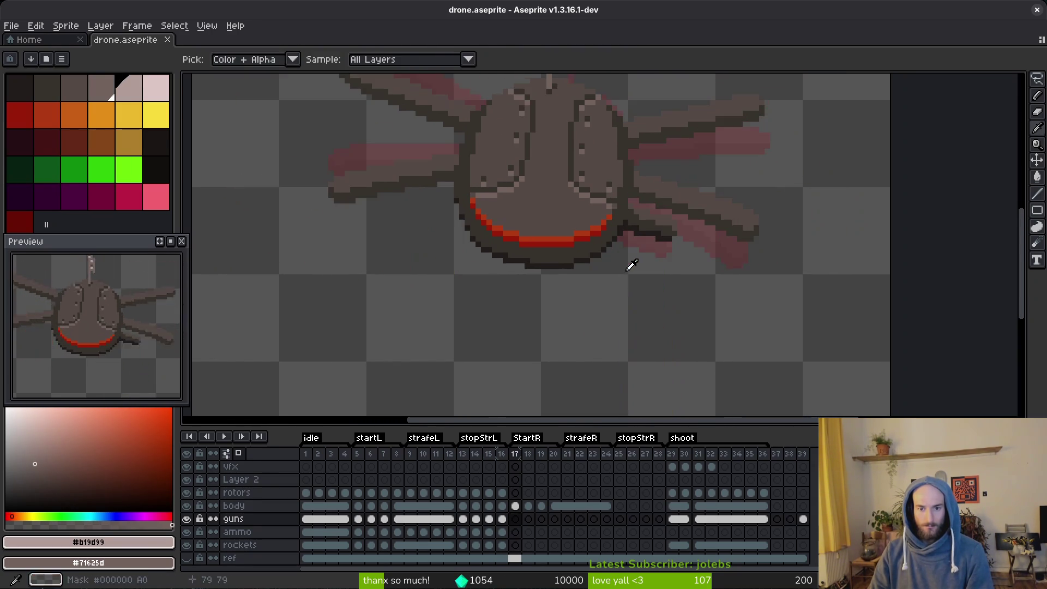
key("Left")
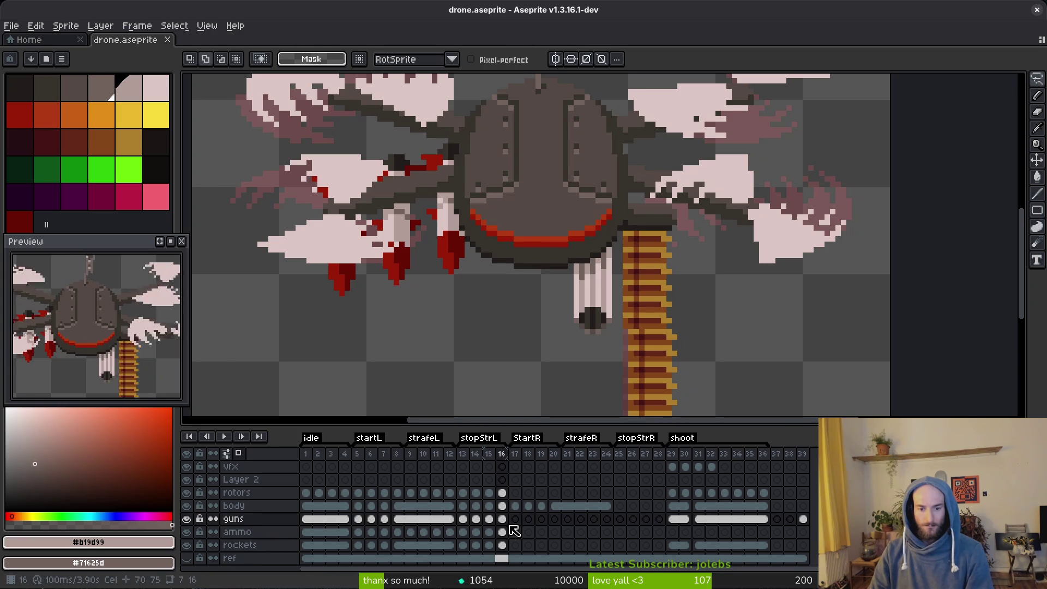
left_click(516, 519)
key("ctrl+v")
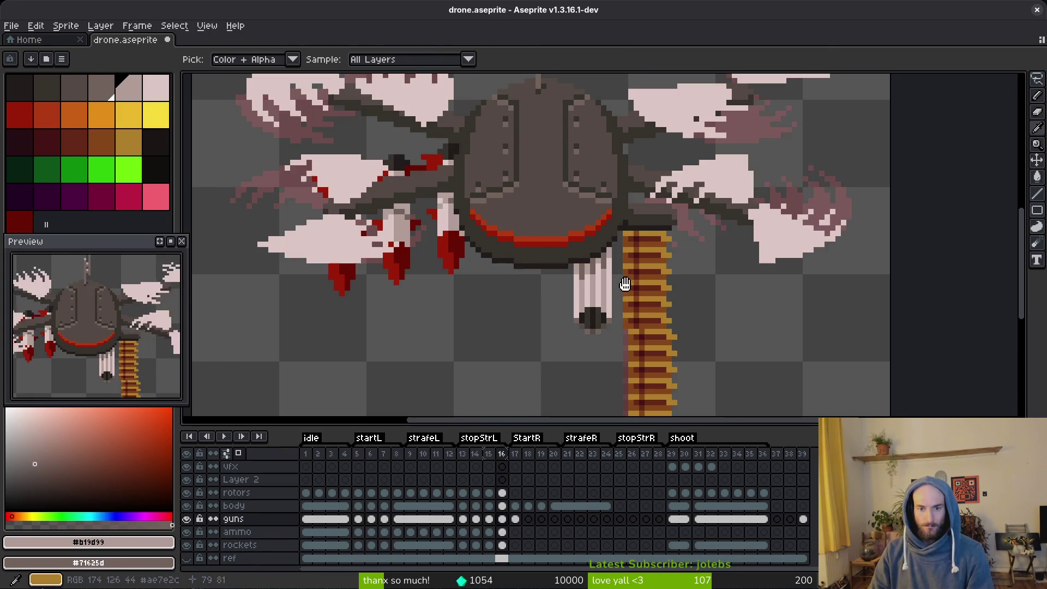
Review earlier frames, then marquee the pasted gun barrel in frame 17.
key("Left")
key("Left")
key("Left")
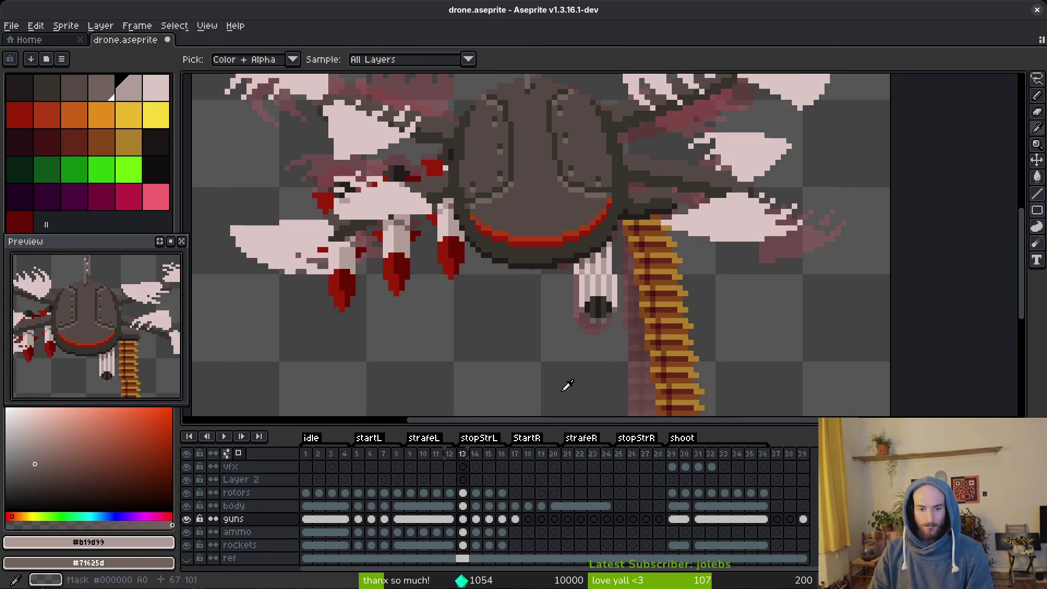
key("i")
key("Left")
key("Left")
key("Left")
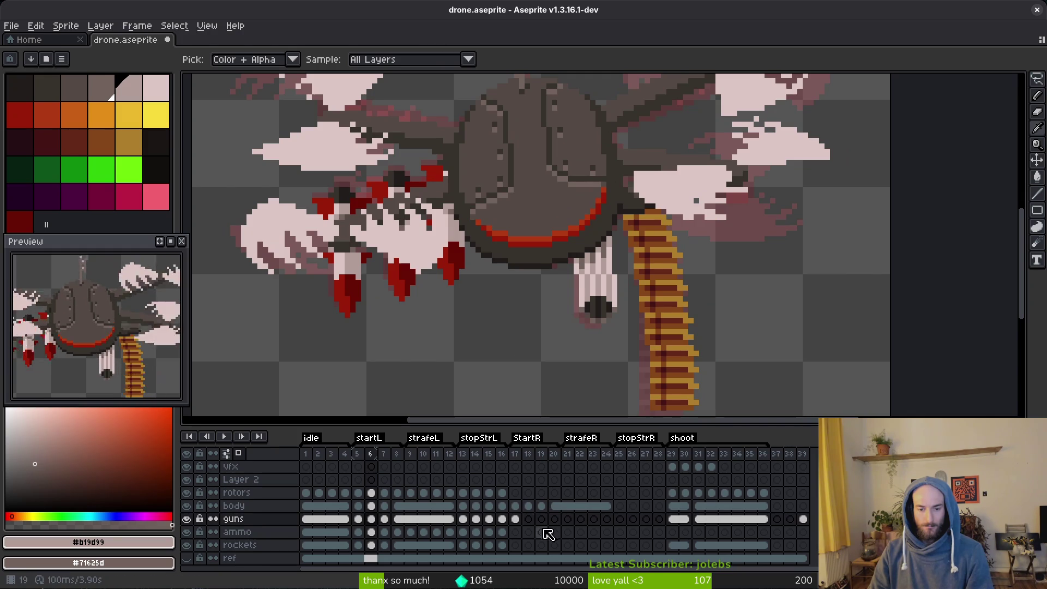
left_click(516, 519)
key("m")
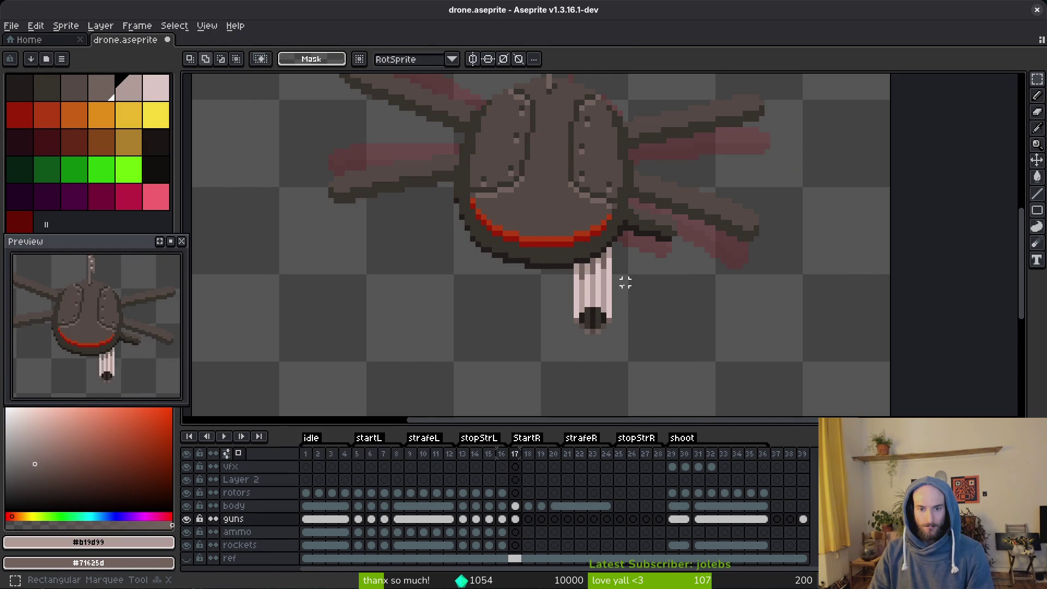
left_click_drag(632, 277, 550, 353)
key("ctrl+d")
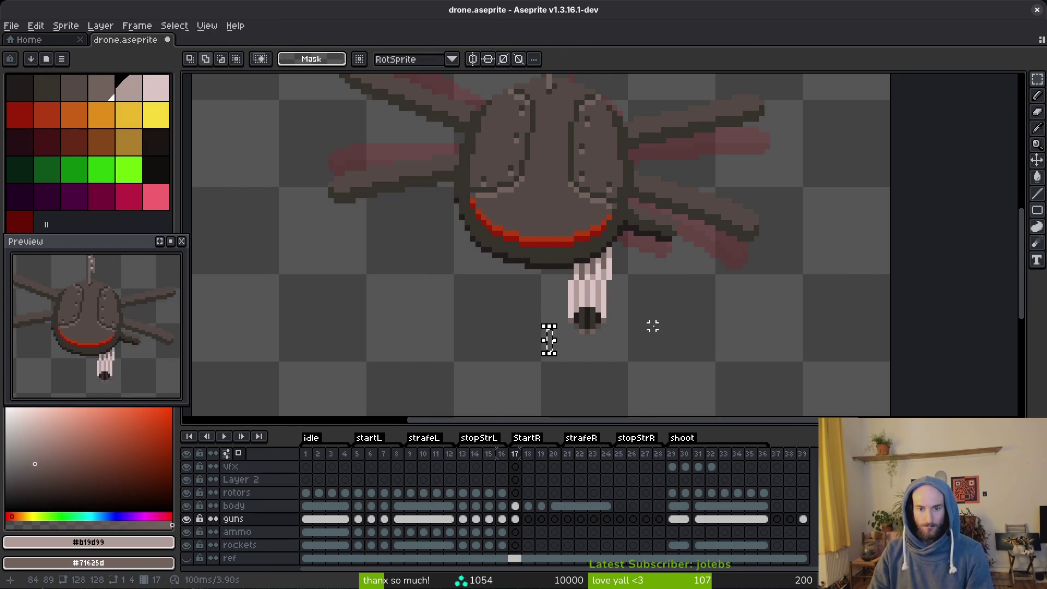
scroll(656, 319, "down", 6)
scroll(676, 323, "up", 4)
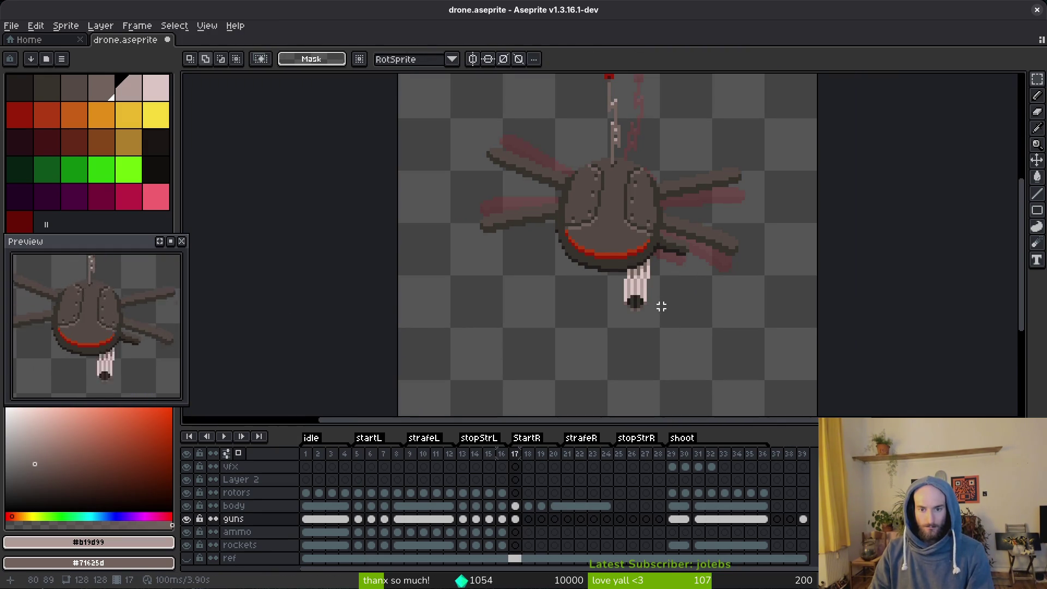
Compare against frame 5's gun, play the animation and save drone.aseprite.
left_click(357, 519)
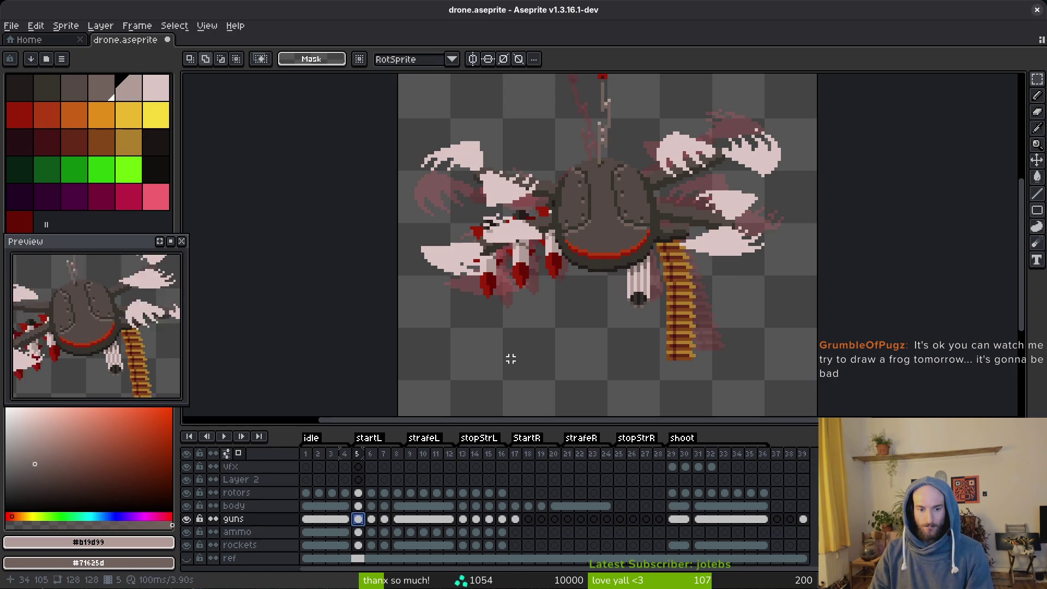
key("ctrl+z")
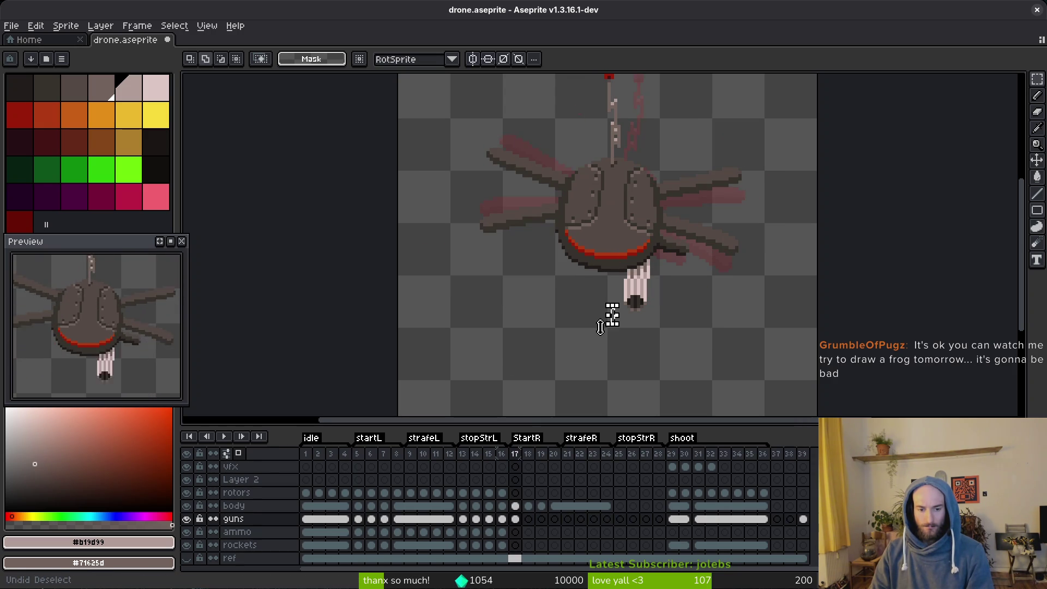
left_click(358, 519)
key("i")
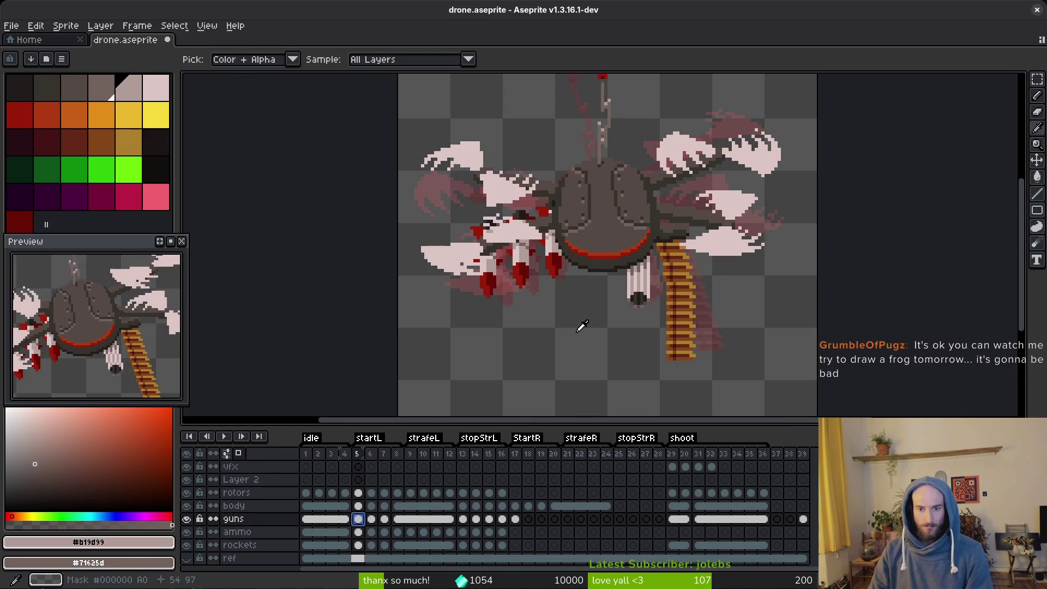
key("Return")
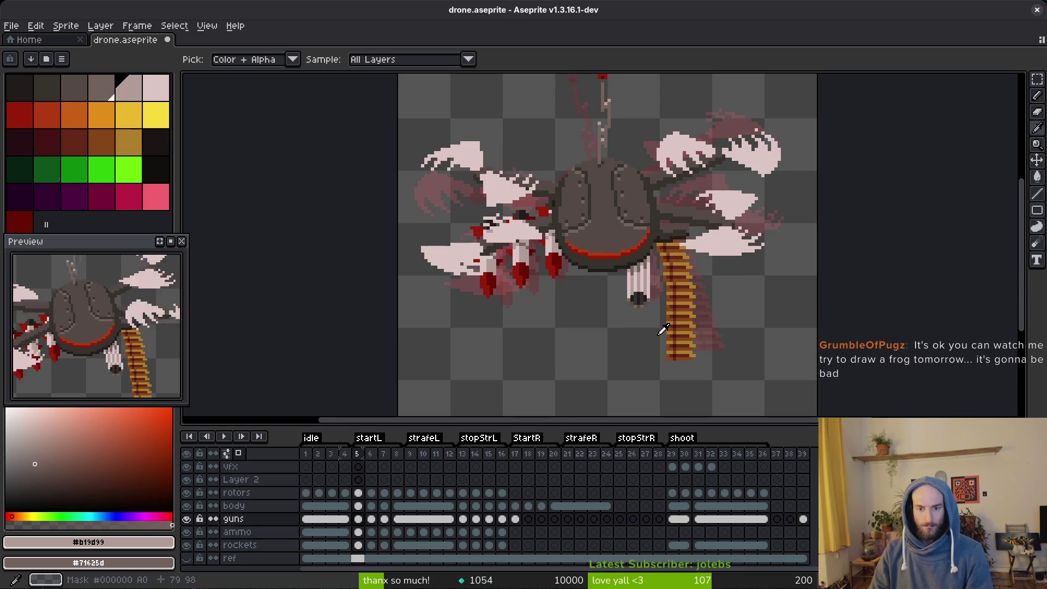
key("ctrl+s")
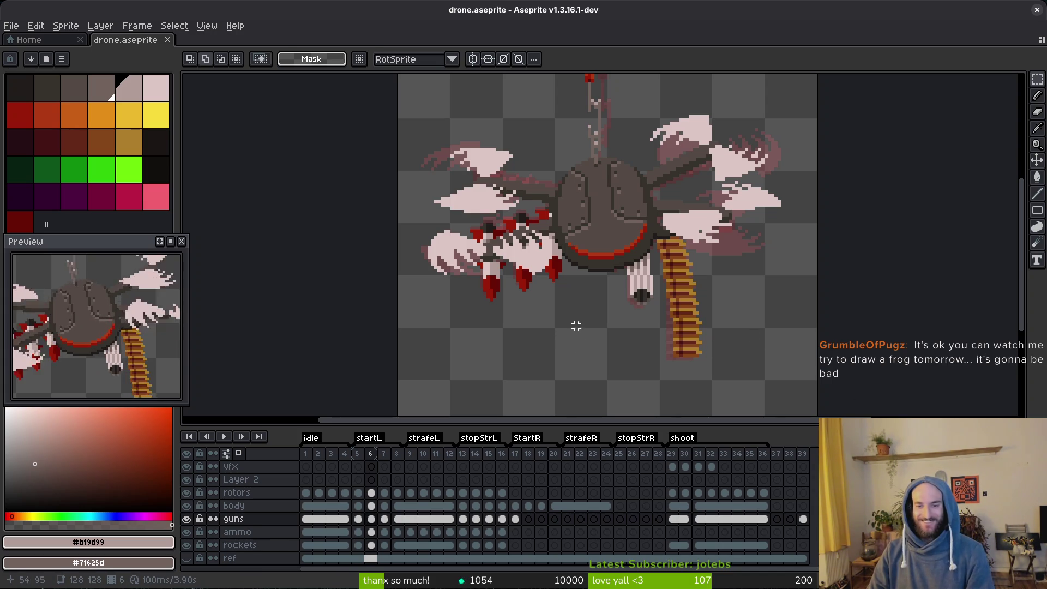
Return to frame 17's guns cel, save again, and select the gun.
left_click(518, 519)
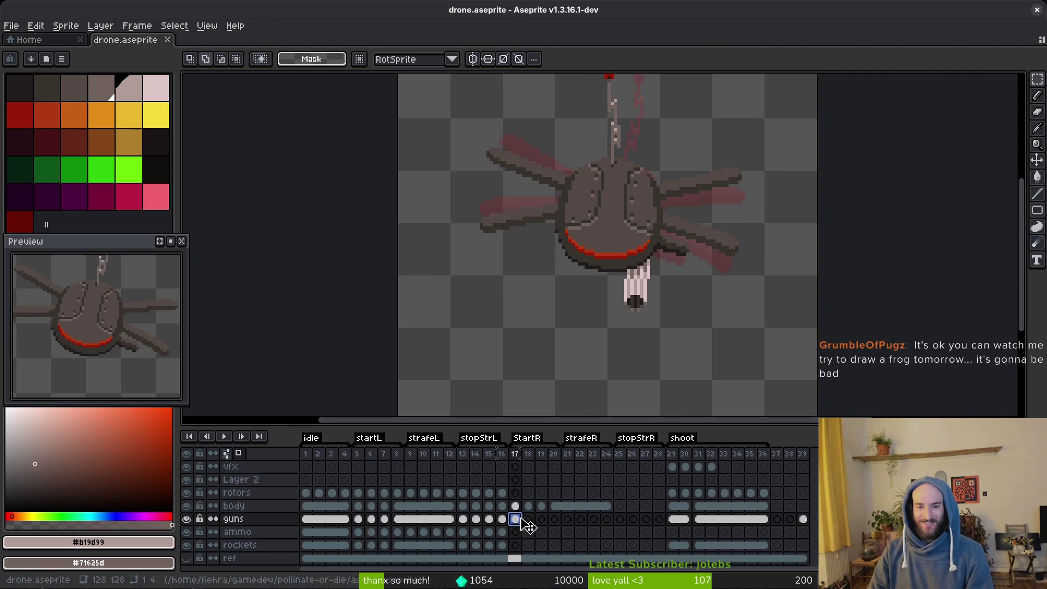
scroll(633, 282, "up", 3)
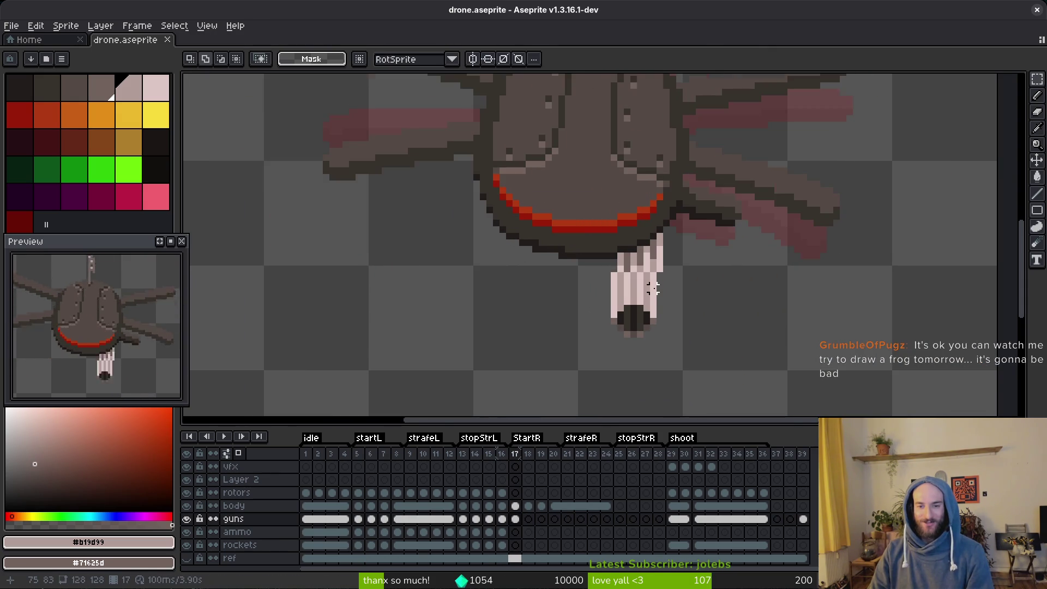
scroll(661, 290, "up", 1)
key("ctrl+s")
scroll(663, 292, "down", 2)
scroll(664, 293, "up", 2)
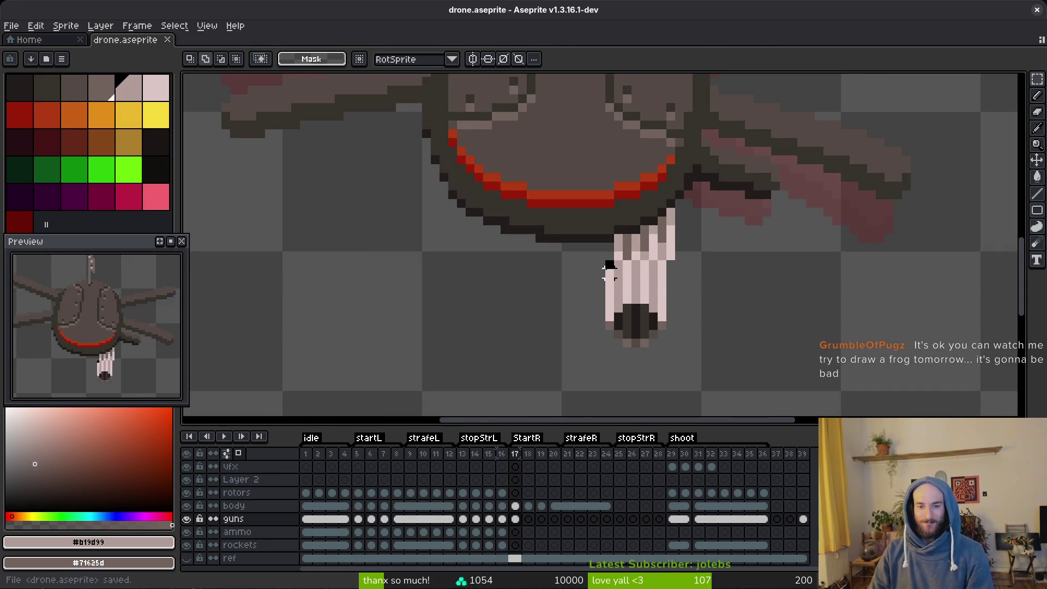
left_click_drag(607, 261, 691, 375)
key("ctrl+d")
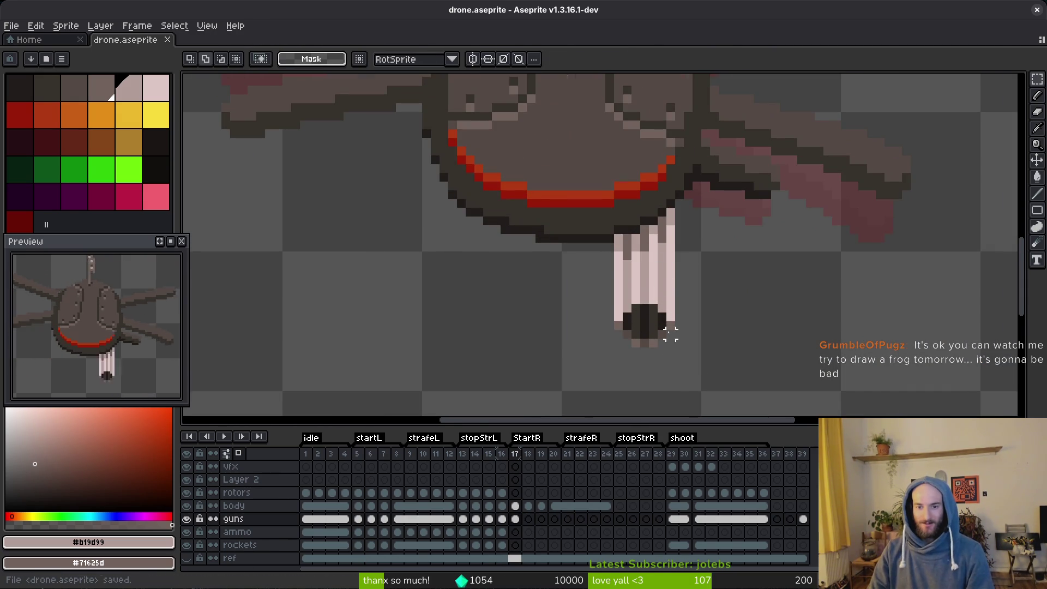
scroll(672, 336, "down", 2)
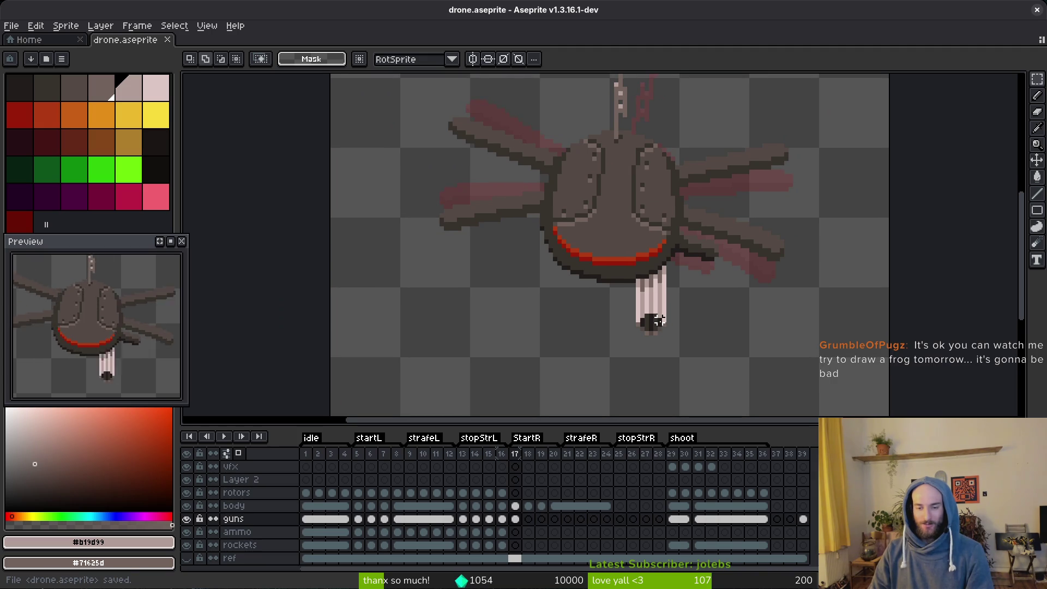
scroll(661, 321, "down", 2)
scroll(668, 323, "up", 1)
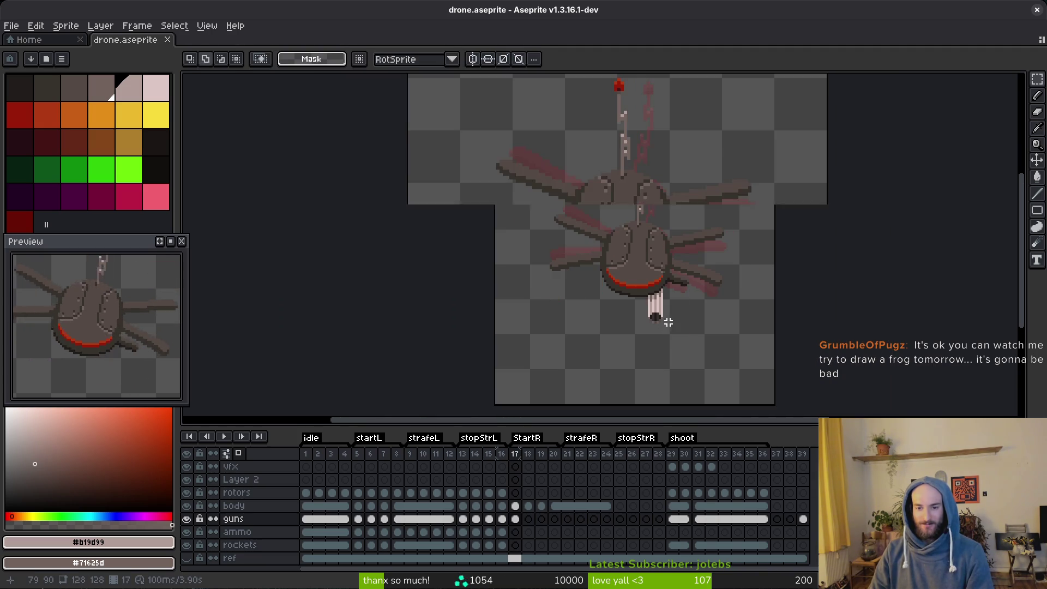
scroll(669, 322, "up", 3)
mouse_move(608, 230)
left_mouse_down()
mouse_move(700, 344)
mouse_move(688, 355)
left_mouse_up()
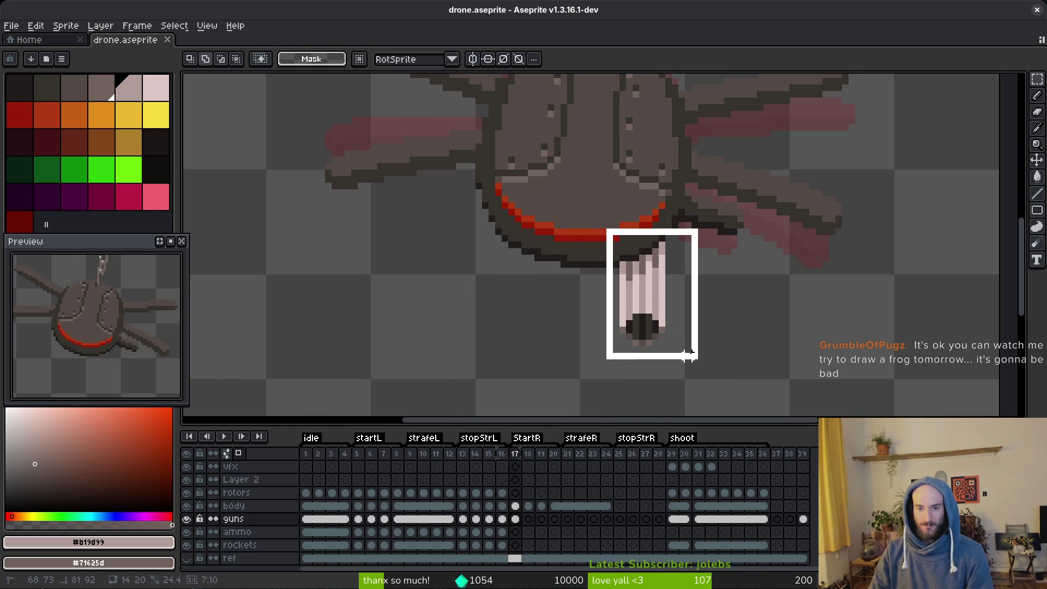
Deselect and compare the guns in frames 5 and 6.
key("ctrl+d")
left_click(361, 519)
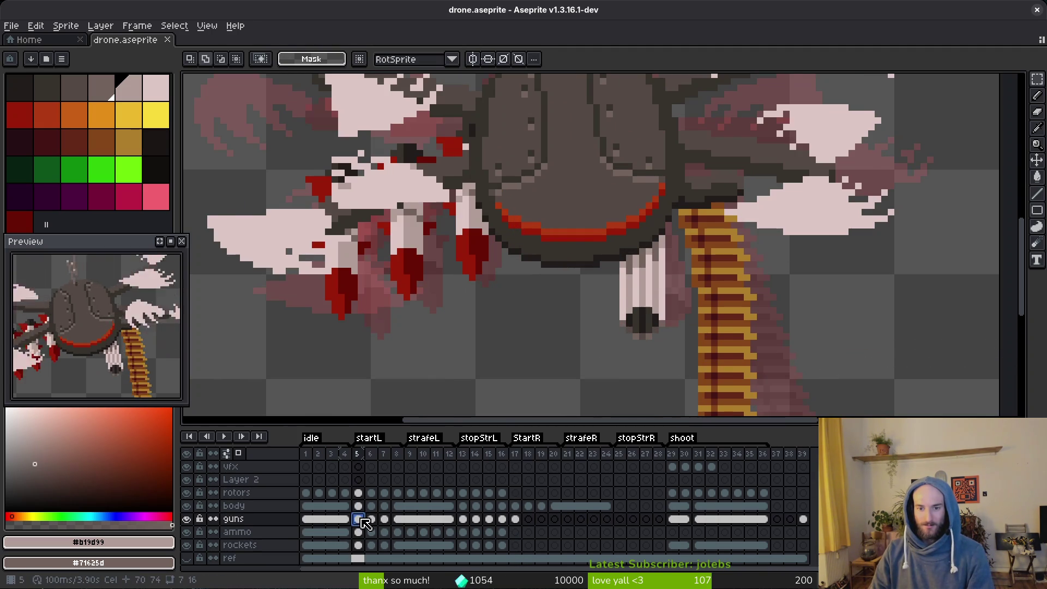
key("Right")
key("Left")
key("Right")
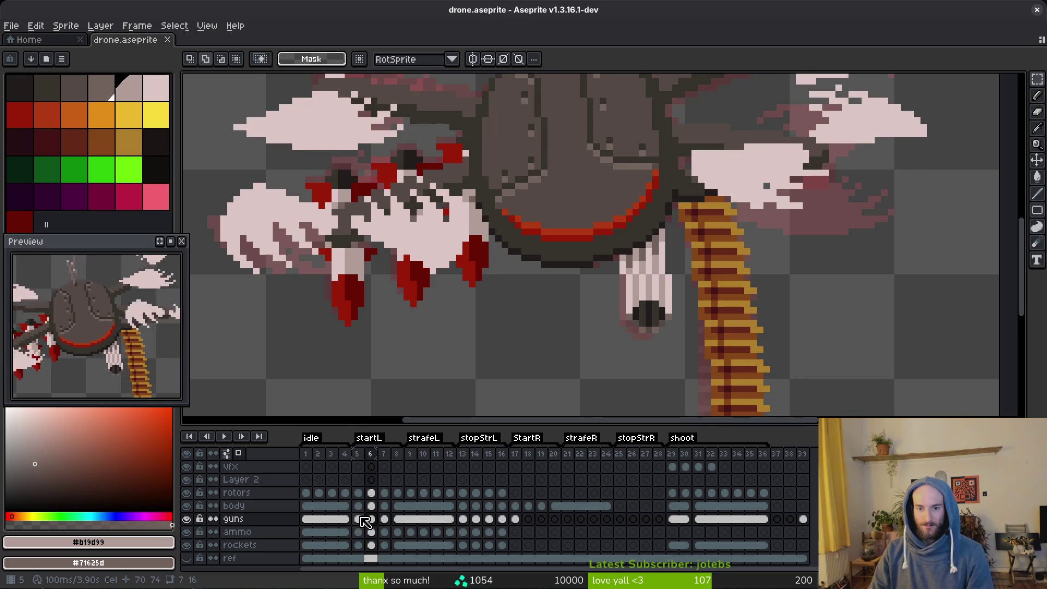
key("Left")
key("Right")
key("comma")
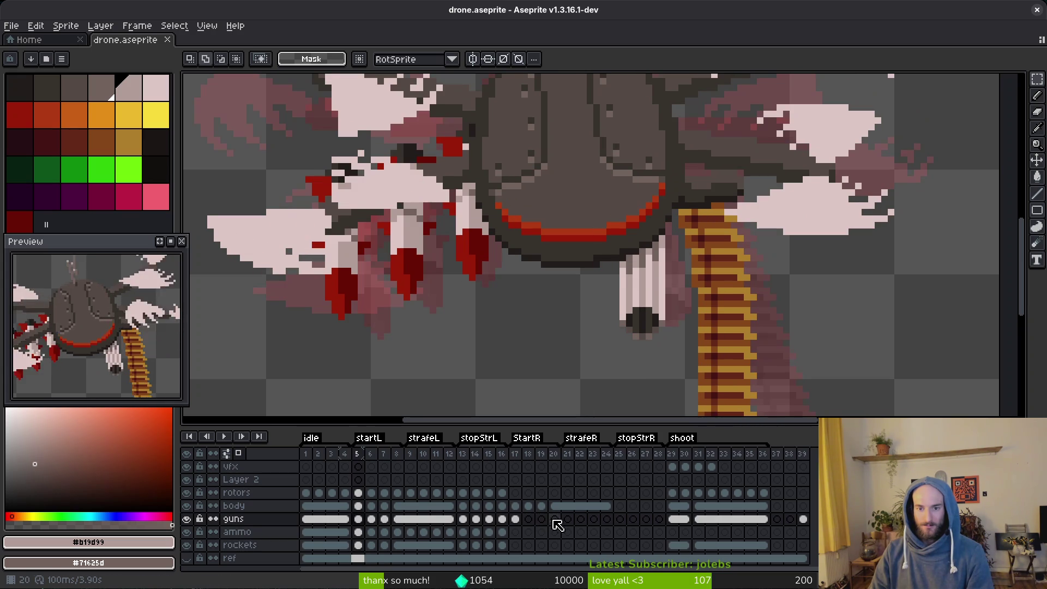
Jump to frame 17 and flip against frame 16 to compare the gun.
left_click(503, 518)
left_click(515, 519)
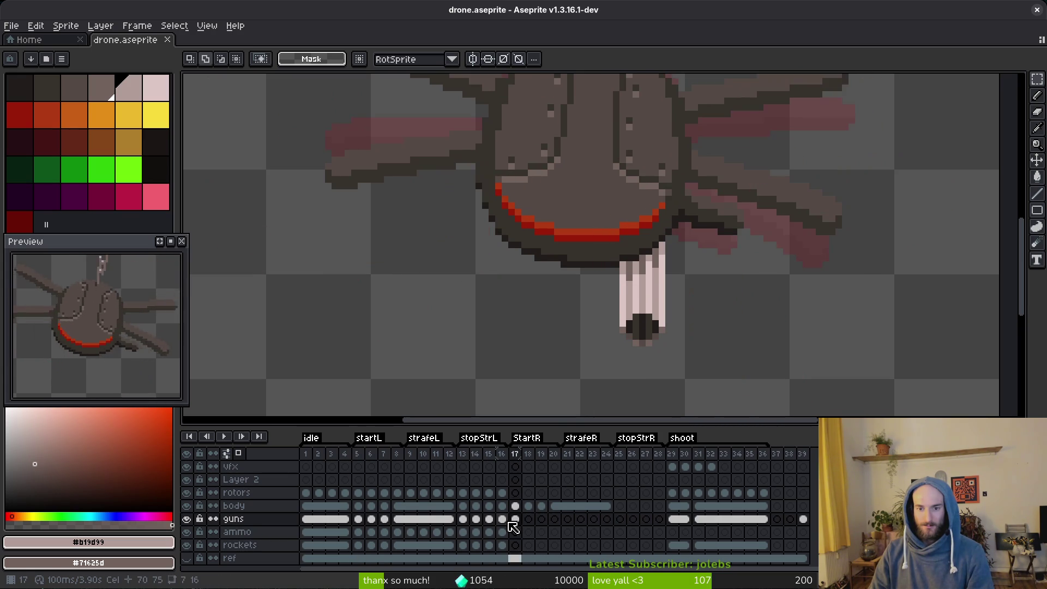
scroll(575, 382, "down", 1)
key("i")
key("comma")
key("period")
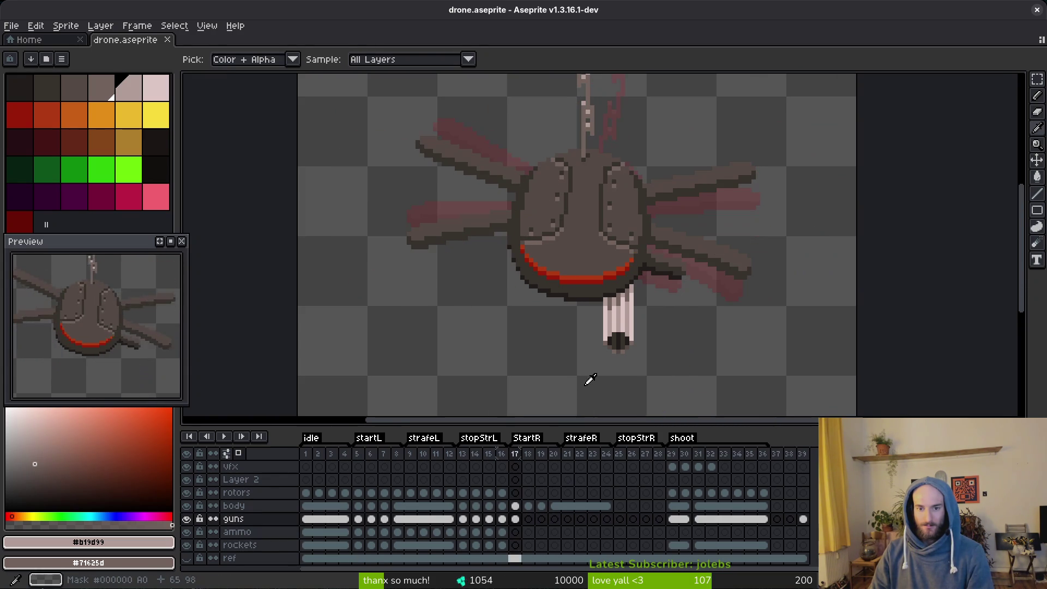
key("comma")
key("period")
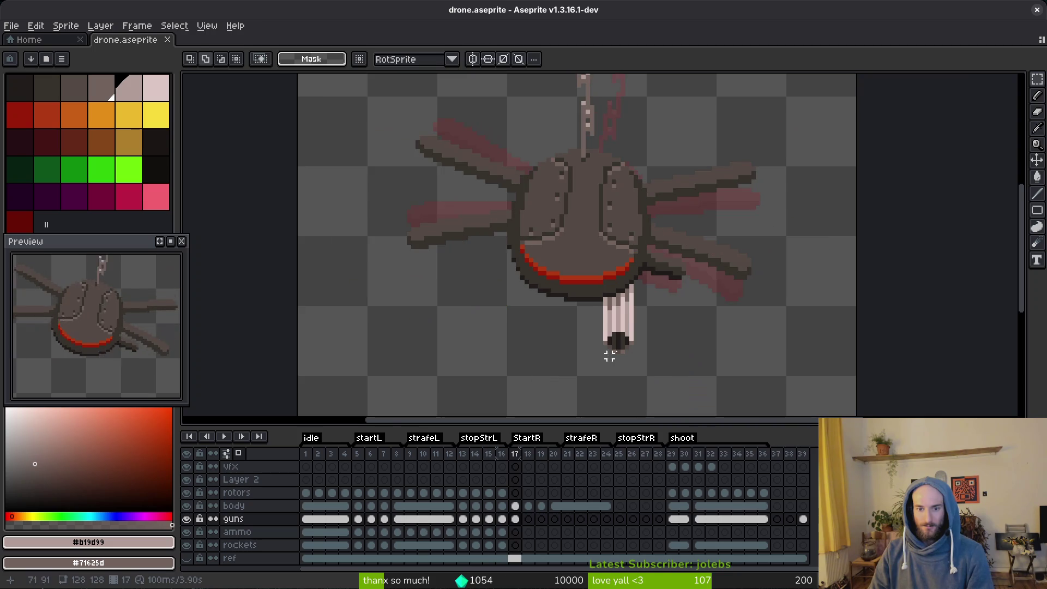
scroll(612, 346, "up", 2)
key("comma")
key("period")
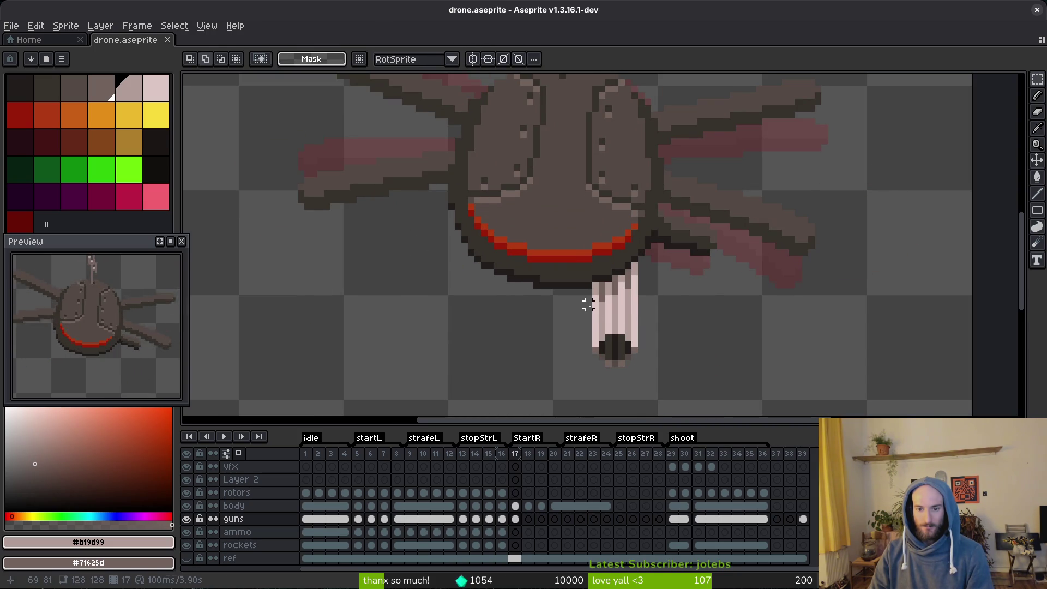
Nudge the gun down one pixel, shift a section up to close the gap, and save.
left_click_drag(588, 306, 678, 386)
key("Down")
scroll(495, 266, "up", 1)
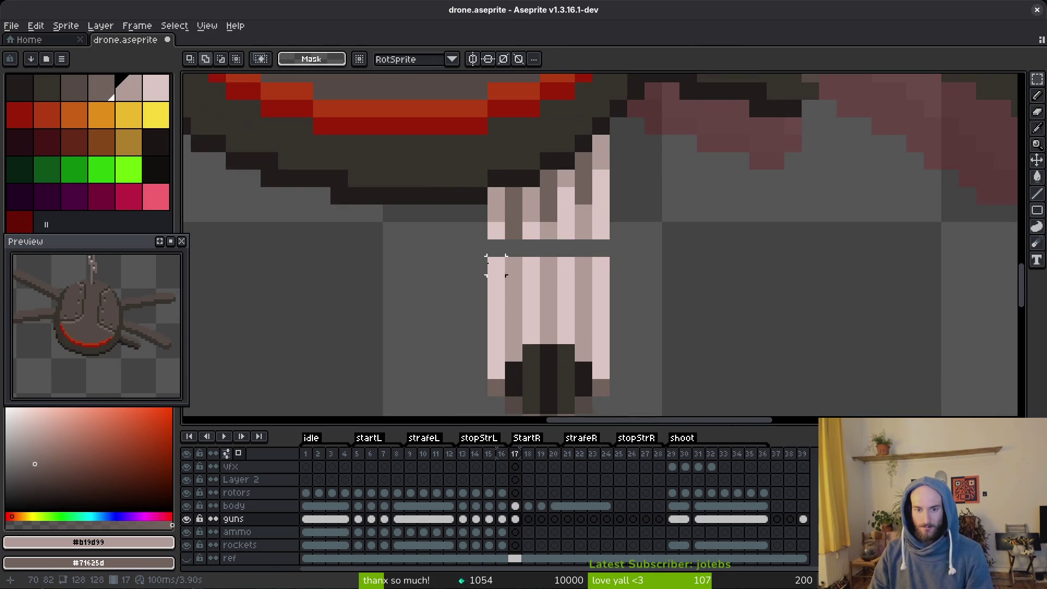
left_click_drag(475, 240, 666, 285)
key("Up")
key("ctrl+d")
key("ctrl+s")
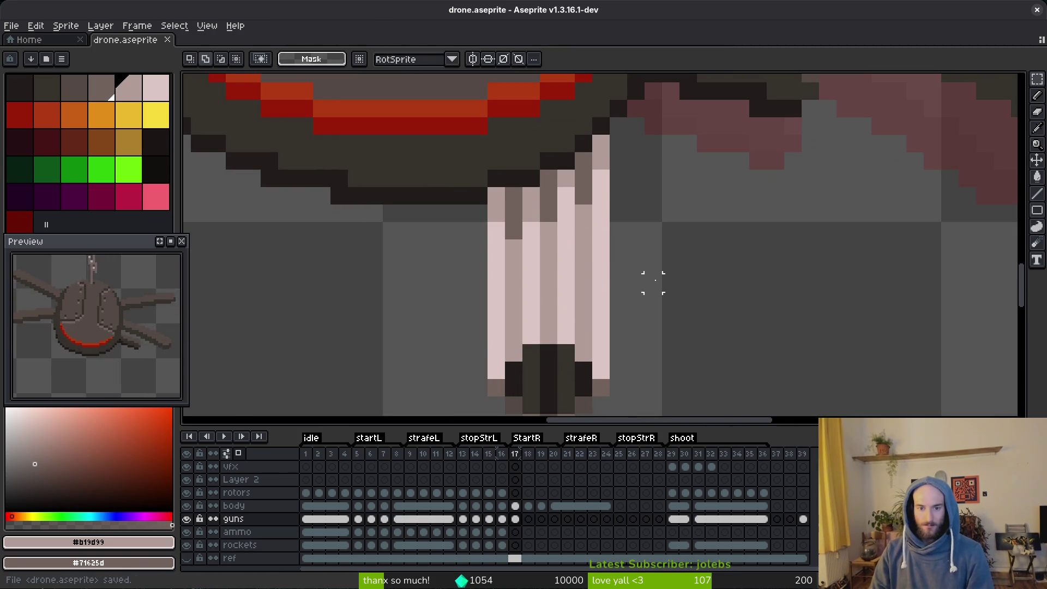
scroll(654, 282, "down", 8)
Flip between frames 16 and 17 to check the gun position.
key("i")
key("comma")
key("period")
key("comma")
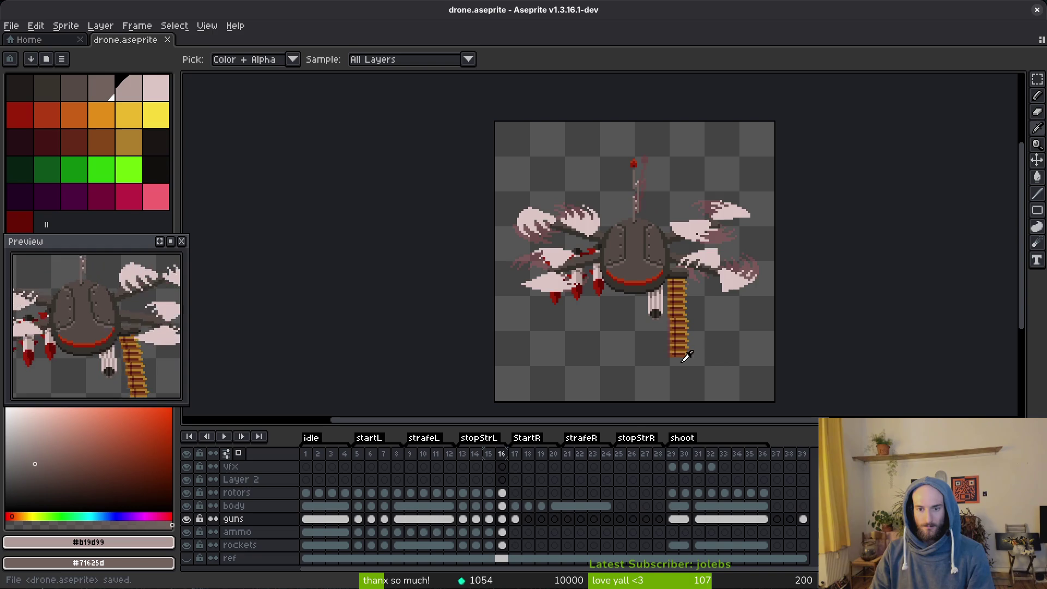
key("period")
key("comma")
key("period")
scroll(662, 306, "up", 3)
key("comma")
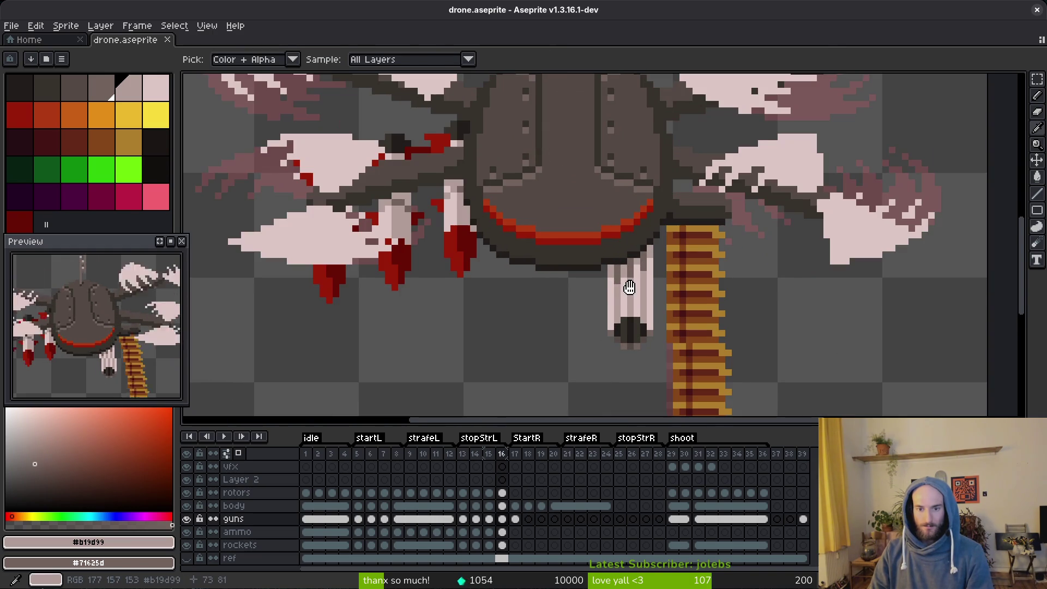
key("period")
scroll(585, 299, "up", 1)
Select the lower end of the gun, deselect and save.
key("m")
left_click_drag(584, 292, 692, 401)
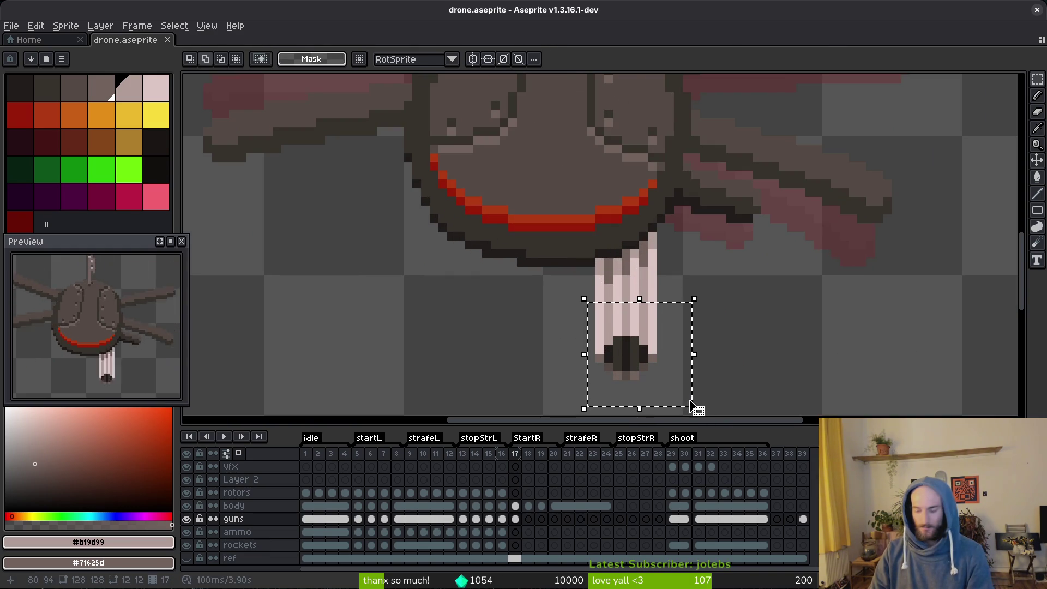
key("ctrl+d")
key("ctrl+s")
scroll(713, 393, "down", 2)
Compare neighbouring frames again and pick the dark outline colour #201c1a.
key("i")
key("comma")
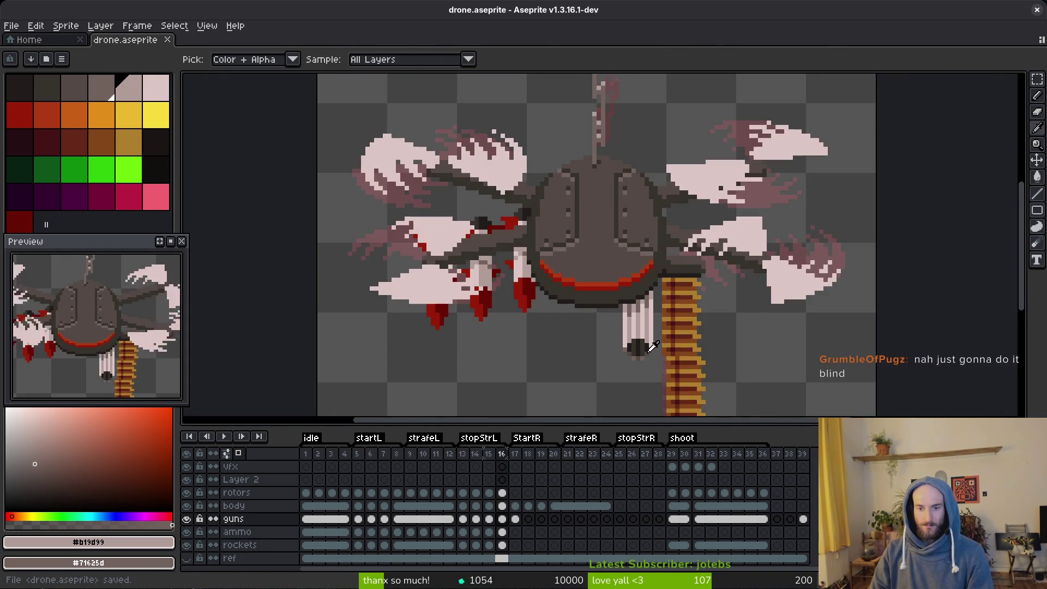
key("period")
key("m")
scroll(627, 304, "up", 3)
key("i")
key("comma")
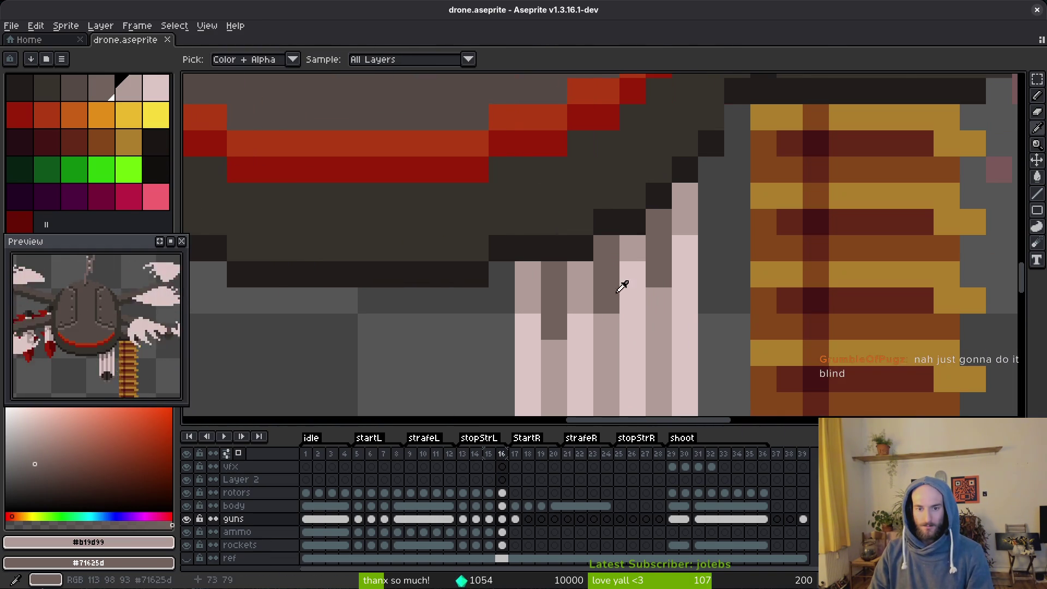
key("period")
key("m")
key("b")
left_click(529, 256, "alt")
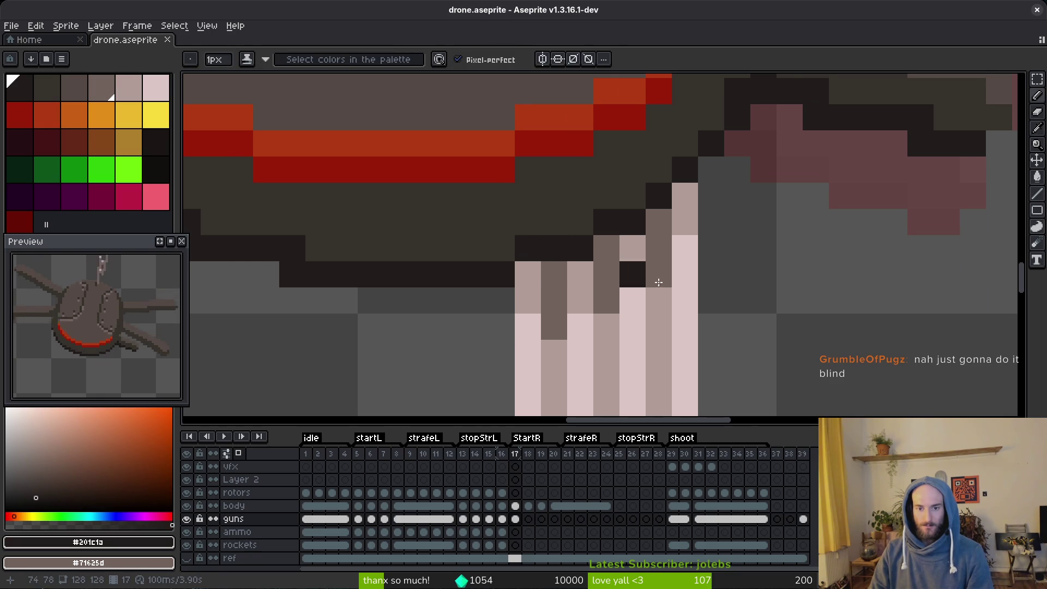
scroll(649, 288, "down", 3)
Select the whole gun pod and lower it one pixel.
key("shift+w")
mouse_move(673, 254)
left_mouse_down()
mouse_move(603, 362)
mouse_move(683, 306)
left_mouse_up()
key("m")
left_click_drag(690, 249, 580, 400)
key("Down")
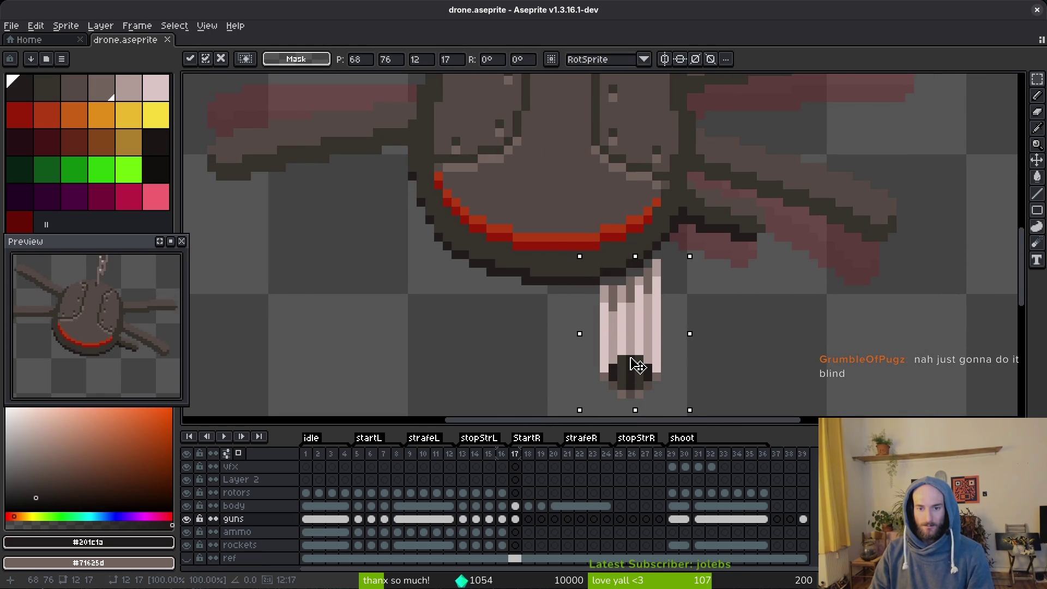
key("ctrl+d")
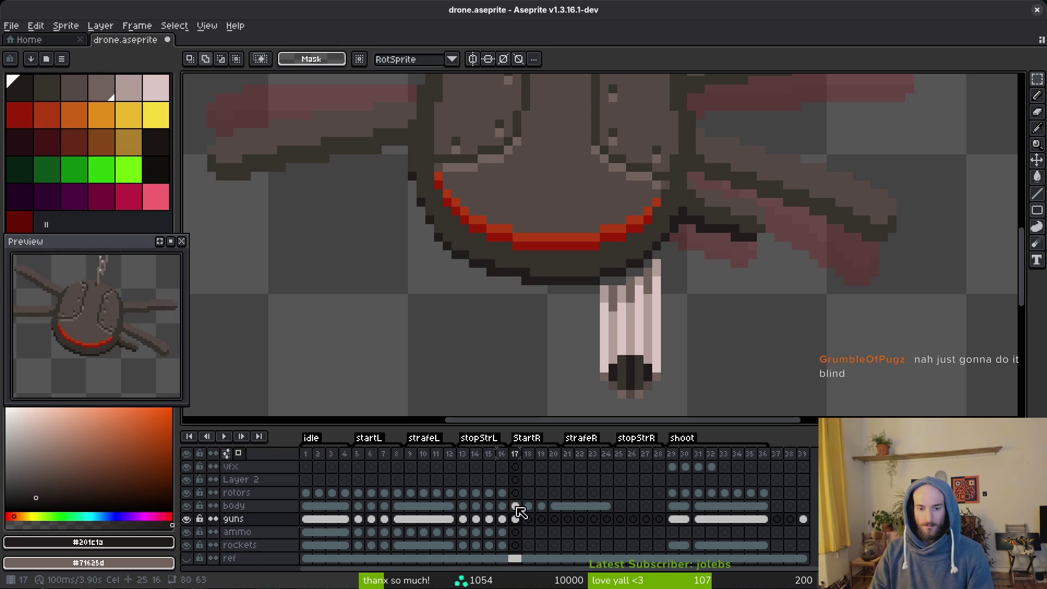
On the body layer, pick the hull greys #36312c and #201c1a to retouch the outline.
left_click(516, 506)
key("i")
left_click(545, 258)
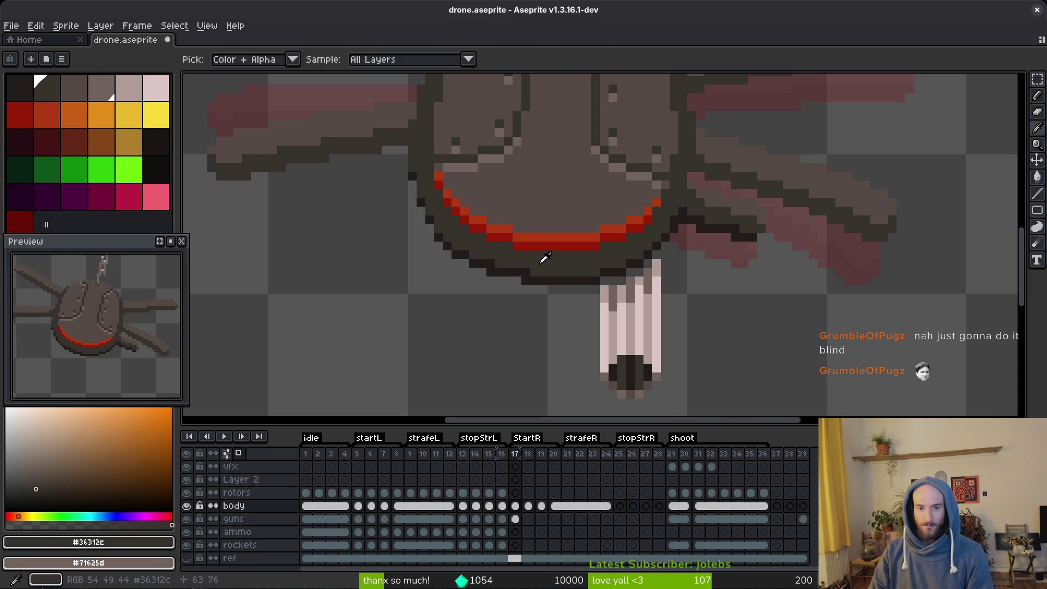
key("f")
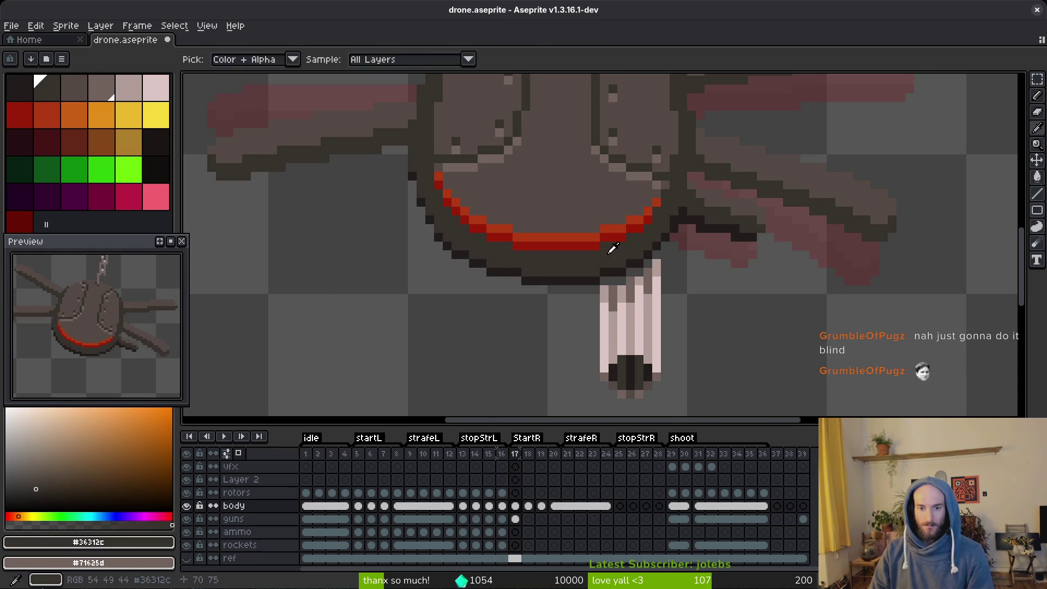
scroll(612, 247, "up", 2)
left_click(600, 283, "alt")
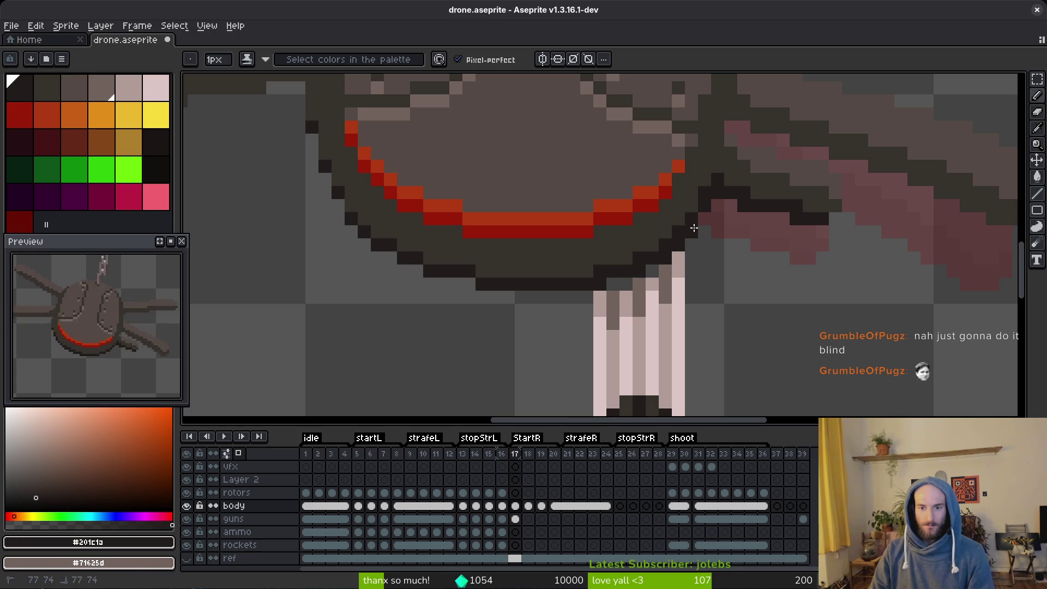
scroll(754, 265, "down", 3)
Sample the gun's mid grey #71625d and pink-grey #b19d99 shades around the mount.
key("i")
scroll(650, 295, "up", 3)
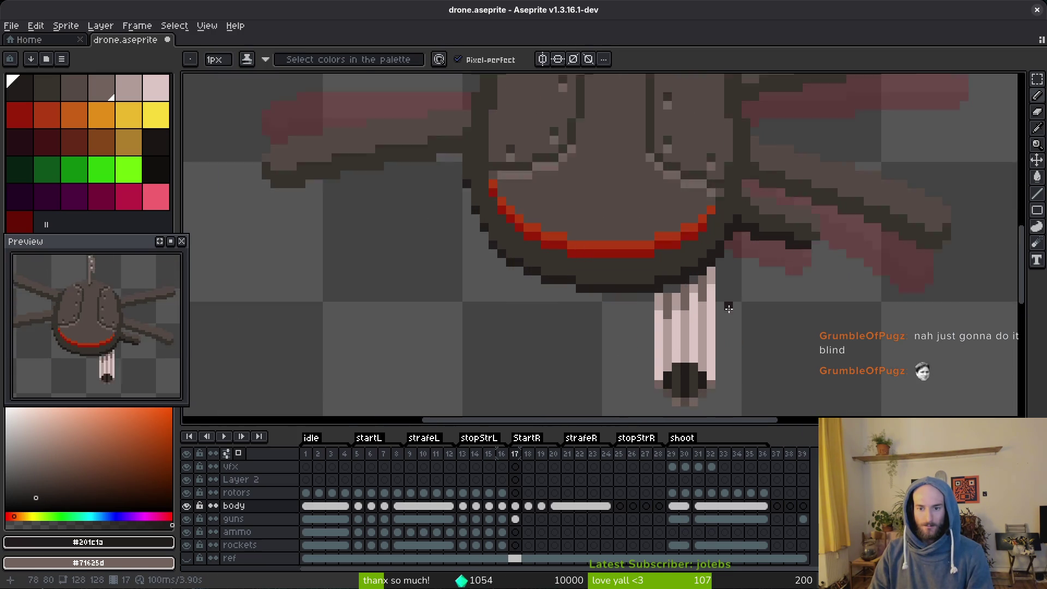
left_click(638, 293, "alt")
left_click(650, 289, "alt")
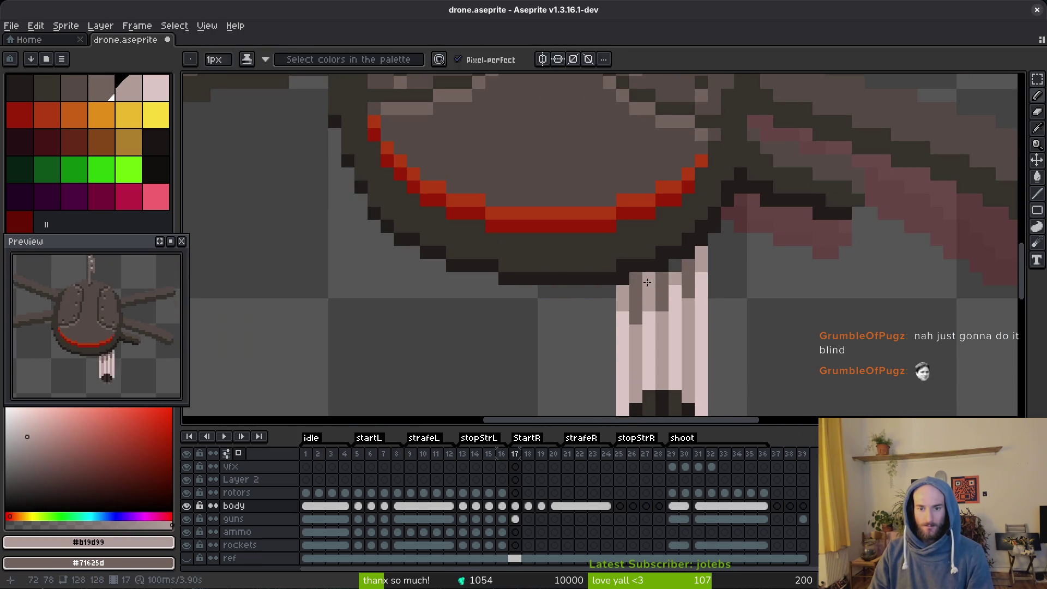
scroll(726, 298, "down", 3)
scroll(726, 297, "down", 2)
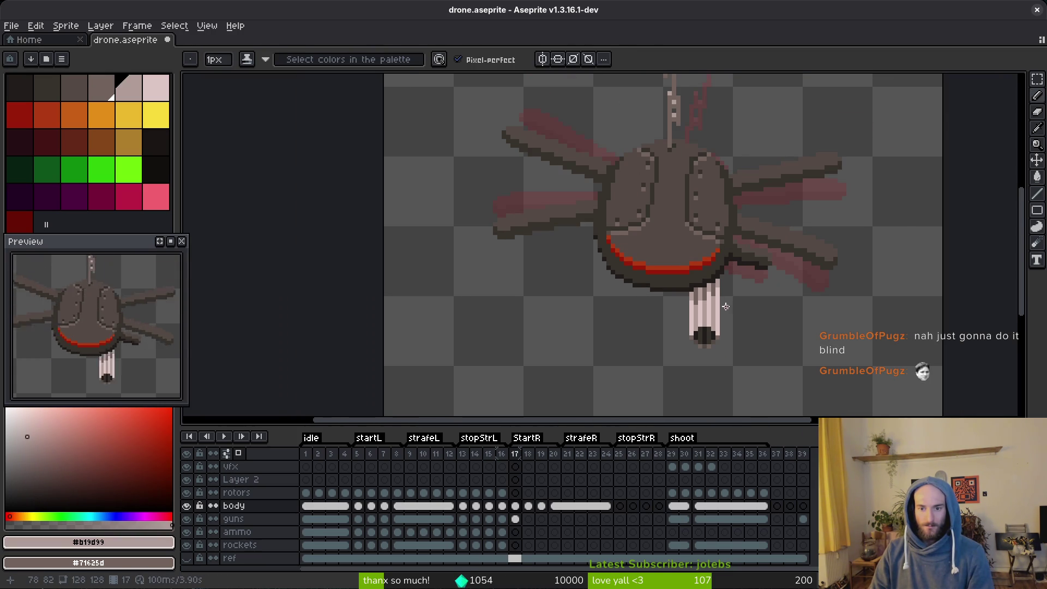
scroll(704, 307, "up", 3)
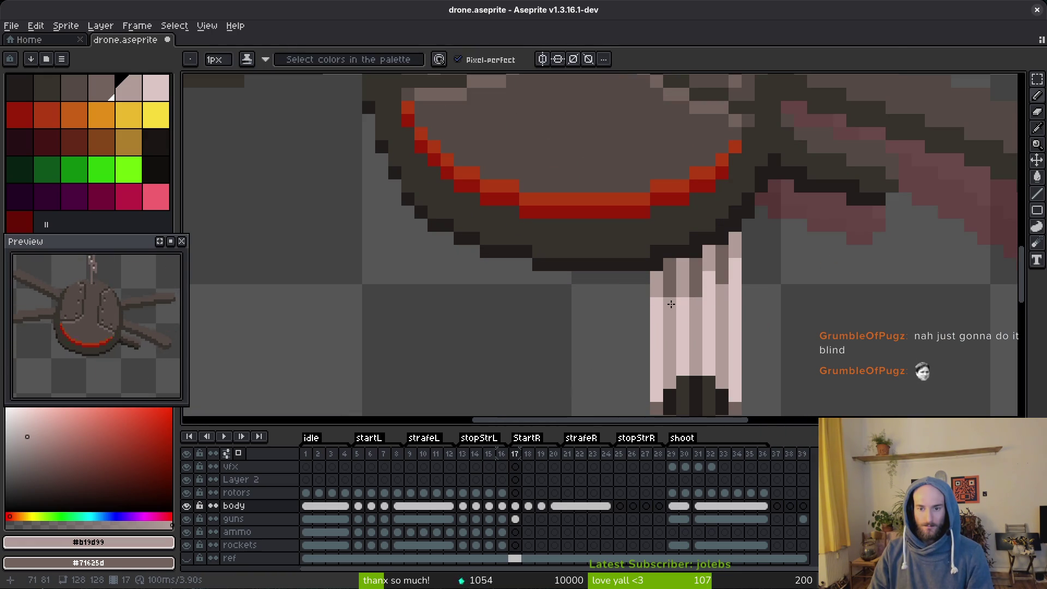
scroll(671, 304, "down", 3)
scroll(720, 346, "up", 3)
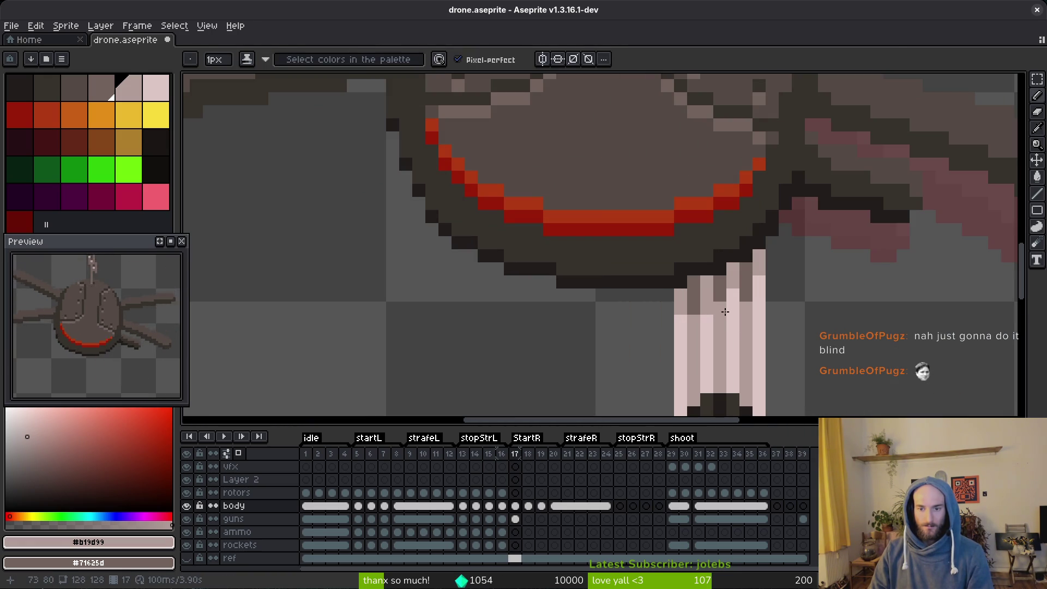
Recolour gun pod pixels with a lighter palette step and the mid grey #71625d.
key("alt")
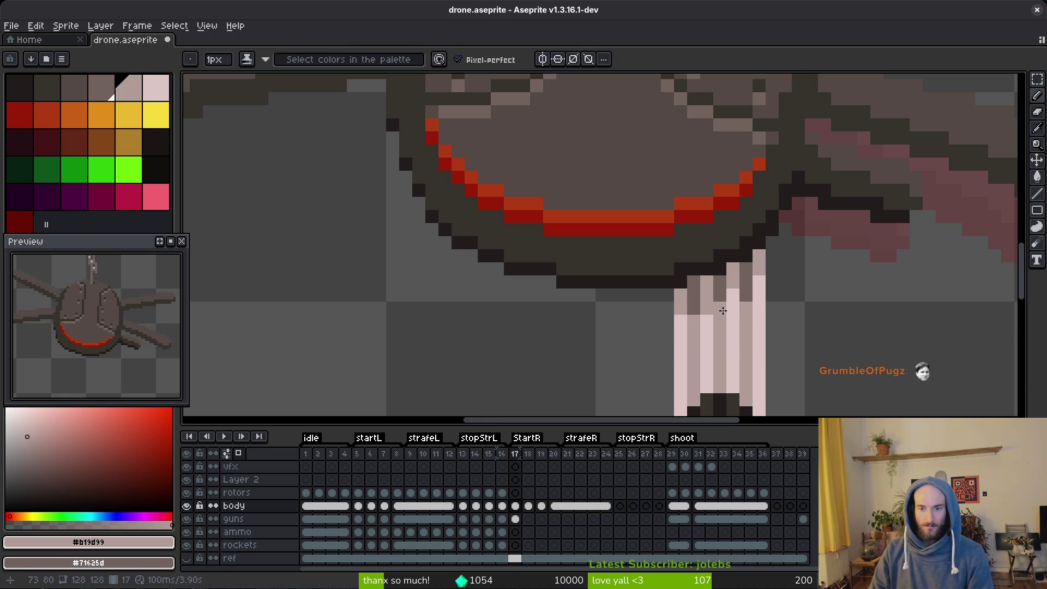
key("]")
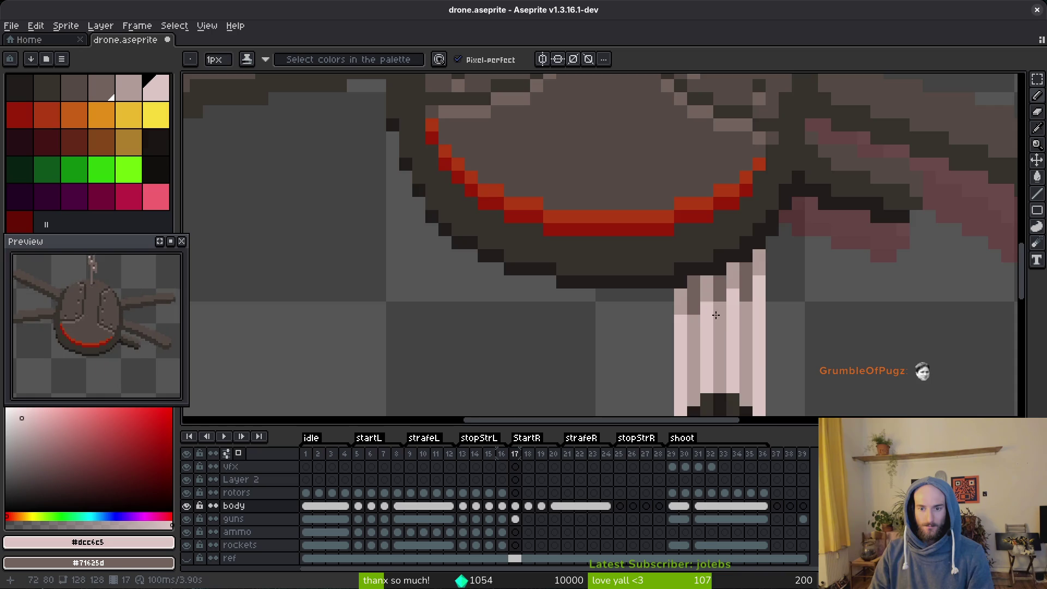
scroll(716, 315, "down", 5)
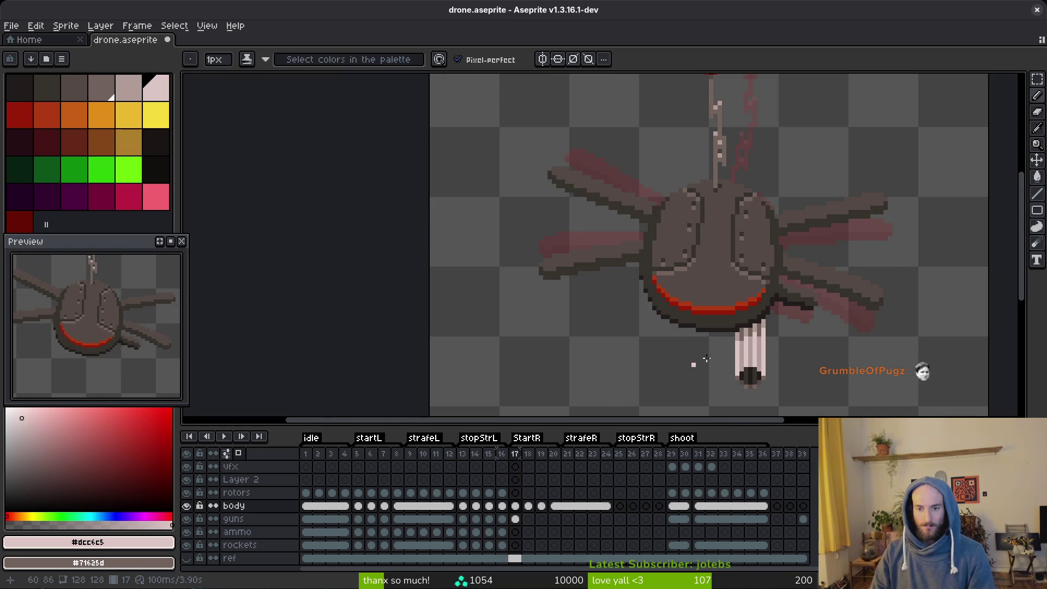
scroll(707, 359, "up", 6)
left_click(724, 326, "alt")
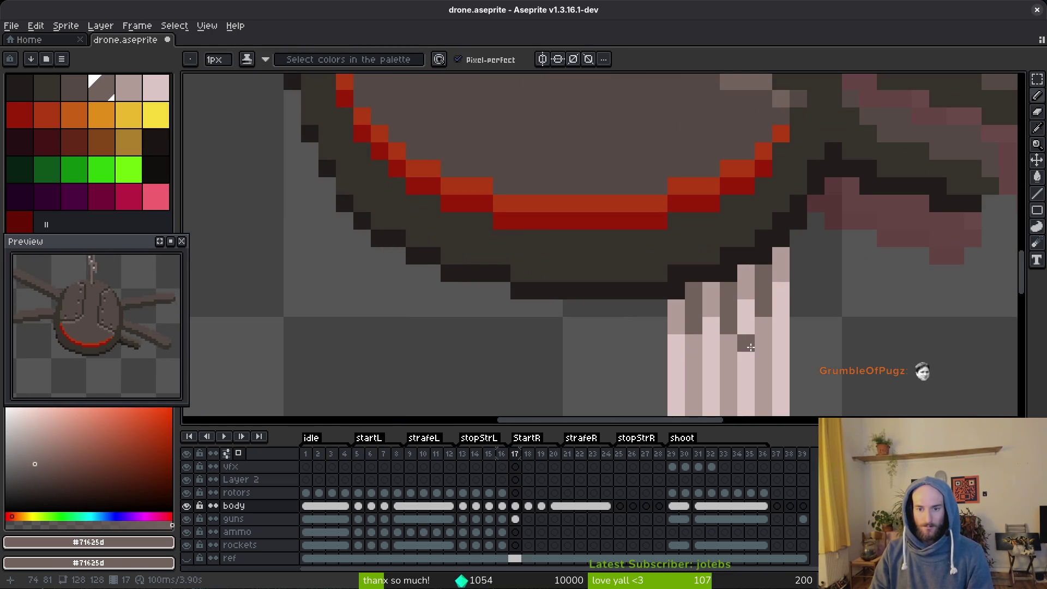
scroll(691, 342, "down", 4)
Compare against frame 16, then touch up frame 17's gun stripes with pink-grey #b19d99.
key("comma")
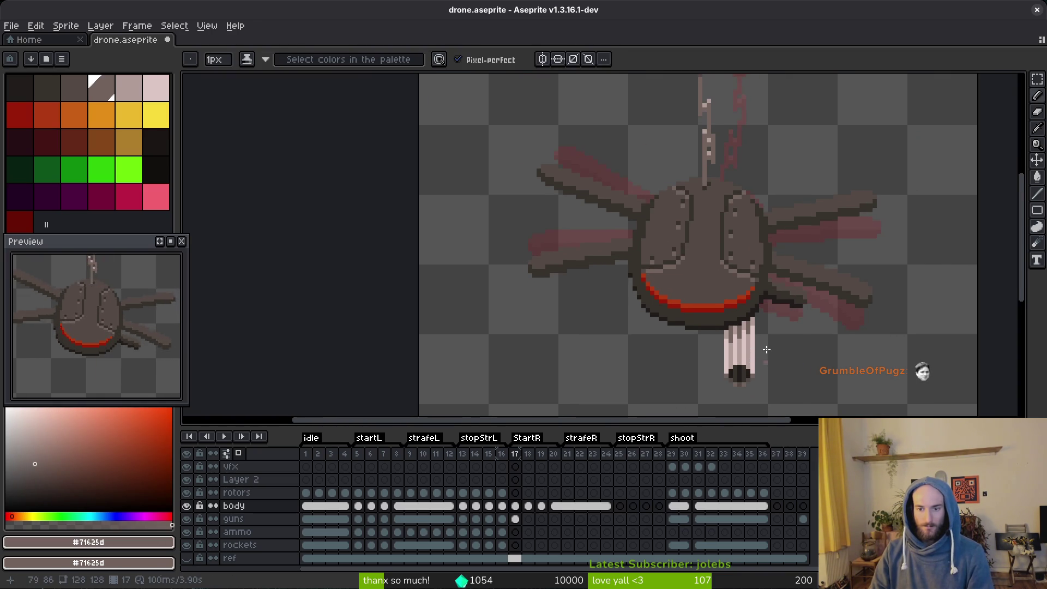
key("period")
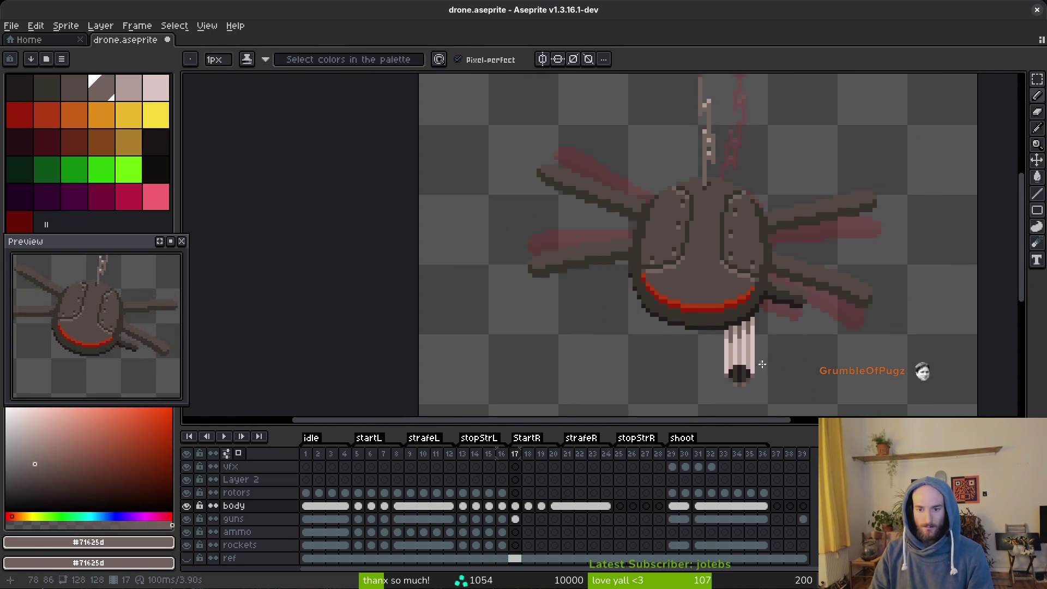
scroll(752, 346, "up", 3)
left_click(713, 303, "alt")
scroll(713, 304, "down", 4)
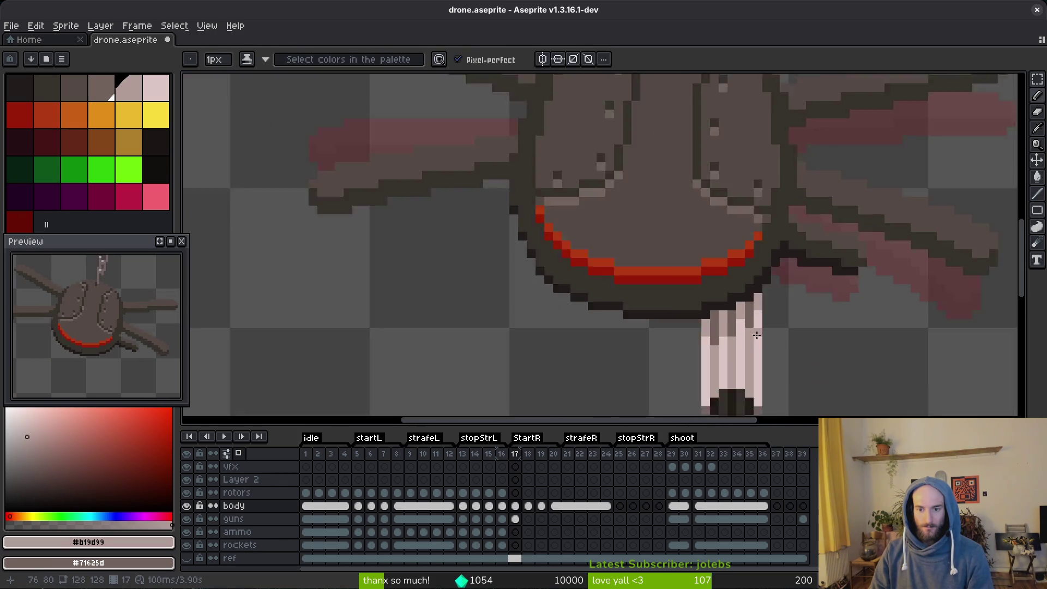
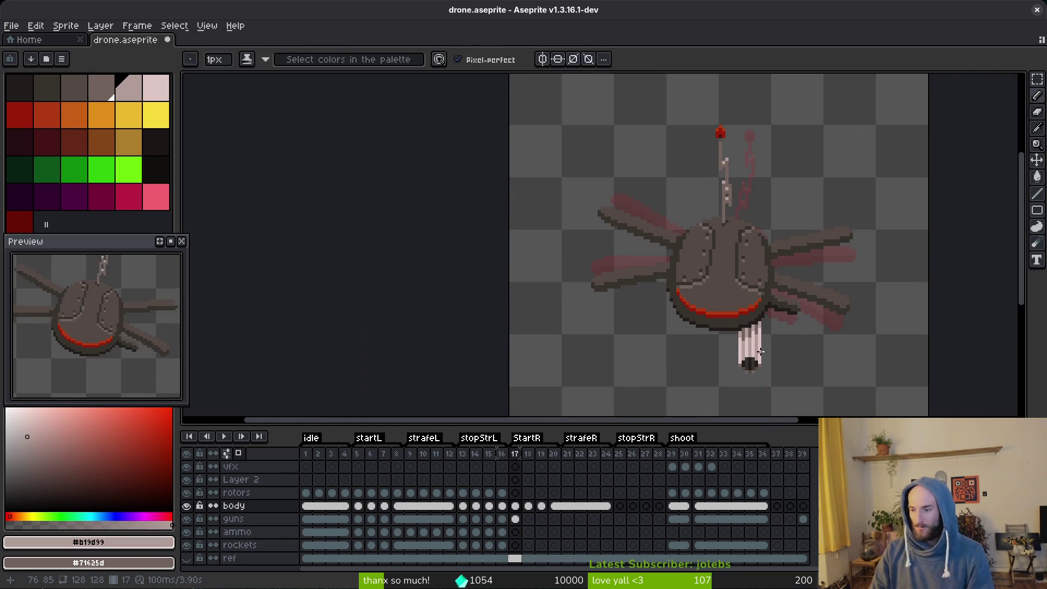
Save drone.aseprite and recentre the view on the drone with the pencil active.
key("ctrl+s")
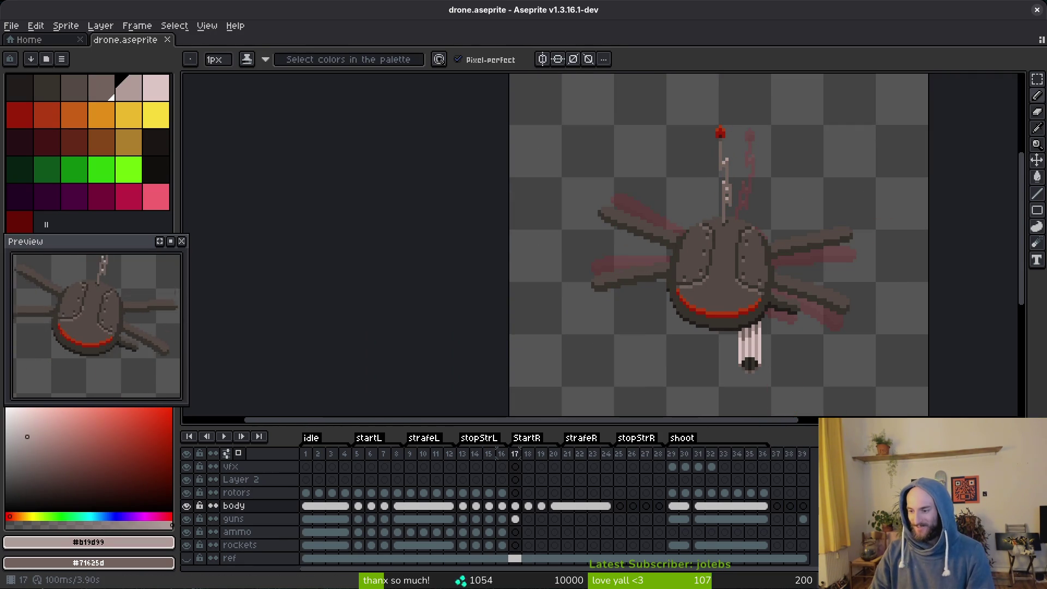
left_click_drag(752, 344, 729, 319)
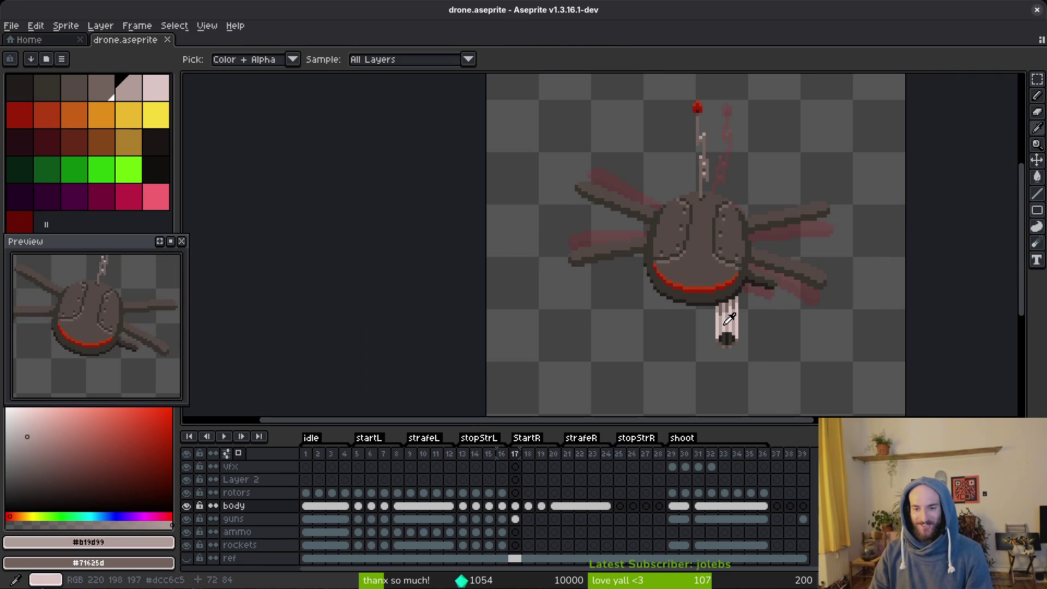
key("b")
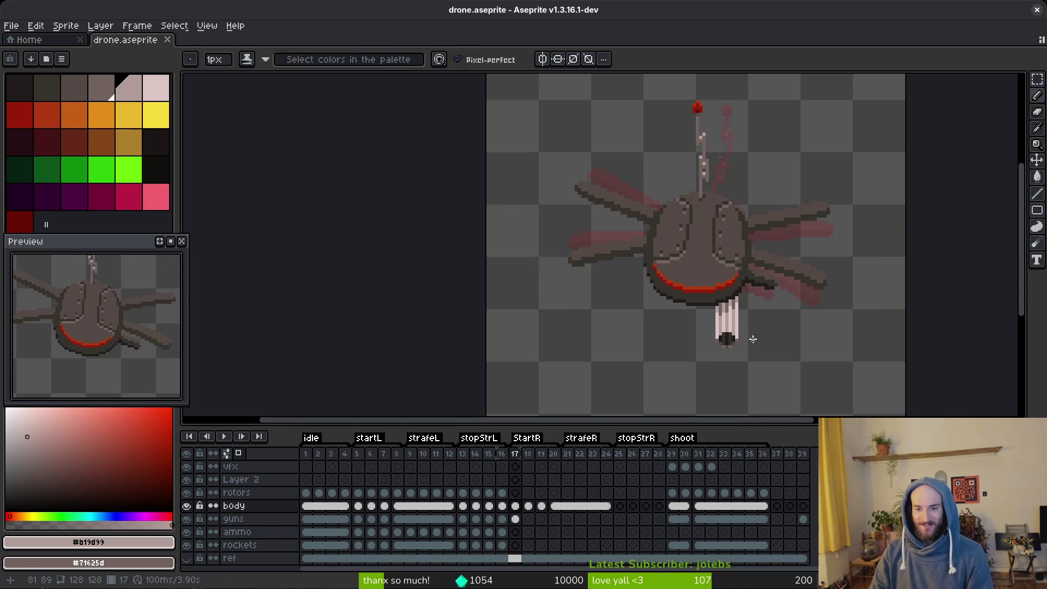
Flip between StartR frames 16 and 17 to compare the gun.
key("comma")
scroll(753, 338, "up", 4)
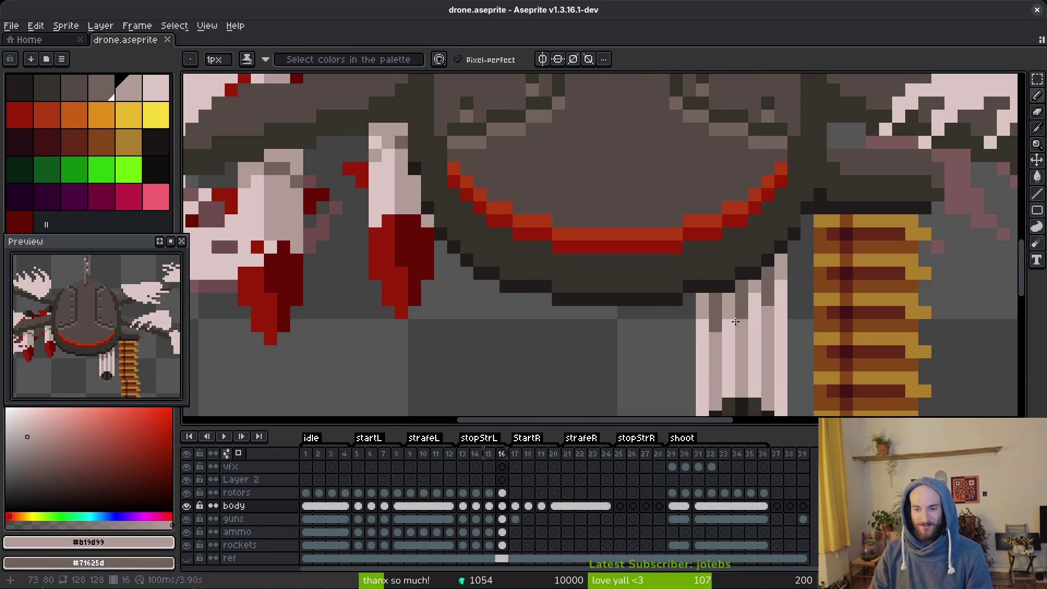
scroll(736, 322, "down", 4)
key("period")
key("comma")
Recheck the gun on frames 16 and 17 with rectangular selection, then advance to frame 18.
key("period")
key("comma")
key("period")
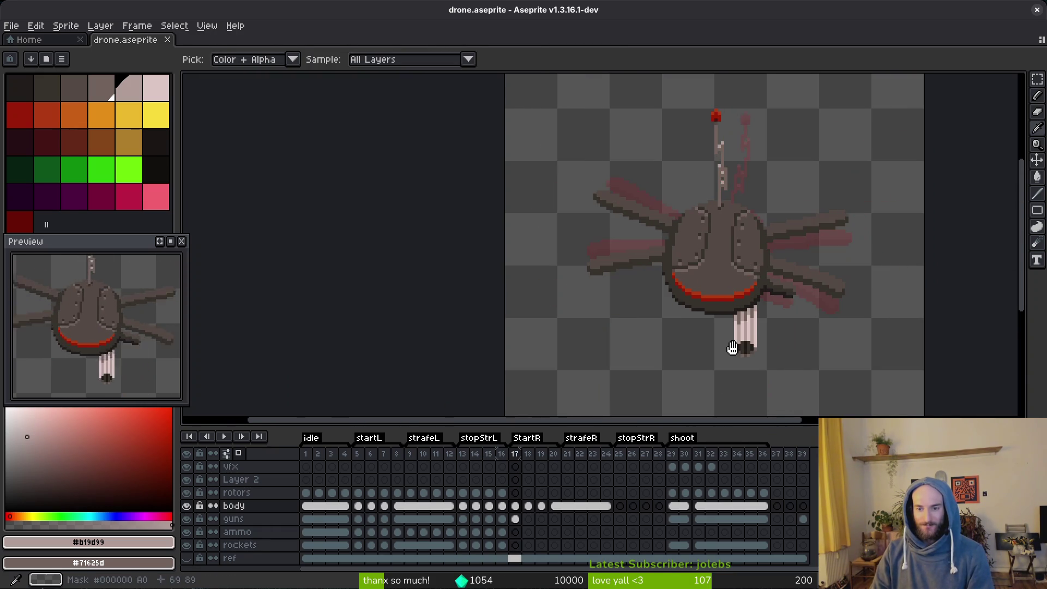
mouse_move(732, 347)
left_mouse_down()
mouse_move(654, 304)
mouse_move(608, 227)
mouse_move(627, 264)
left_mouse_up()
key("comma")
key("m")
key("period")
key("comma")
scroll(144, 354, "down", 1)
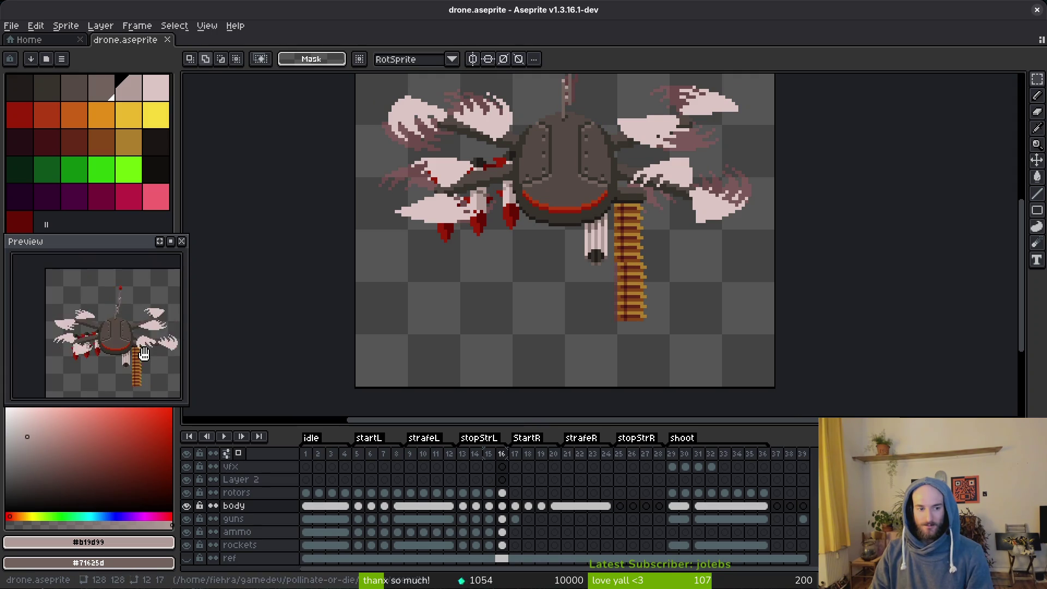
left_click(515, 493)
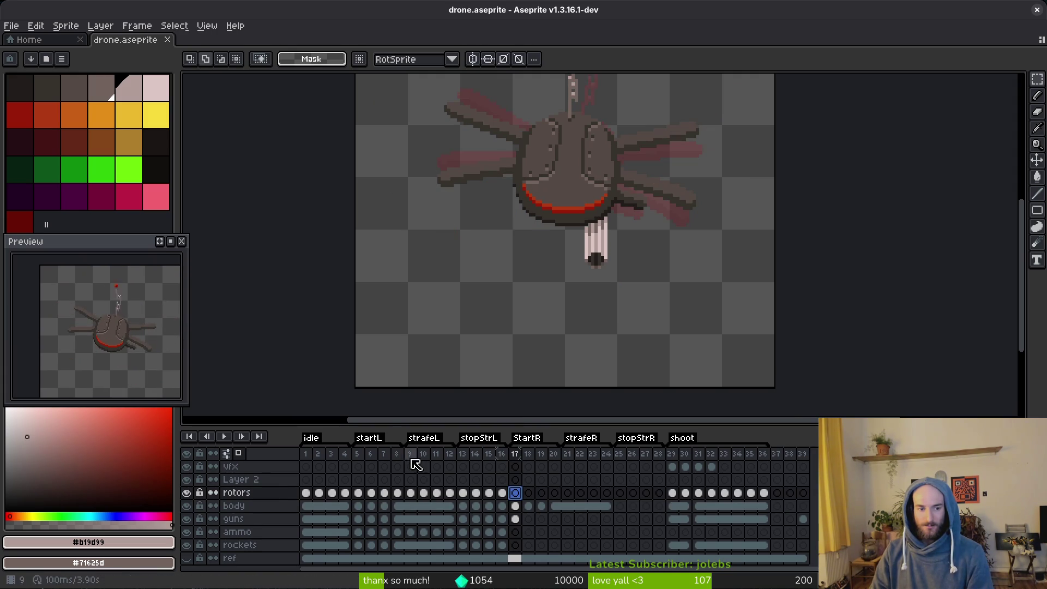
scroll(570, 255, "up", 2)
left_click_drag(571, 256, 610, 264)
key("period")
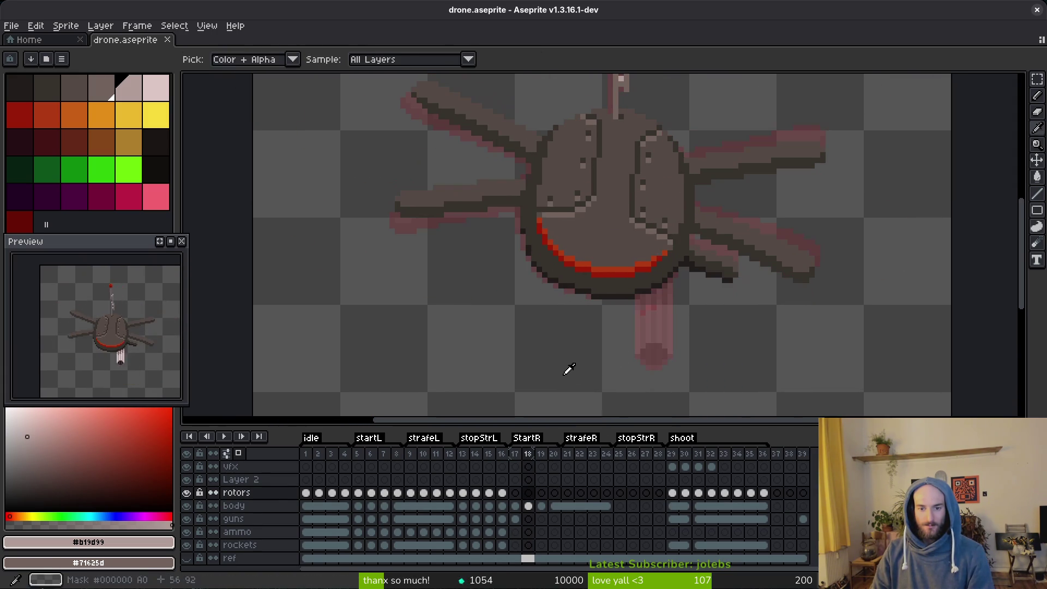
Place the gun cel in frame 18 on the guns layer, nudged up one pixel and left.
left_click_drag(525, 526, 528, 518)
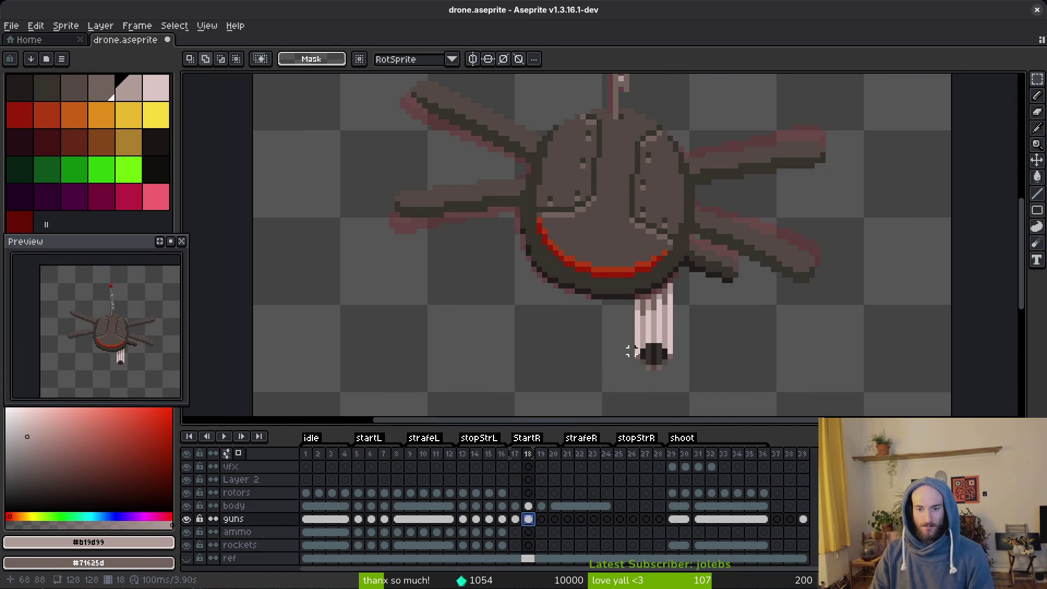
scroll(653, 303, "up", 2)
left_click_drag(620, 276, 702, 397)
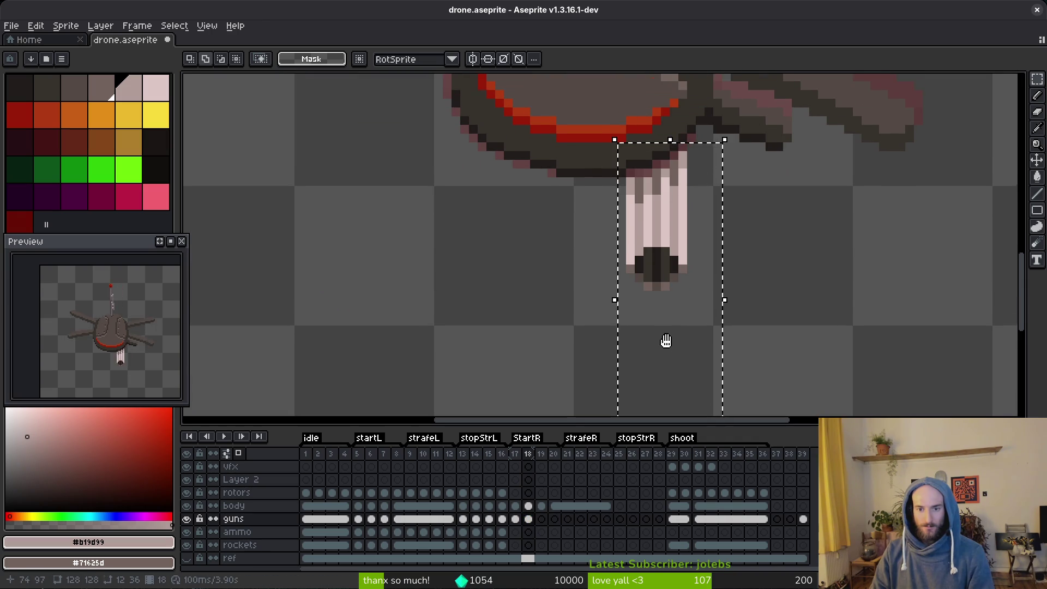
left_click(670, 279)
left_click_drag(670, 279, 666, 273)
left_click_drag(598, 207, 743, 352)
key("Left")
key("ctrl+d")
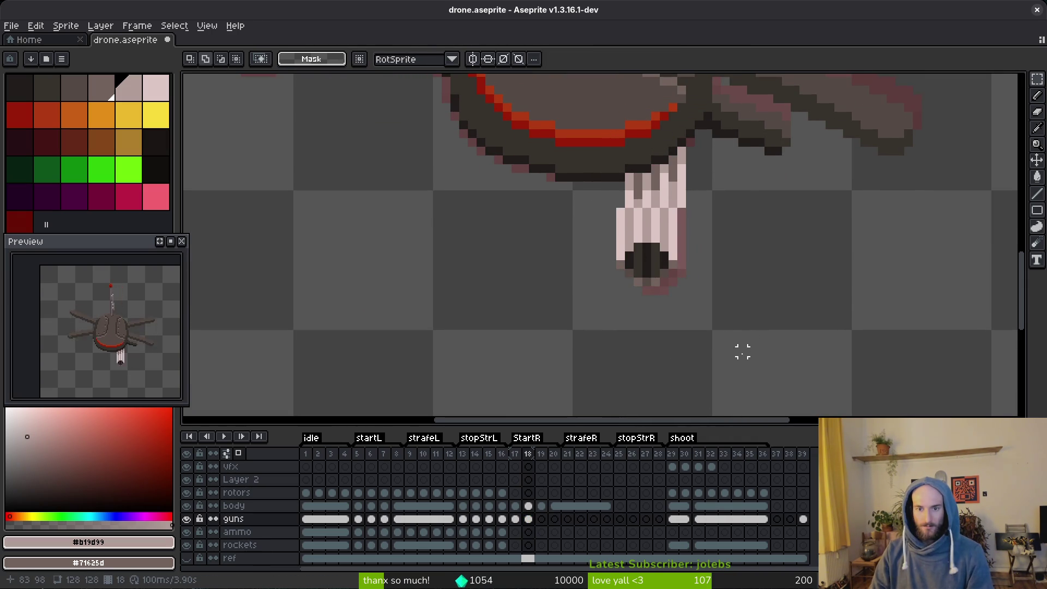
scroll(735, 330, "down", 4)
scroll(736, 330, "down", 1)
Flip between frame 17 and its neighbours to check the gun's motion.
key("comma")
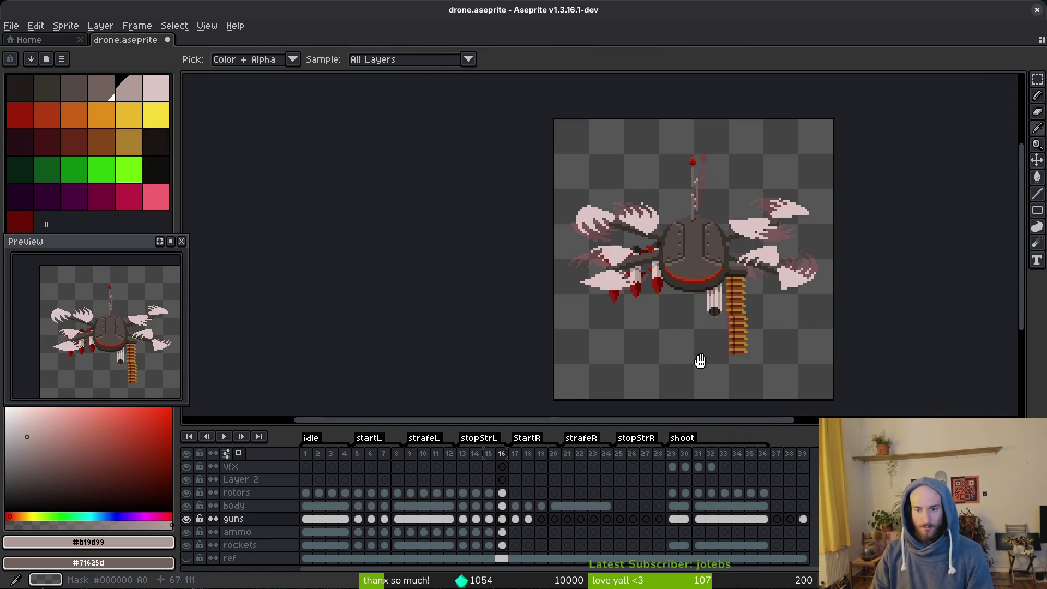
key("comma")
key("period")
key("period")
key("comma")
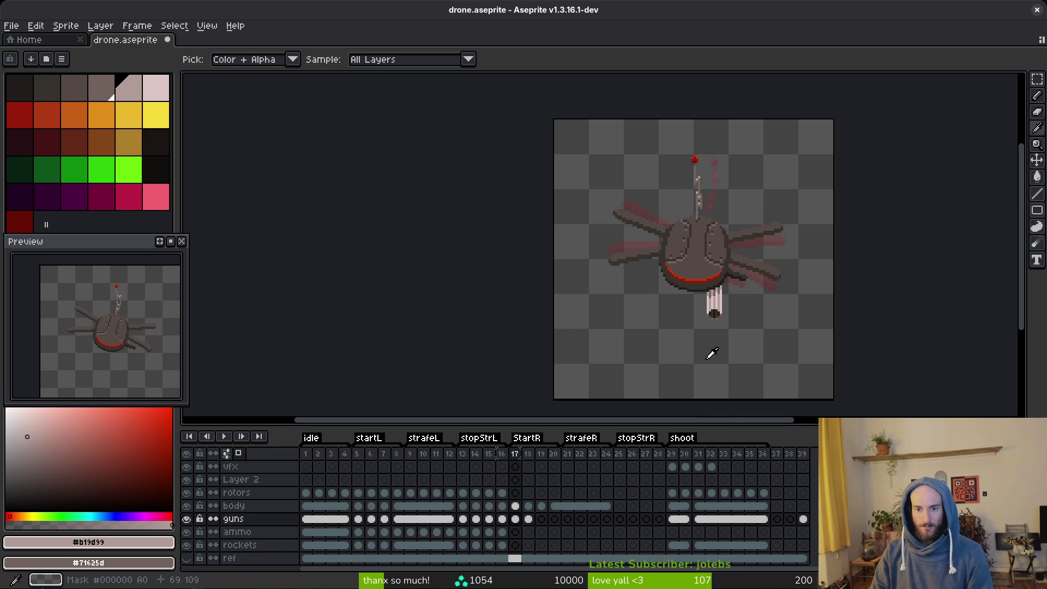
key("period")
key("comma")
key("period")
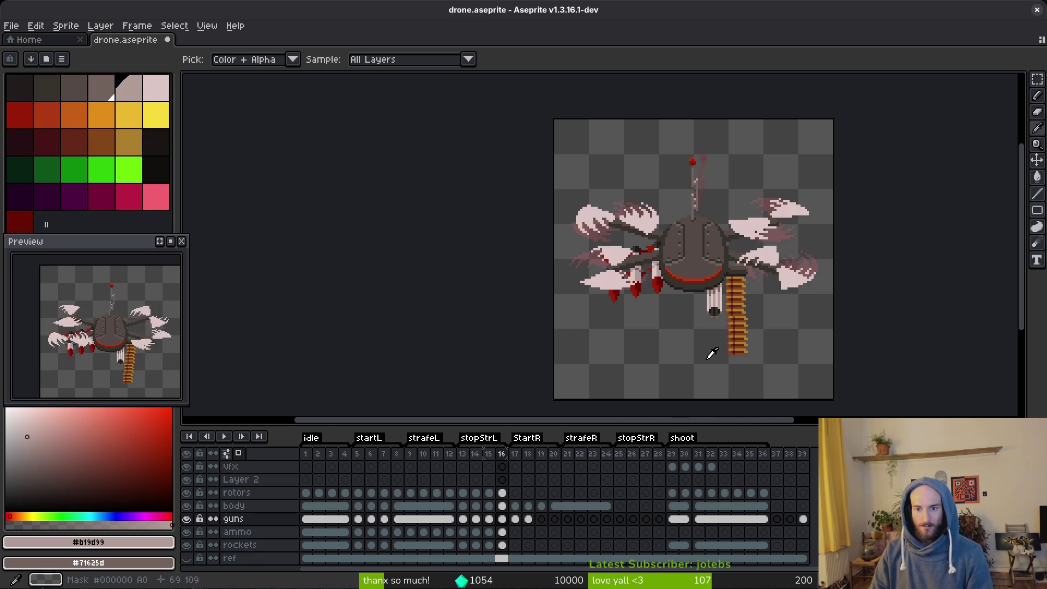
key("comma")
Step forward through frame 18 to frame 19.
key("period")
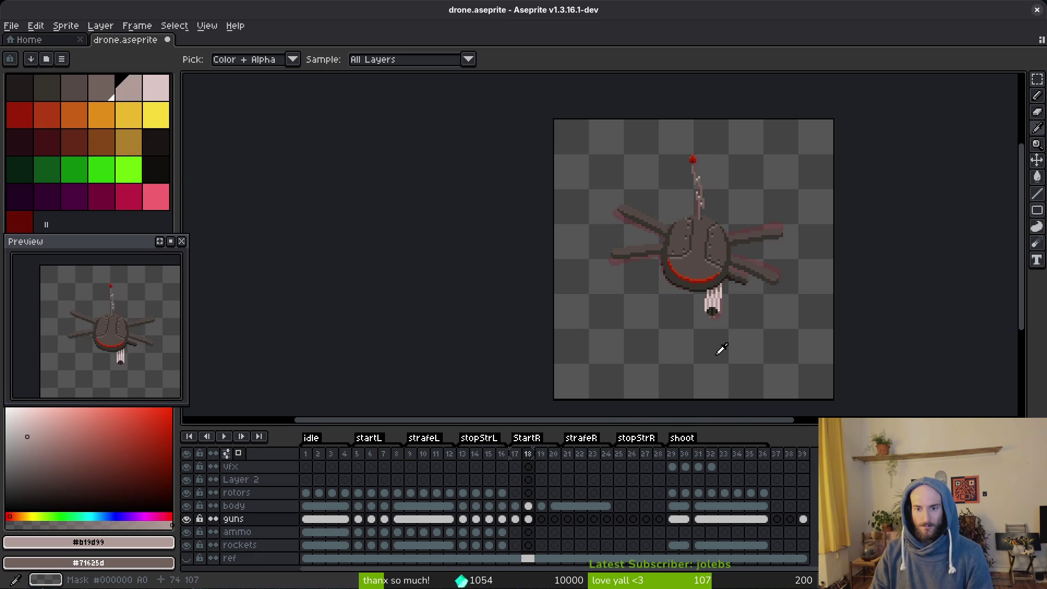
scroll(714, 333, "up", 5)
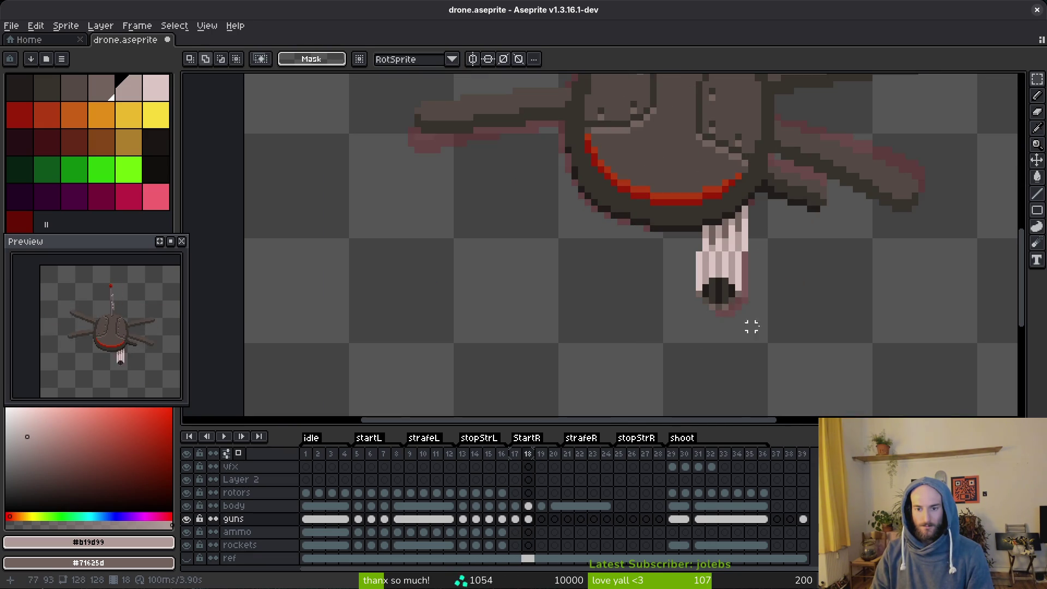
scroll(797, 287, "down", 4)
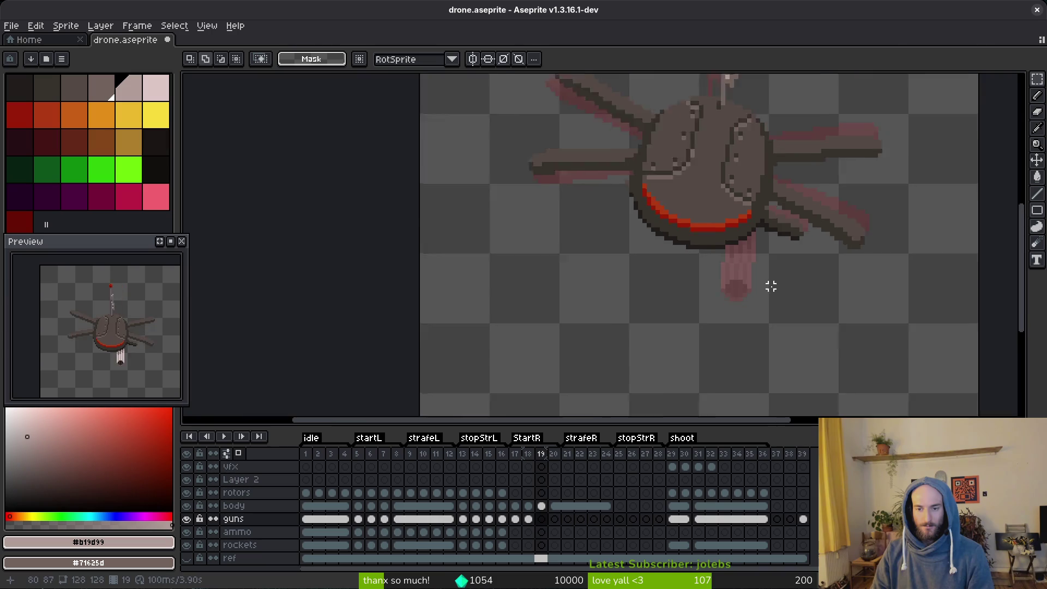
key("period")
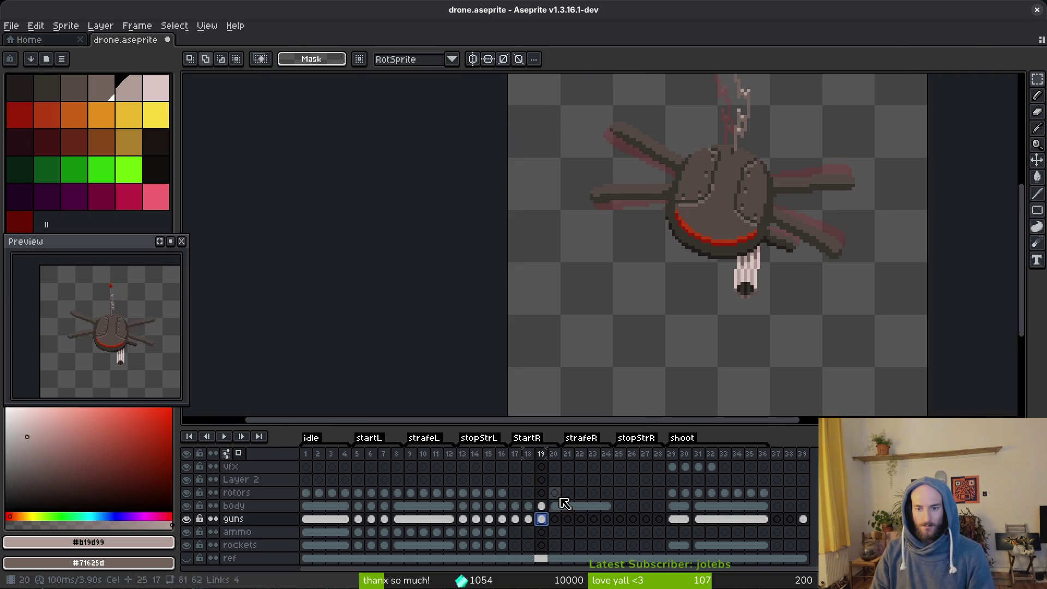
Compare the gun on frames 6 and 7 of the guns layer, then return to frame 19.
left_click(386, 520)
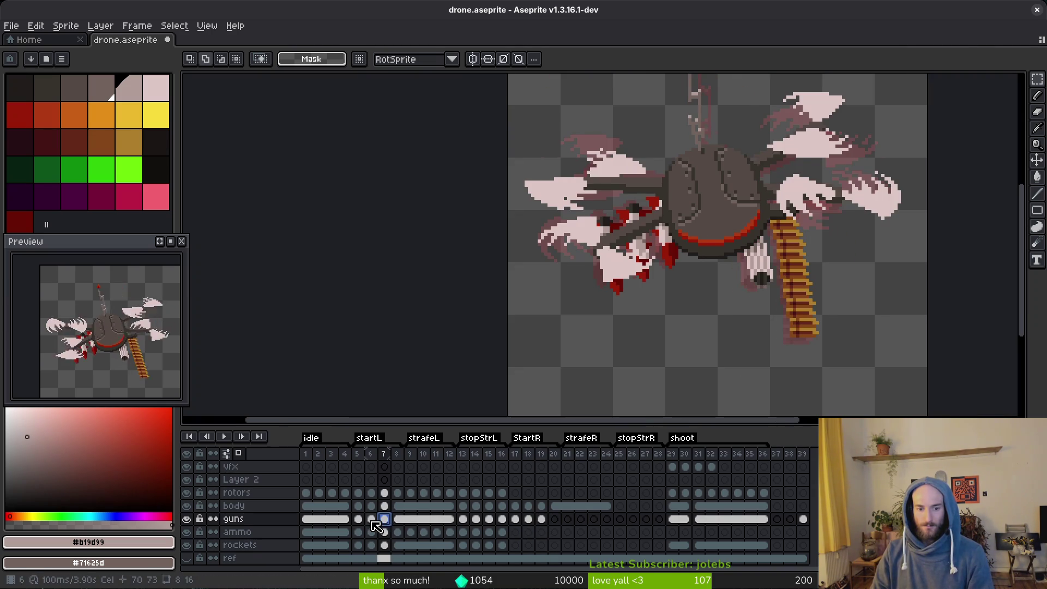
key("comma")
left_click(385, 520)
scroll(730, 320, "up", 4)
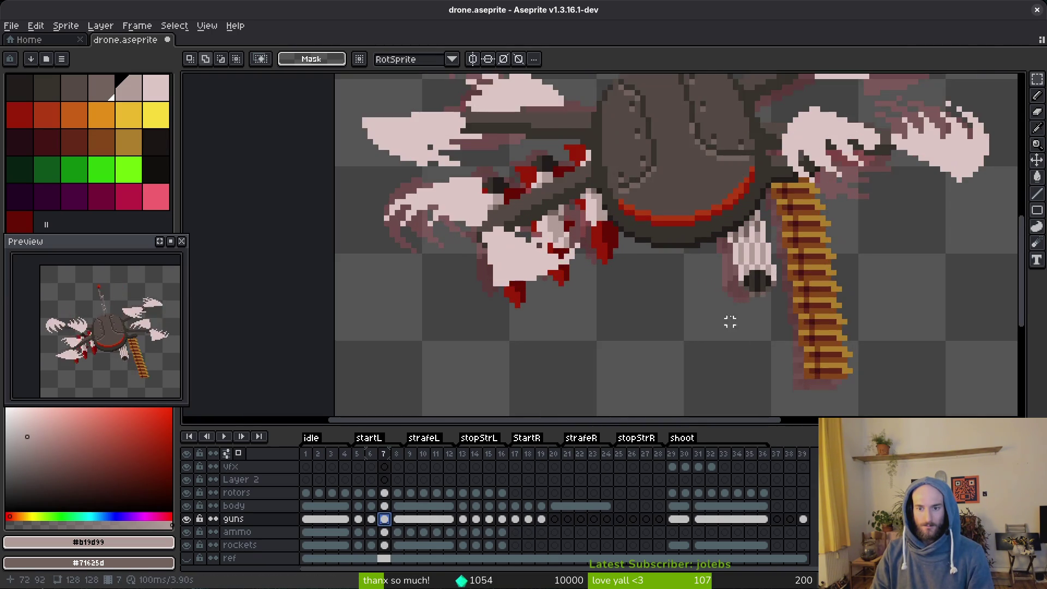
left_click(542, 519)
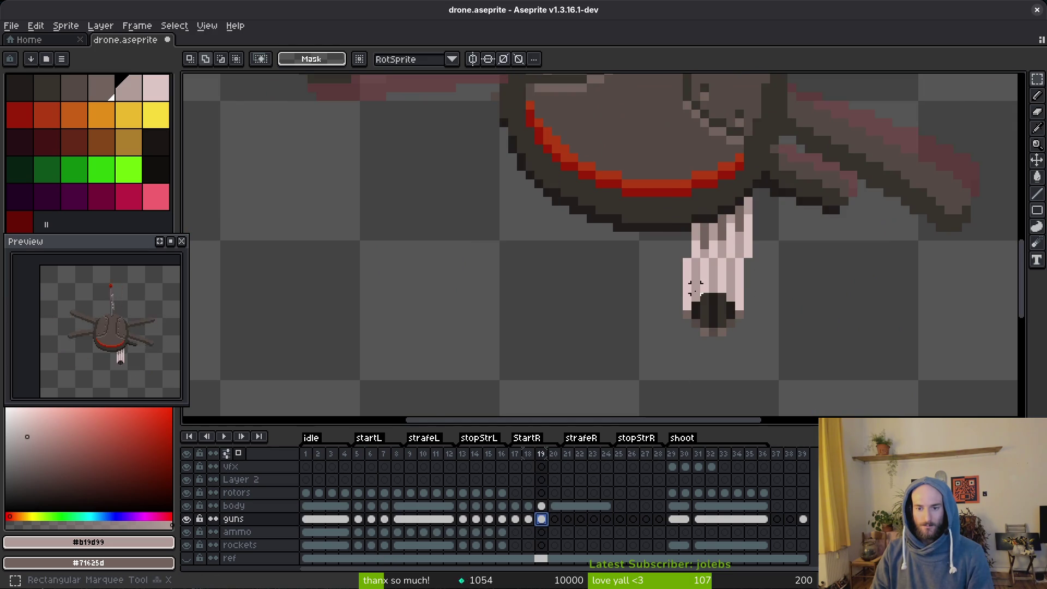
Select and transform the tip of frame 19's gun, then save.
left_click_drag(678, 289, 766, 351)
left_click_drag(754, 281, 624, 371)
key("Return")
scroll(743, 246, "up", 2)
left_click_drag(760, 268, 561, 244)
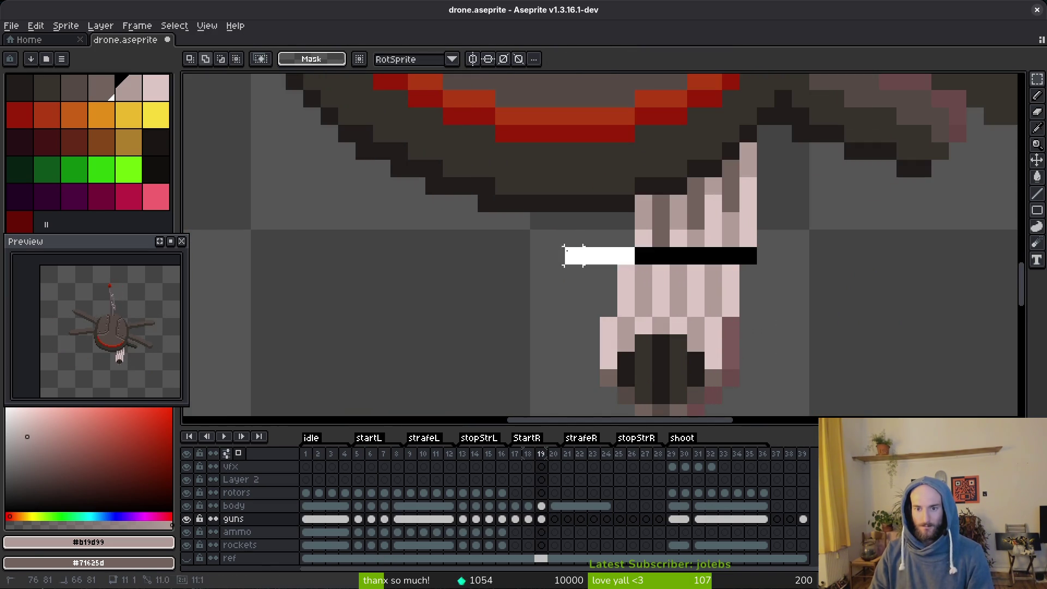
key("ctrl+s")
key("minus")
key("minus")
key("minus")
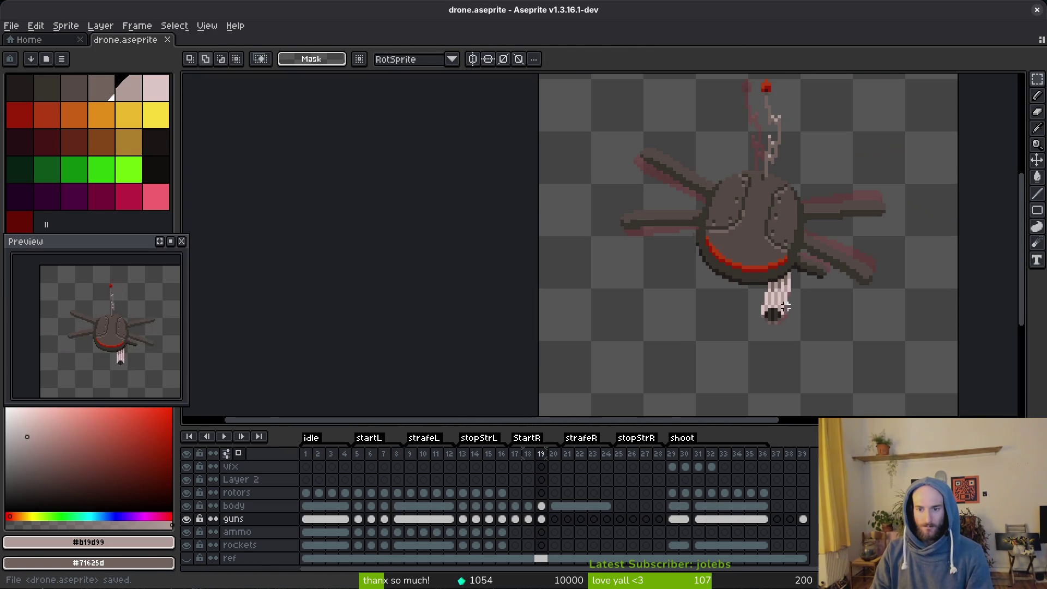
Erase two stray strips of pixels from the gun barrel and save.
scroll(789, 281, "up", 6)
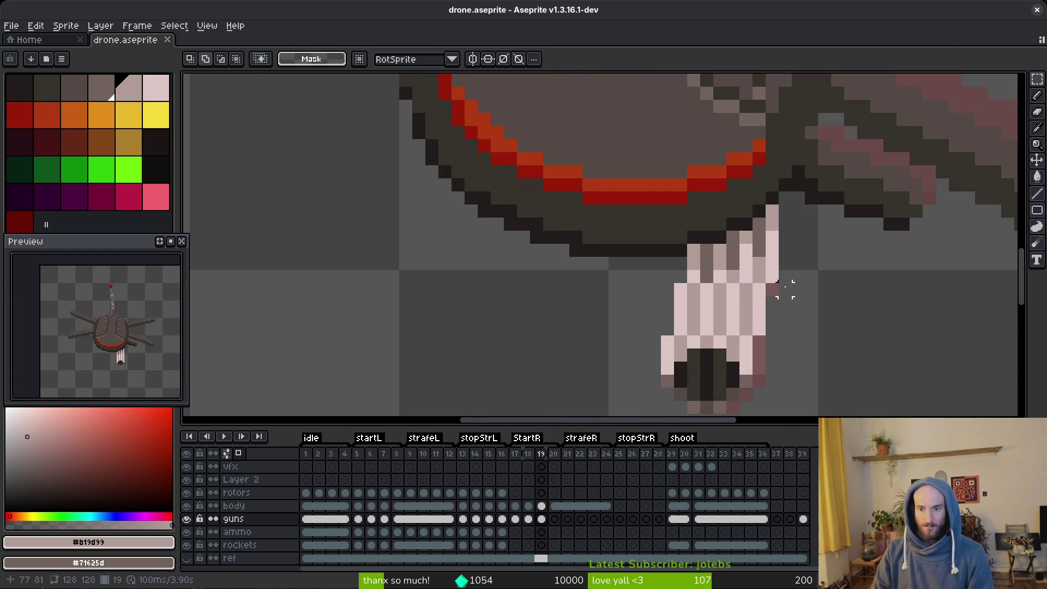
left_click_drag(785, 276, 615, 277)
key("Delete")
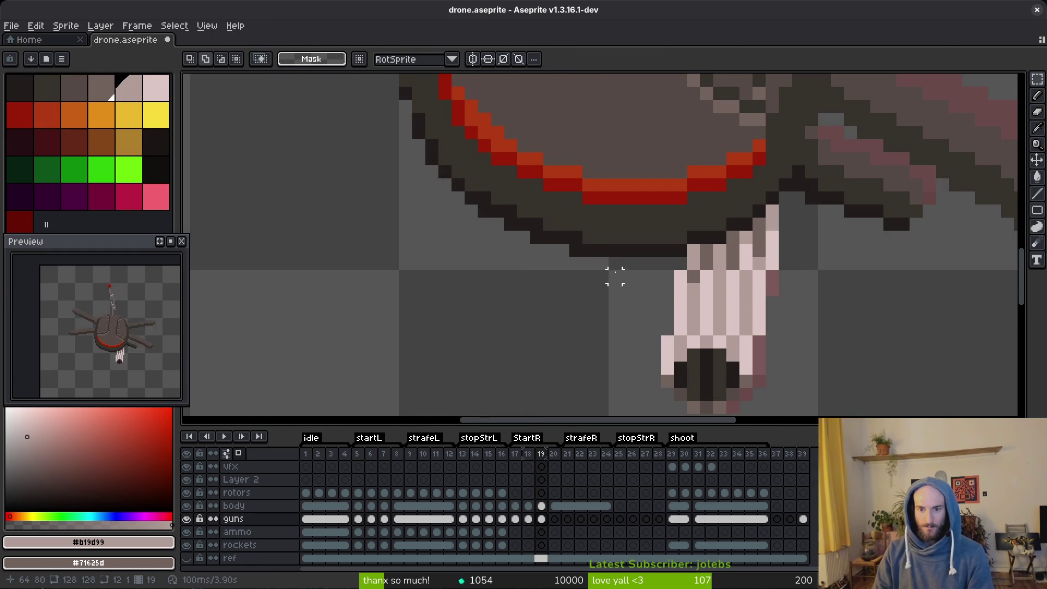
left_click_drag(758, 327, 663, 327)
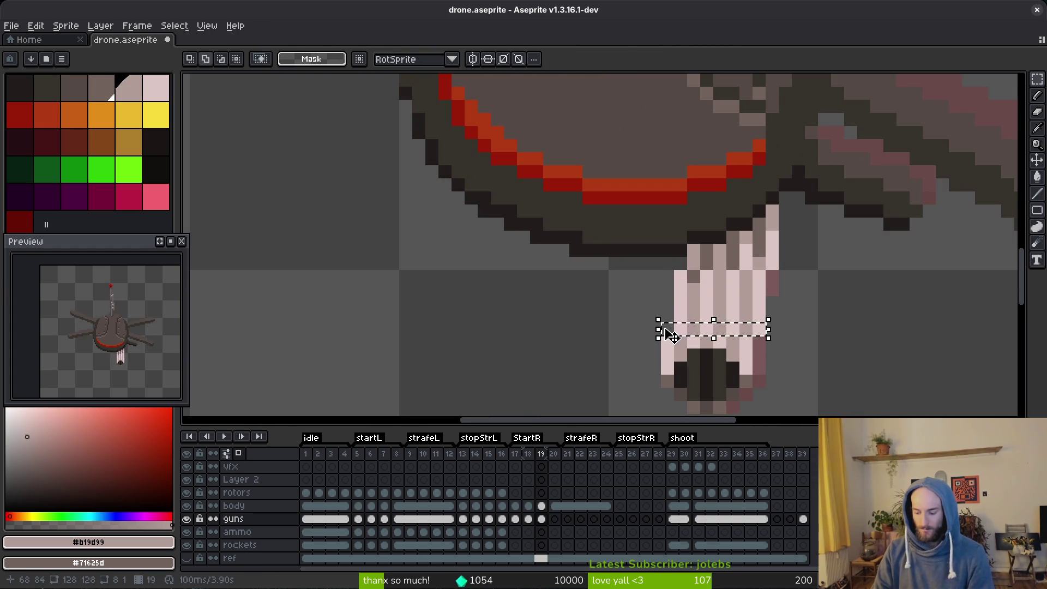
key("Delete")
scroll(835, 299, "down", 6)
key("ctrl+s")
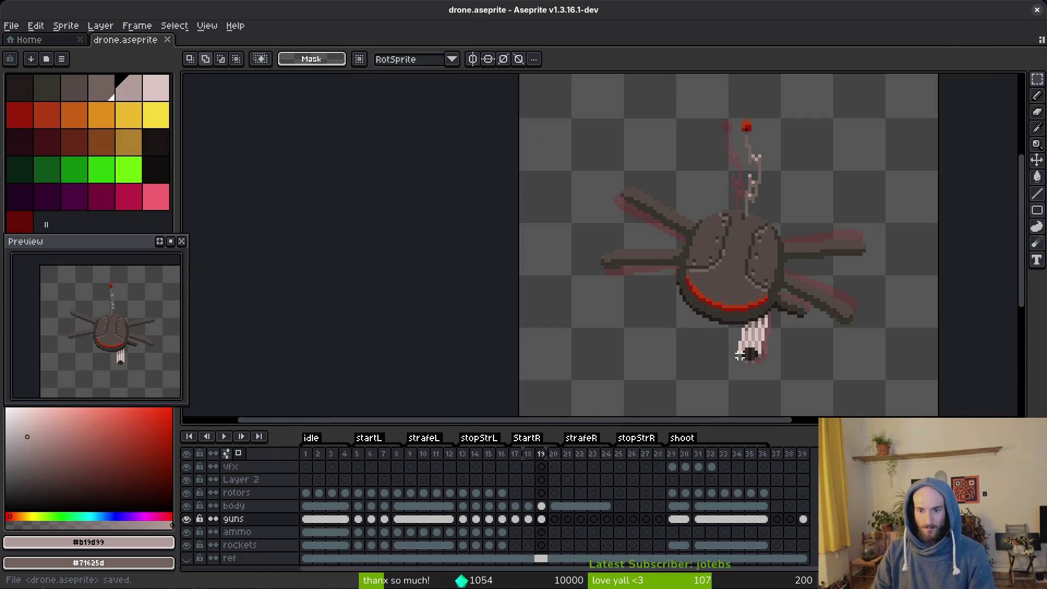
Shift two barrel pixel rows one pixel right and save the file.
scroll(748, 346, "up", 4)
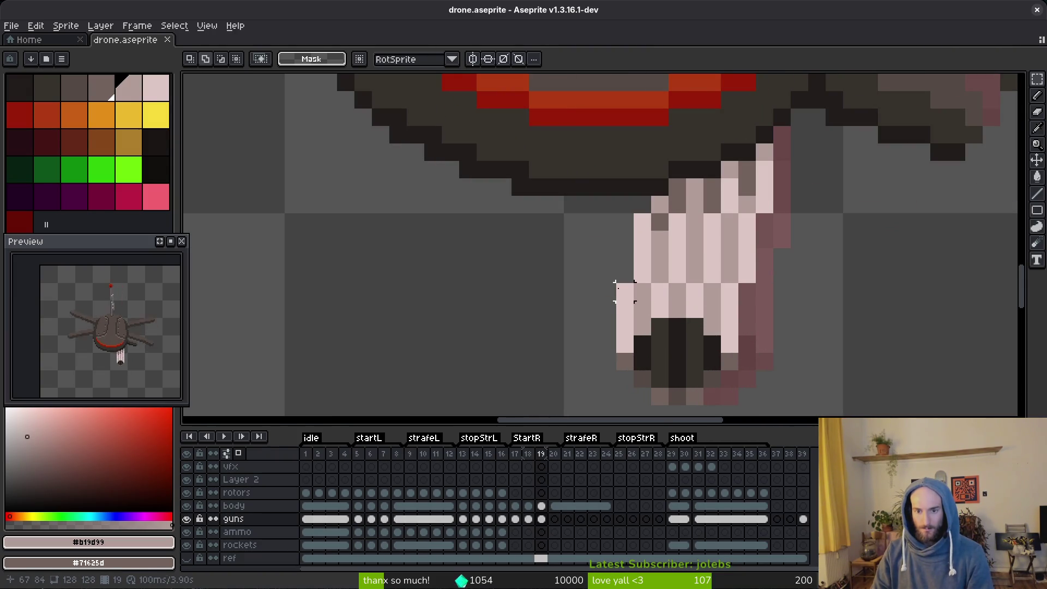
left_click_drag(616, 283, 755, 301)
key("Right")
key("ctrl+d")
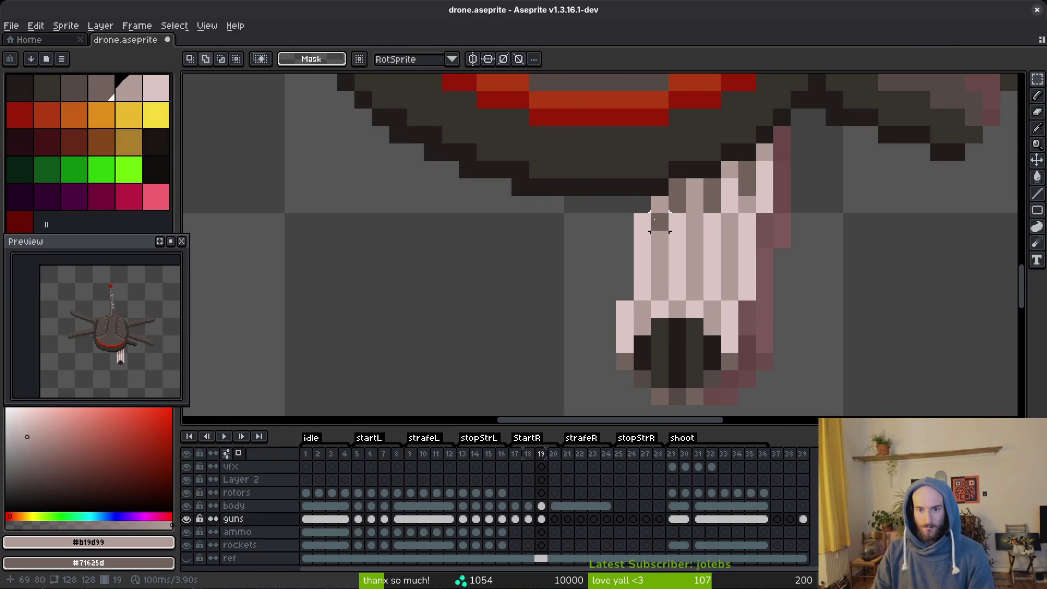
left_click_drag(657, 219, 764, 204)
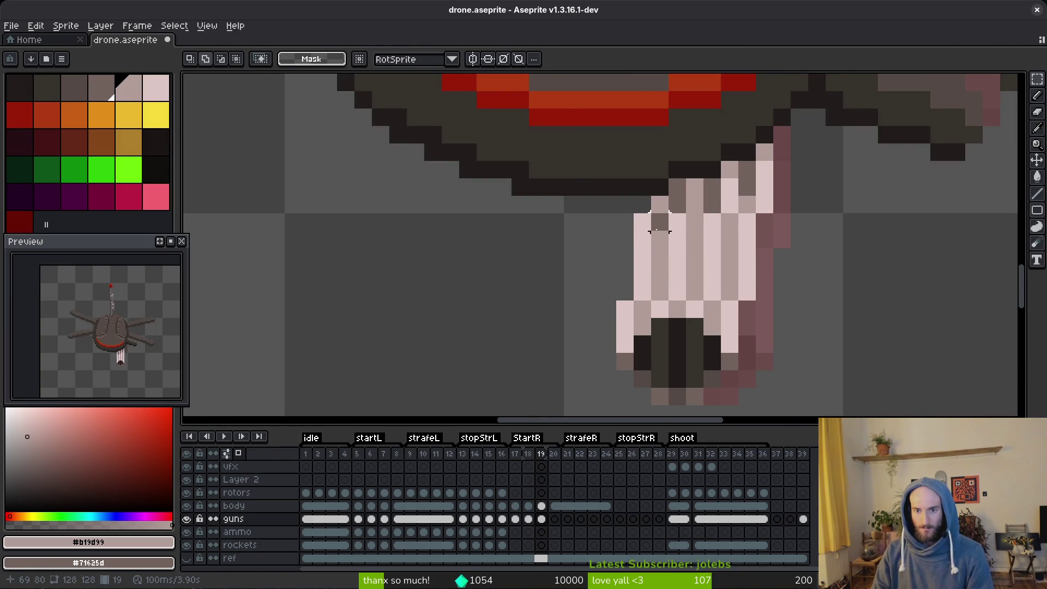
left_click_drag(649, 226, 755, 220)
key("Right")
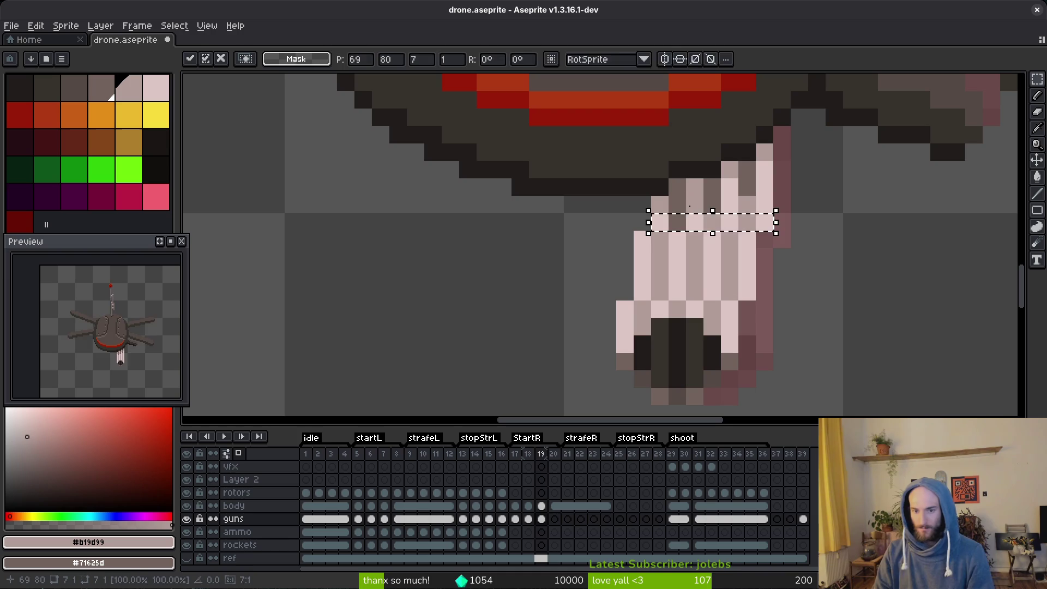
key("ctrl+d")
key("ctrl+s")
Nudge an upper row of the gun barrel one pixel left and save.
scroll(765, 310, "down", 4)
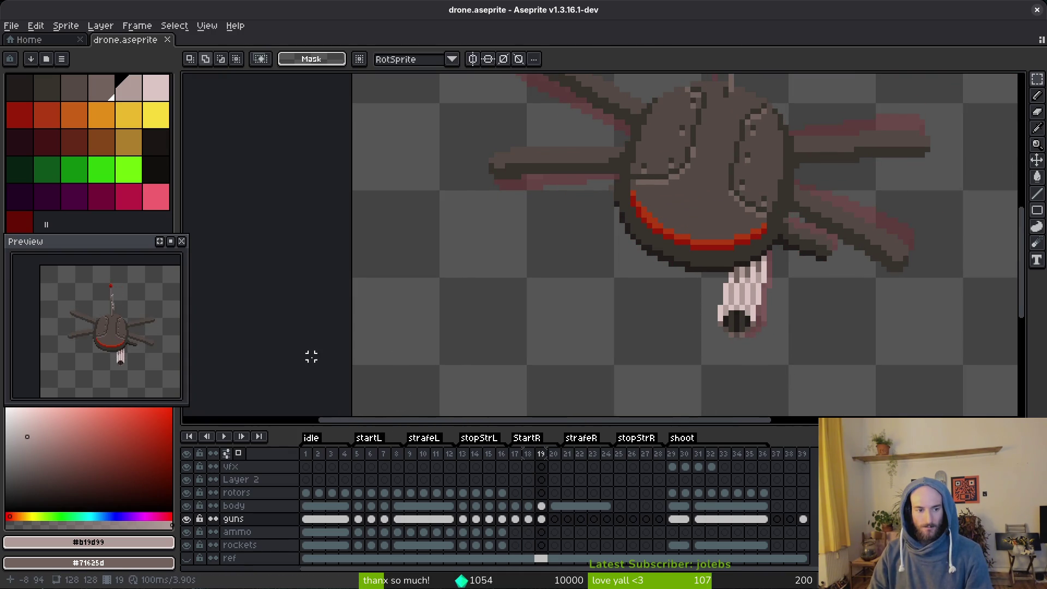
scroll(727, 277, "down", 2)
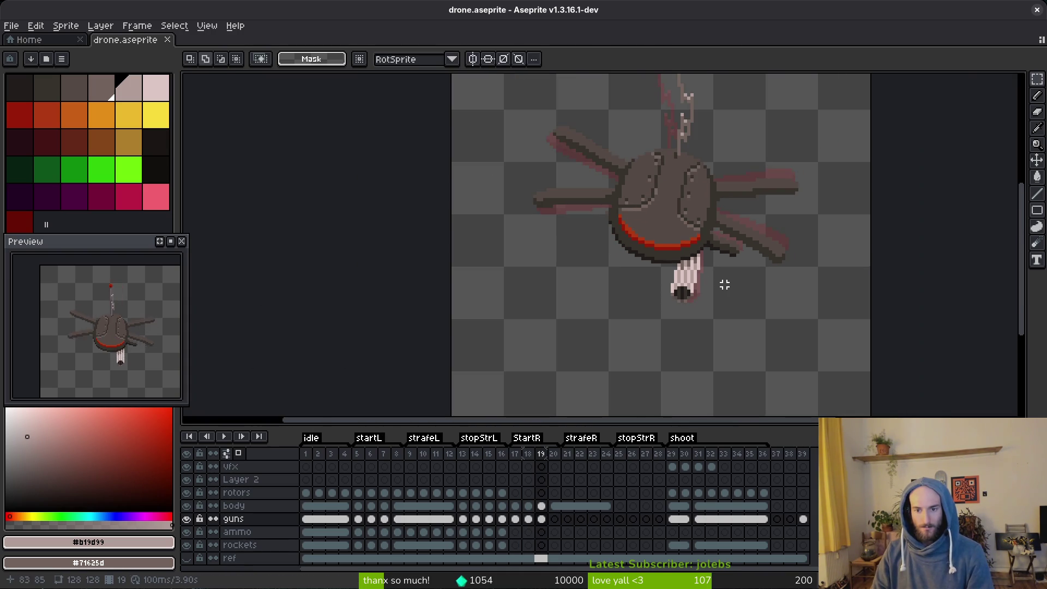
scroll(681, 240, "up", 5)
left_click_drag(686, 222, 566, 224)
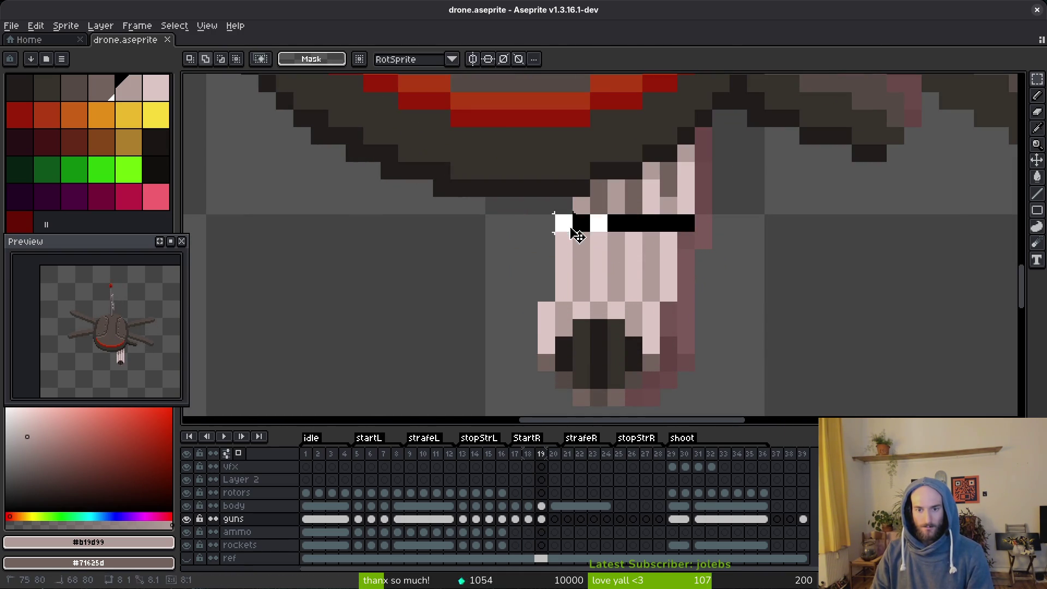
key("Left")
scroll(633, 257, "down", 4)
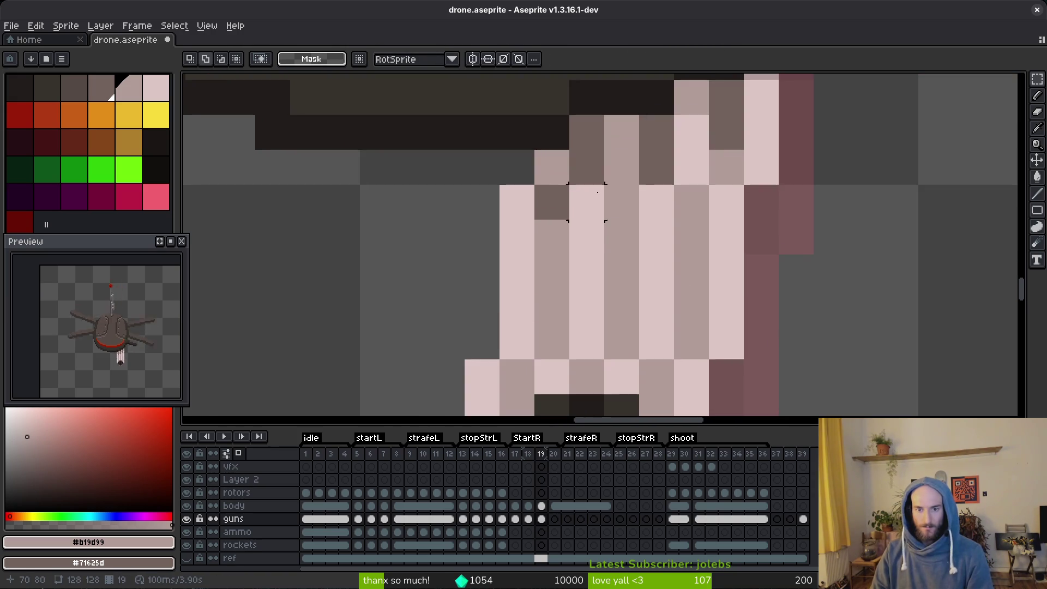
key("ctrl+s")
Move a lower gun row one pixel left and save the drone file.
scroll(654, 221, "up", 3)
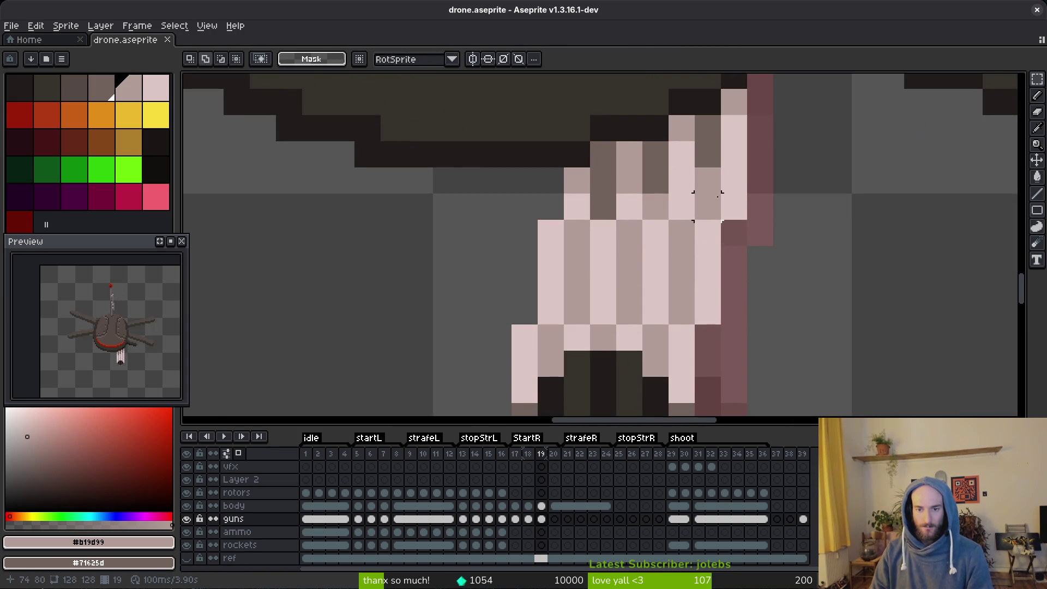
left_click_drag(708, 206, 527, 205)
key("ctrl+z")
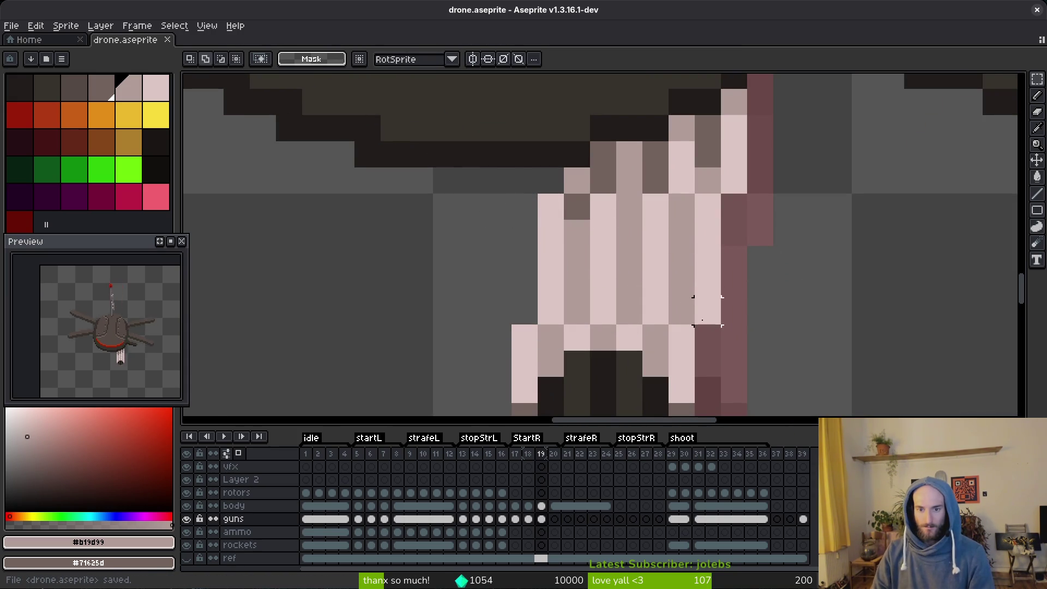
left_click_drag(510, 298, 720, 322)
left_click_drag(560, 325, 534, 324)
key("ctrl+s")
scroll(731, 346, "down", 4)
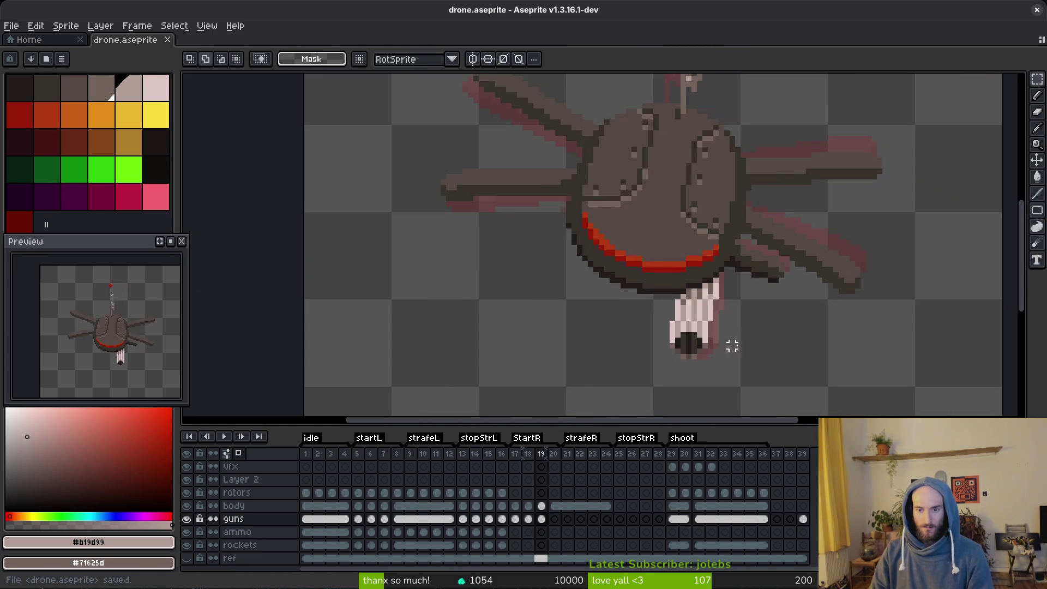
scroll(748, 341, "down", 1)
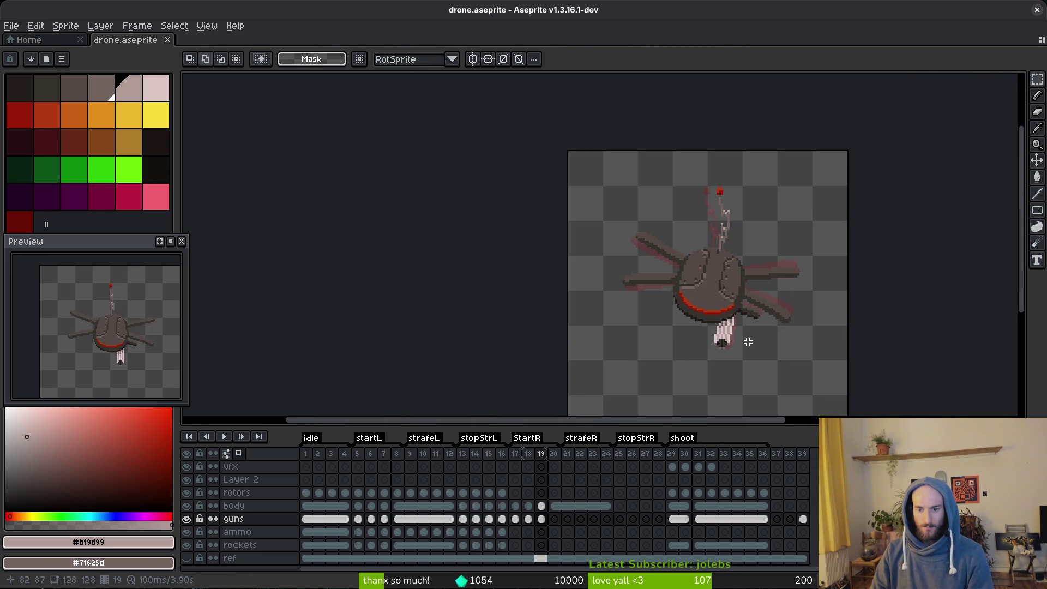
key("ctrl+s")
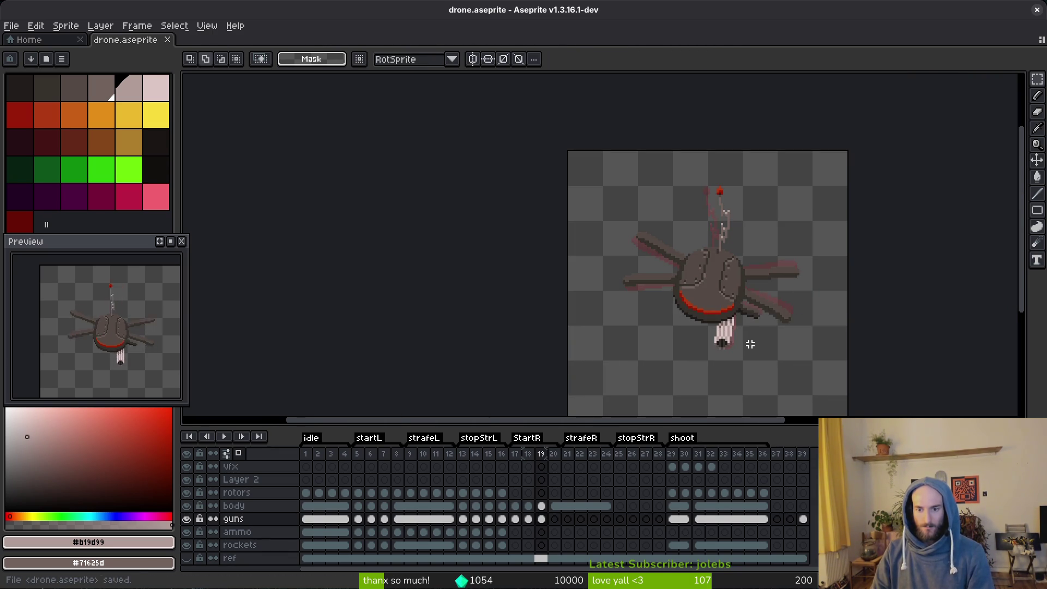
Select and deselect a few barrel pixels, save, and switch to the eyedropper.
scroll(751, 345, "up", 3)
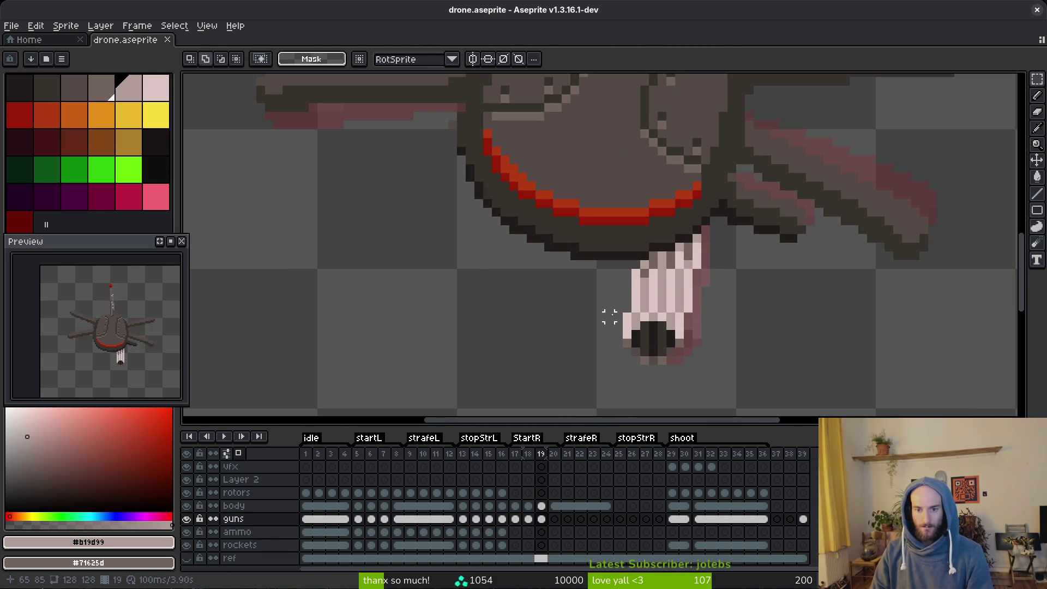
left_click_drag(609, 316, 752, 397)
key("ctrl+d")
key("ctrl+s")
scroll(728, 306, "down", 5)
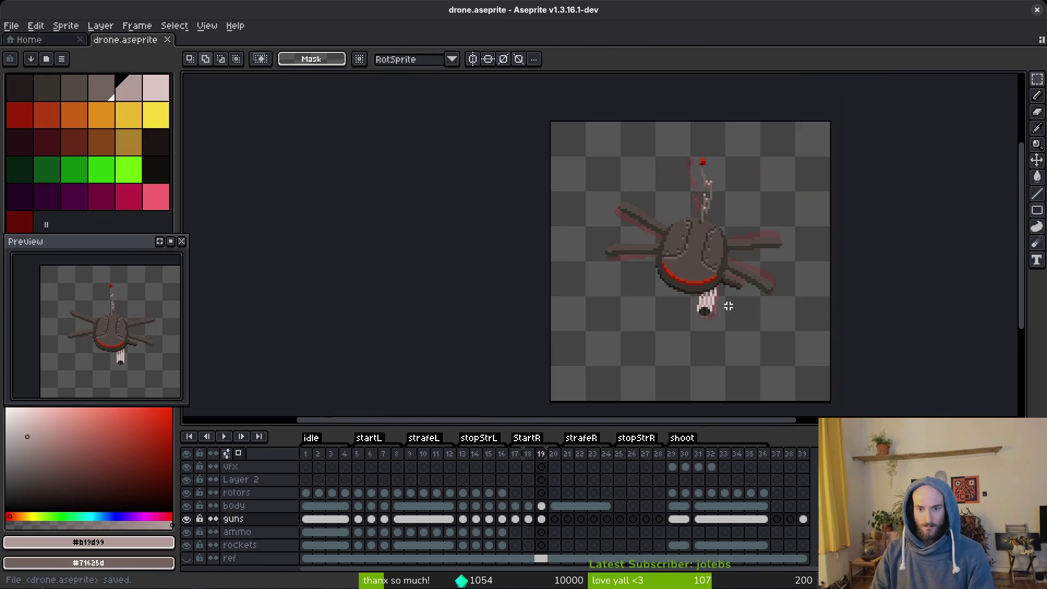
scroll(728, 307, "down", 1)
key("i")
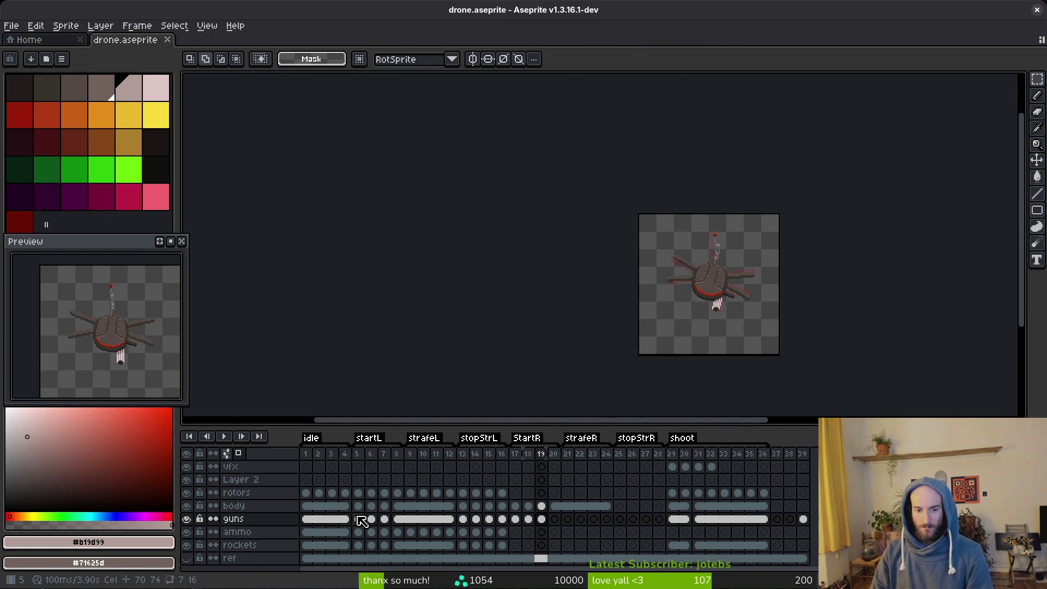
Flip between frames 6 and 7 to compare the gun pose.
left_click(385, 519)
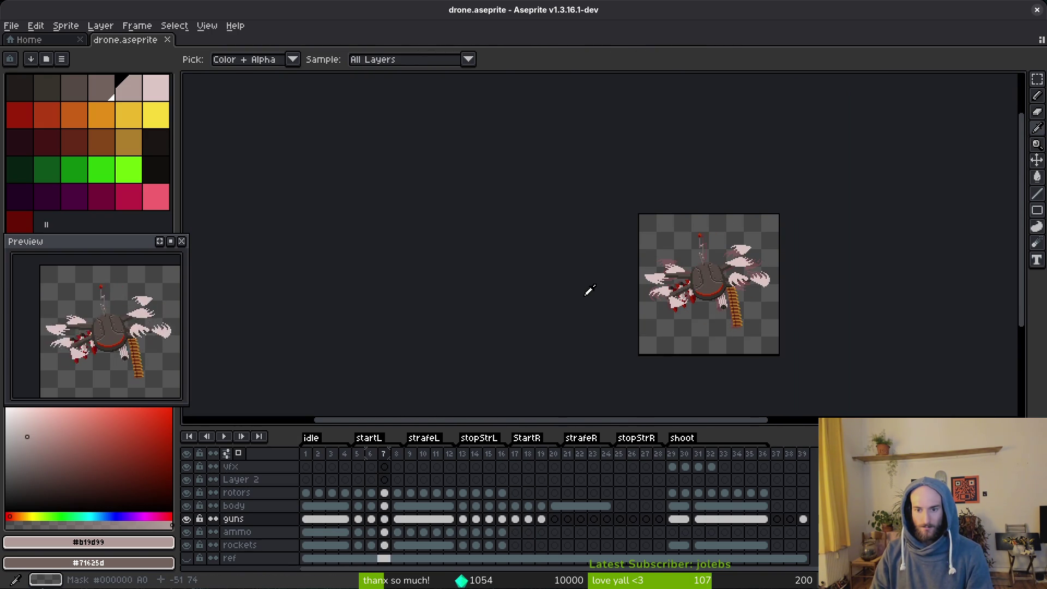
scroll(749, 290, "up", 5)
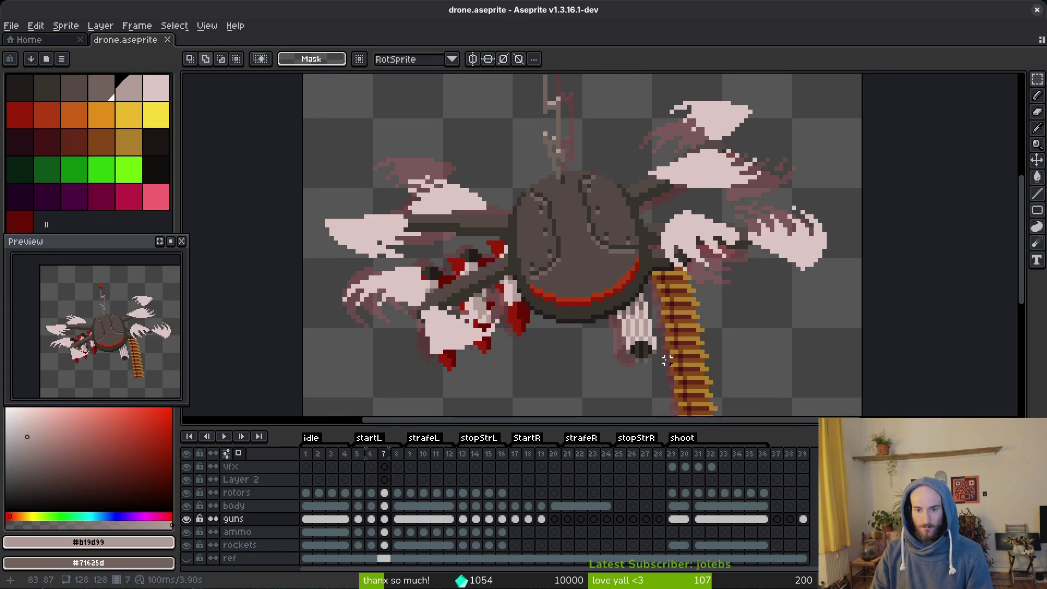
scroll(667, 360, "up", 3)
key("Left")
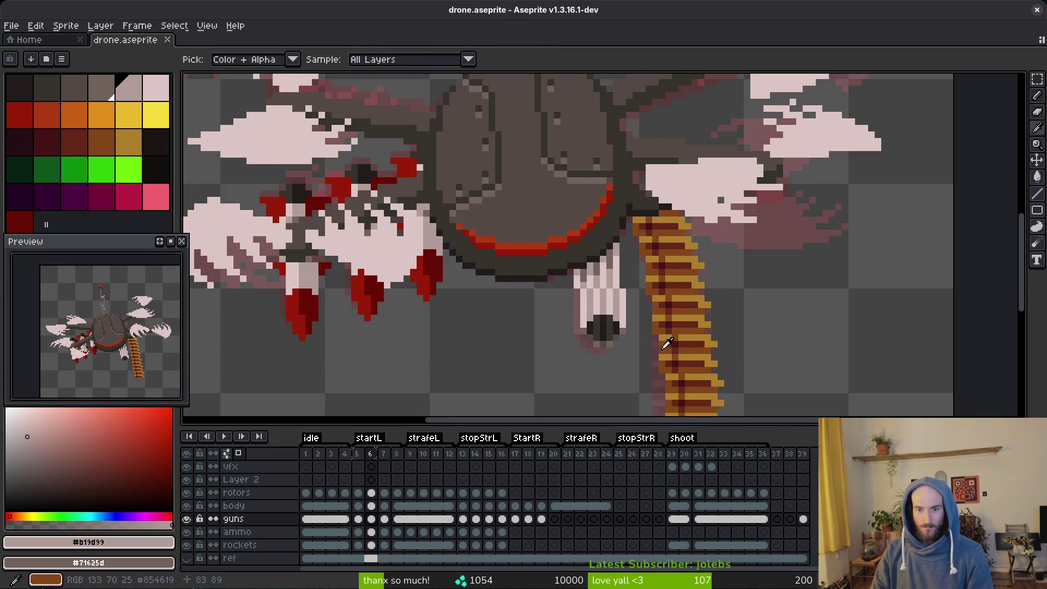
key("Right")
key("Right")
key("Left")
key("Left")
key("Right")
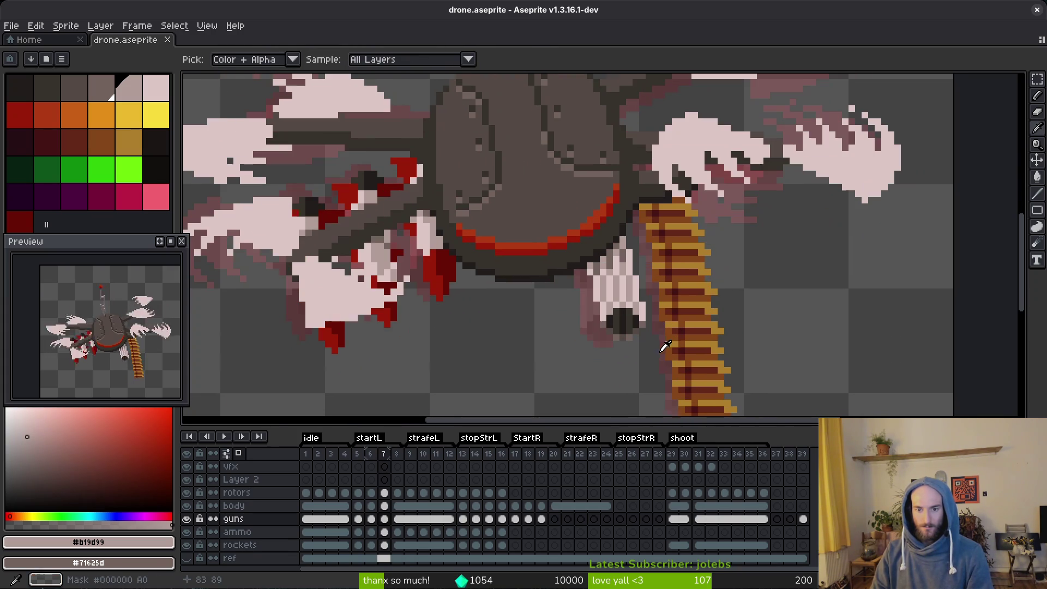
key("Left")
key("Right")
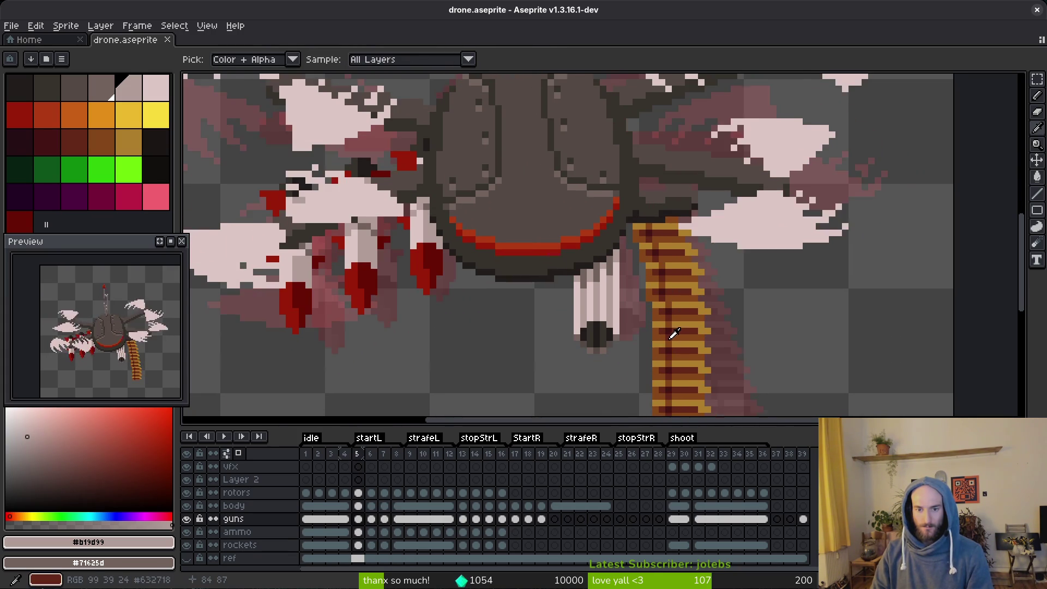
key("Left")
key("Right")
key("Right")
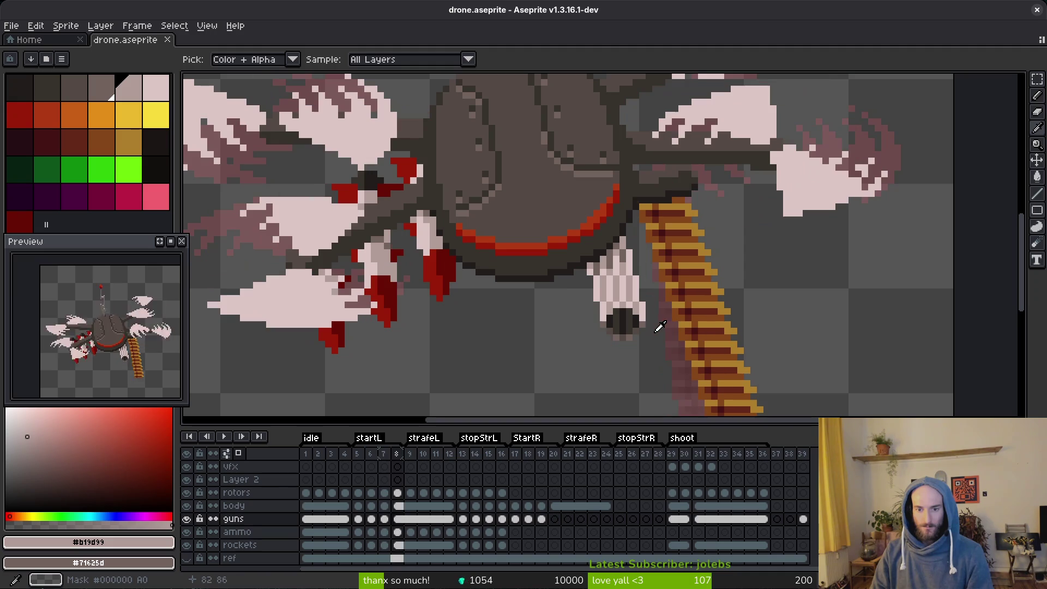
Flip between frames 18 and 19 to check the gun pose.
left_click(528, 521)
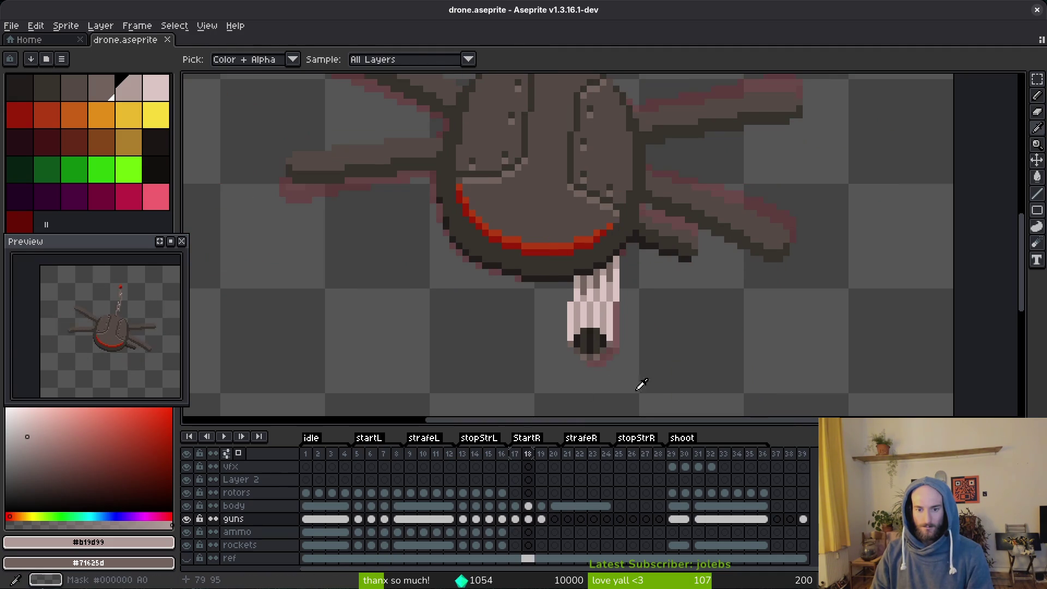
key("Right")
key("Left")
key("Right")
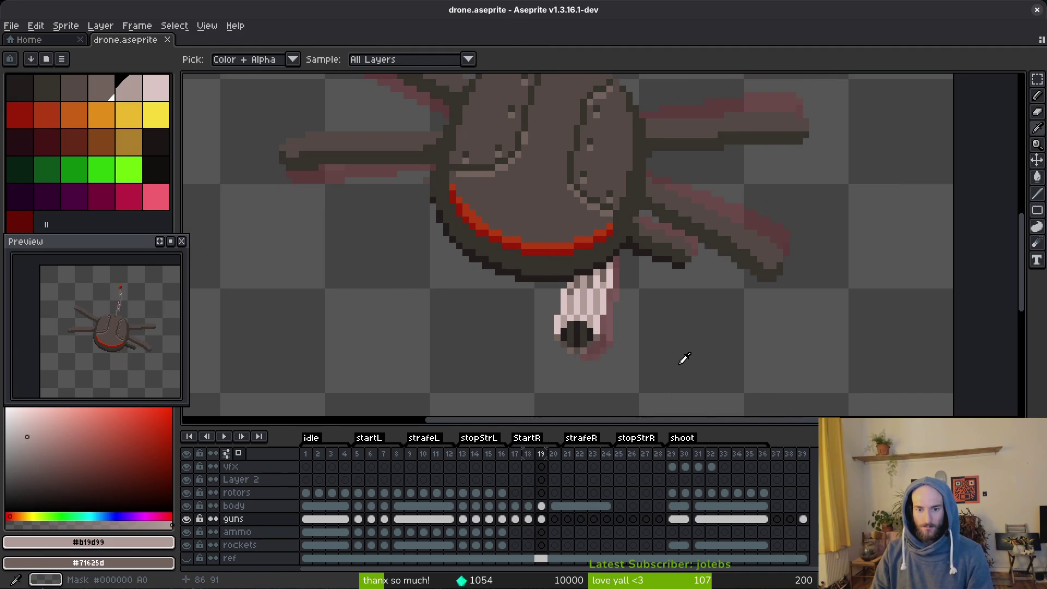
key("Left")
key("Right")
Nudge three pixels near the top of the gun barrel one pixel right and save.
key("m")
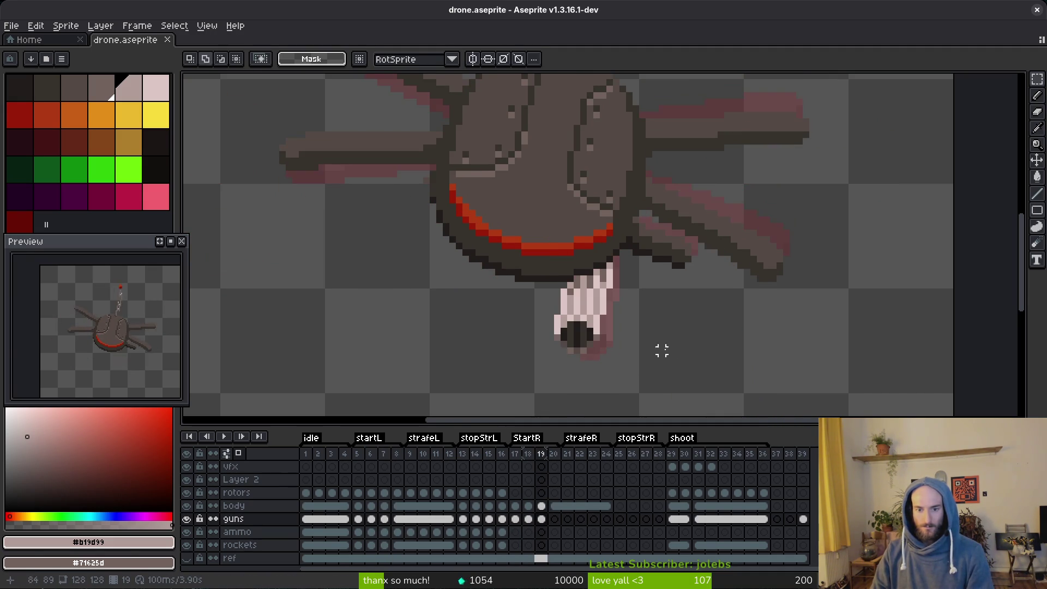
scroll(639, 338, "down", 1)
key("ctrl+s")
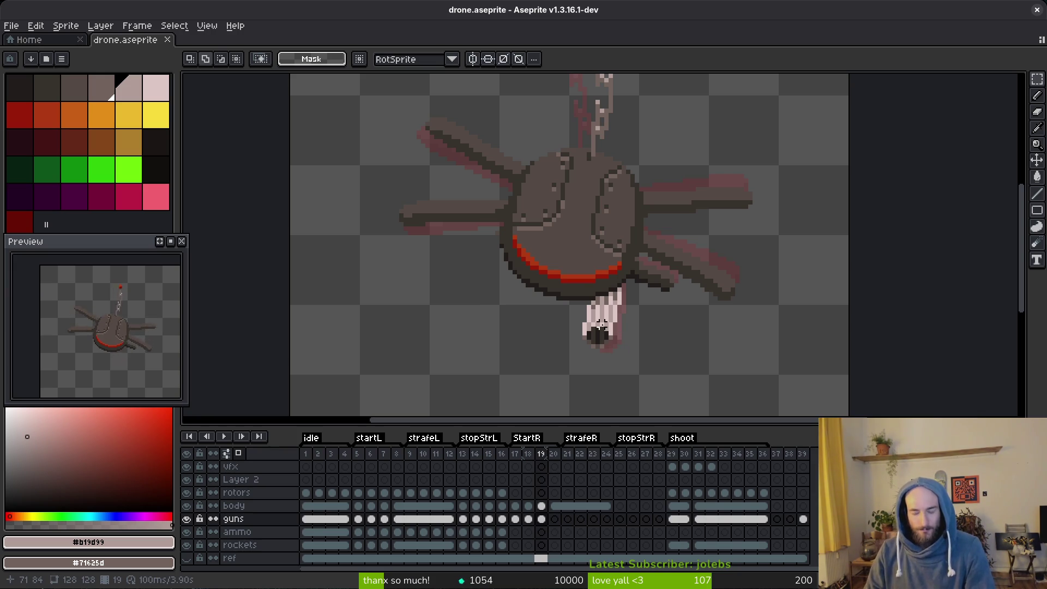
scroll(597, 291, "up", 3)
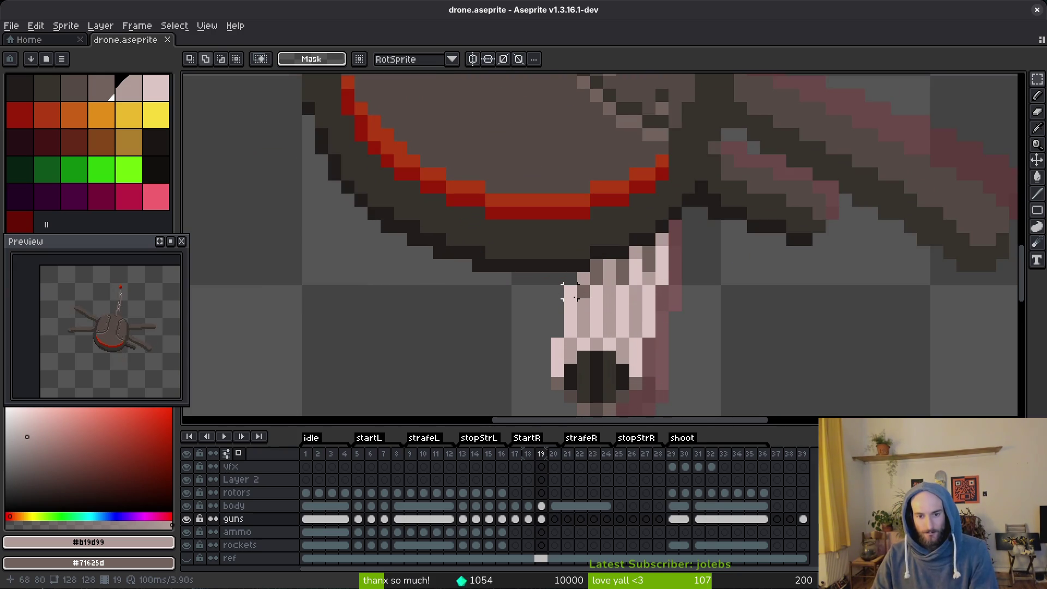
left_click_drag(567, 292, 603, 294)
key("Right")
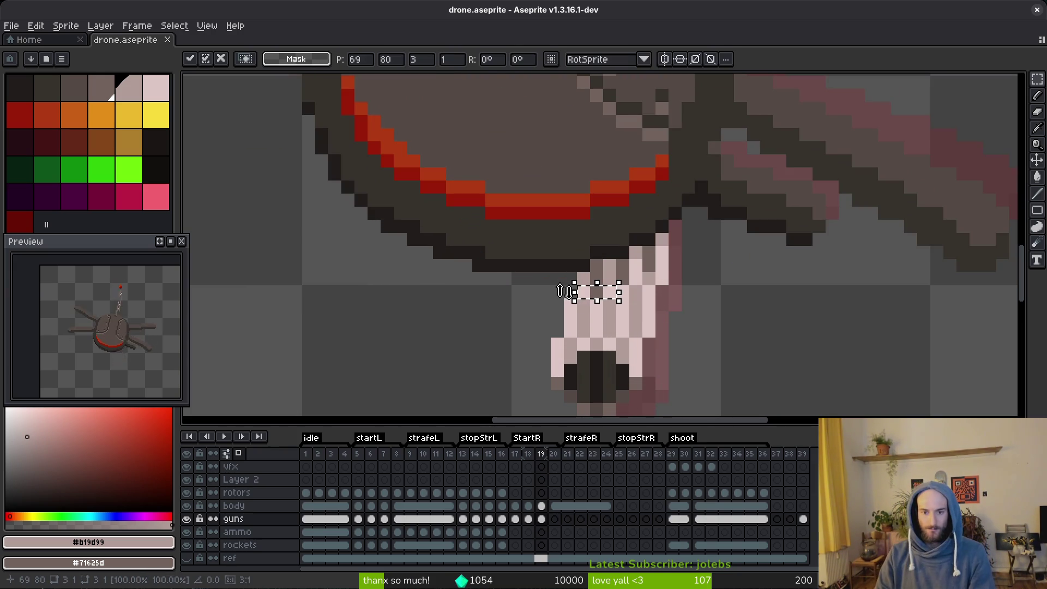
key("ctrl+d")
scroll(738, 330, "down", 5)
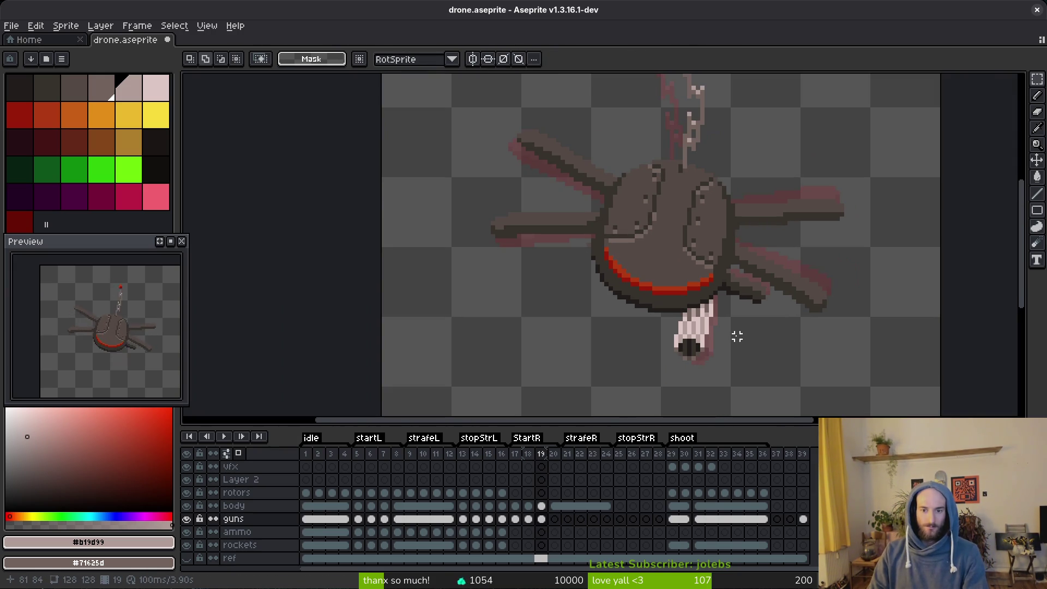
key("ctrl+s")
Select rows of gun pixels to inspect the barrel and save the sprite.
scroll(734, 338, "down", 1)
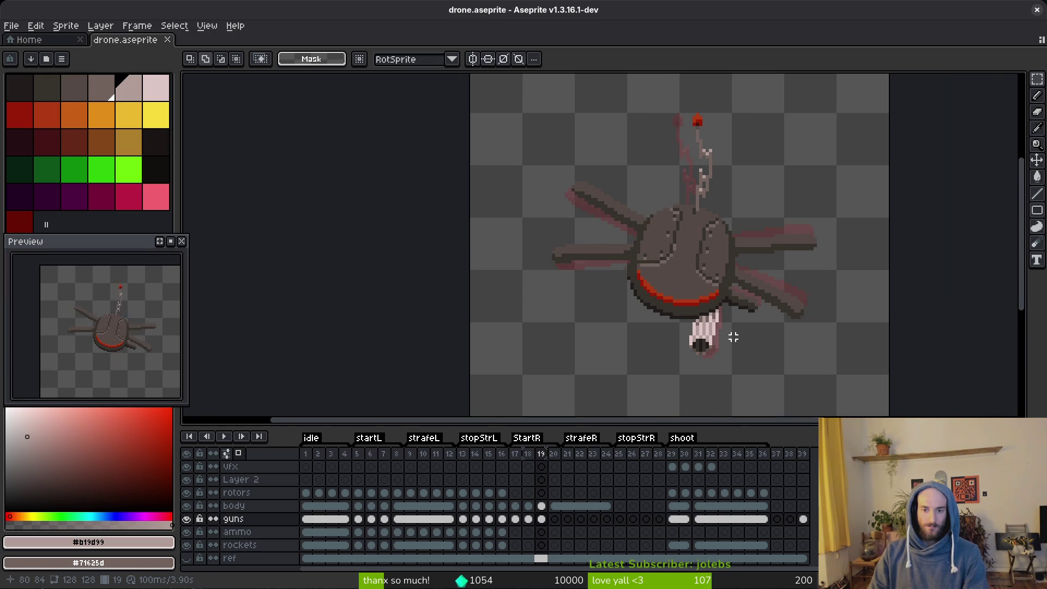
scroll(720, 340, "up", 4)
mouse_move(577, 273)
left_mouse_down()
mouse_move(709, 276)
mouse_move(670, 273)
left_mouse_up()
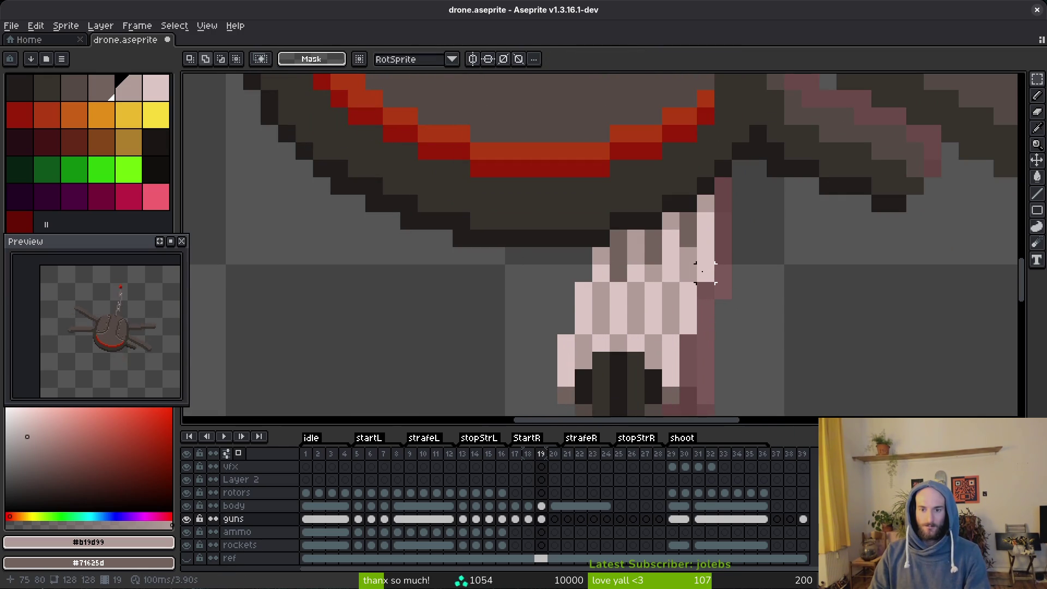
key("b")
scroll(775, 306, "down", 4)
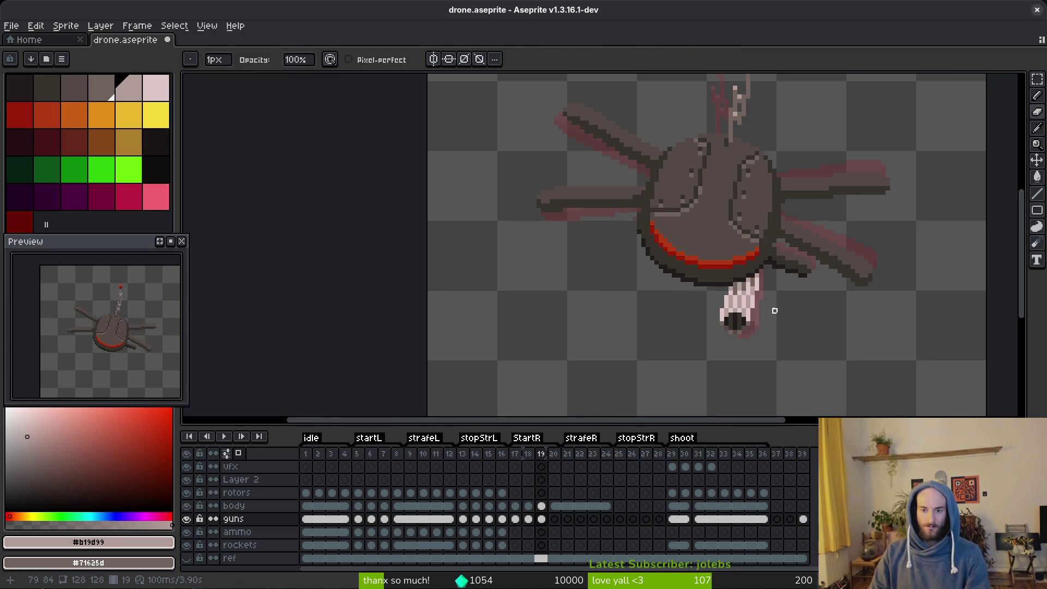
scroll(774, 306, "up", 3)
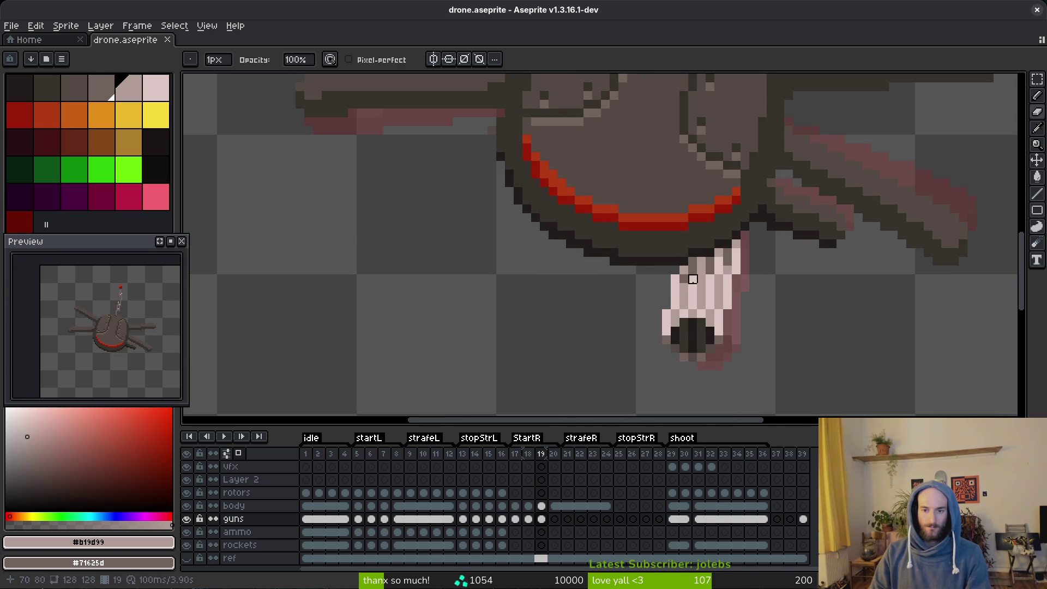
scroll(703, 277, "up", 3)
key("m")
left_click_drag(657, 278, 692, 284)
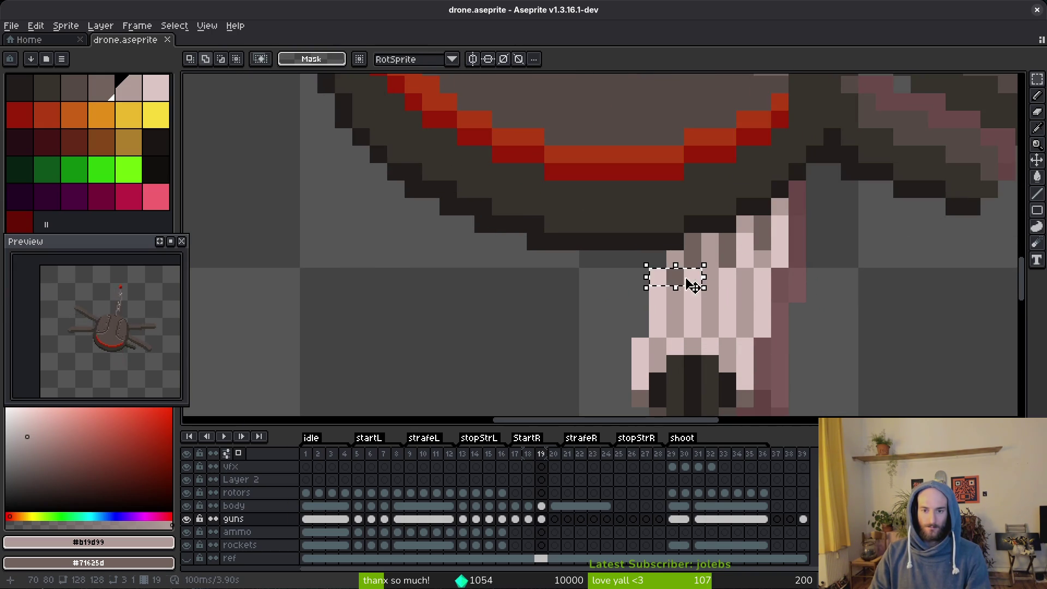
key("ctrl+s")
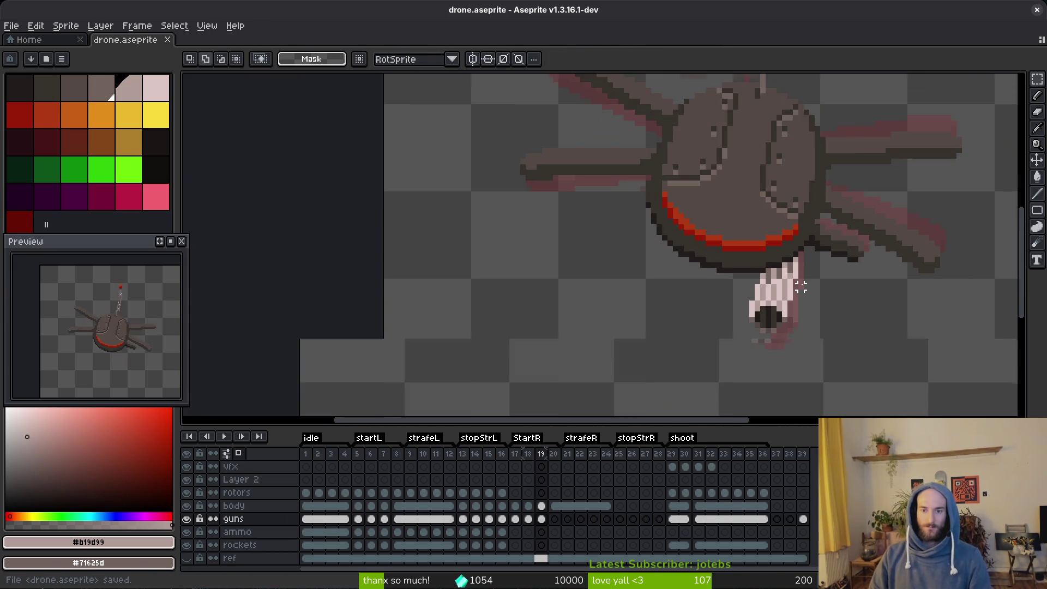
scroll(795, 292, "down", 4)
scroll(795, 293, "down", 1)
scroll(843, 324, "up", 4)
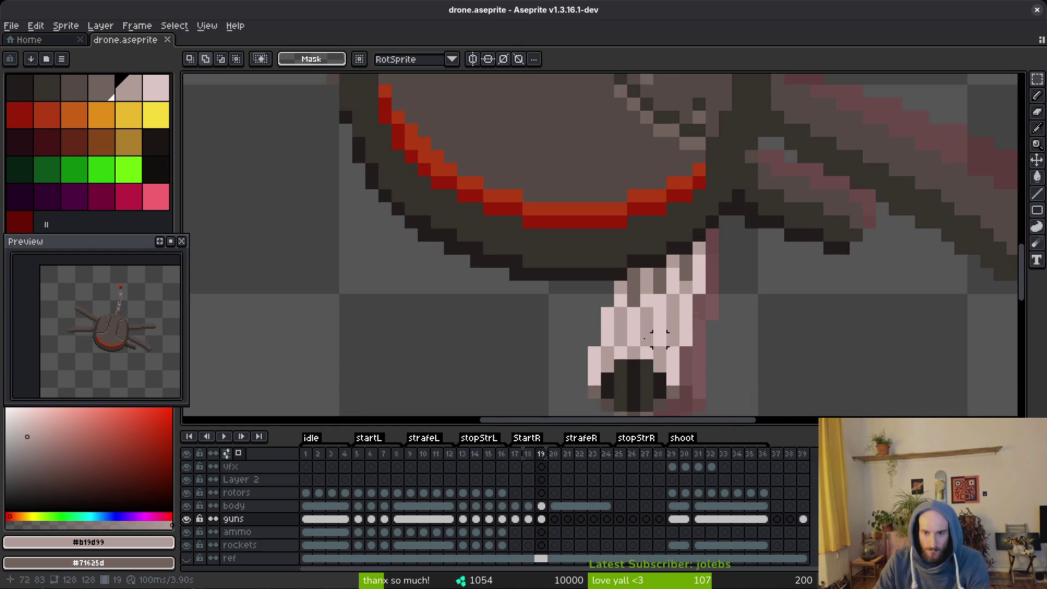
With the Pencil, repaint gun-barrel pixels in sampled grey and light pink shades.
key("b")
left_click(659, 282)
scroll(709, 305, "down", 3)
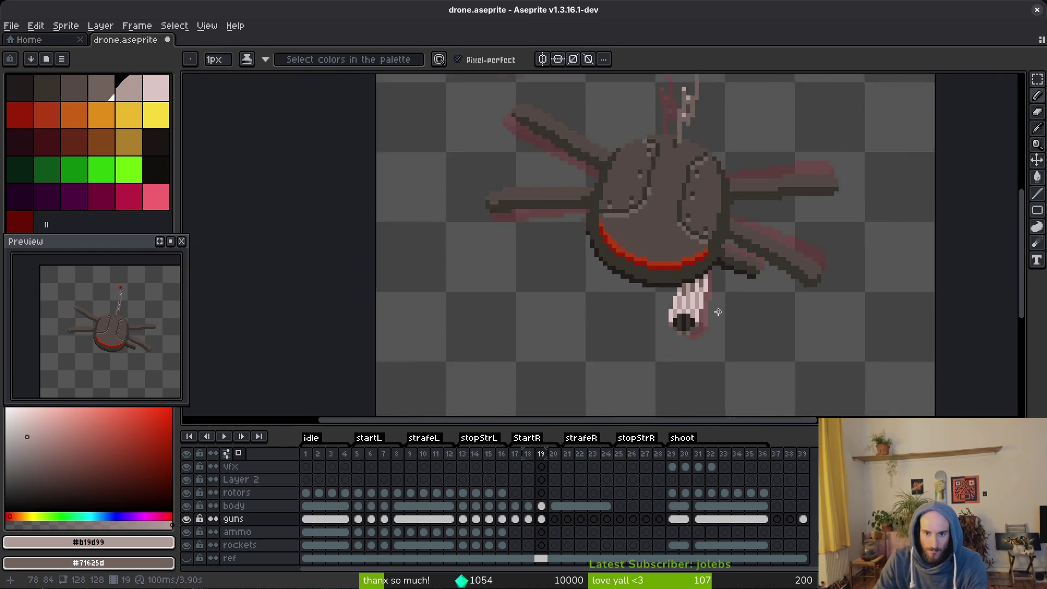
scroll(709, 313, "up", 3)
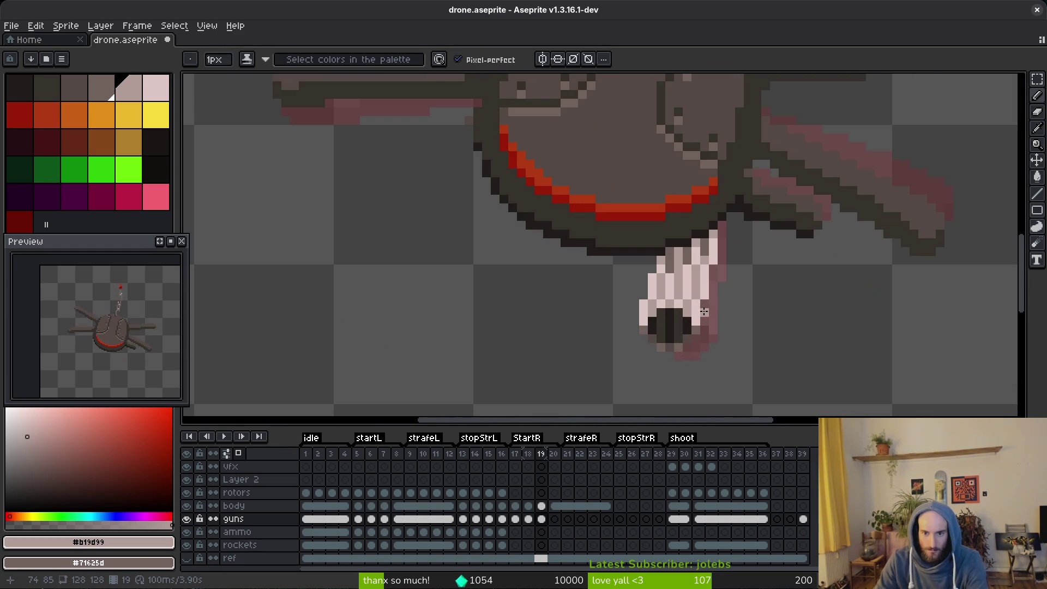
scroll(725, 300, "up", 2)
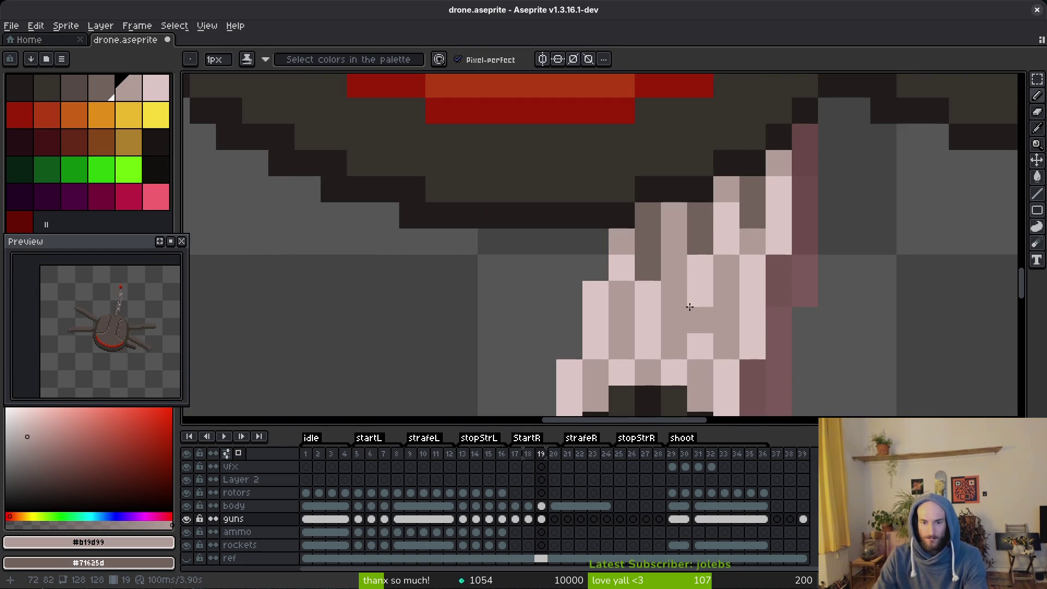
left_click(671, 268, "alt")
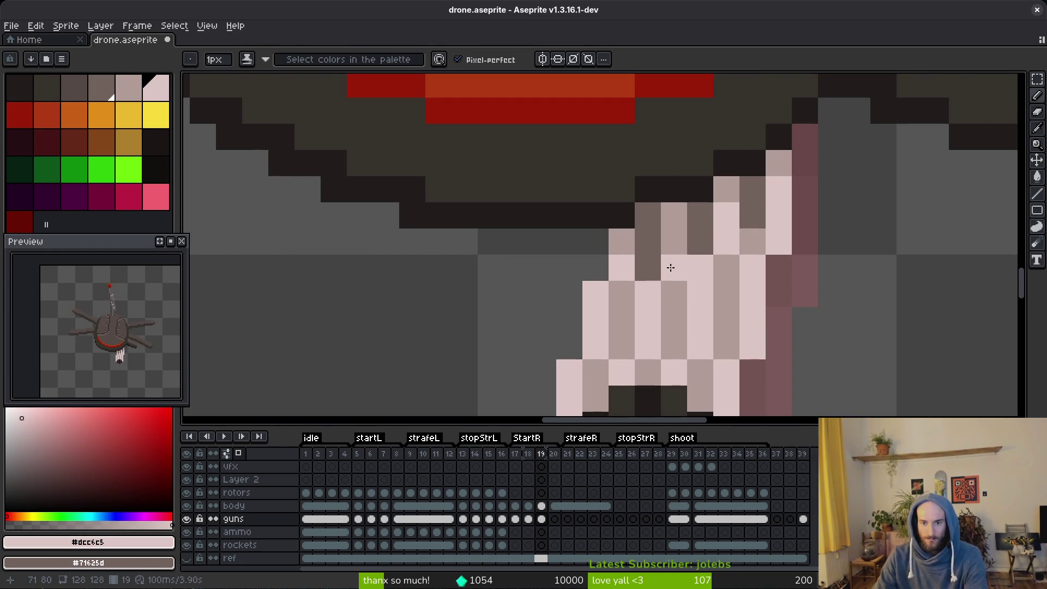
left_click(732, 269, "alt")
left_click(702, 264)
left_click(732, 240, "alt")
left_click(732, 265)
key("ctrl+z")
scroll(733, 265, "down", 6)
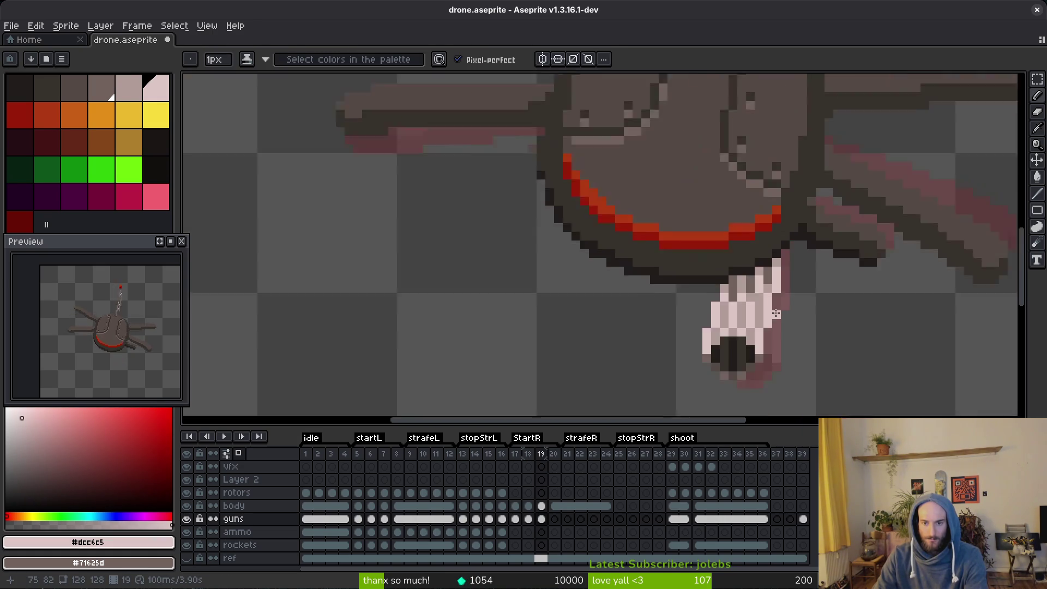
scroll(738, 285, "up", 5)
left_click(737, 286)
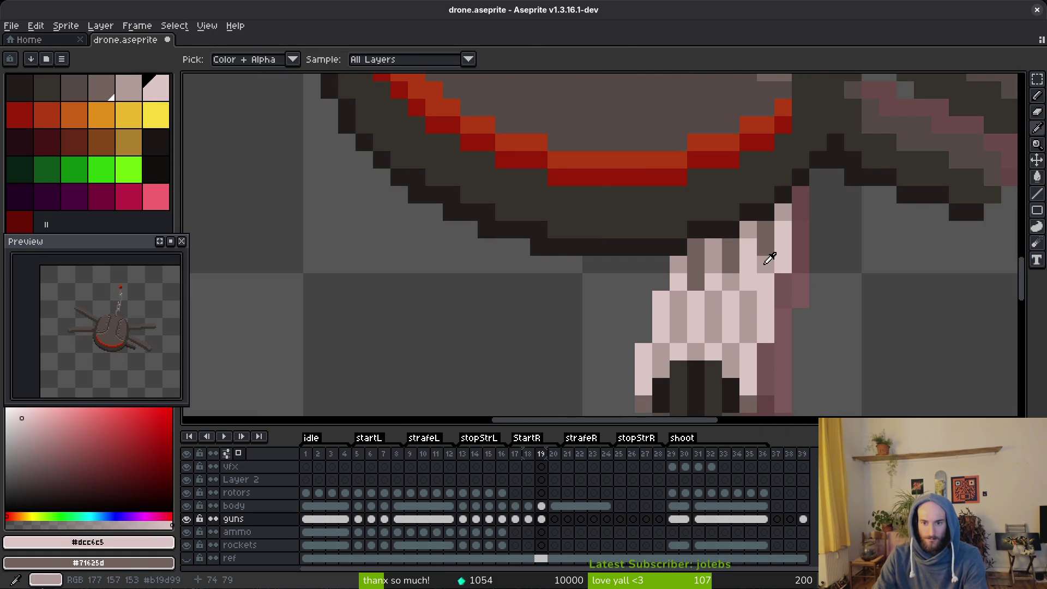
Resample the darker grey and light pink barrel shades, then save drone.aseprite.
left_click(766, 259, "alt")
scroll(763, 327, "down", 5)
scroll(780, 335, "up", 4)
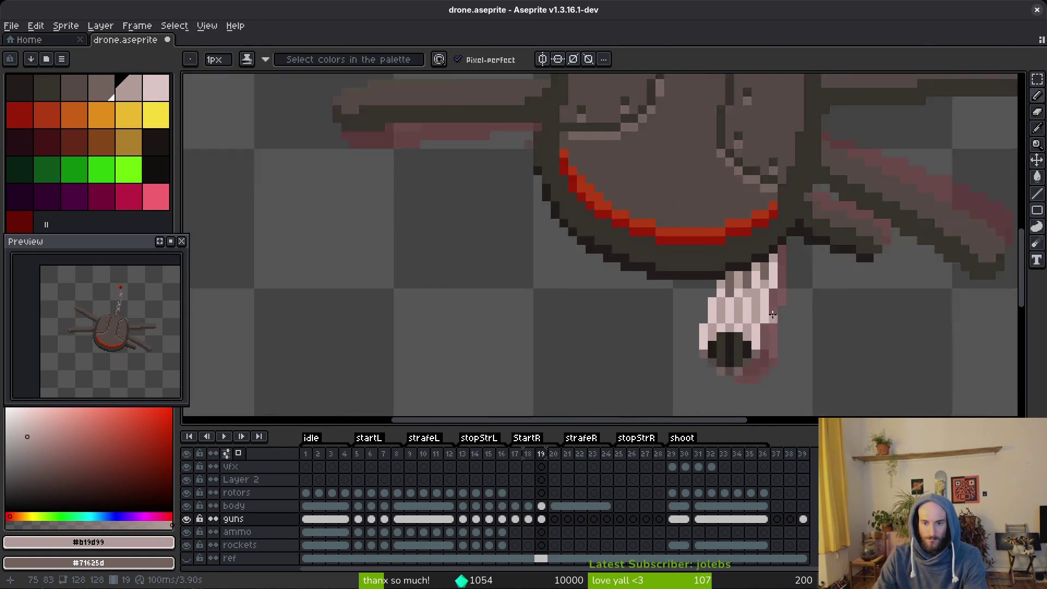
left_click(741, 285, "alt")
scroll(767, 305, "down", 5)
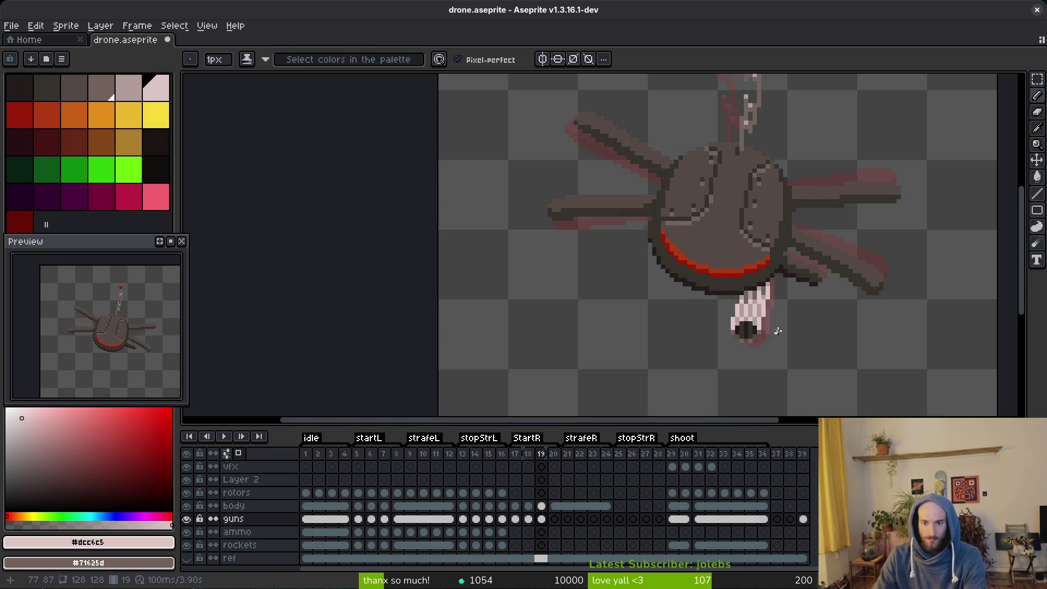
scroll(770, 318, "up", 5)
left_click(751, 278, "alt")
left_click(759, 281, "alt")
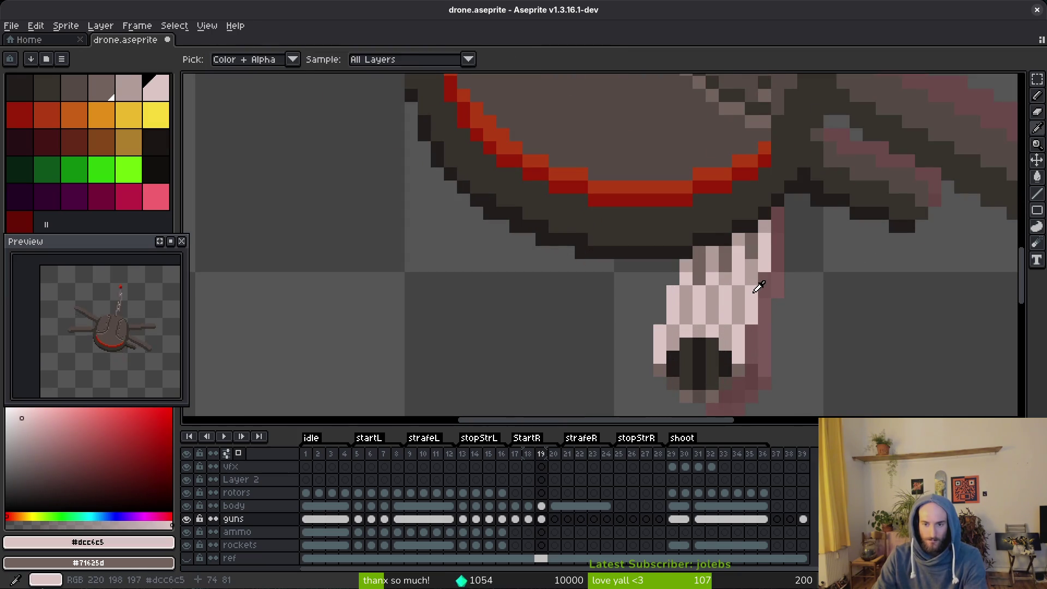
scroll(810, 300, "down", 3)
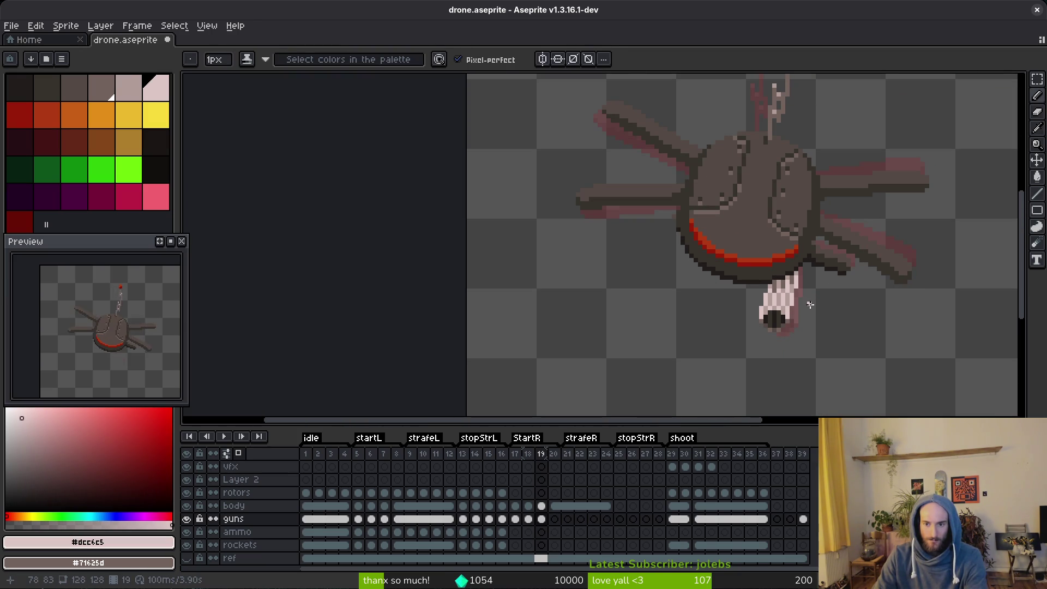
key("ctrl+s")
Undo the last barrel stroke and save drone.aseprite again.
scroll(810, 306, "down", 2)
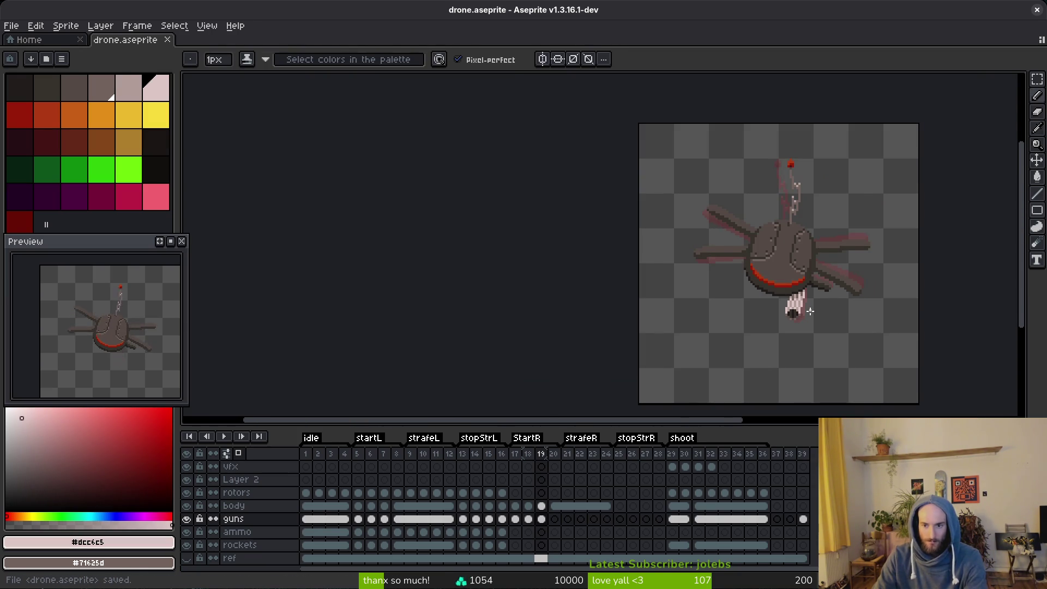
scroll(812, 311, "up", 4)
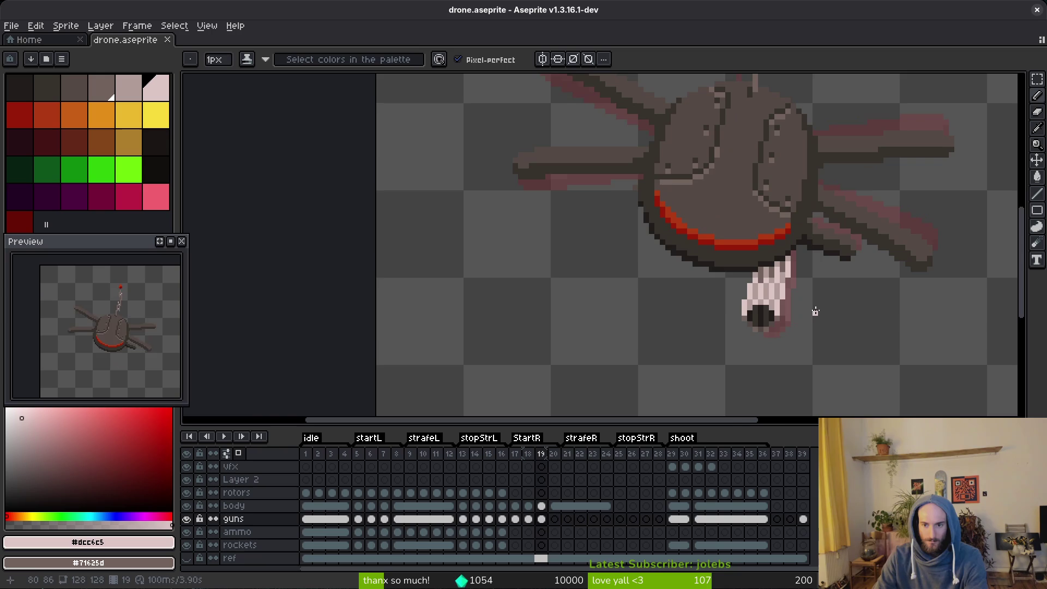
scroll(815, 311, "down", 5)
scroll(814, 308, "up", 4)
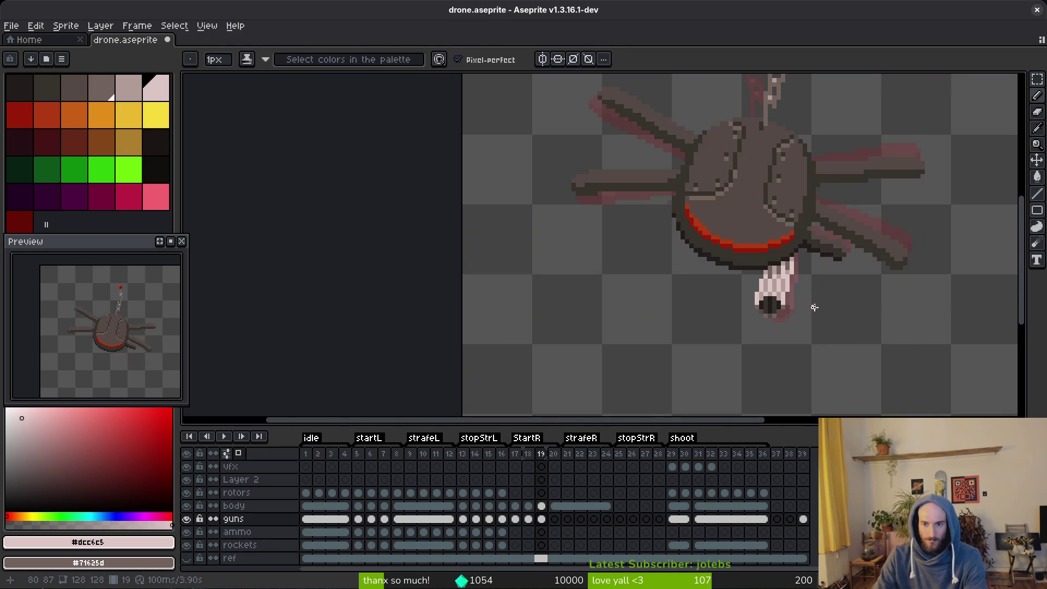
scroll(789, 275, "up", 1)
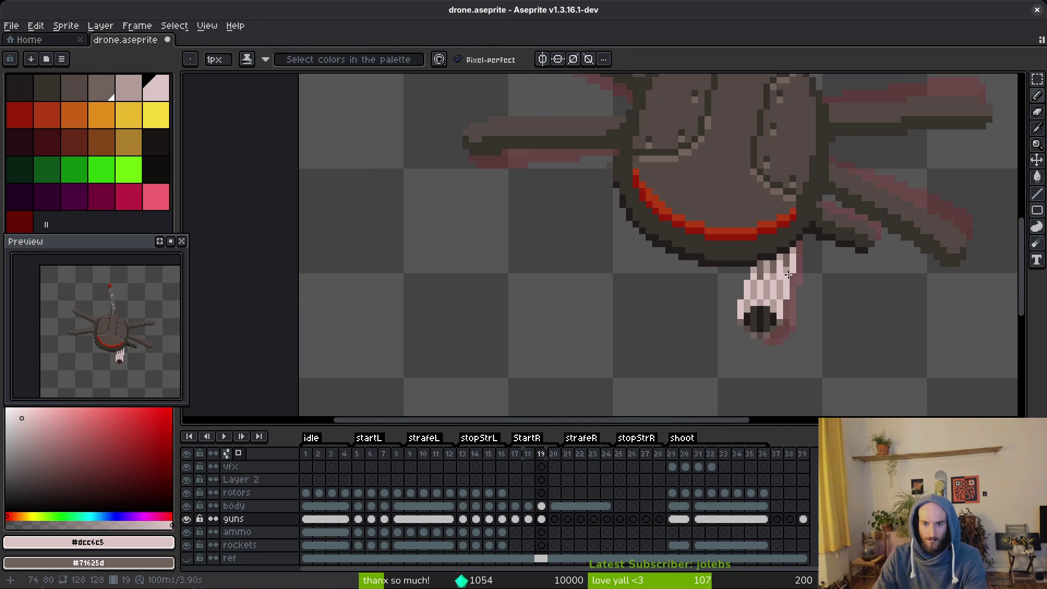
scroll(811, 296, "up", 1)
left_click(811, 297, "alt")
scroll(821, 307, "down", 2)
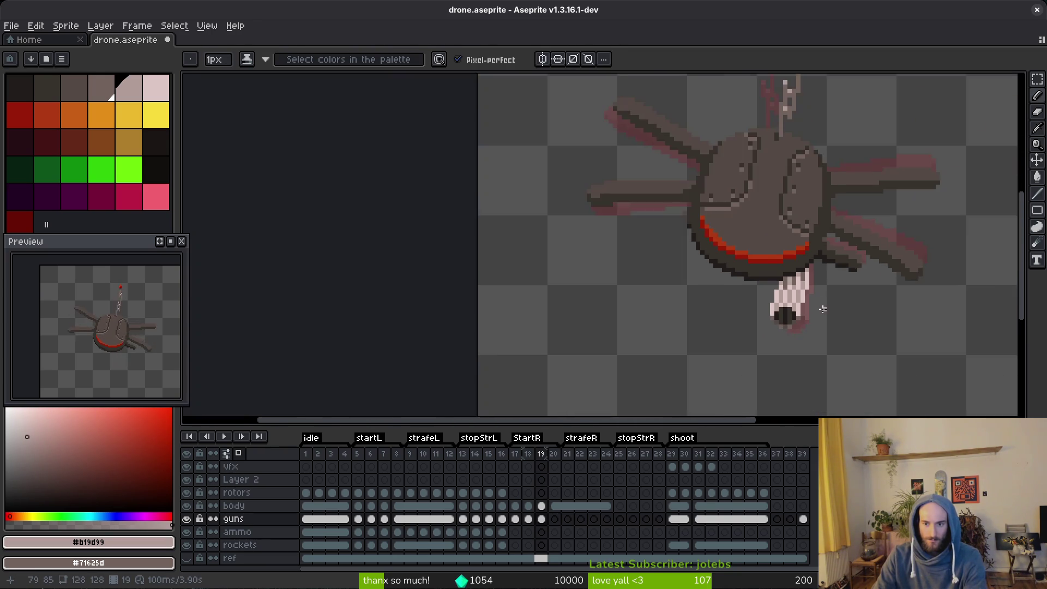
scroll(823, 309, "down", 1)
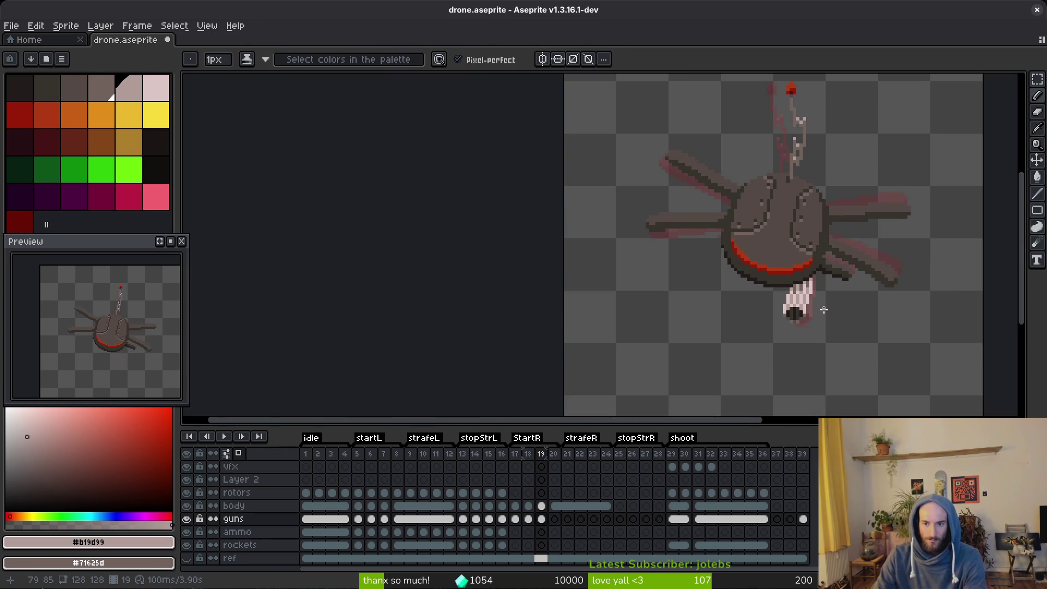
key("ctrl+z")
scroll(824, 309, "up", 2)
key("ctrl+s")
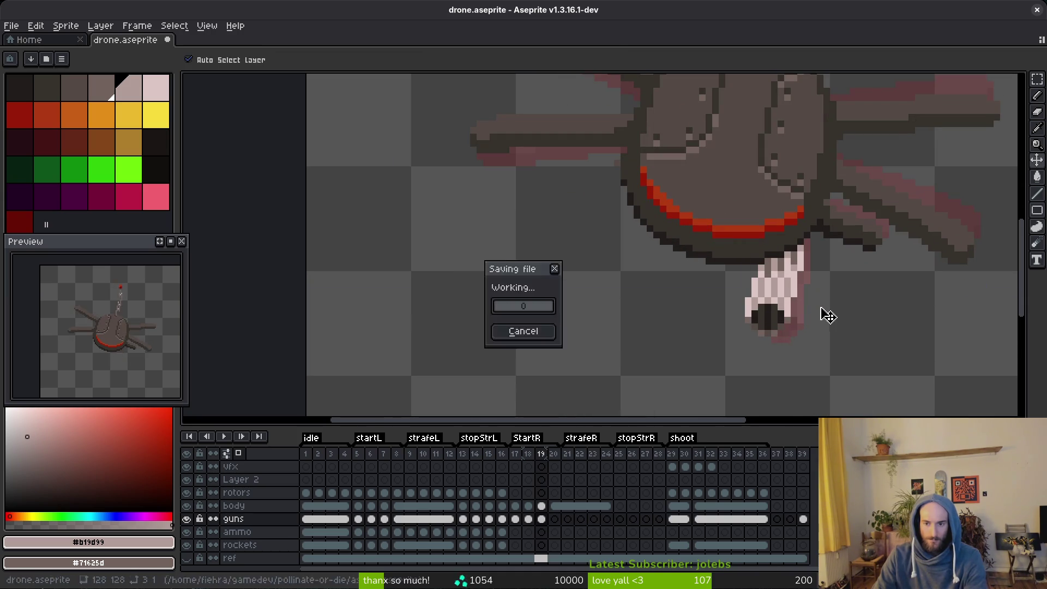
scroll(801, 317, "up", 2)
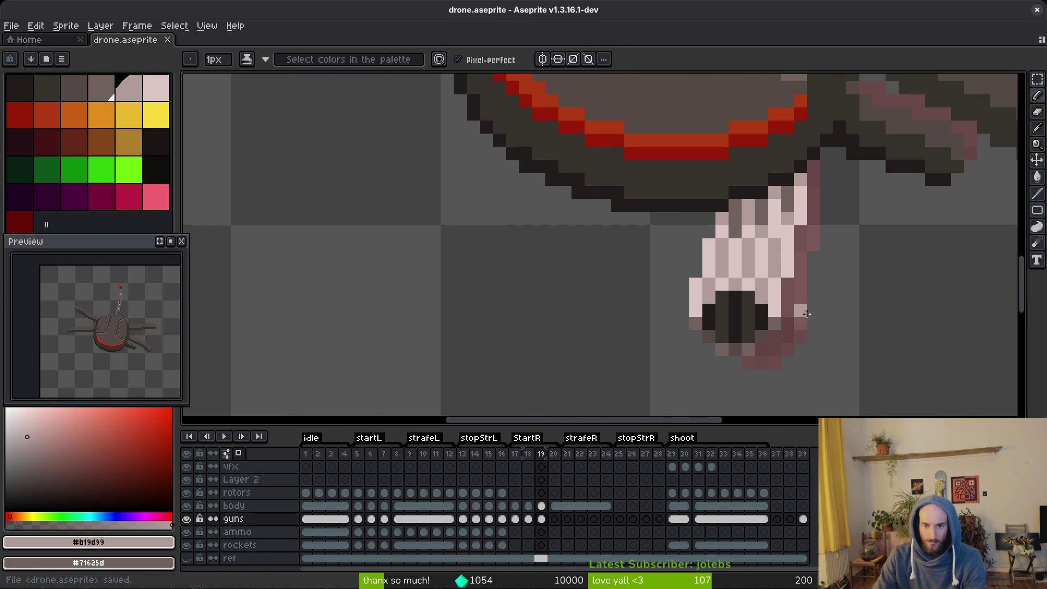
scroll(822, 306, "down", 1)
scroll(690, 361, "down", 1)
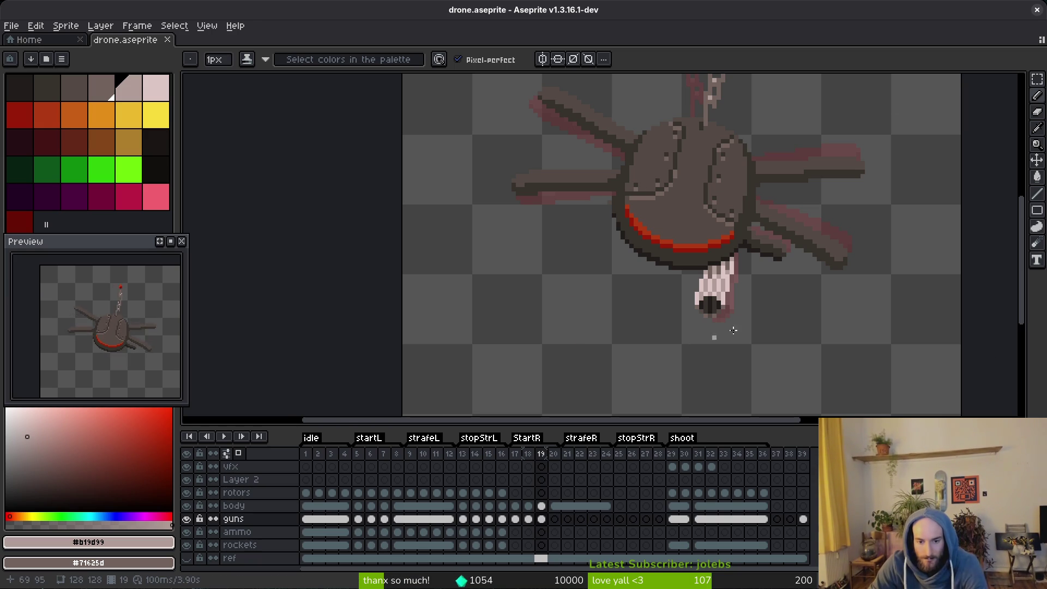
Copy frame 19's guns cel into frame 20 and link frames 20–24 as one cel.
key("i")
key("Right")
key("Left")
key("Right")
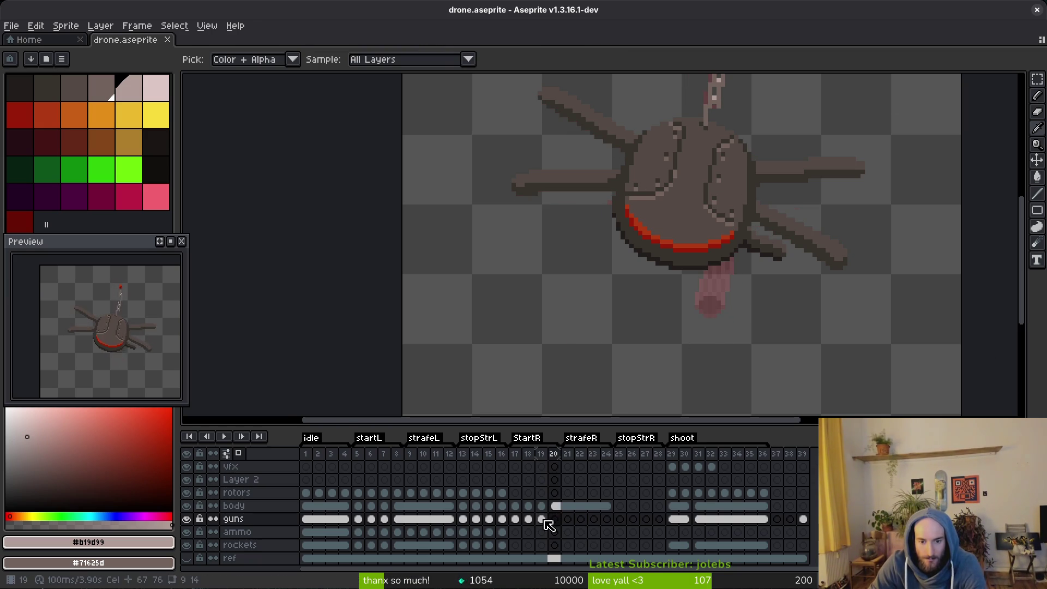
left_click_drag(545, 520, 554, 520)
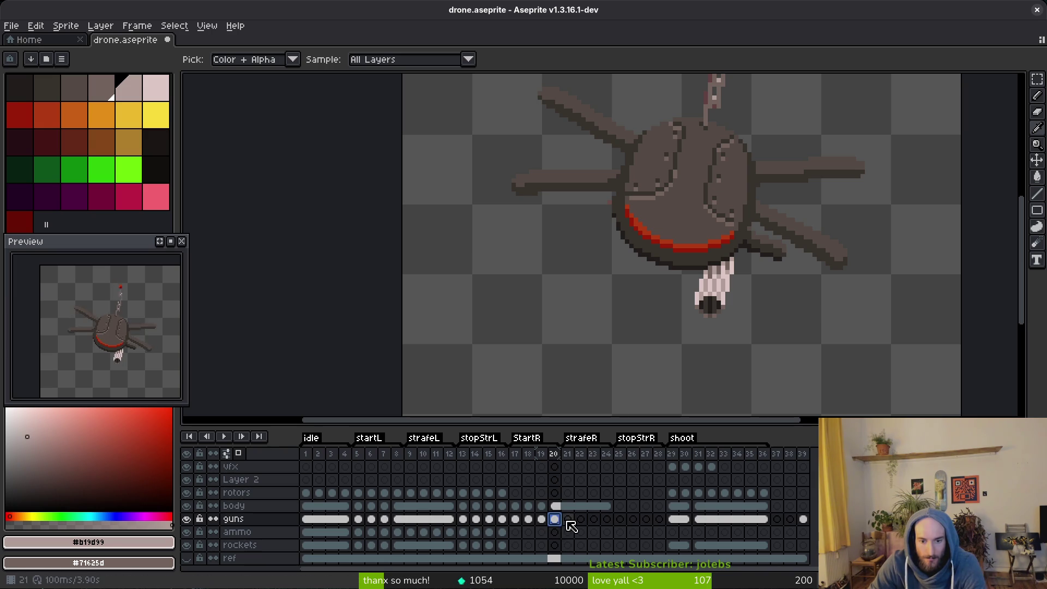
left_click(607, 519, "shift")
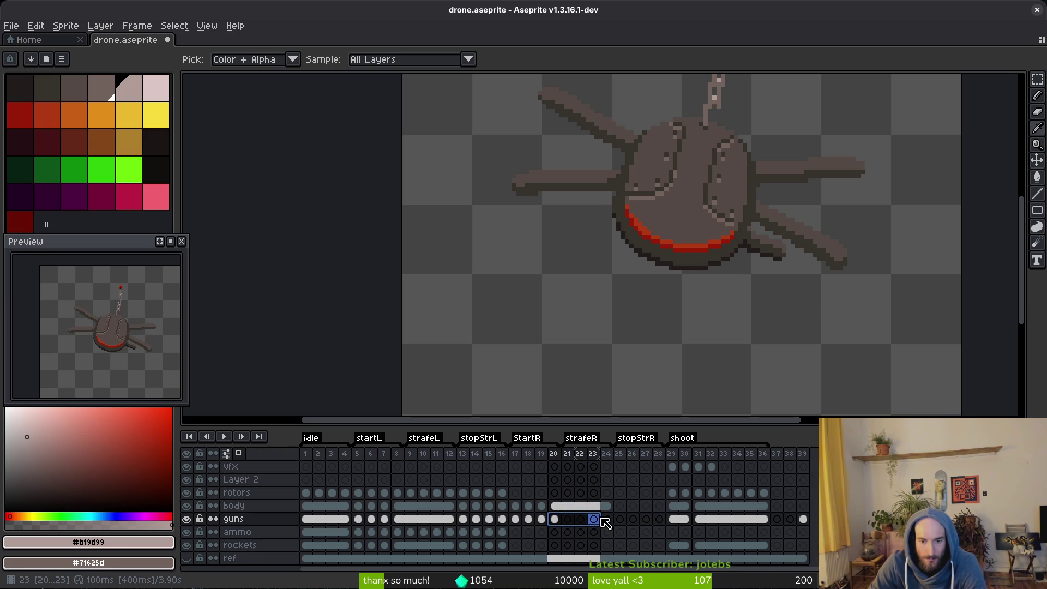
right_click(562, 520)
left_click(595, 553)
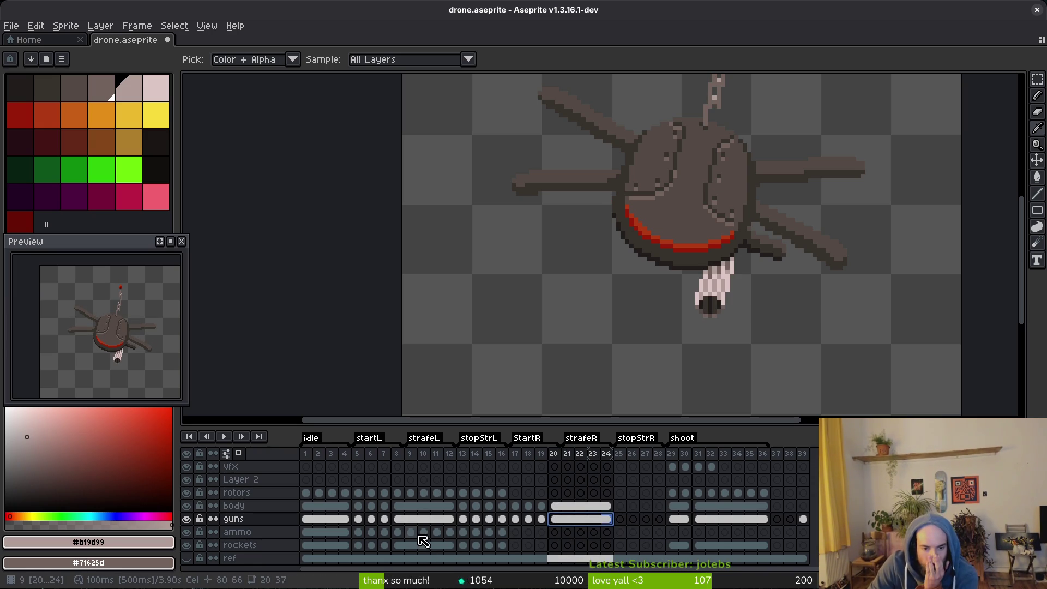
Review the ammo layer on frames 8, 5, 17 and 16.
left_click(399, 533)
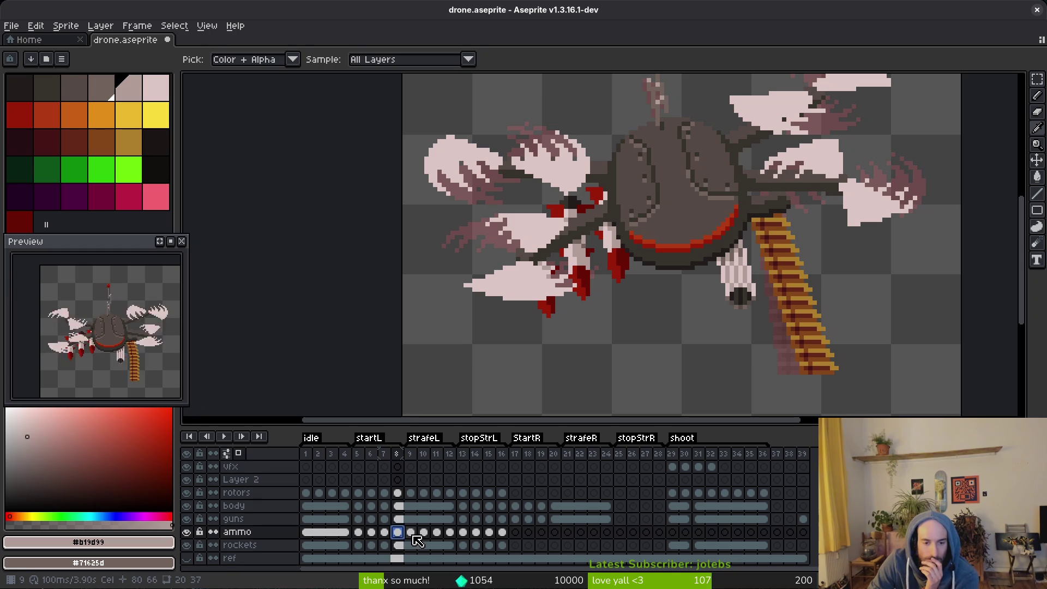
left_click(359, 533)
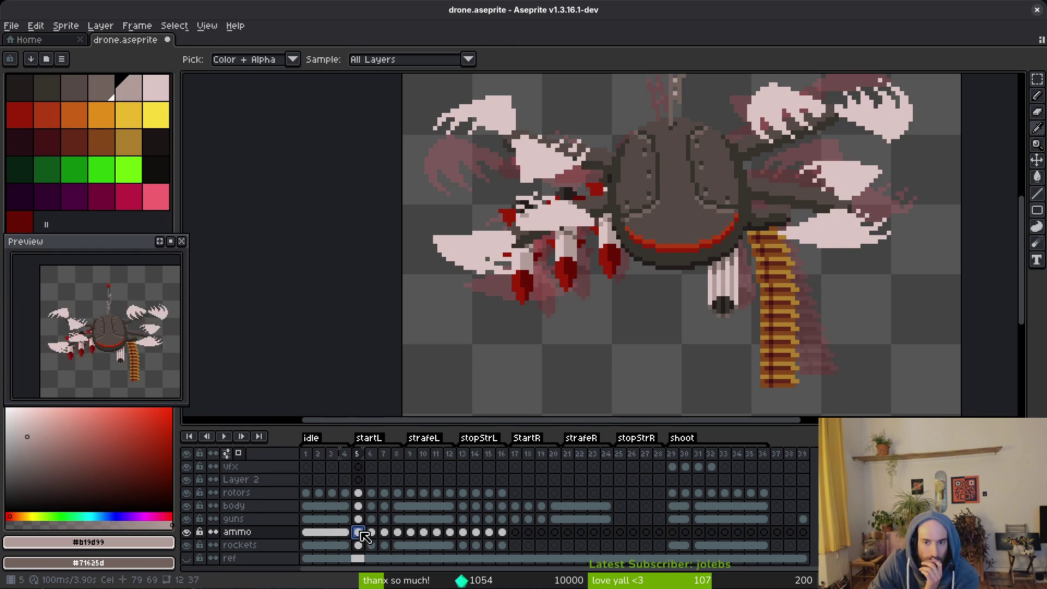
left_click(516, 534)
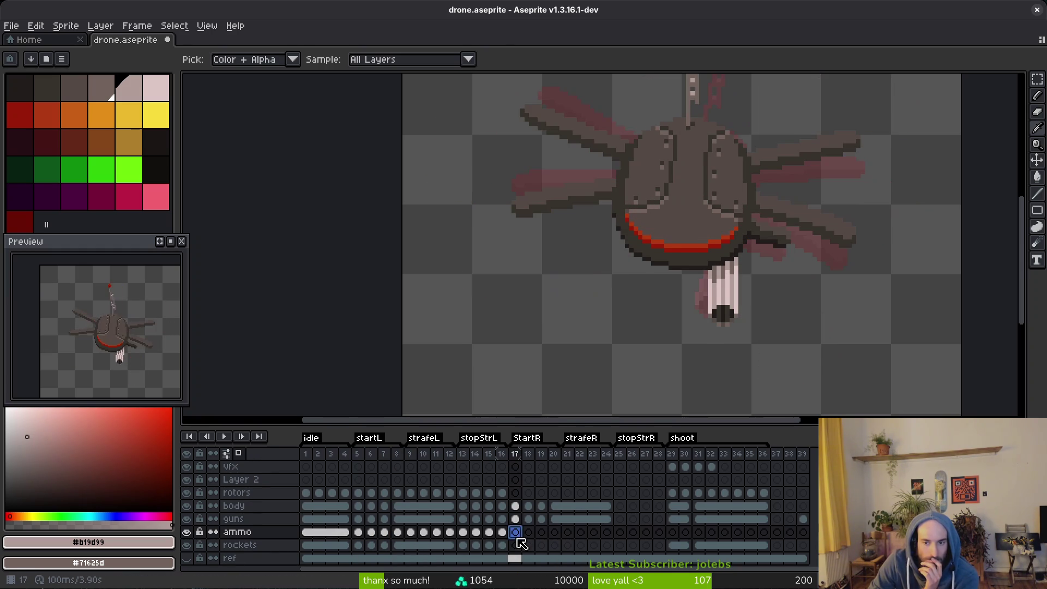
left_click(503, 533)
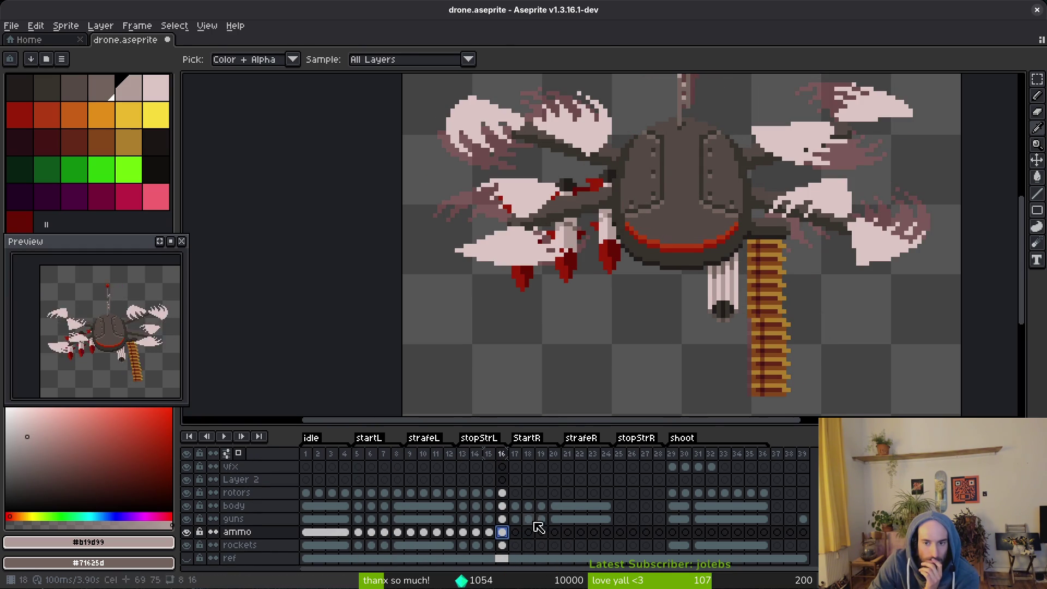
Select the ammo belt and paste it into frame 17 on the ammo layer.
key("b")
scroll(791, 368, "up", 2)
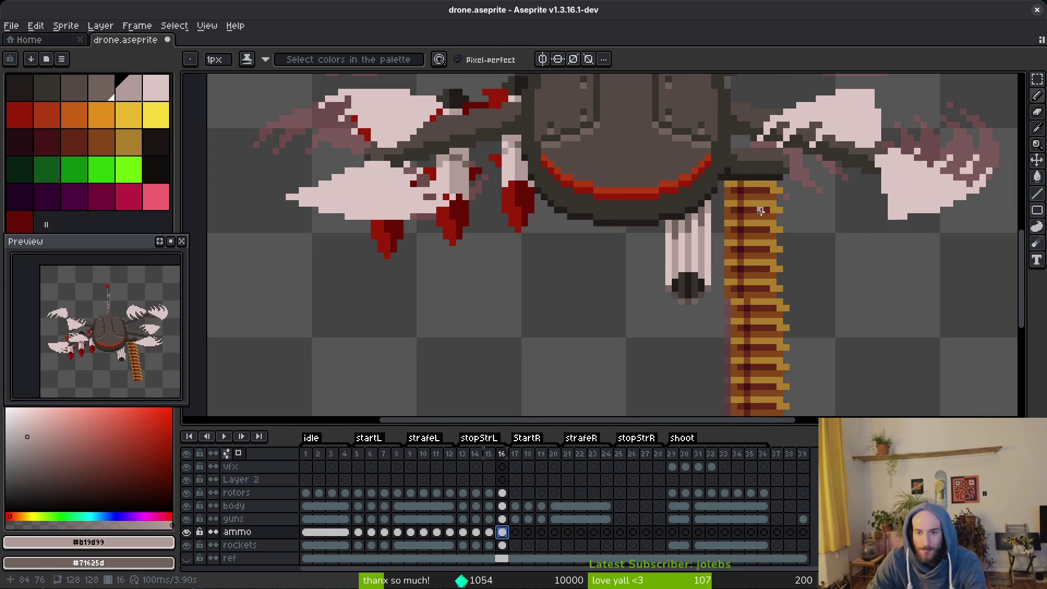
key("m")
scroll(754, 346, "down", 2)
mouse_move(727, 181)
left_mouse_down()
mouse_move(755, 346)
mouse_move(794, 408)
left_mouse_up()
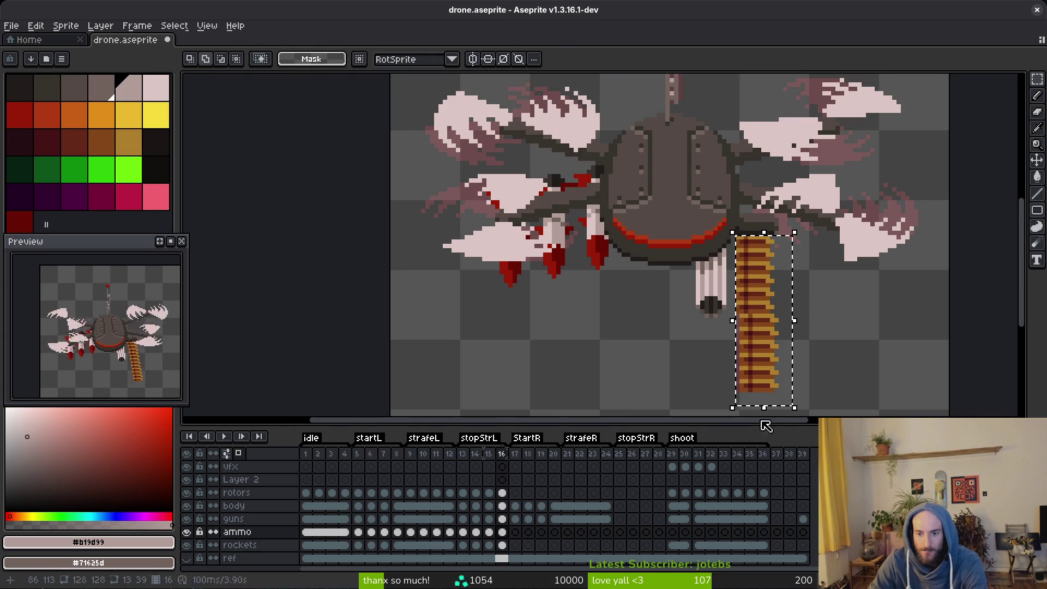
left_click(519, 536)
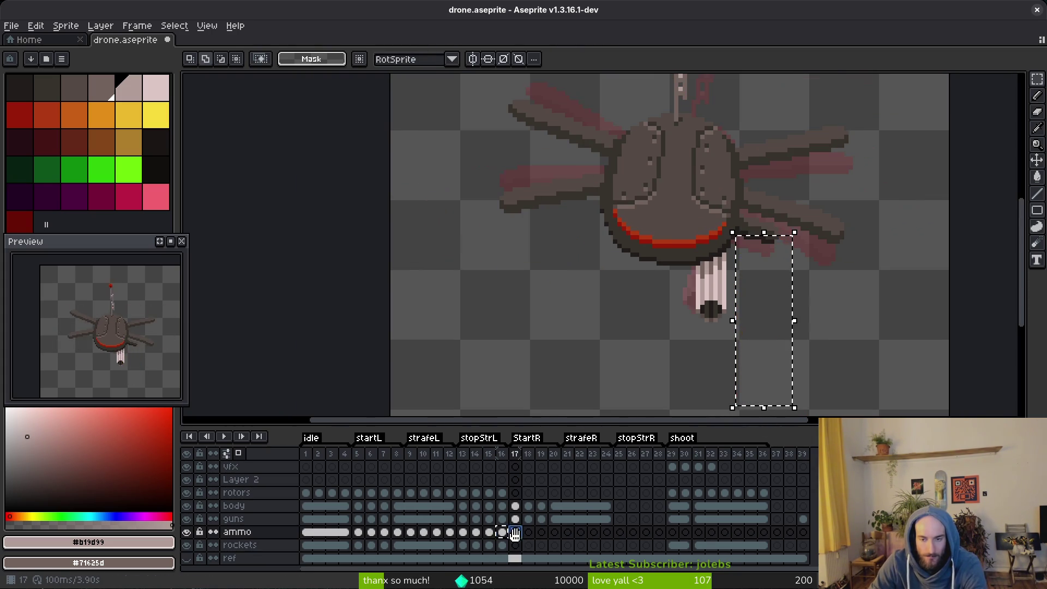
key("ctrl+v")
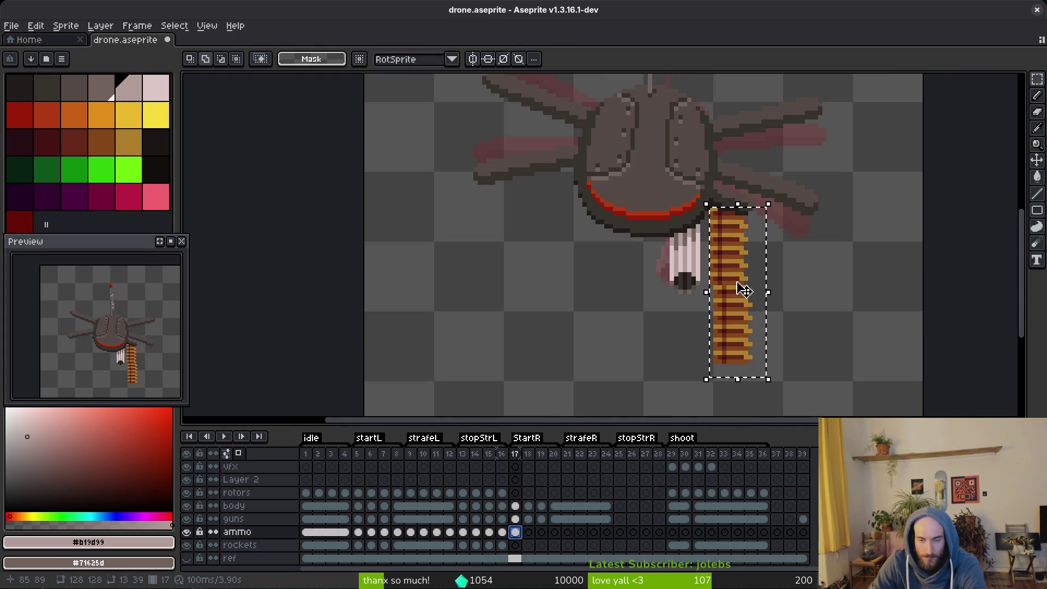
scroll(748, 295, "up", 1)
key("ctrl+d")
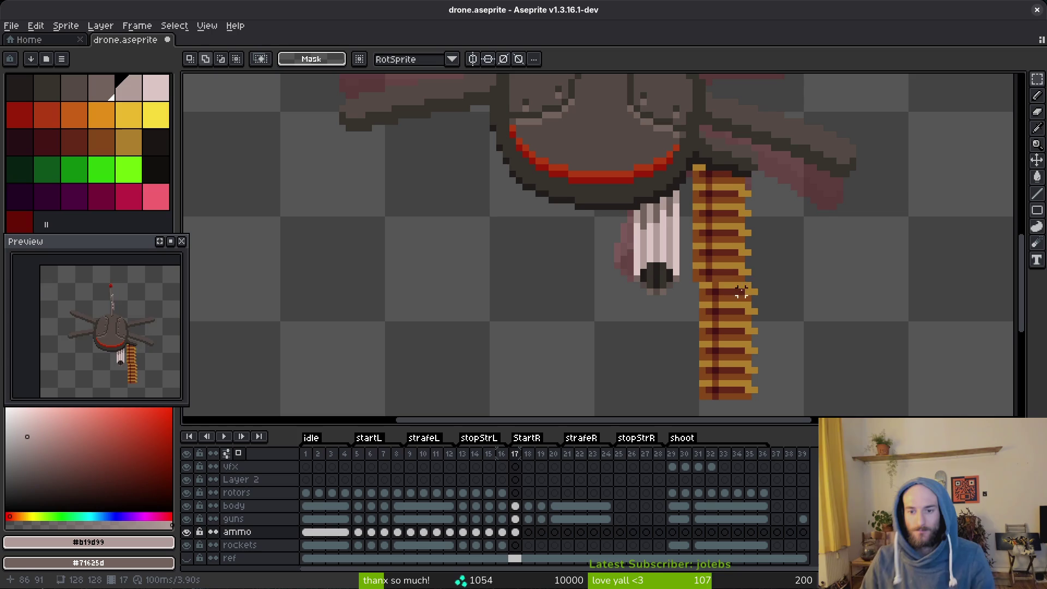
Nudge the lower part of the belt left pixel by pixel, then save.
left_click_drag(760, 280, 679, 412)
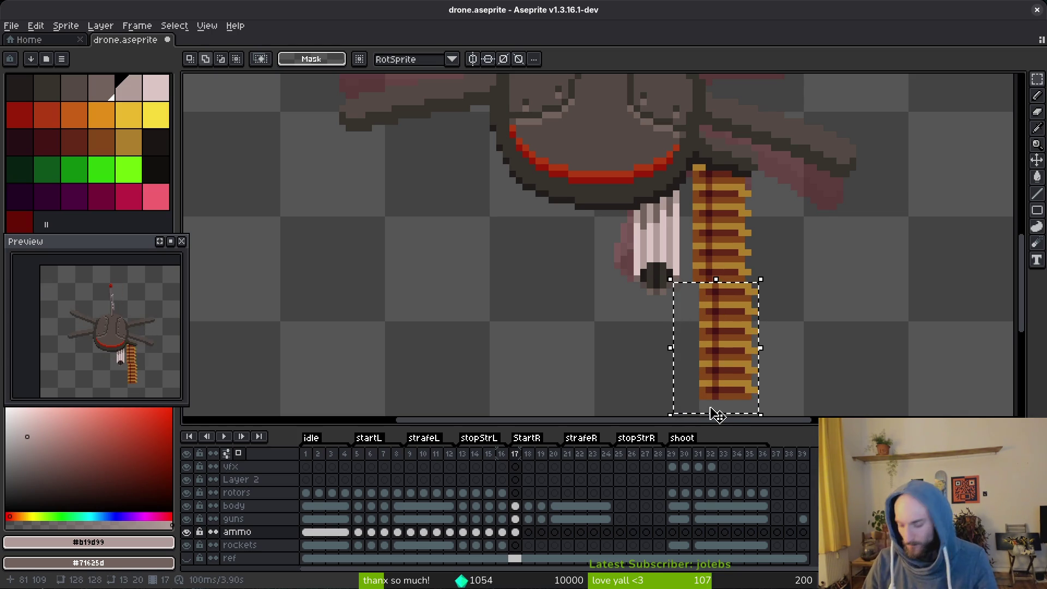
key("Left")
key("Left")
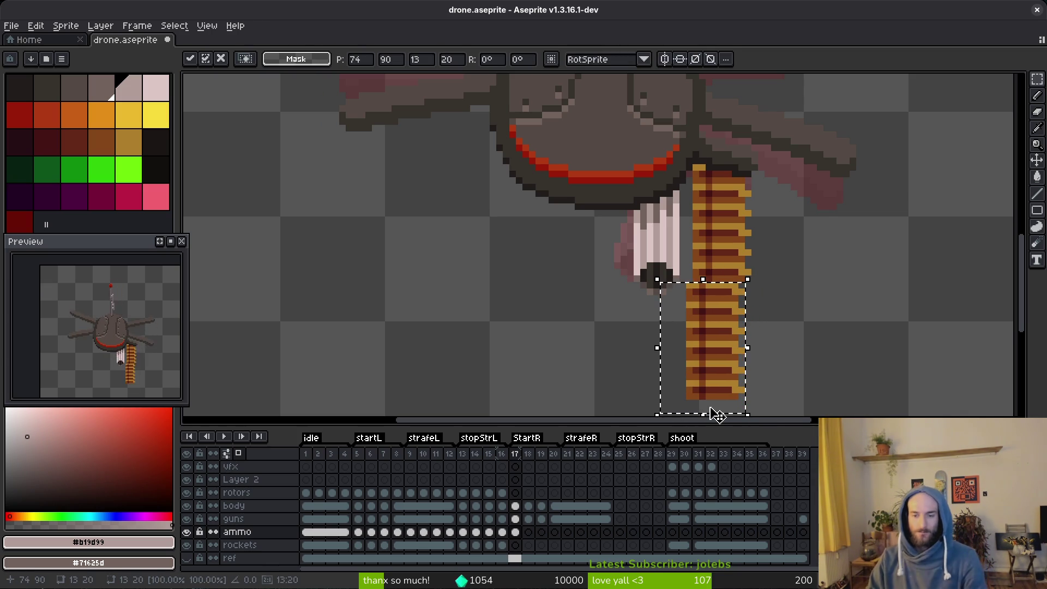
key("ctrl+d")
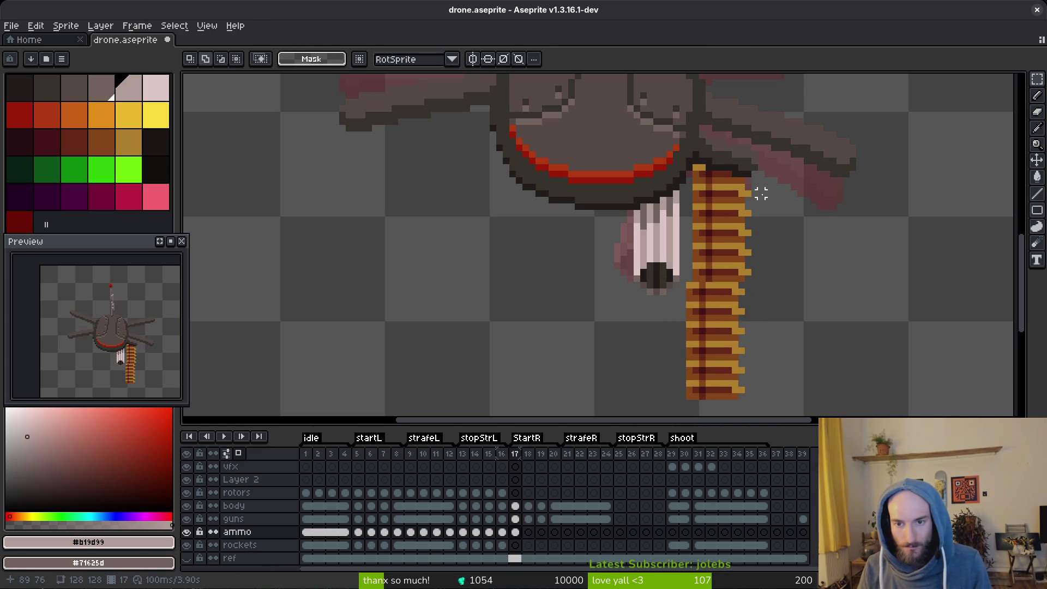
left_click_drag(768, 188, 631, 431)
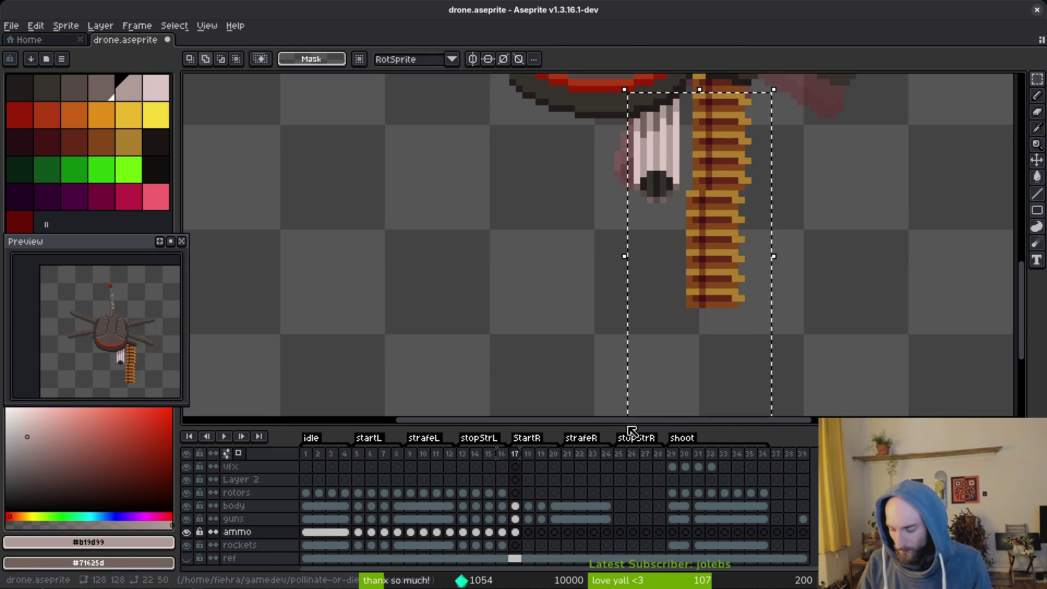
key("Left")
key("ctrl+d")
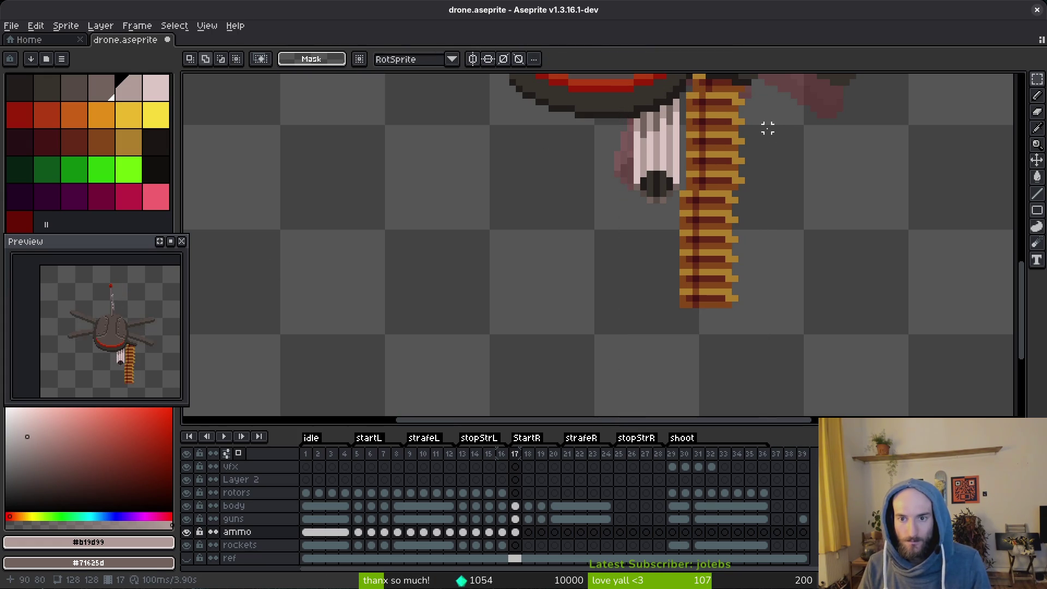
mouse_move(768, 128)
left_mouse_down()
mouse_move(748, 140)
mouse_move(607, 343)
left_mouse_up()
key("Left")
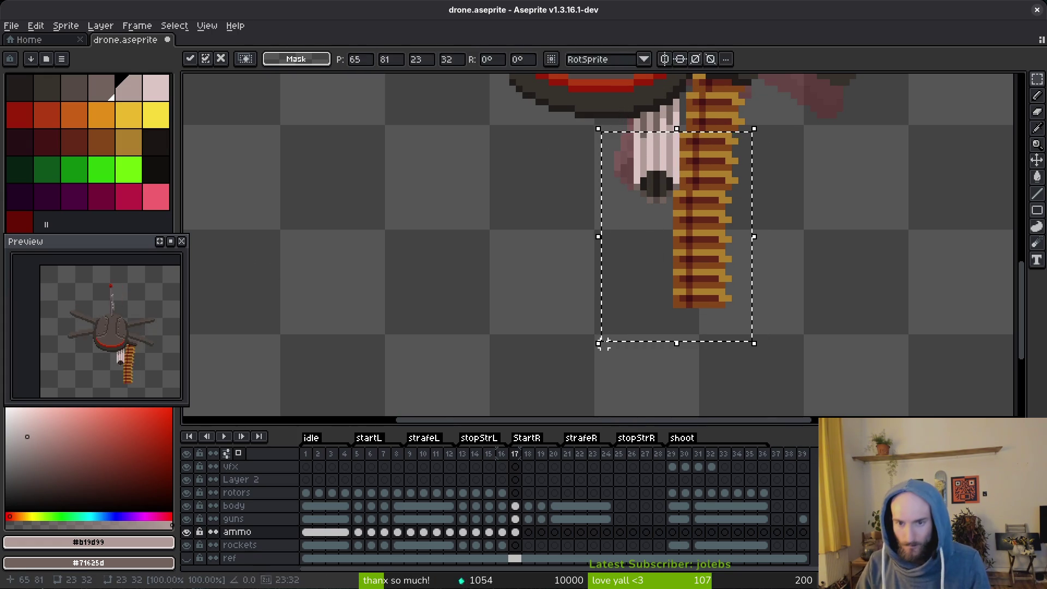
key("ctrl+s")
scroll(798, 253, "down", 3)
Flip between frames 16 and 17 to compare the pasted belt.
key("Left")
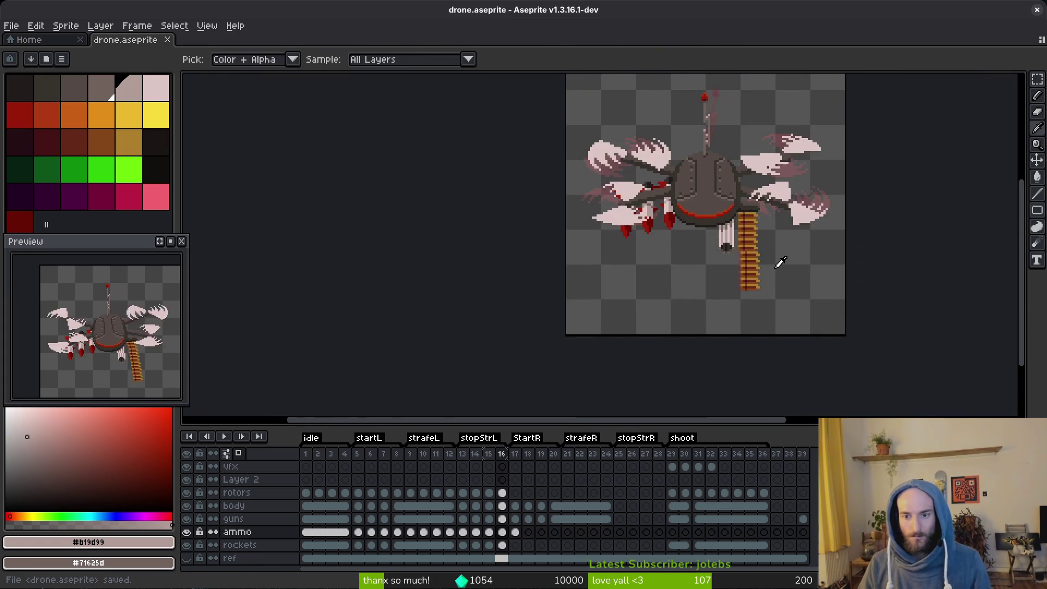
key("Right")
key("Left")
key("Right")
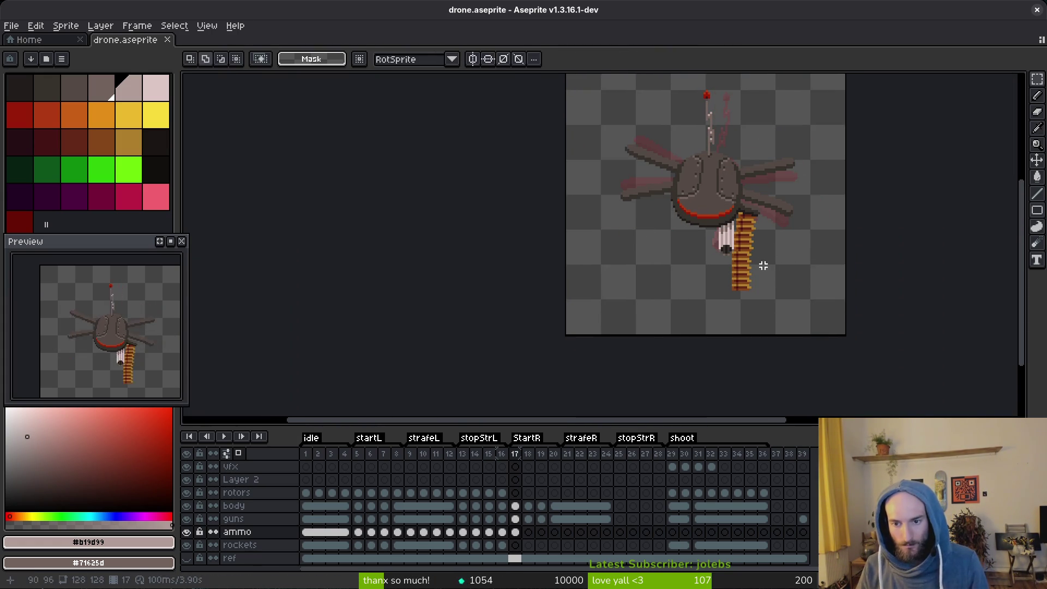
scroll(754, 212, "up", 3)
scroll(779, 250, "down", 1)
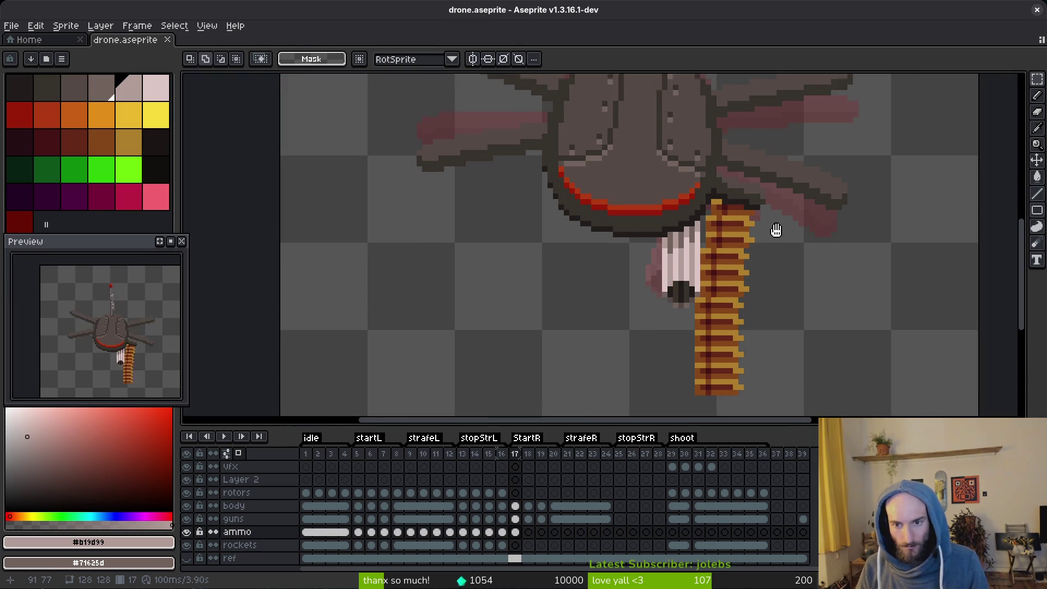
scroll(773, 222, "down", 2)
Select the whole belt on frame 17 and settle it one pixel left.
key("alt")
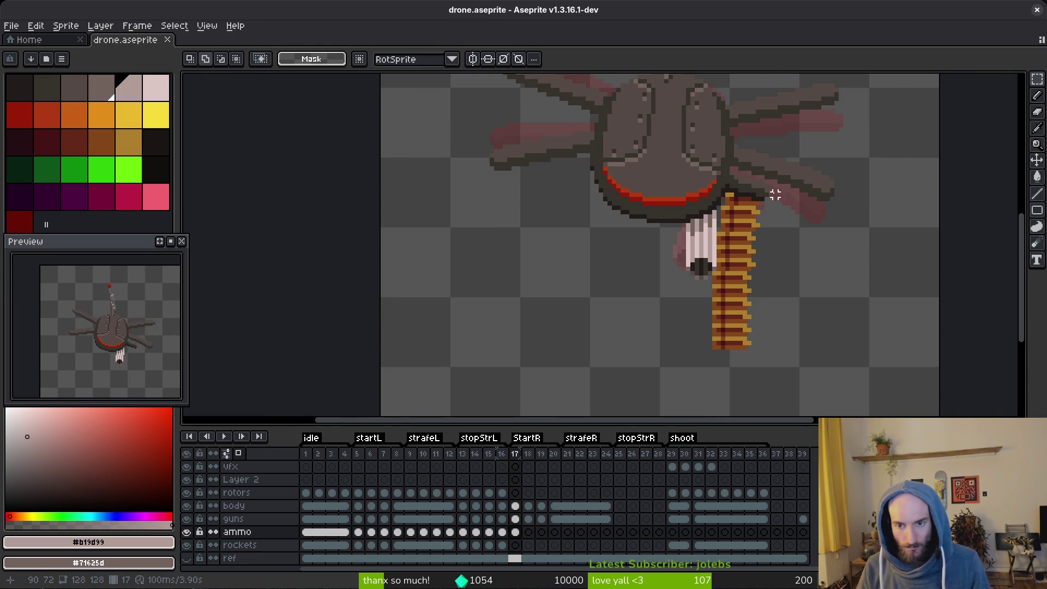
left_click_drag(792, 173, 622, 400)
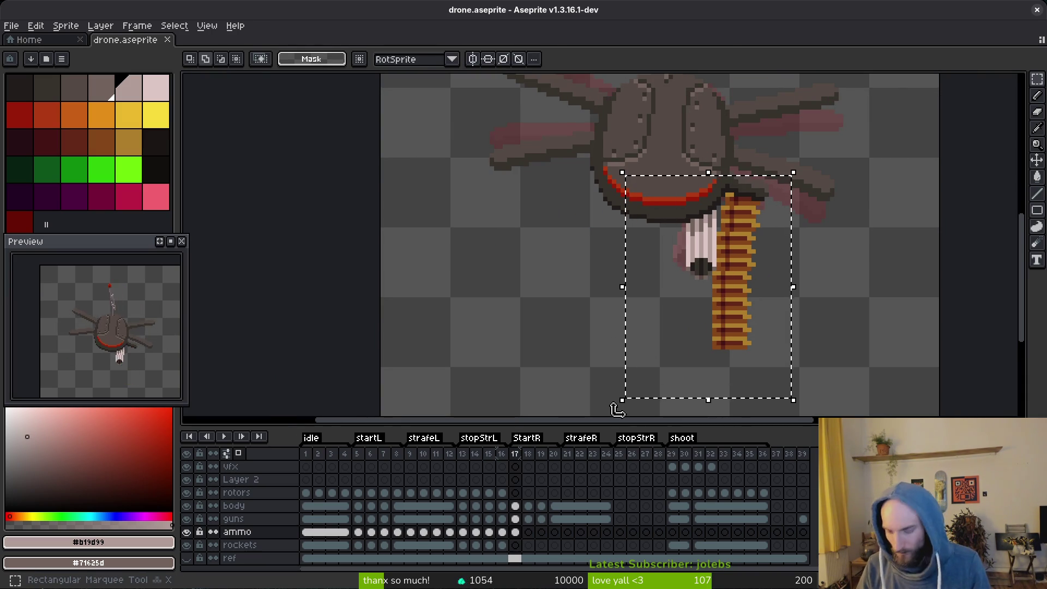
key("Right")
key("Left")
key("Left")
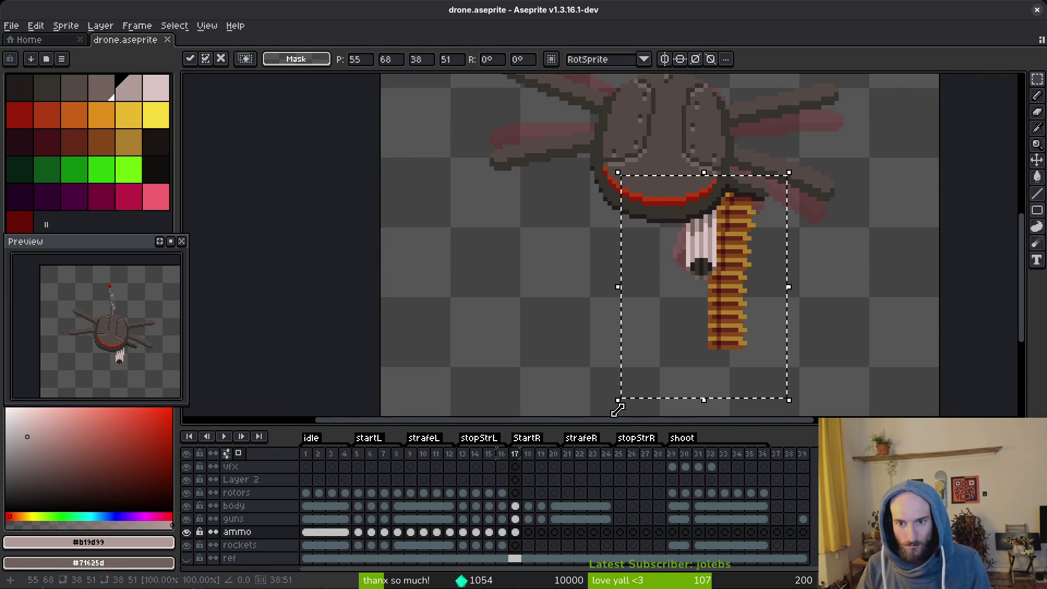
key("Right")
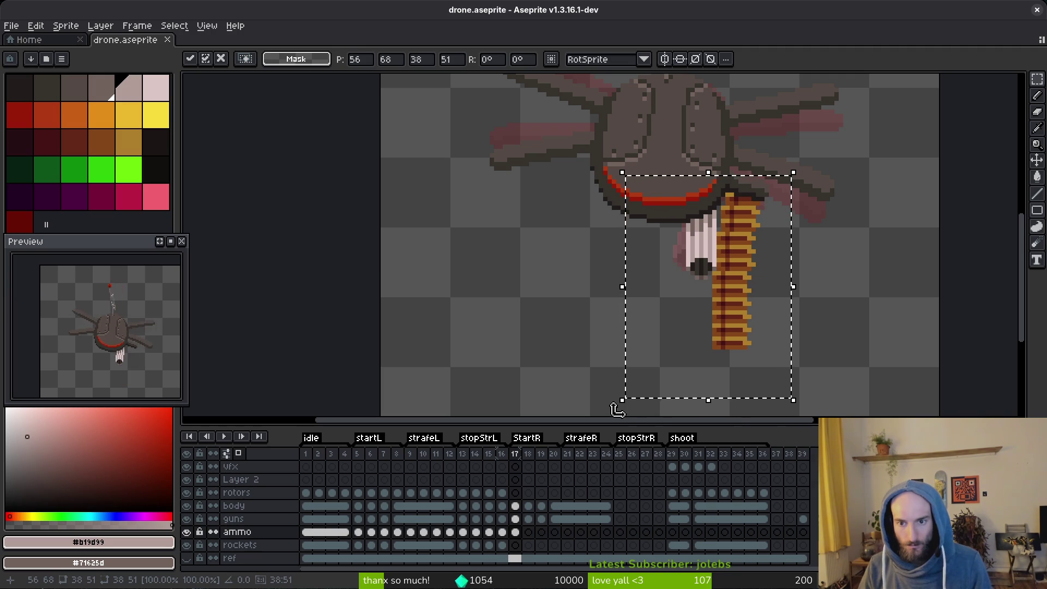
key("Left")
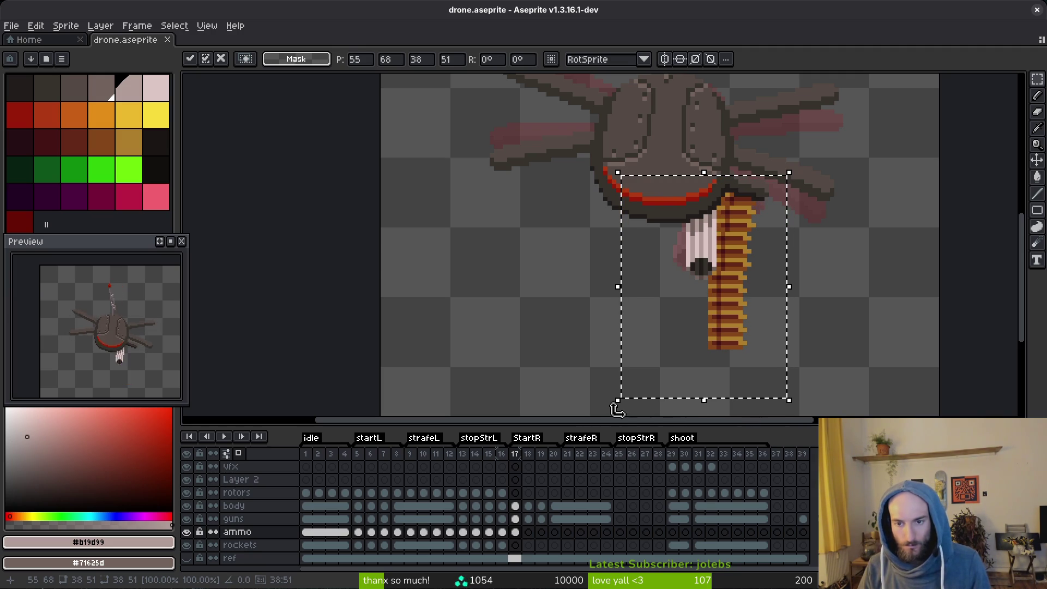
key("ctrl+d")
Flip between frames 16 and 17 to check the belt, then advance to frame 18.
key("Left")
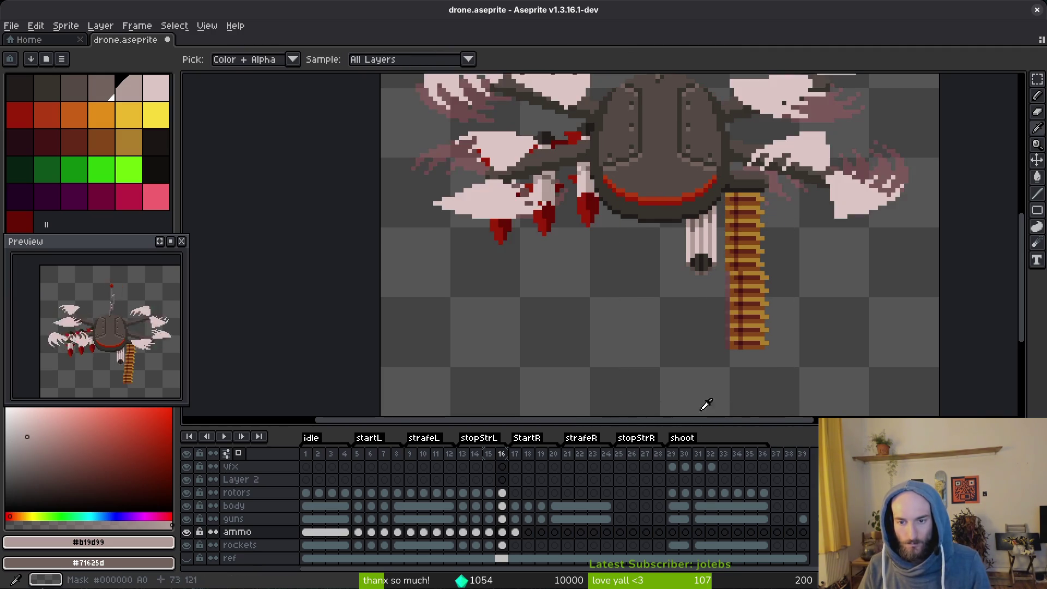
key("Right")
scroll(793, 297, "down", 3)
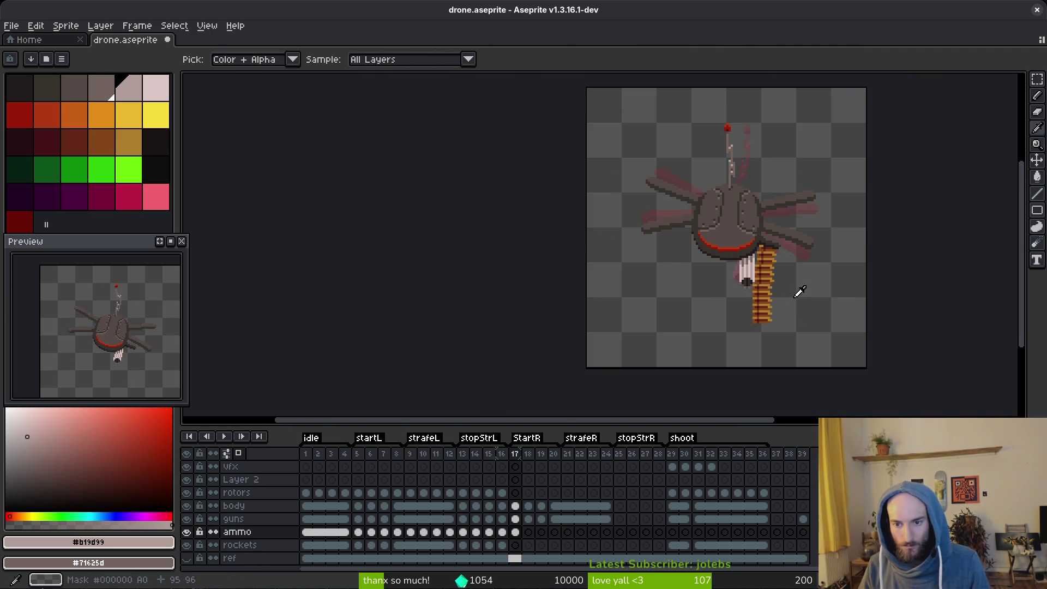
key("Left")
key("Right")
key("Left")
key("Right")
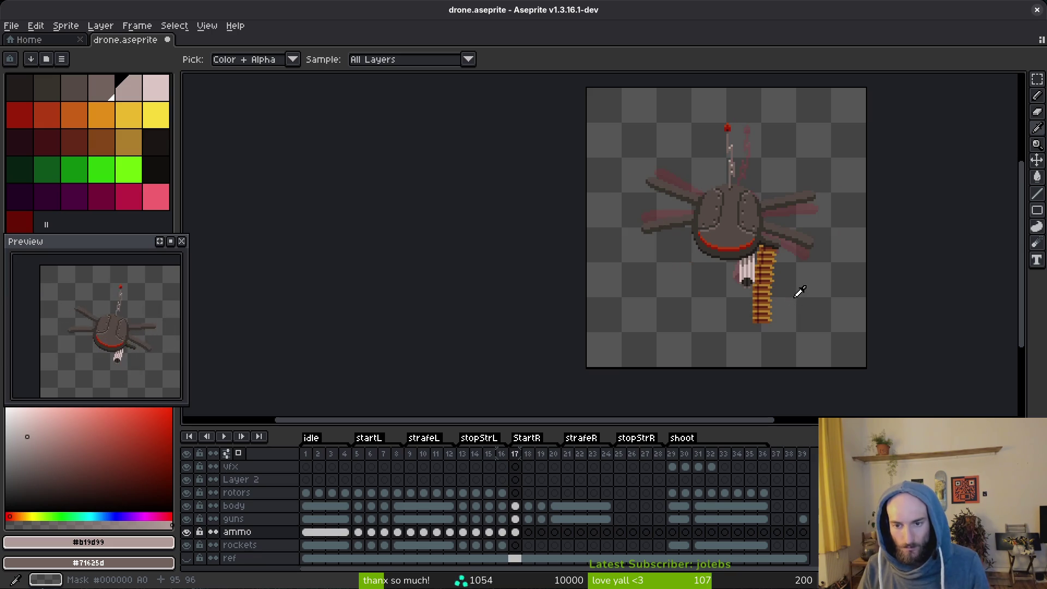
key("Left")
key("Right")
key("m")
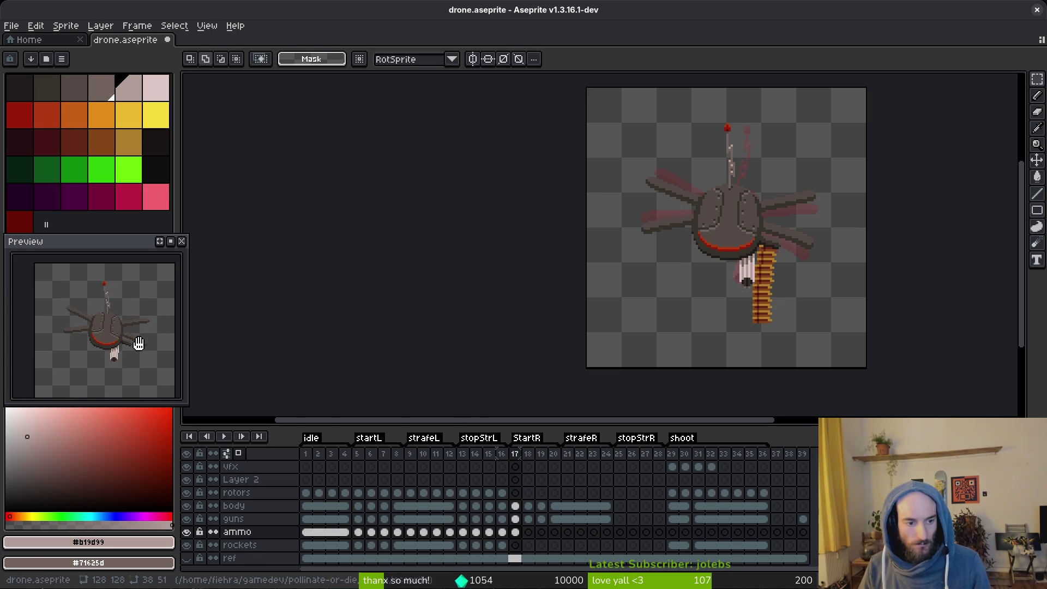
key("Left")
key("Right")
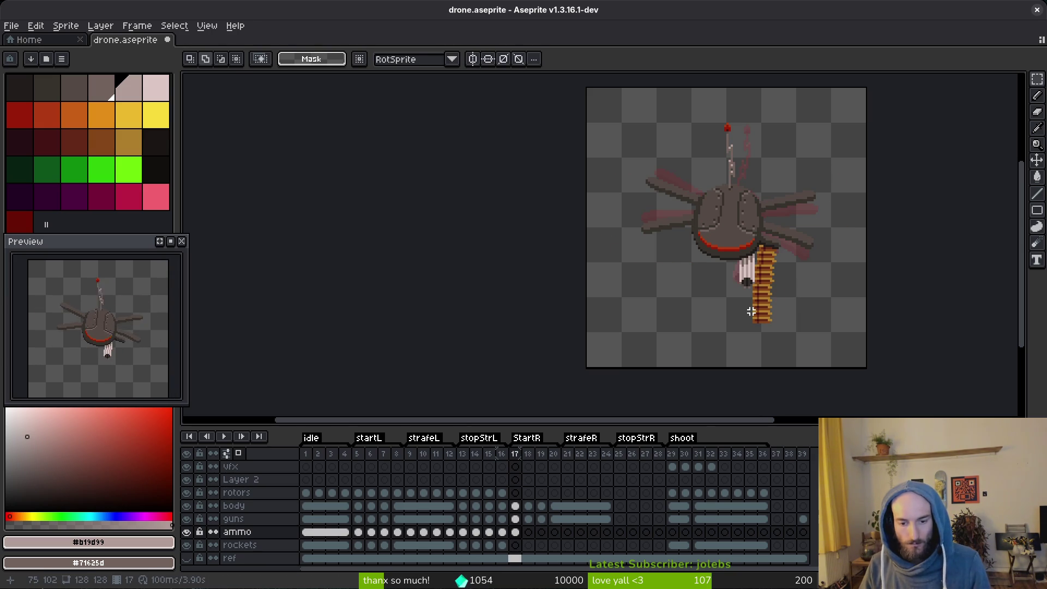
key("Left")
key("Right")
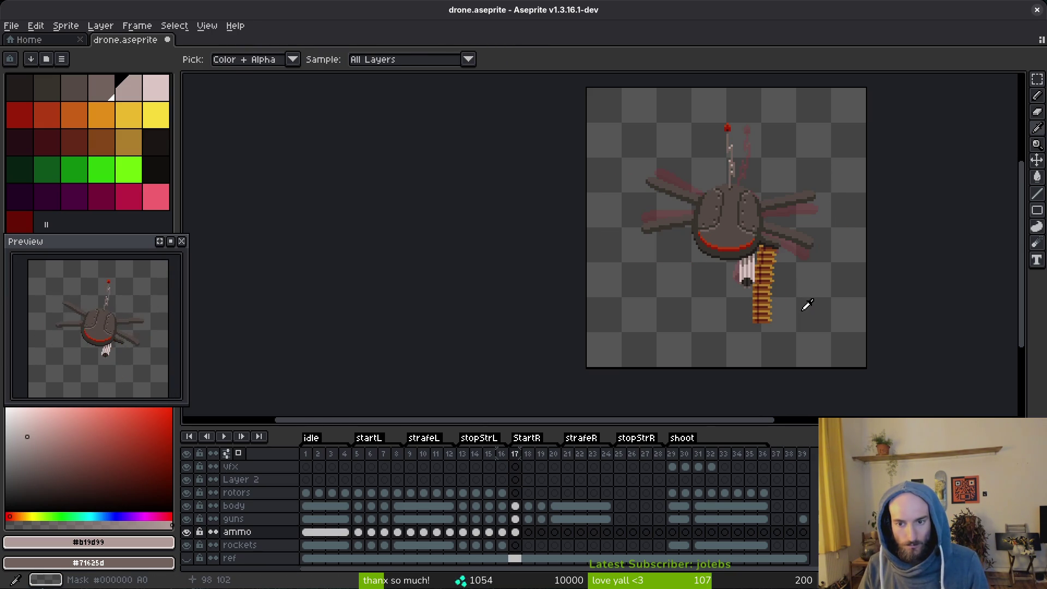
key("Right")
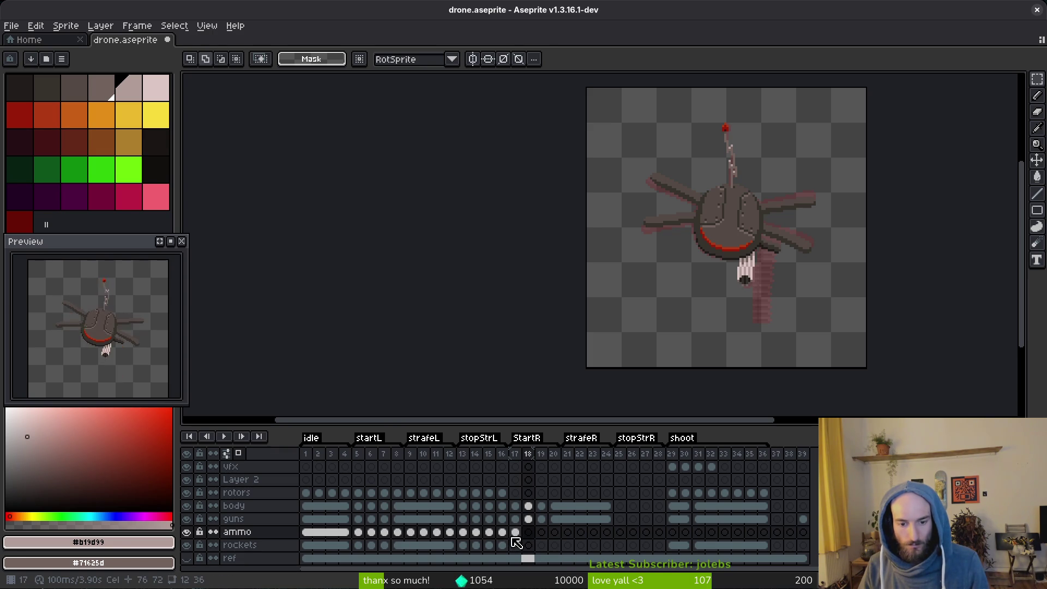
Step through frames 5–7, then go to frame 18 on the ammo layer.
left_click(366, 540)
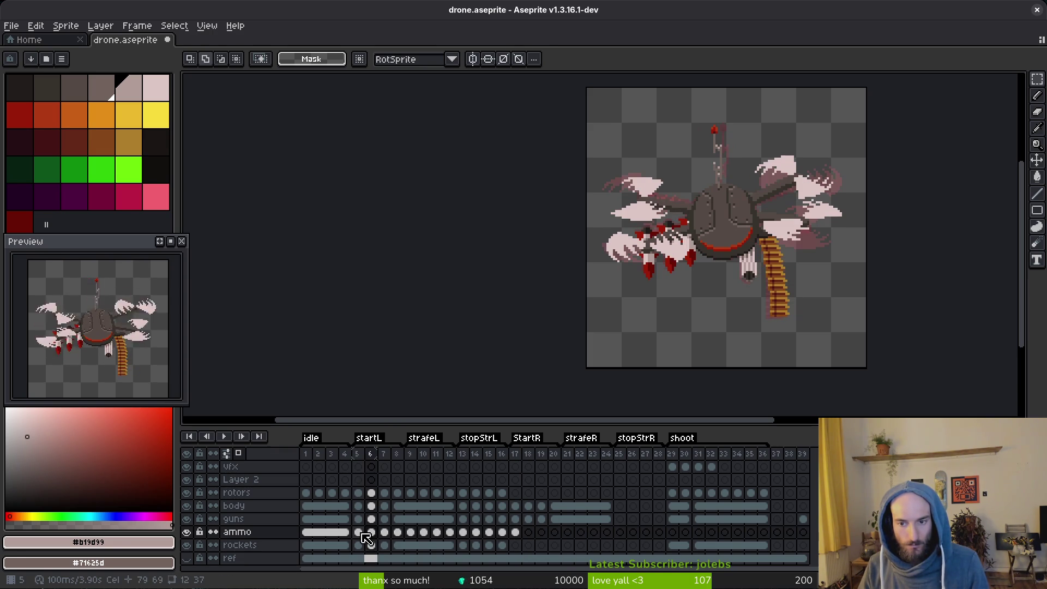
key("Left")
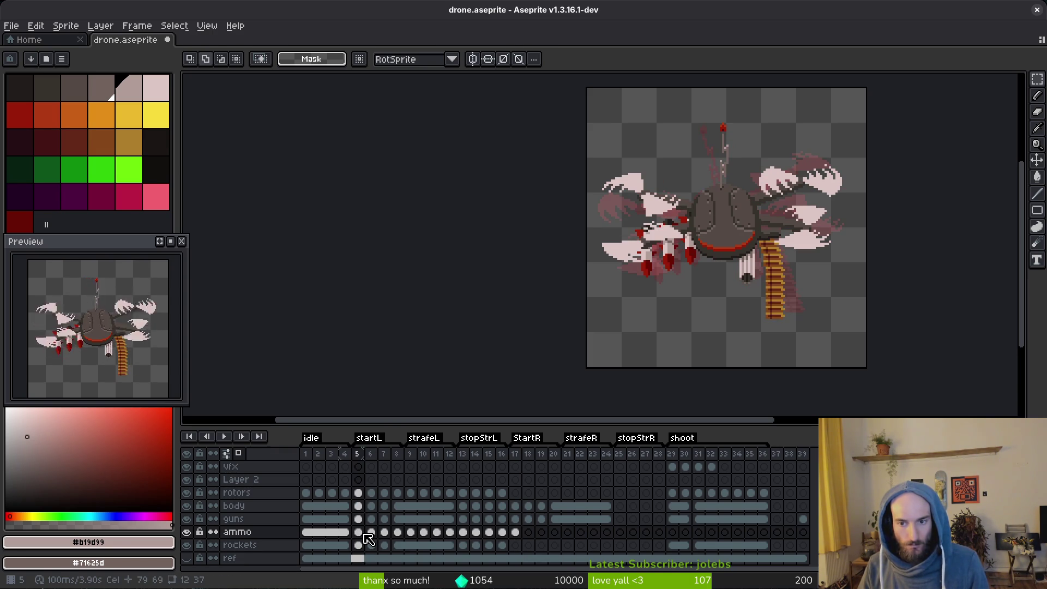
left_click(369, 539)
scroll(799, 311, "up", 3)
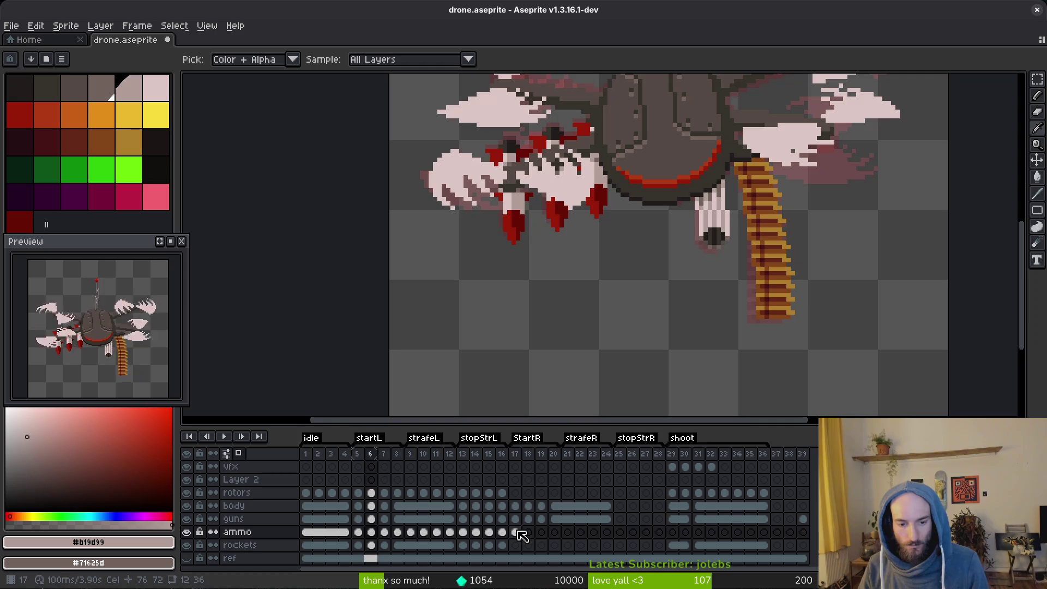
key("Right")
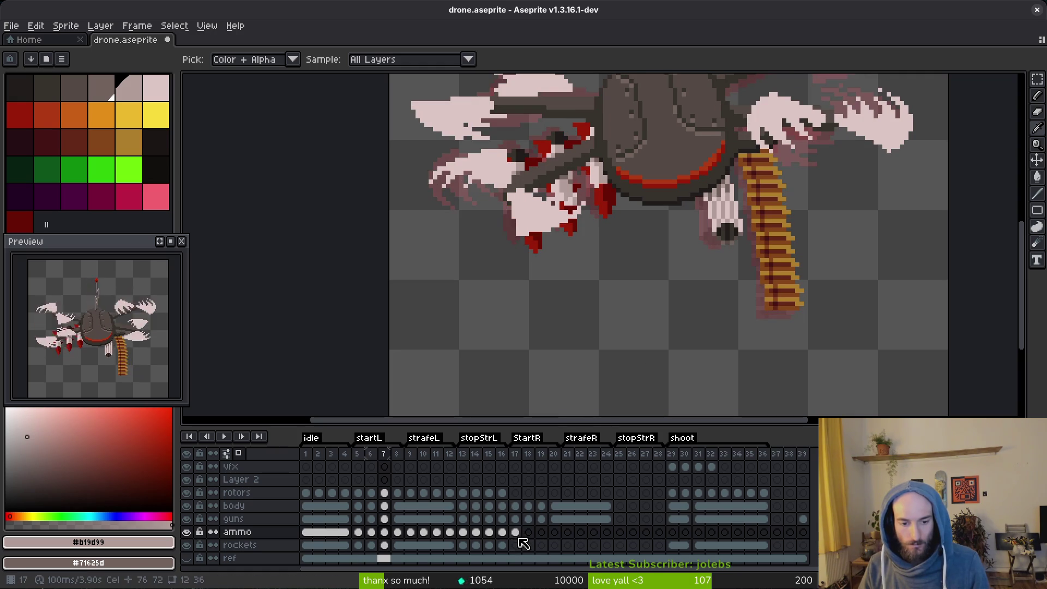
left_click(517, 534)
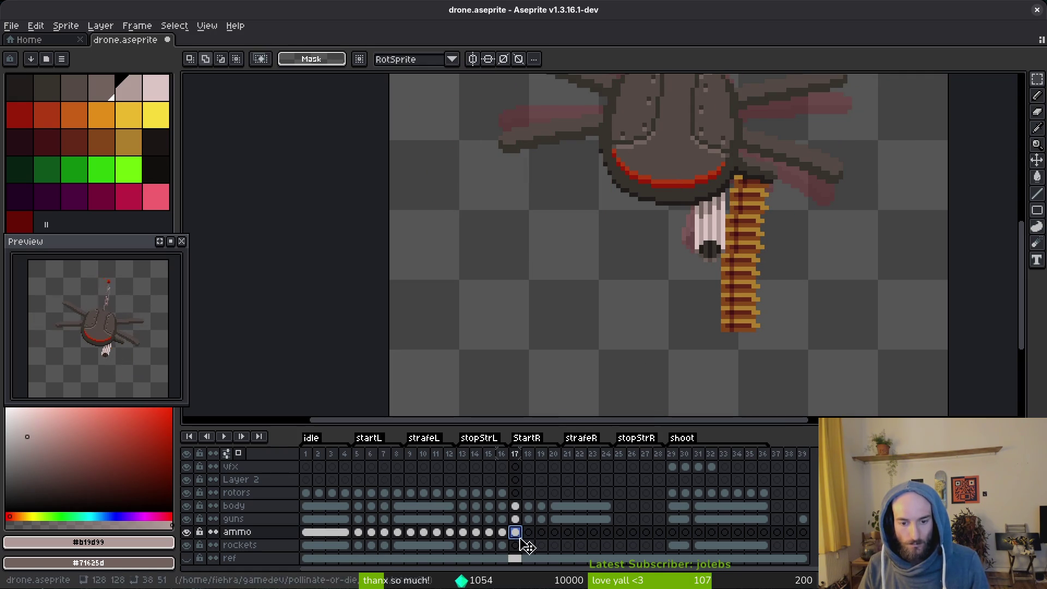
left_click(529, 534)
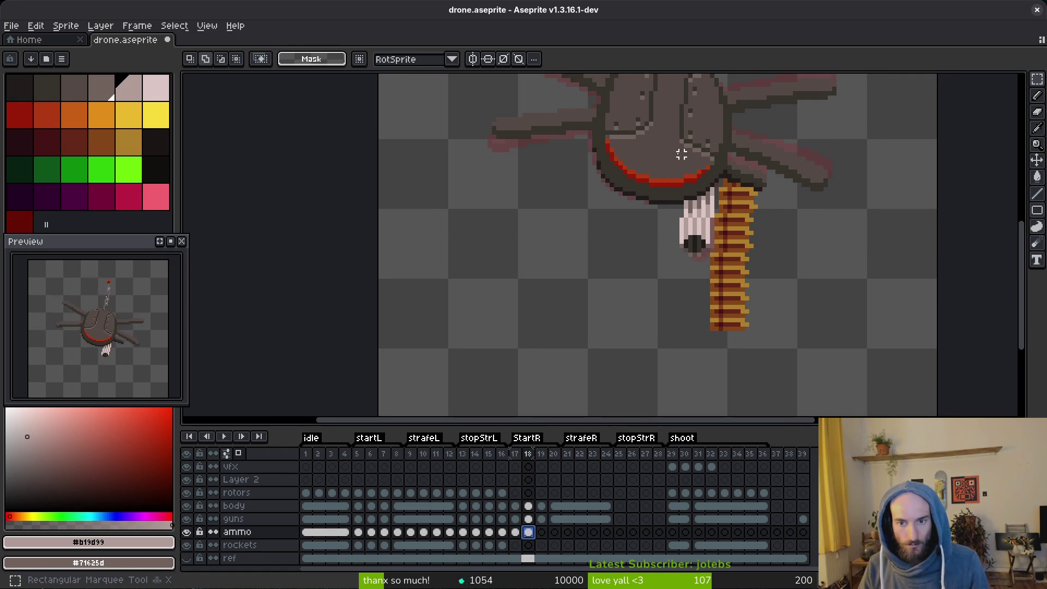
Select the ammo belt on frame 18 and move it down and left into place.
left_click_drag(669, 146, 848, 377)
mouse_move(702, 247)
left_mouse_down()
mouse_move(680, 271)
mouse_move(698, 255)
left_mouse_up()
key("ctrl+d")
scroll(756, 228, "up", 1)
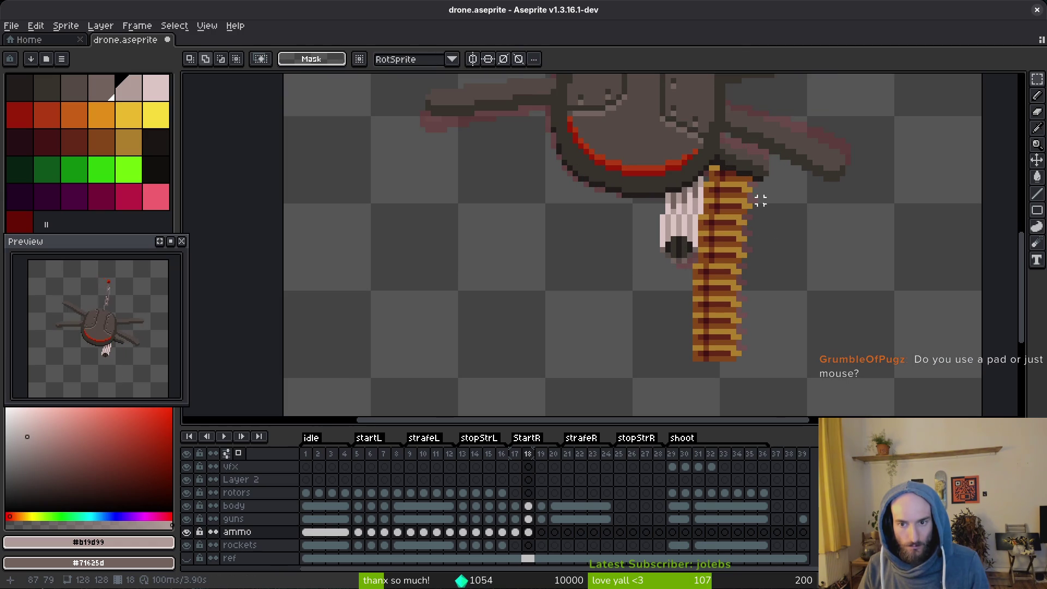
mouse_move(760, 201)
left_mouse_down()
mouse_move(692, 320)
mouse_move(630, 380)
left_mouse_up()
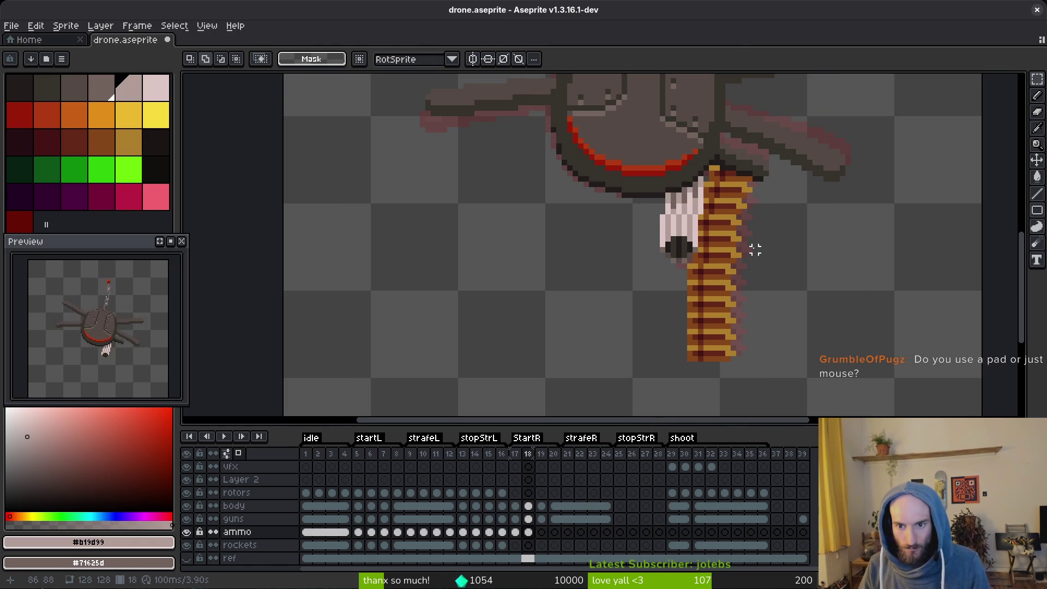
left_click_drag(751, 241, 650, 421)
key("ctrl+d")
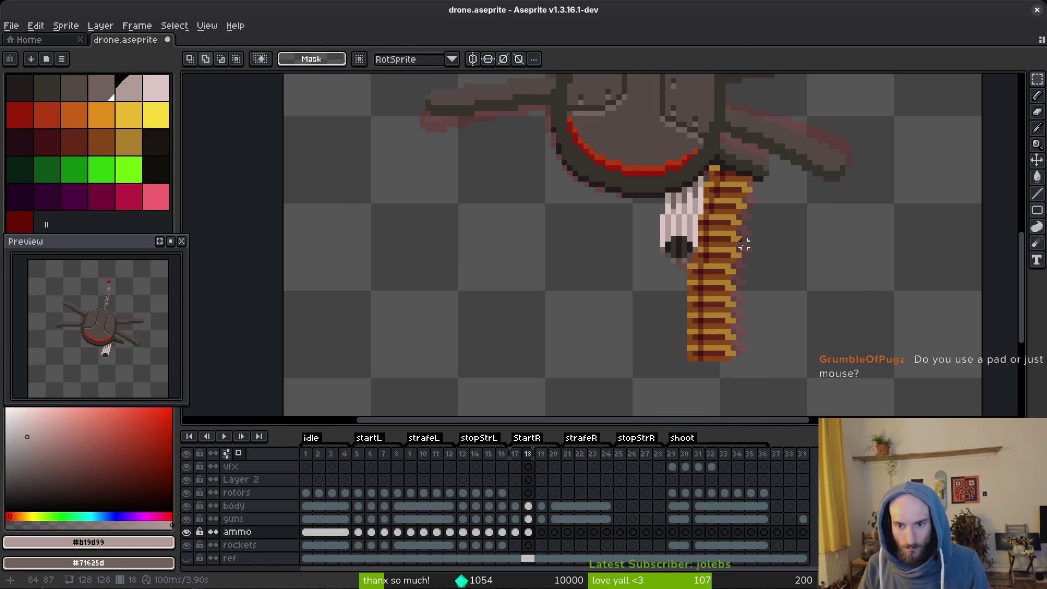
left_click_drag(750, 229, 630, 407)
key("ctrl+d")
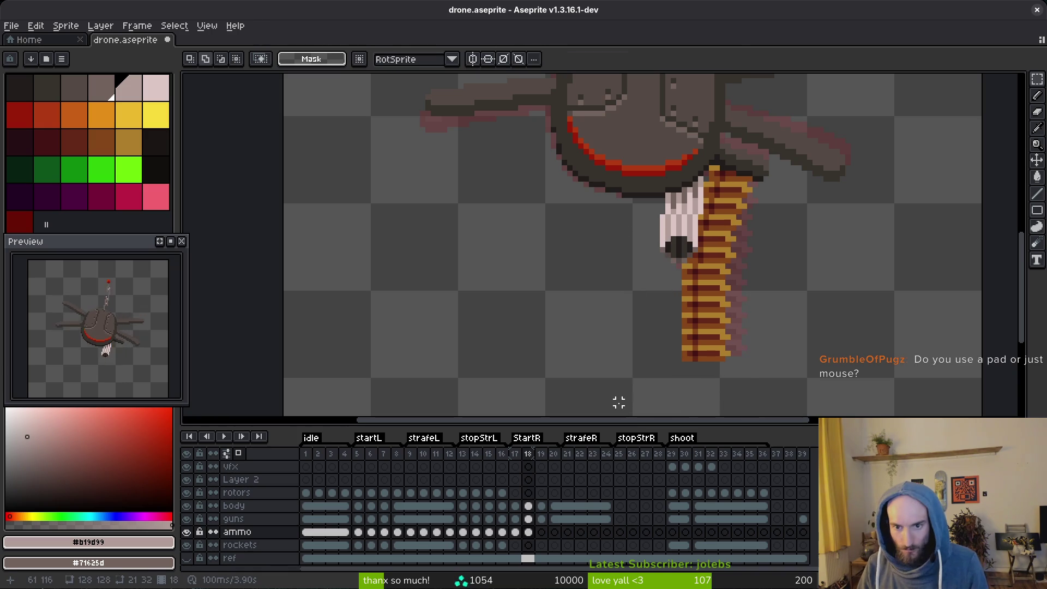
left_click_drag(737, 300, 641, 415)
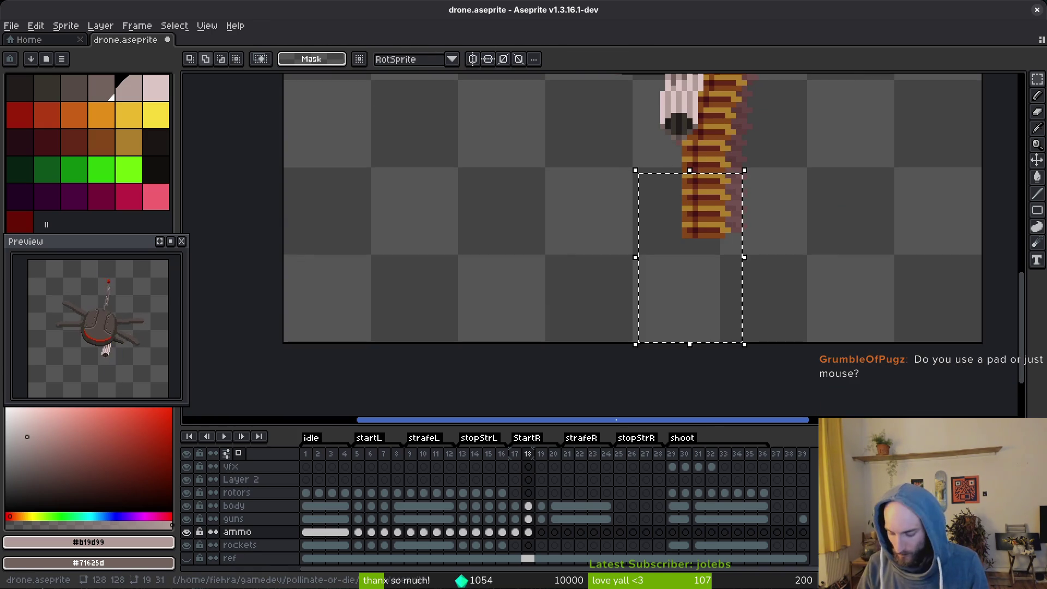
Shift the lower ammo belt on frame 18 one pixel left, twice.
key("Left")
key("ctrl+d")
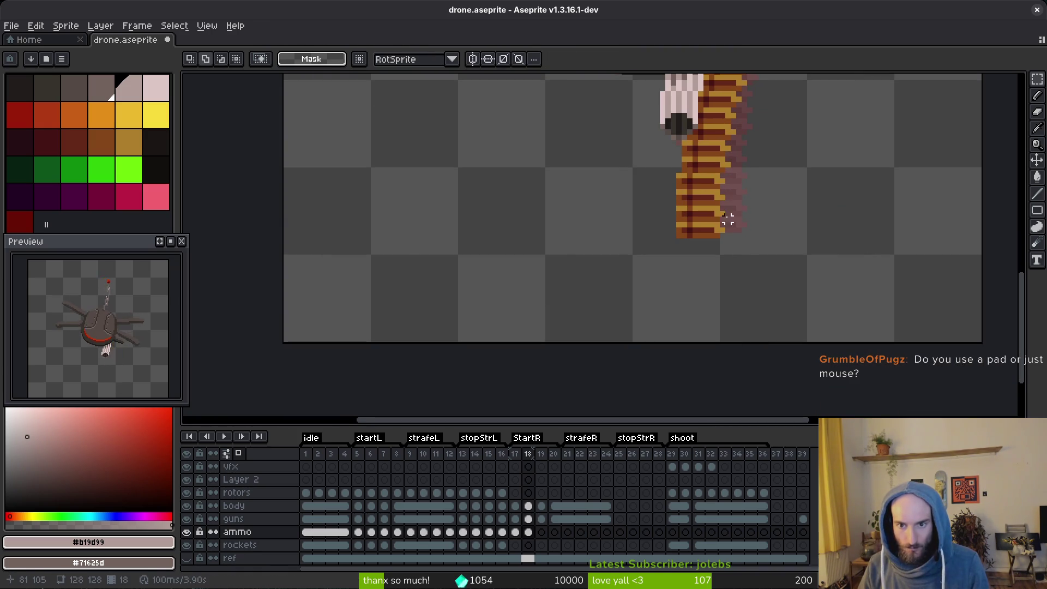
left_click_drag(728, 204, 634, 280)
key("Left")
key("ctrl+d")
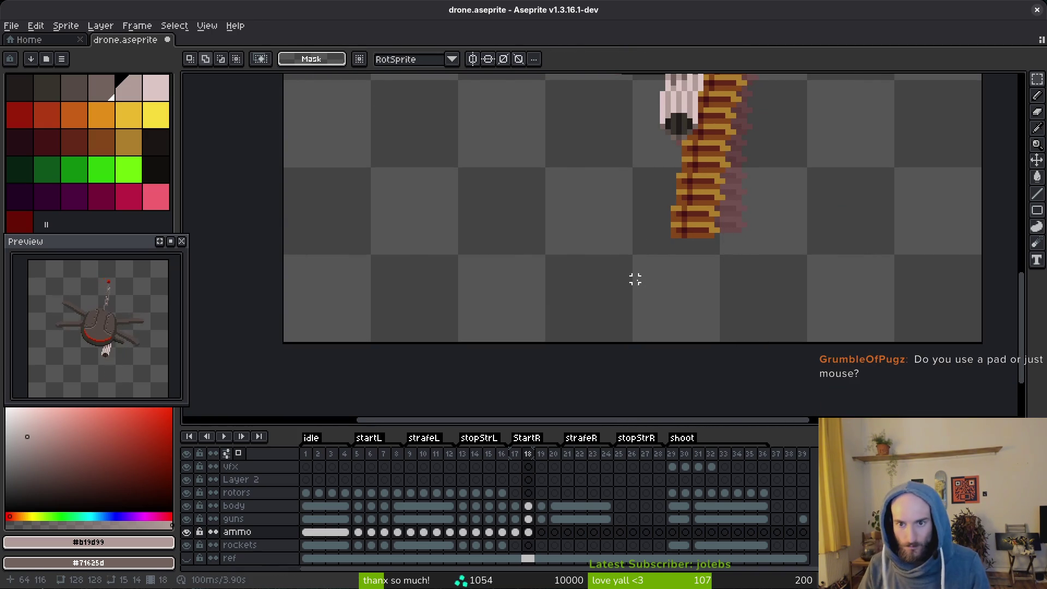
scroll(764, 199, "down", 2)
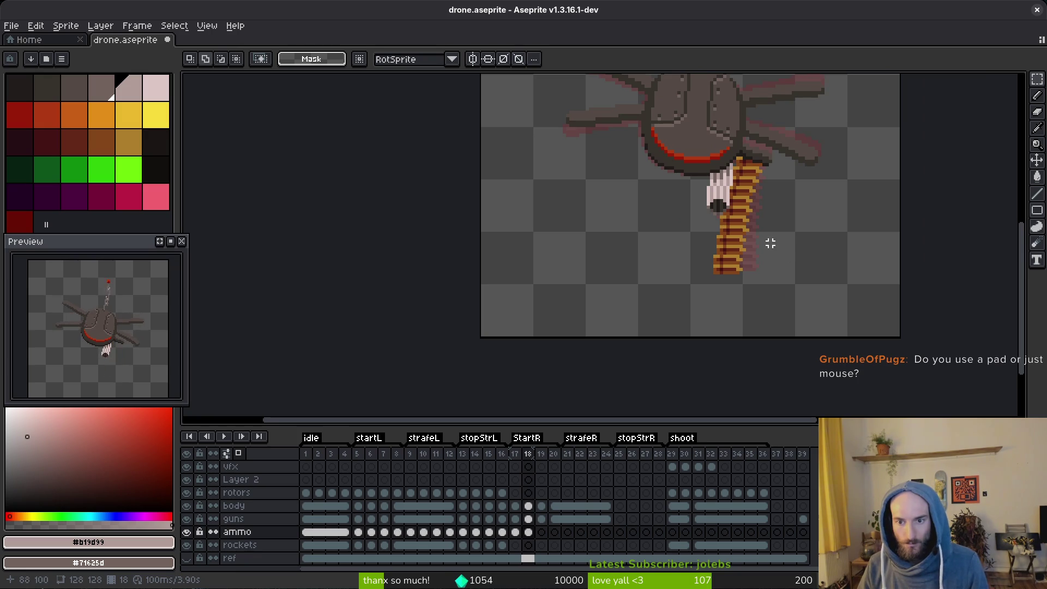
Compare the belt against frames 15 and 8, then return to frame 18.
key("Left")
key("Left")
key("Left")
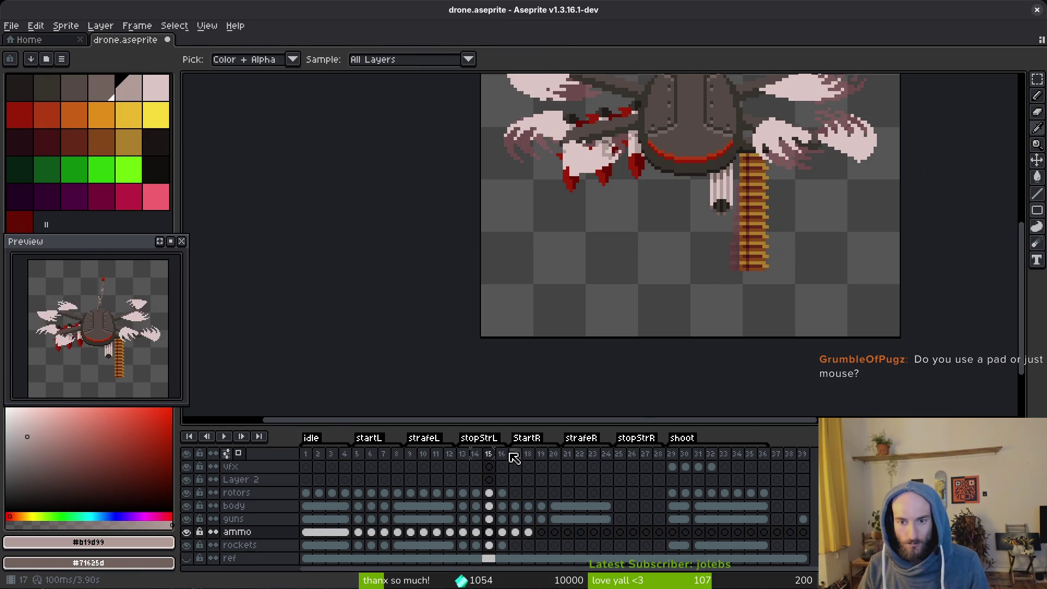
key("Left")
key("Left")
key("Left")
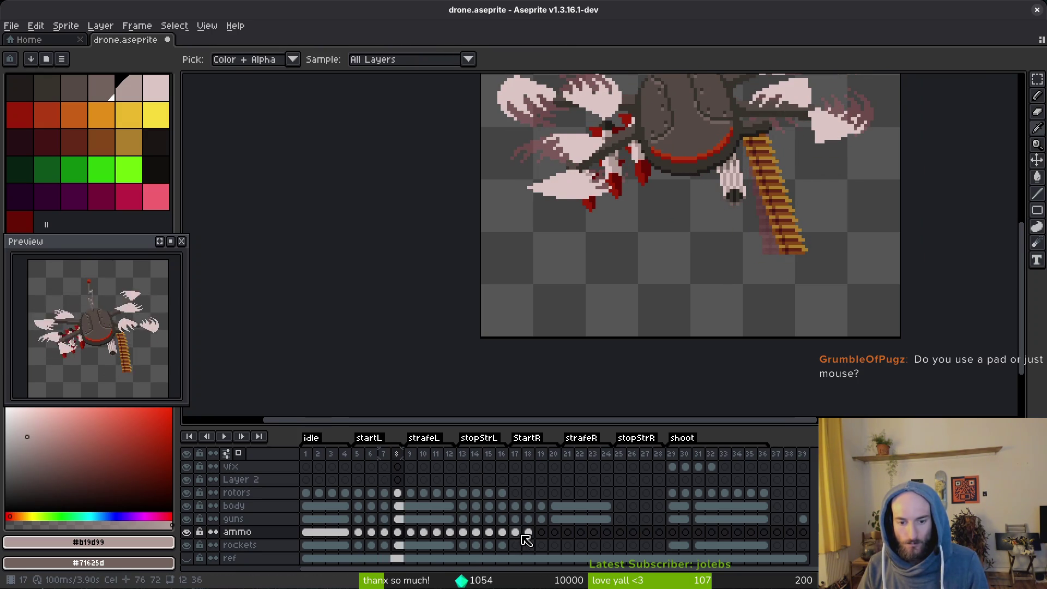
key("Left")
key("Left")
key("Left")
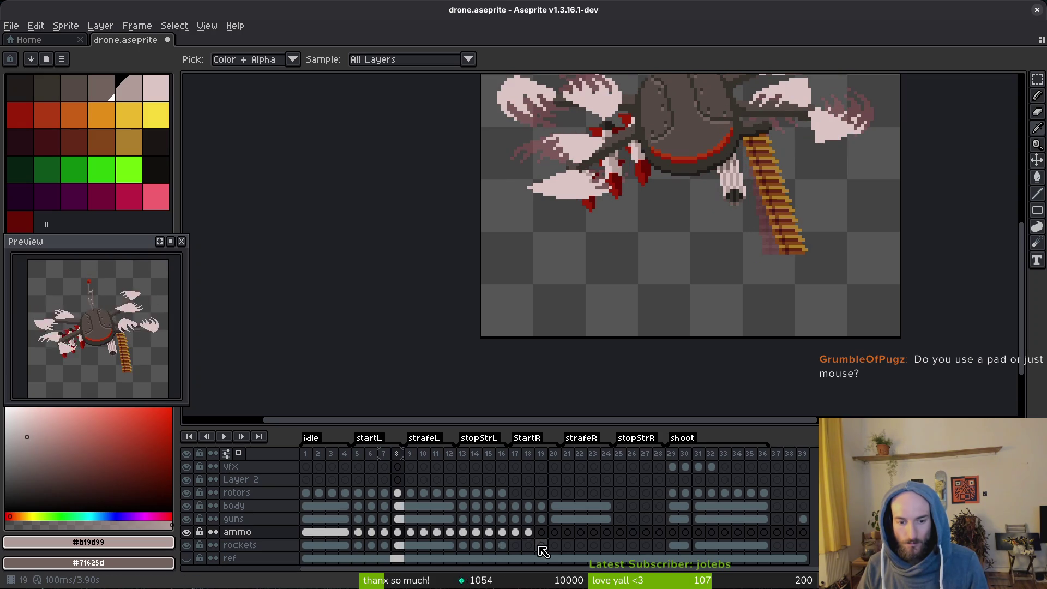
left_click(528, 532)
Move the lower end of the ammo strip one pixel right and save the sprite.
key("m")
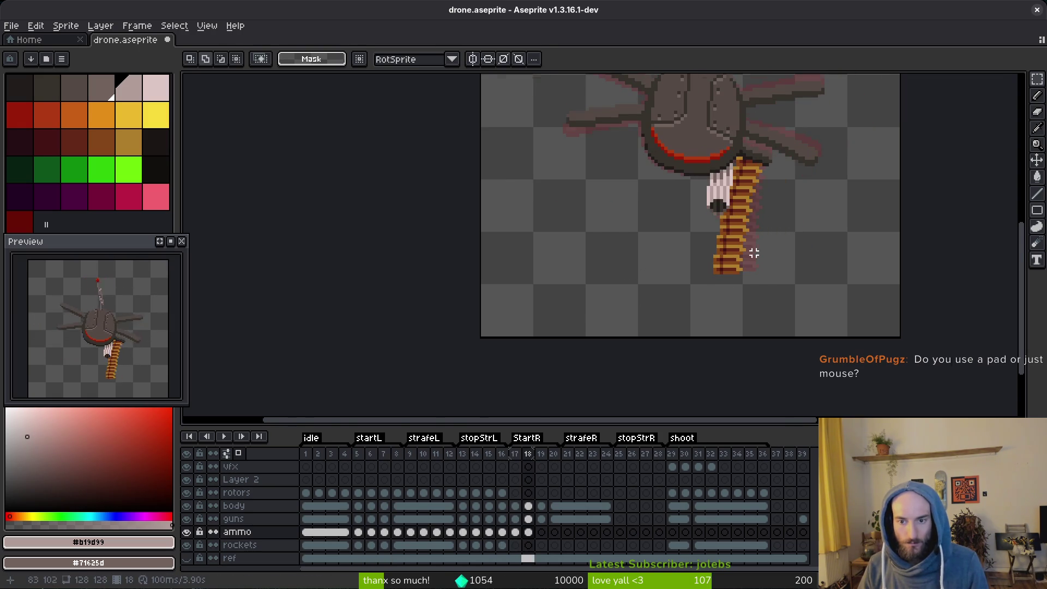
scroll(744, 248, "up", 2)
left_click_drag(684, 254, 853, 329)
key("Right")
key("ctrl+d")
key("ctrl+s")
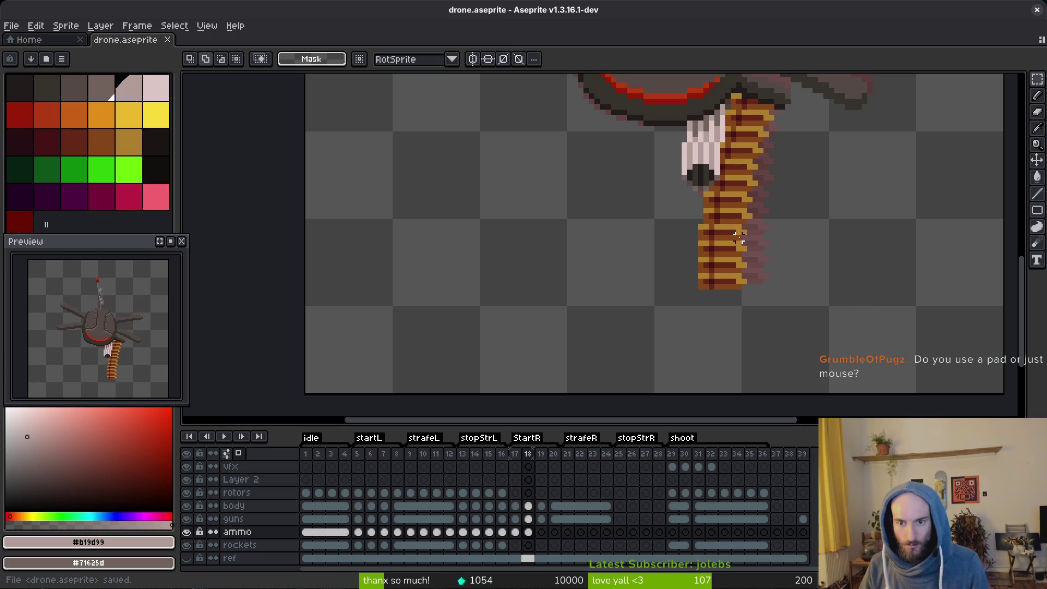
Nudge a short upper section of the ammo strip one pixel right and save.
scroll(755, 226, "up", 1)
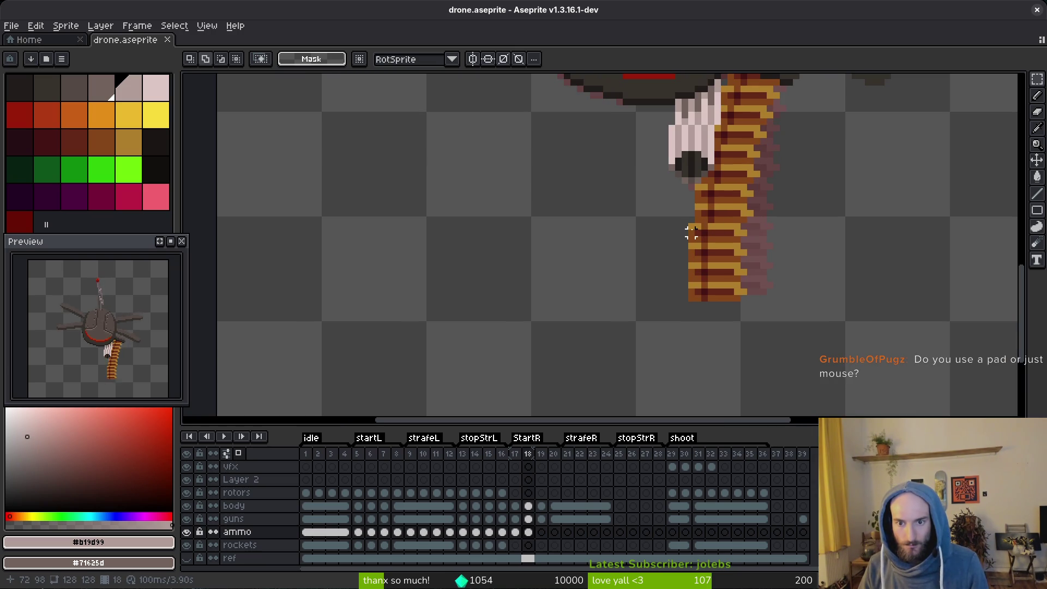
left_click_drag(690, 225, 751, 235)
key("Right")
key("ctrl+d")
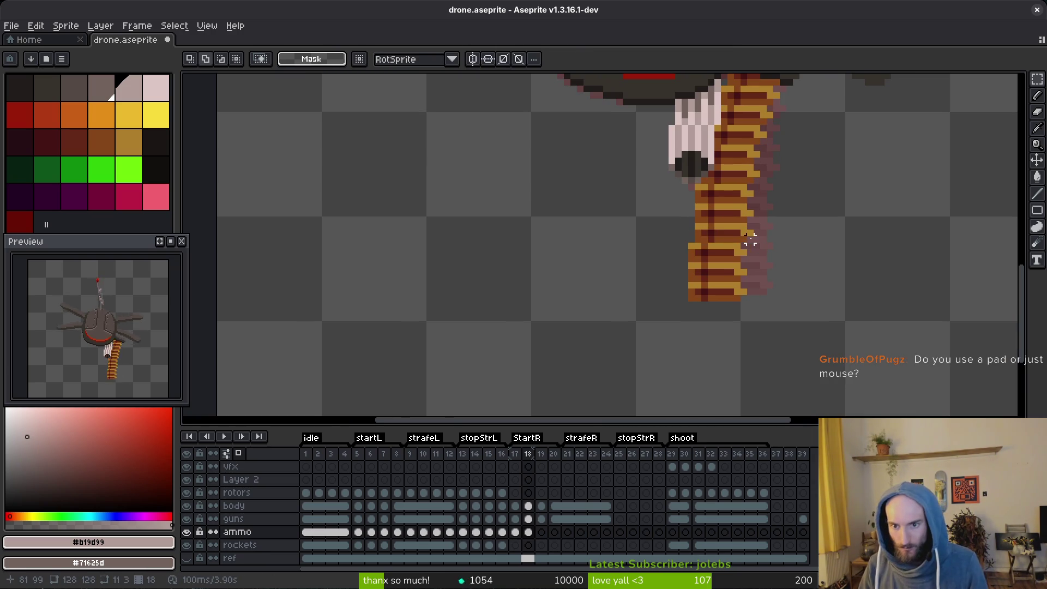
key("ctrl+s")
Undo that last nudge and compare the belt with frame 17 before returning to frame 18.
scroll(767, 236, "down", 5)
key("ctrl+z")
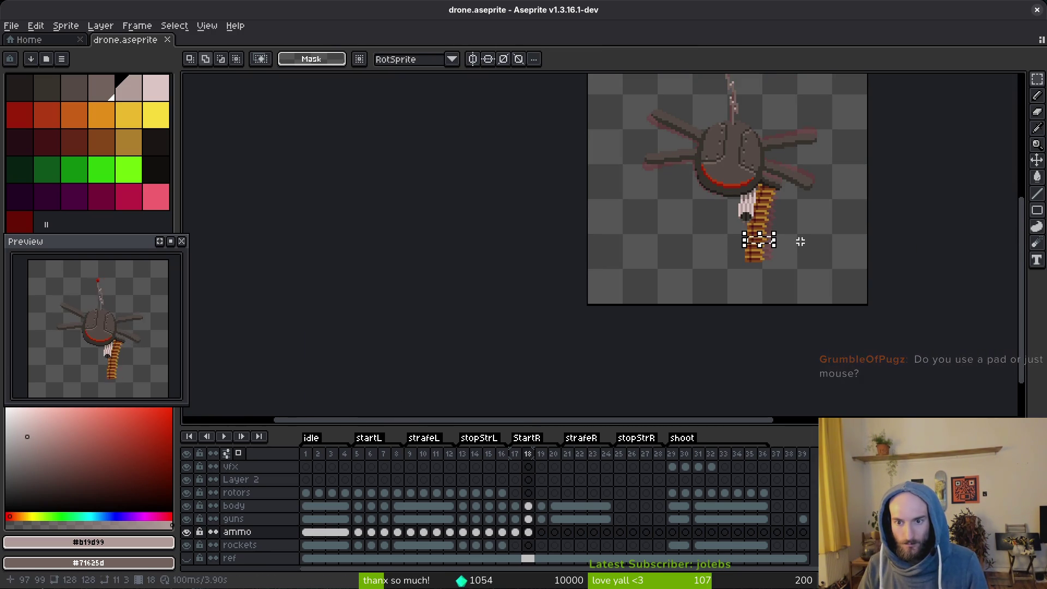
key("ctrl+z")
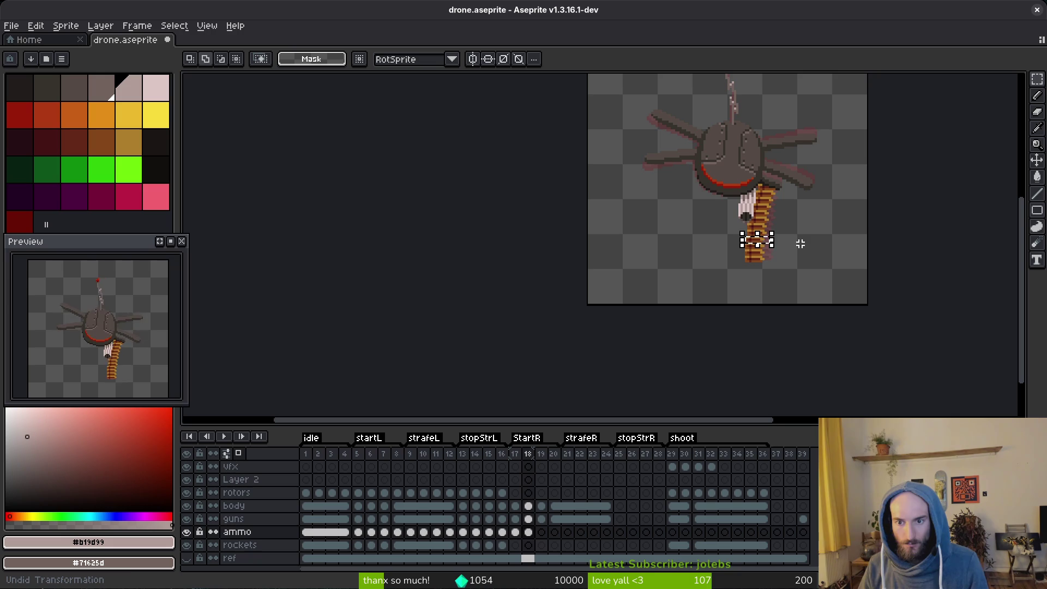
key("i")
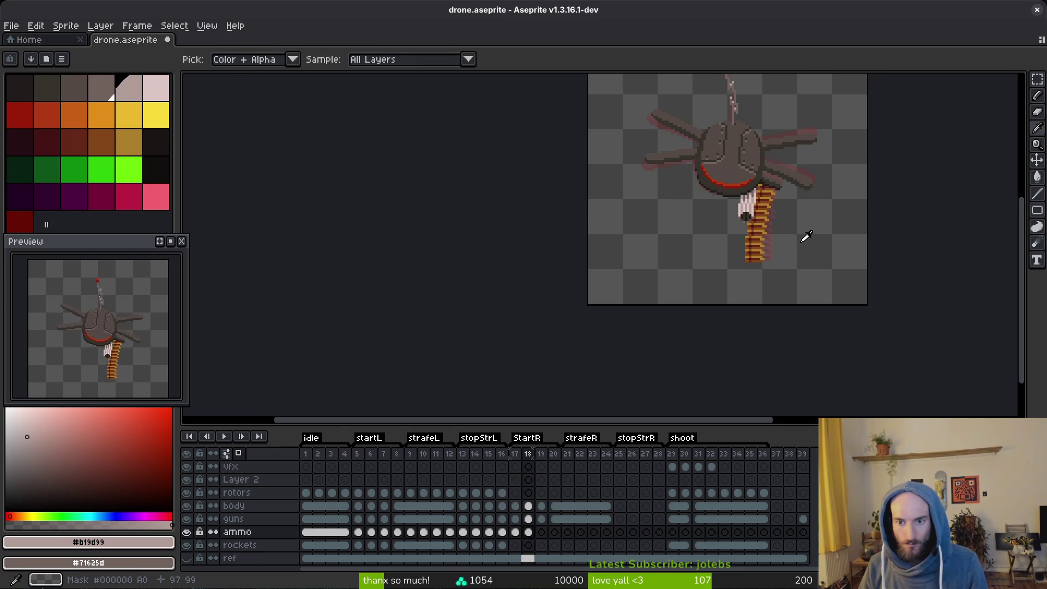
key("Left")
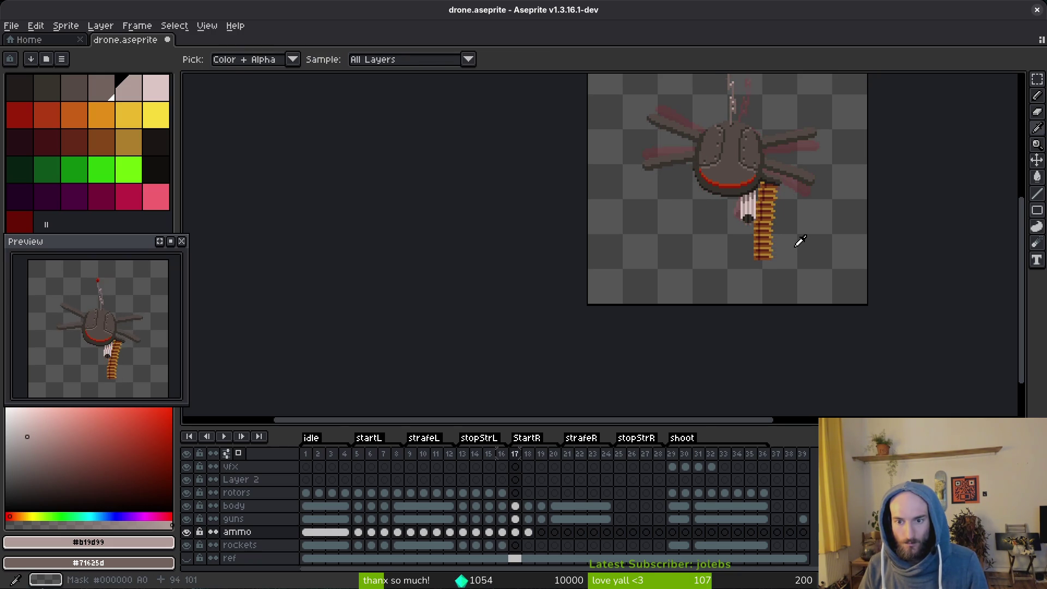
key("Left")
key("Right")
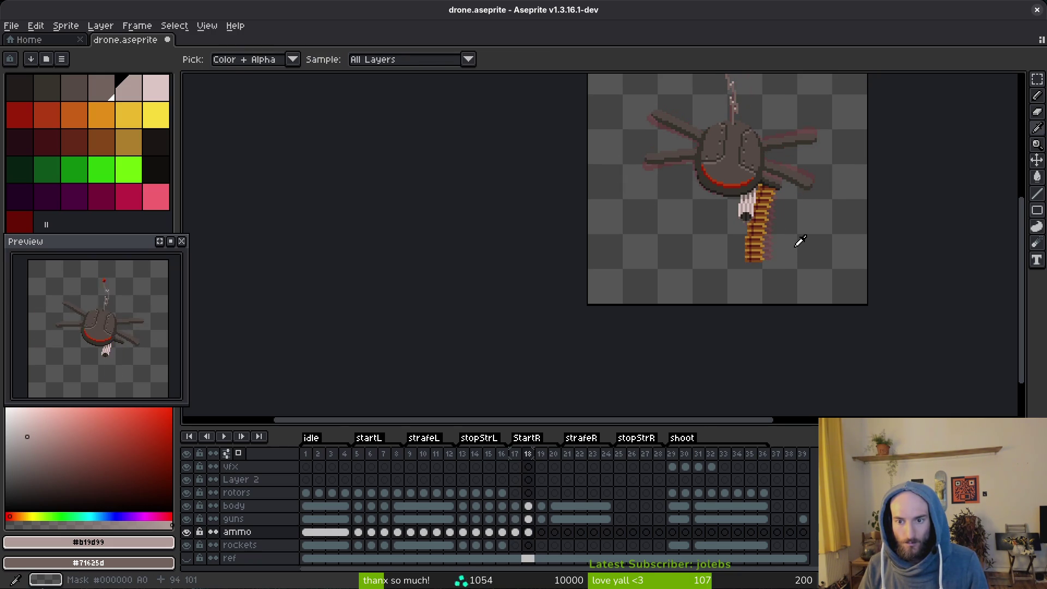
key("m")
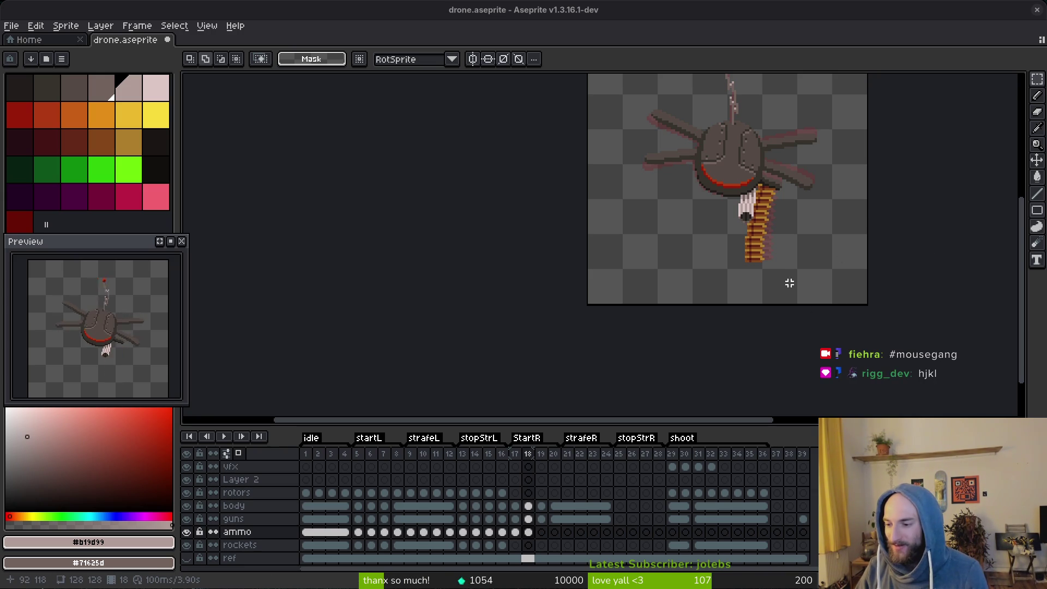
scroll(811, 231, "right", 1)
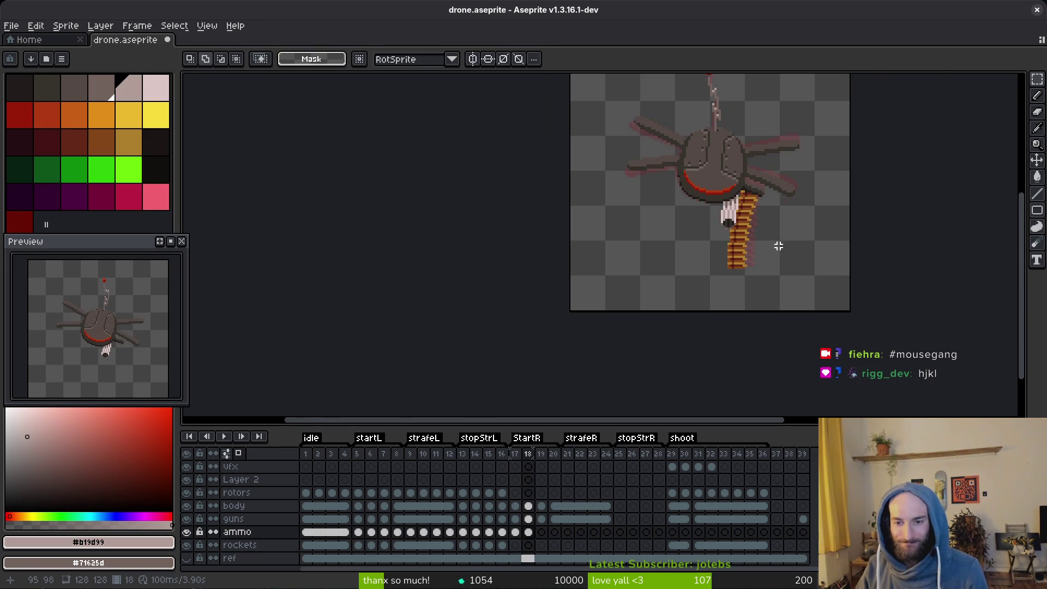
scroll(755, 232, "up", 3)
On frame 19 of the ammo layer, shift the lower belt selection and save, twice.
left_click(541, 532)
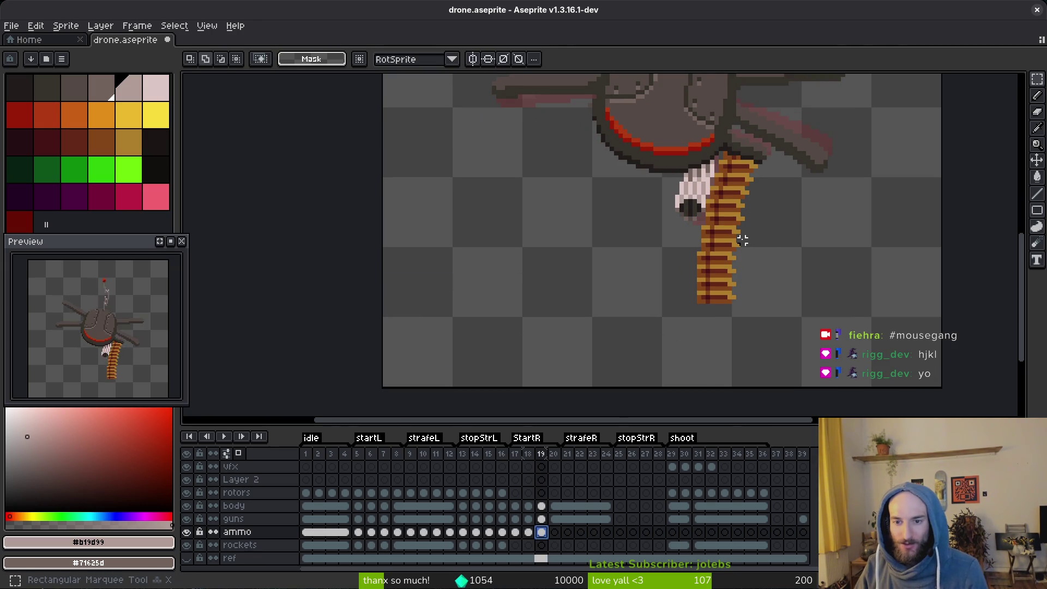
left_click_drag(747, 235, 613, 344)
key("ctrl+d")
key("ctrl+s")
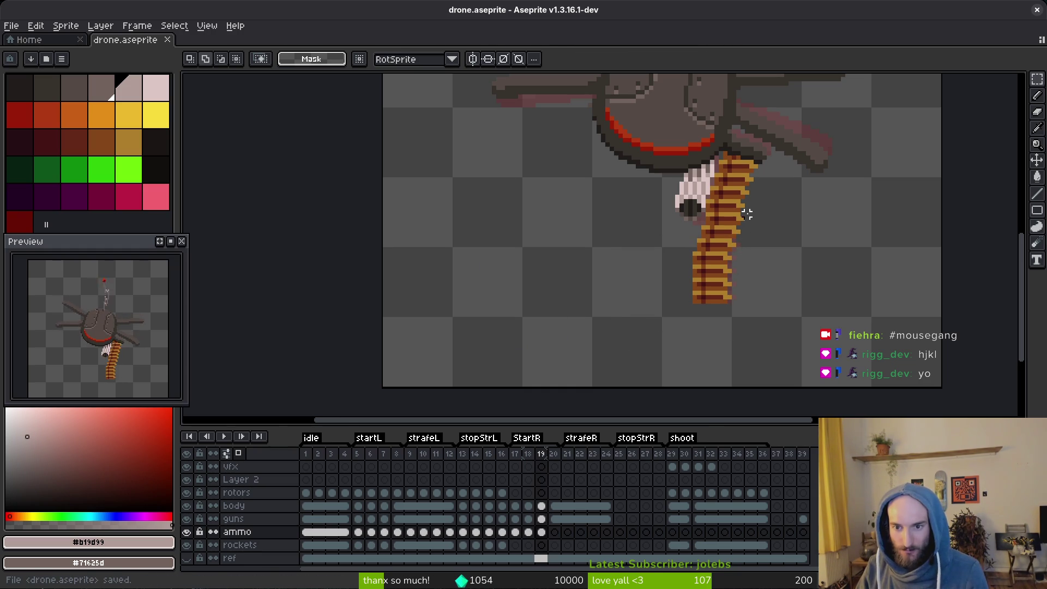
mouse_move(752, 210)
left_mouse_down()
mouse_move(617, 304)
mouse_move(589, 337)
left_mouse_up()
key("ctrl+d")
key("ctrl+s")
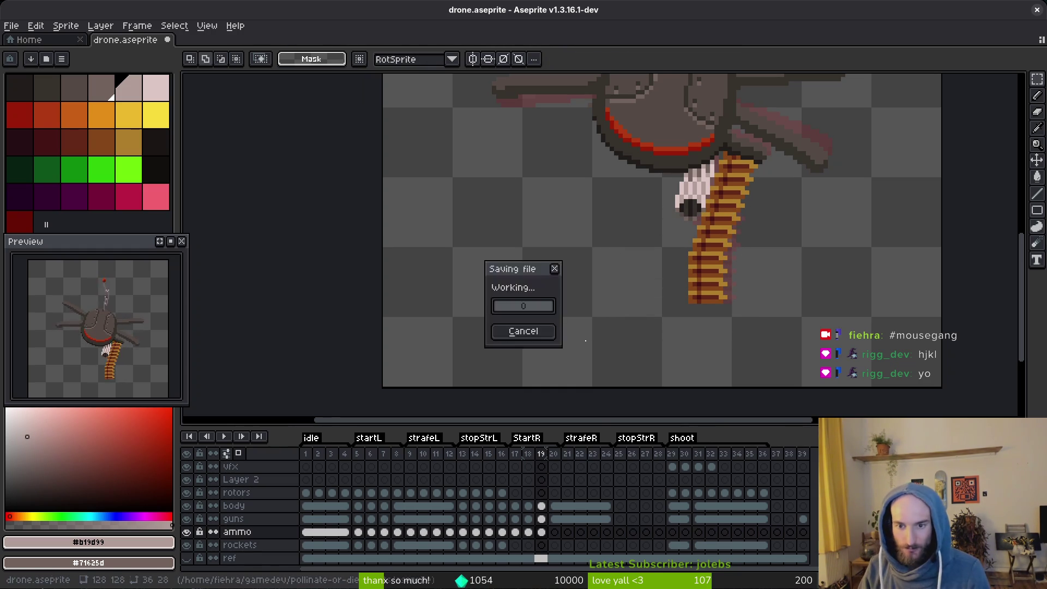
Compare with frame 7, toggle the belt shift with undo/redo, keep it undone, and save.
left_click(384, 532)
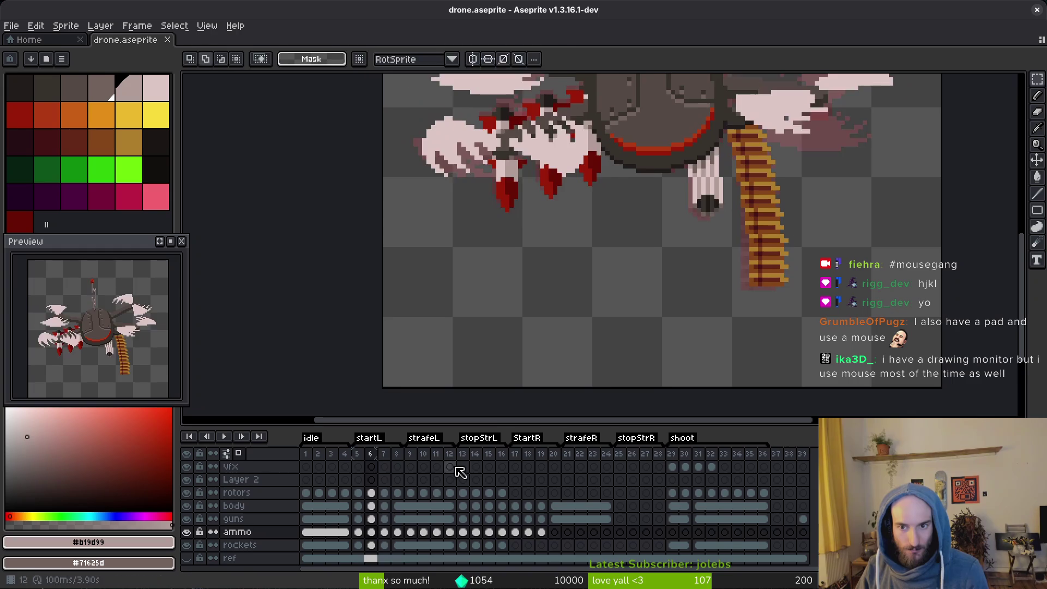
left_click(541, 533)
key("alt")
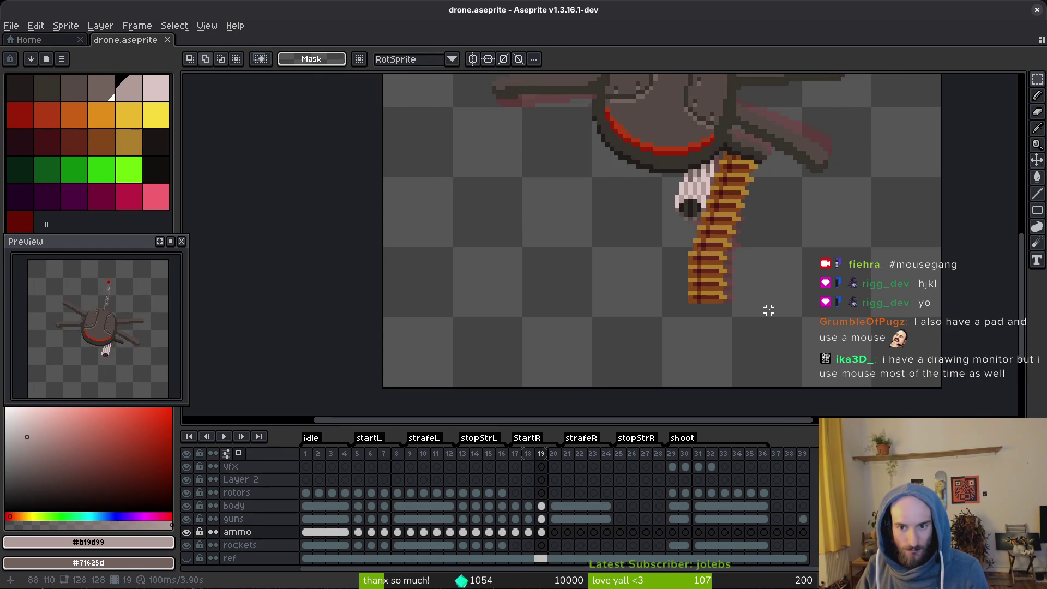
key("ctrl+z")
key("ctrl+z")
key("ctrl+y")
key("ctrl+y")
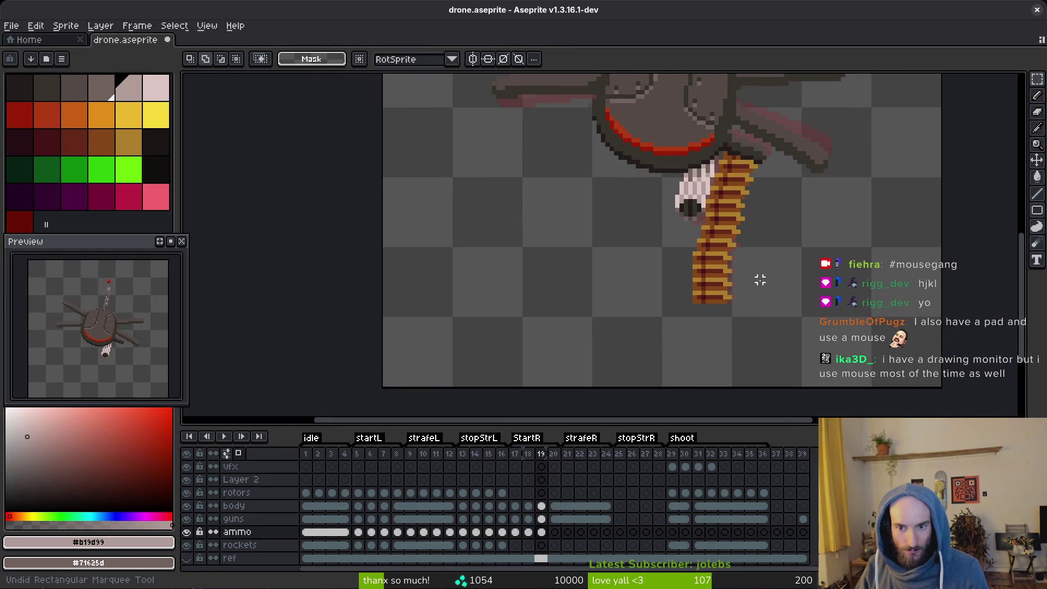
key("ctrl+z")
key("ctrl+y")
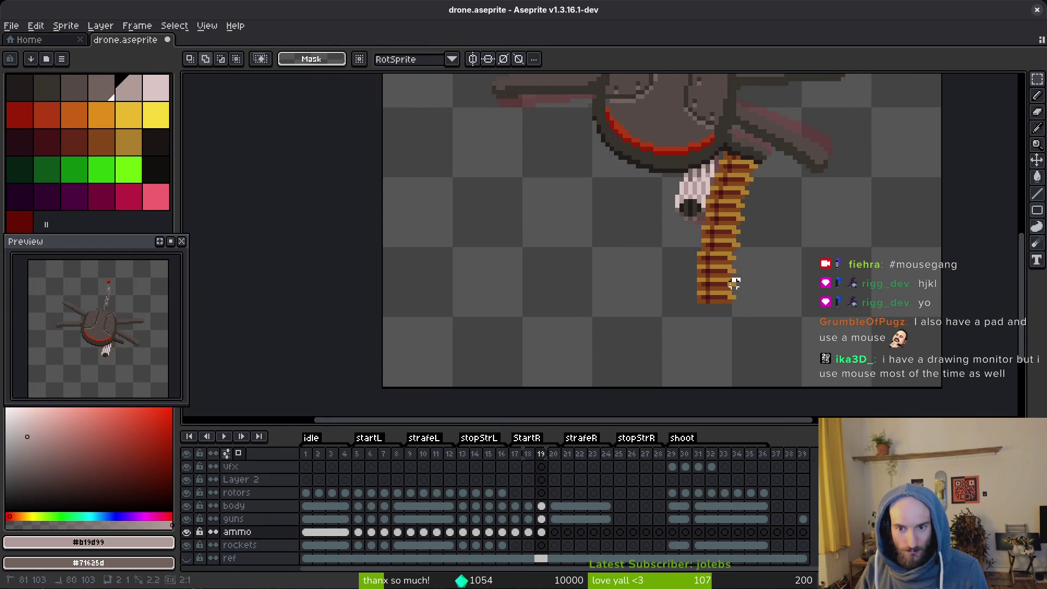
key("ctrl+z")
key("ctrl+s")
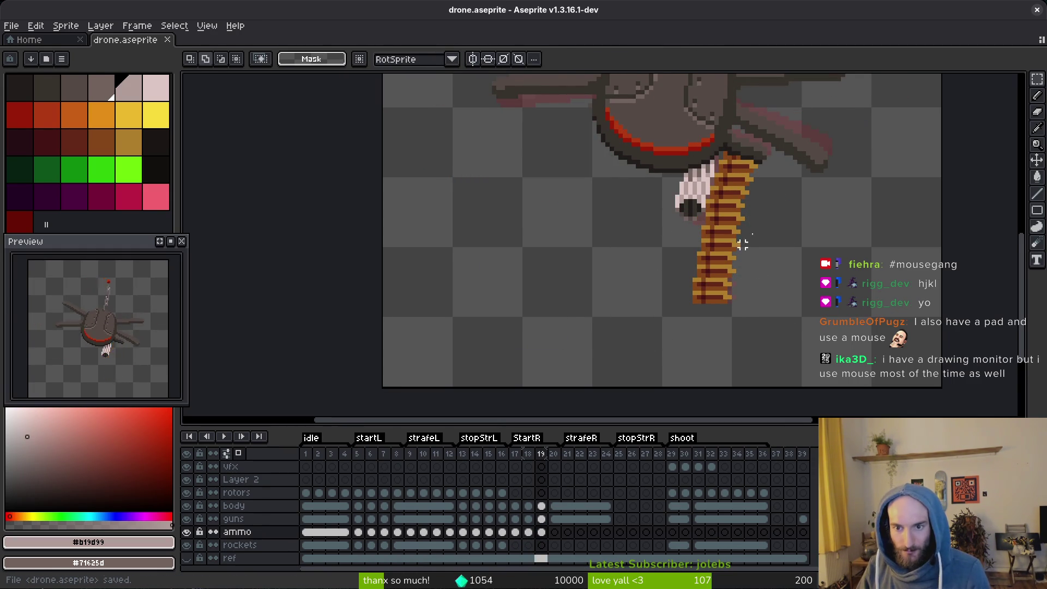
scroll(766, 224, "up", 1)
scroll(737, 218, "down", 5)
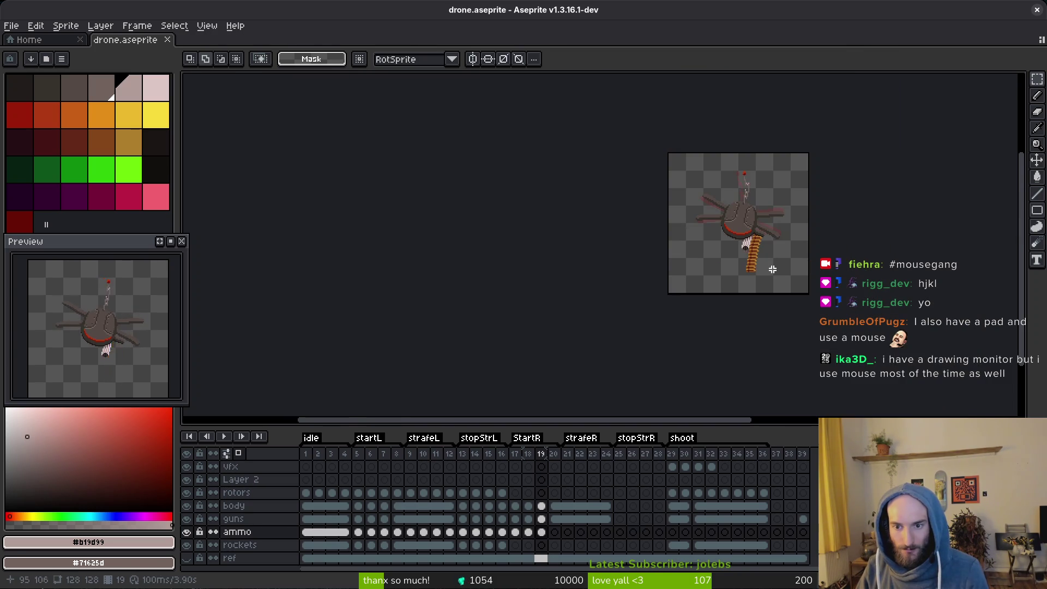
Check the ammo layer on frame 6 and its neighbour, and pan down to the belt.
key("i")
left_click(371, 533)
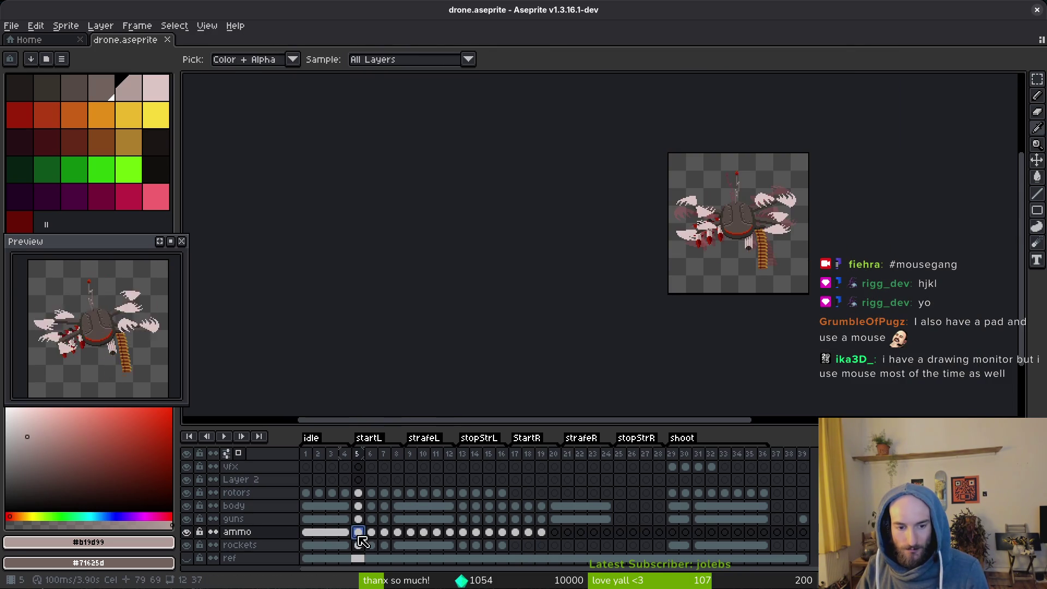
key("Right")
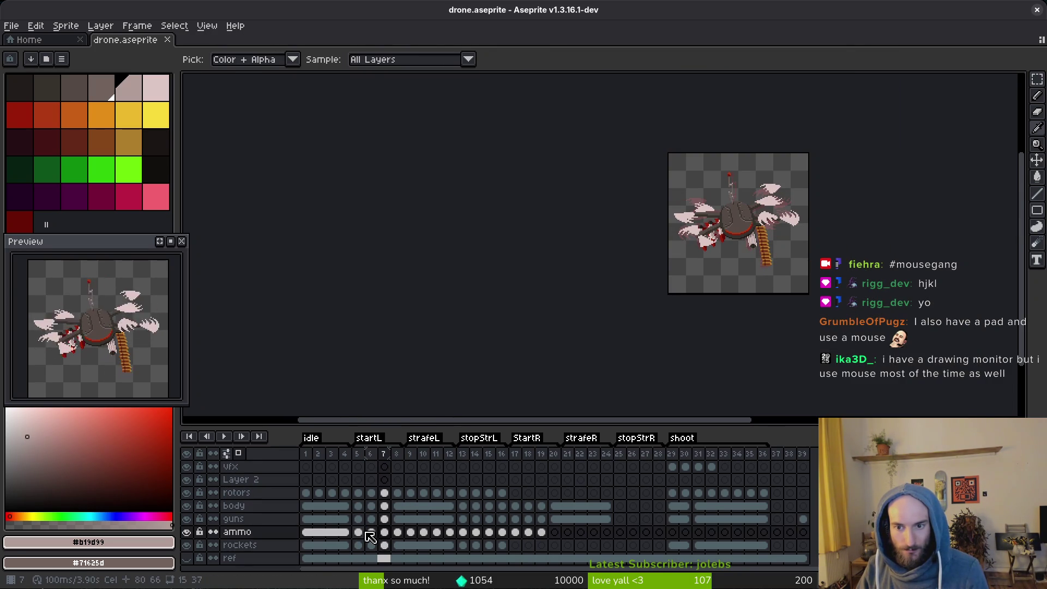
key("Left")
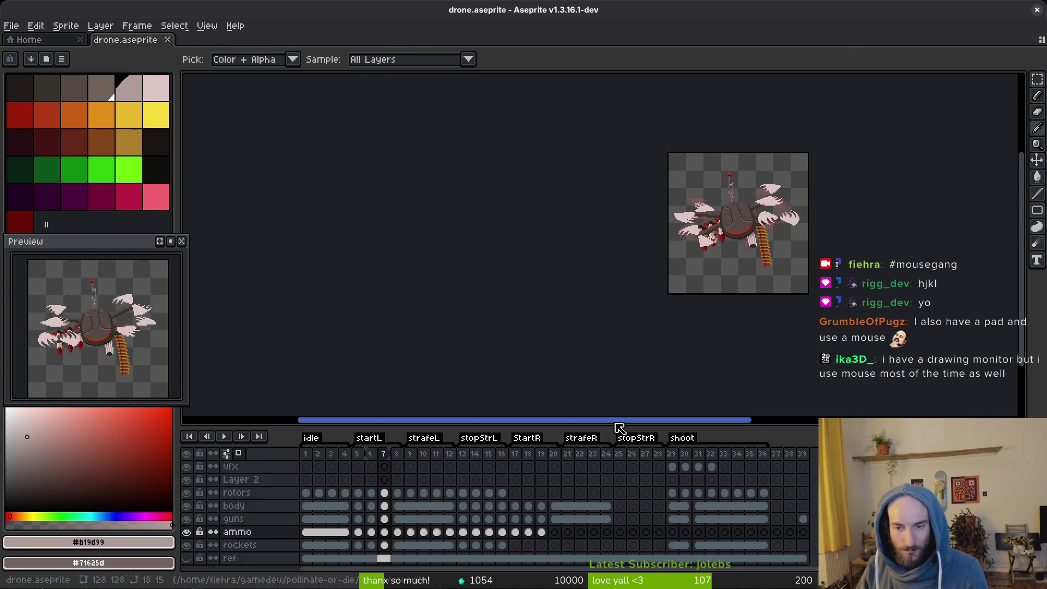
scroll(779, 264, "up", 2)
scroll(767, 276, "up", 1)
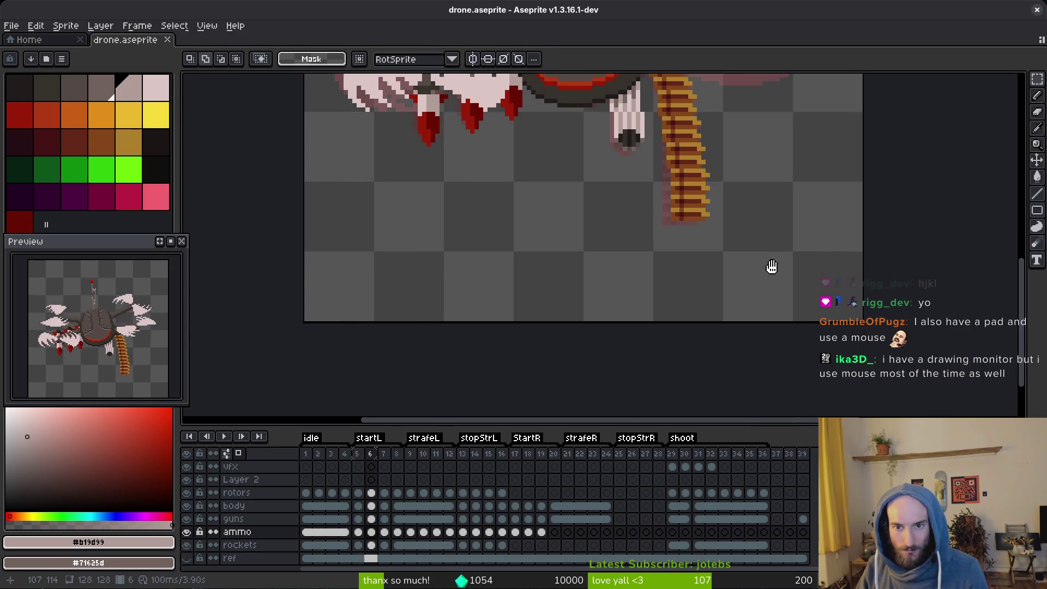
left_click_drag(771, 269, 771, 338)
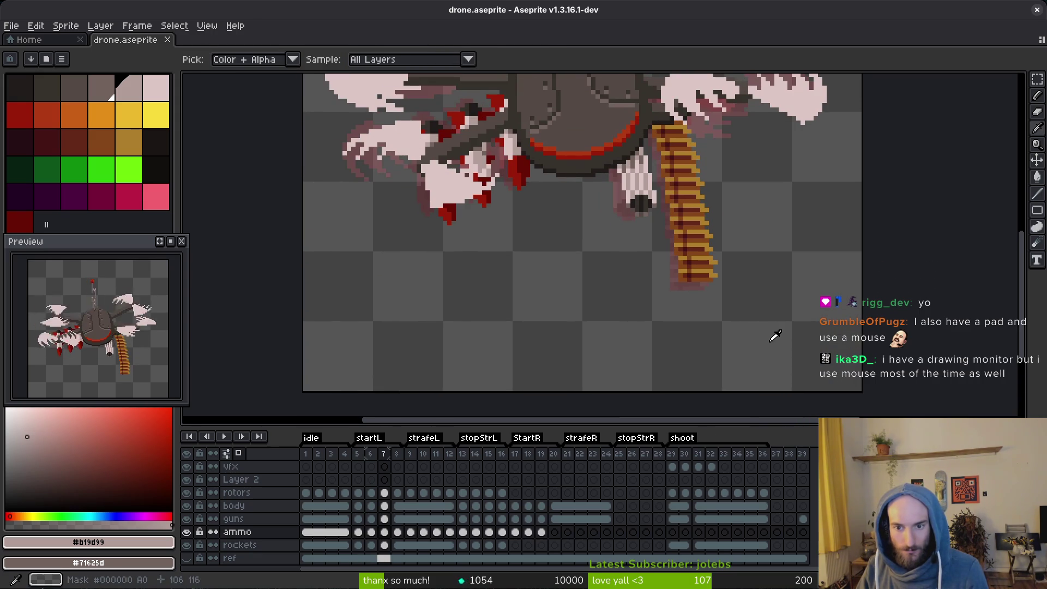
Step from the ammo cel on frame 17 forward to frame 19.
left_click(515, 532)
key("Right")
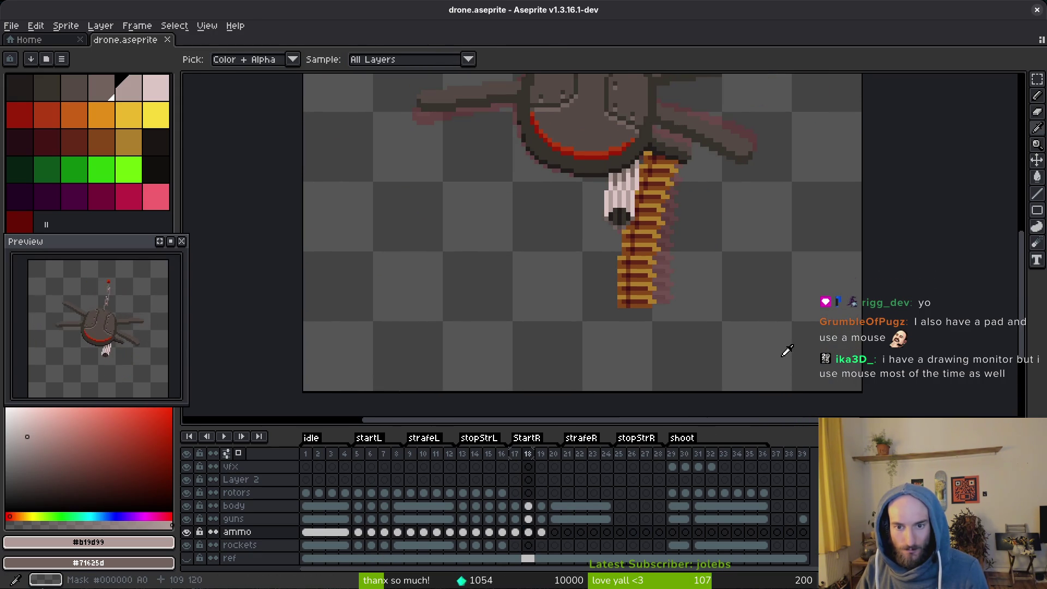
key("Right")
key("alt")
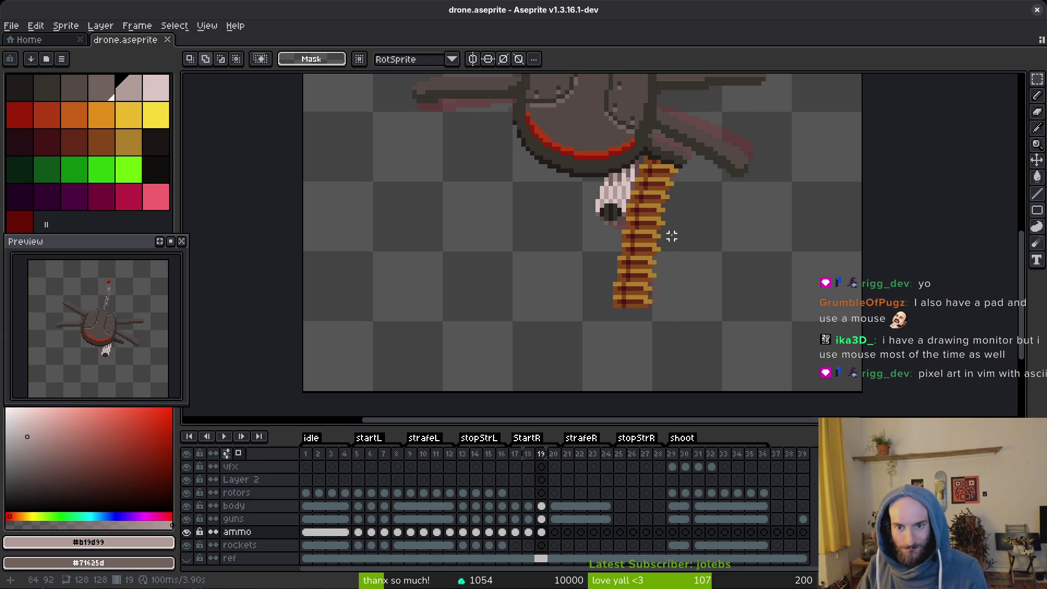
key("alt")
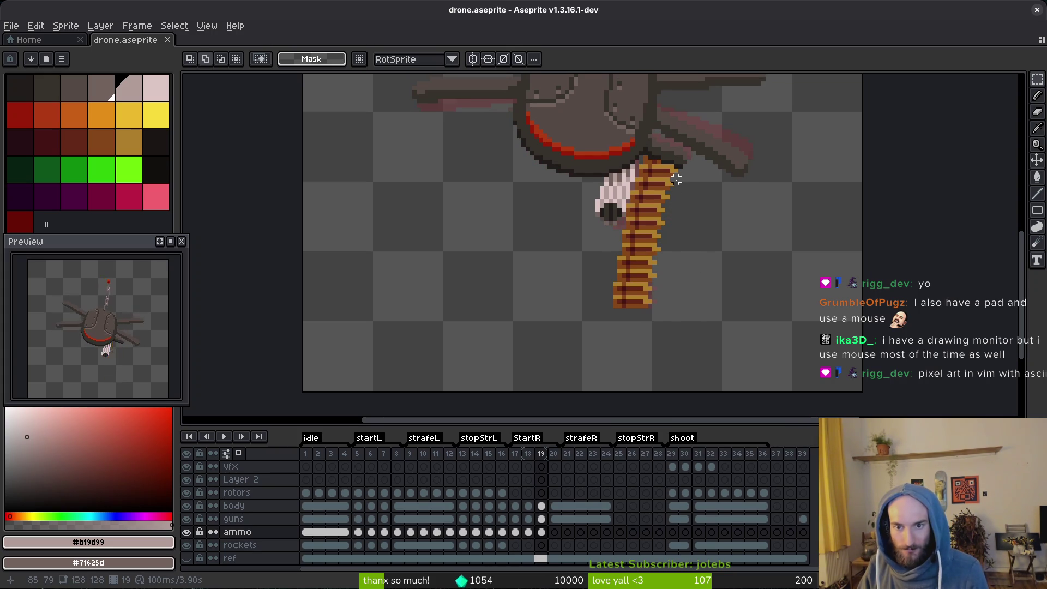
key("alt")
Select the area around the ammo belt and move it one pixel up and left.
mouse_move(716, 123)
left_mouse_down()
mouse_move(519, 356)
mouse_move(526, 365)
left_mouse_up()
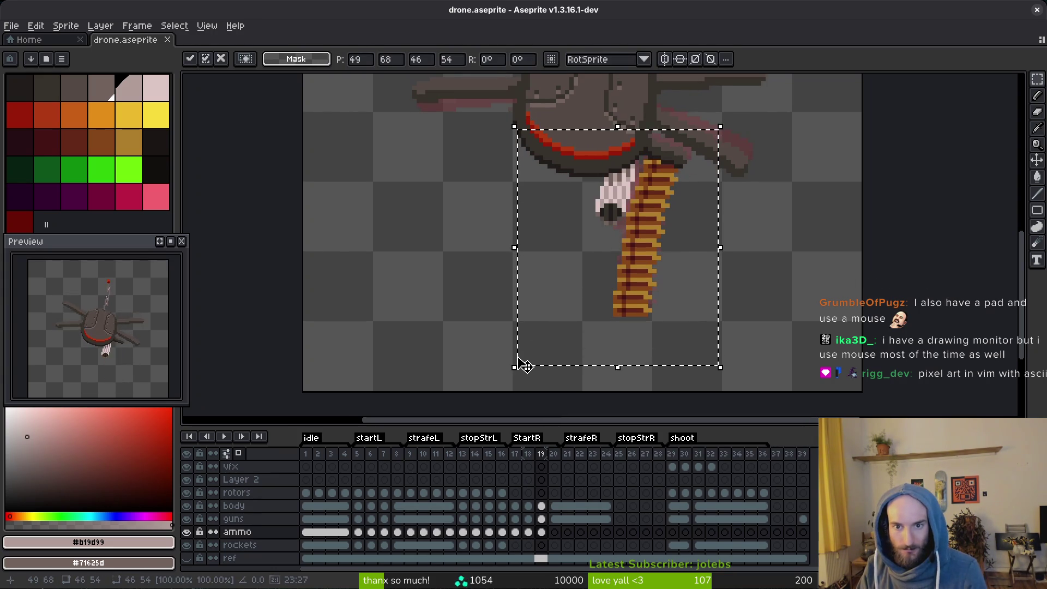
key("Up")
key("Left")
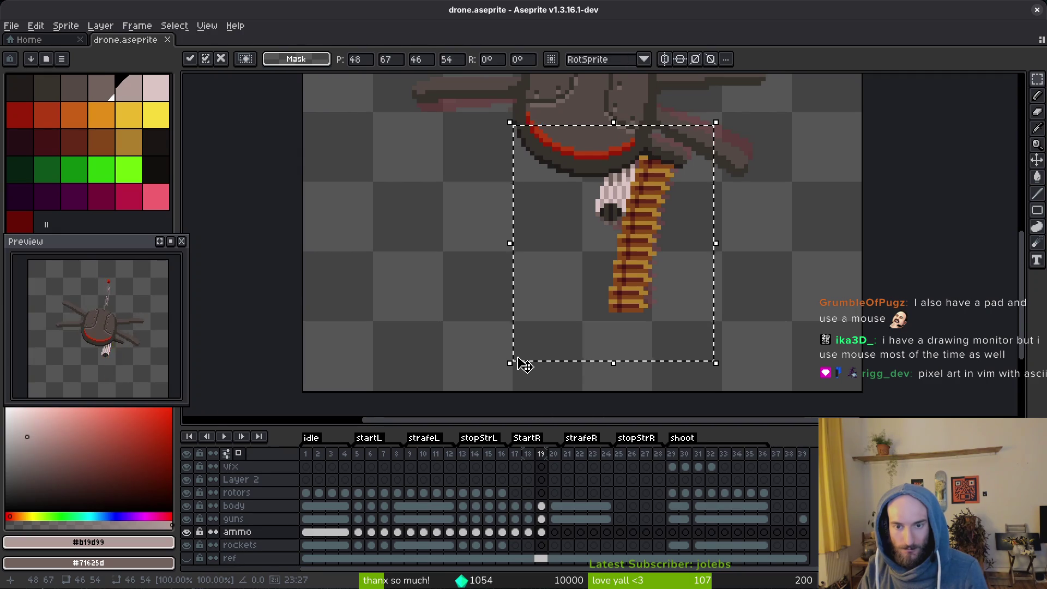
key("ctrl+d")
scroll(748, 253, "down", 2)
Pick the red #af3a13 from the drone body's arc.
key("alt")
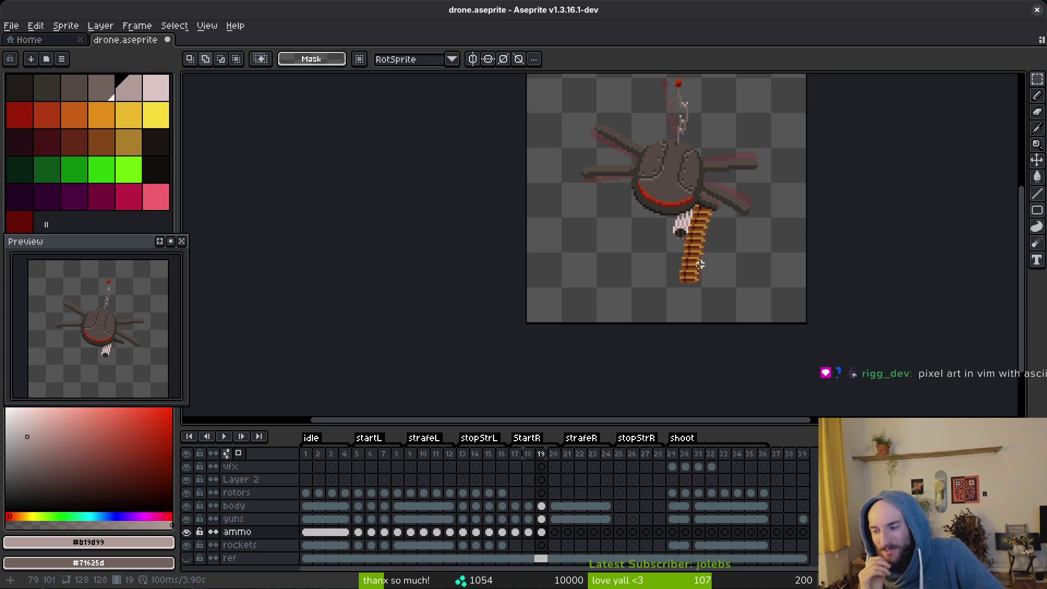
left_click_drag(680, 317, 545, 367)
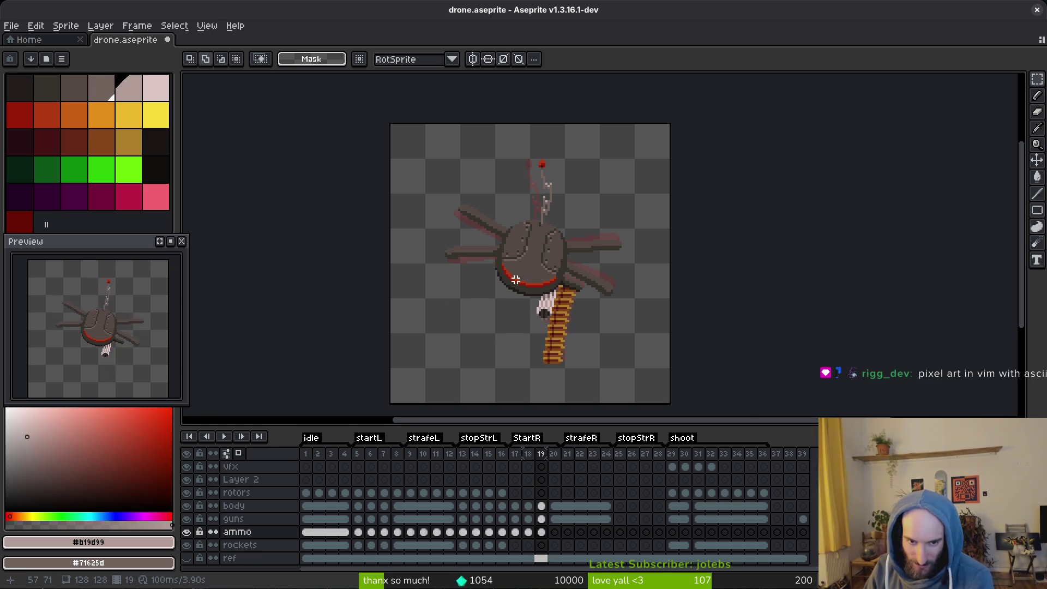
scroll(513, 281, "up", 5)
scroll(508, 225, "up", 3)
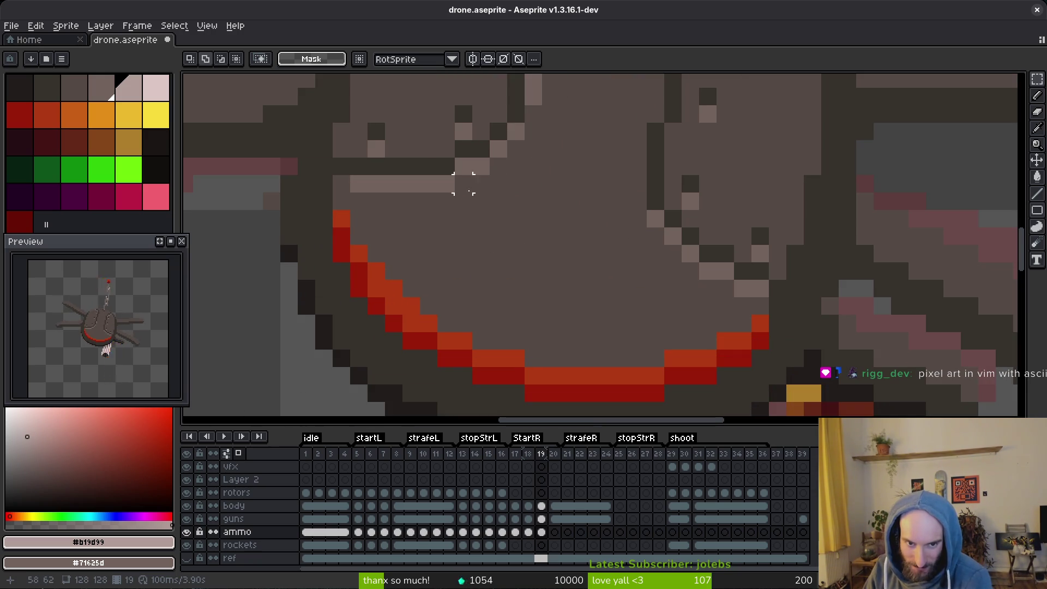
scroll(602, 306, "down", 4)
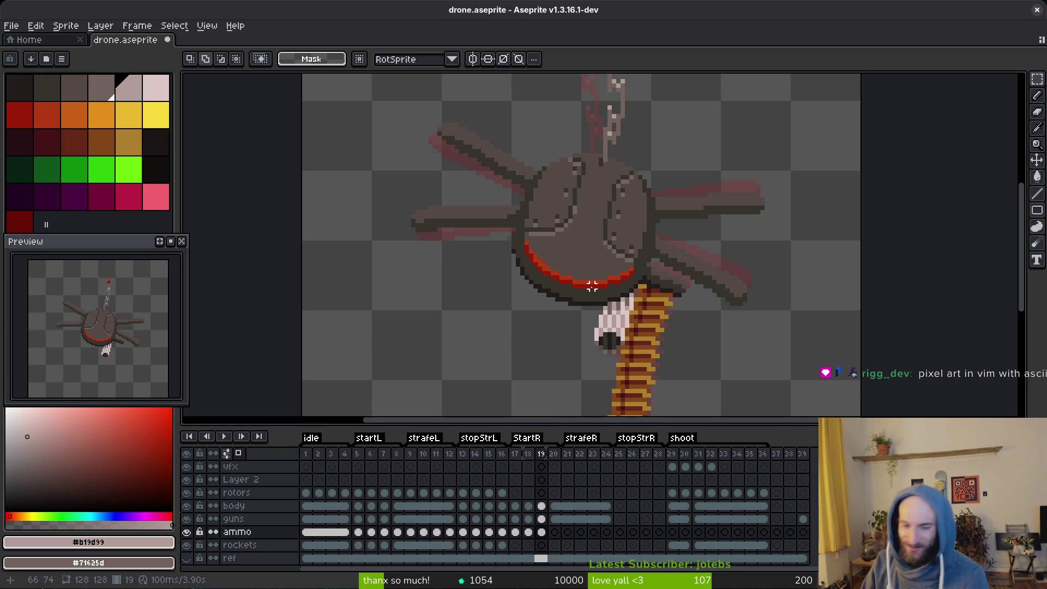
scroll(767, 326, "down", 1)
scroll(661, 330, "down", 1)
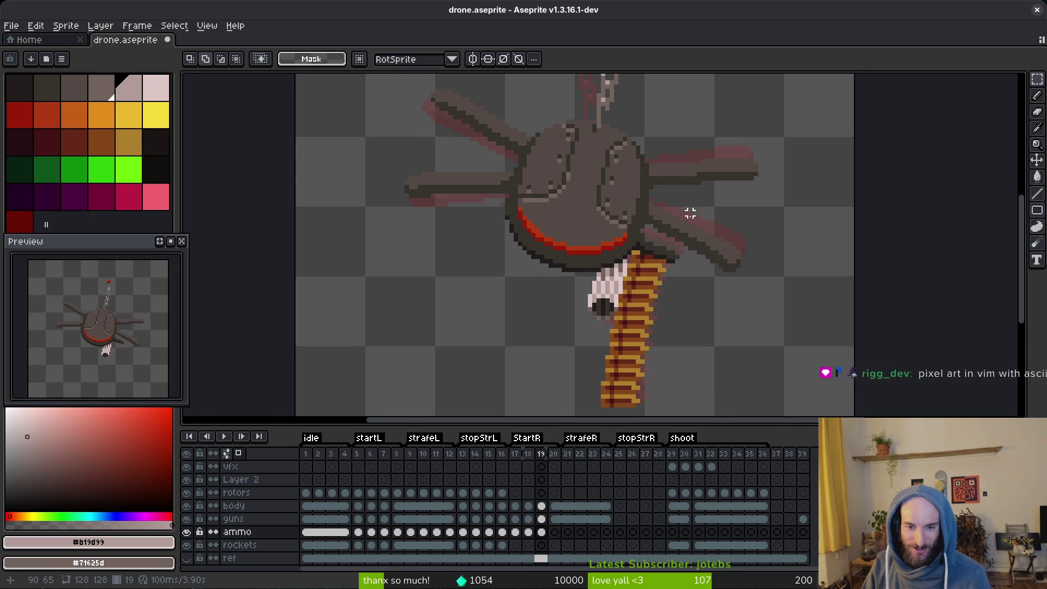
scroll(656, 286, "down", 3)
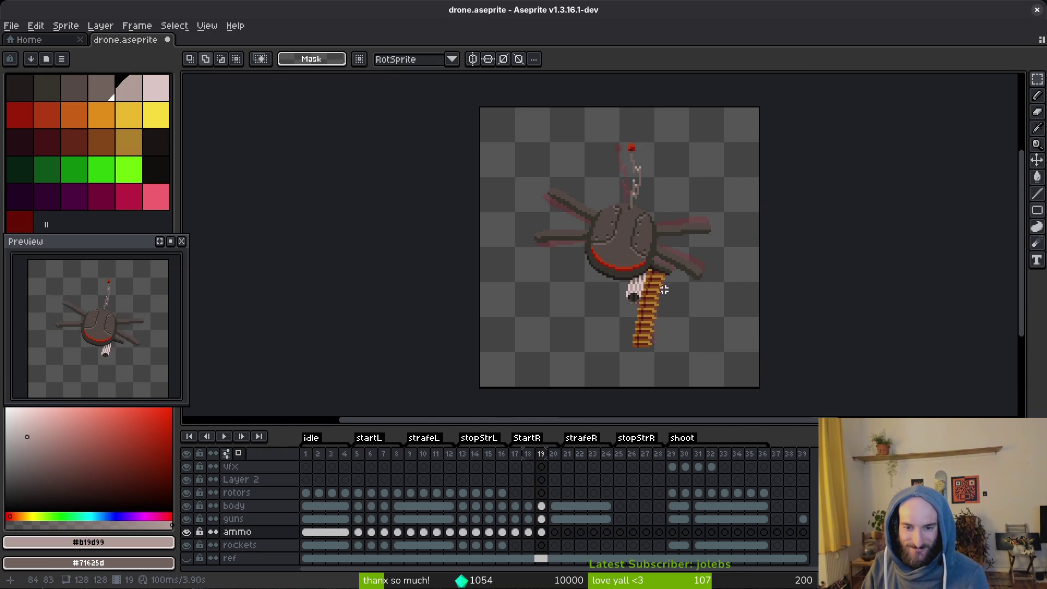
scroll(612, 241, "up", 5)
left_click(612, 216, "alt")
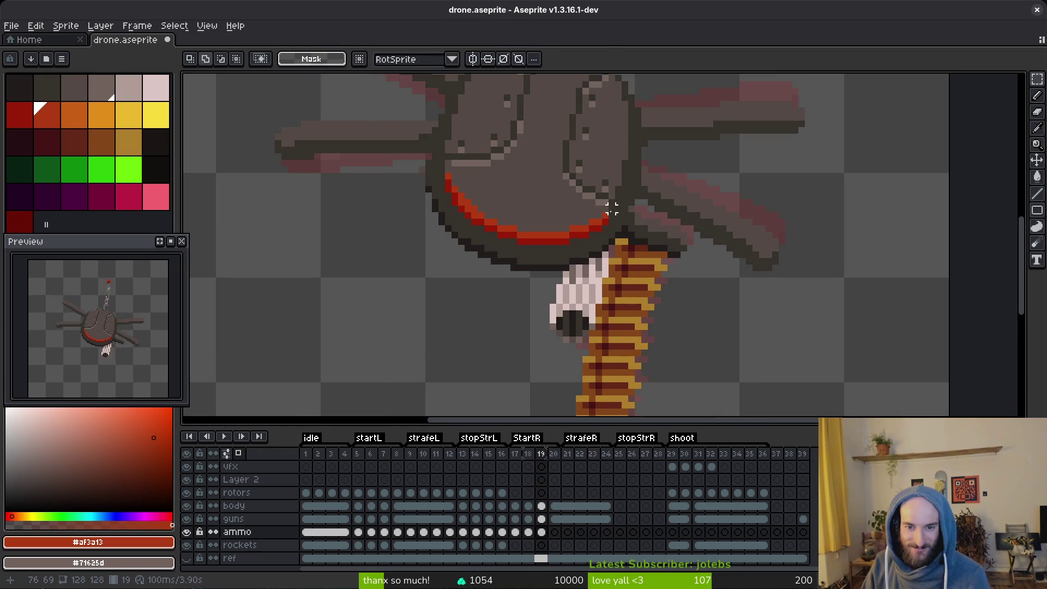
Switch to the pencil and move on to frame 20.
key("b")
scroll(647, 251, "down", 2)
scroll(650, 290, "down", 1)
key("alt")
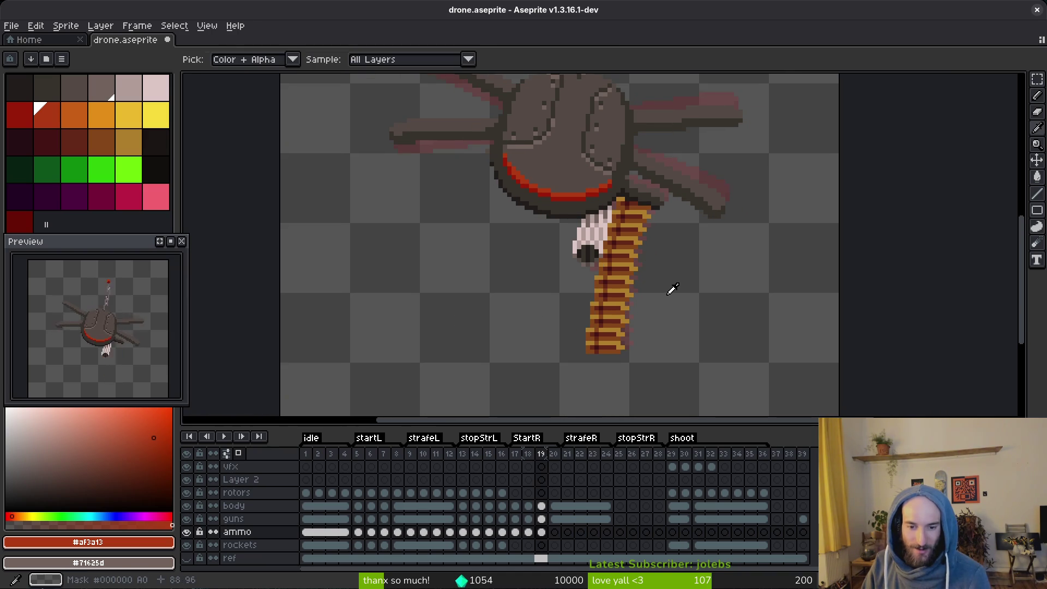
left_click(555, 533)
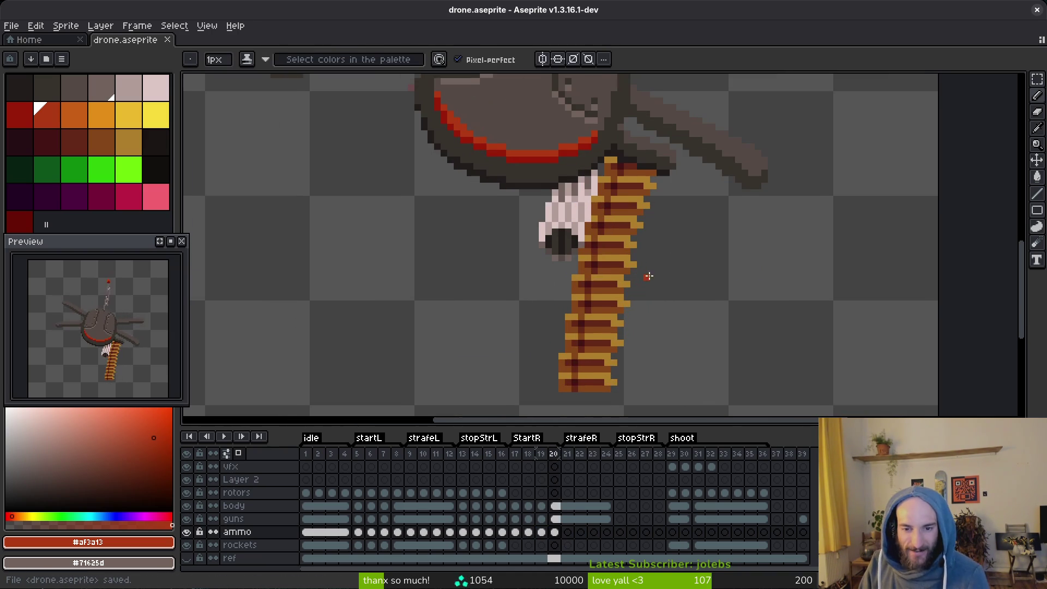
Marquee the lower ammo belt on frame 20 and commit a first slight rotation.
scroll(645, 276, "up", 1)
key("m")
mouse_move(636, 255)
left_mouse_down()
mouse_move(547, 360)
mouse_move(490, 402)
left_mouse_up()
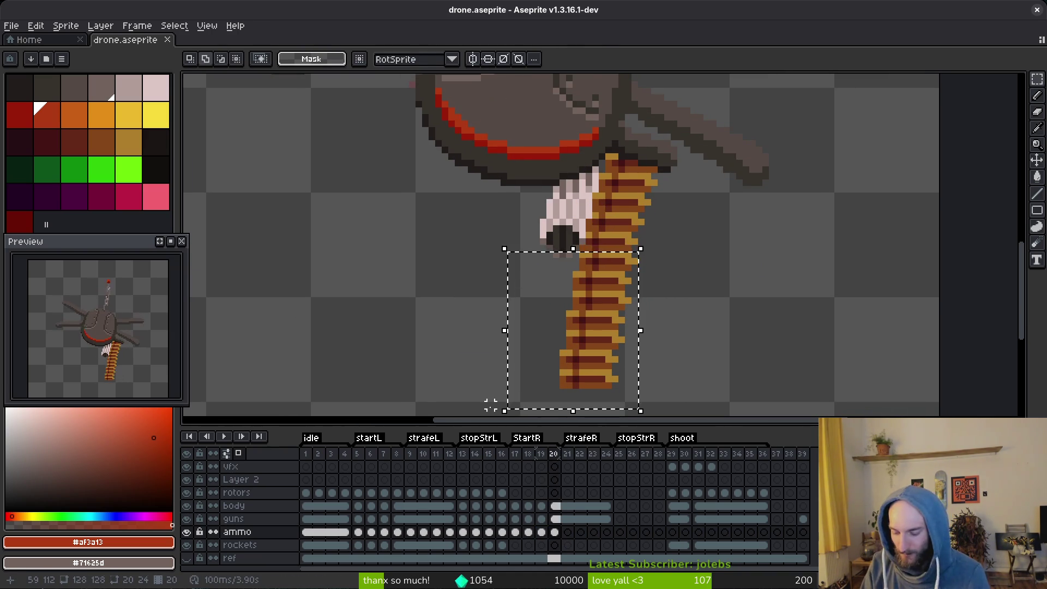
left_click(491, 402)
scroll(611, 285, "down", 2)
scroll(611, 285, "right", 2)
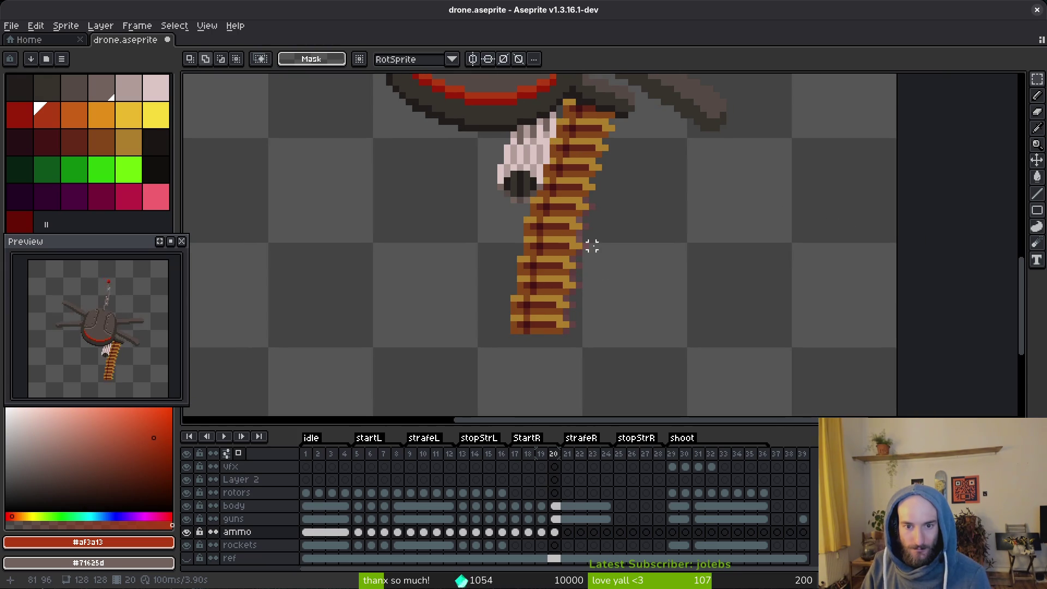
Rotate the lower belt in two passes so its bottom swings left, then save.
left_click_drag(592, 236, 445, 346)
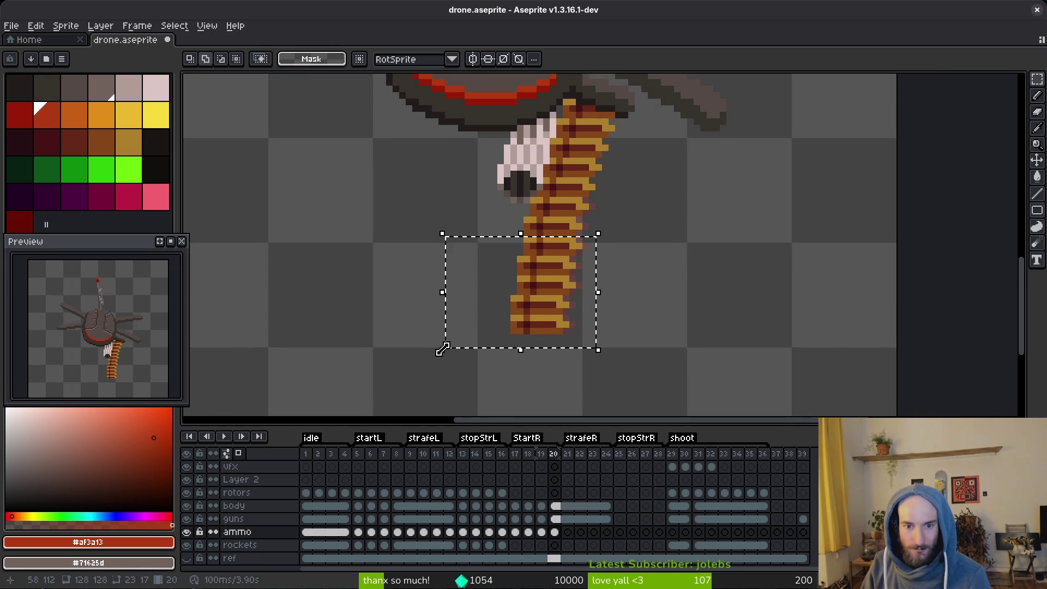
left_click(612, 305)
left_click_drag(608, 303, 427, 369)
left_click(428, 369)
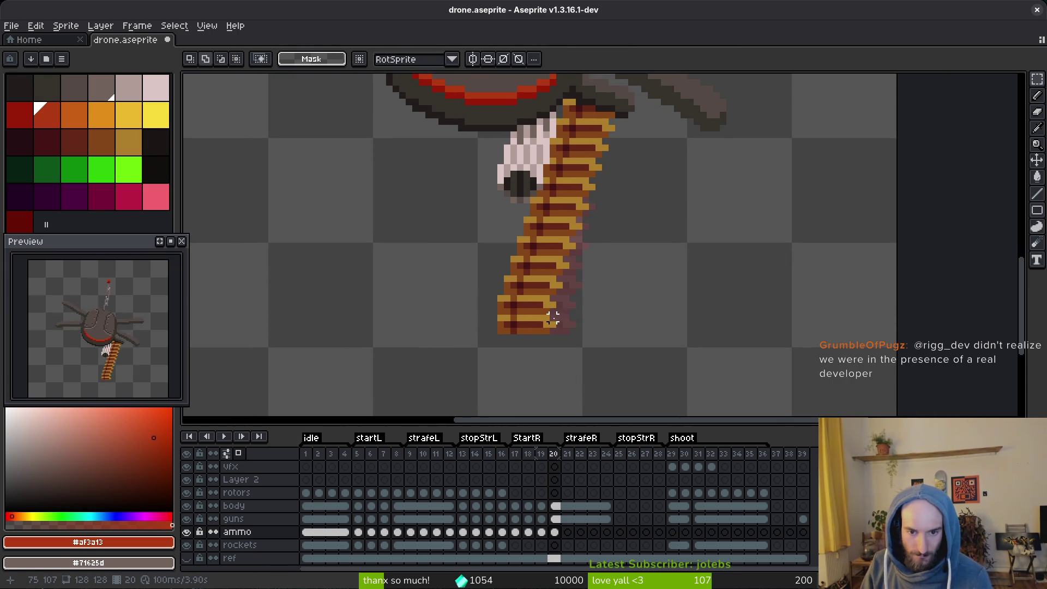
mouse_move(557, 310)
left_mouse_down()
mouse_move(435, 385)
mouse_move(431, 377)
left_mouse_up()
left_click(431, 377)
key("ctrl+s")
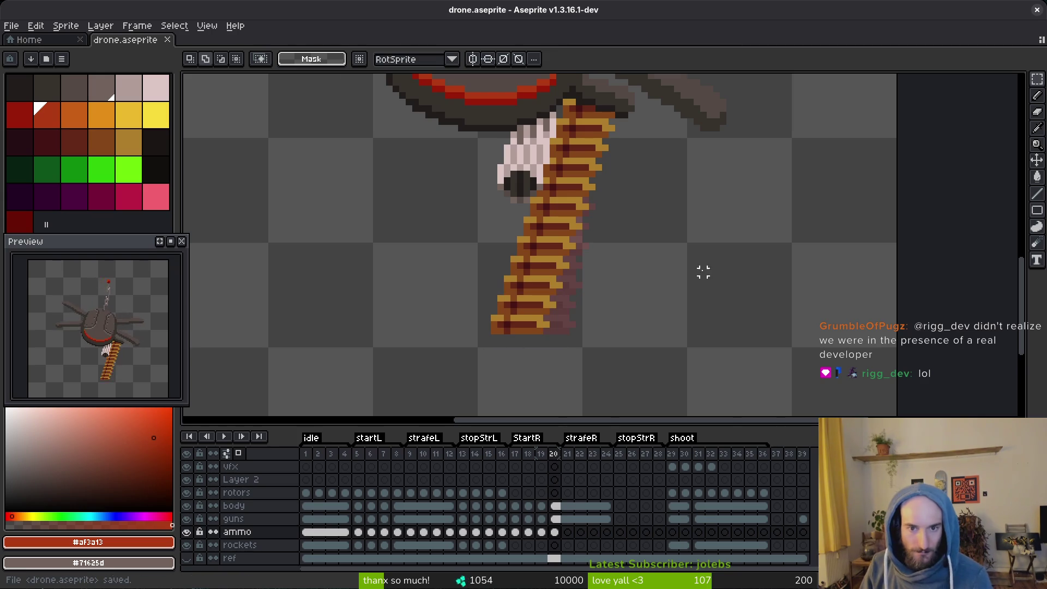
scroll(688, 265, "down", 7)
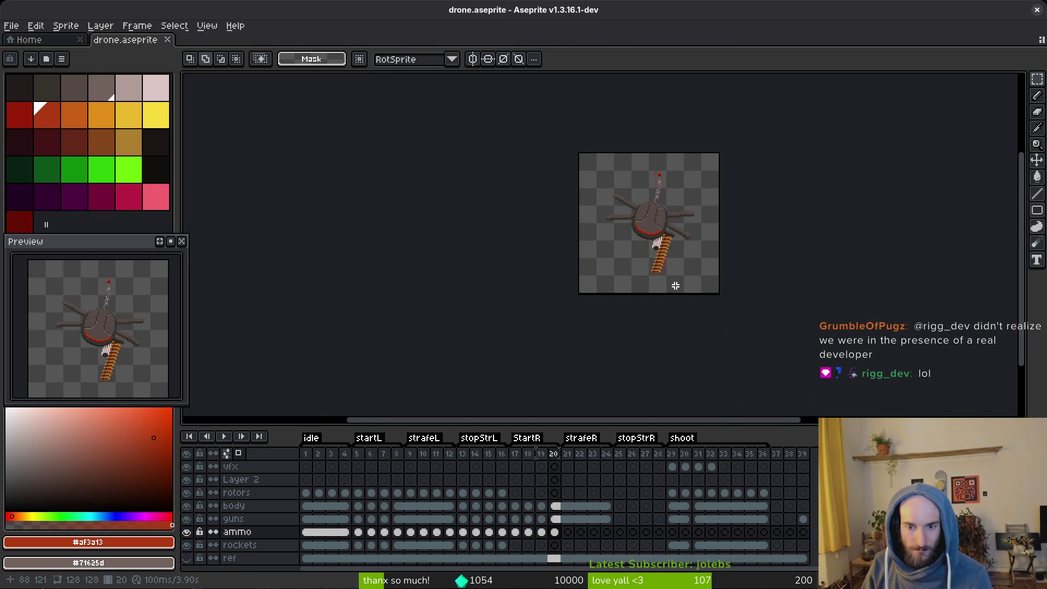
Flip back and forth between frames 16 and 17 to compare the ammo belt position.
key("i")
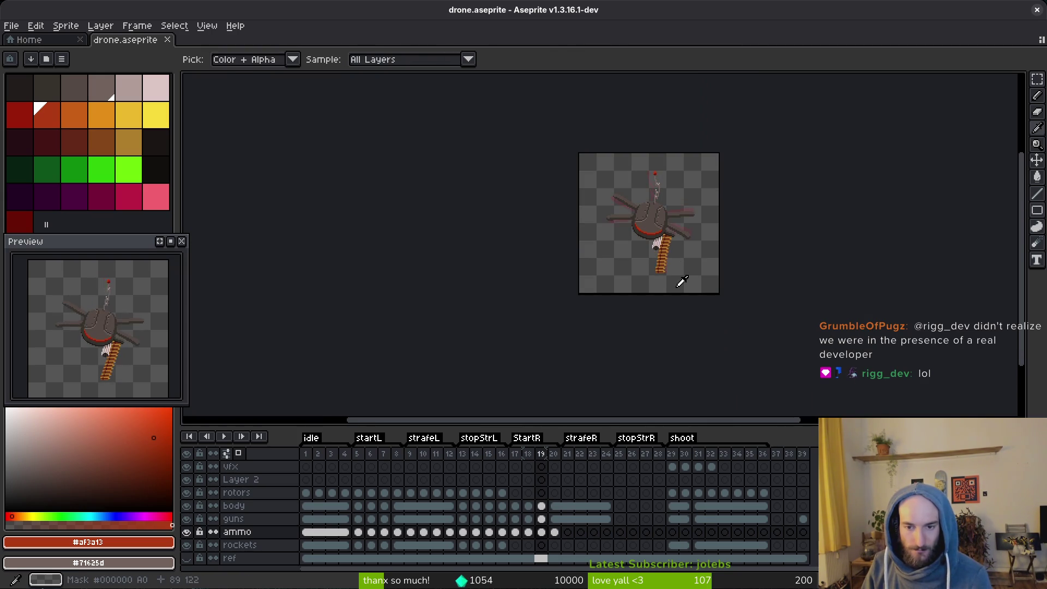
key("Left")
key("Left")
key("Left")
key("Right")
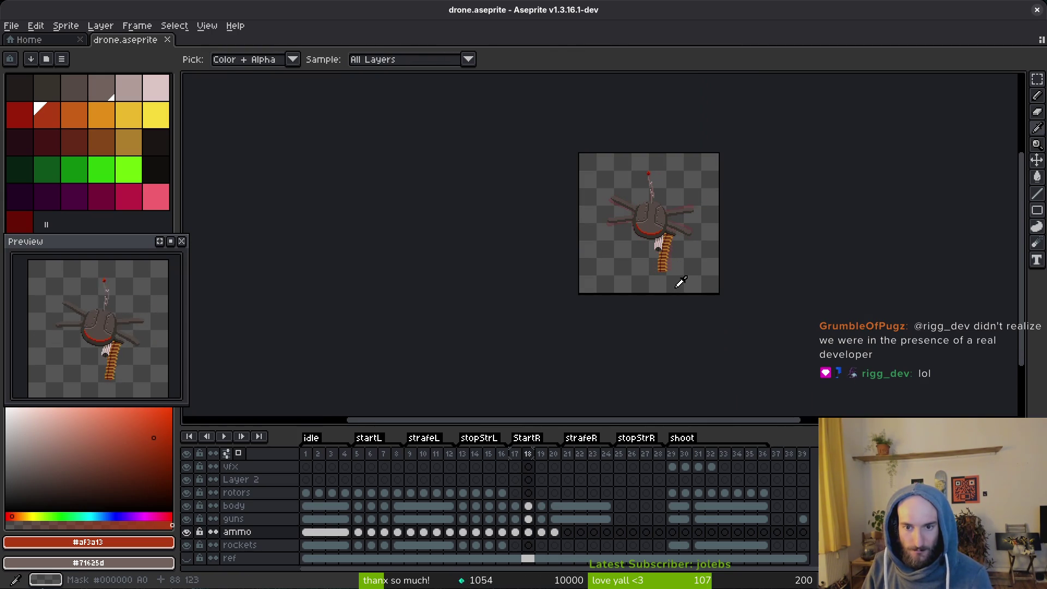
key("Right")
key("Left")
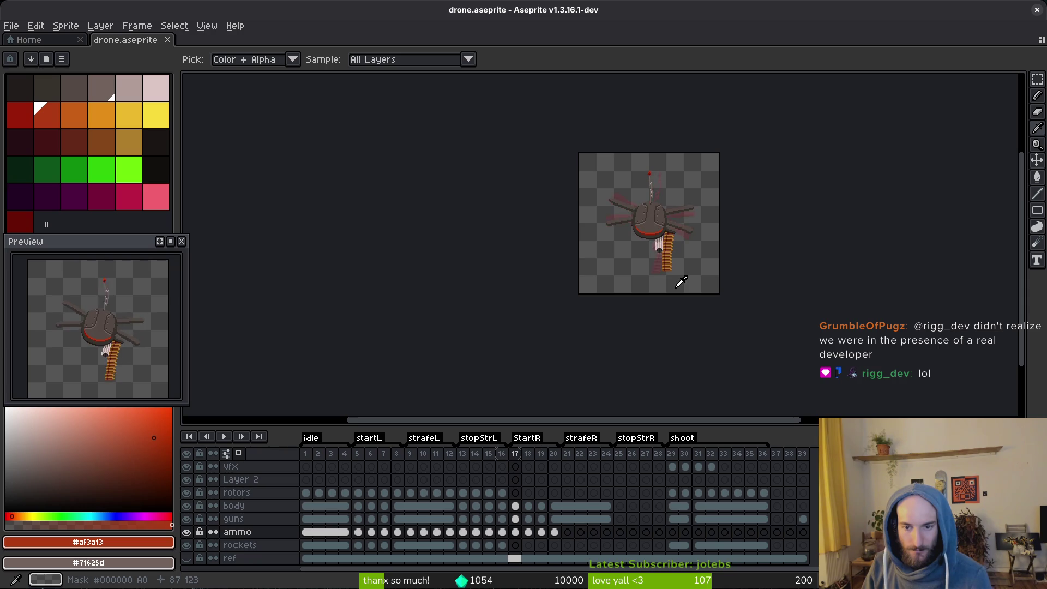
key("Left")
key("Left")
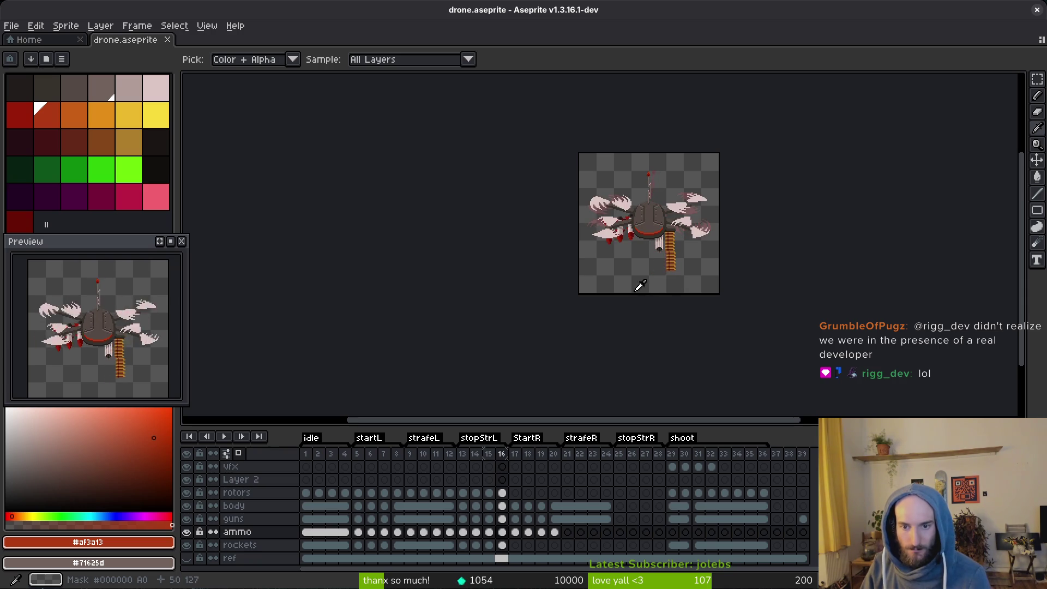
key("Right")
key("Left")
key("Right")
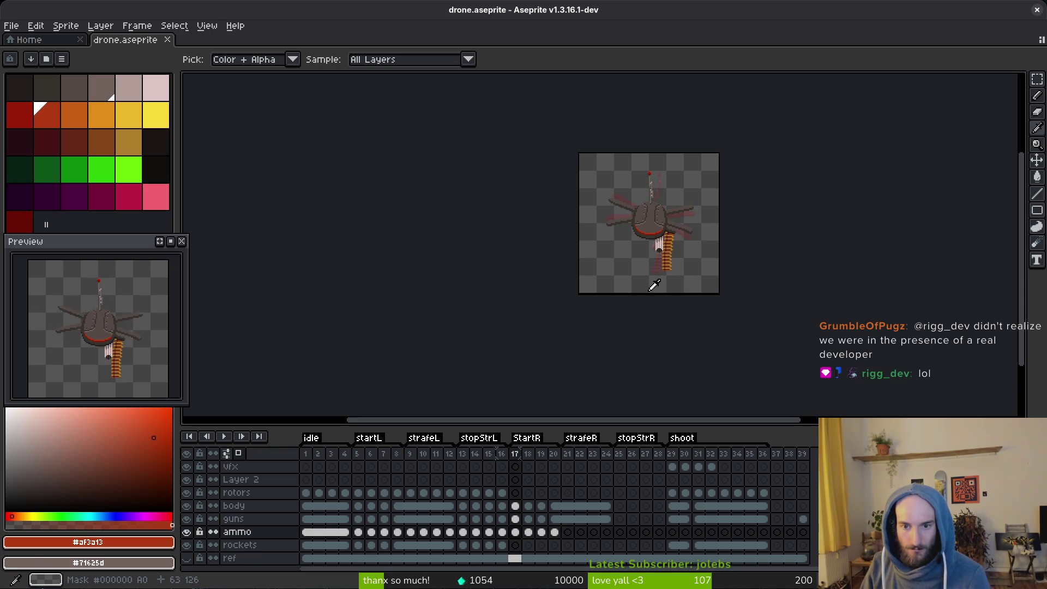
key("Left")
key("Right")
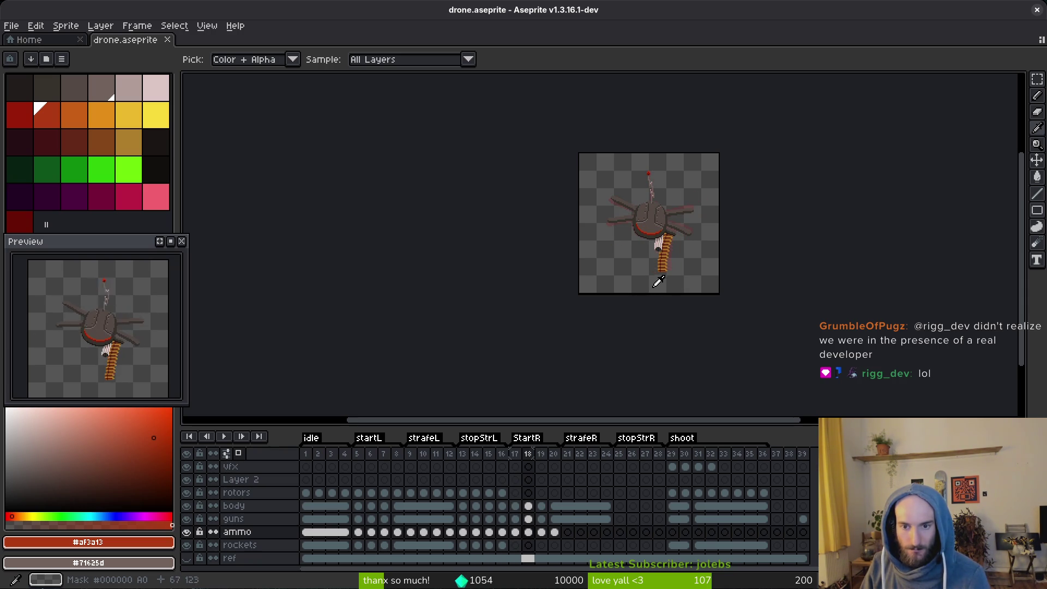
key("Left")
key("Right")
On frame 17, nudge the selected ammo belt down one pixel and sample its brown colour.
key("m")
scroll(659, 248, "up", 5)
scroll(660, 248, "down", 3)
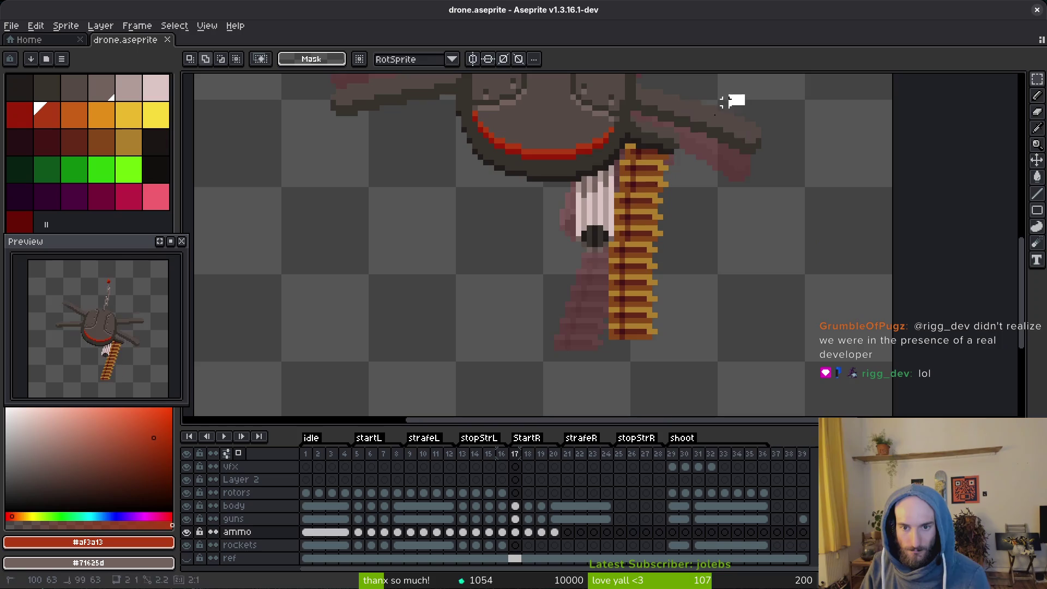
left_click_drag(748, 93, 554, 342)
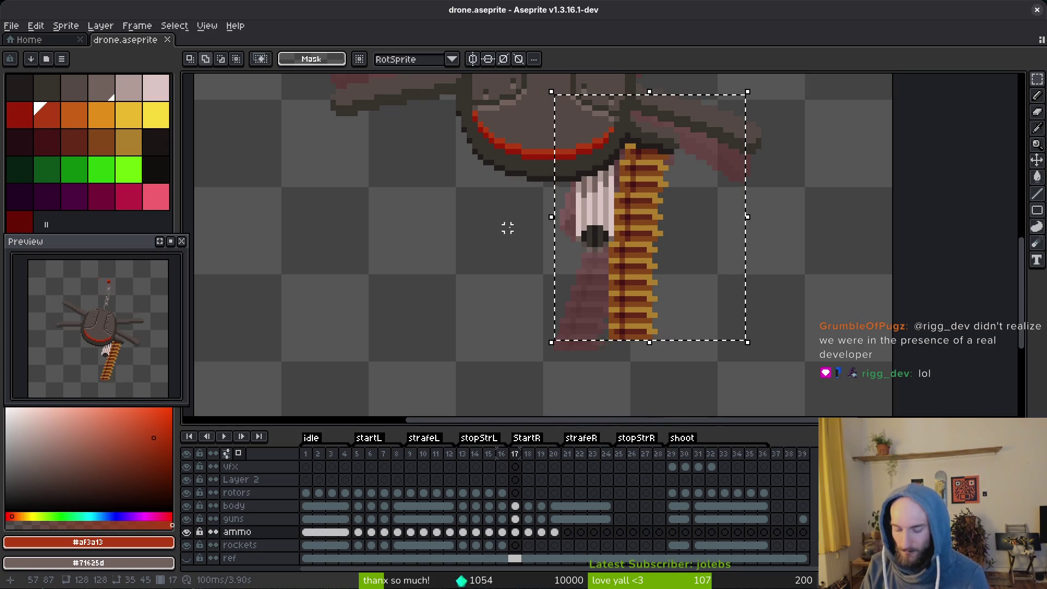
key("Down")
key("ctrl+d")
scroll(593, 199, "up", 3)
key("i")
left_click(594, 201)
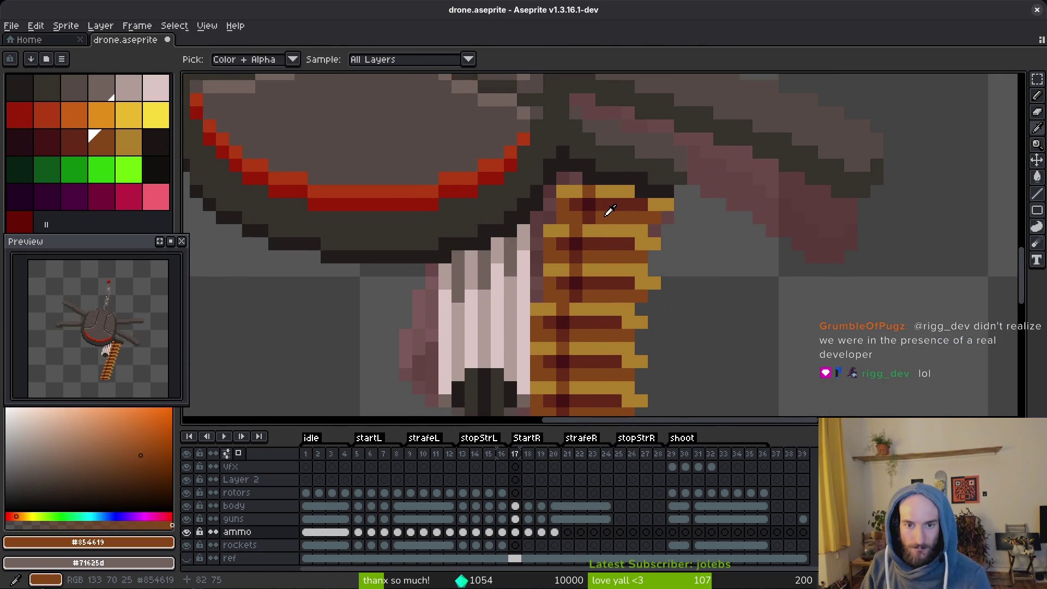
key("b")
scroll(604, 206, "down", 3)
scroll(665, 260, "down", 3)
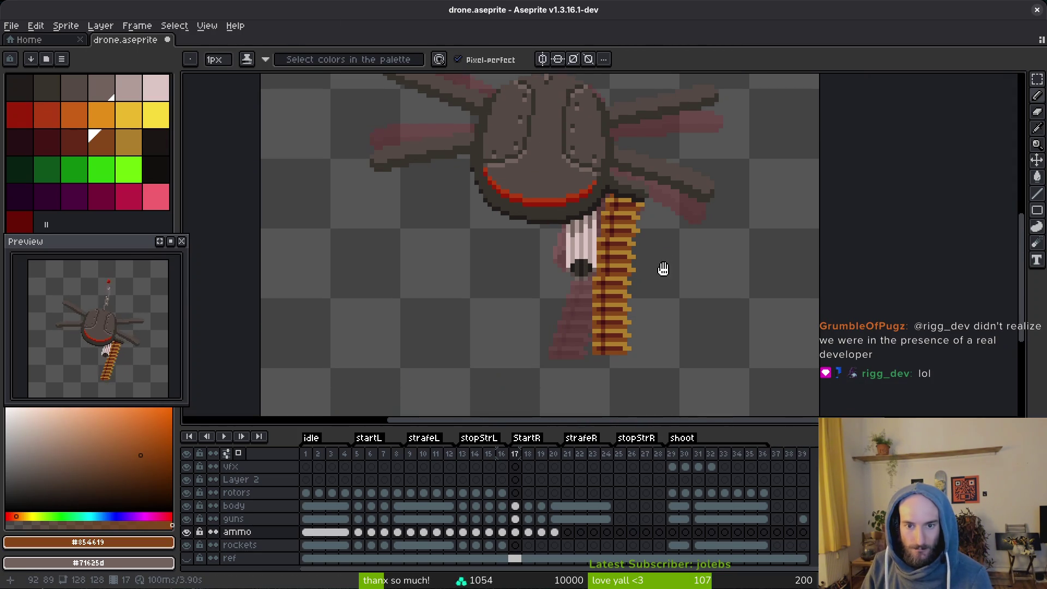
key("alt")
On frame 18, move the ammo belt down one pixel and save.
key("Right")
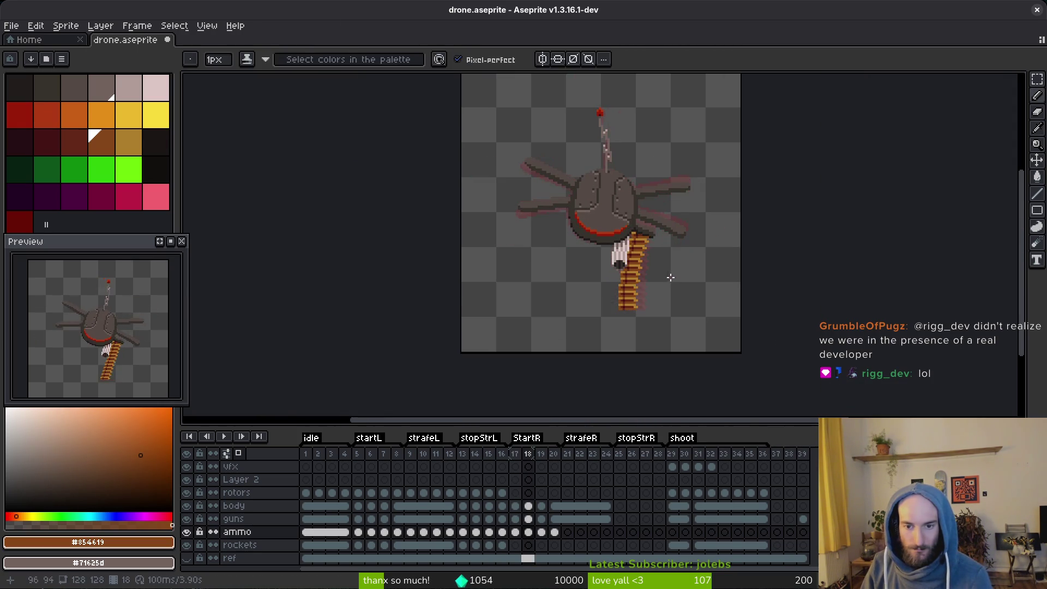
scroll(678, 240, "down", 2)
scroll(666, 257, "up", 4)
scroll(617, 172, "down", 1)
left_click_drag(648, 129, 475, 368)
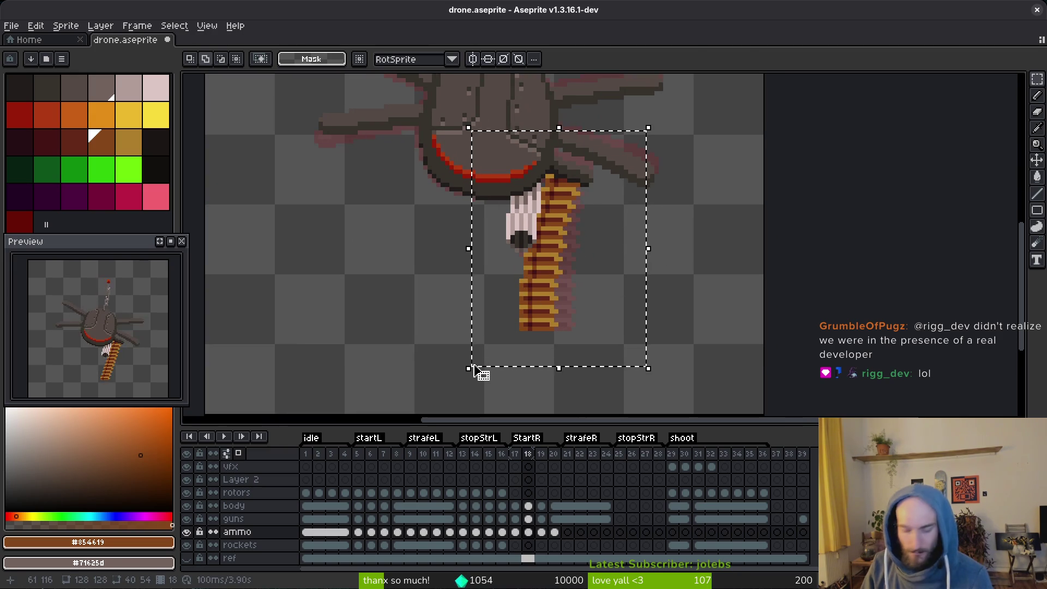
key("Down")
key("ctrl+d")
scroll(609, 236, "up", 3)
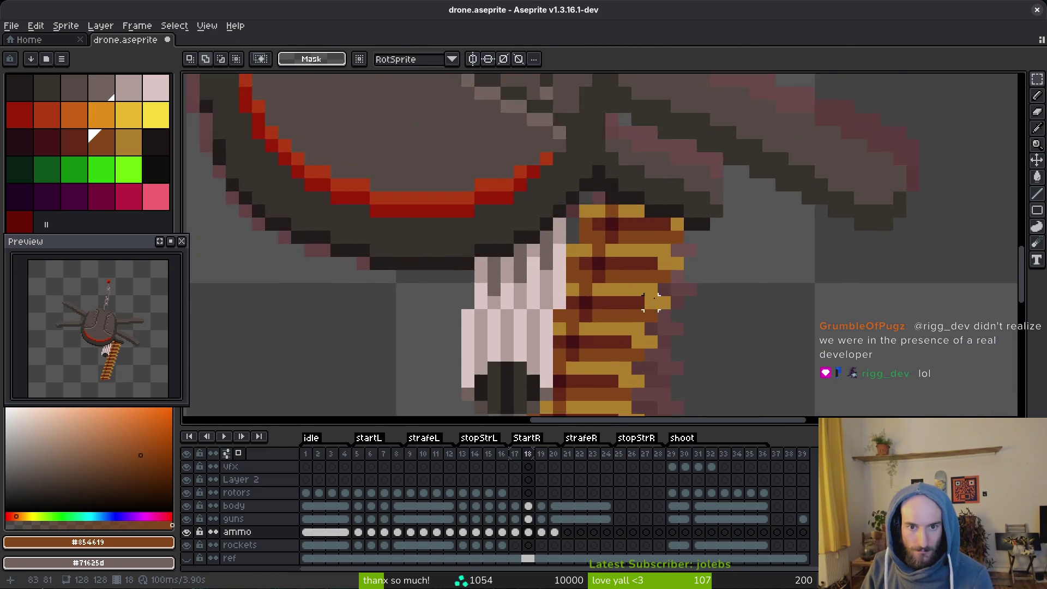
scroll(615, 229, "up", 2)
key("ctrl+s")
On frame 19, nudge the selected ammo belt one pixel right.
scroll(707, 297, "down", 8)
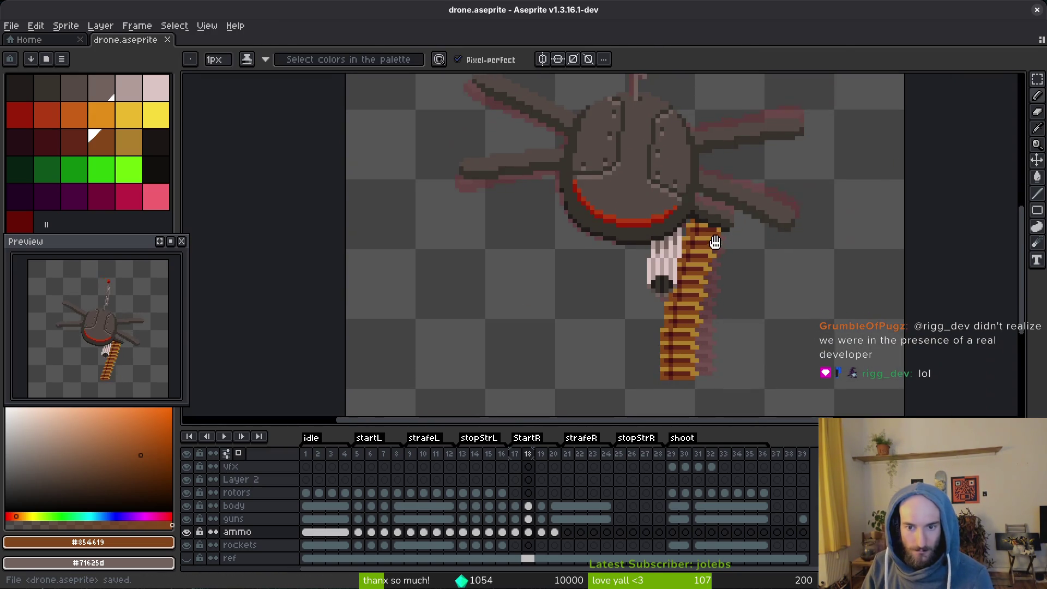
key("Left")
scroll(705, 232, "up", 1)
key("Right")
key("Right")
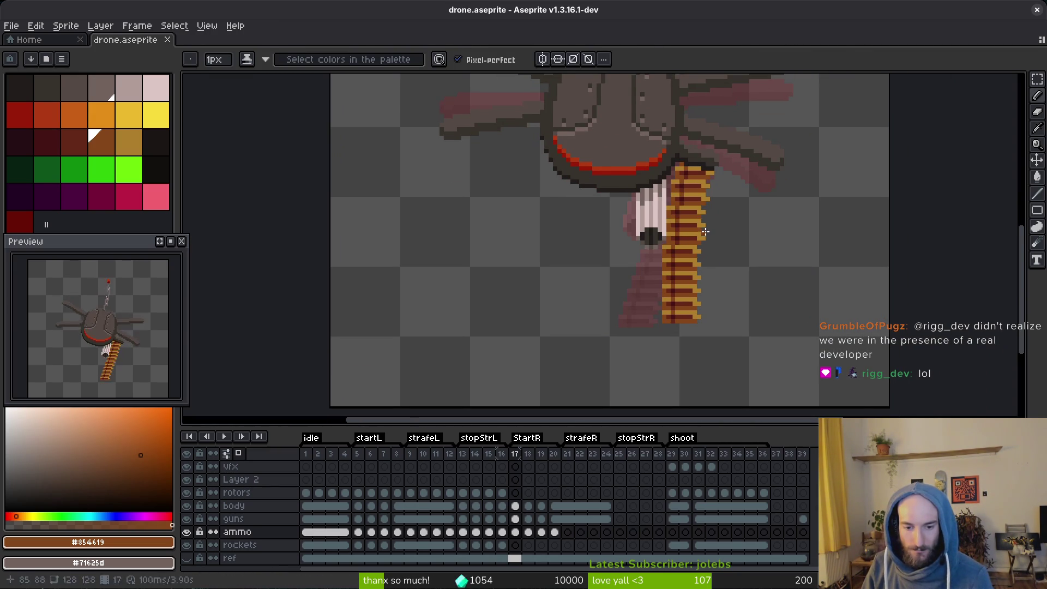
key("m")
left_click_drag(739, 146, 577, 348)
key("Right")
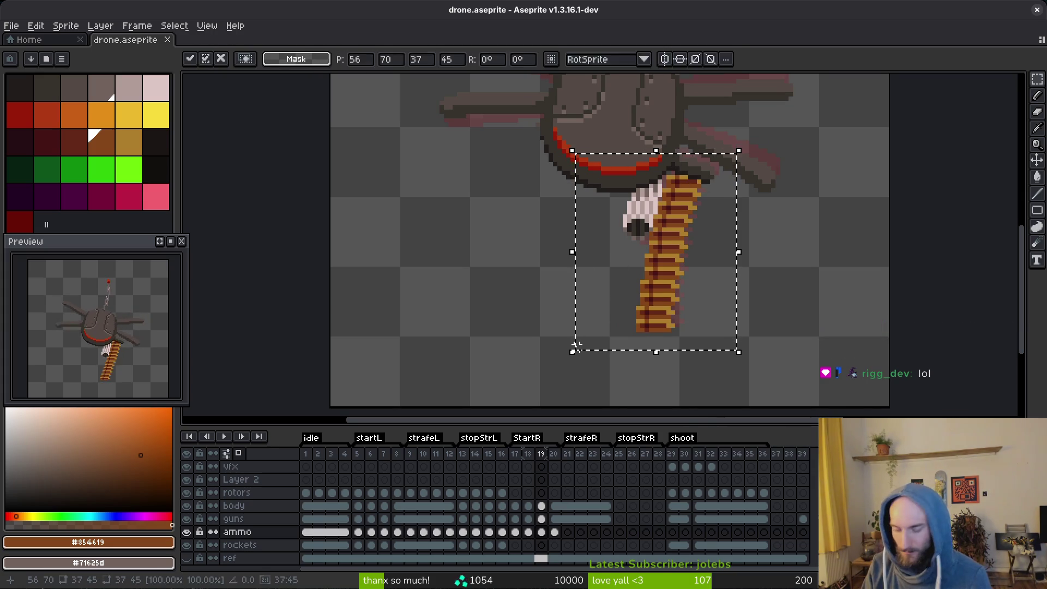
key("ctrl+d")
Paste the ammo belt into frame 20, shift it one pixel down and left, and commit.
left_click_drag(787, 133, 489, 407)
key("ctrl+v")
key("Return")
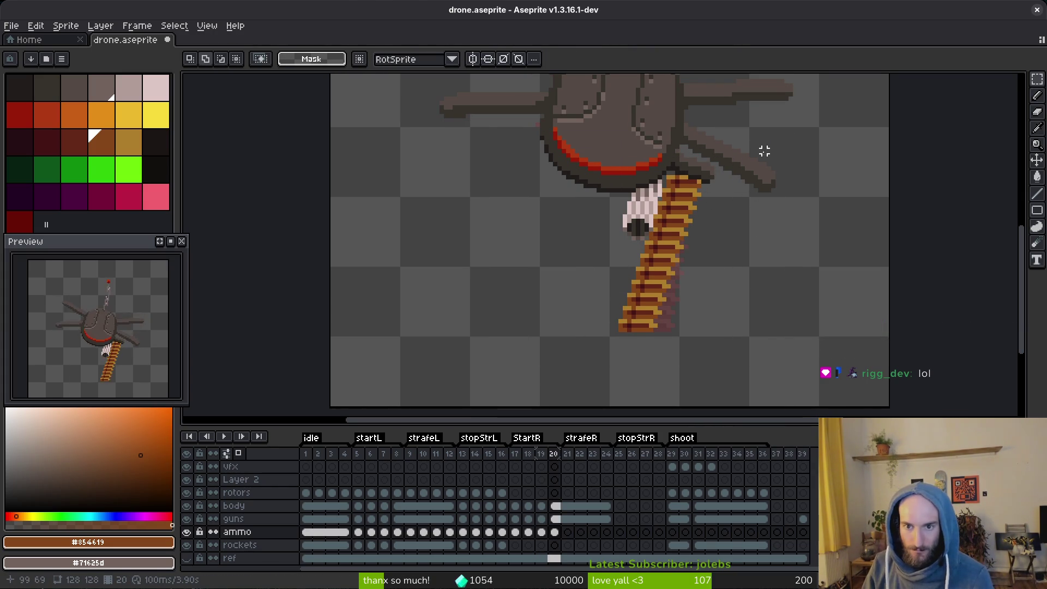
left_click_drag(764, 149, 473, 391)
key("ctrl+v")
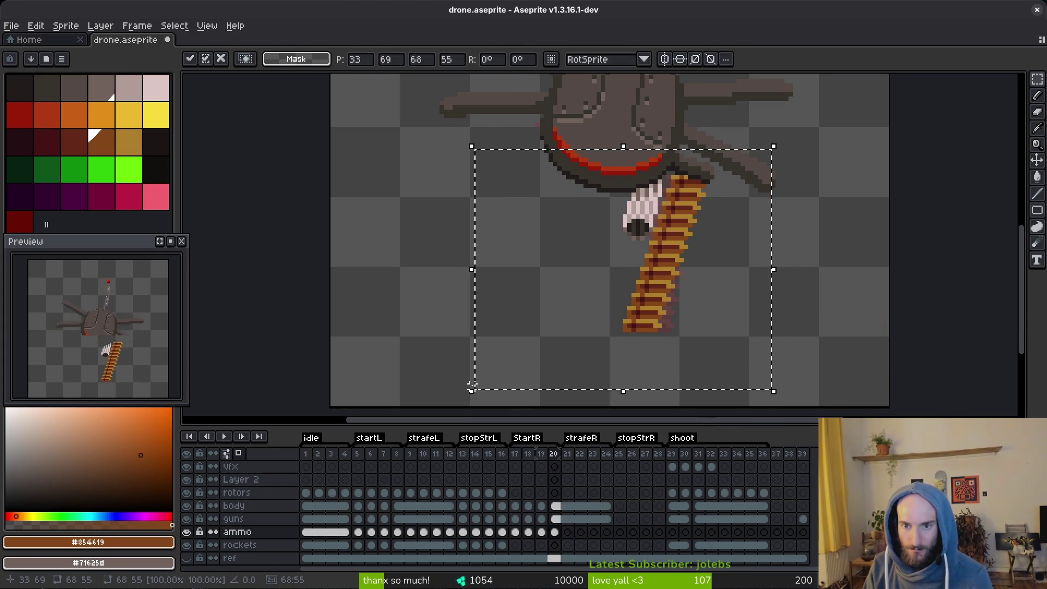
key("Down")
key("Left")
key("Return")
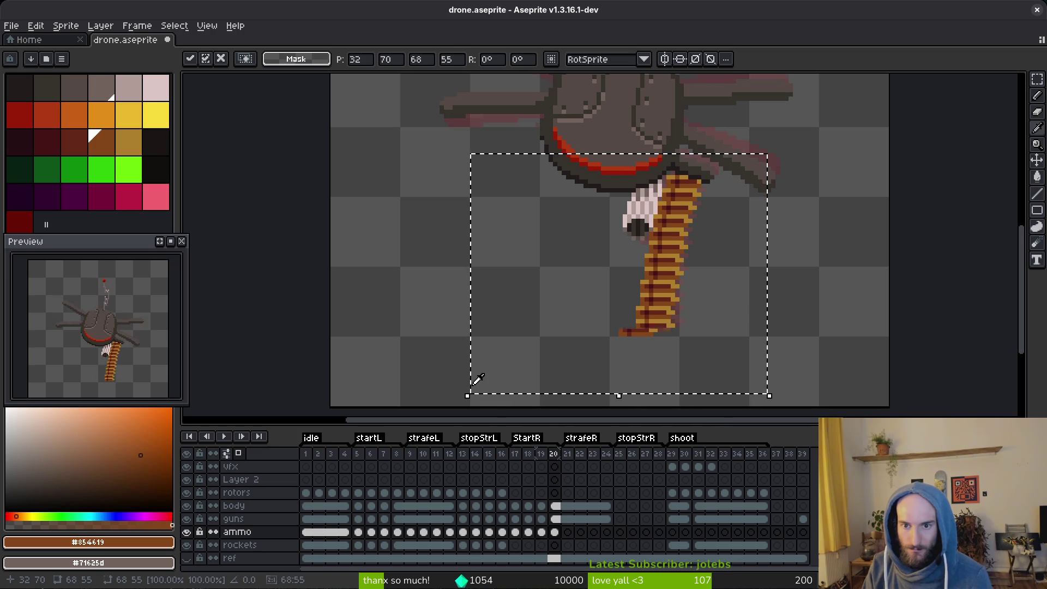
Review the belt across frames 17 to 20 and save drone.aseprite.
key("Left")
key("Left")
key("Left")
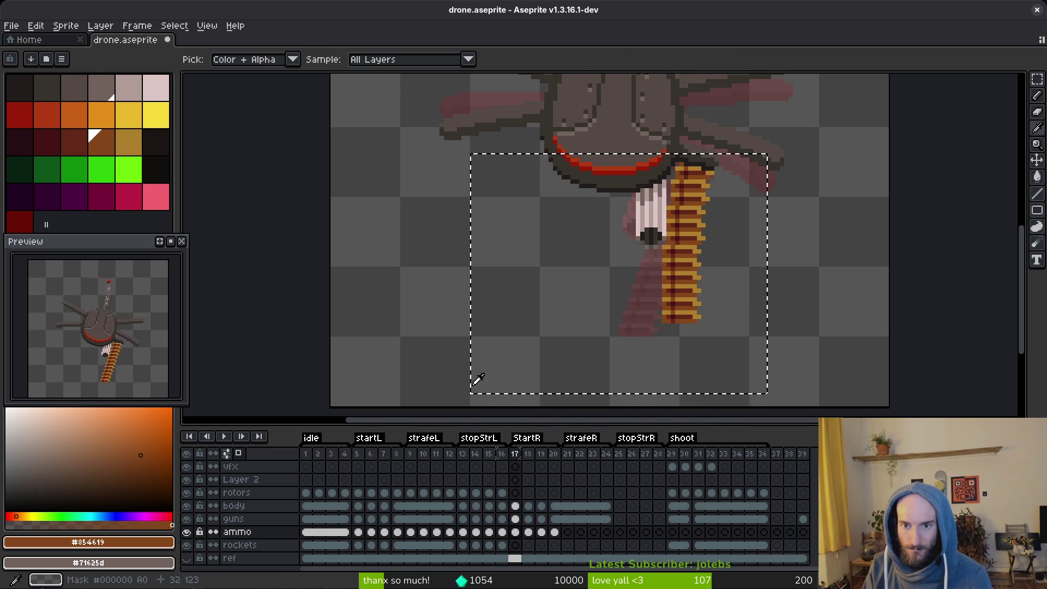
key("Right")
key("Left")
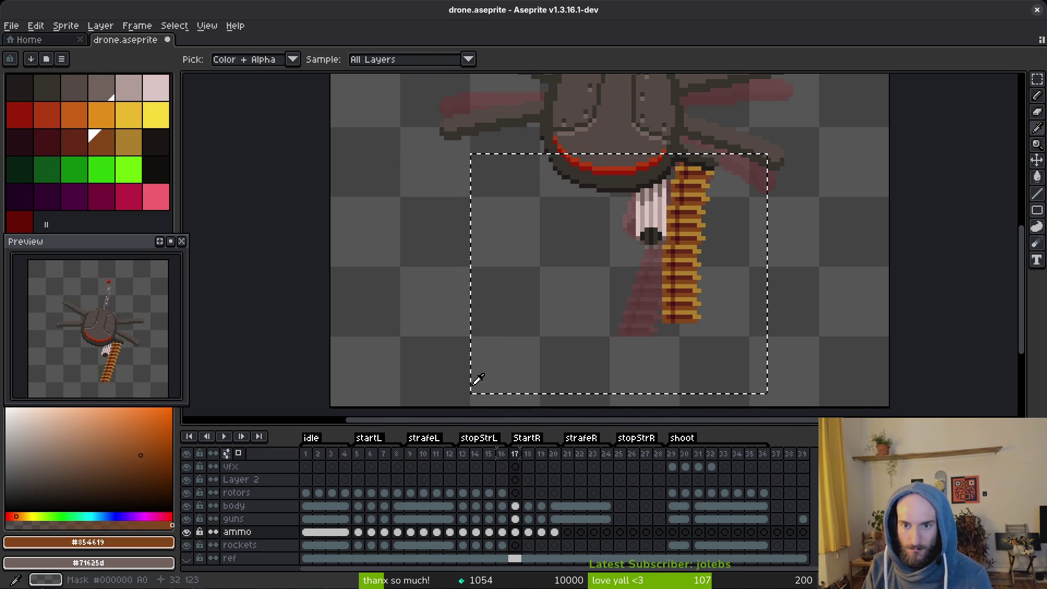
key("Right")
key("Right")
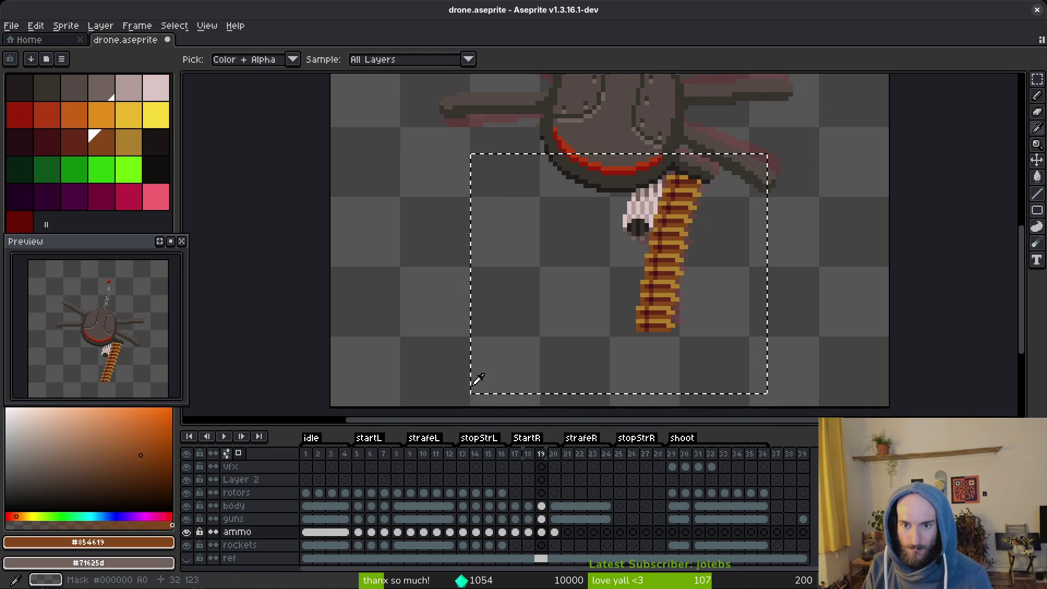
key("Right")
key("m")
scroll(662, 175, "up", 2)
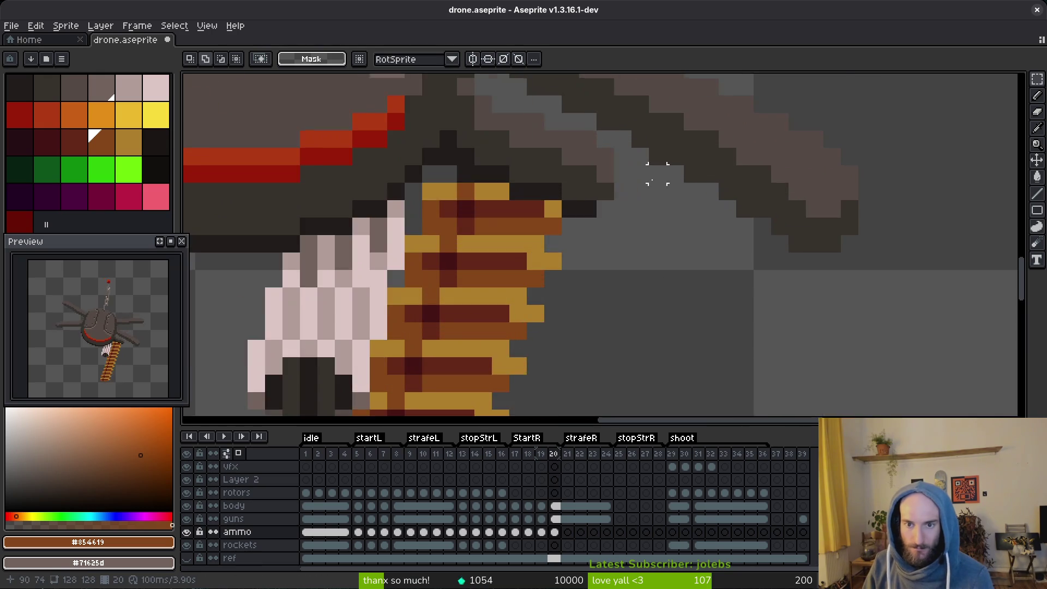
scroll(554, 262, "up", 1)
key("b")
scroll(626, 241, "down", 3)
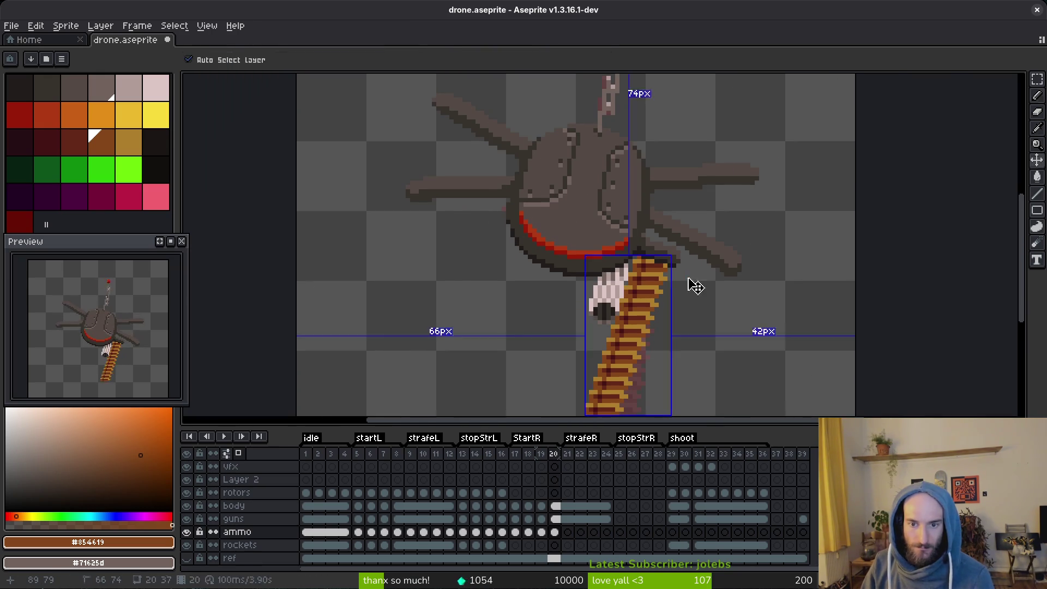
key("ctrl+s")
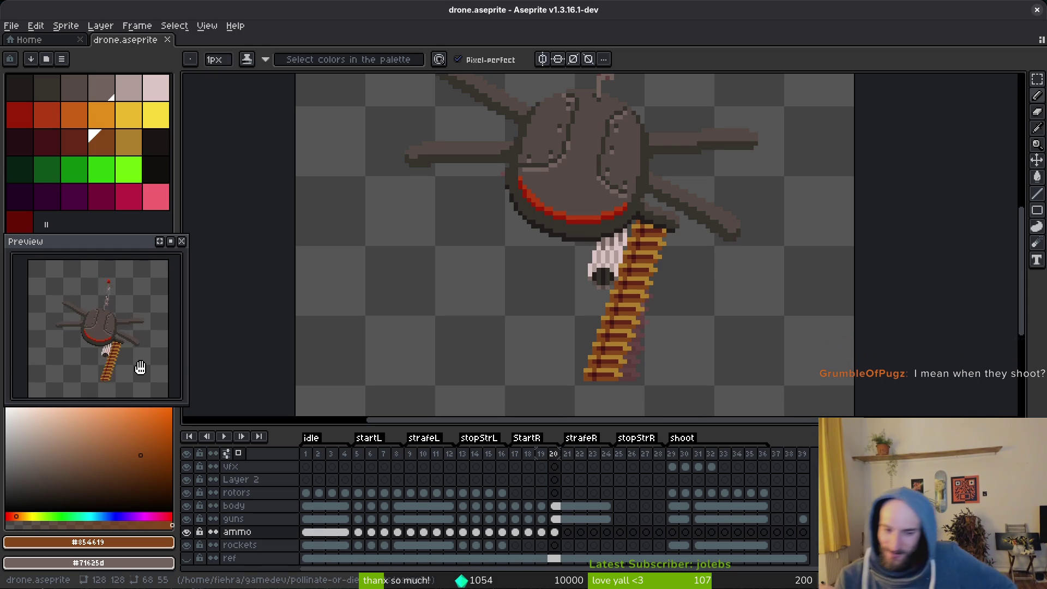
Select the ammo belt on the guns layer at shoot frame 29.
left_click(685, 506)
key("i")
key("Left")
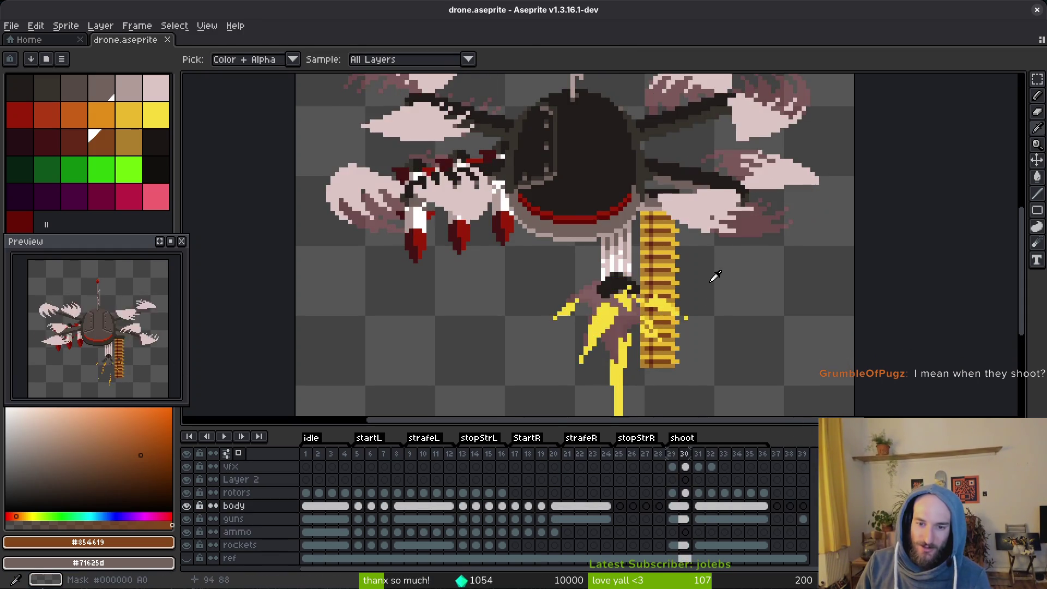
key("m")
scroll(701, 322, "down", 1)
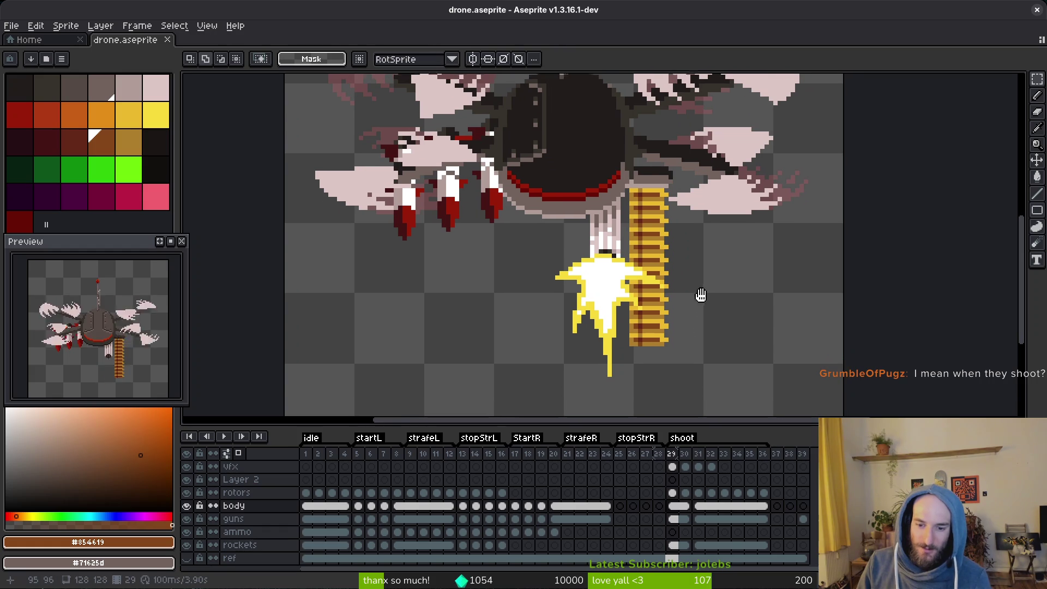
scroll(701, 298, "down", 1)
left_click(675, 521)
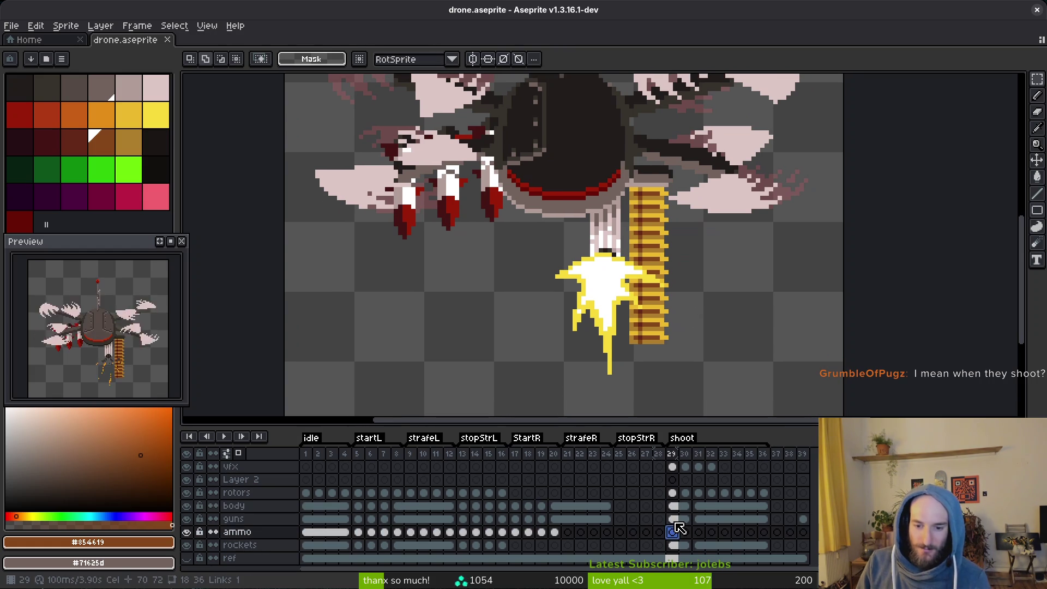
left_click_drag(623, 172, 723, 377)
Delete the ammo belt from the guns layer on frames 29 and 30.
left_click(685, 519)
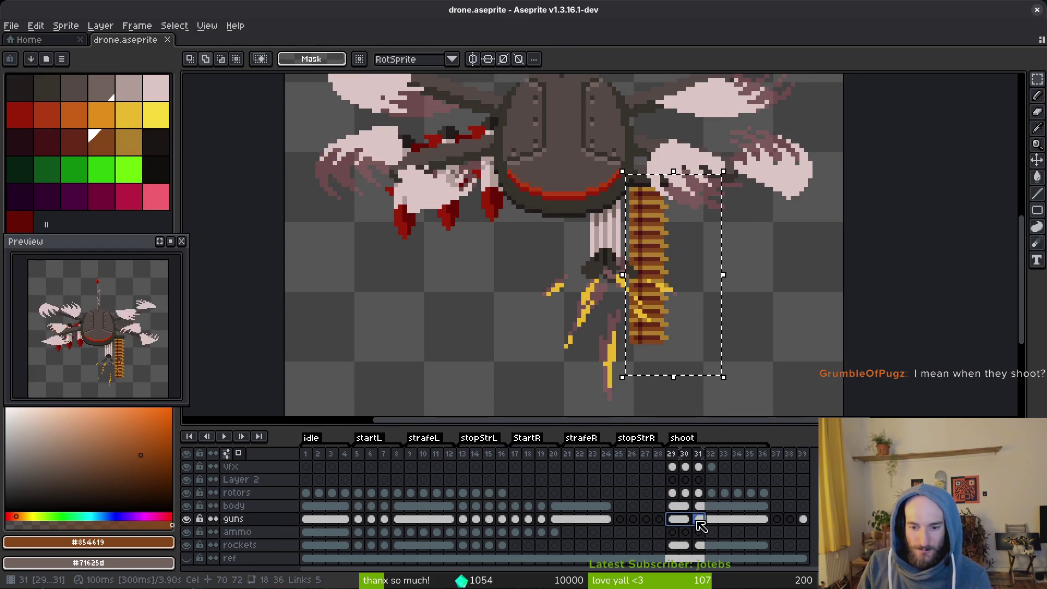
left_click(672, 519)
scroll(716, 317, "down", 1)
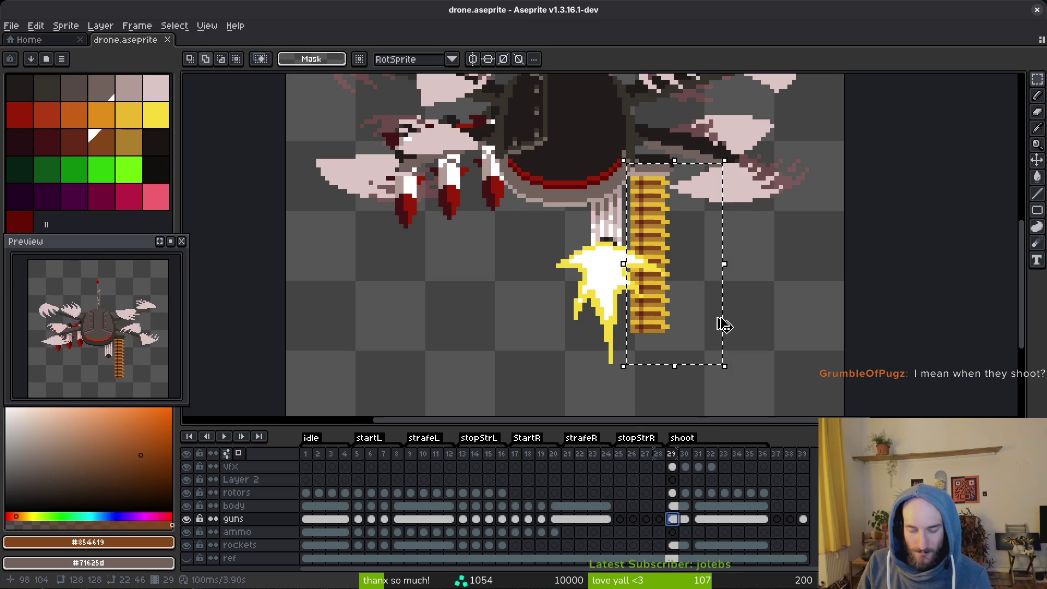
key("Delete")
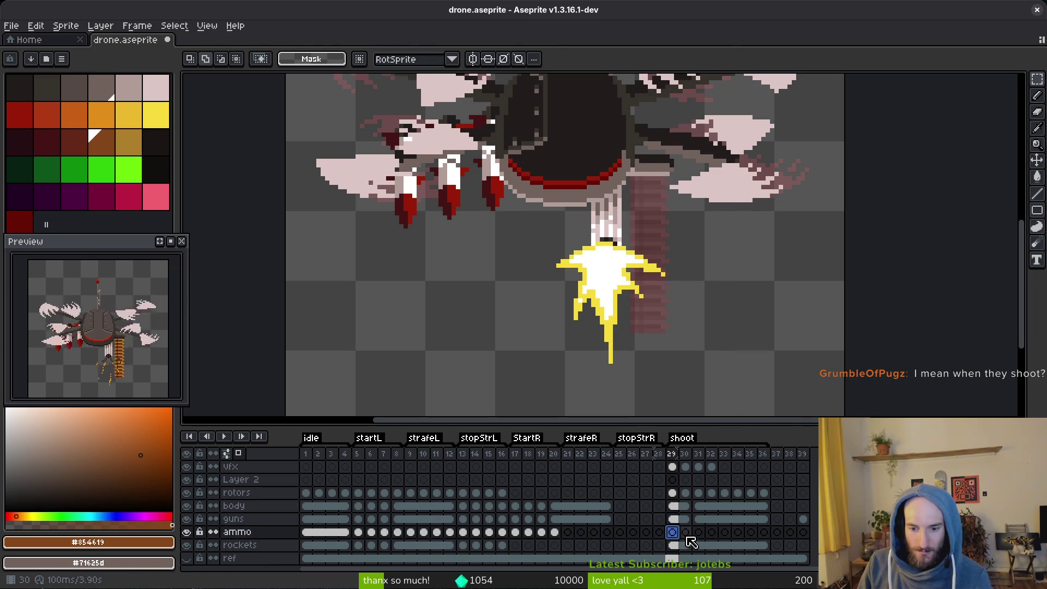
key("Right")
key("ctrl+shift+d")
key("Delete")
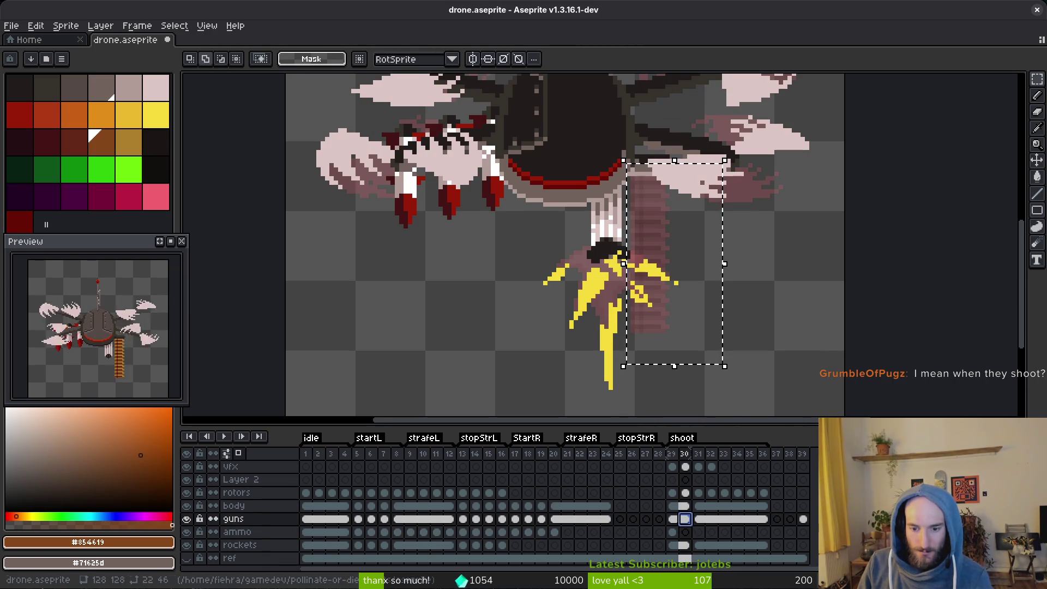
key("Left")
Undo the deletion to restore the belt on frame 29's guns layer.
left_click(672, 531)
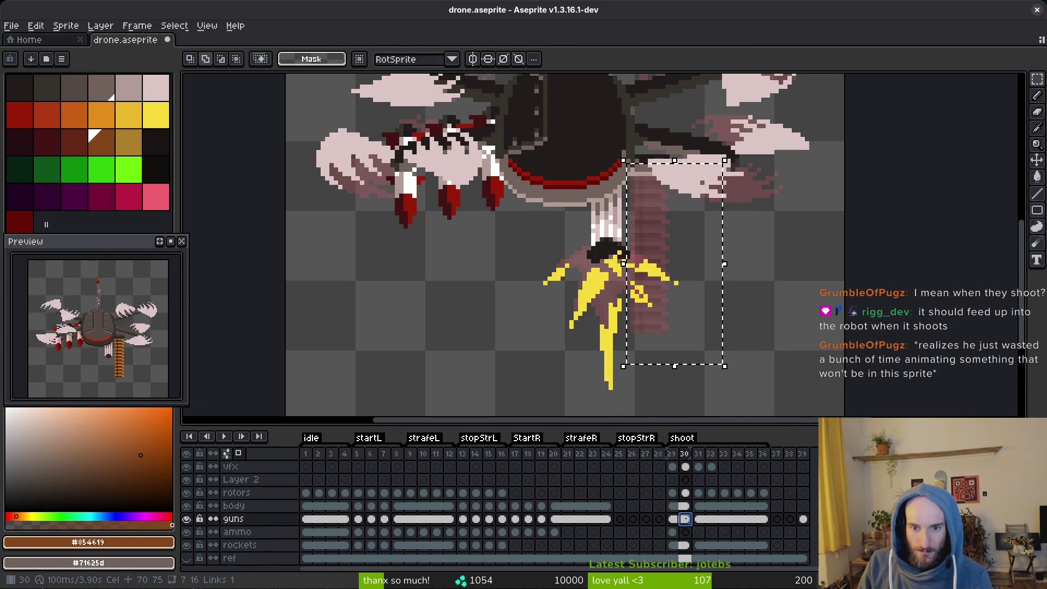
key("Delete")
left_click(679, 520)
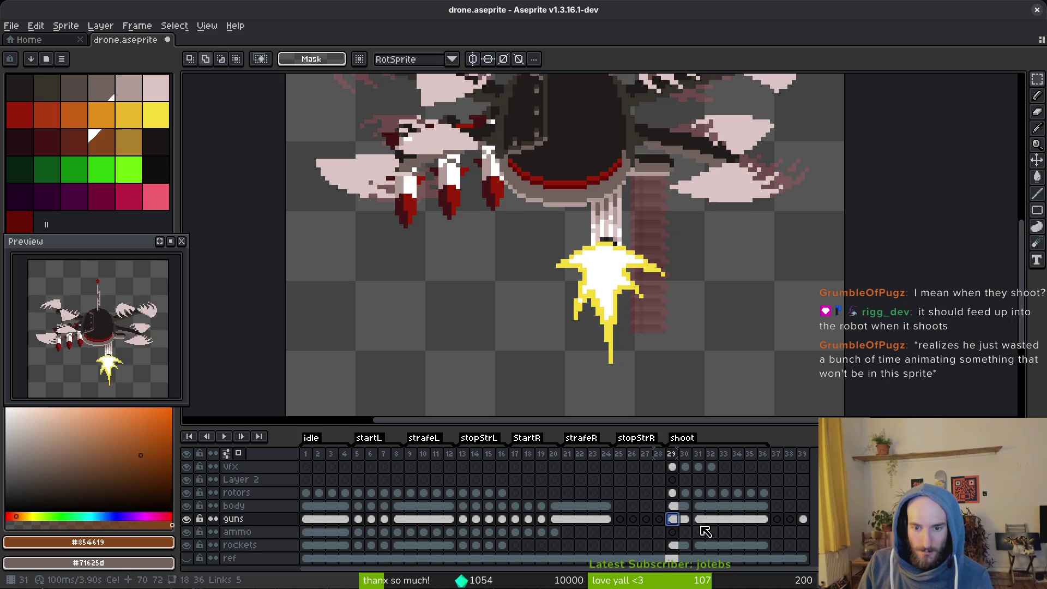
key("ctrl+z")
key("ctrl+z")
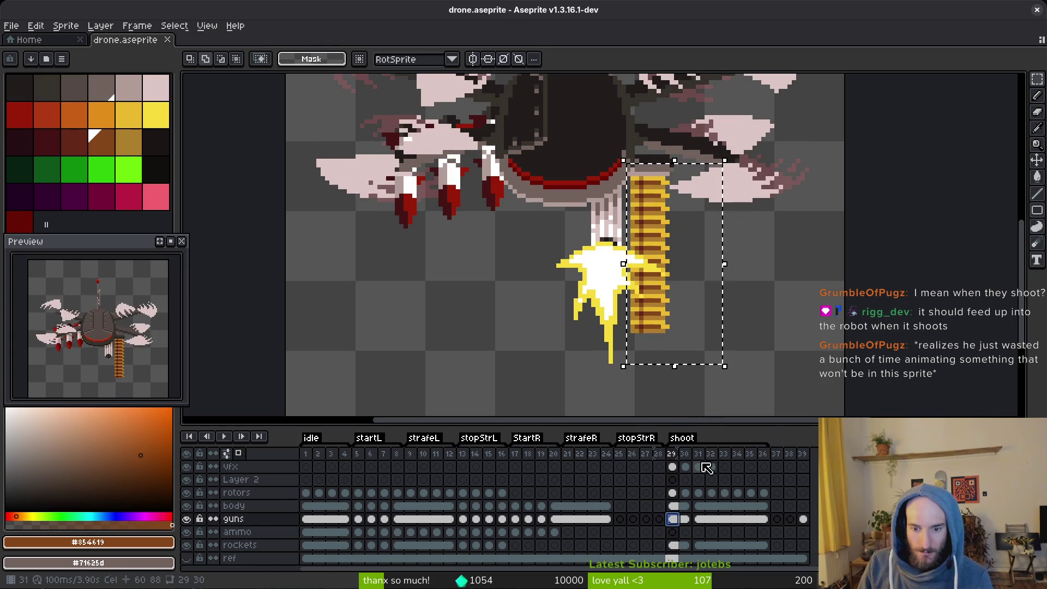
key("Right")
key("Left")
key("ctrl+d")
key("Right")
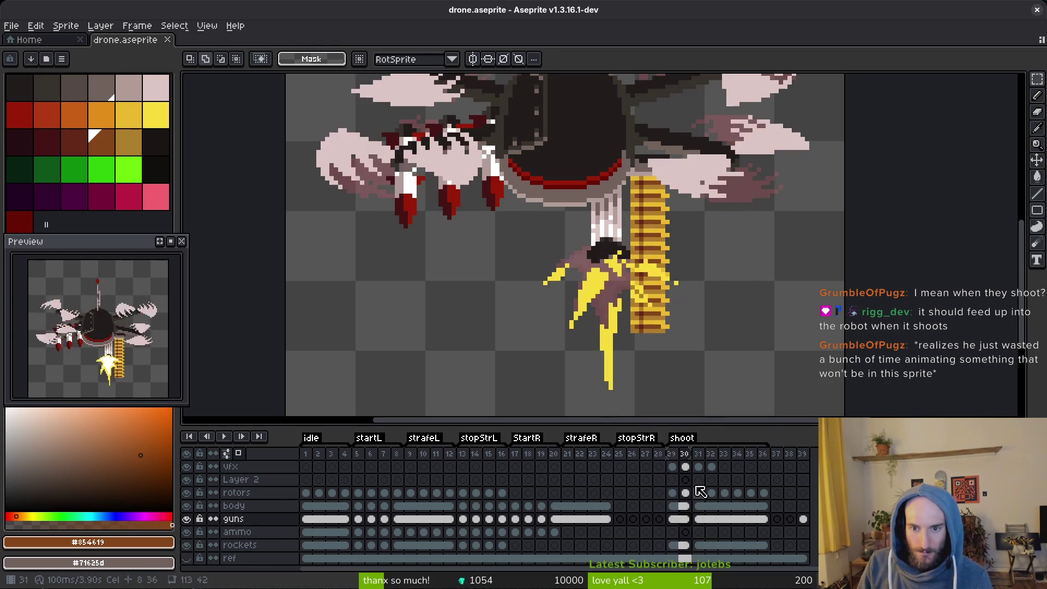
key("Left")
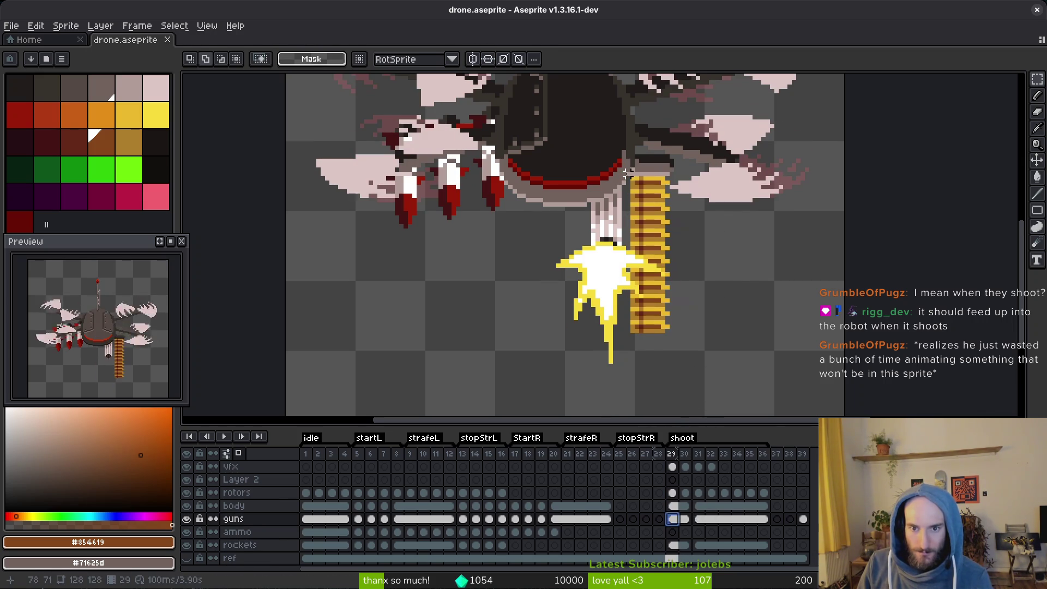
Cut the belt from the guns layer and paste it onto the ammo layer at frame 29.
left_click_drag(624, 170, 714, 404)
key("ctrl+x")
left_click(677, 535)
key("ctrl+v")
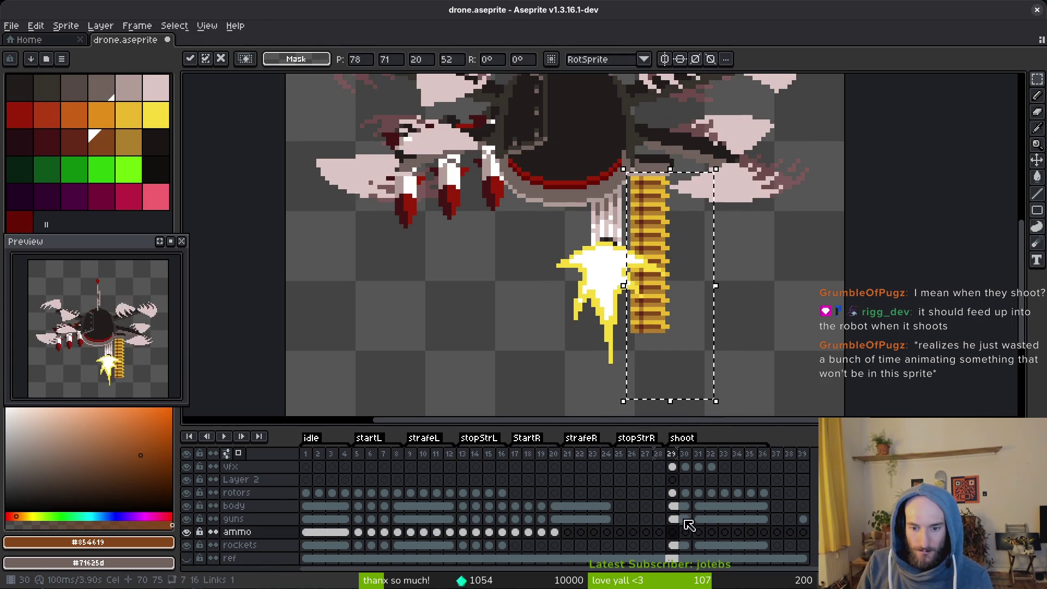
Link the ammo cels of frames 29 and 30 and save.
left_click(686, 518)
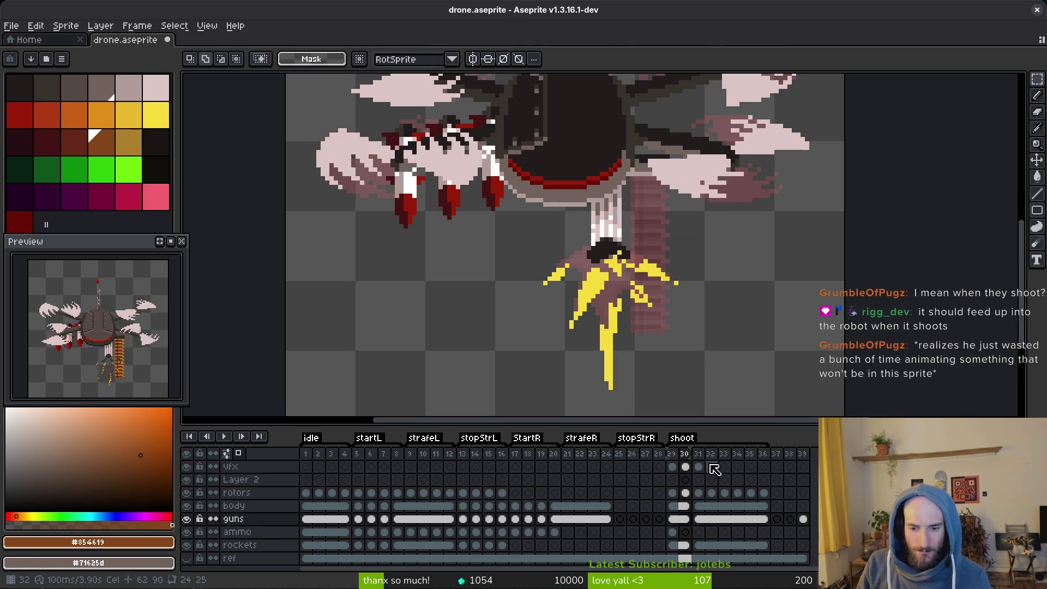
left_click(686, 533)
left_click(678, 534)
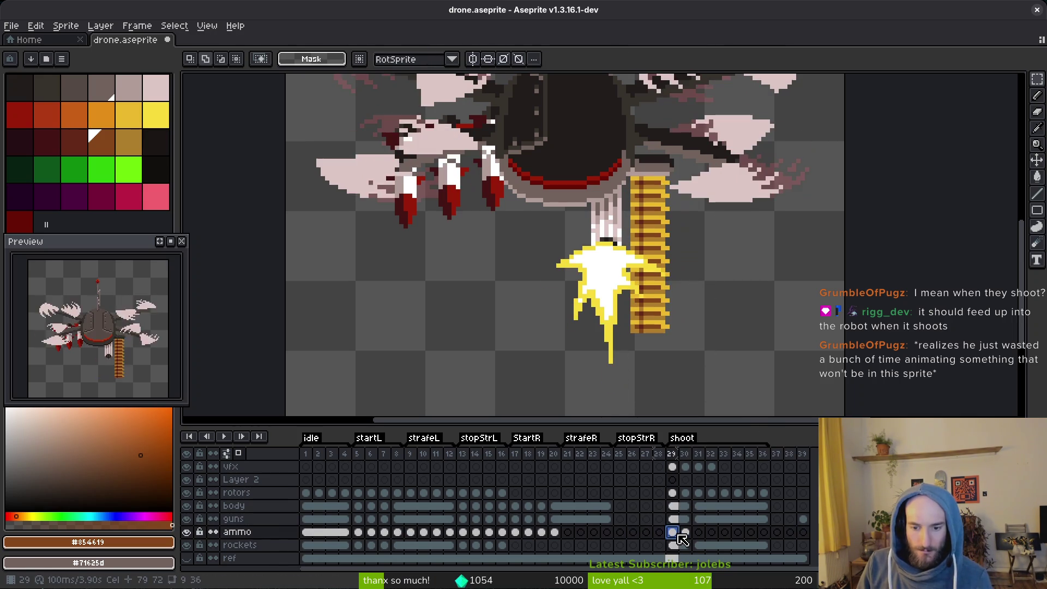
right_click(678, 536)
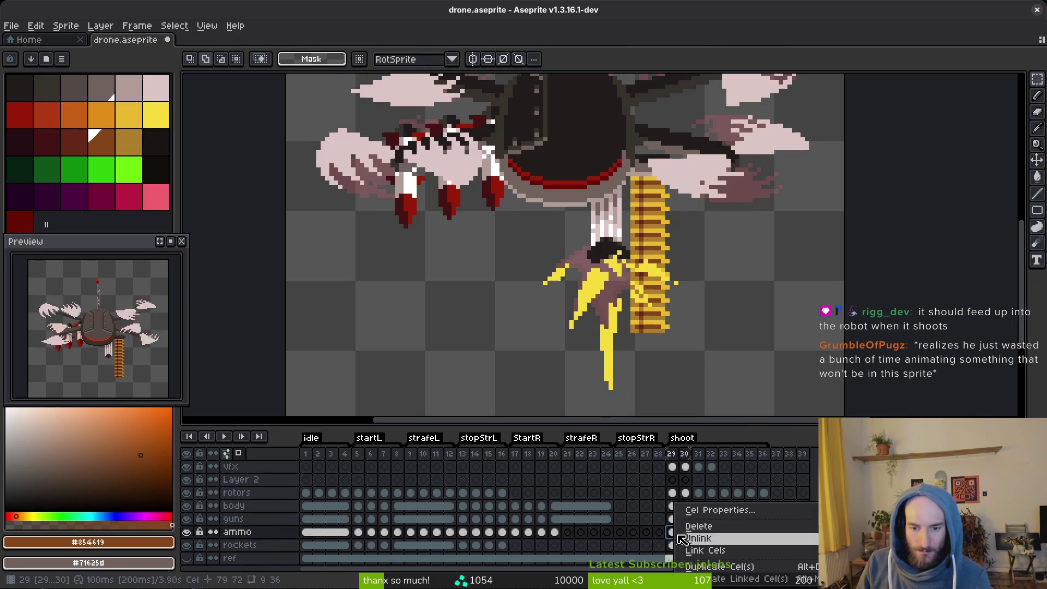
left_click(714, 548)
key("ctrl+s")
Paste the ammo belt into frame 31 of the ammo layer and select cels 31–36.
left_click(698, 519)
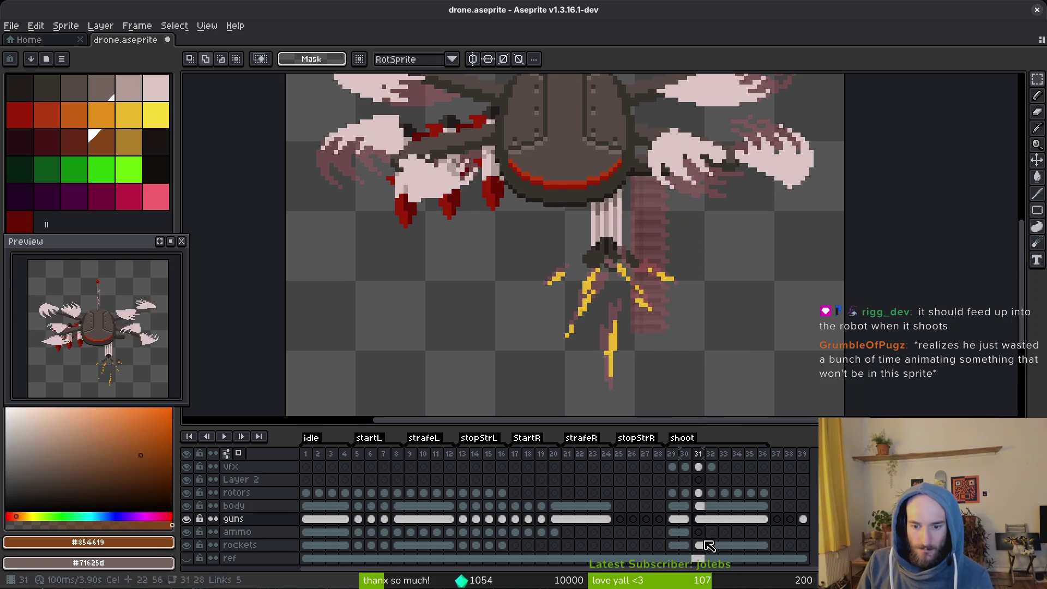
left_click(699, 533)
key("ctrl+v")
key("Return")
left_click_drag(708, 539, 764, 468)
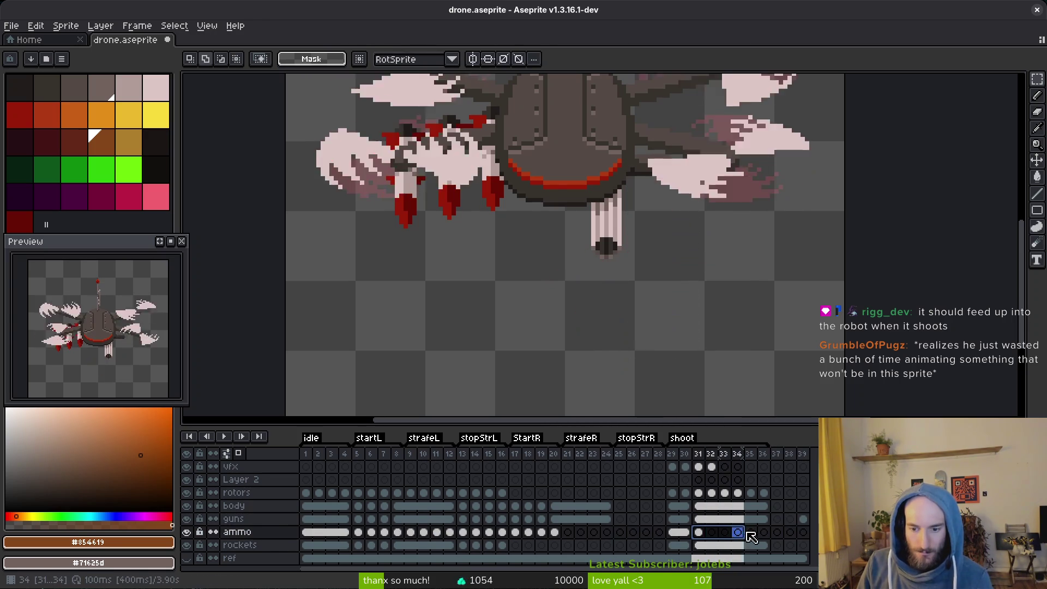
right_click(700, 534)
Link the ammo cels across frames 31–36 and save.
left_click(740, 555)
key("ctrl+s")
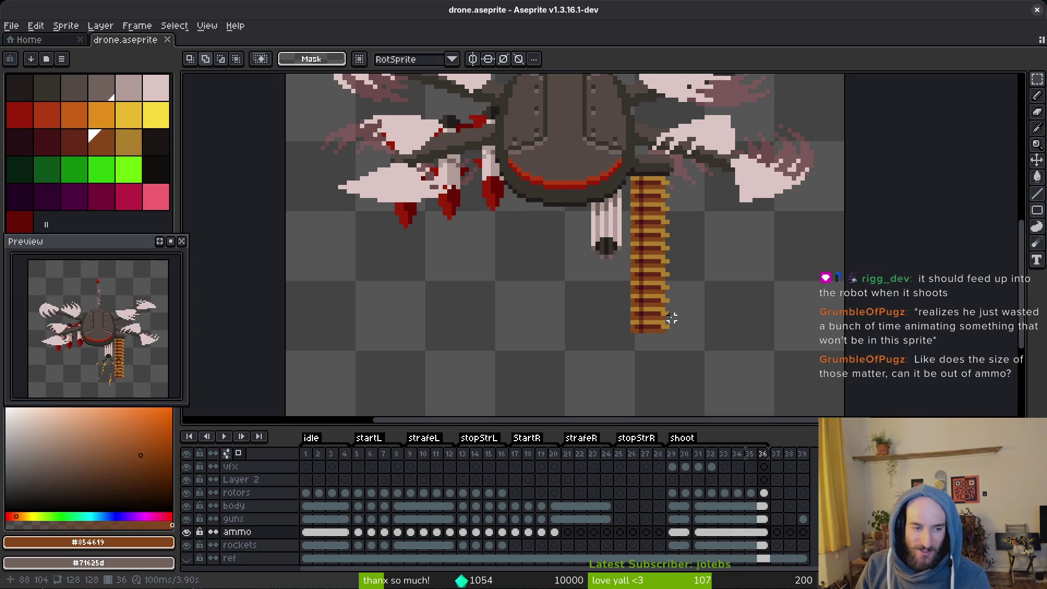
key("ctrl+s")
scroll(736, 300, "down", 1)
scroll(699, 252, "up", 2)
Move the lower part of the ammo belt up, save, then stretch it further down.
left_click_drag(682, 237, 763, 354)
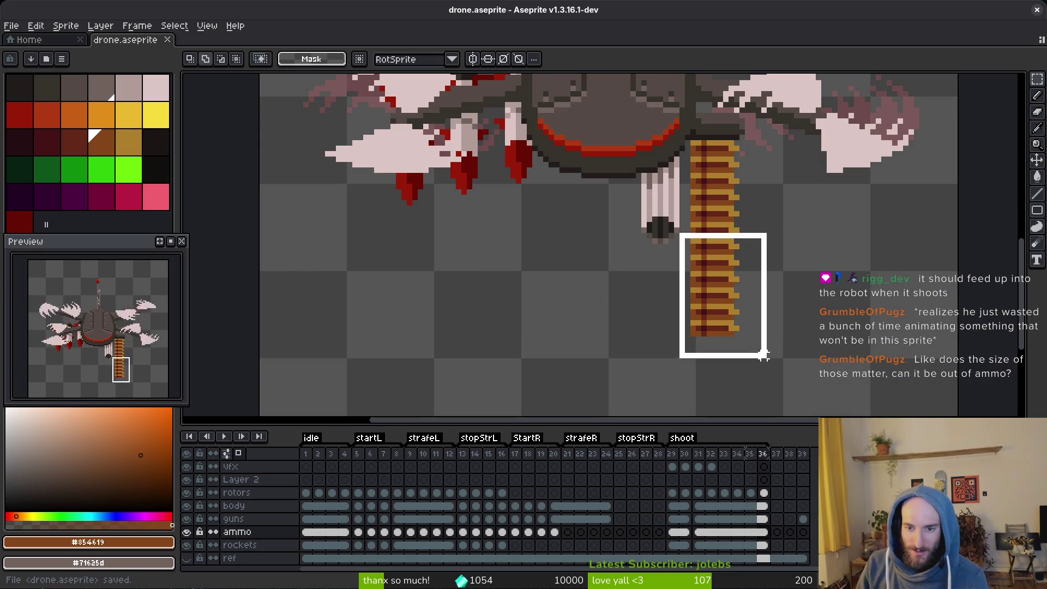
left_click_drag(683, 236, 831, 367)
mouse_move(716, 318)
left_mouse_down()
mouse_move(713, 229)
mouse_move(727, 253)
left_mouse_up()
key("Return")
scroll(736, 267, "down", 4)
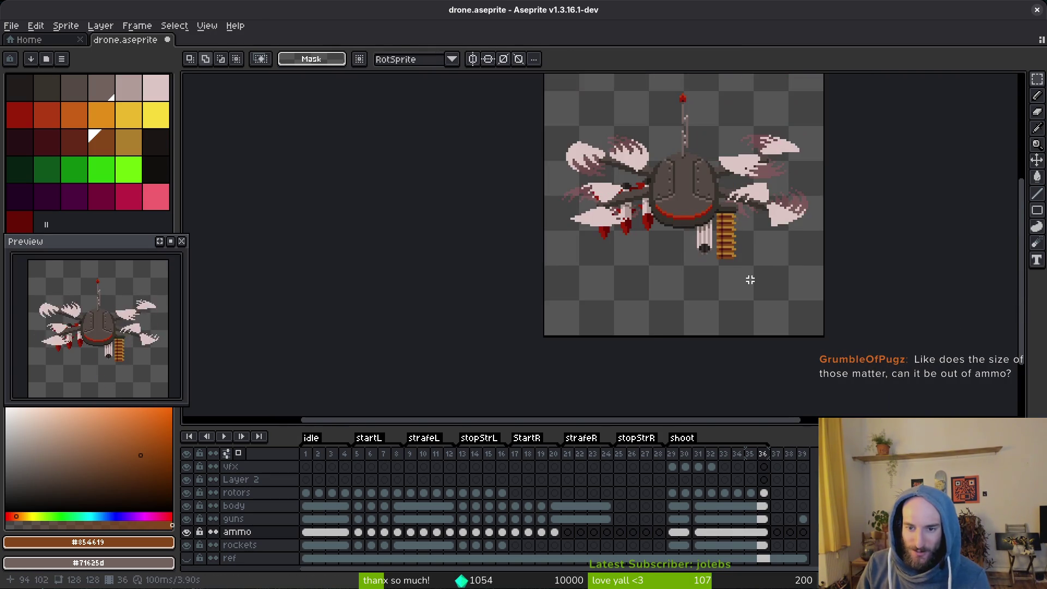
key("ctrl+s")
scroll(750, 280, "down", 1)
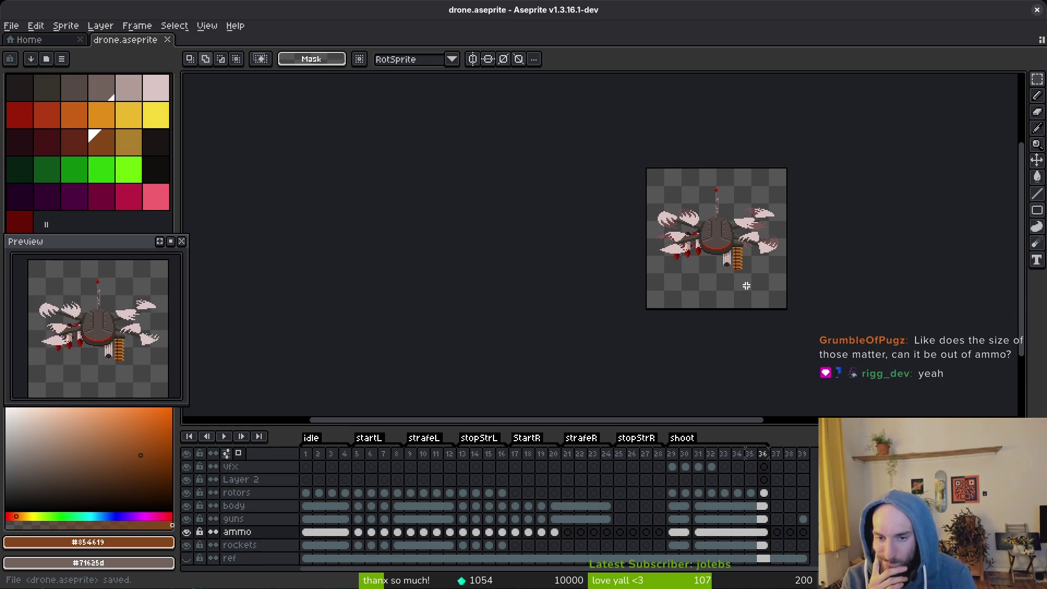
left_click_drag(739, 267, 747, 286)
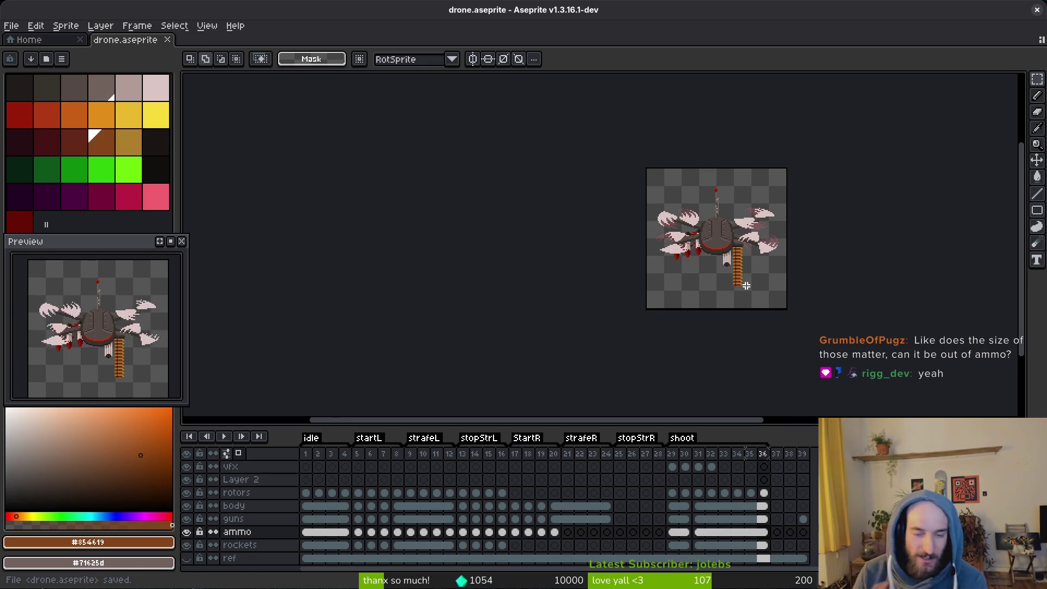
scroll(742, 281, "up", 5)
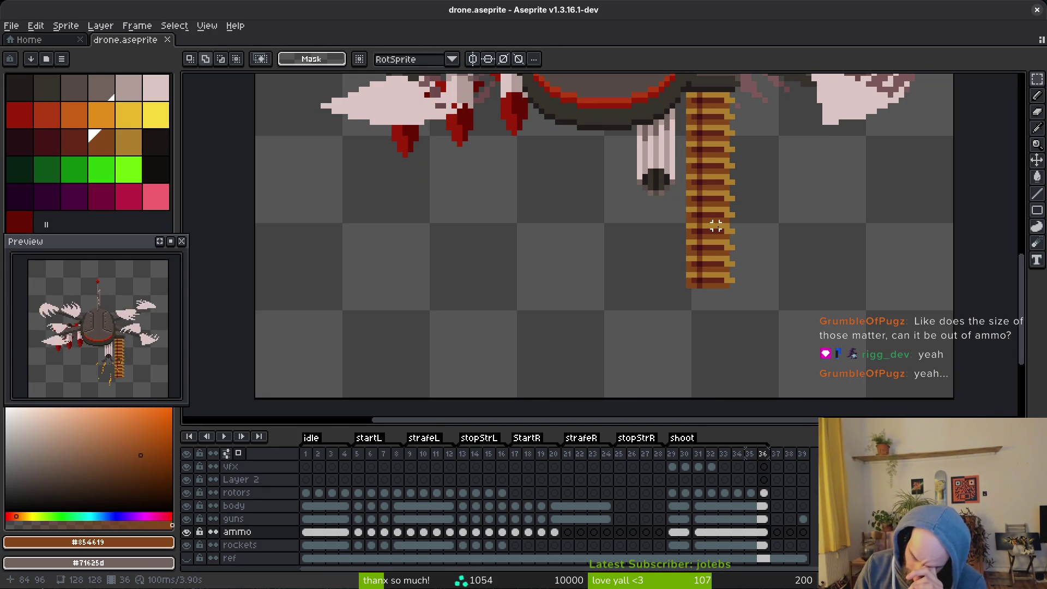
Add new empty layers above the ammo layer.
left_click(274, 535)
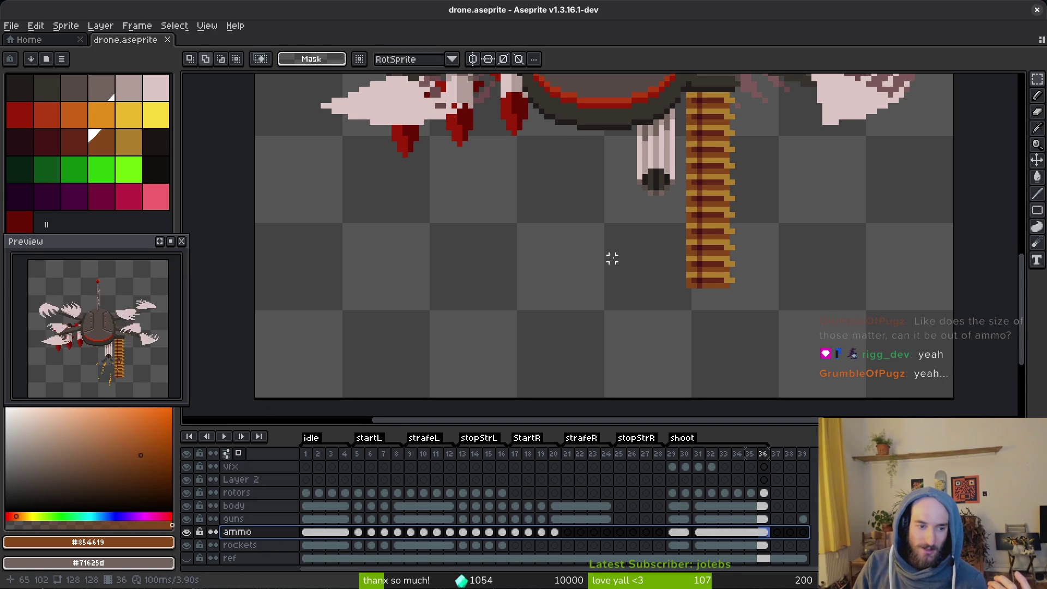
scroll(793, 238, "up", 1)
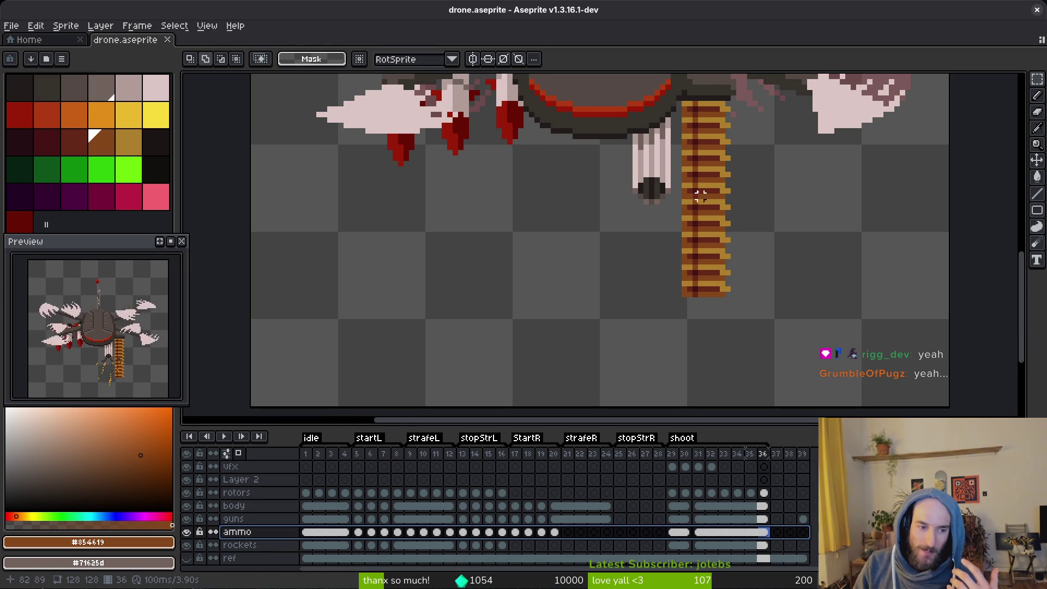
left_click_drag(679, 196, 831, 333)
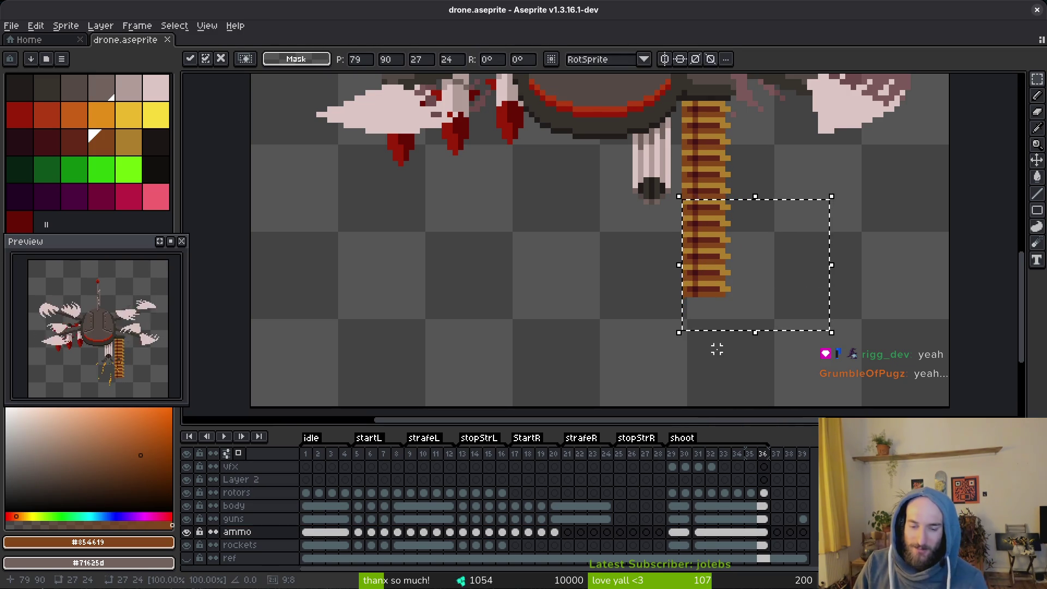
key("ctrl+d")
left_click(262, 534)
key("shift+n")
key("shift+n")
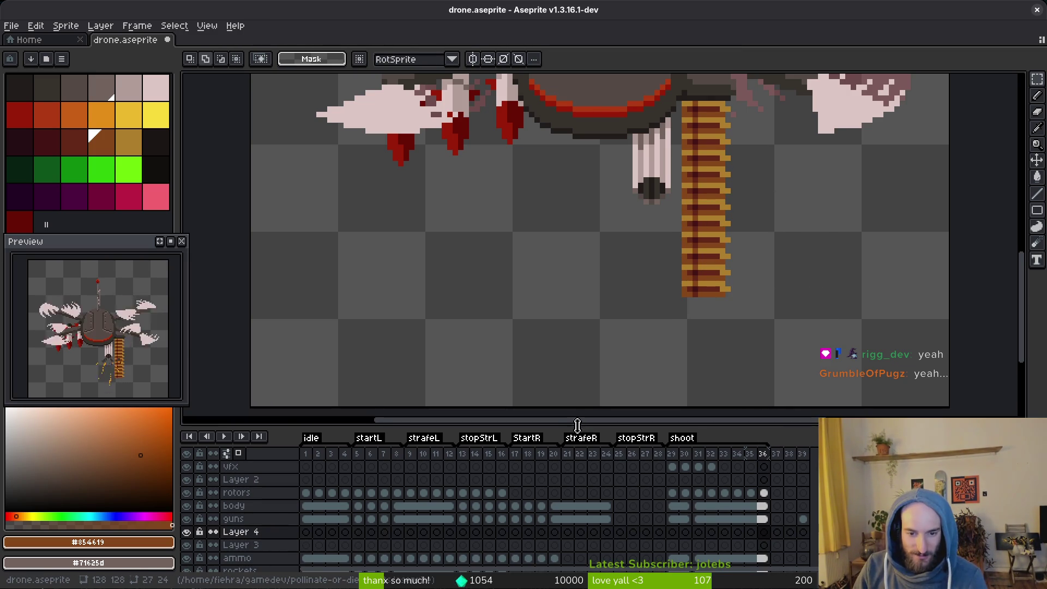
left_click_drag(580, 425, 589, 349)
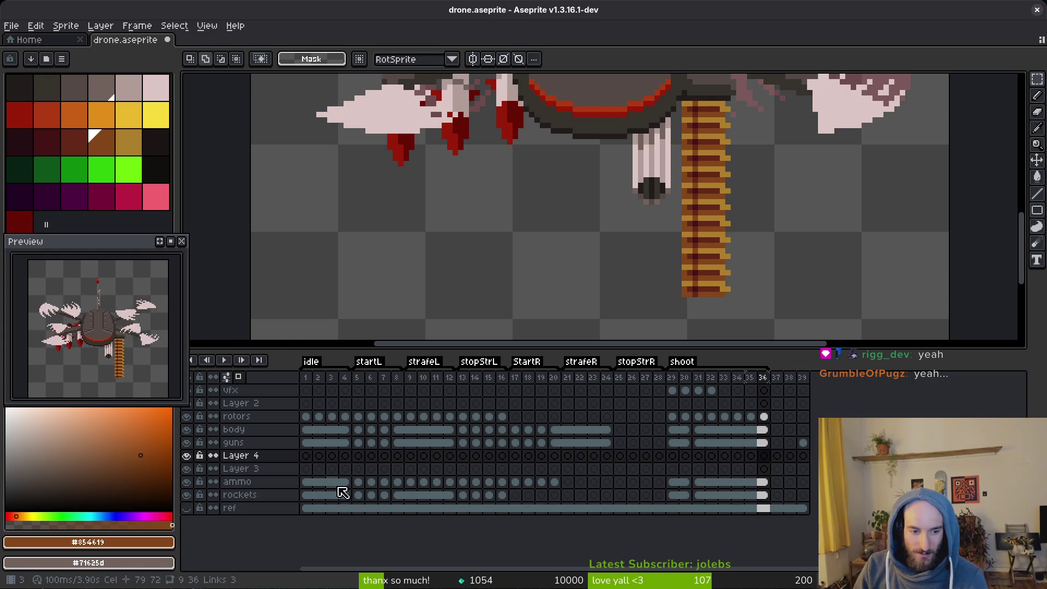
Copy the ammo cels from frames 1–36 and paste them onto Layer 3.
left_click_drag(305, 482, 769, 485)
key("ctrl+c")
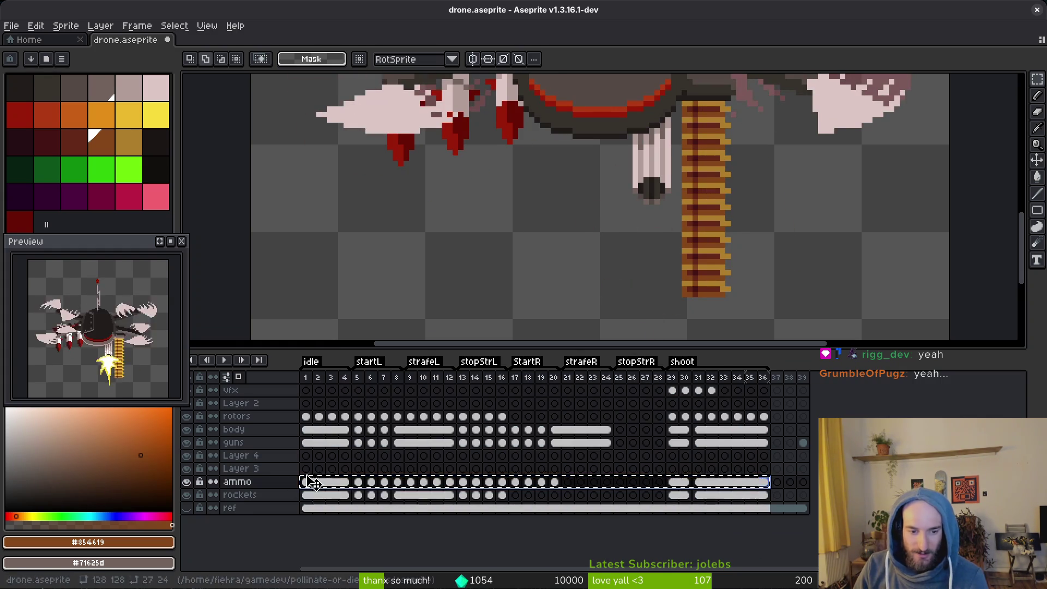
left_click(306, 469)
key("ctrl+v")
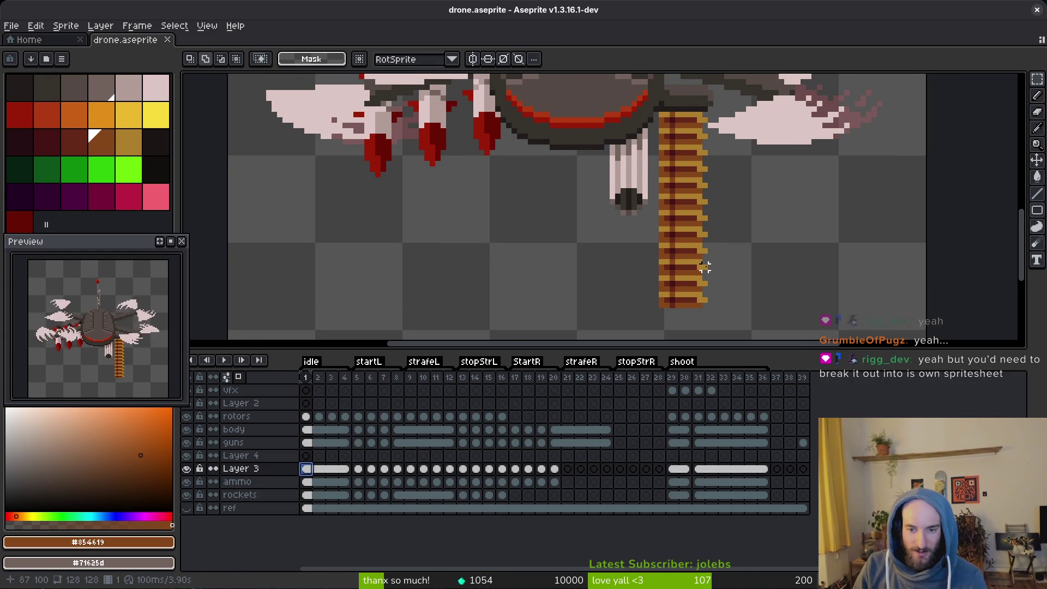
key("b")
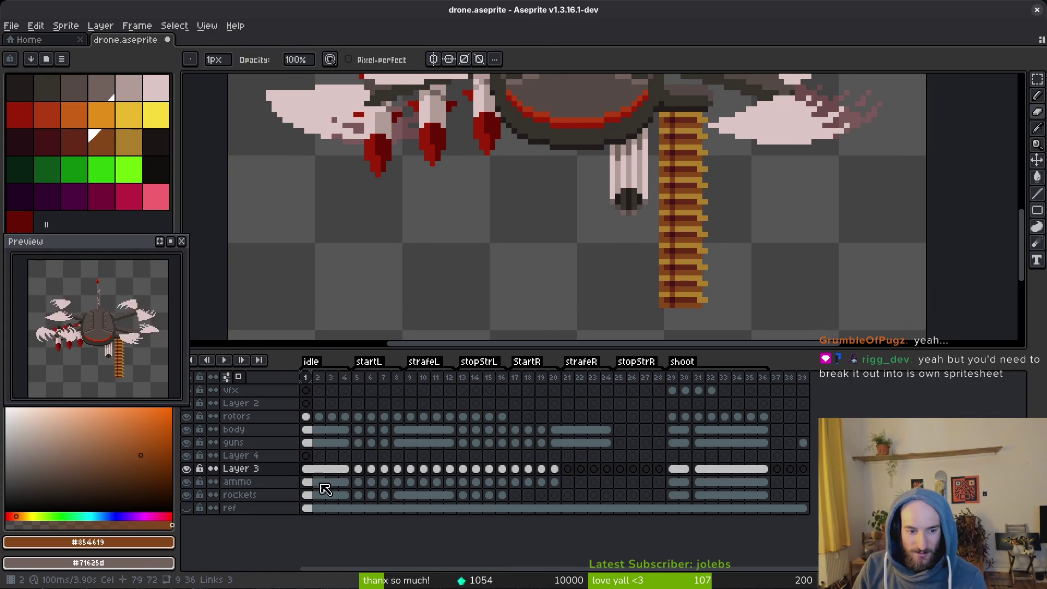
left_click(306, 482)
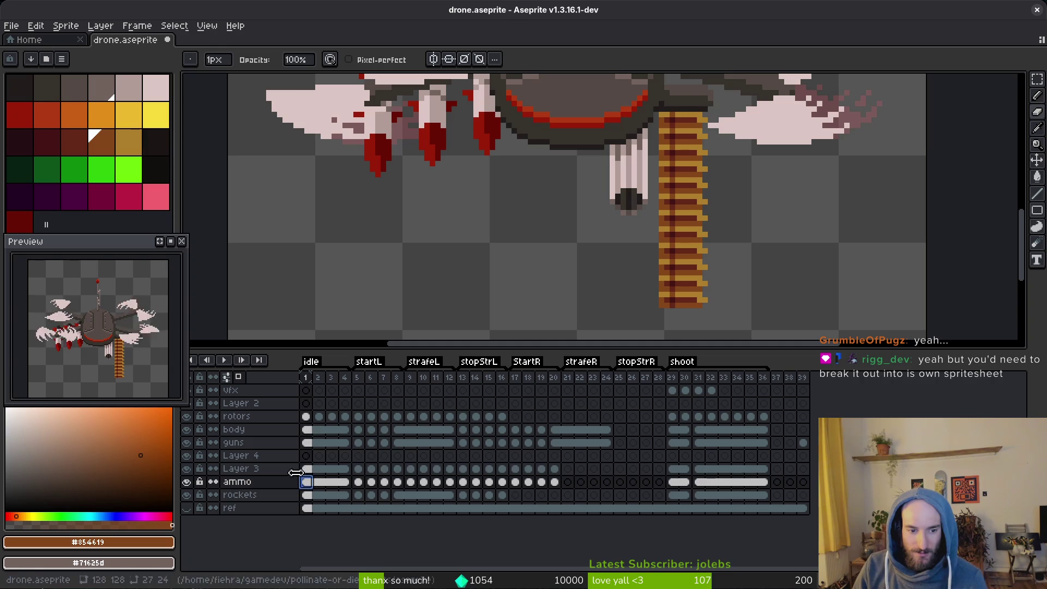
left_click(306, 468)
Clear Layer 3's cels after frame 1 and delete the unused Layer 4.
scroll(655, 276, "up", 2)
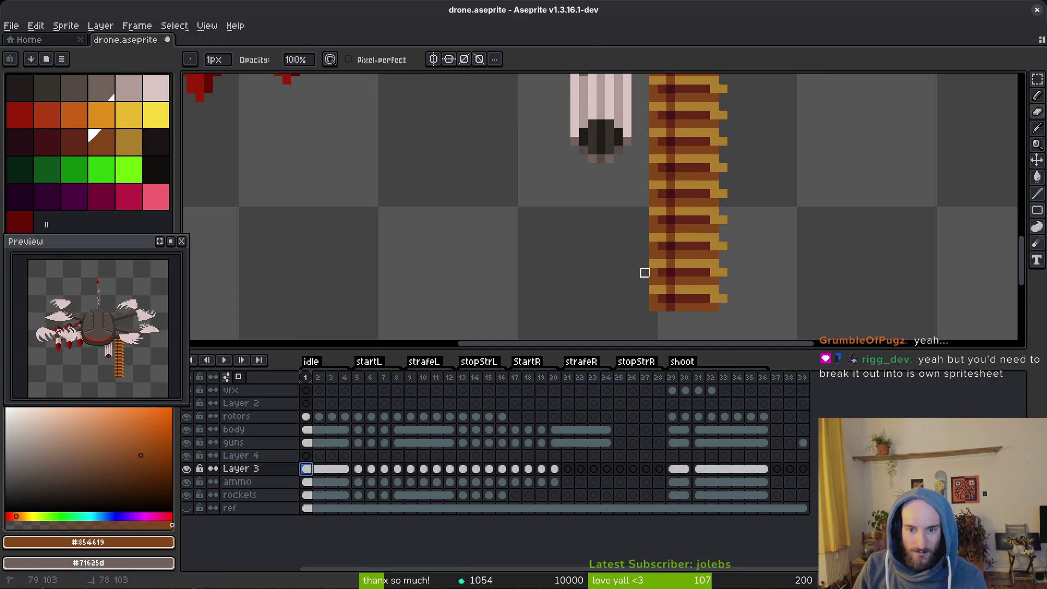
key("minus")
left_click(365, 470)
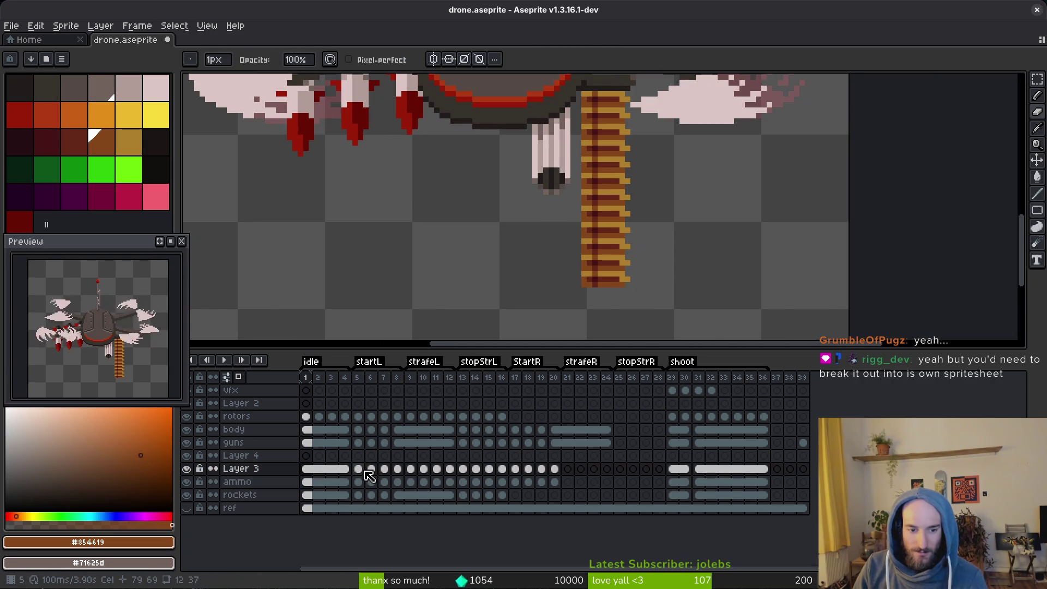
left_click(306, 468)
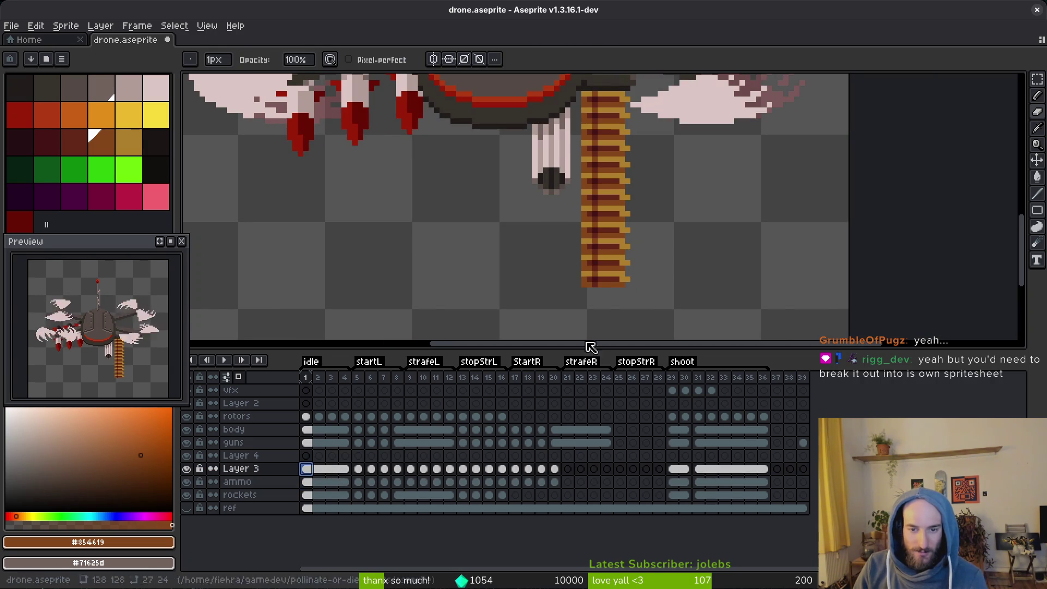
left_click(358, 468)
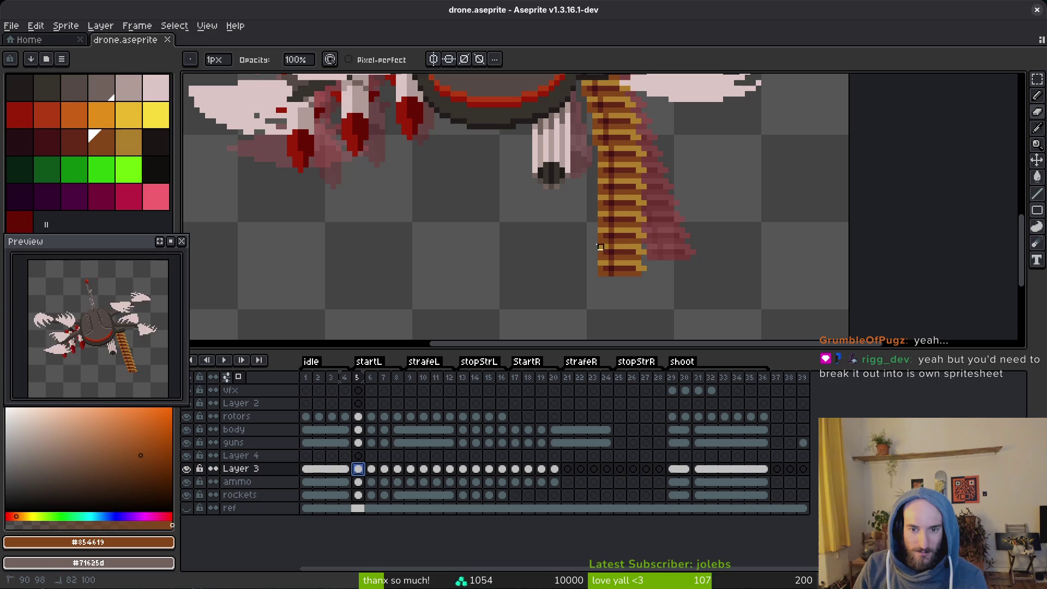
key("ctrl+z")
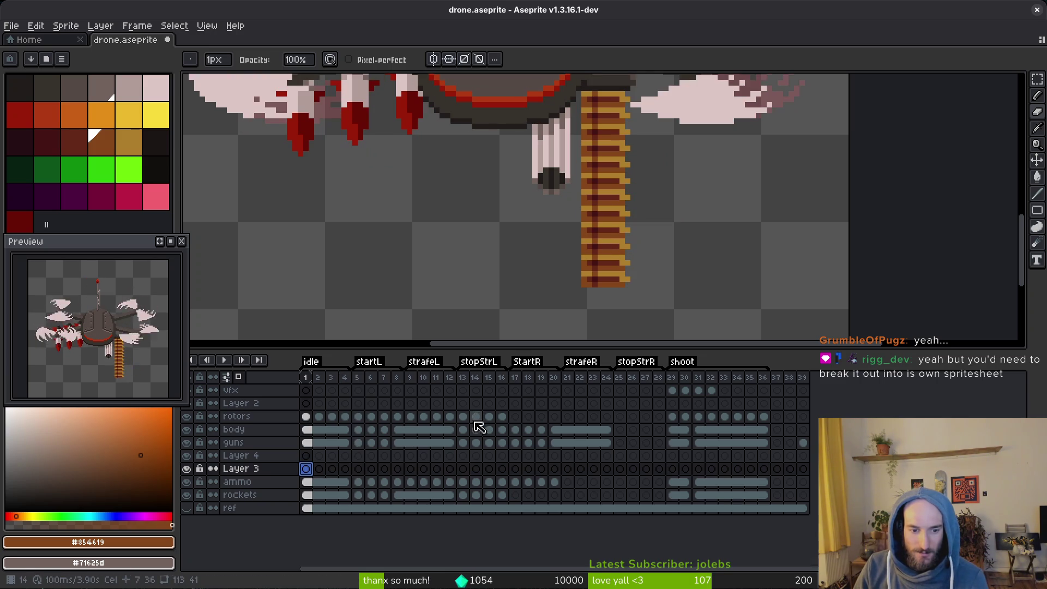
key("ctrl+z")
Save the sprite, compare the guns and ammo layers, select ammo cels 1–4, and hide ammo.
key("ctrl+s")
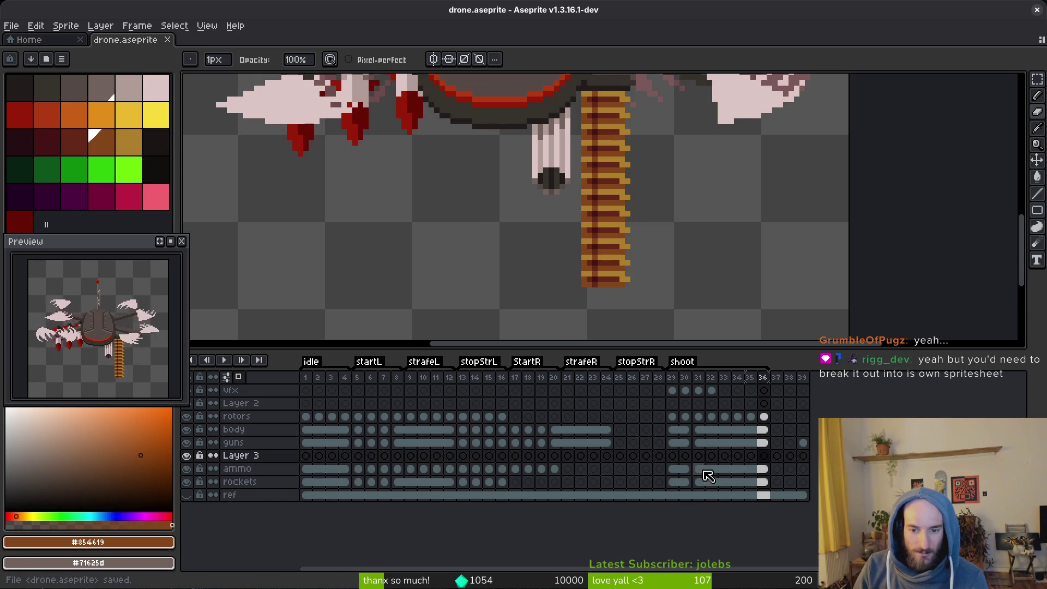
left_click(708, 475)
left_click(306, 455)
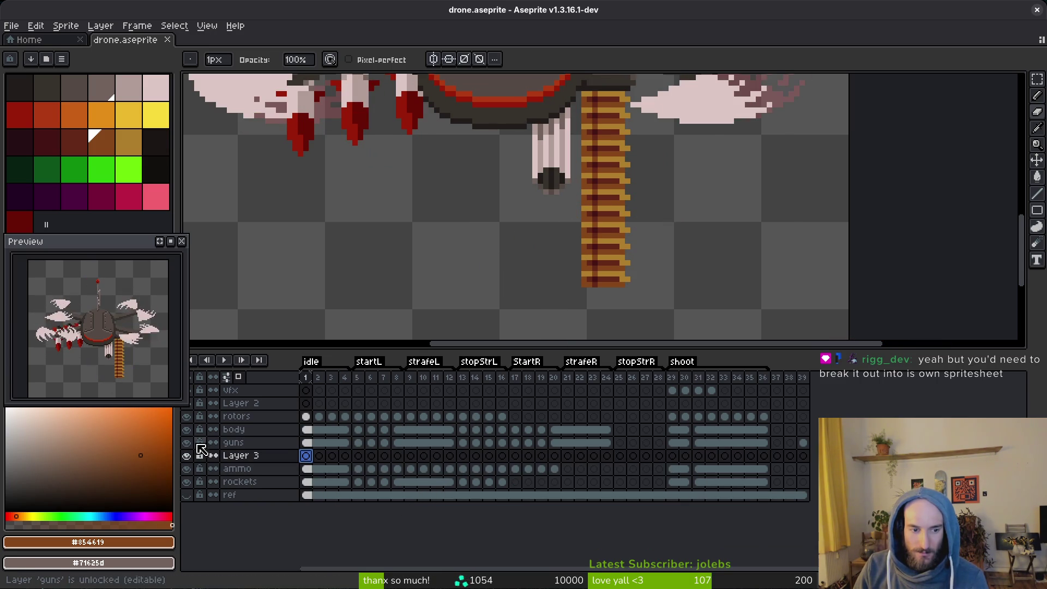
left_click(187, 443)
left_click(187, 443)
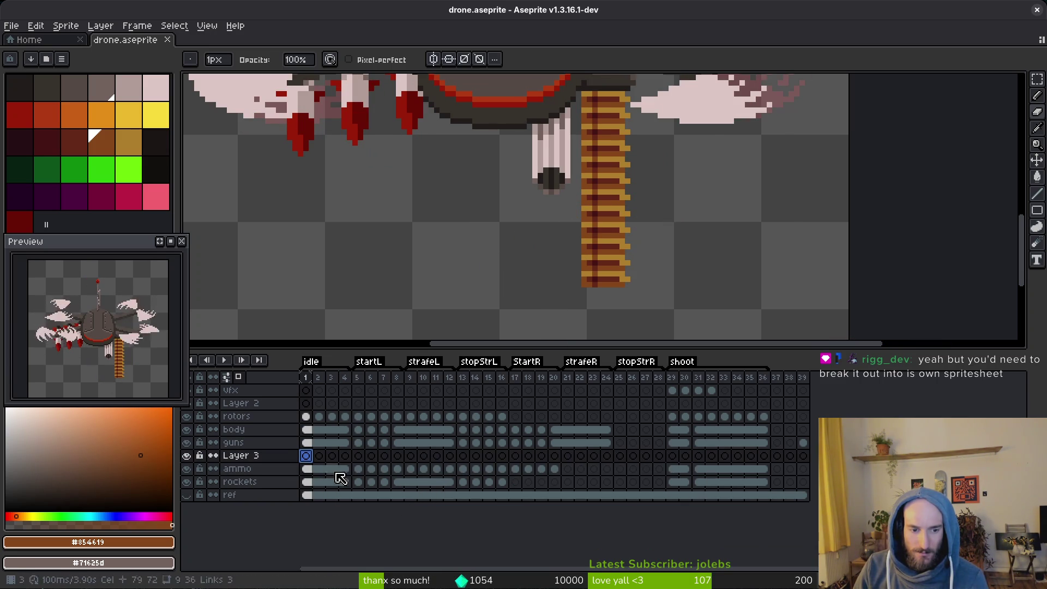
left_click(187, 469)
left_click(187, 469)
mouse_move(306, 469)
left_mouse_down()
mouse_move(363, 474)
mouse_move(344, 479)
mouse_move(332, 457)
left_mouse_up()
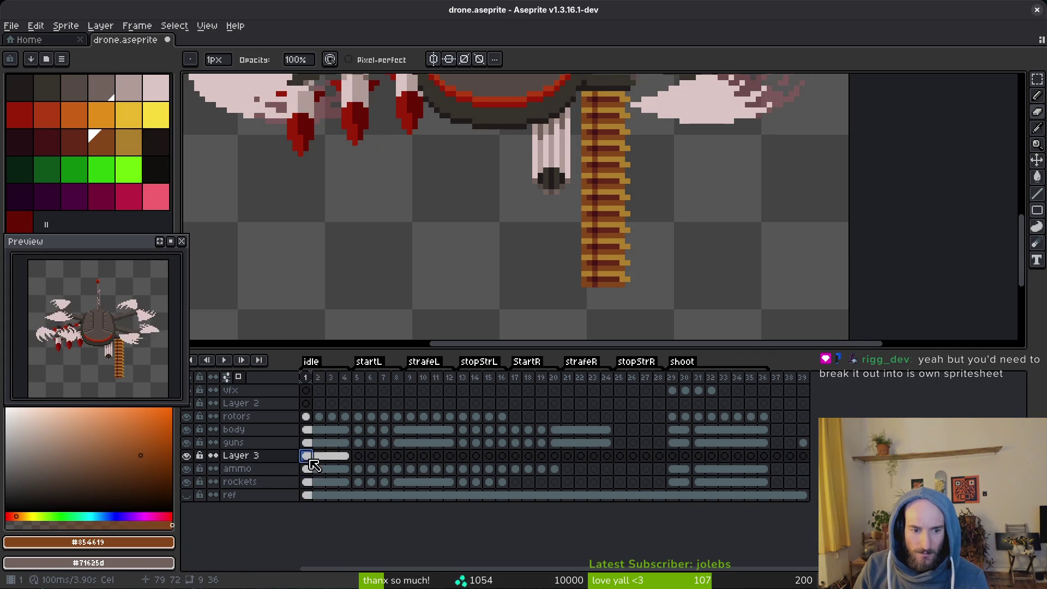
left_click(187, 469)
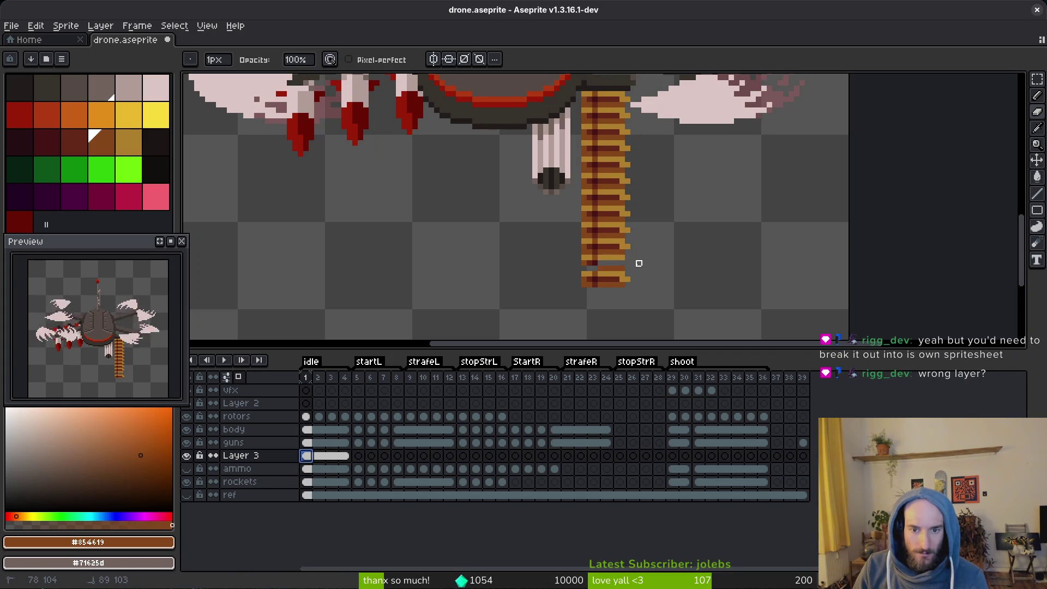
Erase the bottom end of Layer 3's belt copy, return to the Pencil, and zoom out.
mouse_move(579, 269)
left_mouse_down()
mouse_move(574, 280)
mouse_move(614, 257)
left_mouse_up()
key("b")
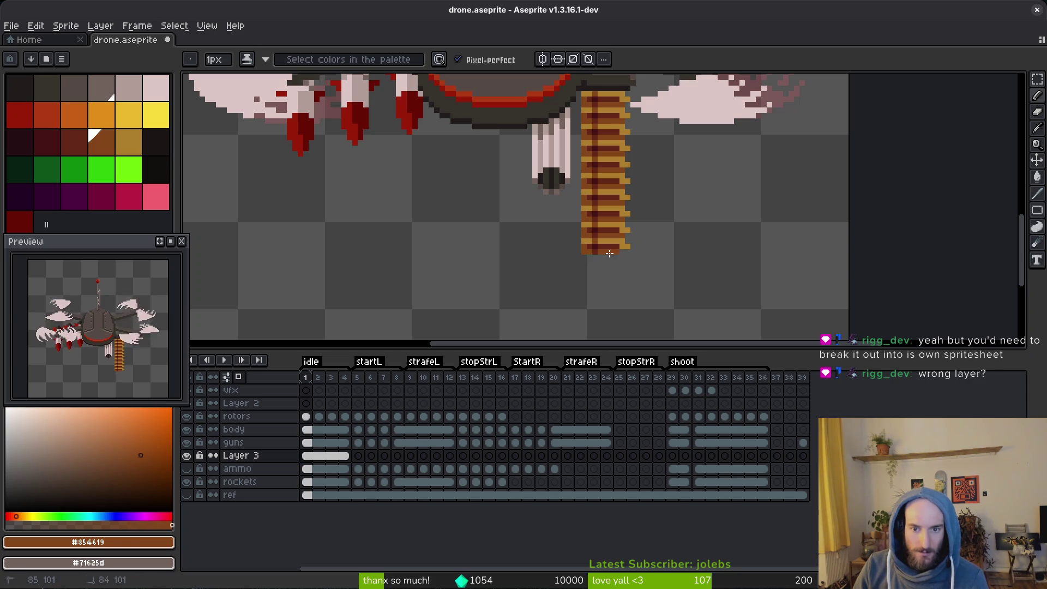
scroll(688, 266, "down", 4)
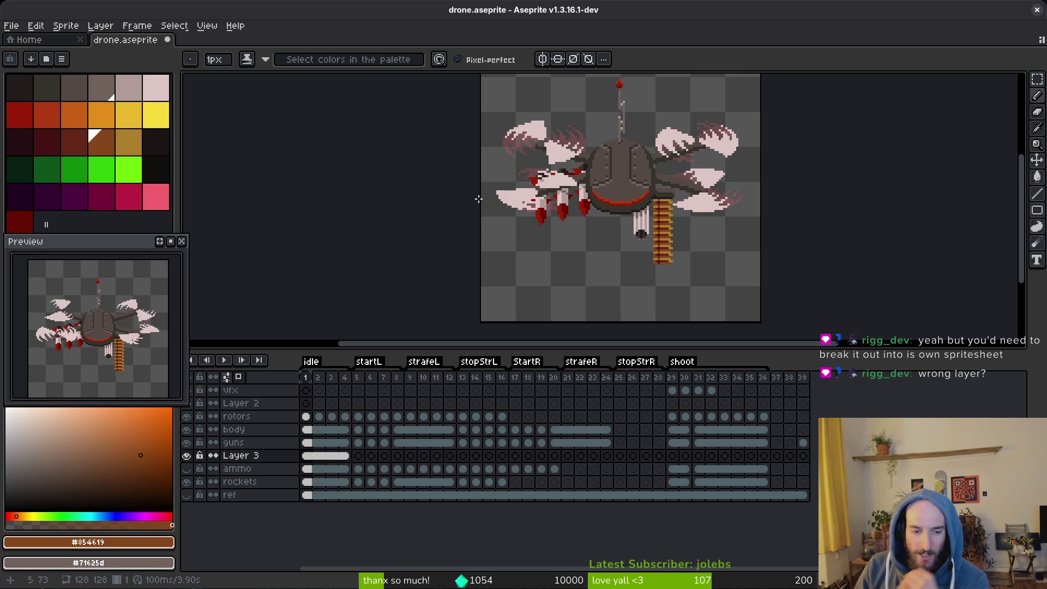
Hide the guns, body, rotors, vfx and rockets layers and narrow the Preview window.
left_click(188, 443)
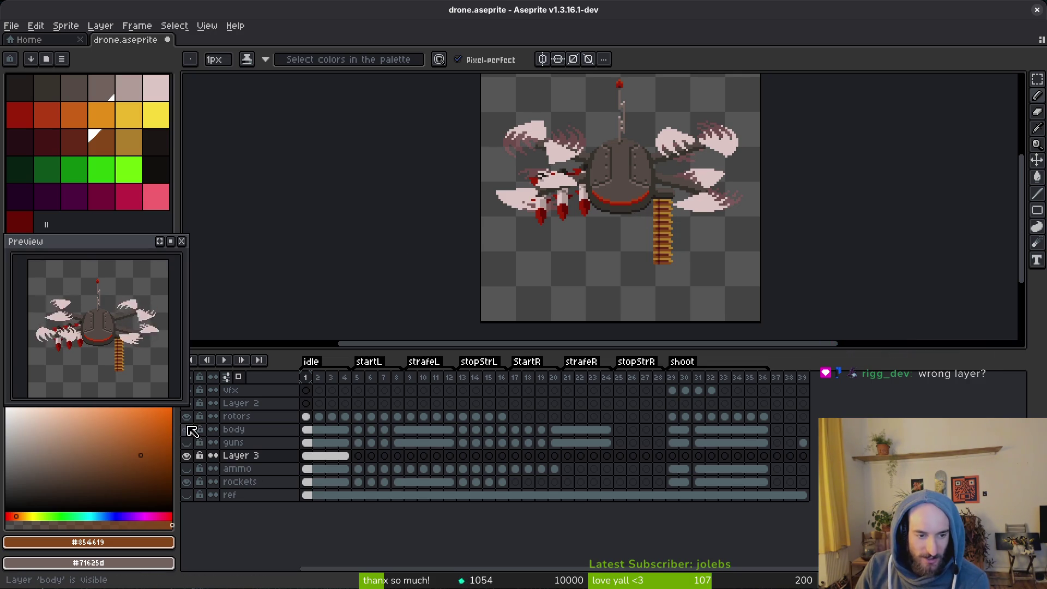
left_click_drag(188, 429, 188, 416)
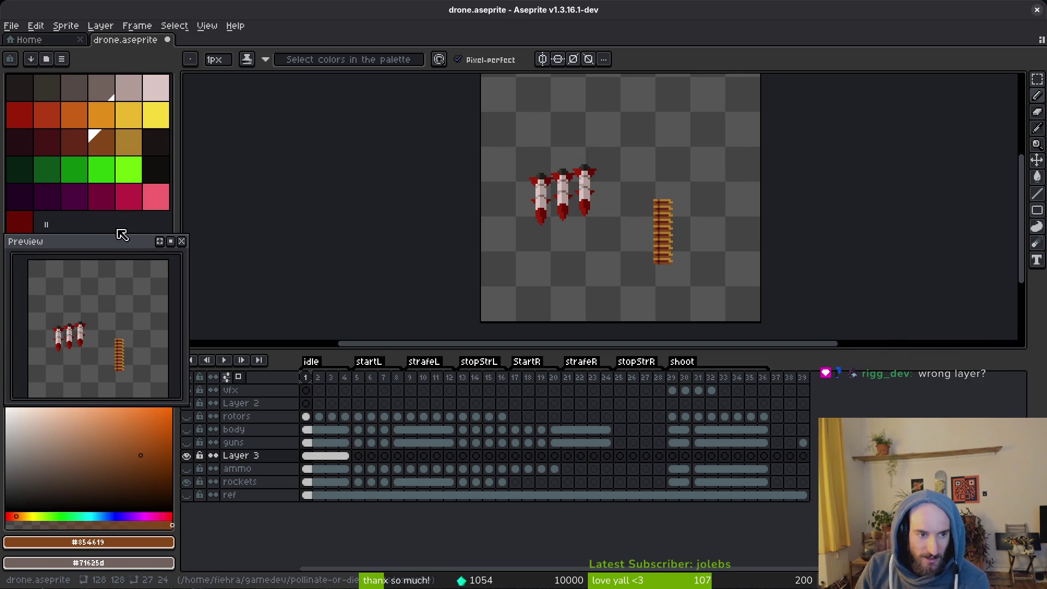
left_click_drag(121, 240, 116, 238)
left_click_drag(186, 324, 171, 323)
left_click(187, 390)
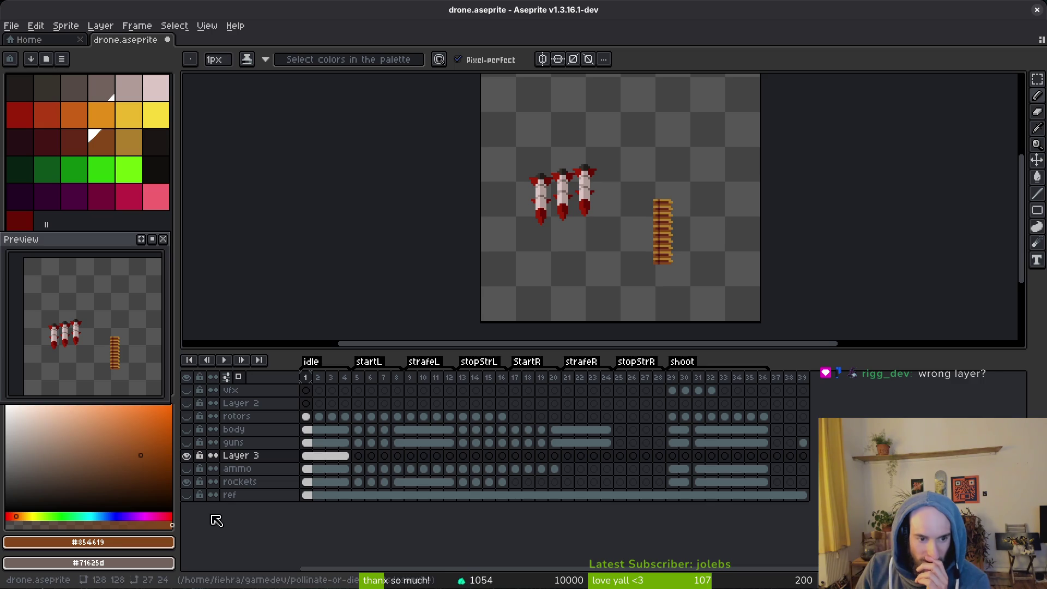
left_click(187, 482)
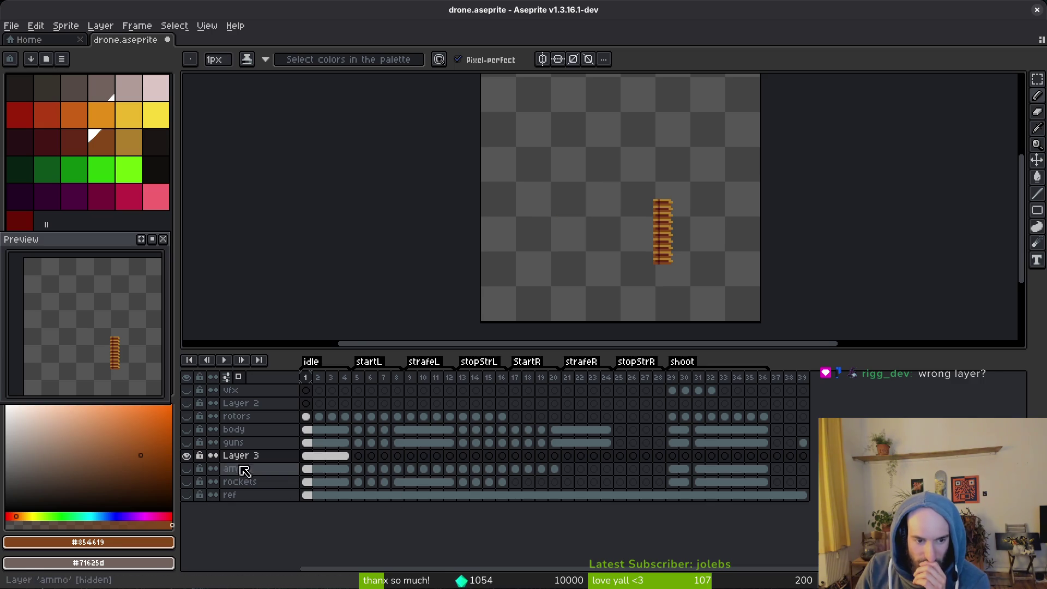
scroll(585, 286, "right", 1)
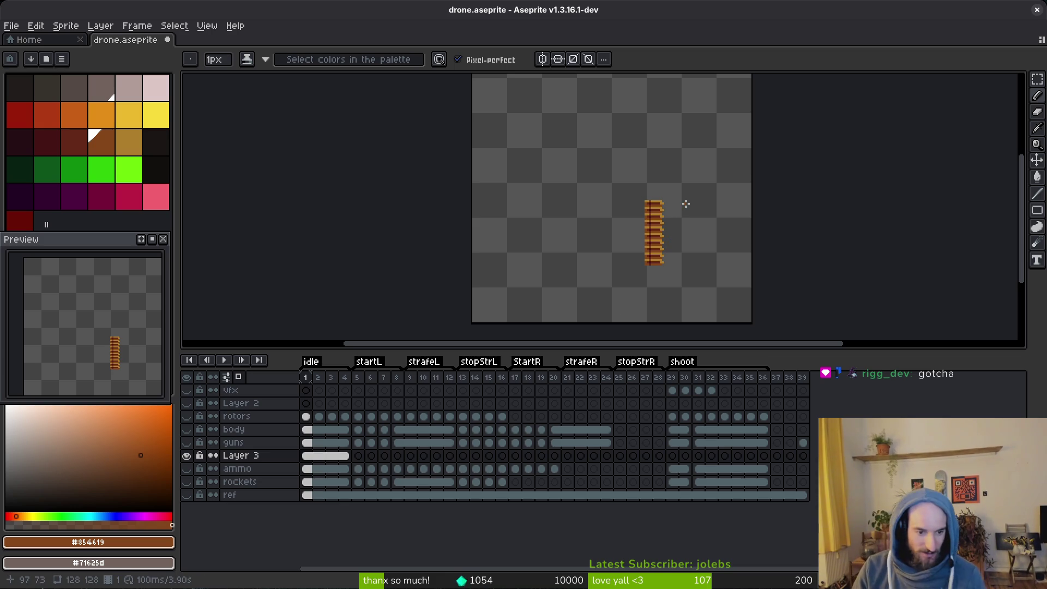
Add Layer 4 above Layer 3, copy Layer 3's cels 1–4 onto it, and save.
left_click(271, 460)
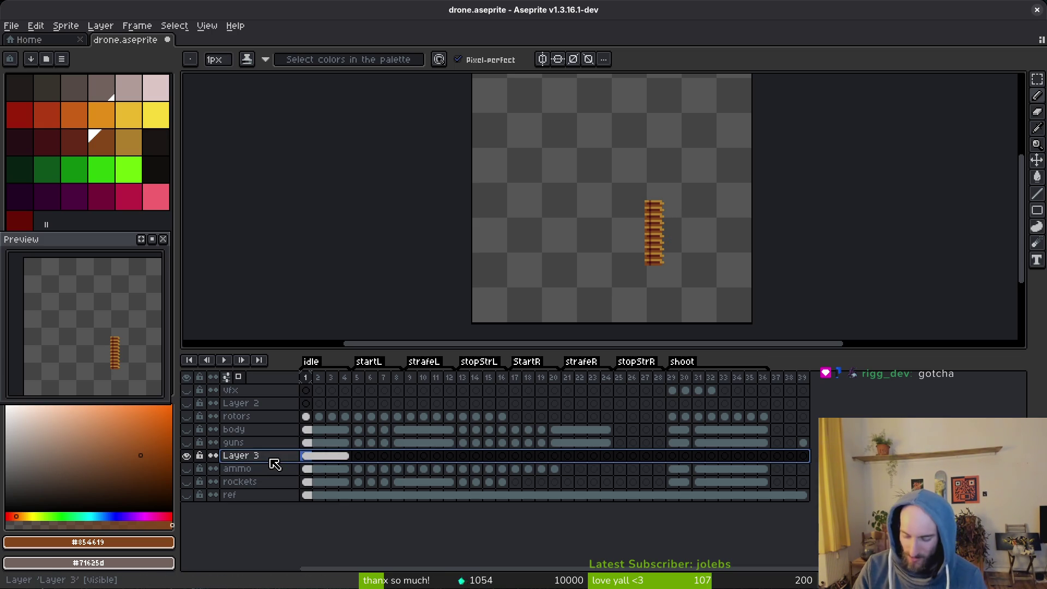
key("shift+n")
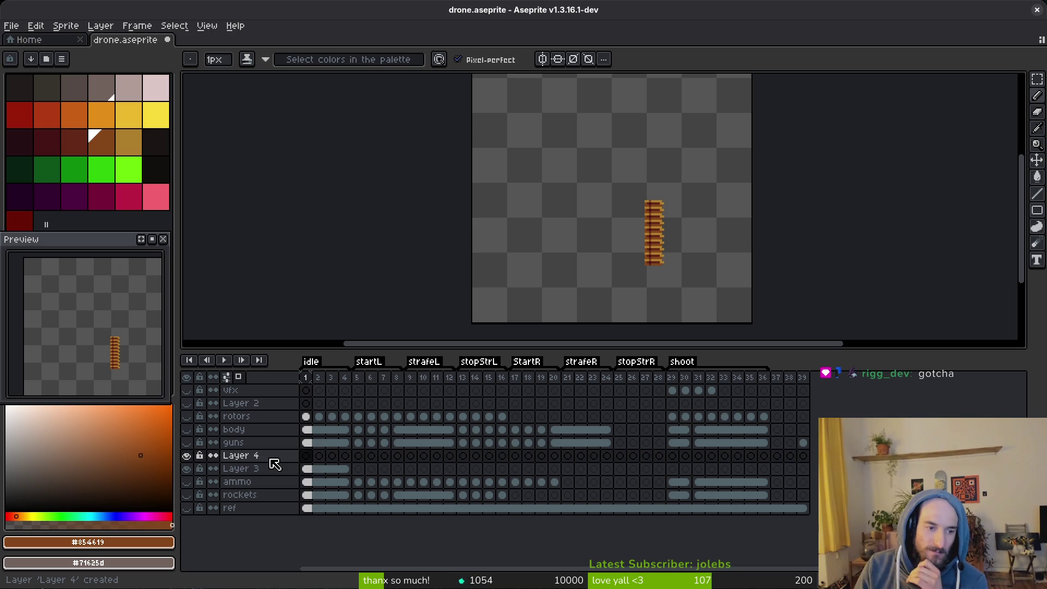
mouse_move(307, 470)
left_mouse_down()
mouse_move(369, 468)
mouse_move(306, 458)
left_mouse_up()
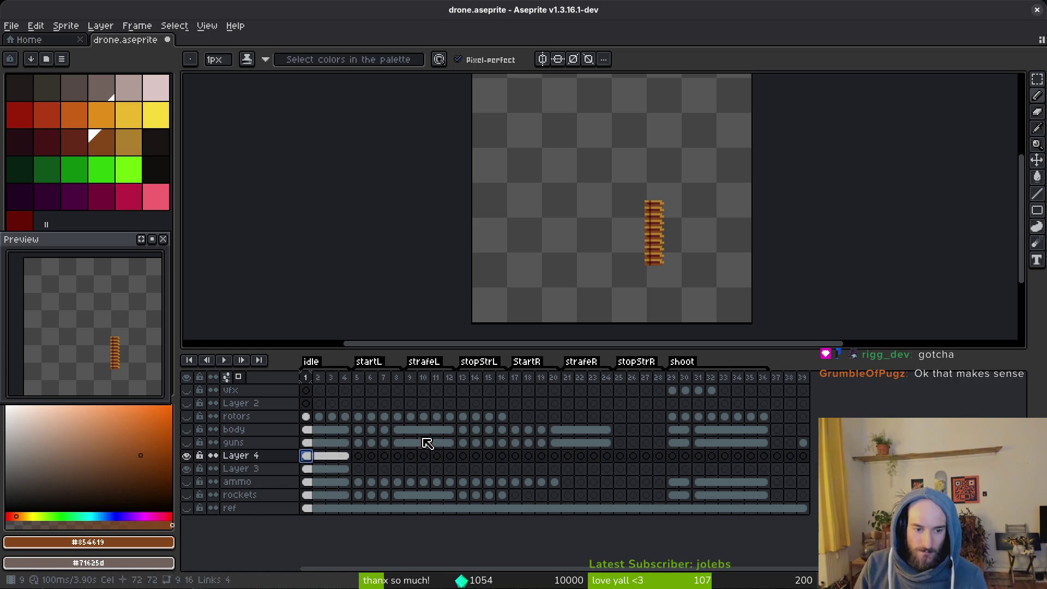
key("ctrl+s")
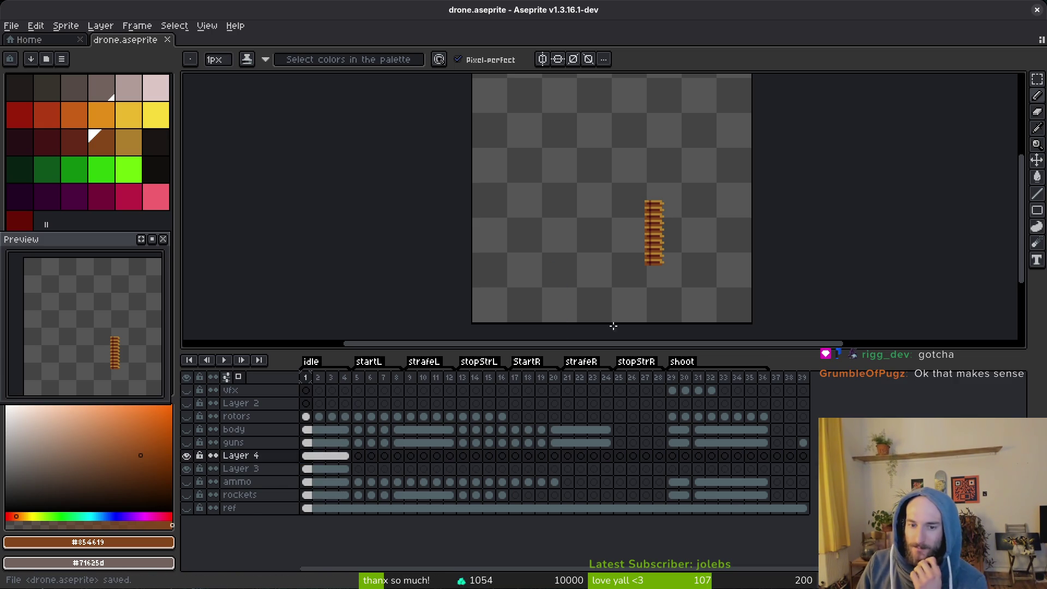
Hide Layer 3, erase the bottom rows of Layer 4's belt, and save drone.aseprite.
scroll(688, 303, "up", 1)
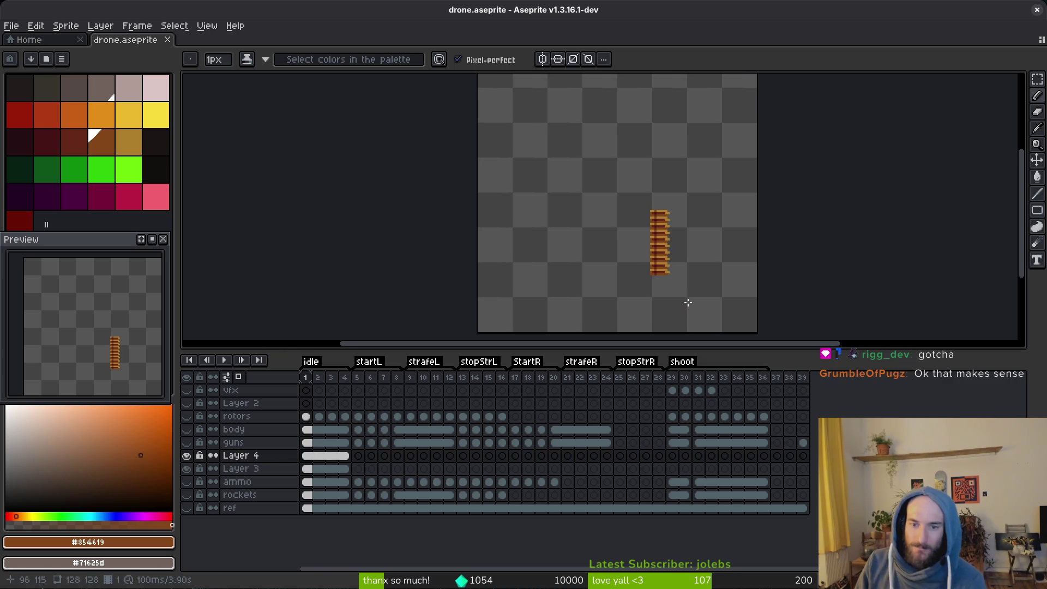
left_click(306, 456)
scroll(650, 271, "up", 4)
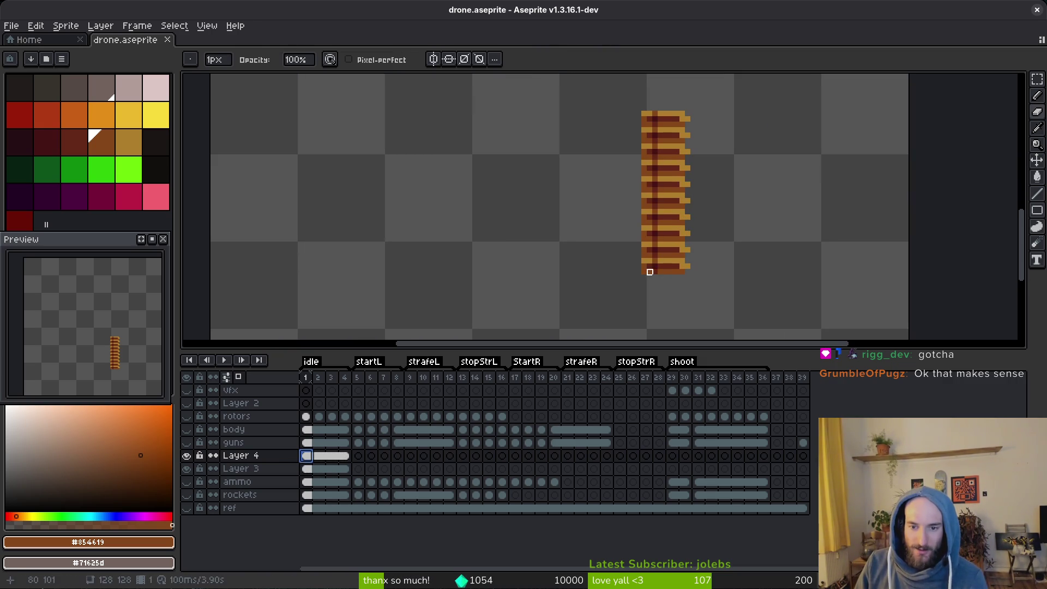
left_click(187, 469)
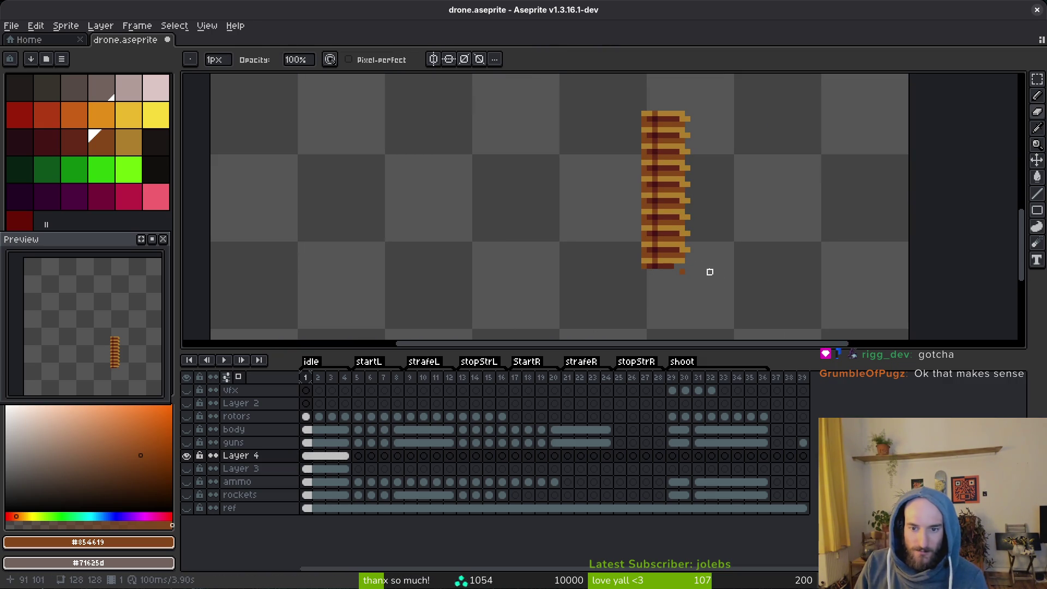
mouse_move(686, 260)
left_mouse_down()
mouse_move(656, 260)
mouse_move(682, 271)
mouse_move(535, 246)
mouse_move(614, 260)
mouse_move(588, 272)
left_mouse_up()
scroll(681, 243, "up", 4)
scroll(712, 254, "down", 5)
key("ctrl+s")
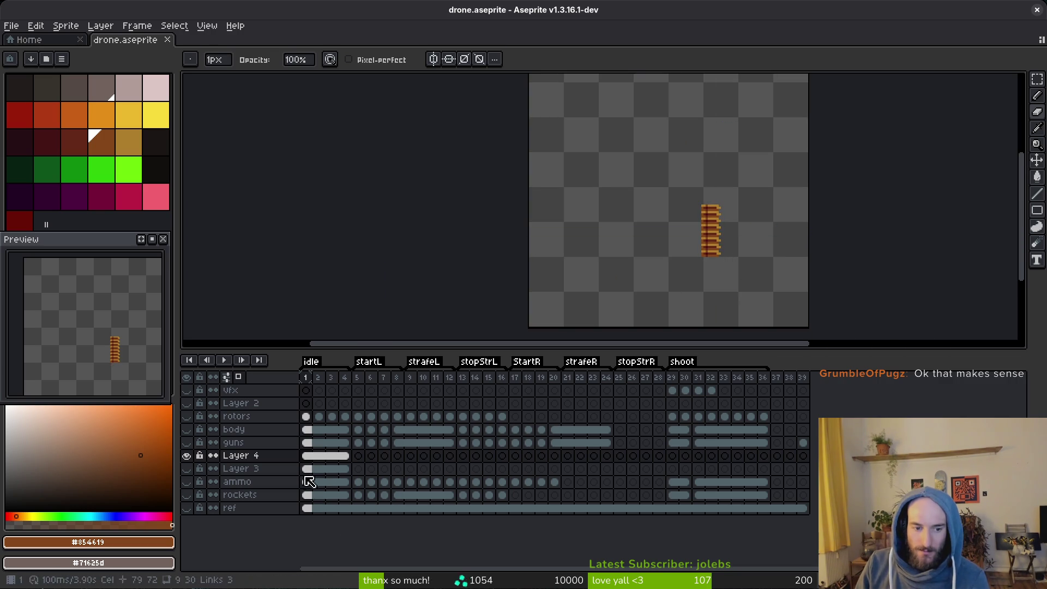
Compare the ammo, Layer 3 and Layer 4 belts, then hide all three layers.
left_click(187, 469)
left_click(186, 455)
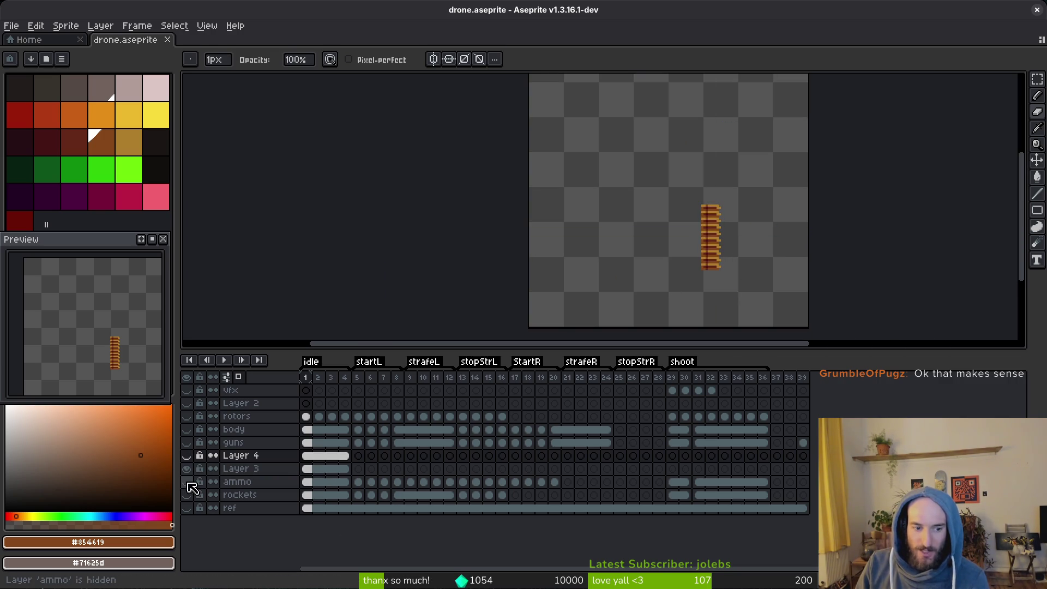
left_click(186, 481)
left_click(186, 456)
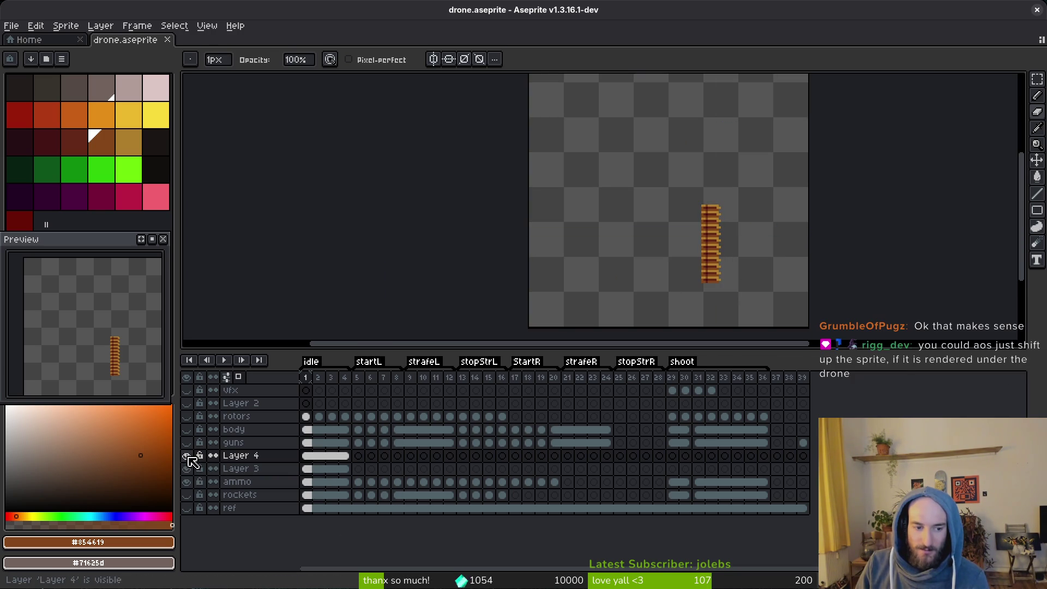
left_click(186, 481)
left_click(186, 469)
left_click(186, 456)
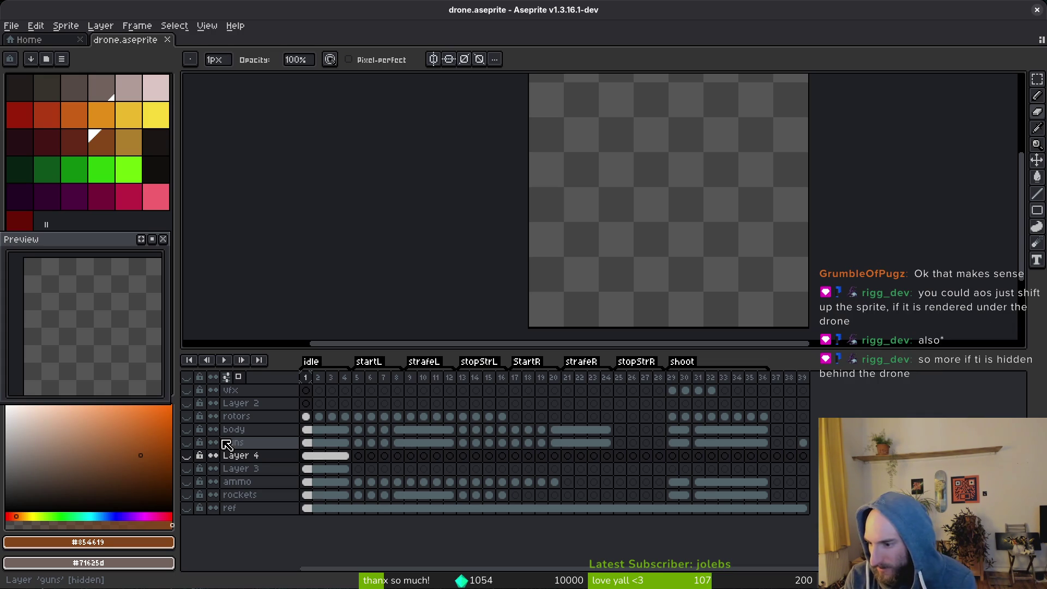
Toggle the guns layer, save drone.aseprite, and step back to frame 37.
left_click(213, 443)
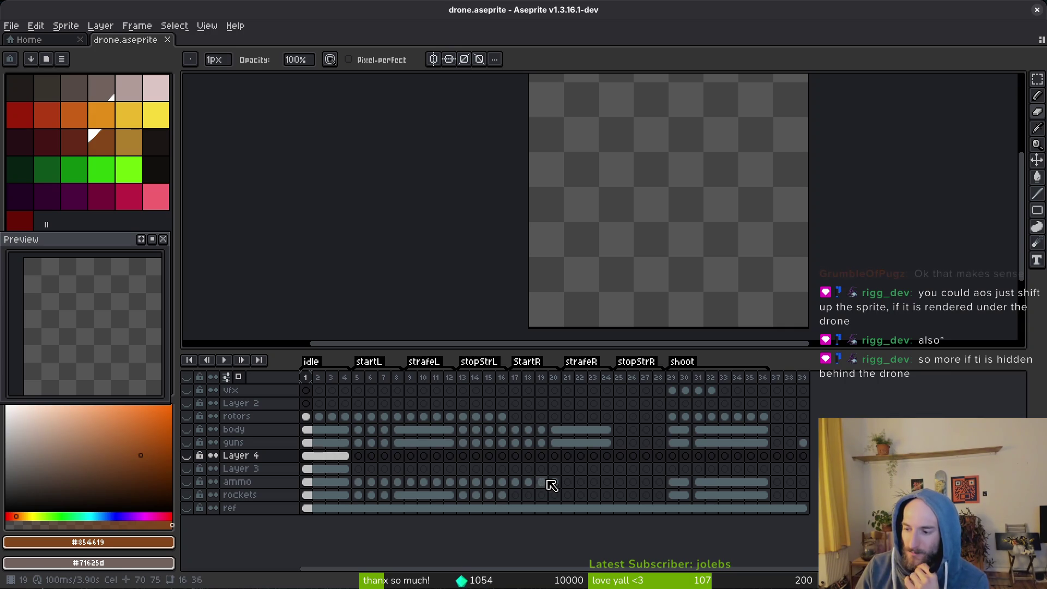
scroll(622, 255, "down", 3)
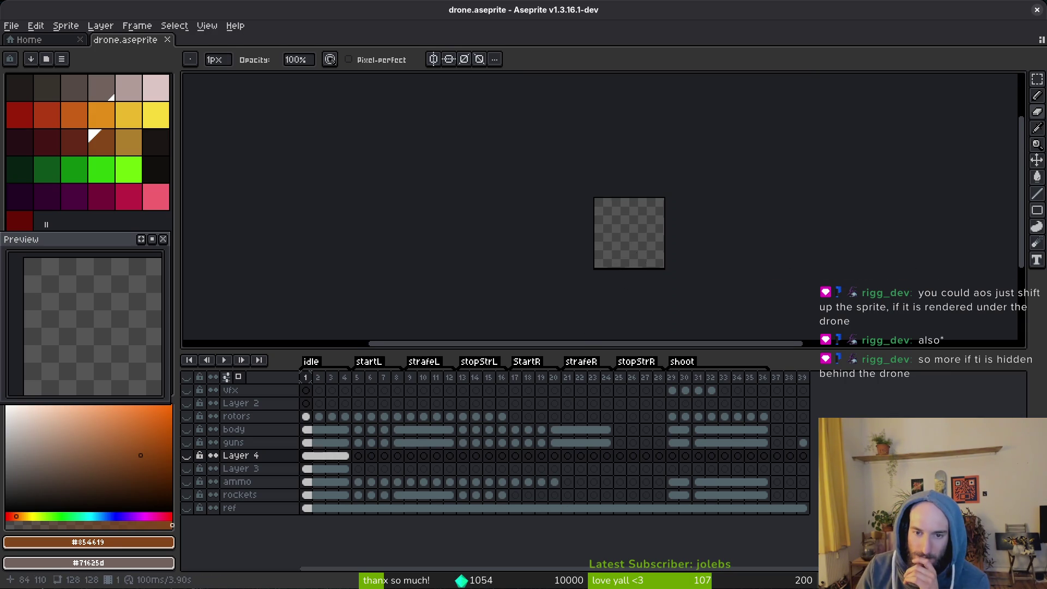
left_click_drag(622, 256, 615, 258)
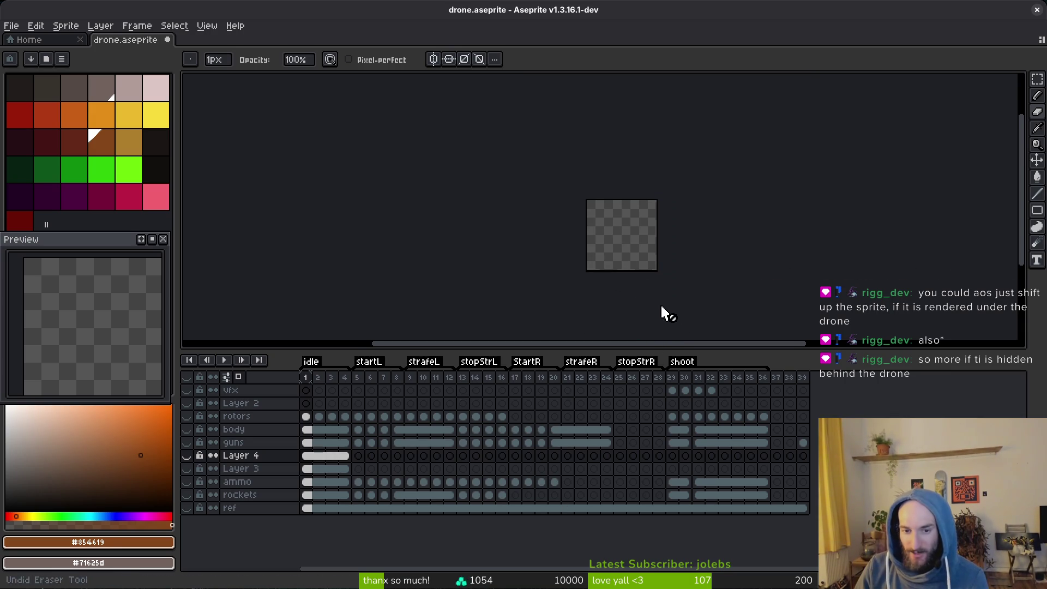
key("ctrl+s")
scroll(614, 264, "up", 4)
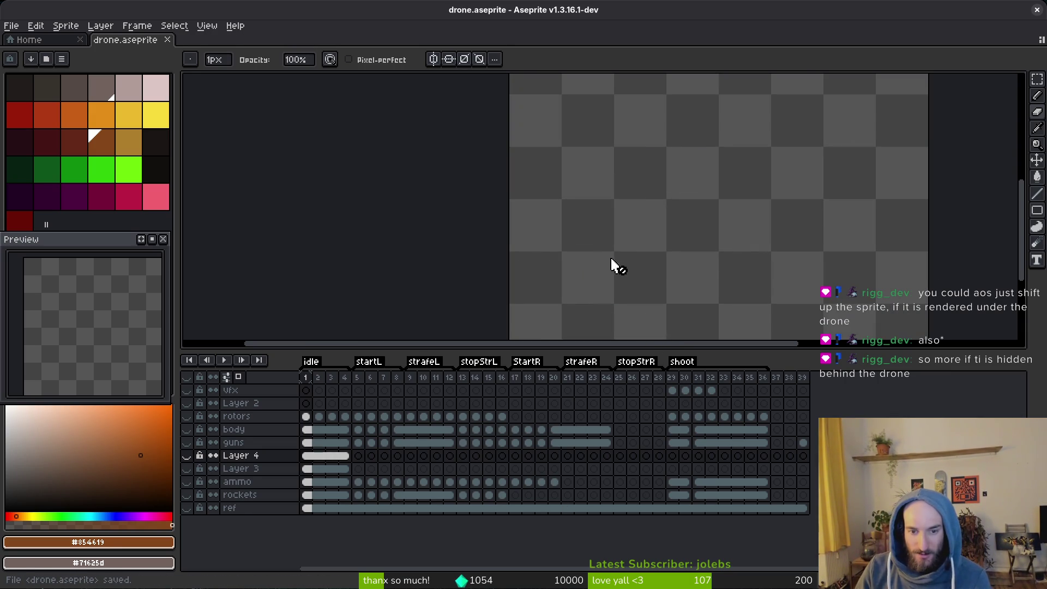
scroll(619, 232, "down", 3)
key("Left")
key("Left")
key("Left")
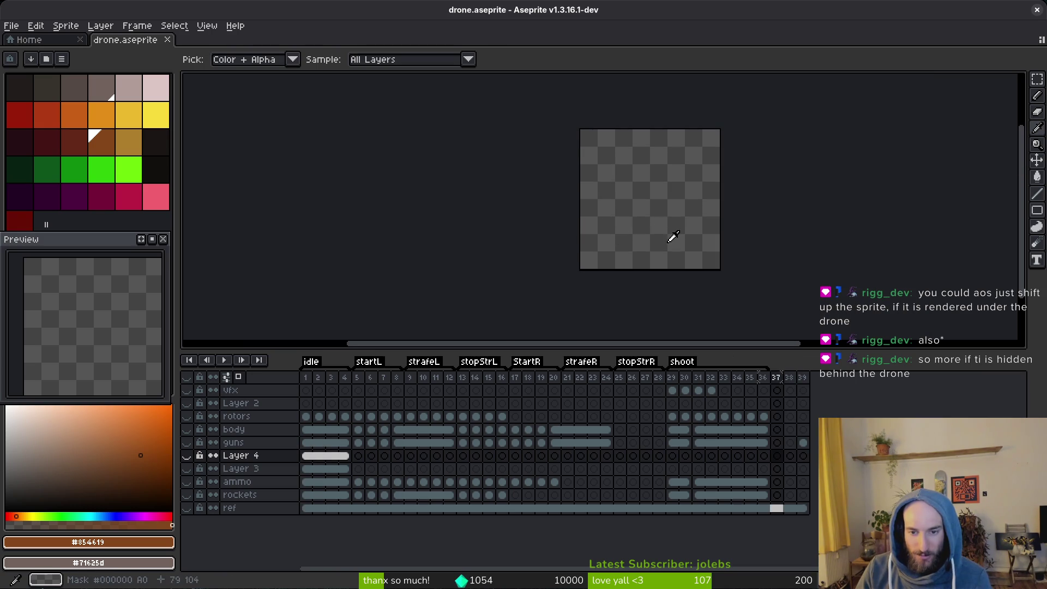
On Layer 4's frame 1, show the ammo, guns, body and rotors layers, then delete Layer 2.
left_click(307, 455)
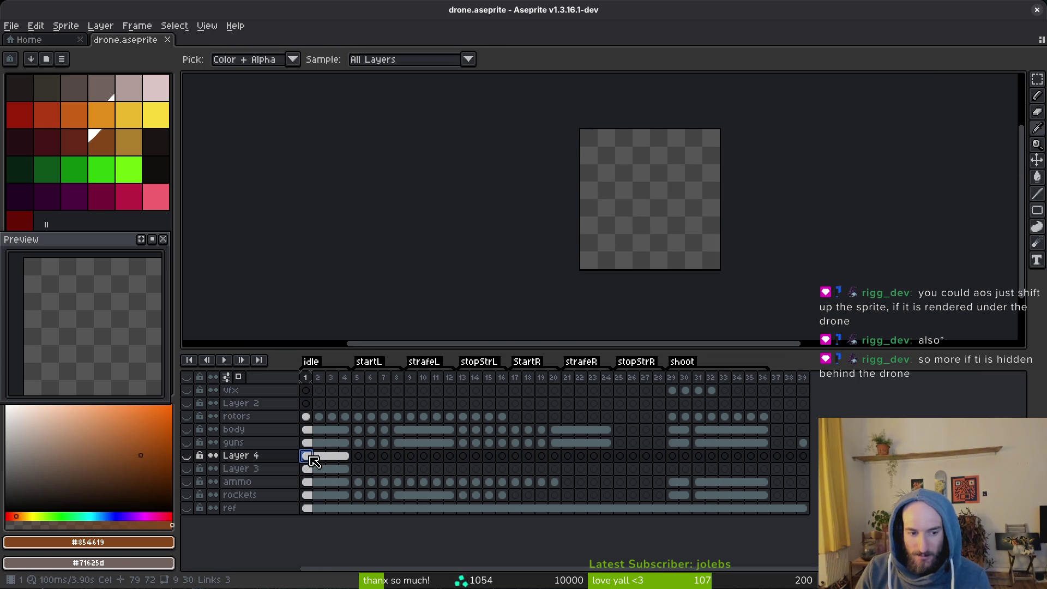
key("b")
scroll(591, 273, "up", 2)
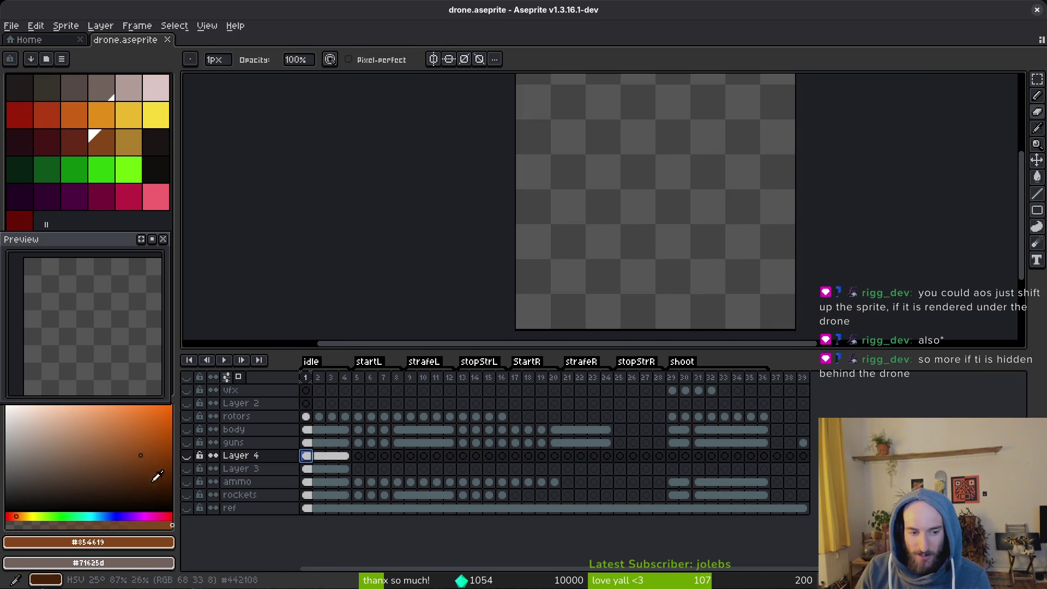
left_click(187, 481)
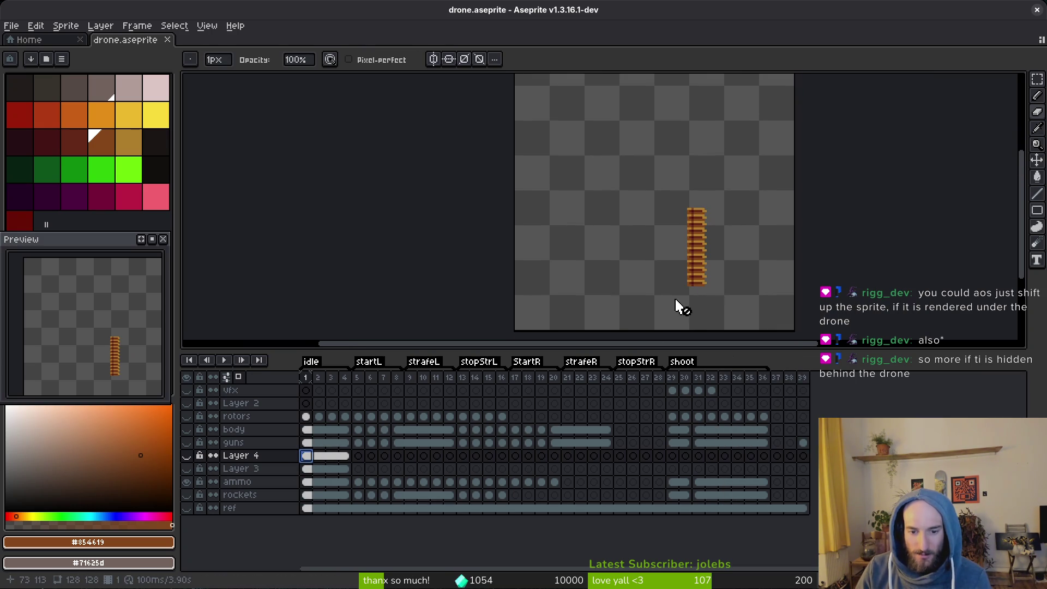
left_click(186, 442)
left_click(187, 429)
left_click(187, 417)
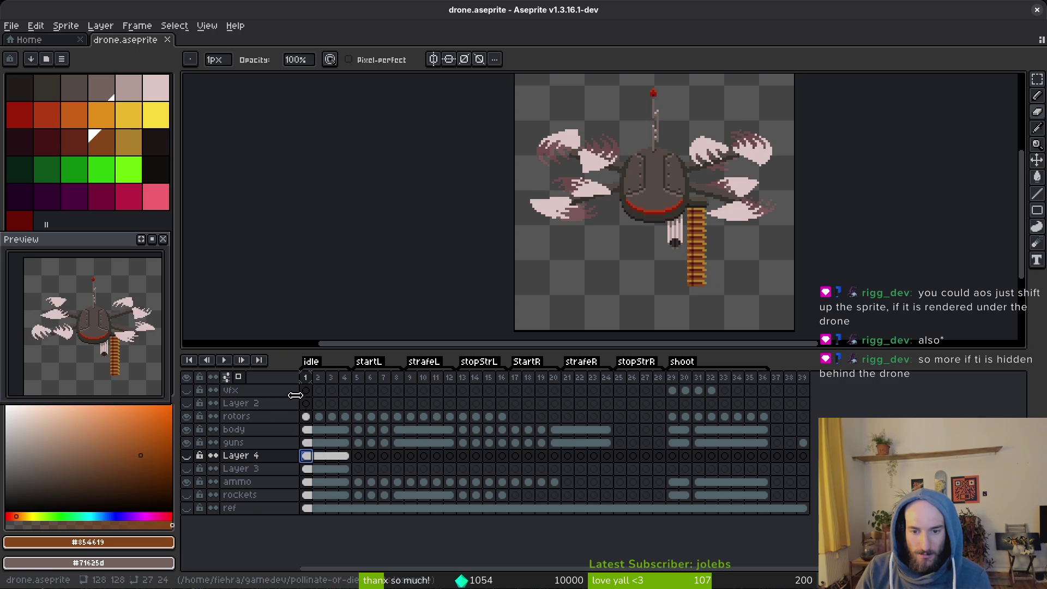
left_click(256, 404)
key("Delete")
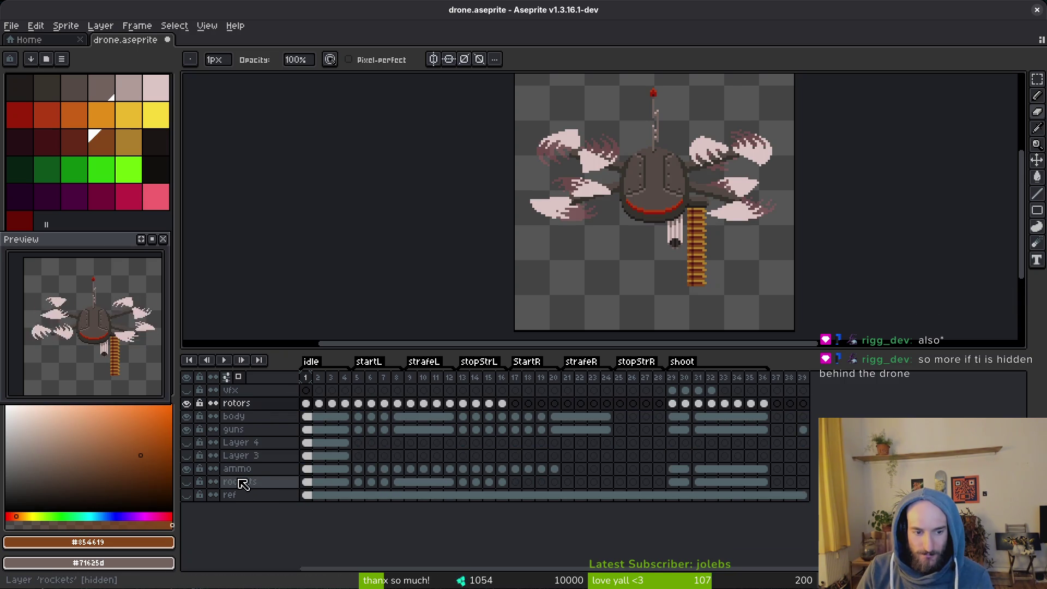
Make ammo active, show rockets, step to stopStrL frame 15, and return to the Pencil.
left_click(243, 469)
left_click(187, 482)
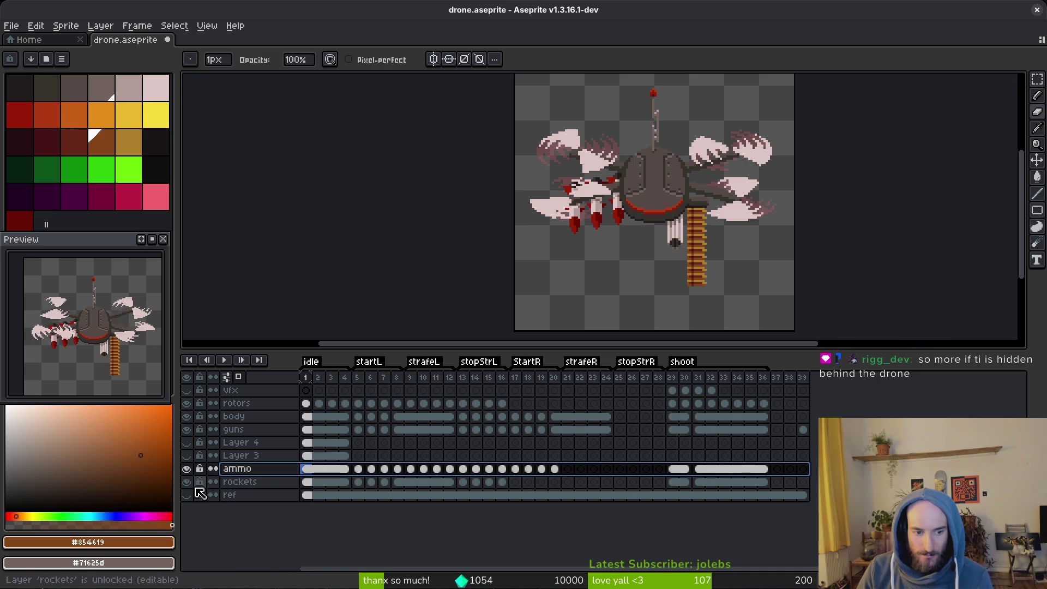
key("i")
key("Right")
key("Right")
key("Right")
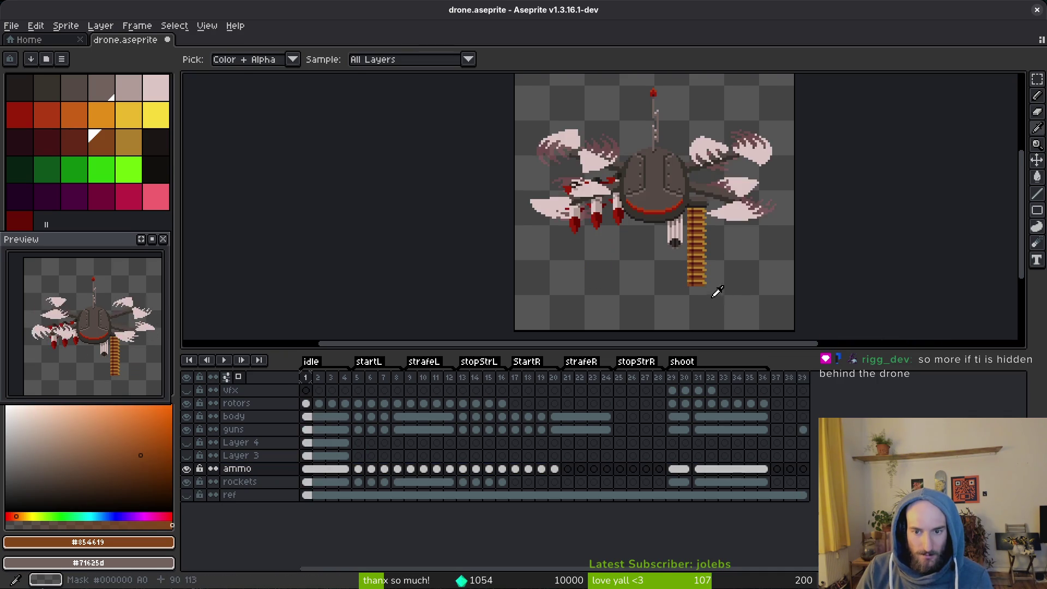
key("Right")
key("Right")
key("Right")
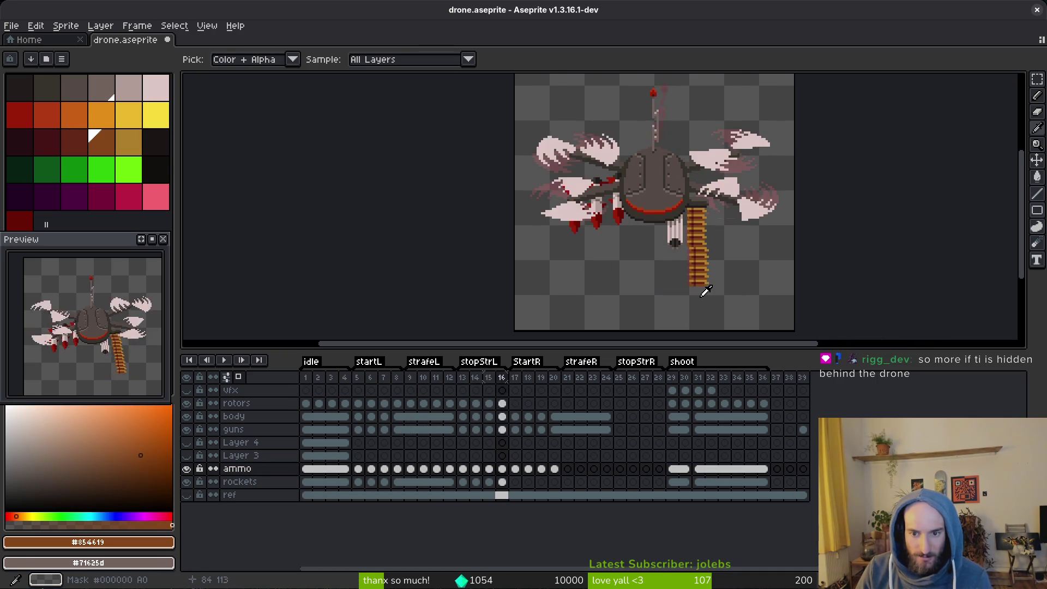
key("Left")
key("Left")
key("Left")
key("Right")
key("Right")
key("b")
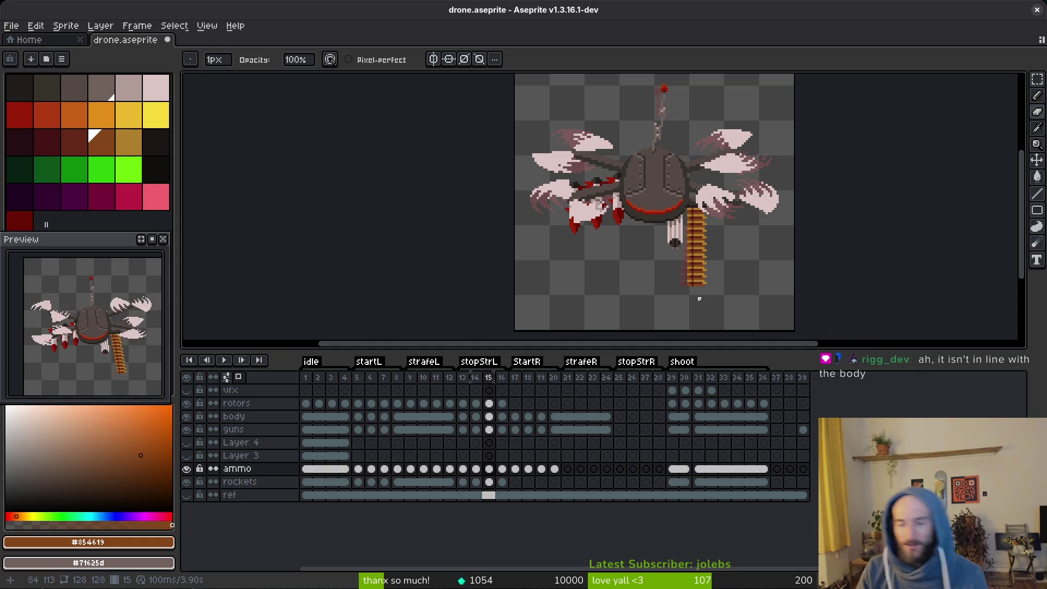
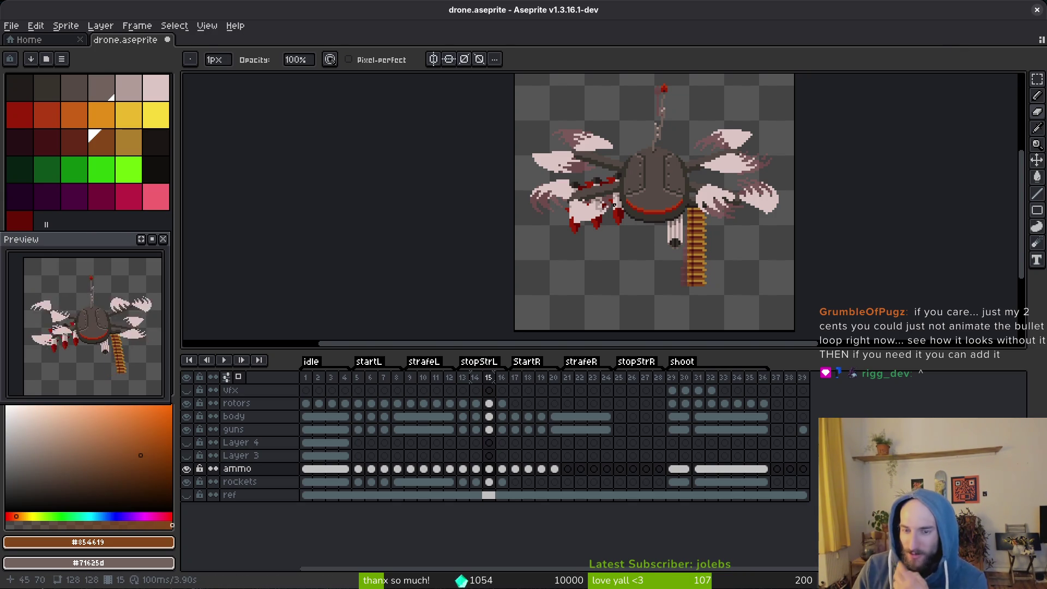
Marquee-select the ammo belt and the frame 15 cels from guns down to ammo.
scroll(606, 211, "up", 3)
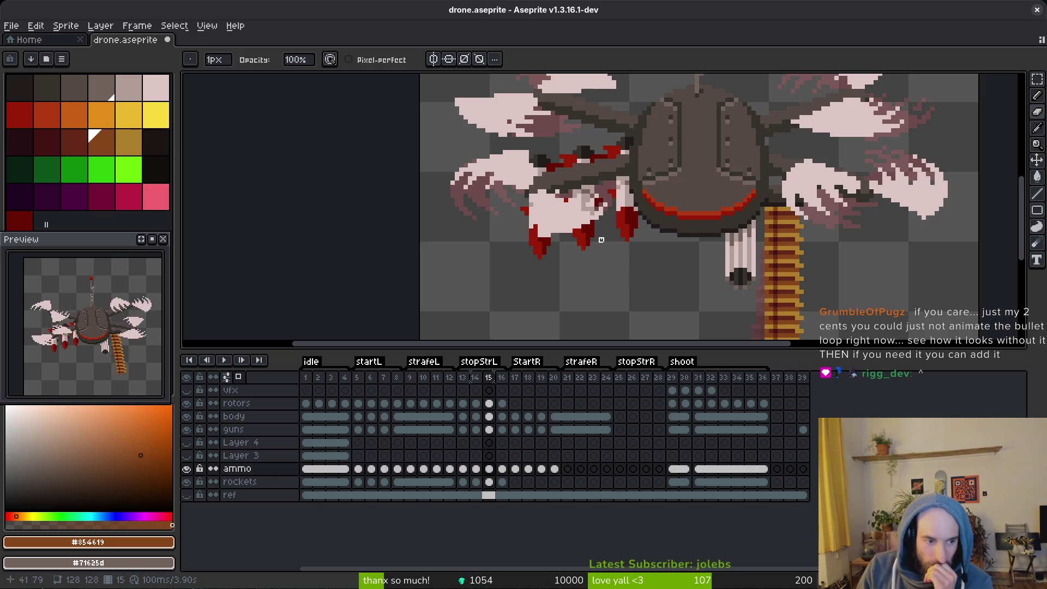
scroll(602, 240, "down", 3)
scroll(622, 245, "up", 2)
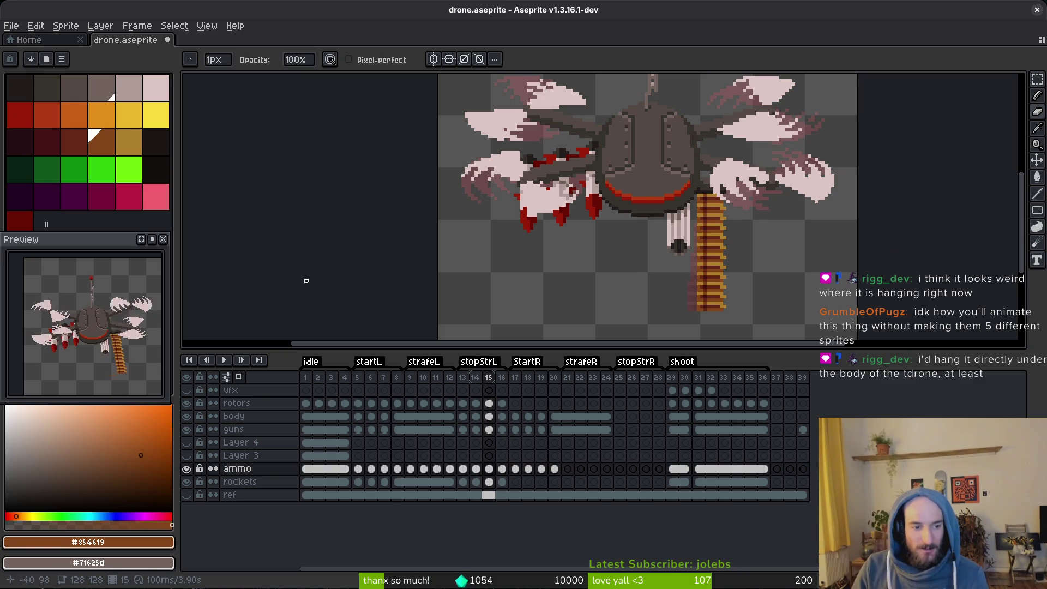
key("m")
left_click_drag(633, 163, 743, 341)
key("ctrl+z")
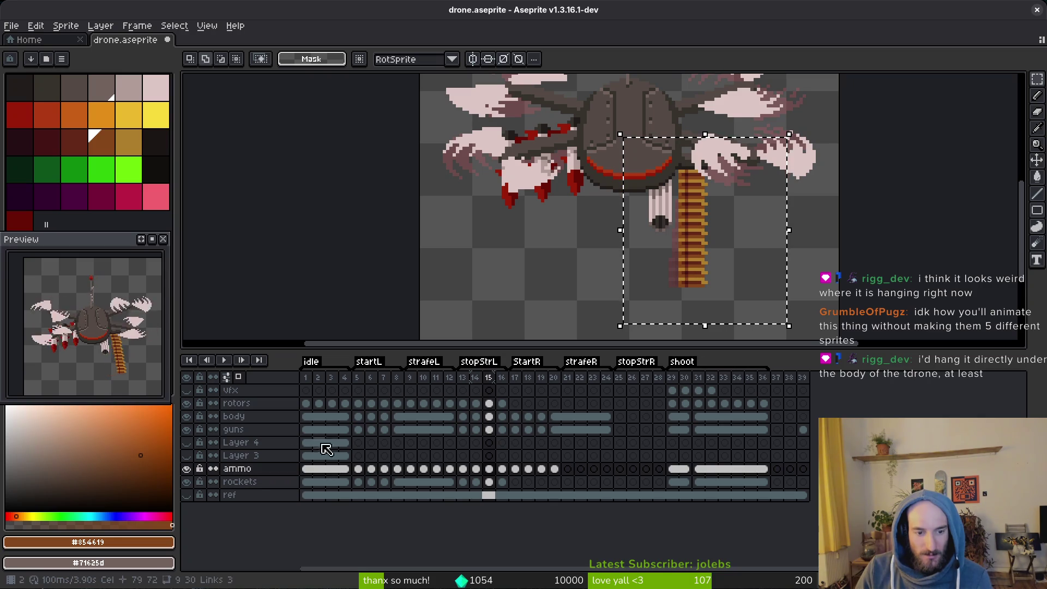
left_click_drag(489, 431, 495, 473)
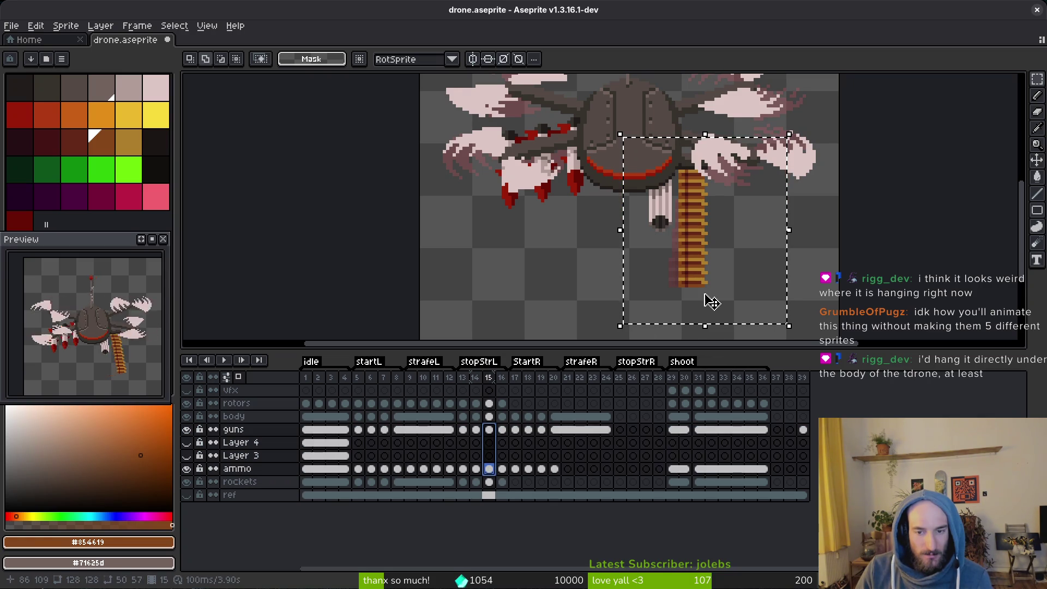
Shift the ammo belt left beneath the drone body, nudge it into place, and save drone.aseprite.
left_click_drag(693, 283, 661, 285)
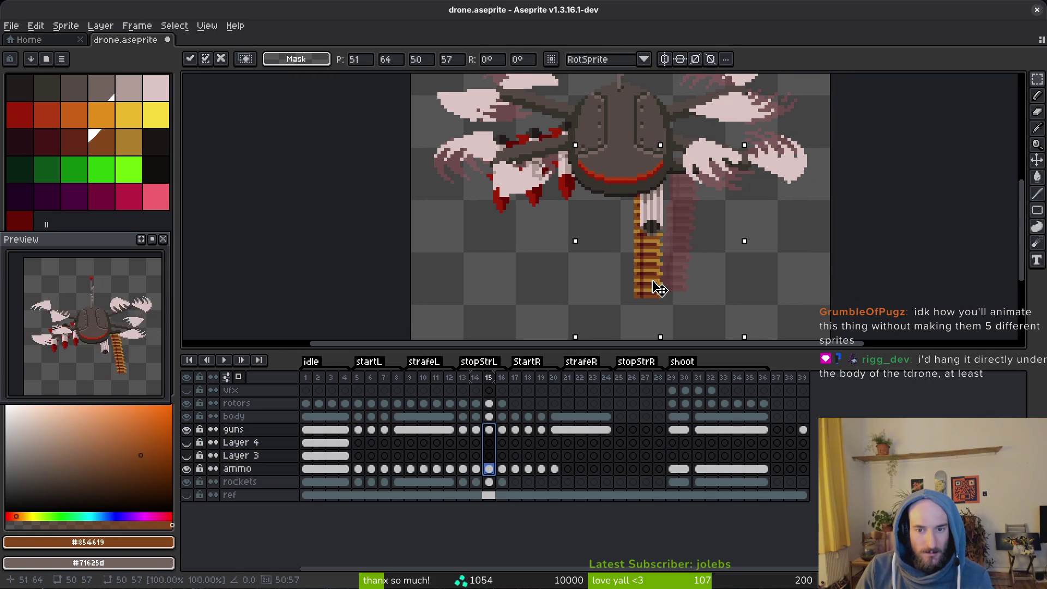
key("Return")
scroll(676, 279, "down", 4)
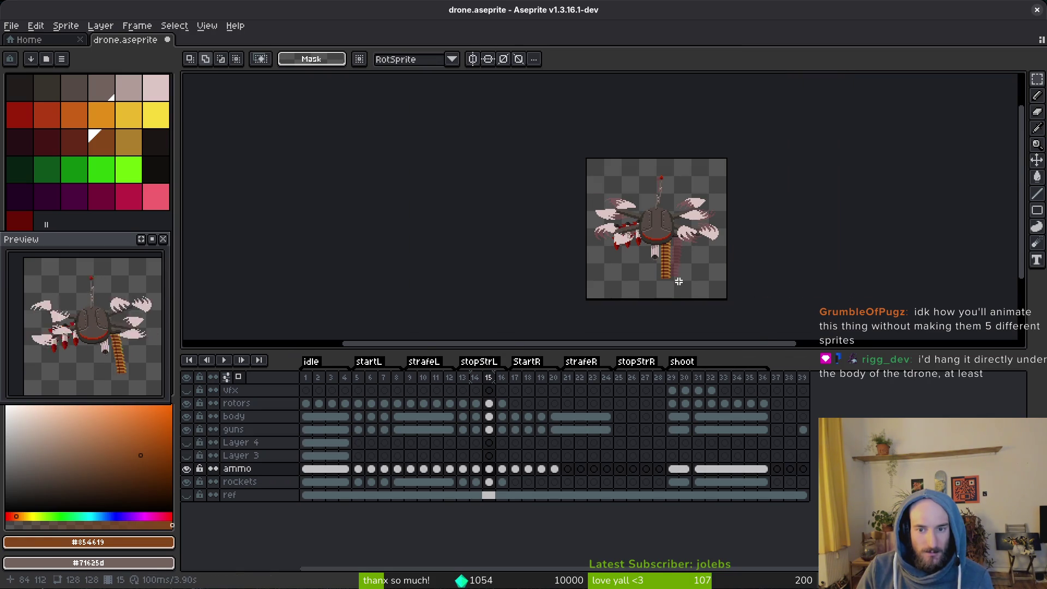
scroll(679, 282, "down", 2)
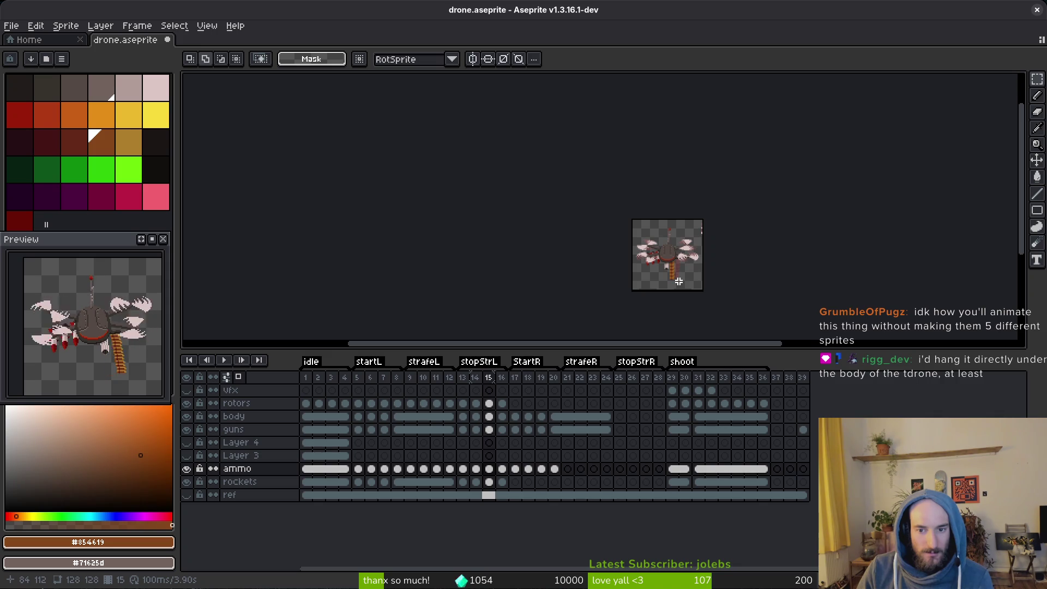
left_click_drag(679, 281, 684, 284)
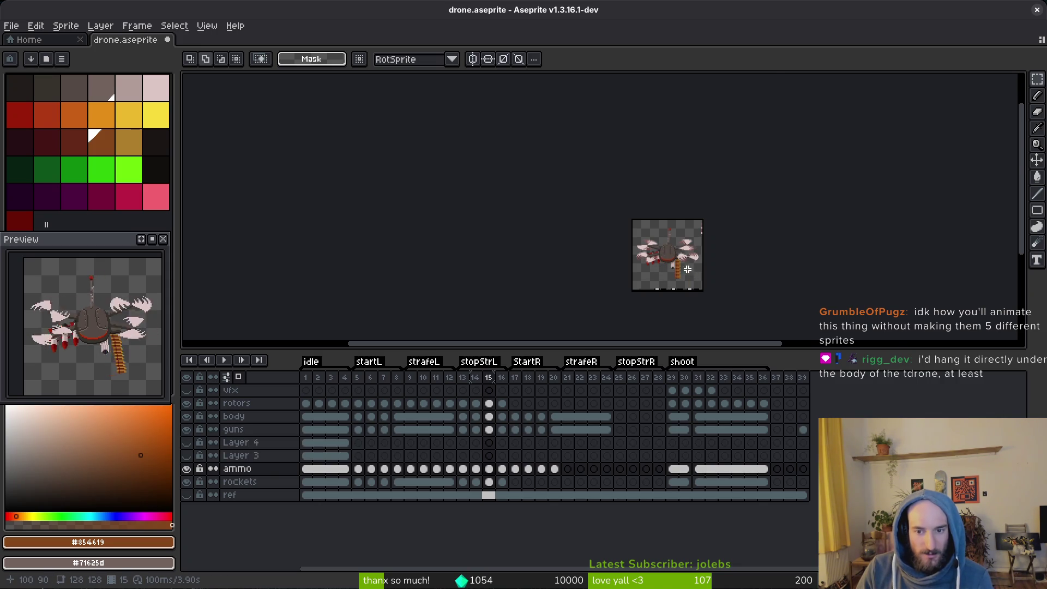
scroll(687, 270, "up", 5)
key("ctrl+s")
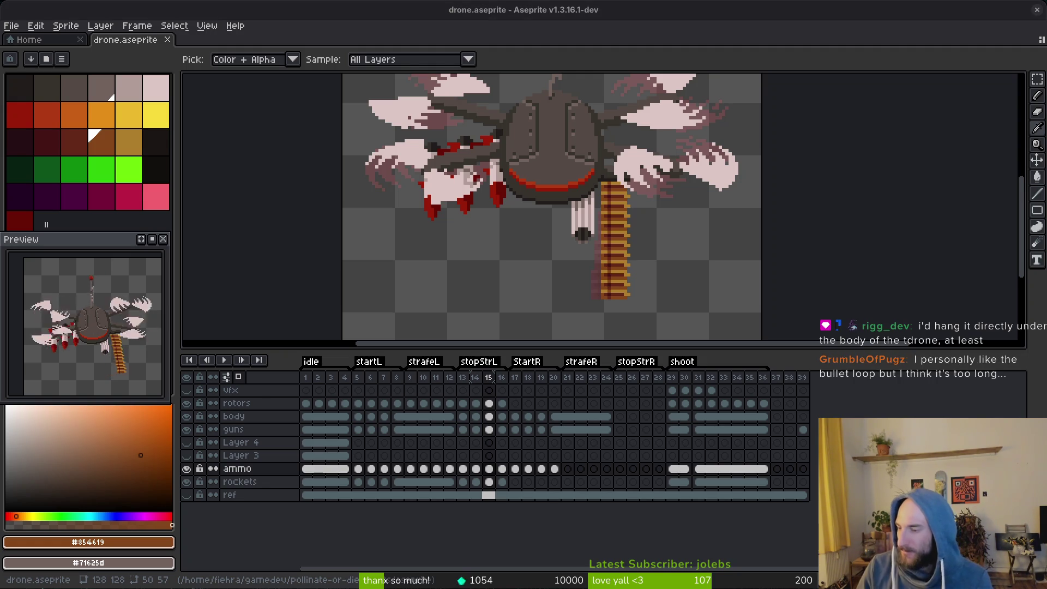
Return to the Rectangular Marquee tool and bring up Brave's 'm60 gun' image search.
key("m")
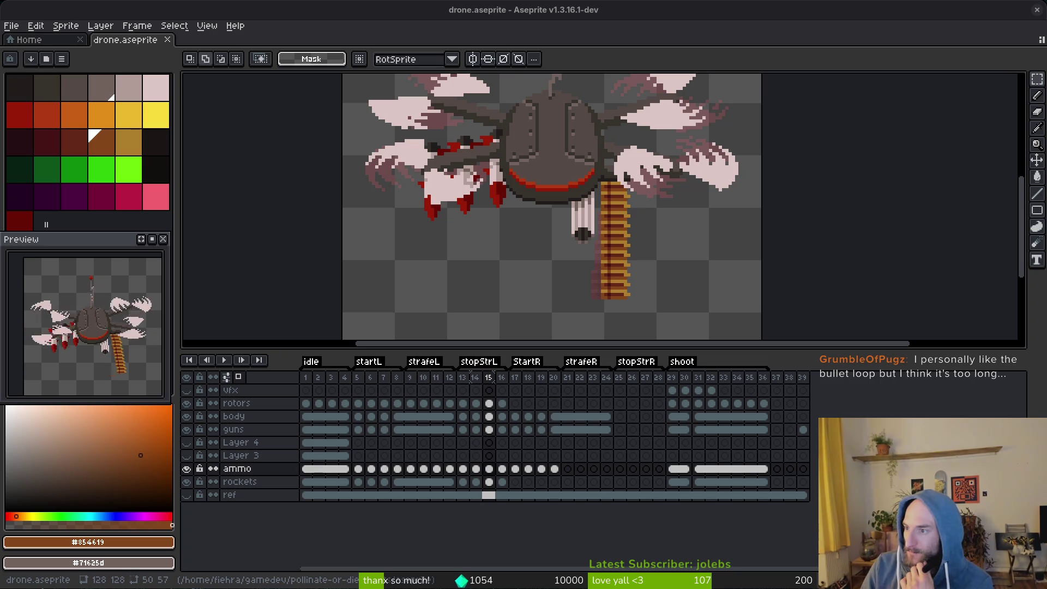
key("alt+Tab")
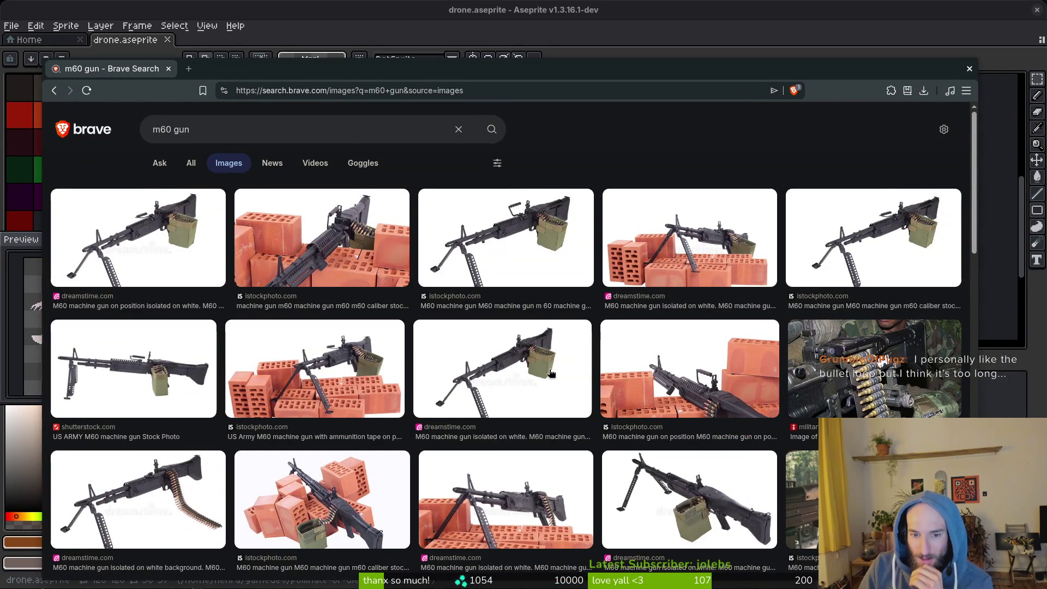
Browse the M60 gun photos for ammo belt reference, then close Brave to return to Aseprite.
scroll(556, 366, "down", 2)
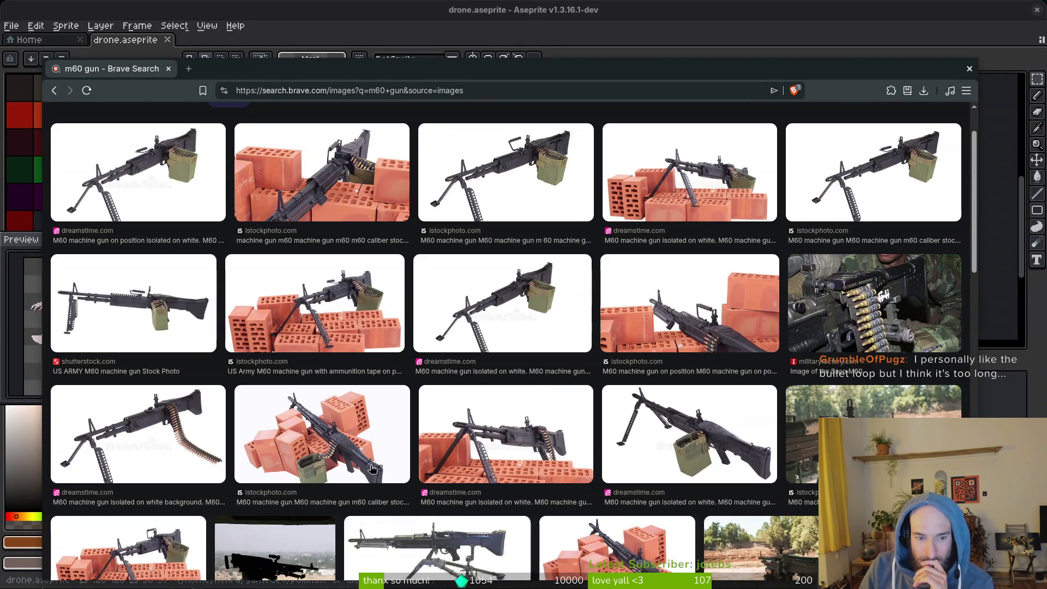
scroll(567, 452, "down", 3)
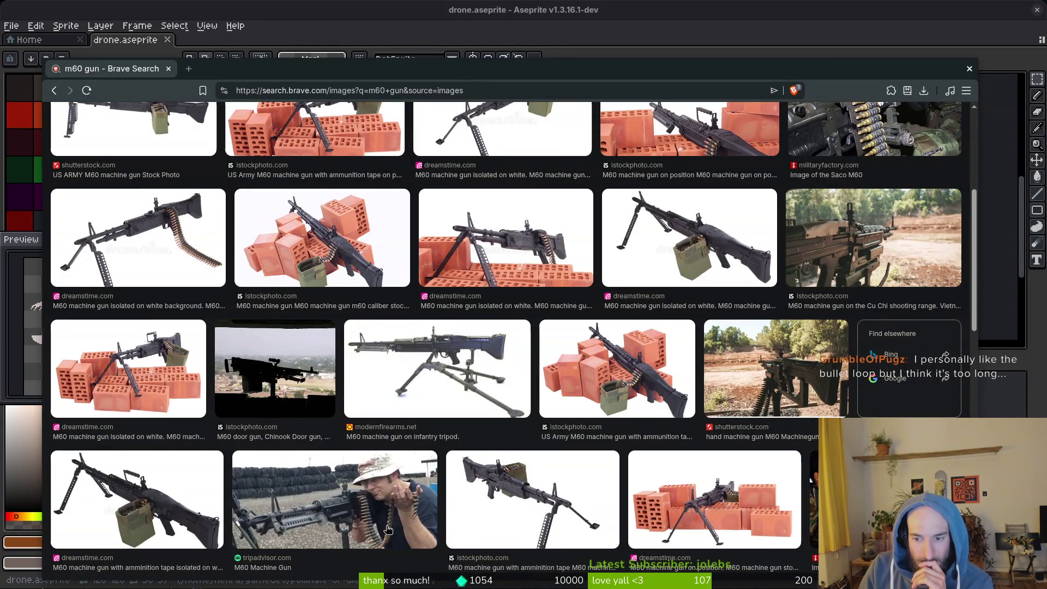
scroll(388, 526, "down", 3)
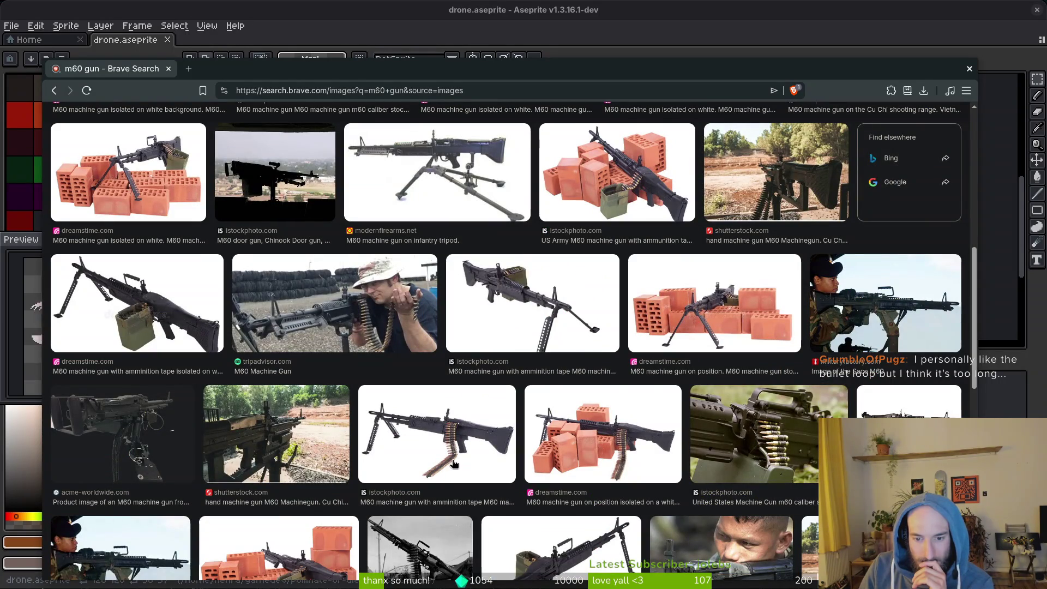
scroll(458, 461, "down", 1)
scroll(463, 457, "down", 1)
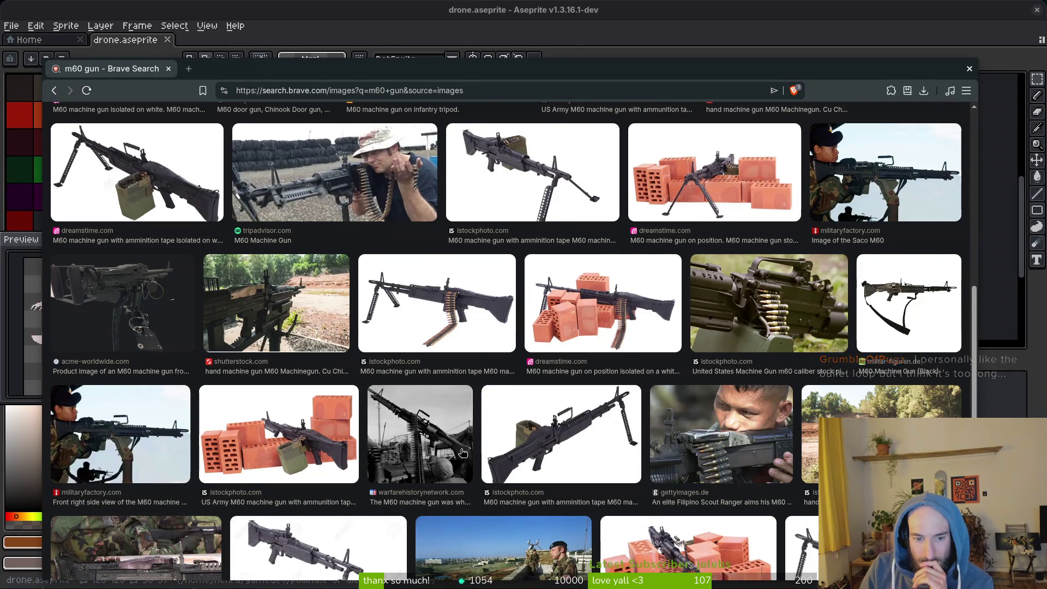
scroll(464, 454, "down", 1)
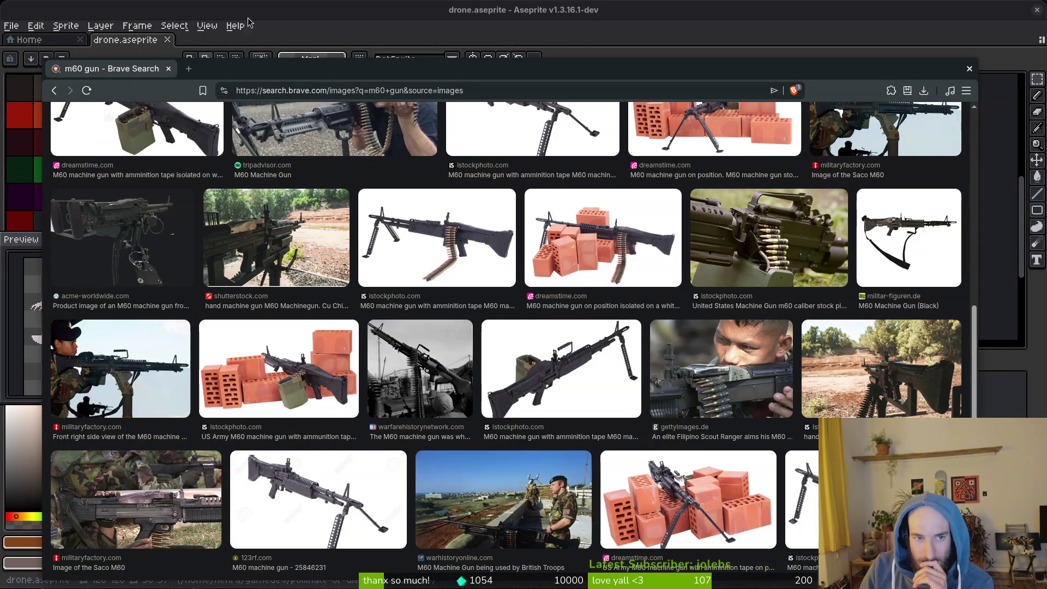
left_click(168, 70)
scroll(570, 304, "down", 3)
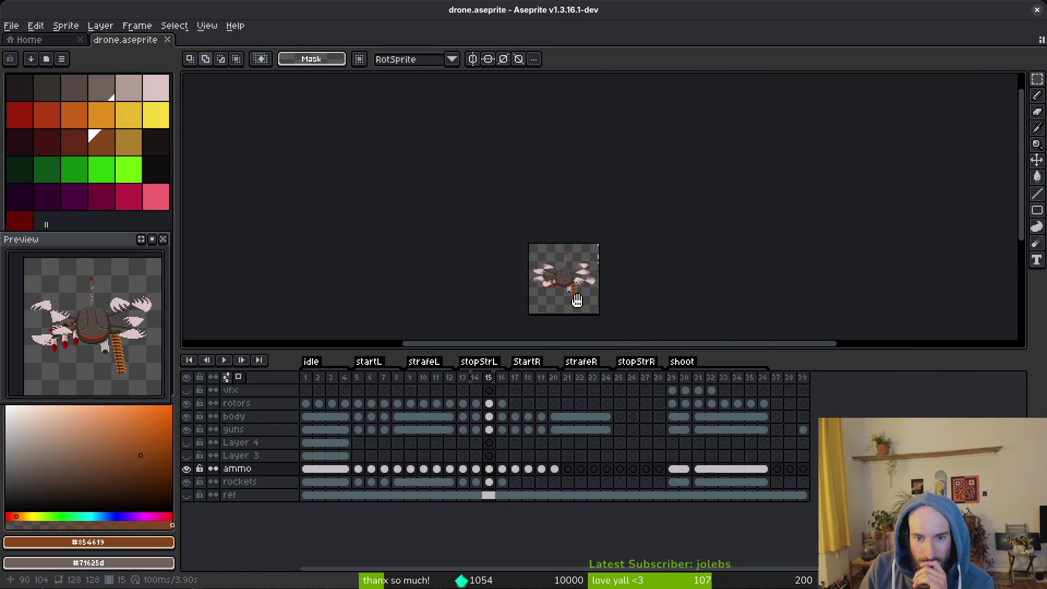
scroll(574, 304, "up", 2)
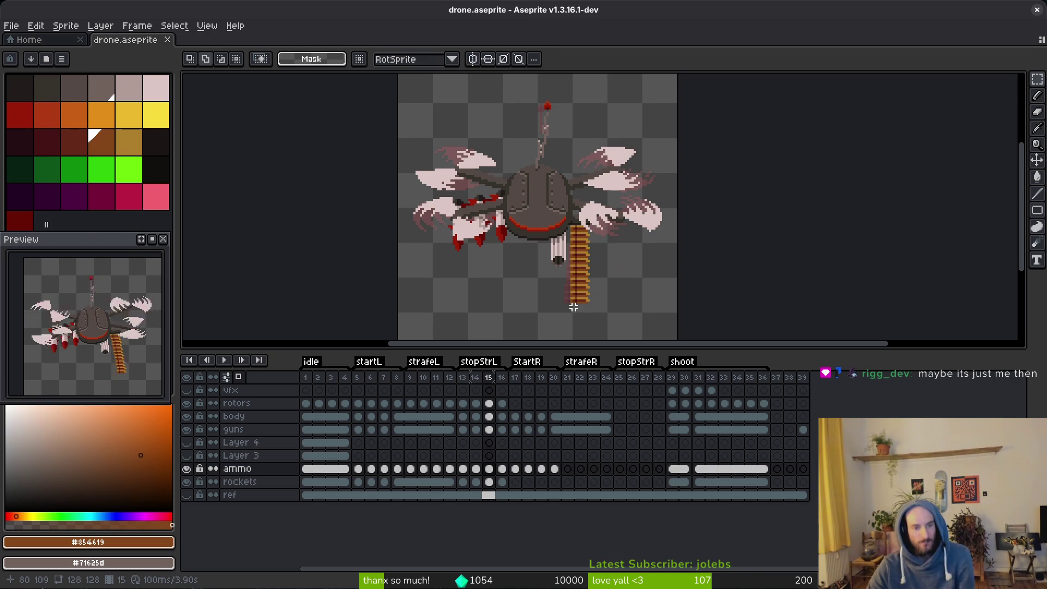
scroll(573, 306, "down", 2)
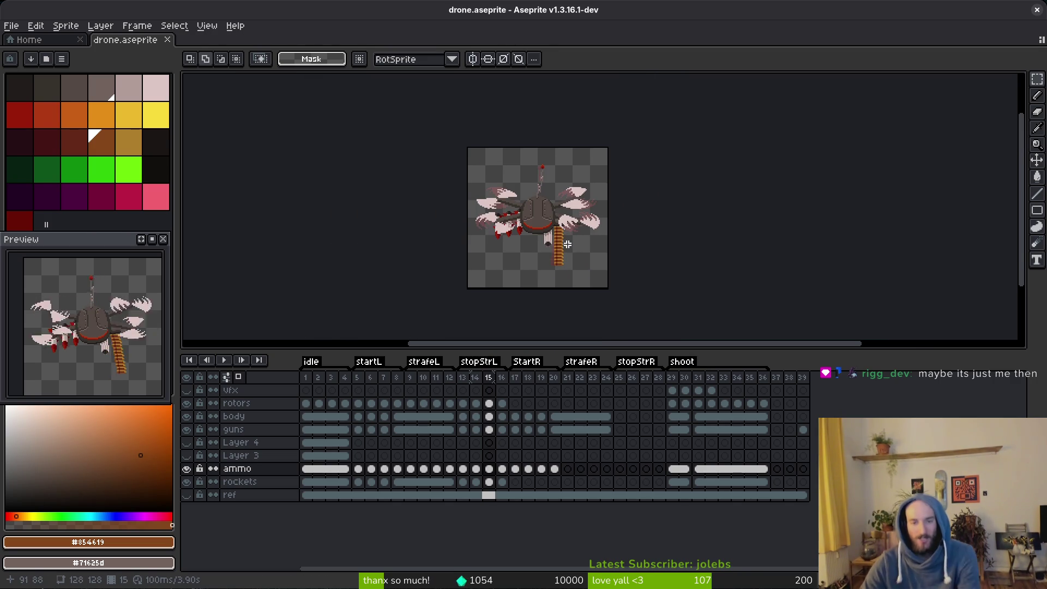
left_click_drag(568, 245, 592, 246)
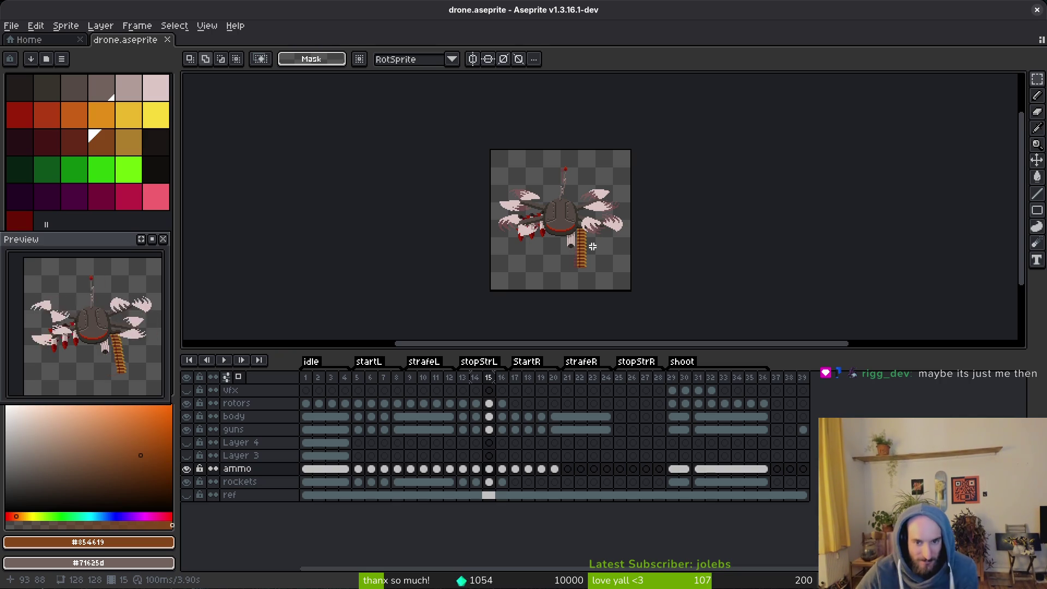
scroll(593, 246, "up", 4)
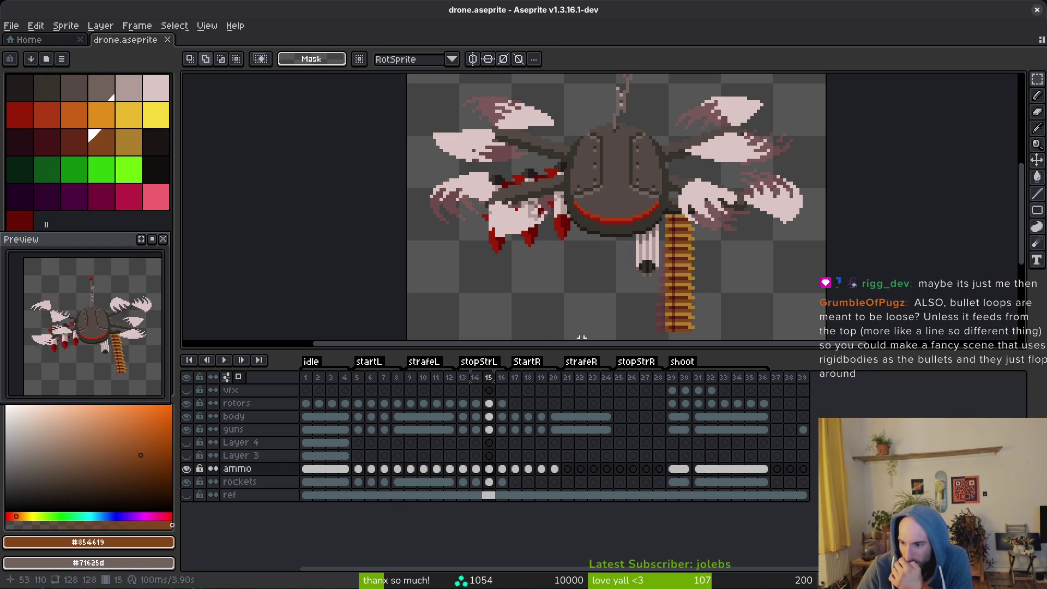
scroll(628, 308, "down", 2)
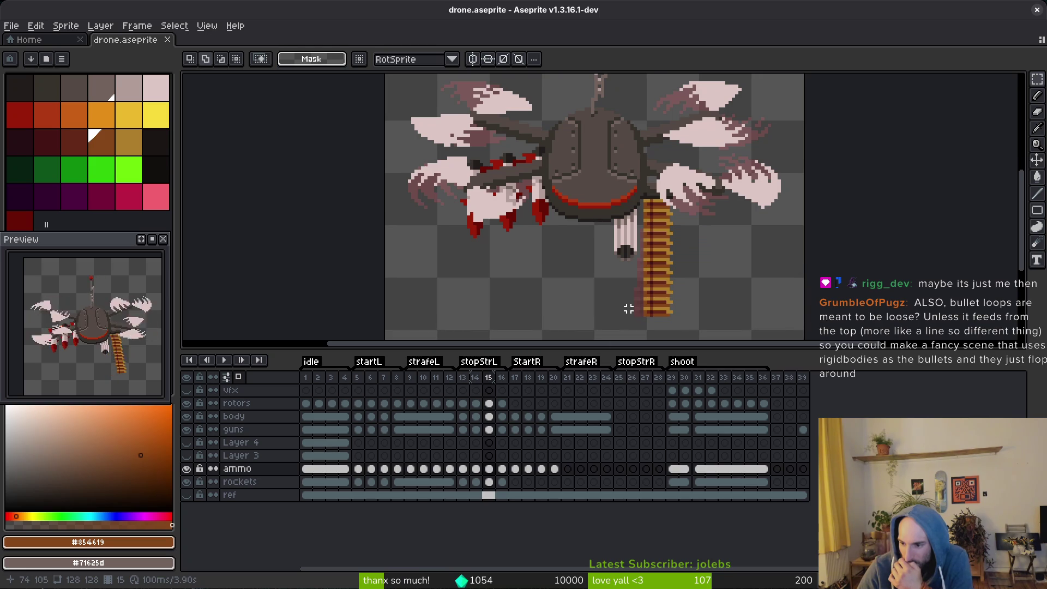
scroll(628, 309, "down", 3)
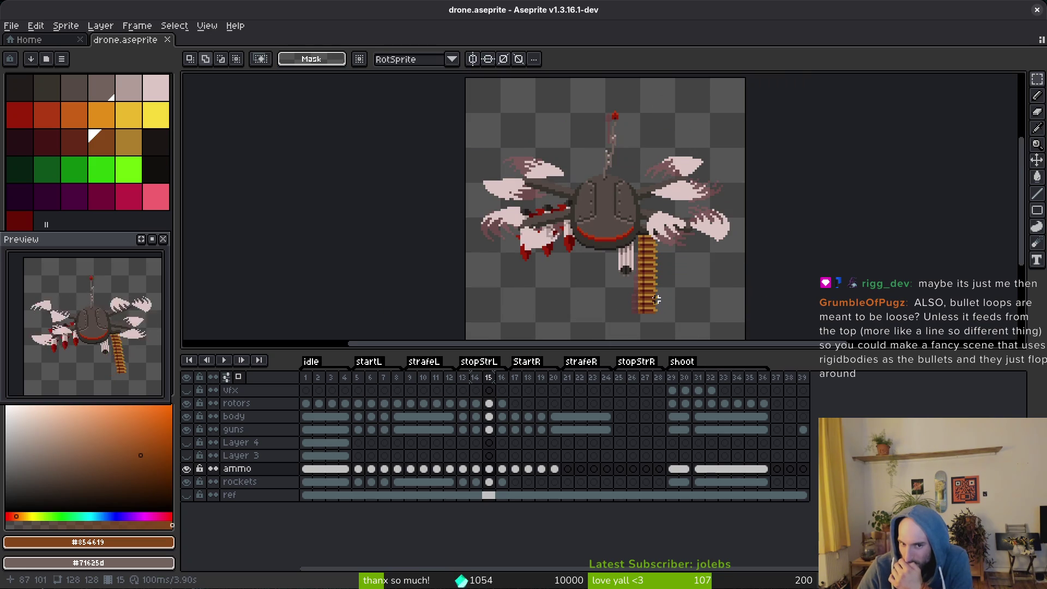